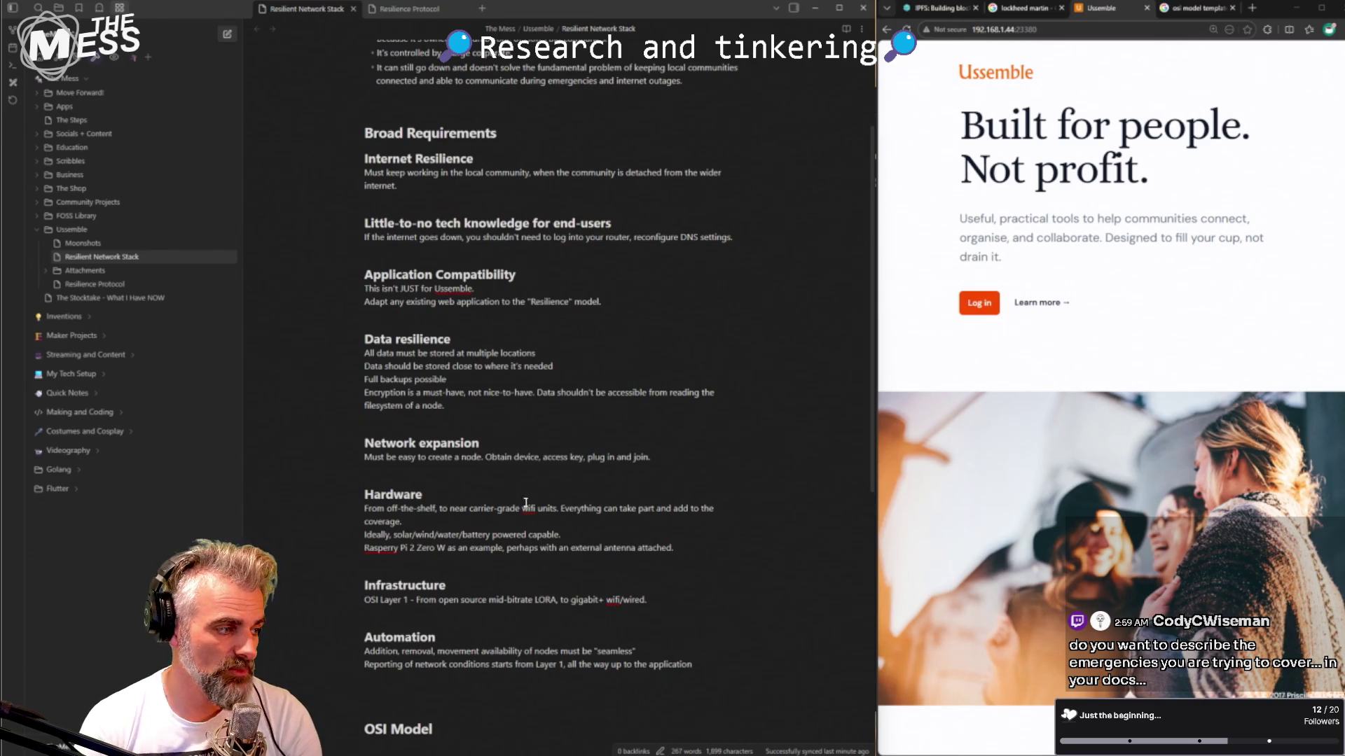
{"action": "scroll", "coordinate": [541, 370], "scroll_direction": "up", "scroll_amount": 3}
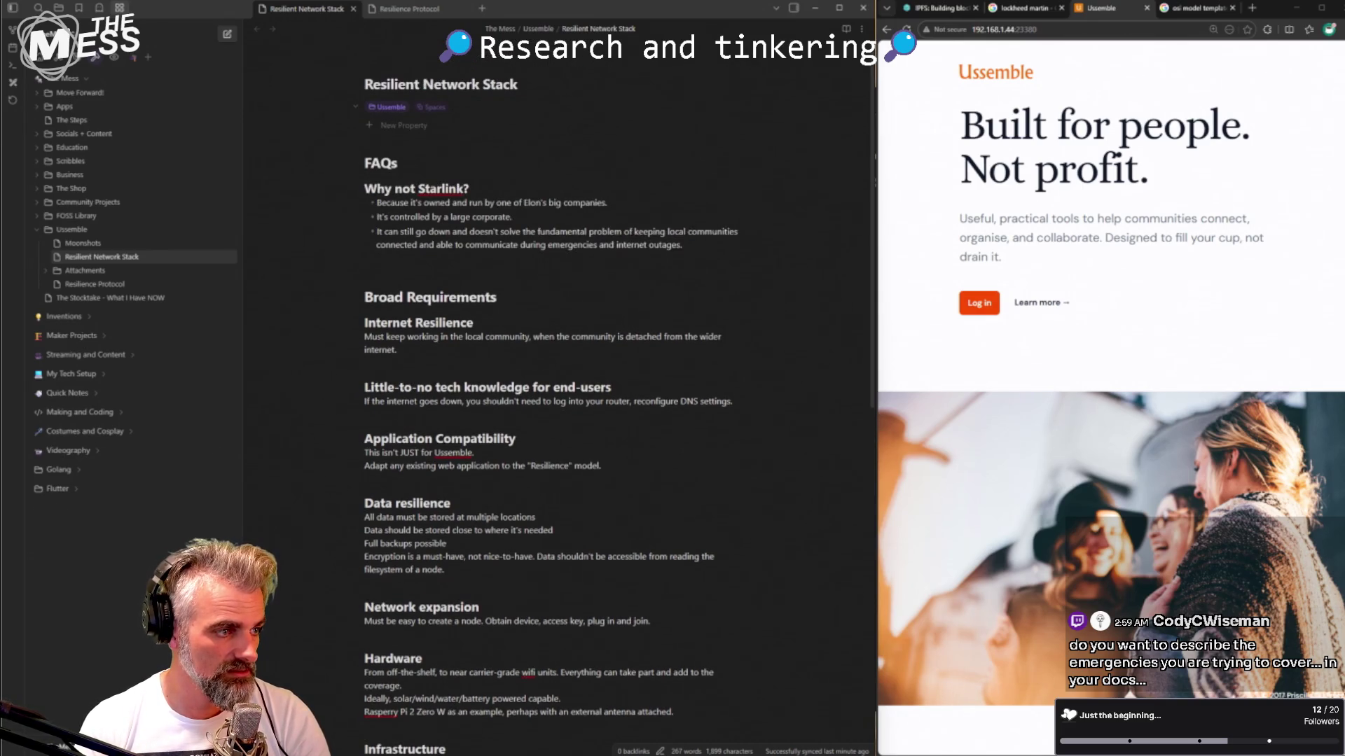
{"action": "scroll", "coordinate": [541, 371], "scroll_direction": "down", "scroll_amount": 8}
{"action": "scroll", "coordinate": [365, 294], "scroll_direction": "up", "scroll_amount": 1}
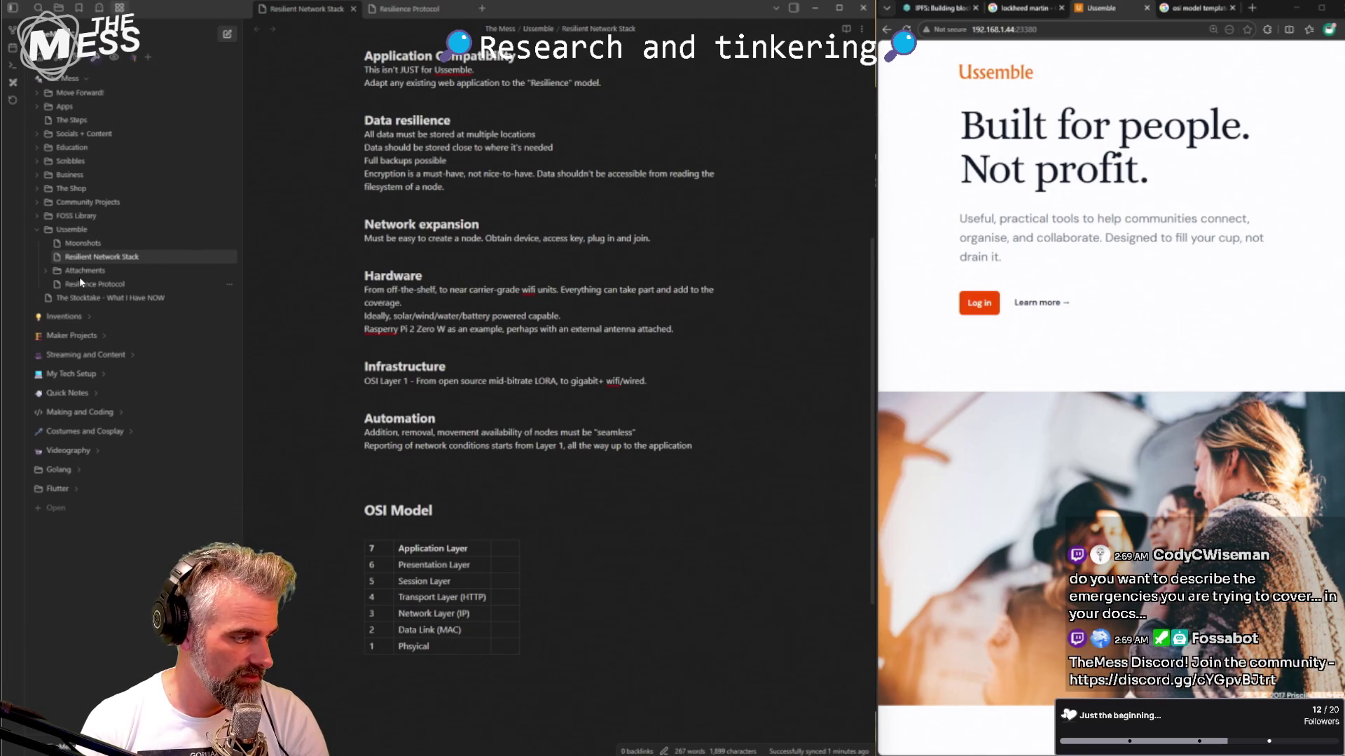
- Open a new empty tab after reviewing the Resilient Network Stack note
{"action": "key", "text": "ctrl+t"}
- Create a note in the Ussemble folder named 'Scenarios' and place the cursor in its body
{"action": "left_click", "coordinate": [231, 228]}
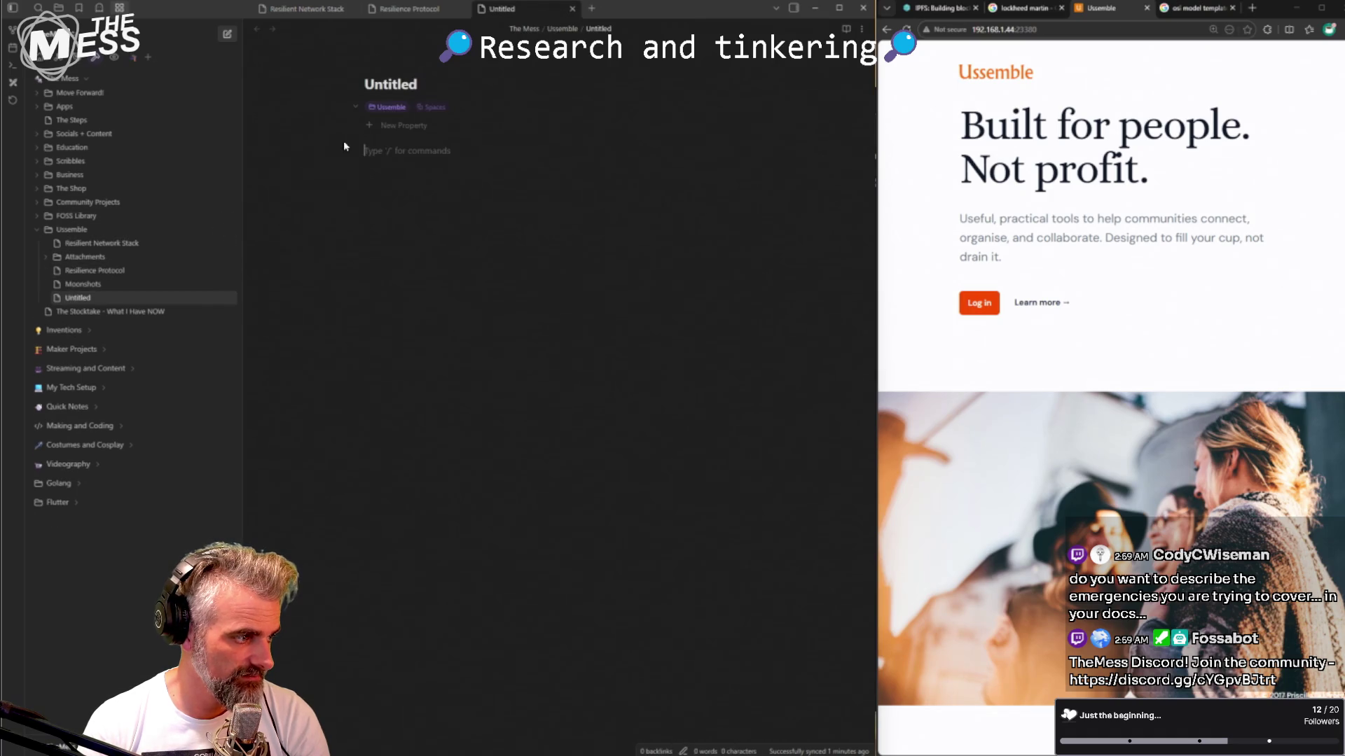
{"action": "double_click", "coordinate": [413, 83]}
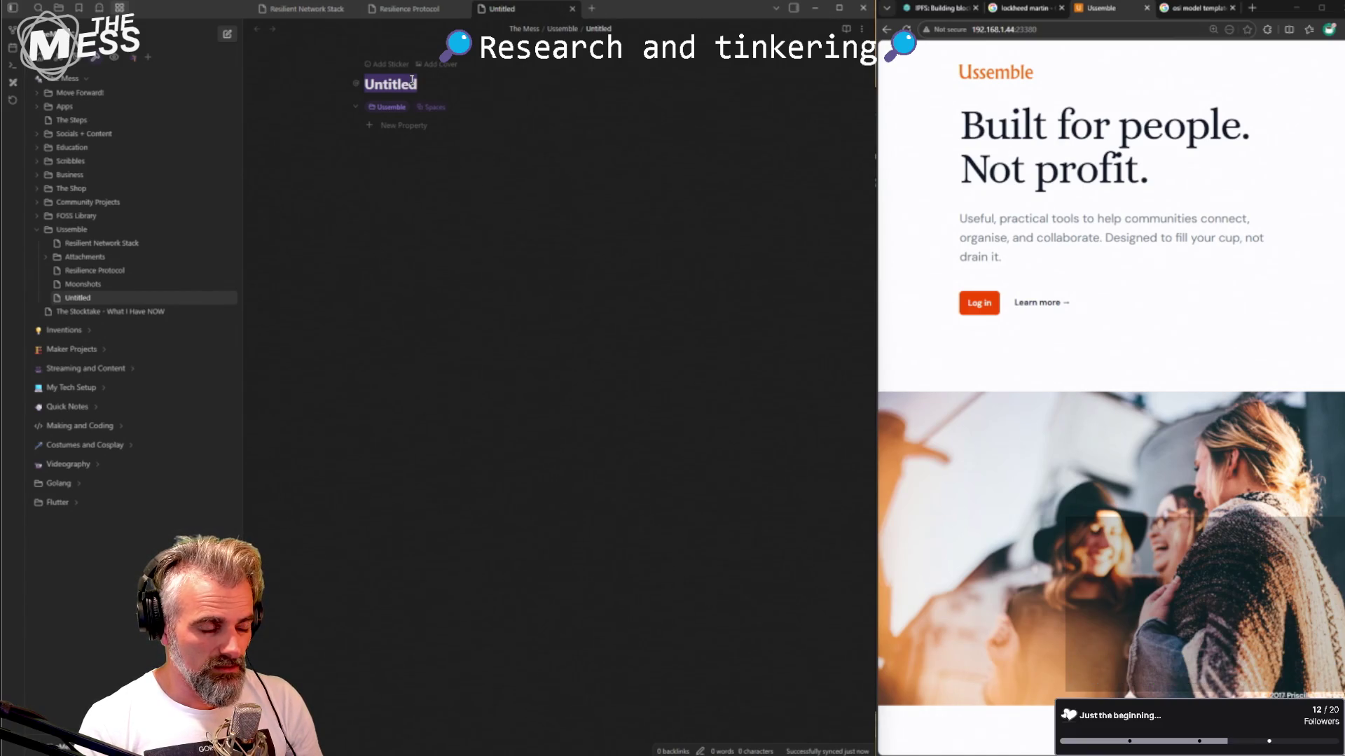
{"action": "type", "text": "Scenarios"}
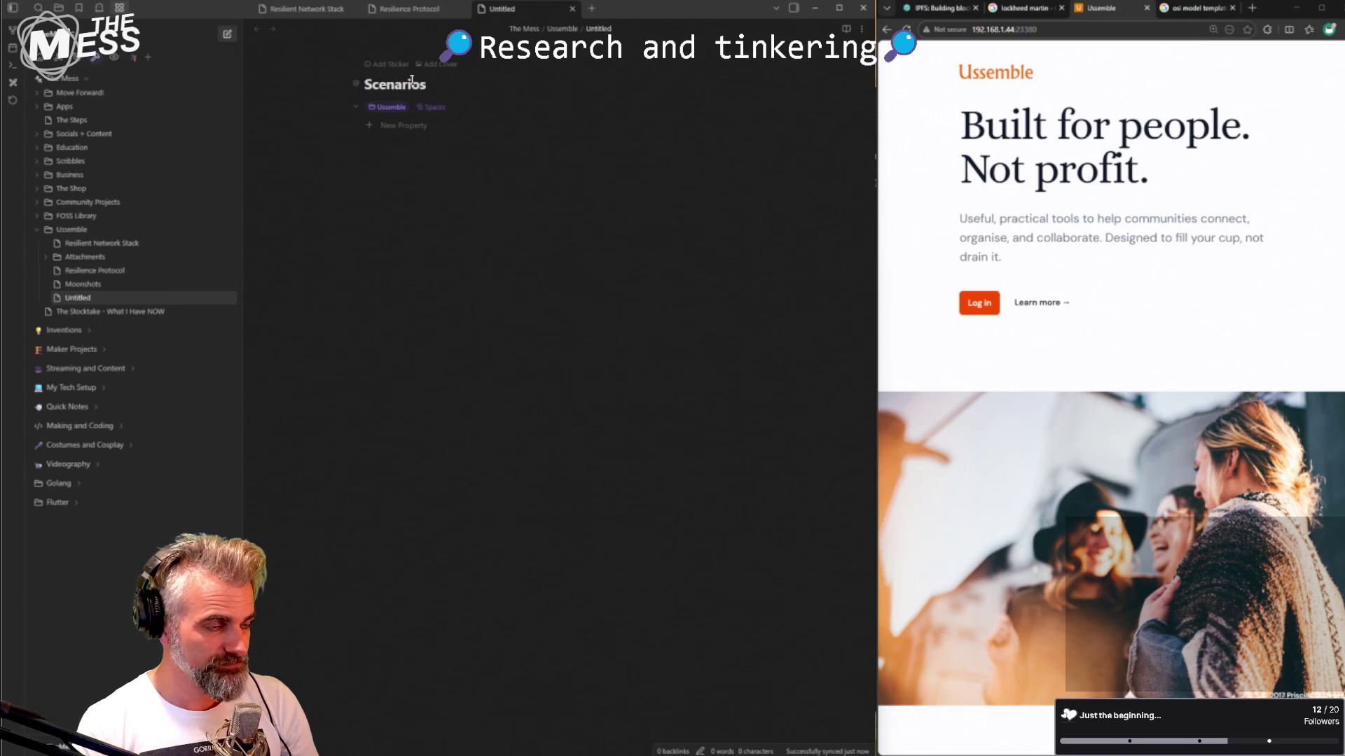
{"action": "key", "text": "Return"}
{"action": "left_click", "coordinate": [464, 196]}
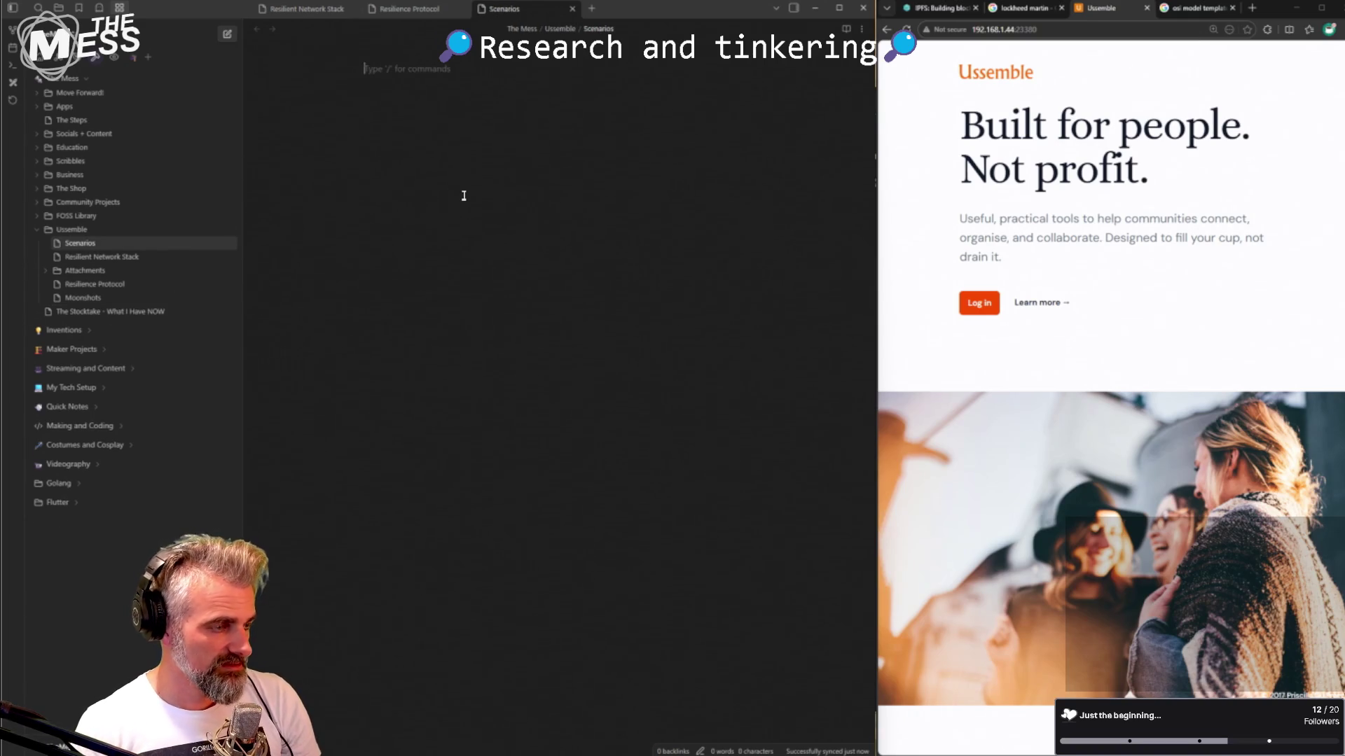
{"action": "type", "text": "# E"}
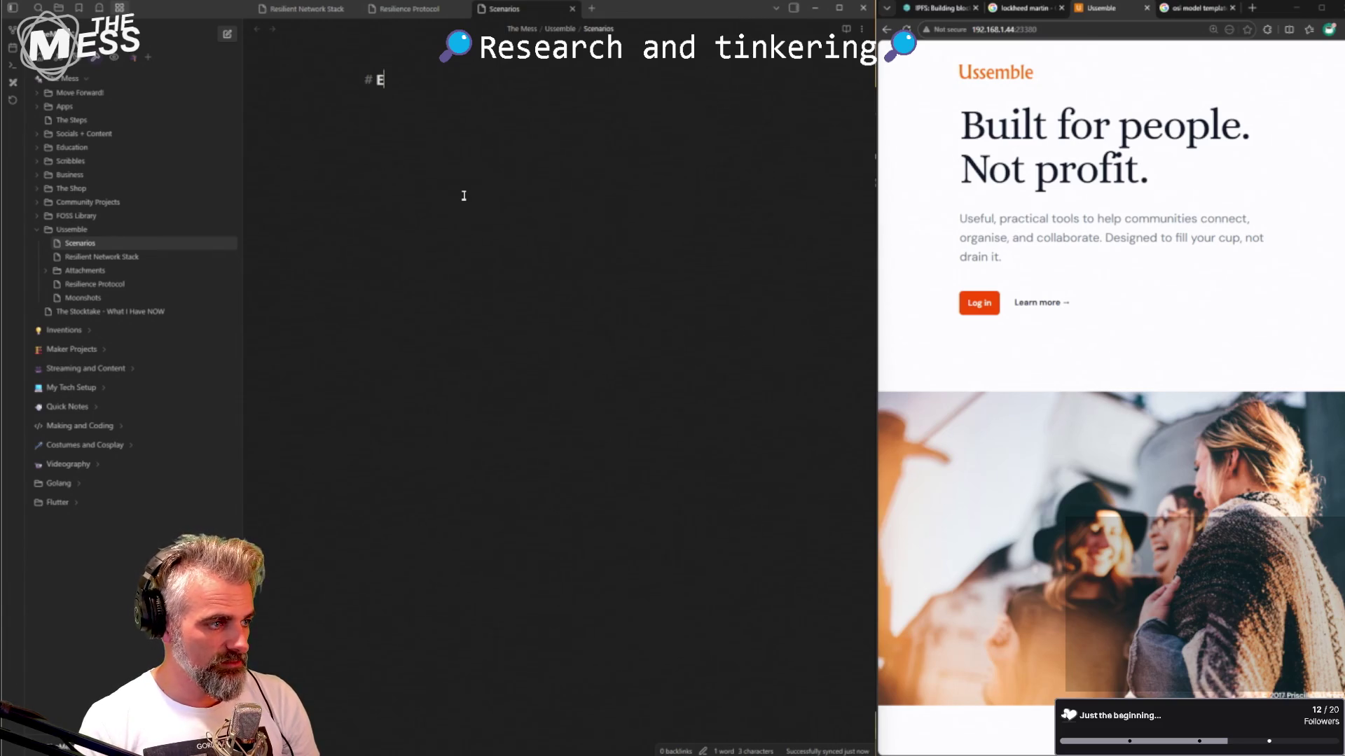
- Write '# Natural Disasters', '# Man-made disasters' and '## War' headings
{"action": "key", "text": "BackSpace"}
{"action": "type", "text": "Natural Disasters"}
{"action": "key", "text": "Return"}
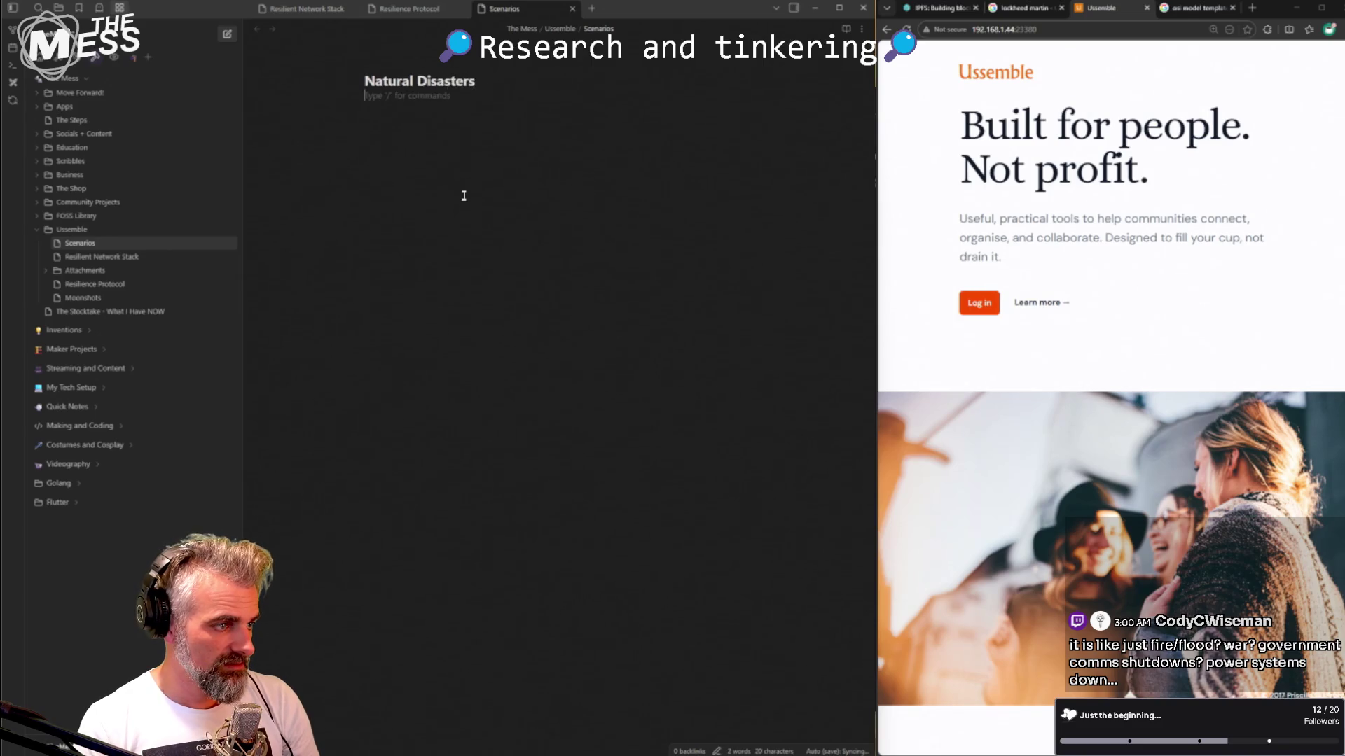
{"action": "type", "text": "# "}
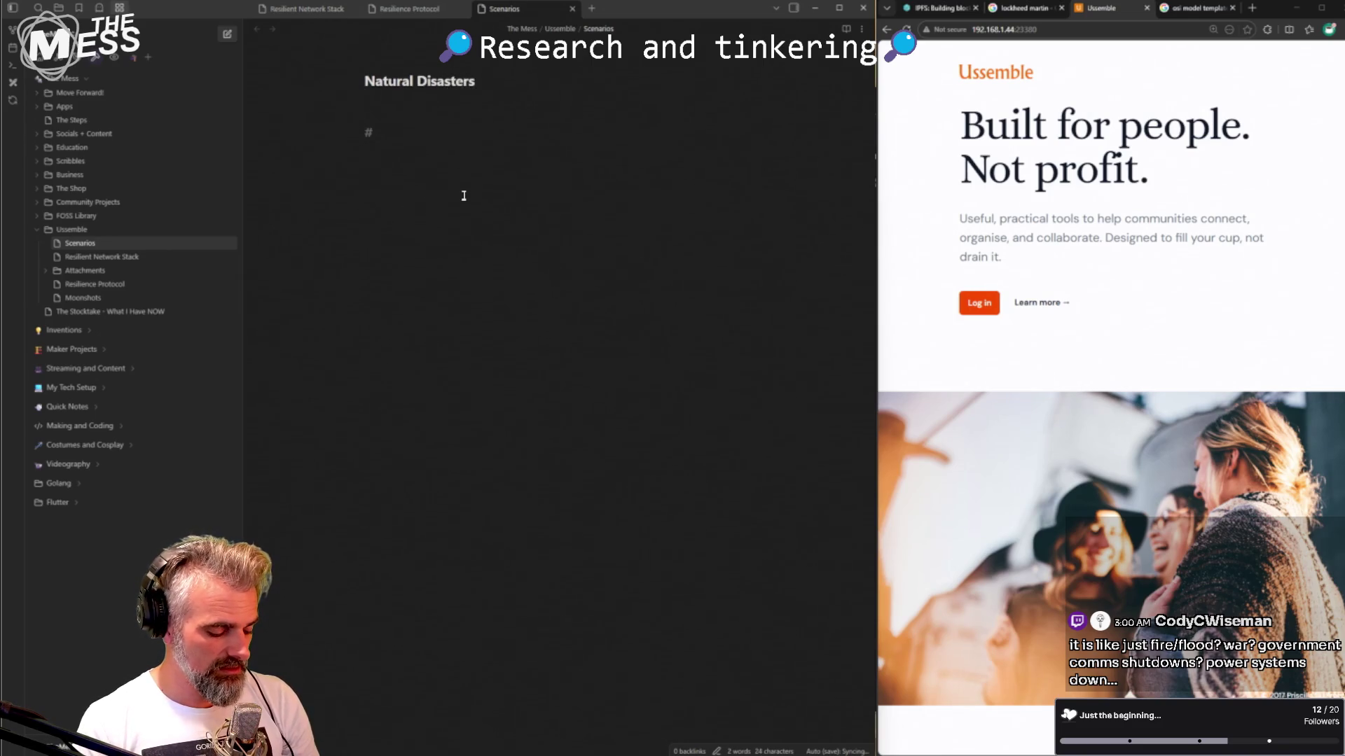
{"action": "type", "text": "Man-mad e"}
{"action": "key", "text": "BackSpace"}
{"action": "key", "text": "BackSpace"}
{"action": "type", "text": "e disasters"}
{"action": "key", "text": "Return"}
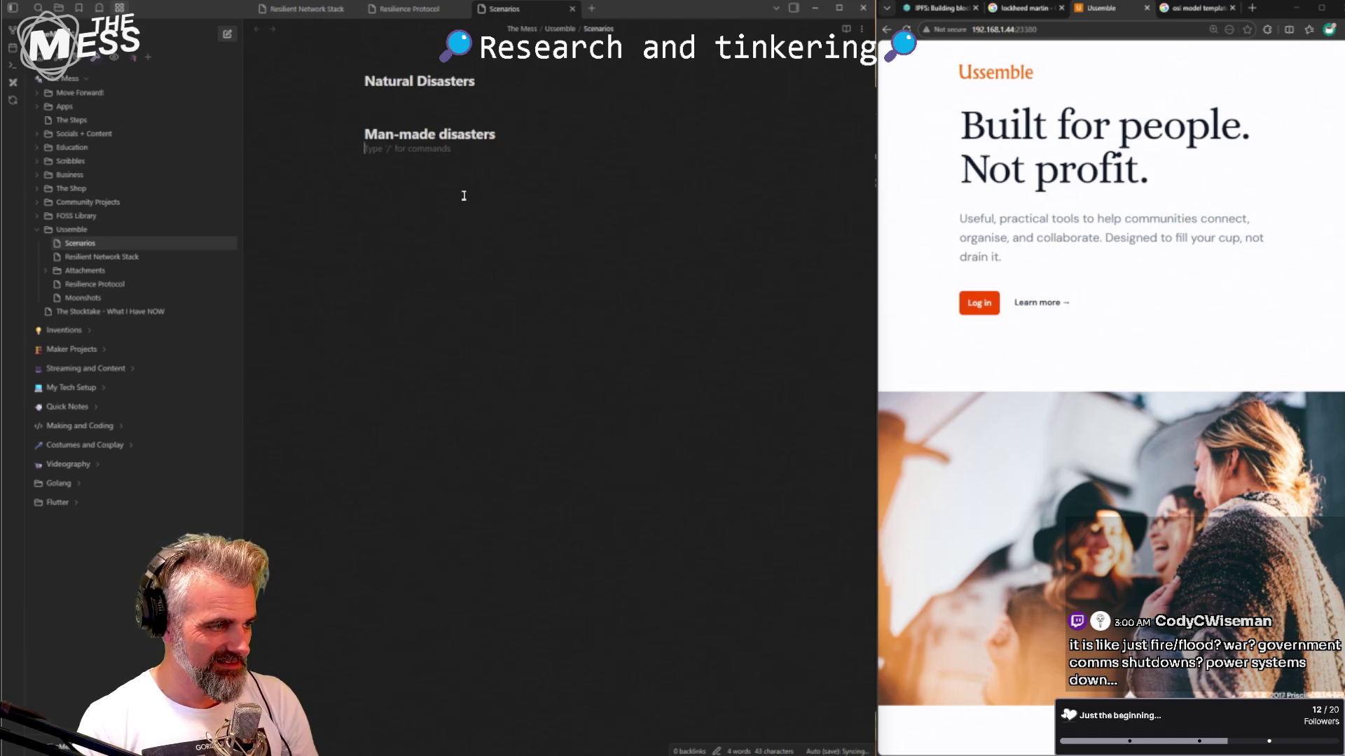
{"action": "type", "text": "## War"}
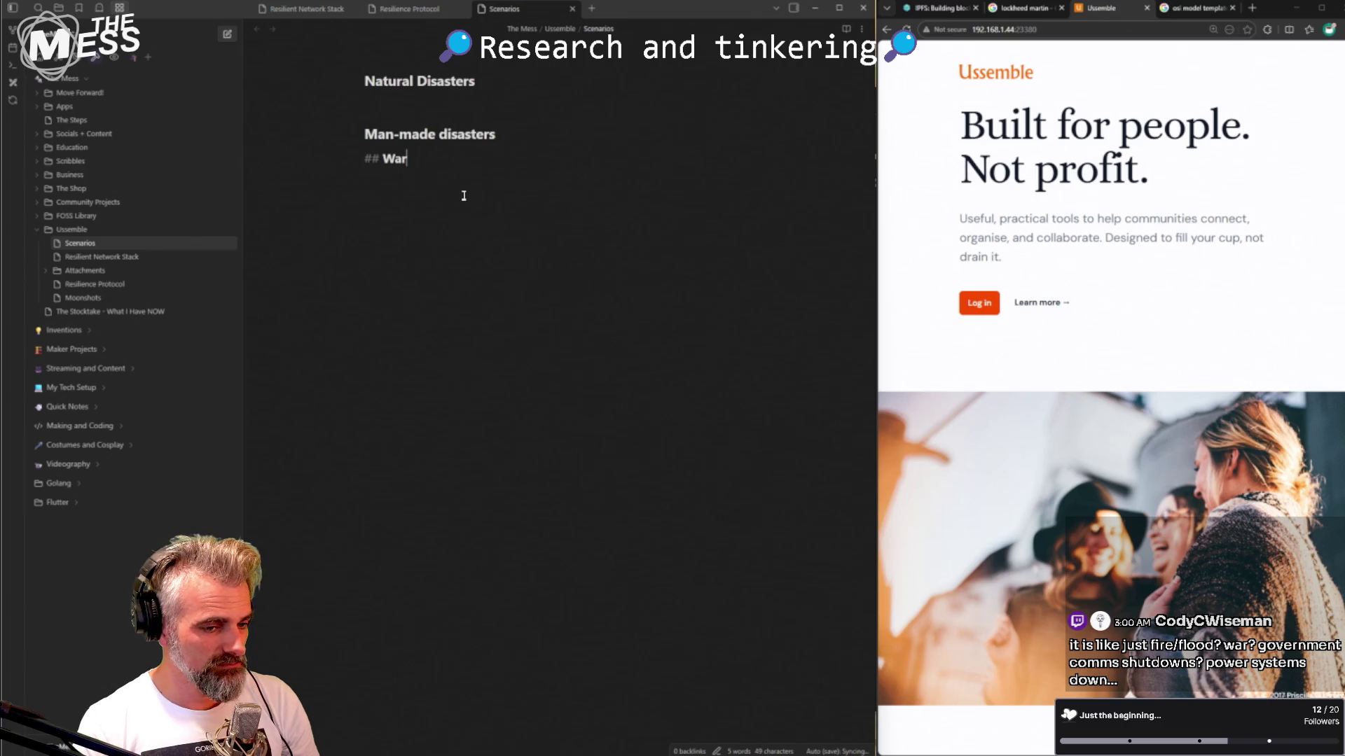
{"action": "key", "text": "Return"}
{"action": "key", "text": "Return"}
{"action": "key", "text": "Return"}
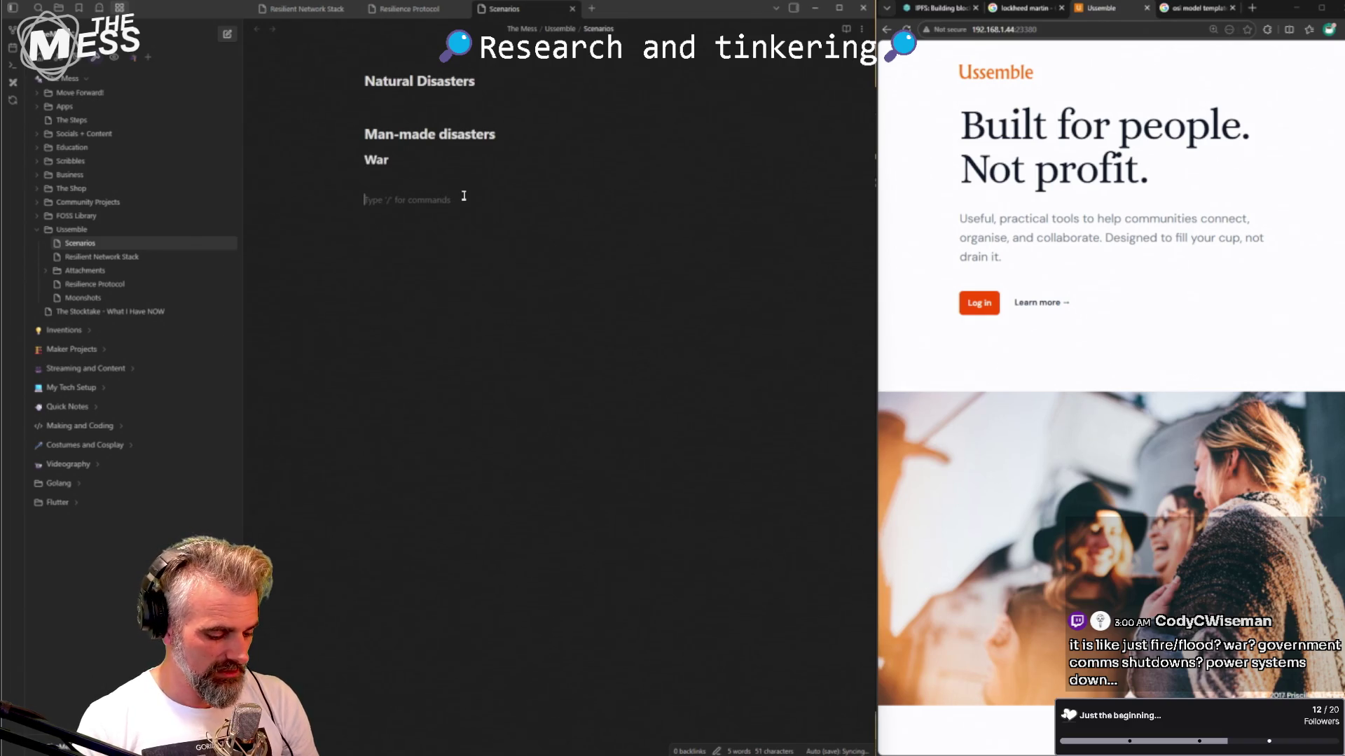
{"action": "type", "text": "#"}
{"action": "key", "text": "BackSpace"}
{"action": "key", "text": "BackSpace"}
{"action": "key", "text": "BackSpace"}
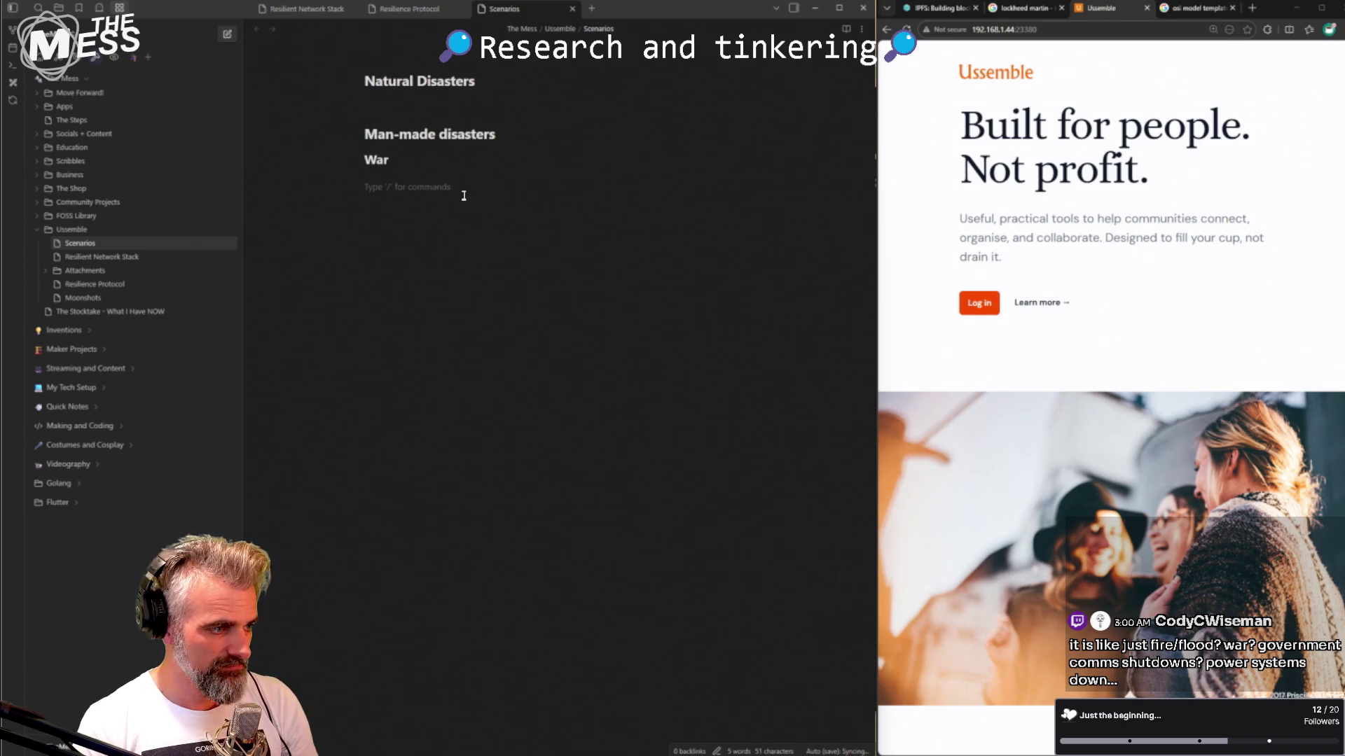
- Add '## Earthquake', '## Flood' and '## Fire' under Natural Disasters, then start a line below War
{"action": "key", "text": "Up"}
{"action": "key", "text": "Up"}
{"action": "key", "text": "Up"}
{"action": "type", "text": "##"}
{"action": "type", "text": " Earthqu"}
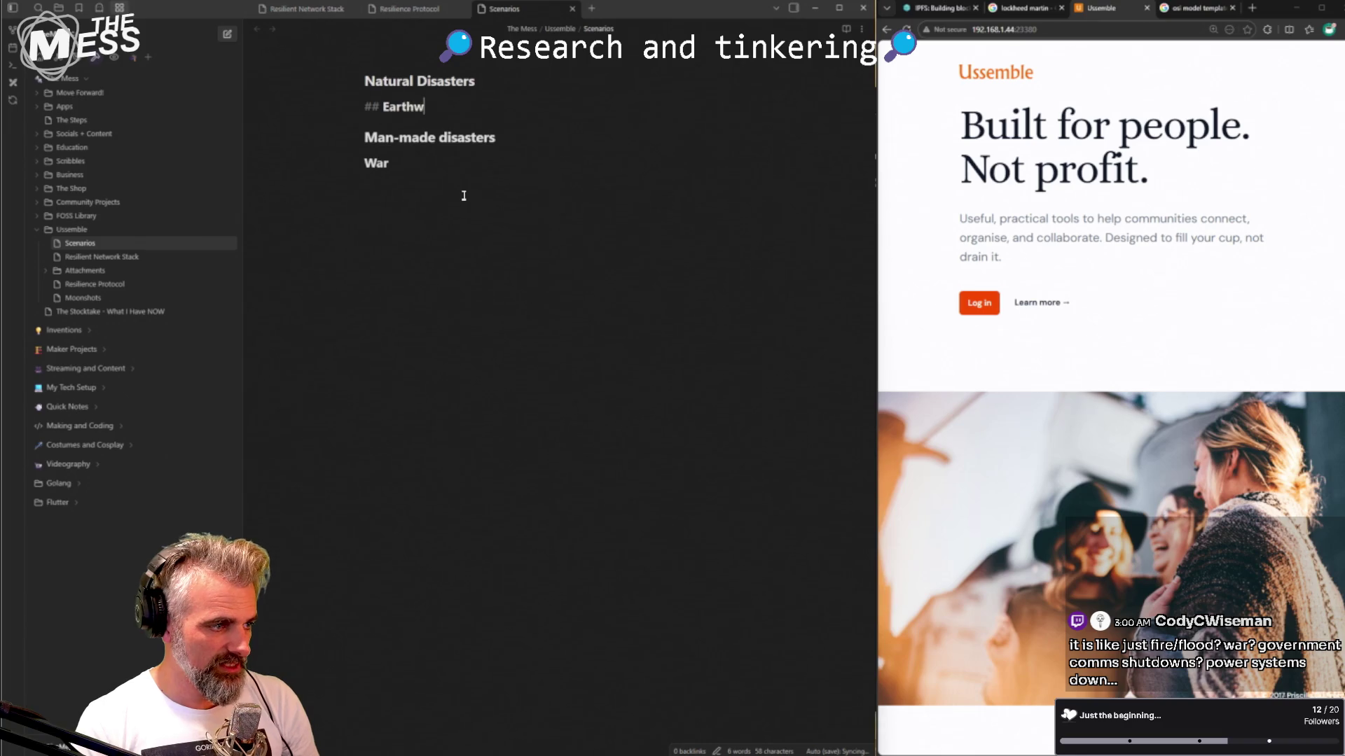
{"action": "type", "text": "ake"}
{"action": "key", "text": "Return"}
{"action": "type", "text": "#"}
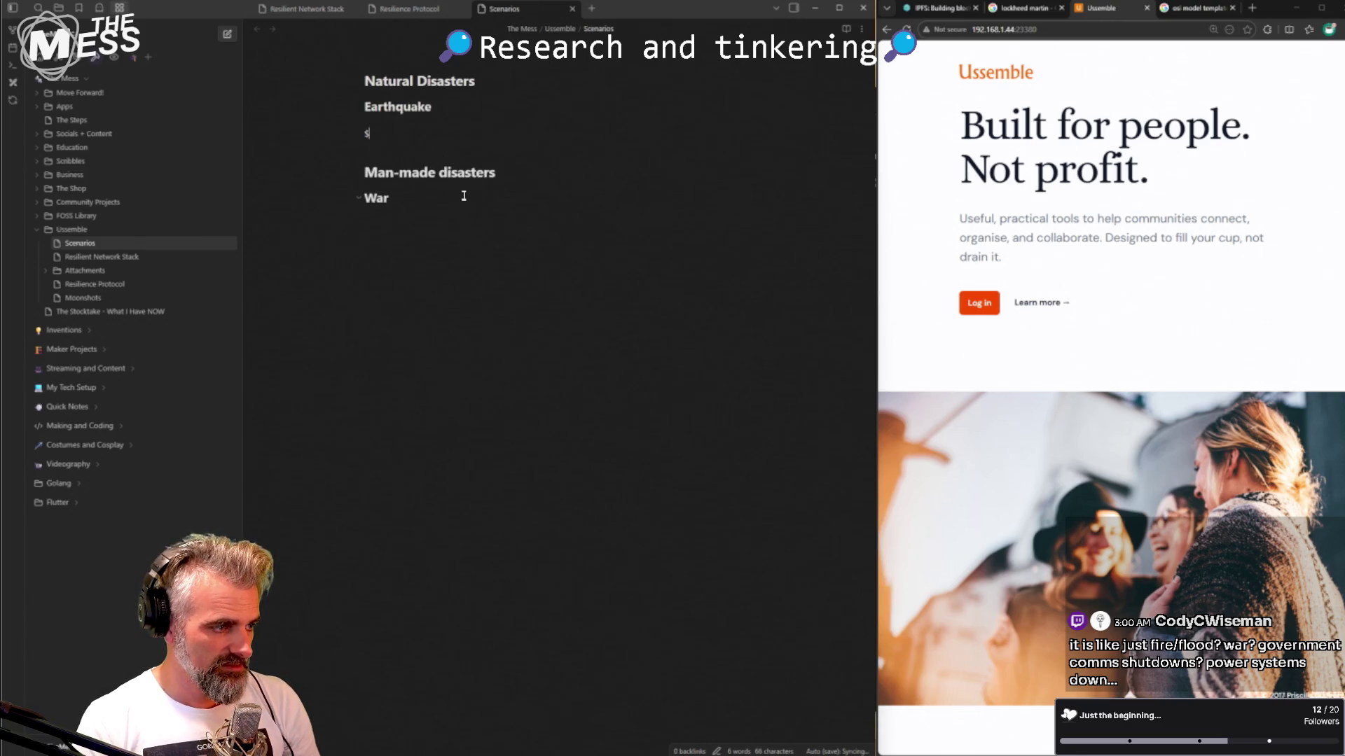
{"action": "type", "text": "# Flood"}
{"action": "key", "text": "Return"}
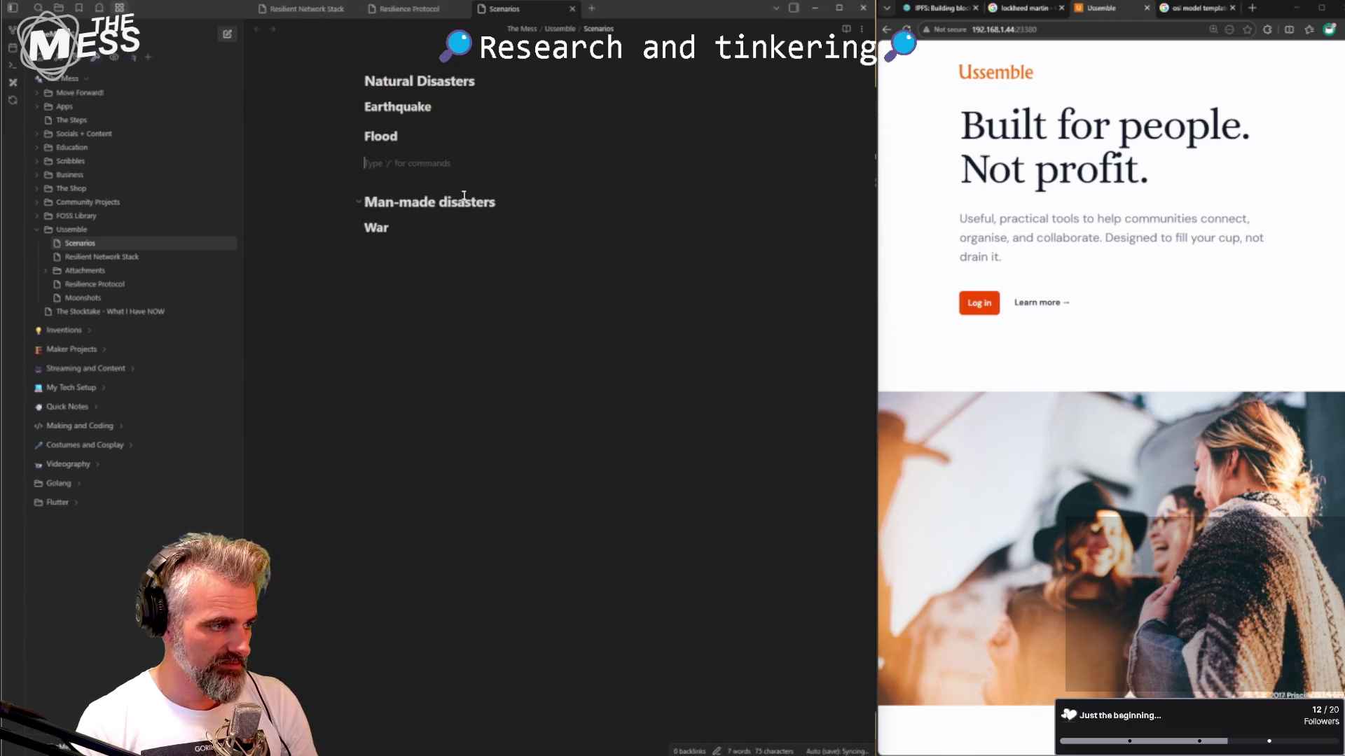
{"action": "type", "text": "##Fire"}
{"action": "key", "text": "Return"}
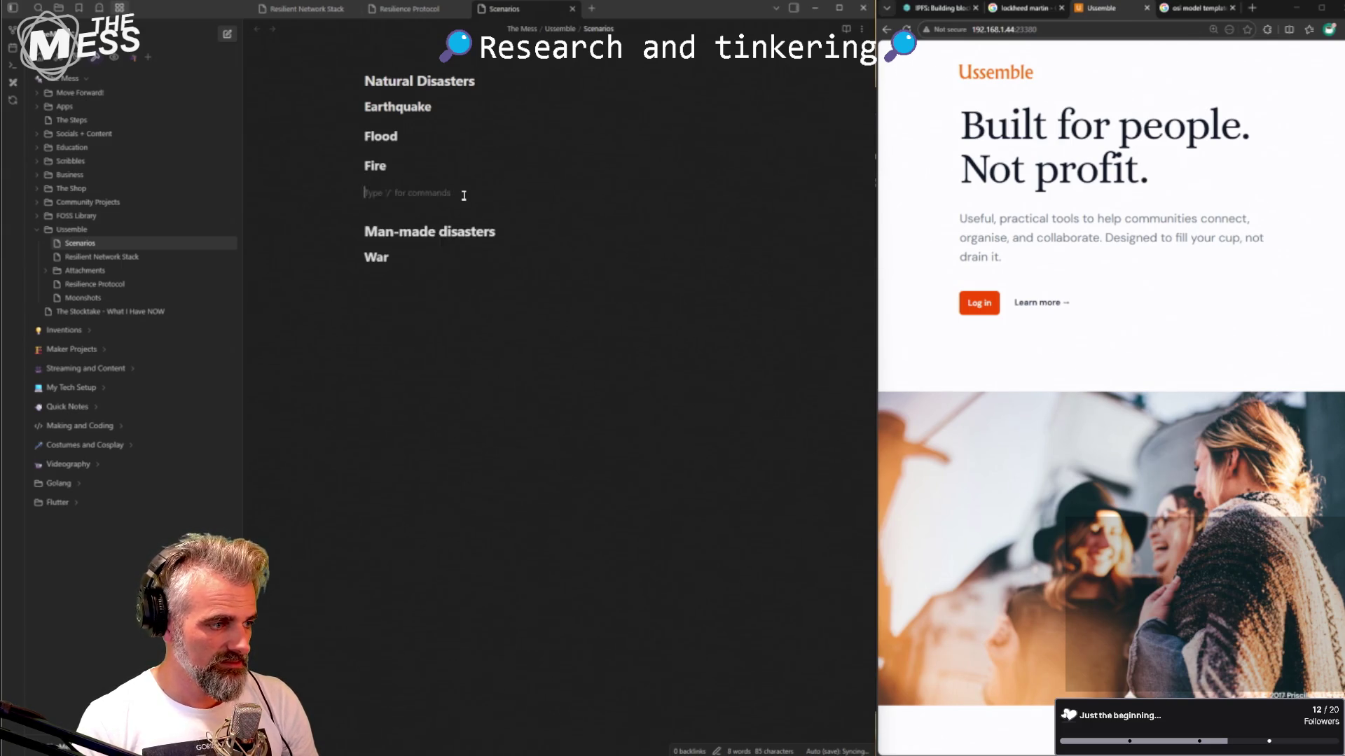
{"action": "key", "text": "Down"}
{"action": "key", "text": "Down"}
{"action": "key", "text": "End"}
{"action": "key", "text": "Return"}
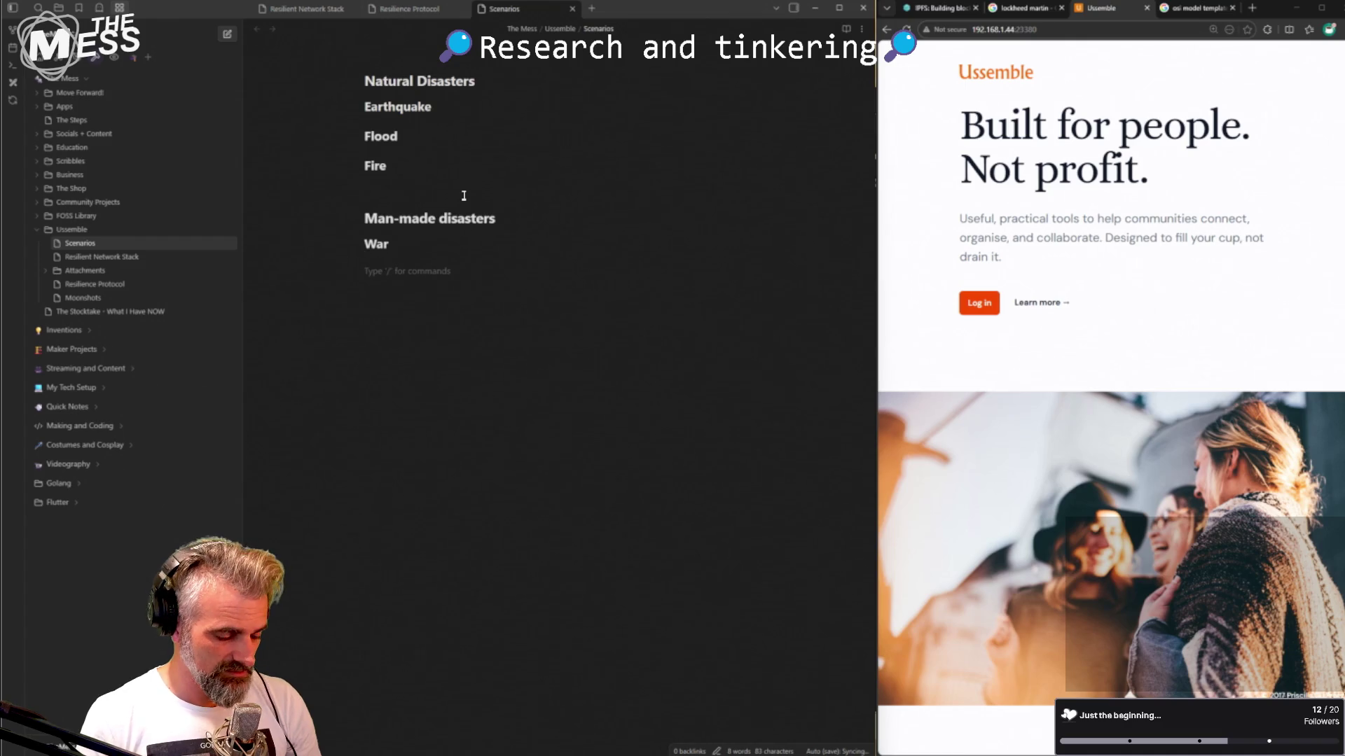
{"action": "type", "text": "## Signal Jamming"}
- Replace the Signal Jamming text with a '## Physical infrastructure damage' heading, typos corrected
{"action": "key", "text": "BackSpace"}
{"action": "key", "text": "BackSpace"}
{"action": "key", "text": "BackSpace"}
{"action": "key", "text": "BackSpace"}
{"action": "key", "text": "BackSpace"}
{"action": "key", "text": "BackSpace"}
{"action": "key", "text": "BackSpace"}
{"action": "key", "text": "BackSpace"}
{"action": "key", "text": "BackSpace"}
{"action": "key", "text": "BackSpace"}
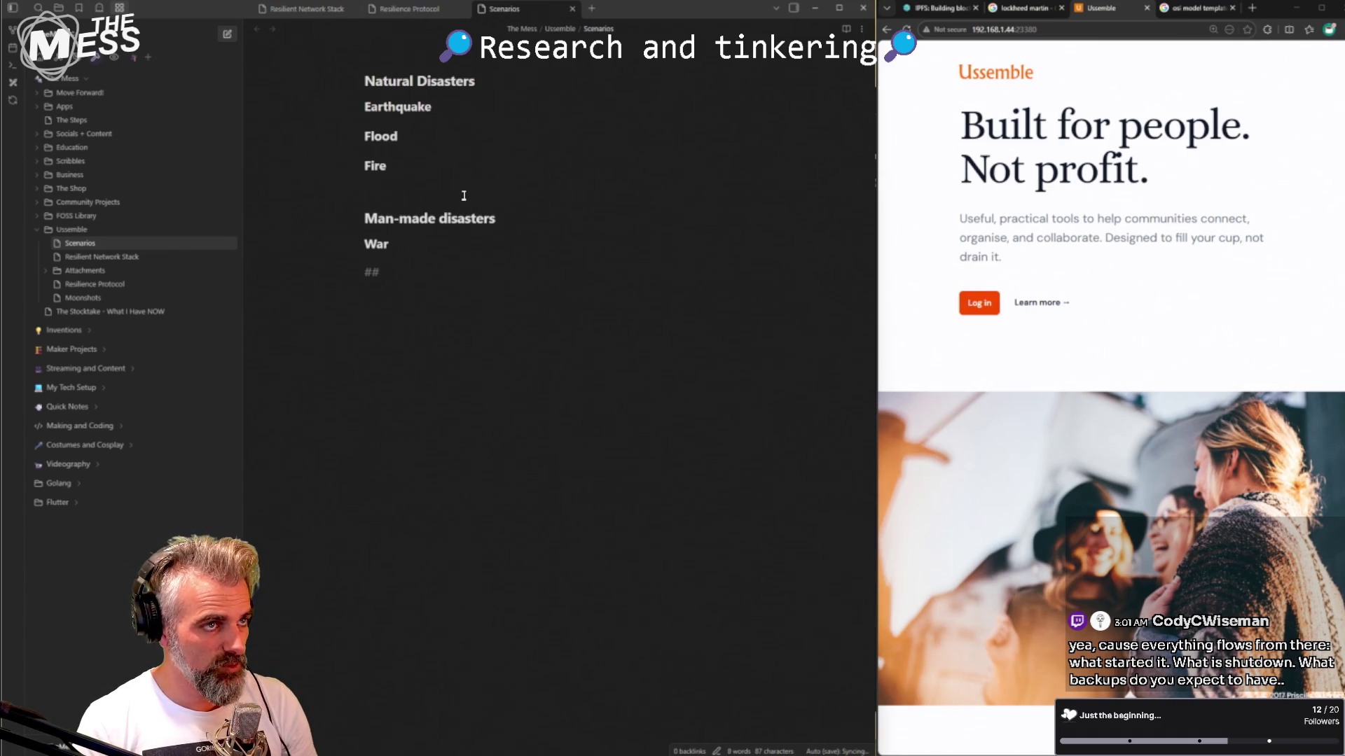
{"action": "type", "text": "Phsy"}
{"action": "type", "text": "ical cabi"}
{"action": "key", "text": "BackSpace"}
{"action": "key", "text": "BackSpace"}
{"action": "key", "text": "BackSpace"}
{"action": "key", "text": "BackSpace"}
{"action": "type", "text": "instr"}
{"action": "key", "text": "BackSpace"}
{"action": "key", "text": "BackSpace"}
{"action": "key", "text": "BackSpace"}
{"action": "type", "text": "frastructure "}
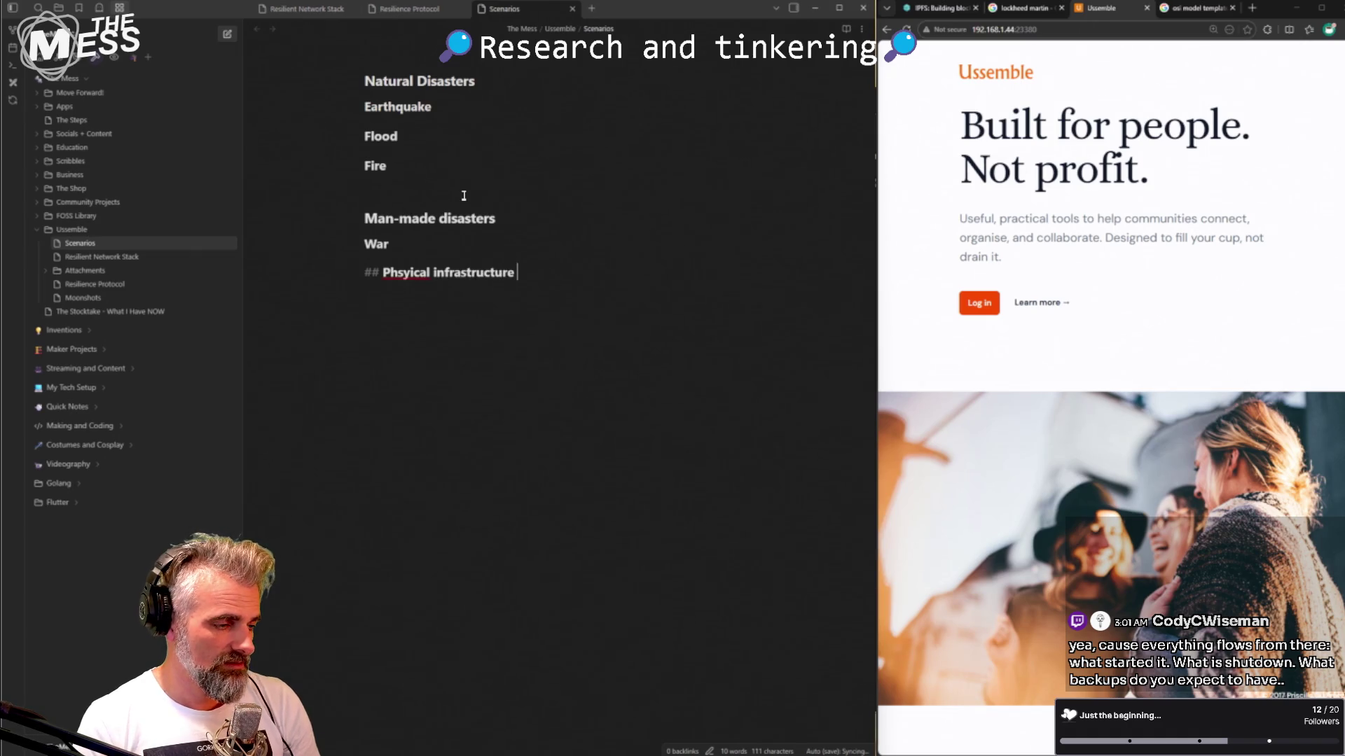
{"action": "type", "text": "damange"}
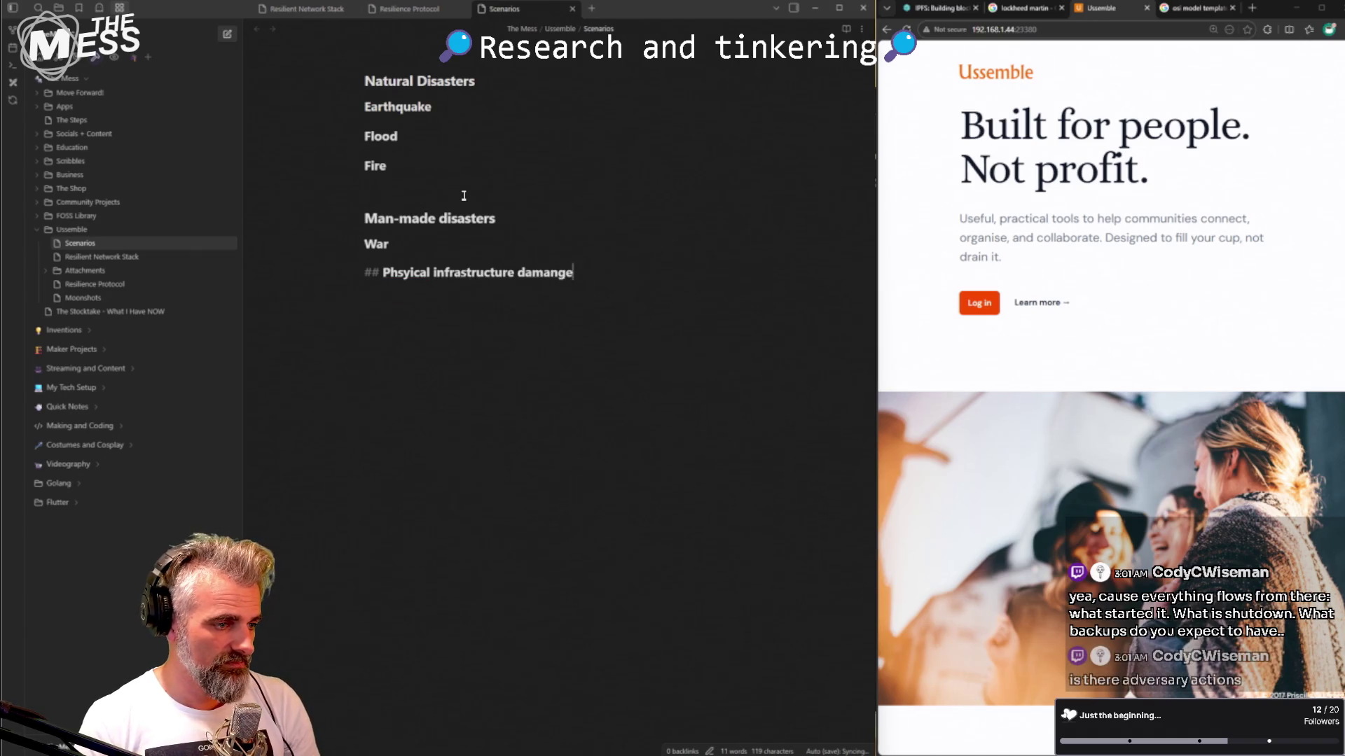
{"action": "key", "text": "BackSpace"}
{"action": "key", "text": "BackSpace"}
{"action": "type", "text": "ge"}
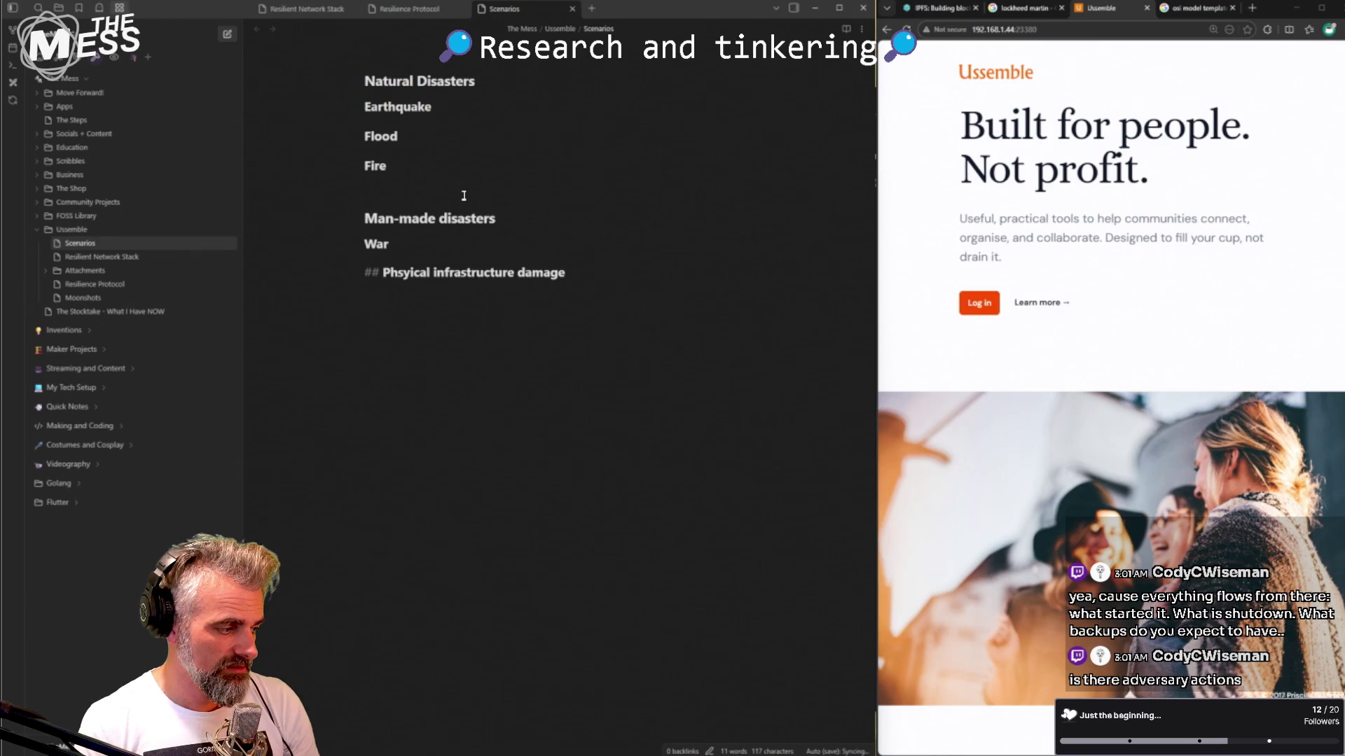
{"action": "key", "text": "BackSpace"}
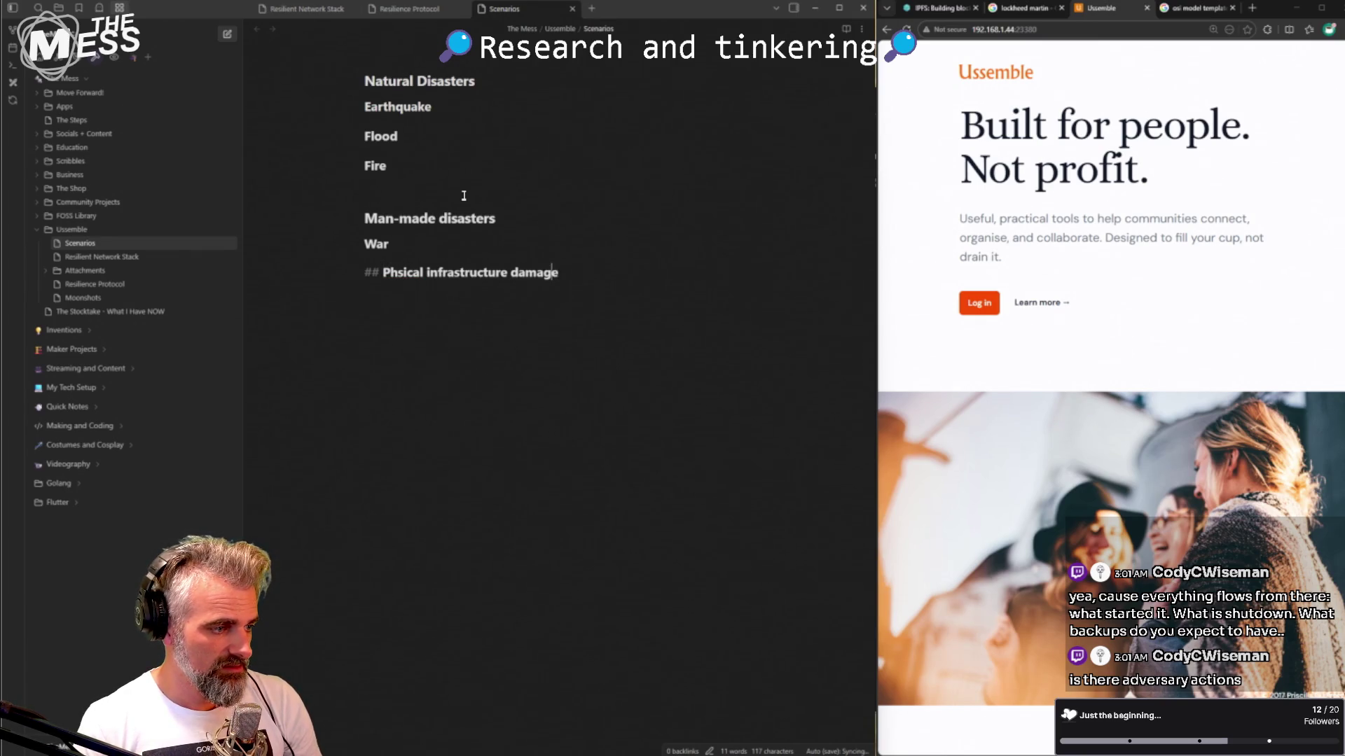
{"action": "type", "text": "y"}
{"action": "key", "text": "End"}
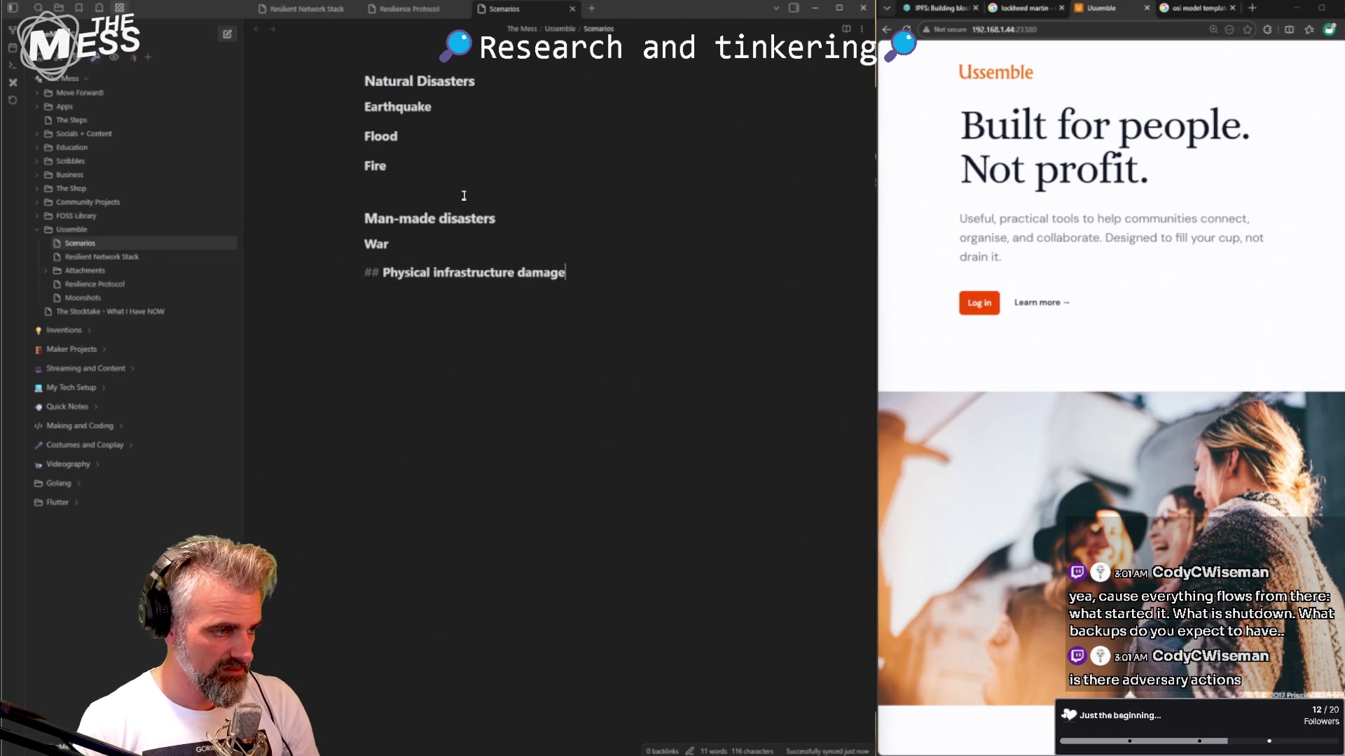
{"action": "key", "text": "Return"}
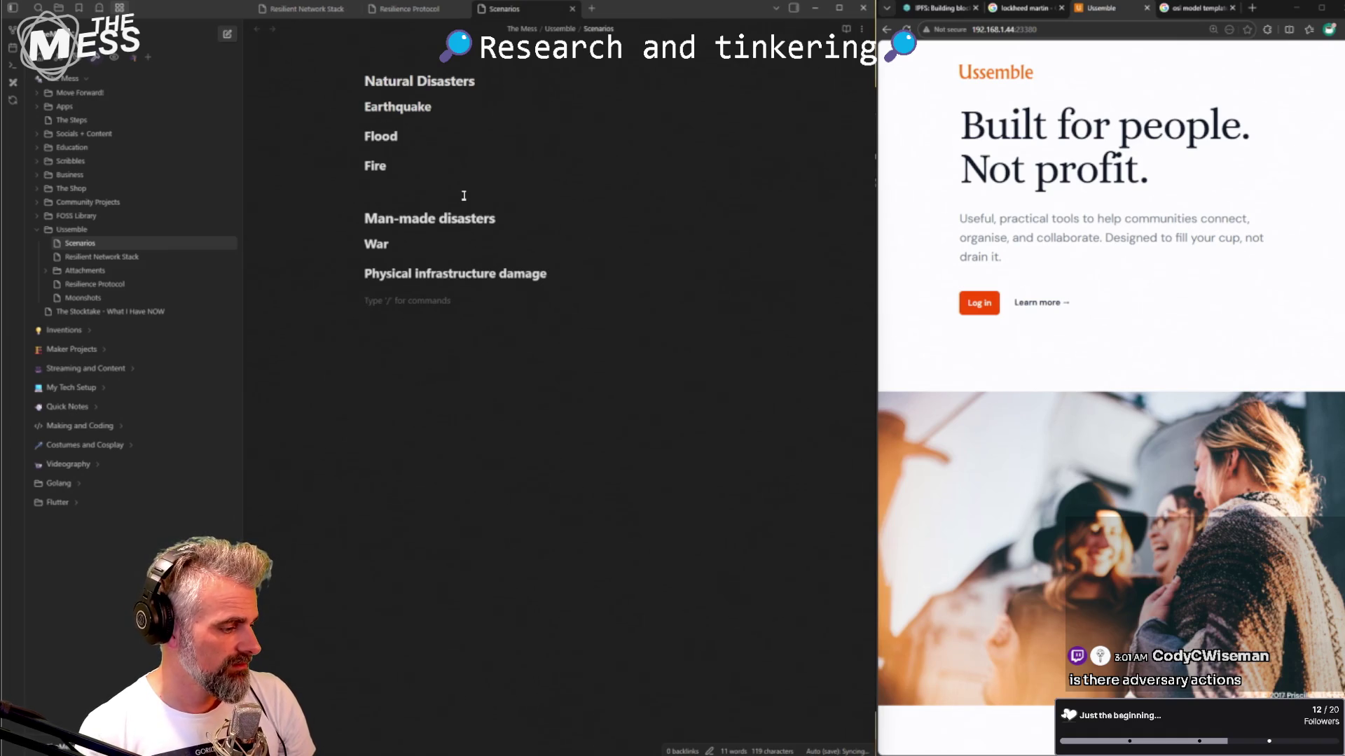
- List 'Government communications shutdowns' and 'Global cyber attacks' bullets under War
{"action": "key", "text": "Up"}
{"action": "key", "text": "Up"}
{"action": "key", "text": "Return"}
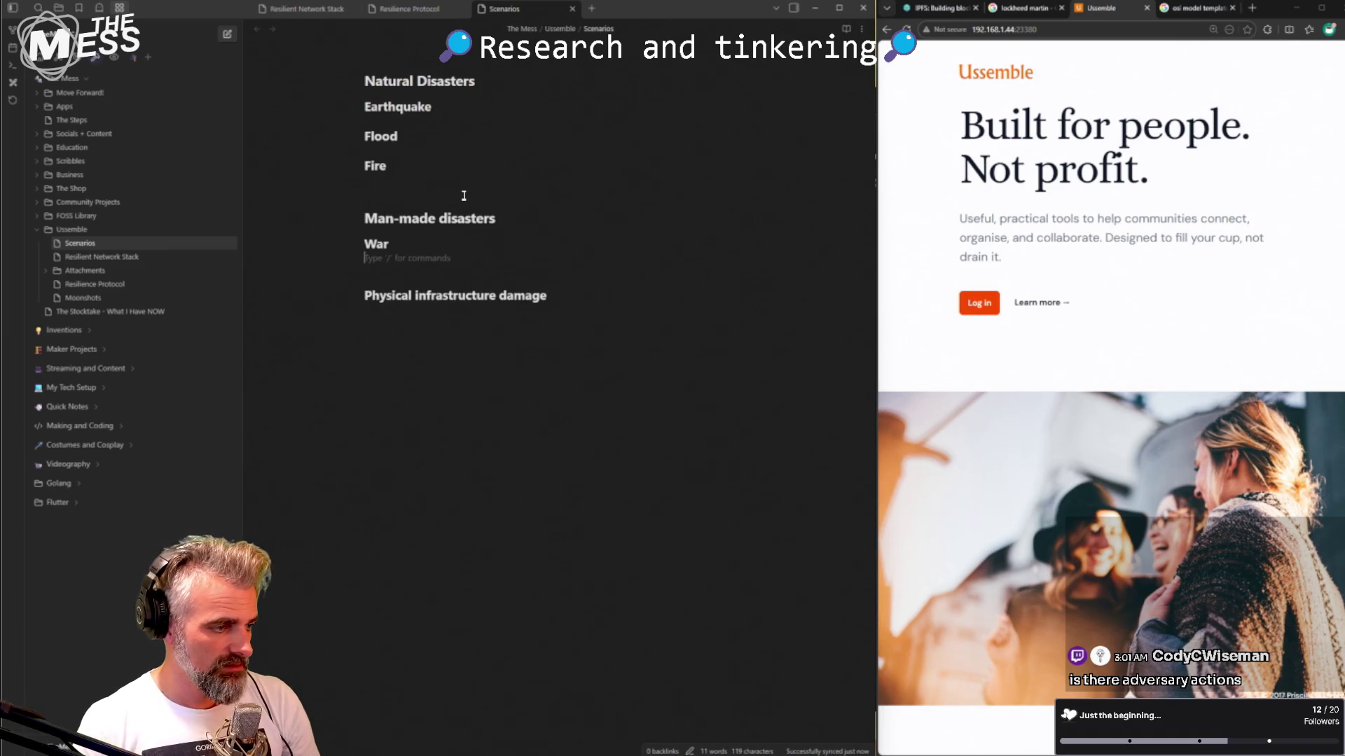
{"action": "type", "text": "- Government communications"}
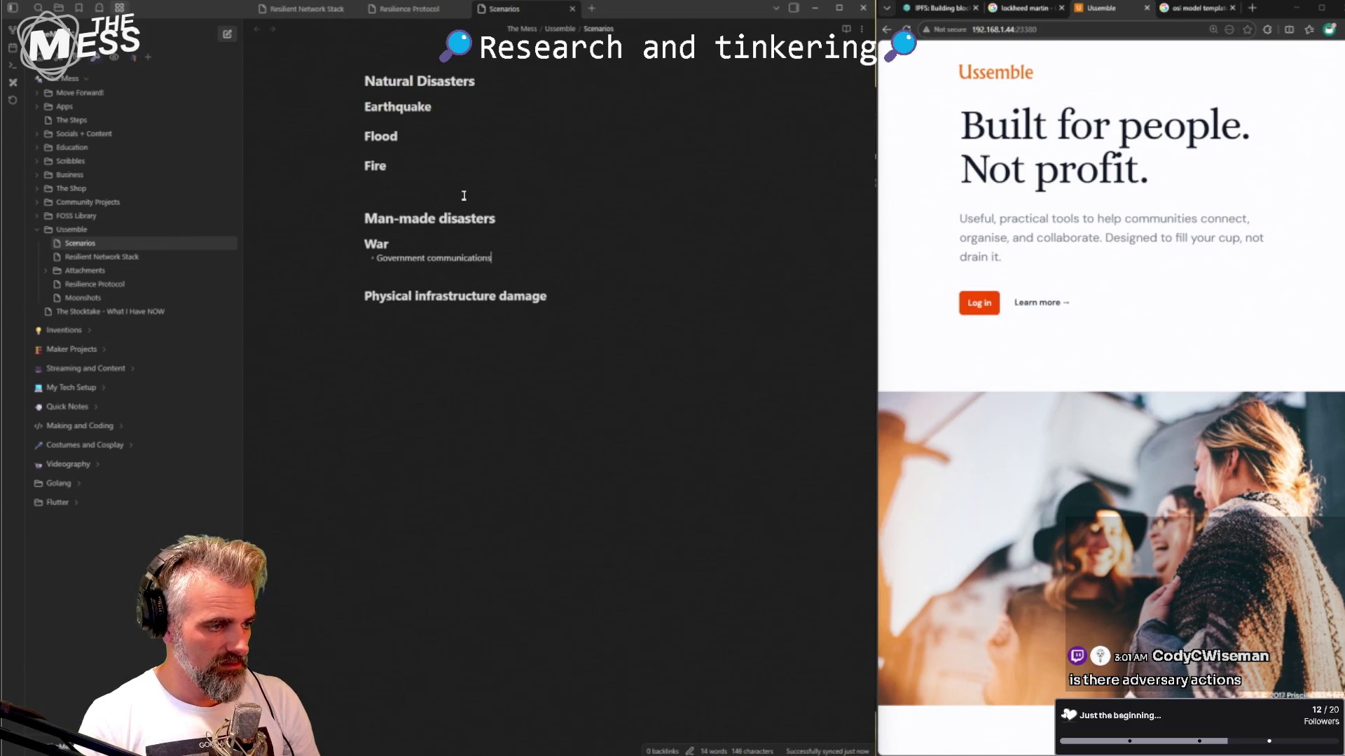
{"action": "type", "text": "shutdowns"}
{"action": "key", "text": "Return"}
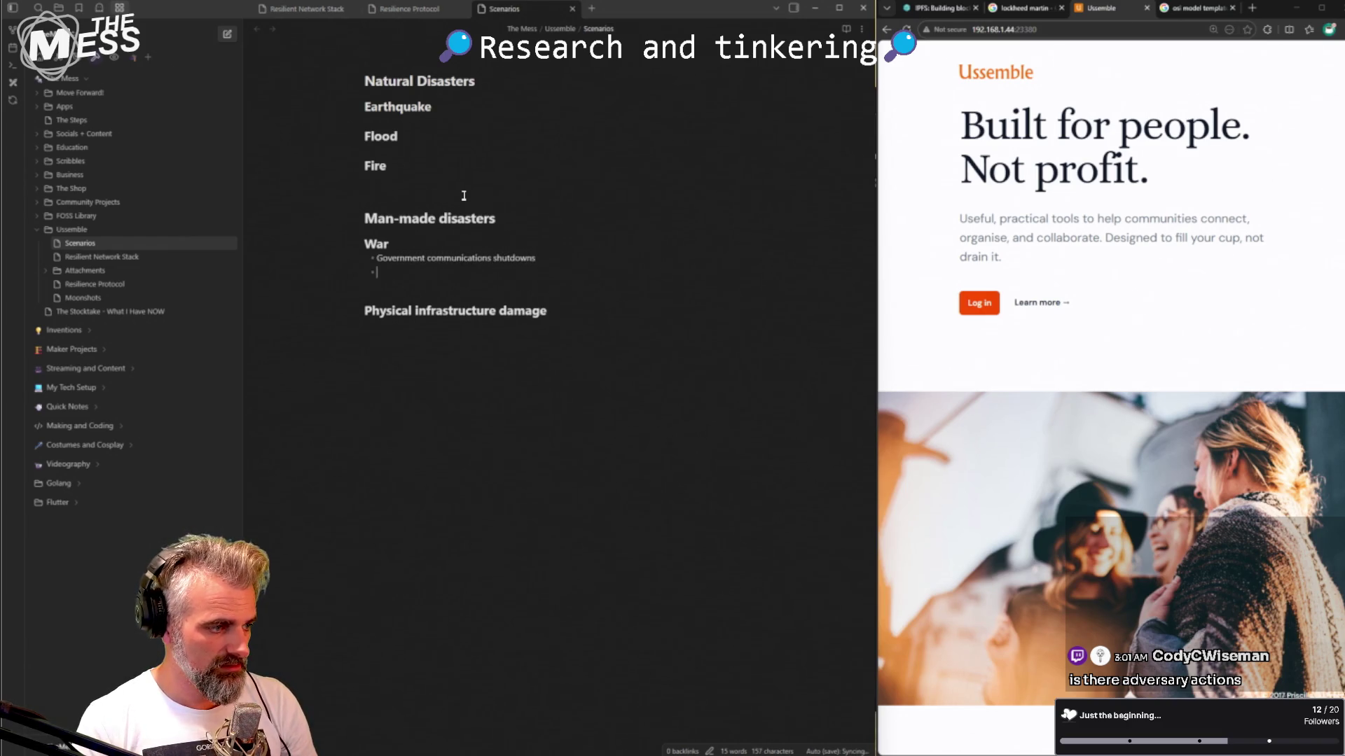
{"action": "type", "text": "Global cy"}
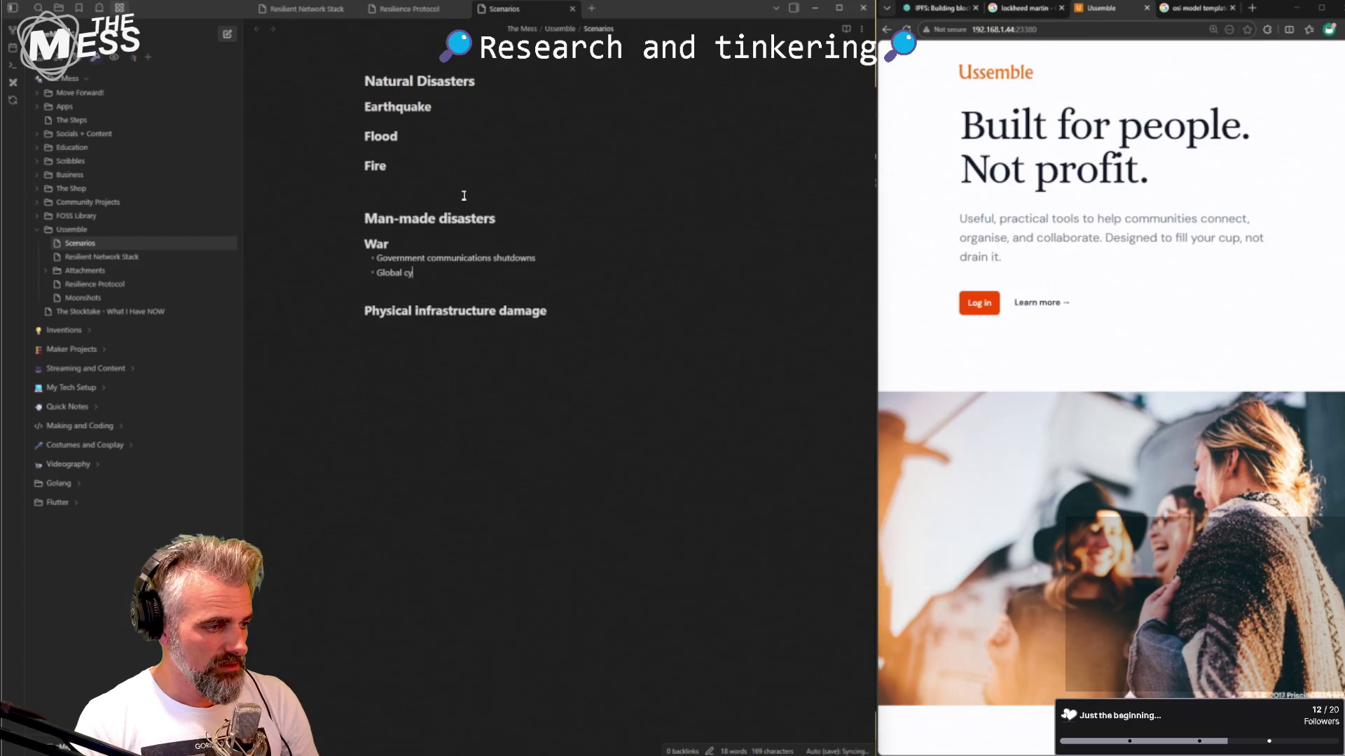
{"action": "type", "text": "ber attacks"}
{"action": "key", "text": "Return"}
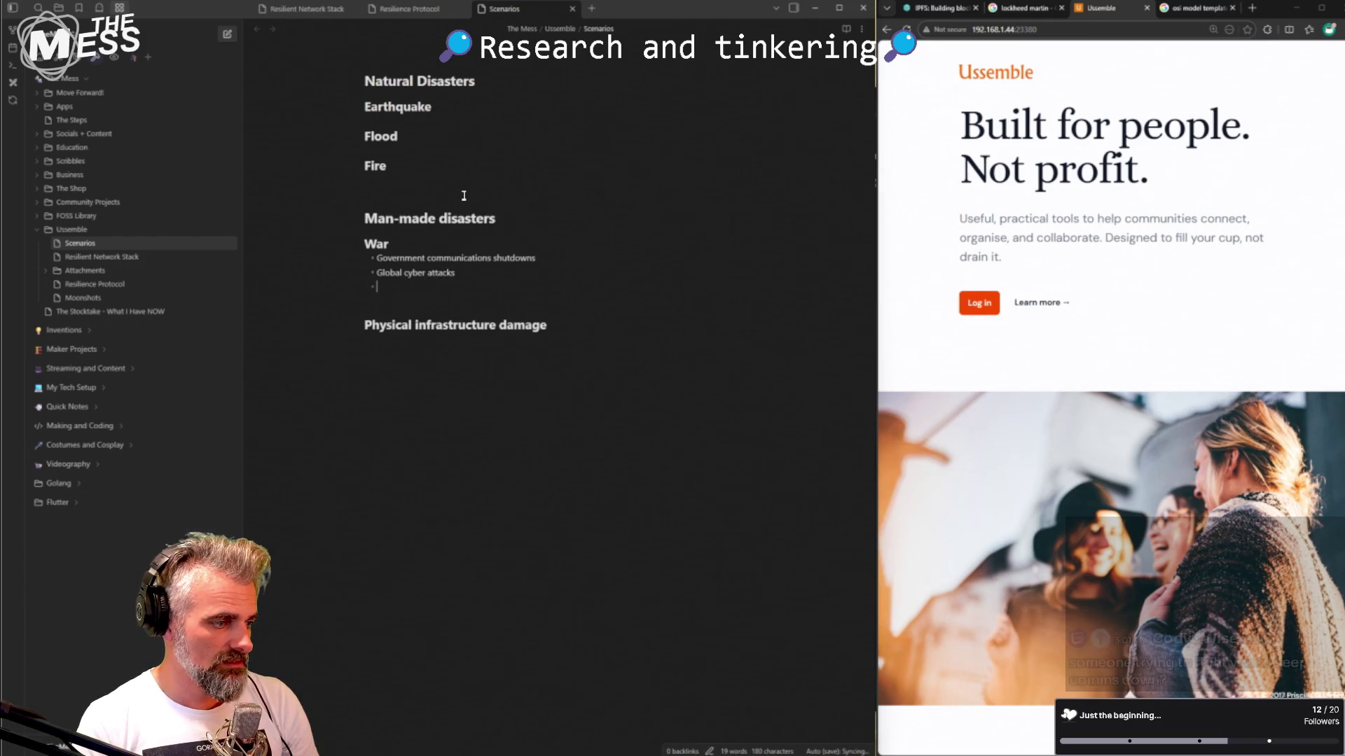
{"action": "key", "text": "BackSpace"}
{"action": "key", "text": "BackSpace"}
{"action": "key", "text": "Down"}
- Tidy the spacing under Physical infrastructure damage and position the cursor below the last heading
{"action": "key", "text": "End"}
{"action": "key", "text": "Return"}
{"action": "key", "text": "Return"}
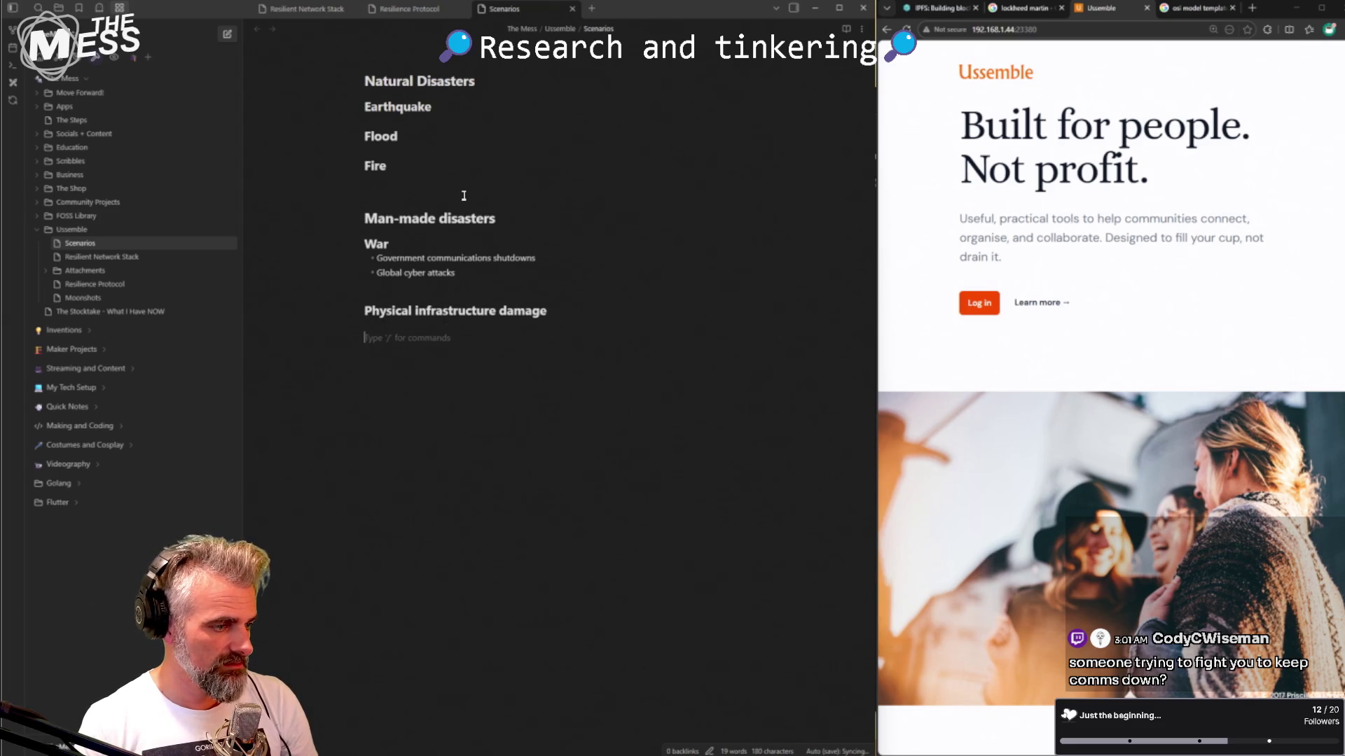
{"action": "key", "text": "BackSpace"}
{"action": "key", "text": "BackSpace"}
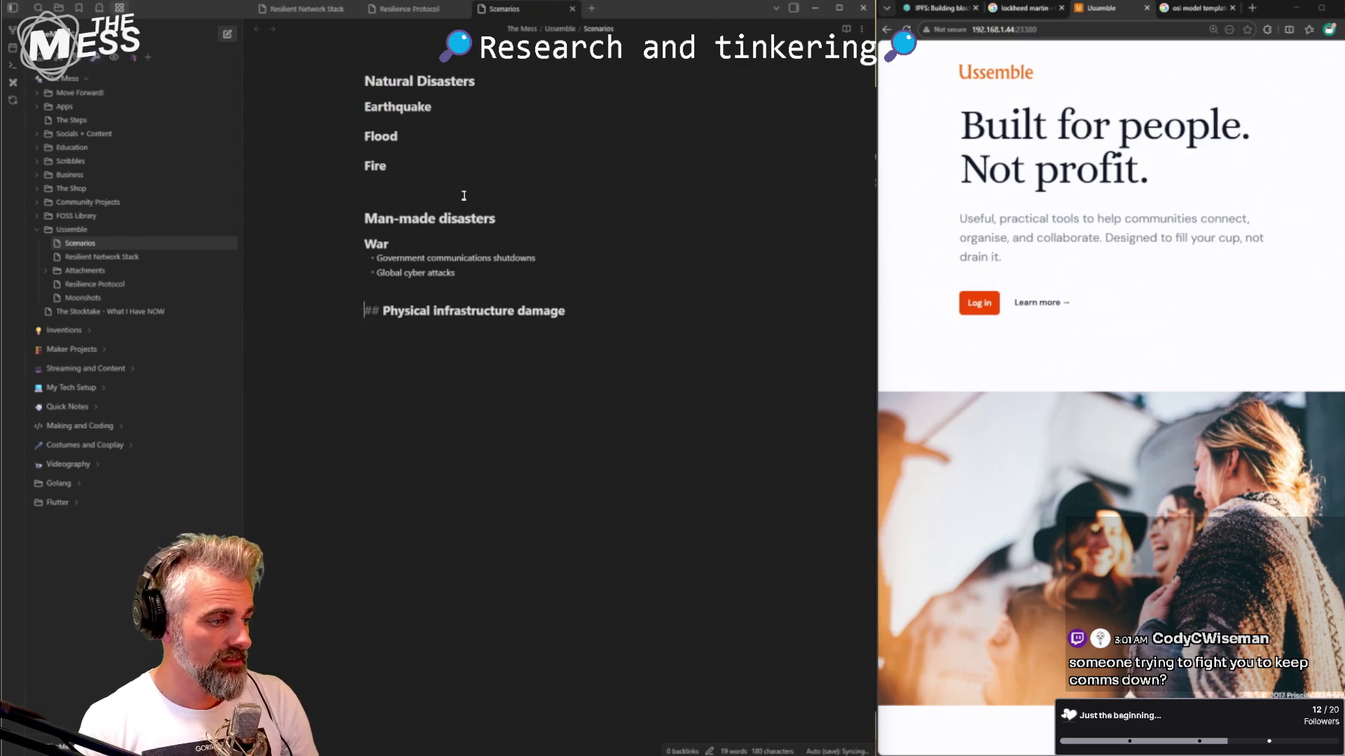
{"action": "key", "text": "Up"}
{"action": "key", "text": "Down"}
{"action": "key", "text": "Up"}
{"action": "key", "text": "Up"}
{"action": "key", "text": "Up"}
{"action": "key", "text": "Up"}
{"action": "key", "text": "Down"}
{"action": "key", "text": "Down"}
{"action": "key", "text": "Down"}
{"action": "key", "text": "Down"}
- Add an '## Active degradation of communication' heading with a blocked-communication bullet
{"action": "key", "text": "Return"}
{"action": "key", "text": "Return"}
{"action": "type", "text": "## "}
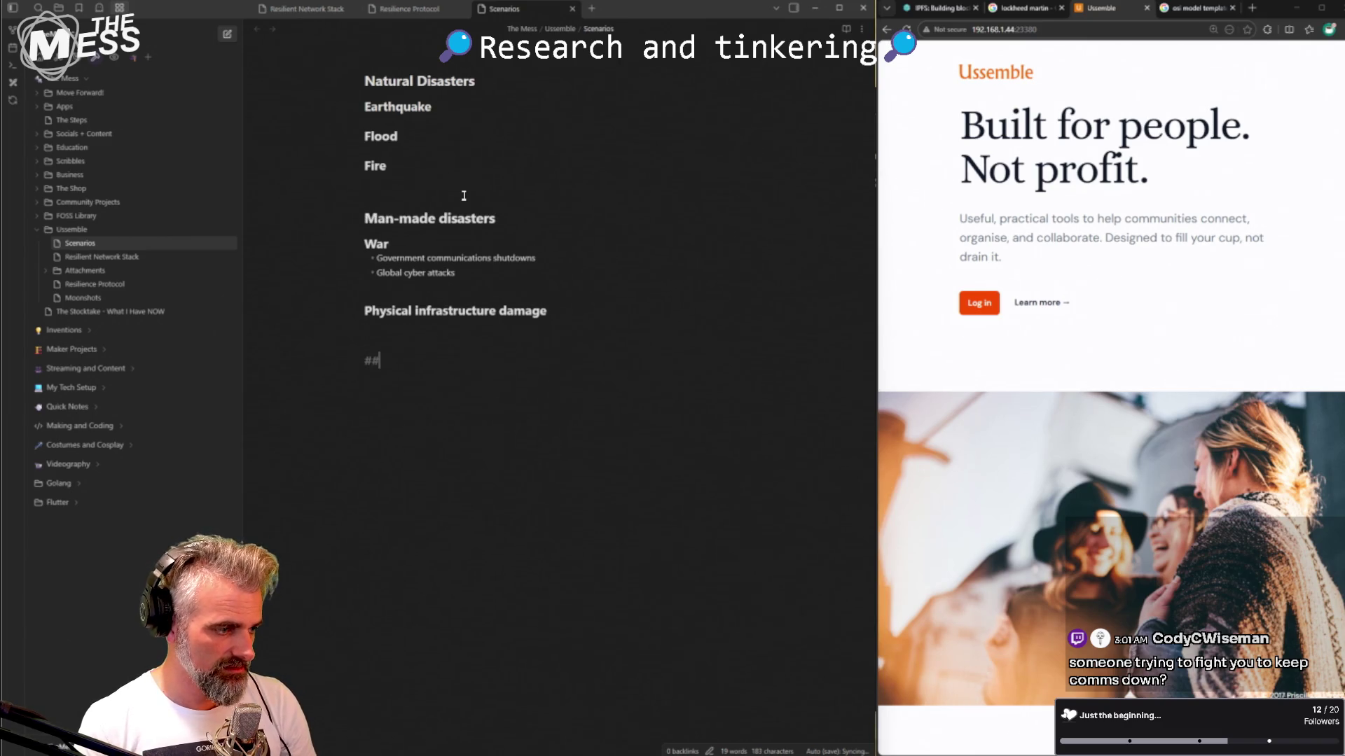
{"action": "type", "text": "Active "}
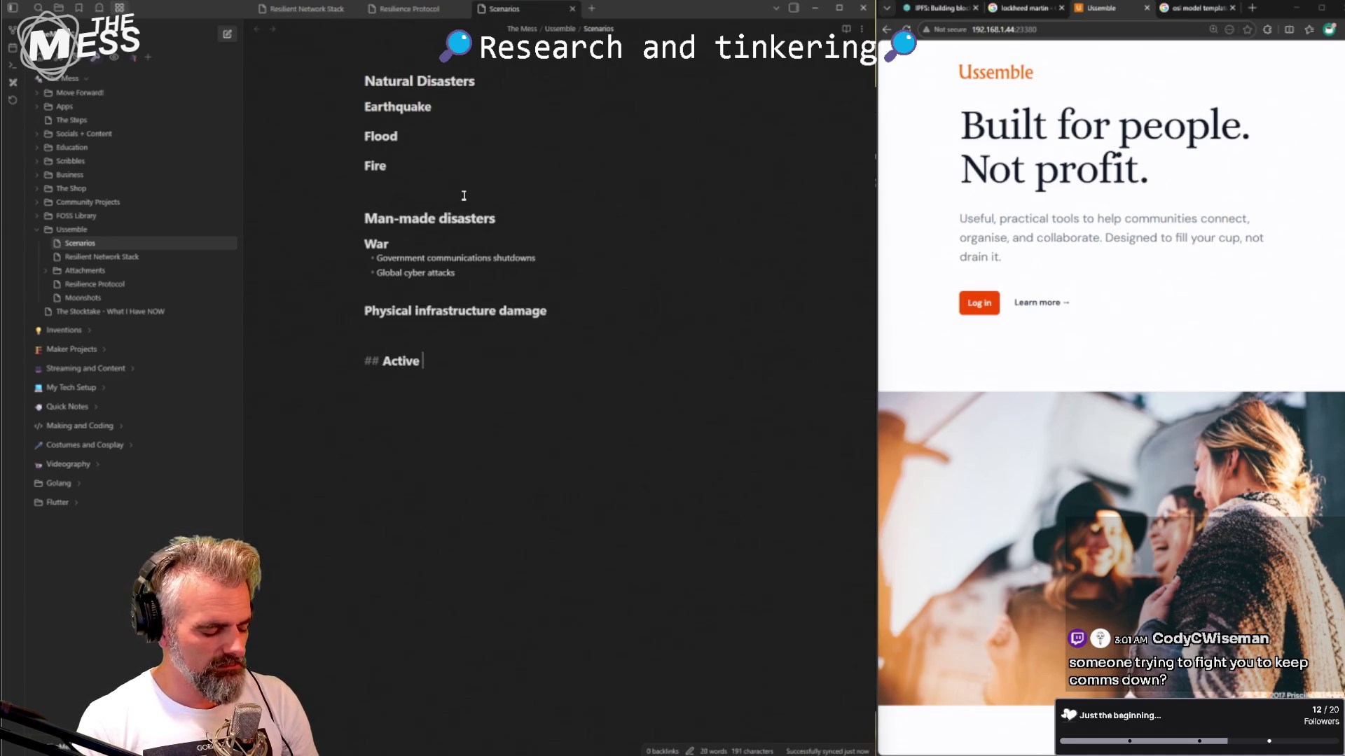
{"action": "type", "text": "degra"}
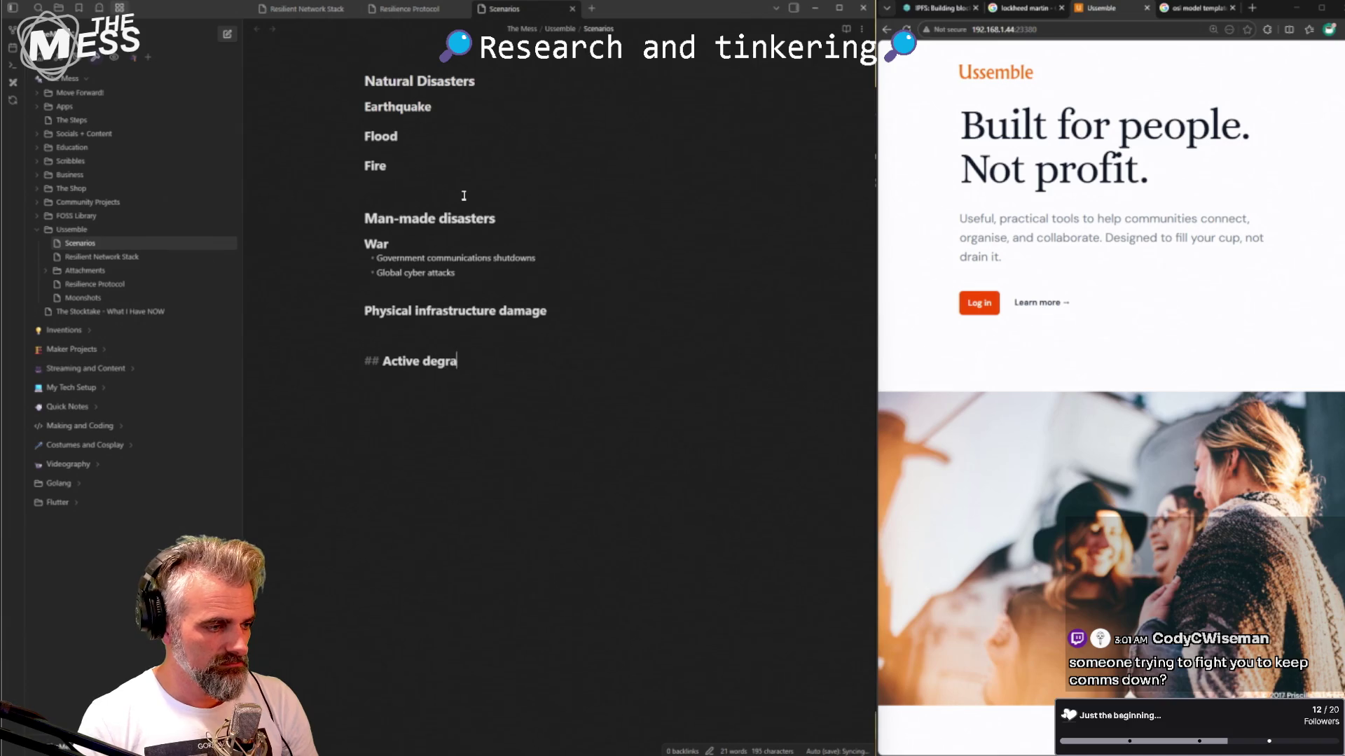
{"action": "type", "text": "dation of communication"}
{"action": "key", "text": "Return"}
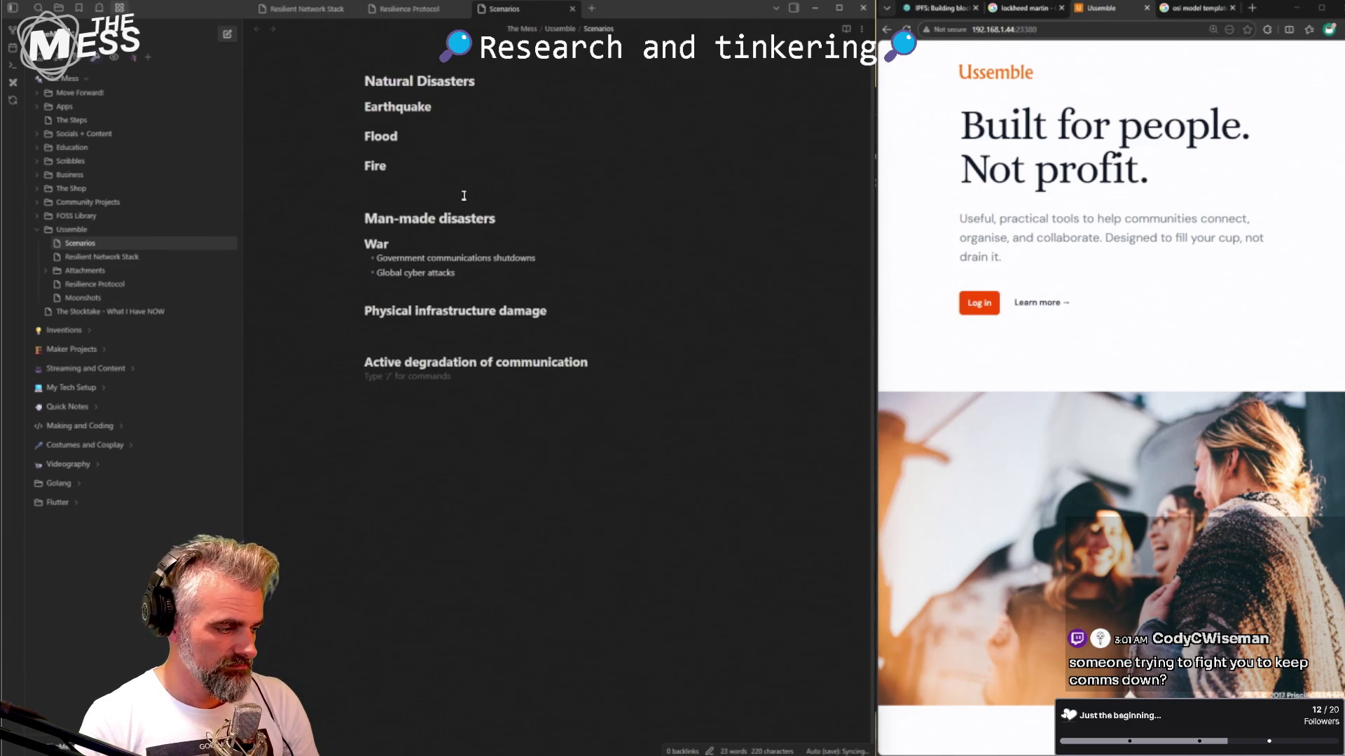
{"action": "type", "text": "- "}
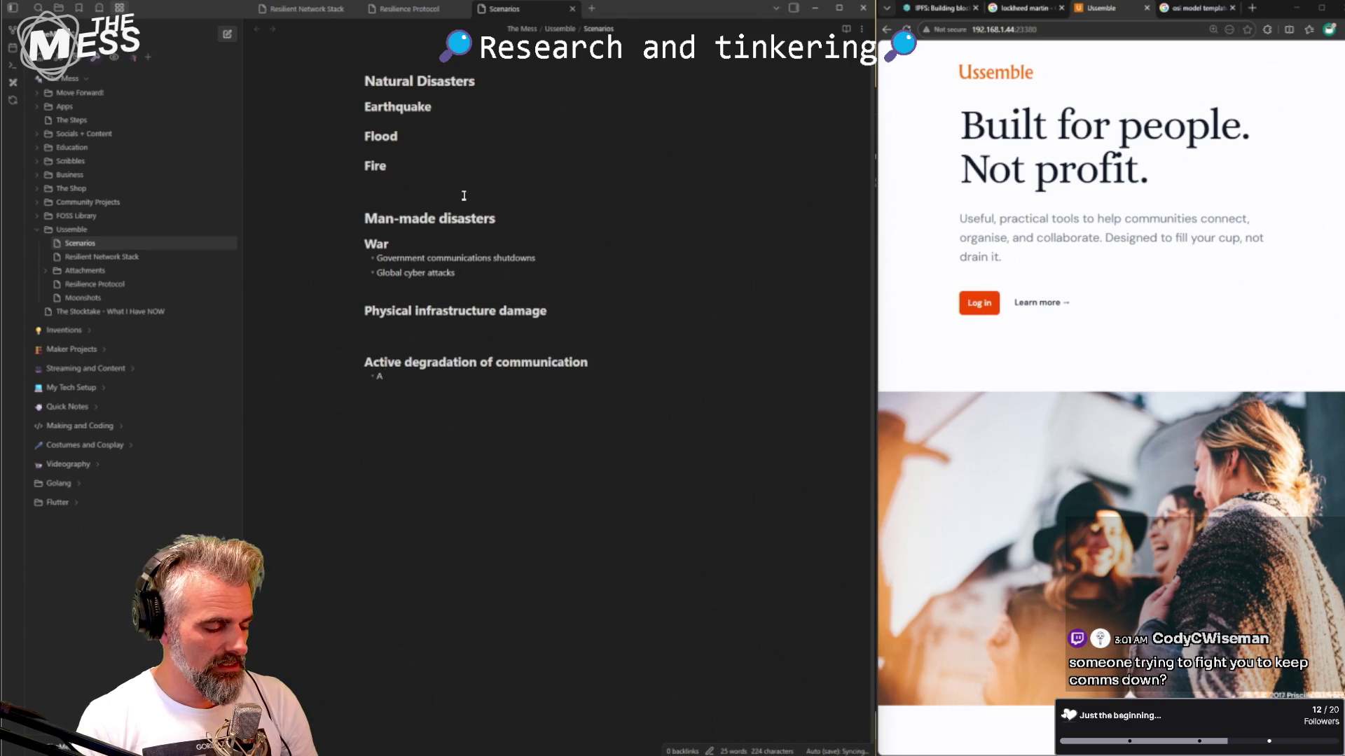
{"action": "type", "text": "mmunity/country put"}
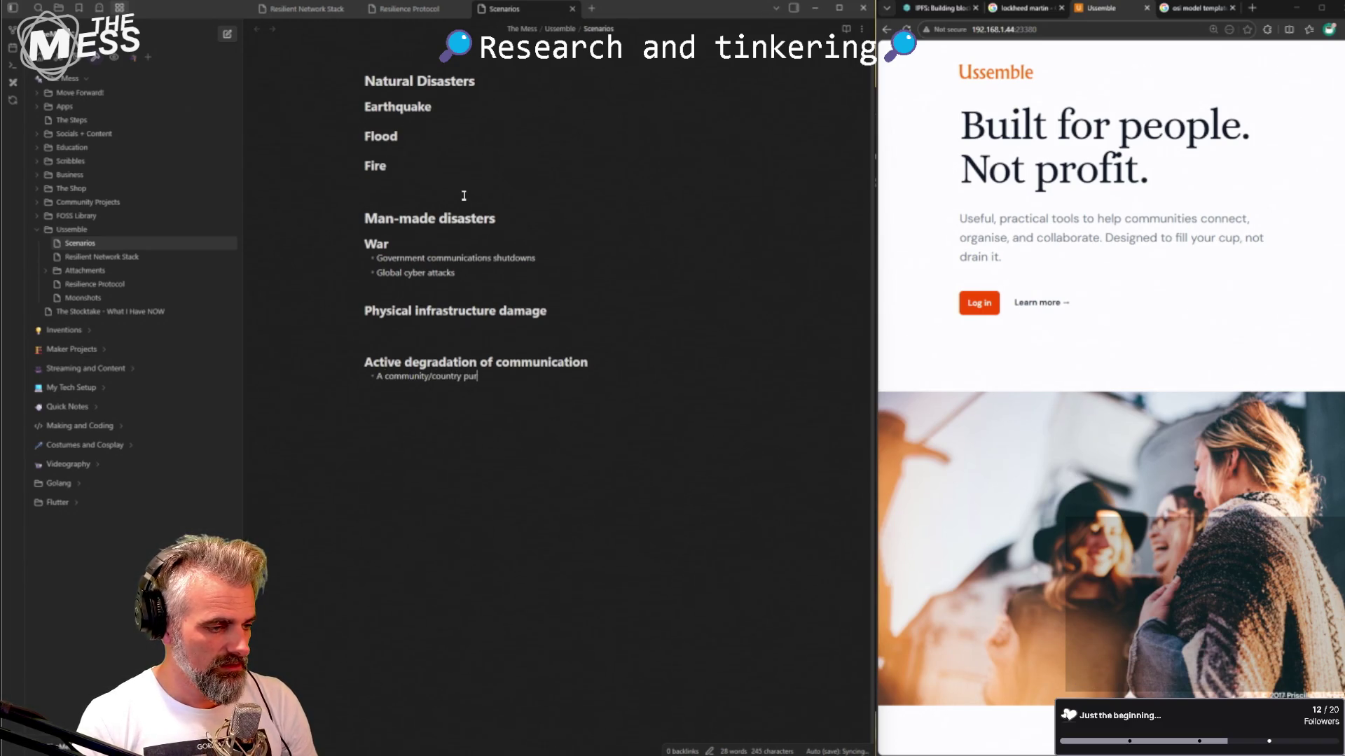
{"action": "type", "text": "posely "}
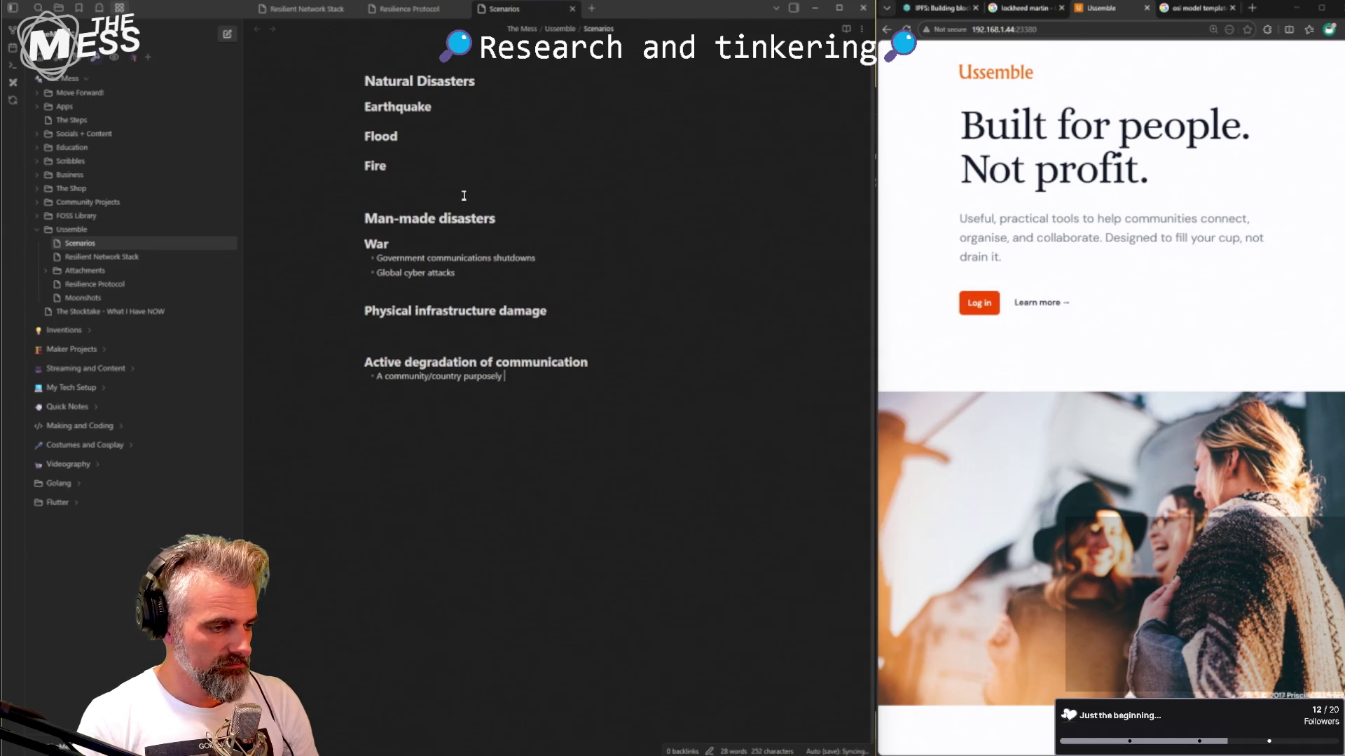
{"action": "type", "text": "d av"}
{"action": "type", "text": "ively being"}
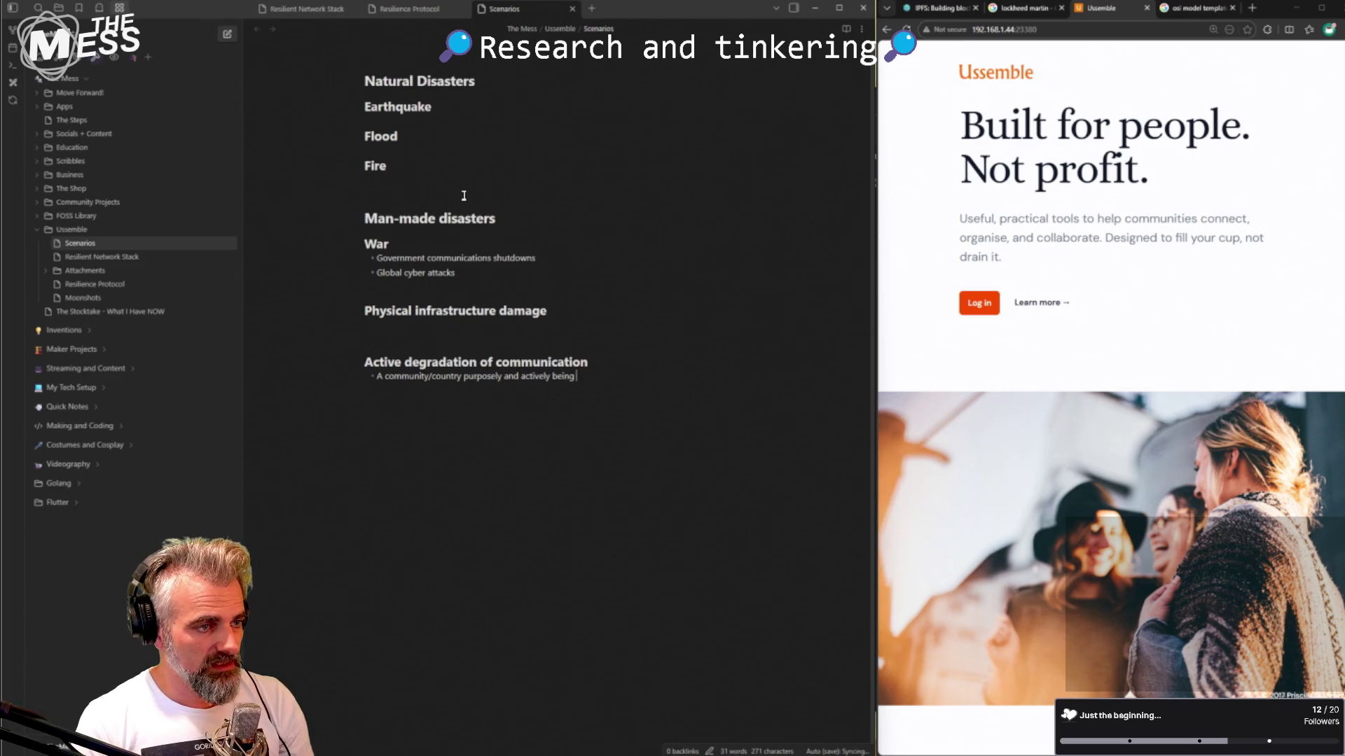
{"action": "key", "text": "BackSpace"}
{"action": "key", "text": "BackSpace"}
{"action": "key", "text": "BackSpace"}
{"action": "key", "text": "BackSpace"}
{"action": "type", "text": "having standard forms of communication blocked."}
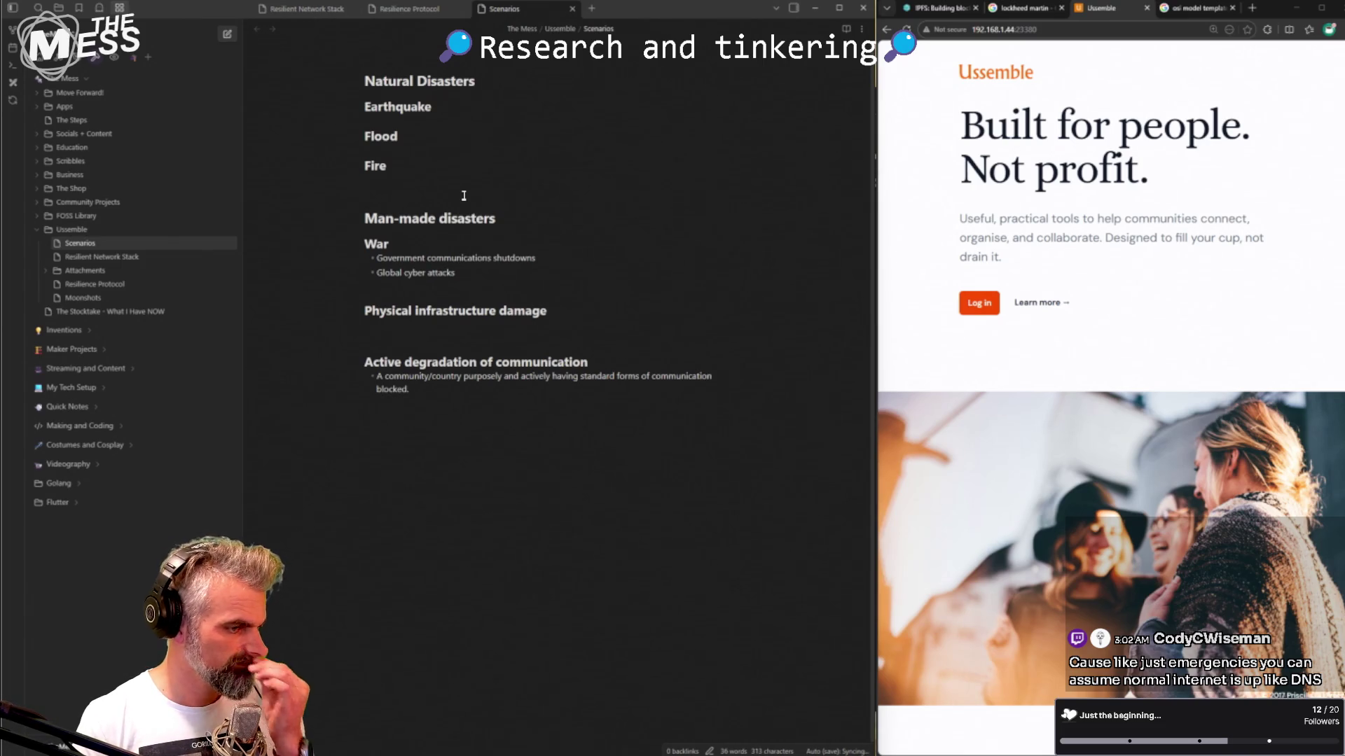
- Add an 'Undersea cables' bullet under Physical infrastructure damage and a '## Global internet outages' heading
{"action": "key", "text": "Up"}
{"action": "key", "text": "Up"}
{"action": "key", "text": "Up"}
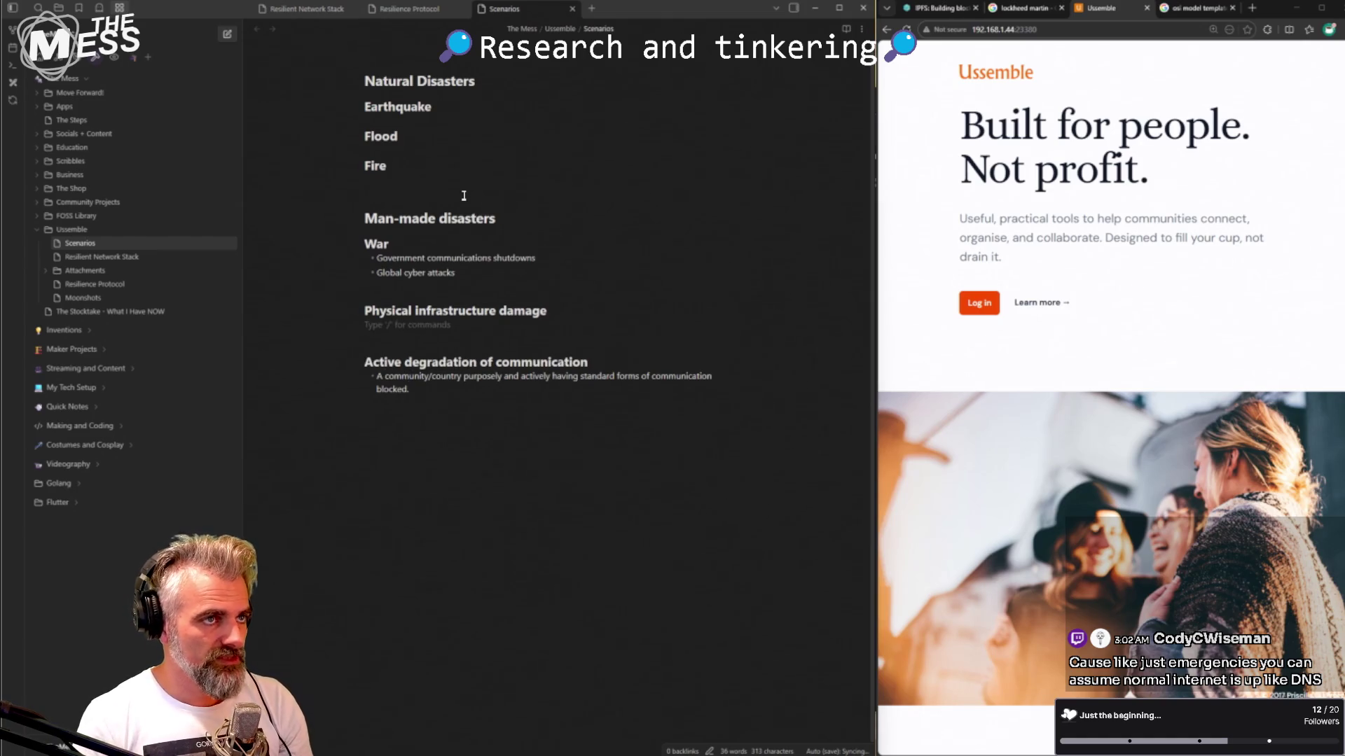
{"action": "type", "text": "- "}
{"action": "type", "text": "Unde"}
{"action": "type", "text": "ea "}
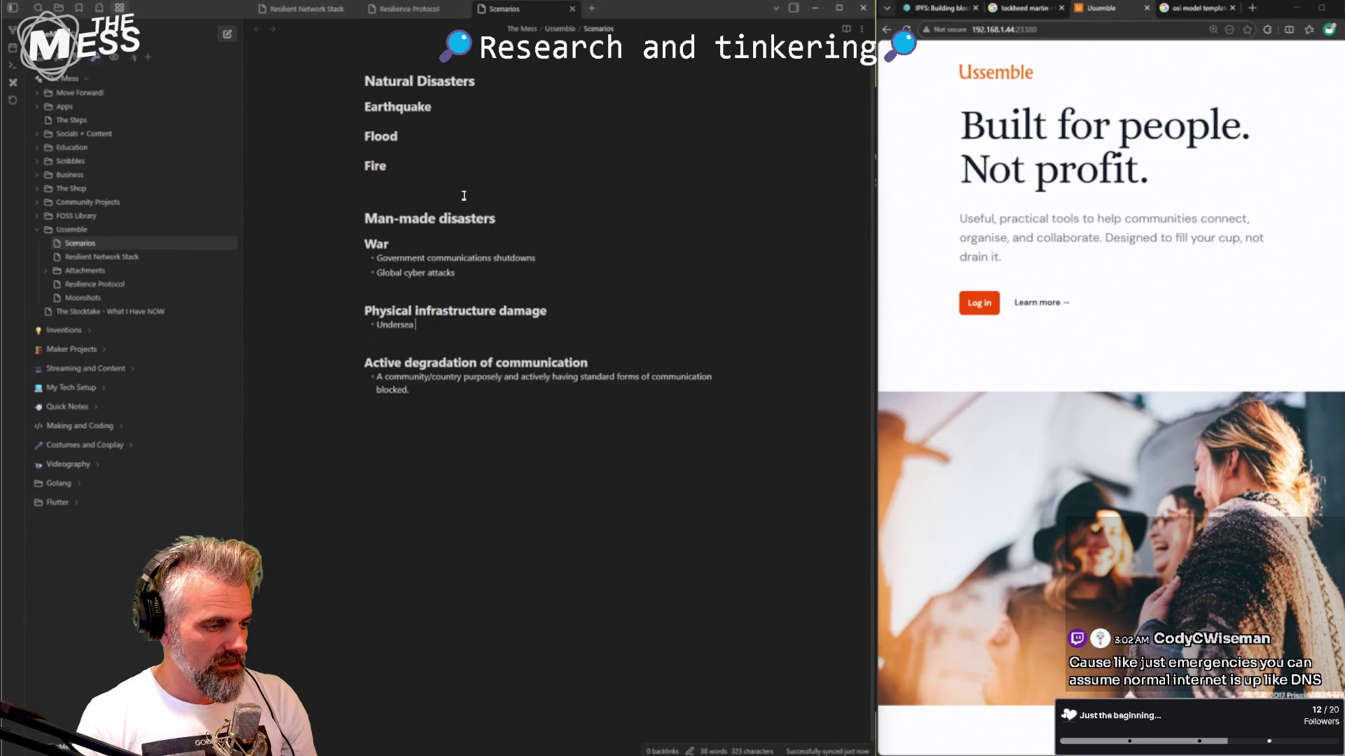
{"action": "type", "text": "cables"}
{"action": "key", "text": "Down"}
{"action": "key", "text": "Down"}
{"action": "key", "text": "Down"}
{"action": "key", "text": "Down"}
{"action": "key", "text": "Return"}
{"action": "key", "text": "Return"}
{"action": "type", "text": "#"}
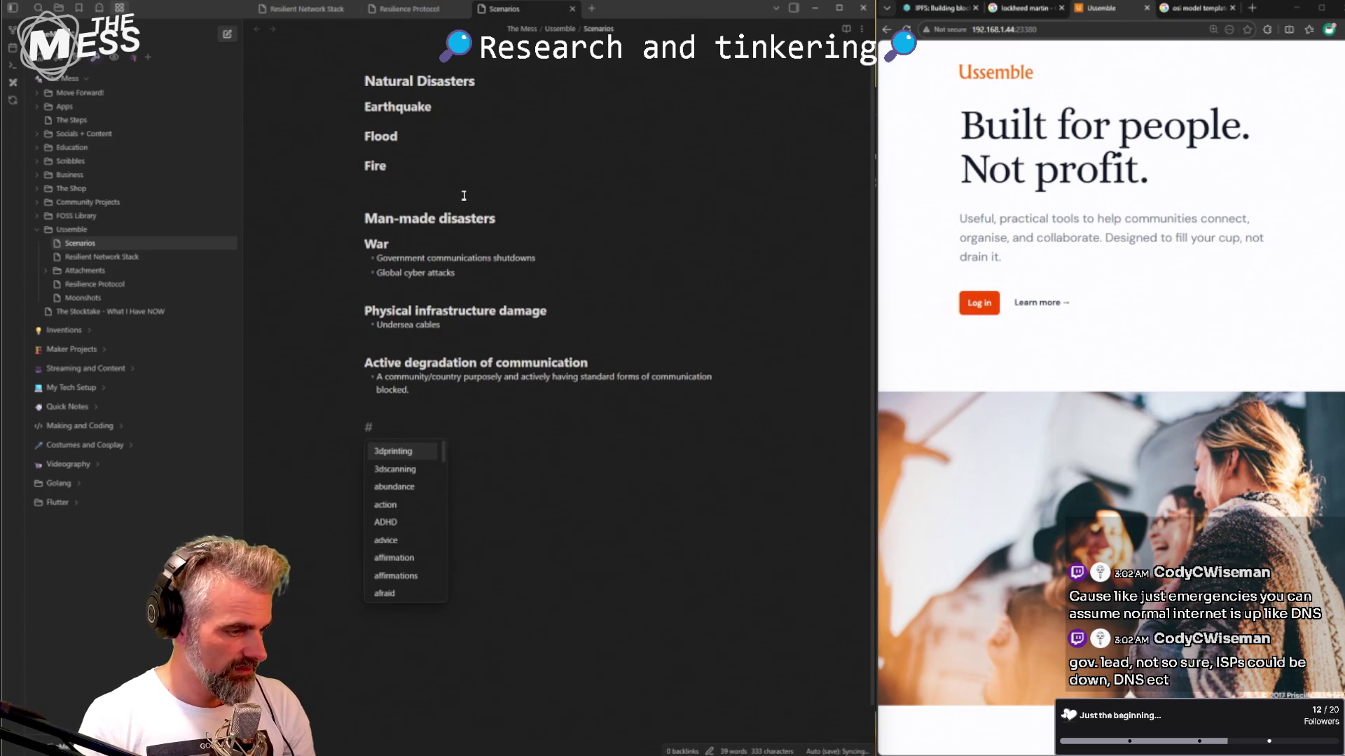
{"action": "type", "text": "# Global internet outages"}
{"action": "key", "text": "Return"}
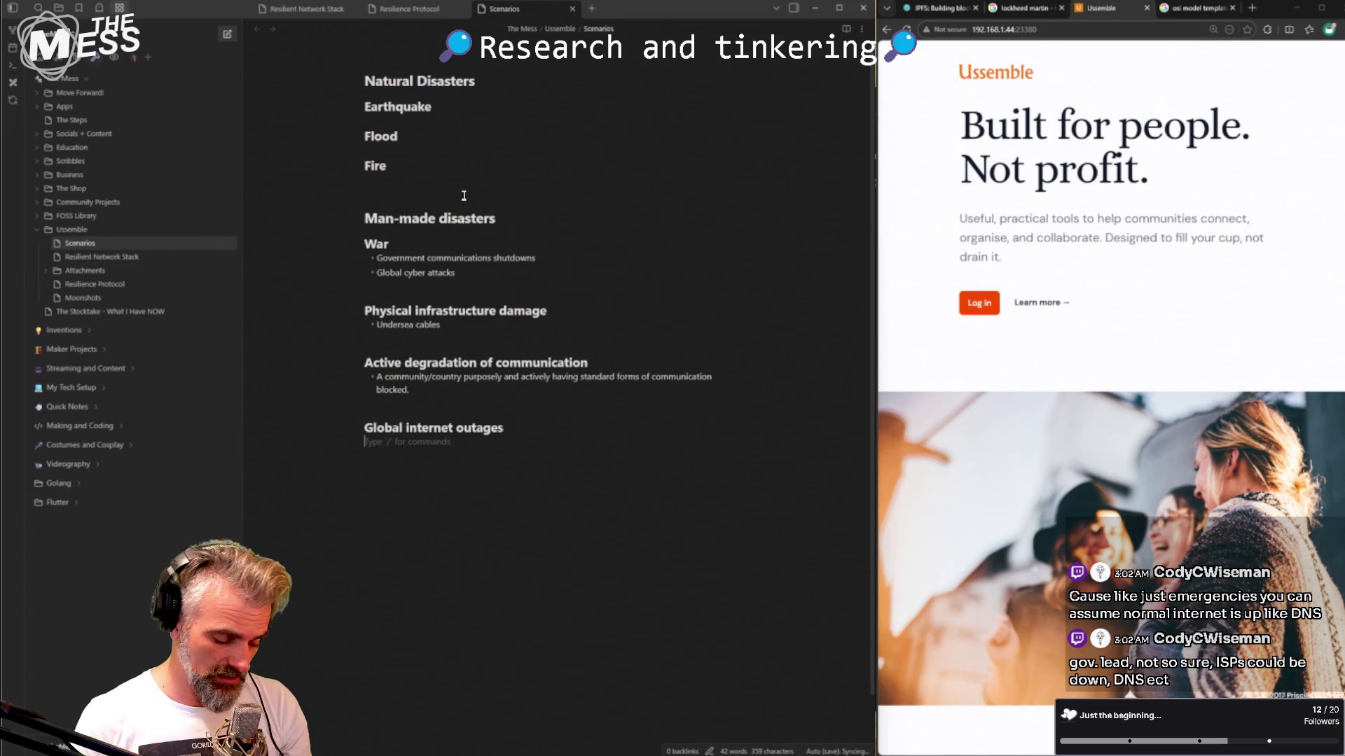
{"action": "type", "text": "- "}
{"action": "type", "text": "DNS"}
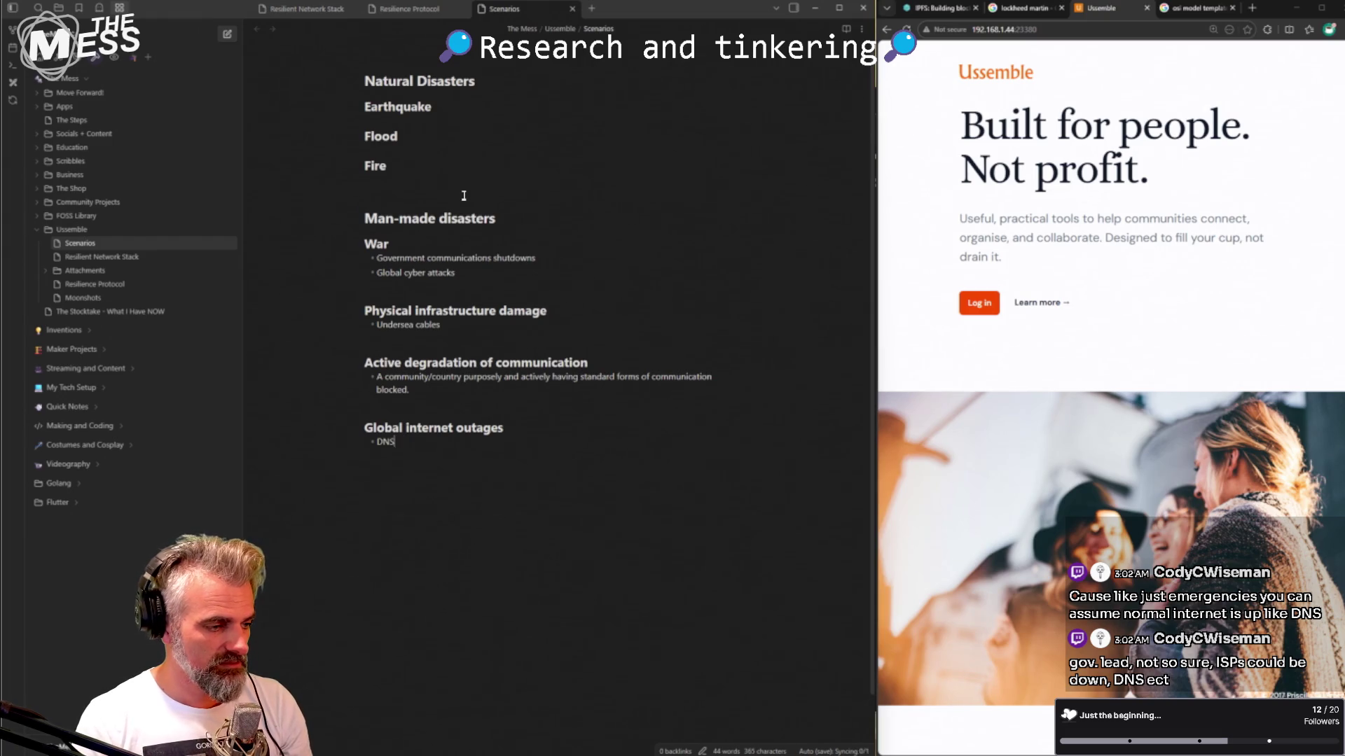
- List 'Global DNS issues' and 'Large service provider disruptions e.g. Google, Amazon, Cloudflare, Microsoft etc' under Global internet outages
{"action": "key", "text": "BackSpace"}
{"action": "key", "text": "BackSpace"}
{"action": "key", "text": "BackSpace"}
{"action": "type", "text": "Global DNS issues"}
{"action": "key", "text": "Return"}
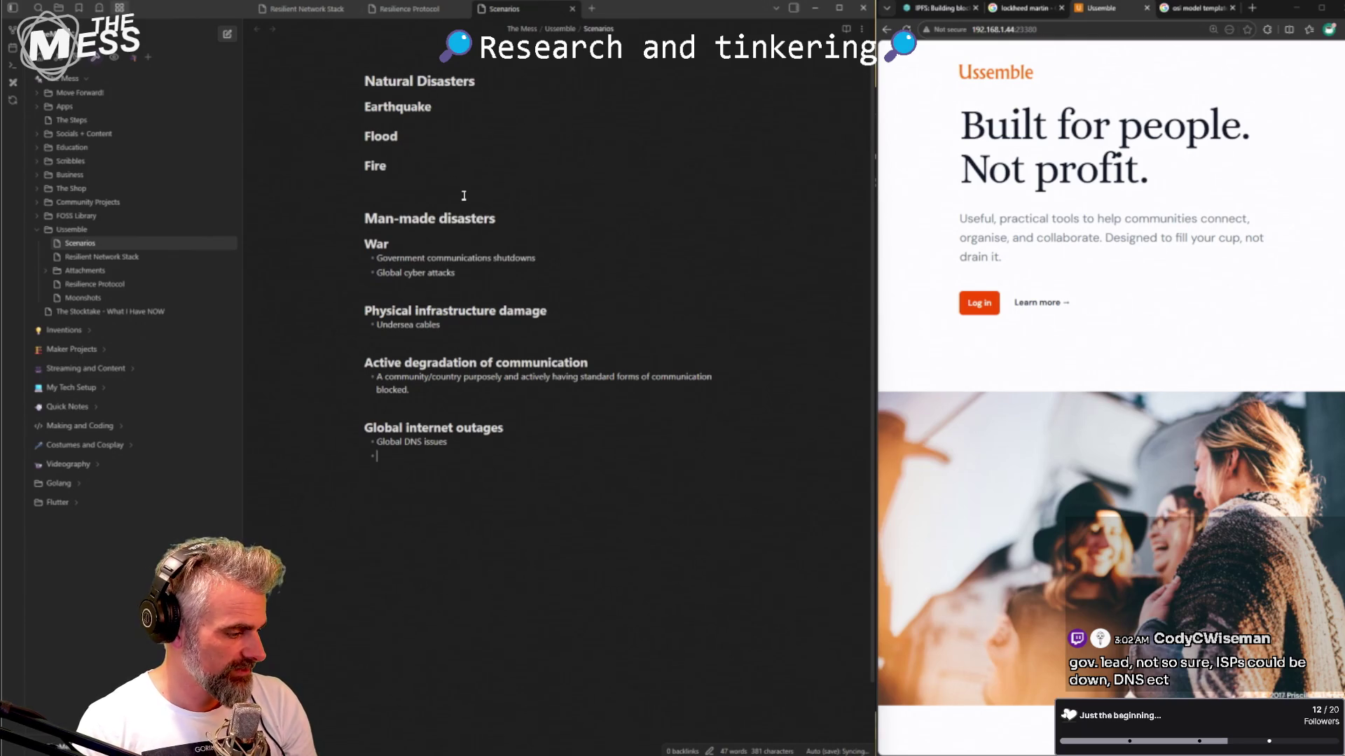
{"action": "key", "text": "BackSpace"}
{"action": "key", "text": "BackSpace"}
{"action": "key", "text": "Up"}
{"action": "key", "text": "Home"}
{"action": "key", "text": "Return"}
{"action": "key", "text": "BackSpace"}
{"action": "key", "text": "Down"}
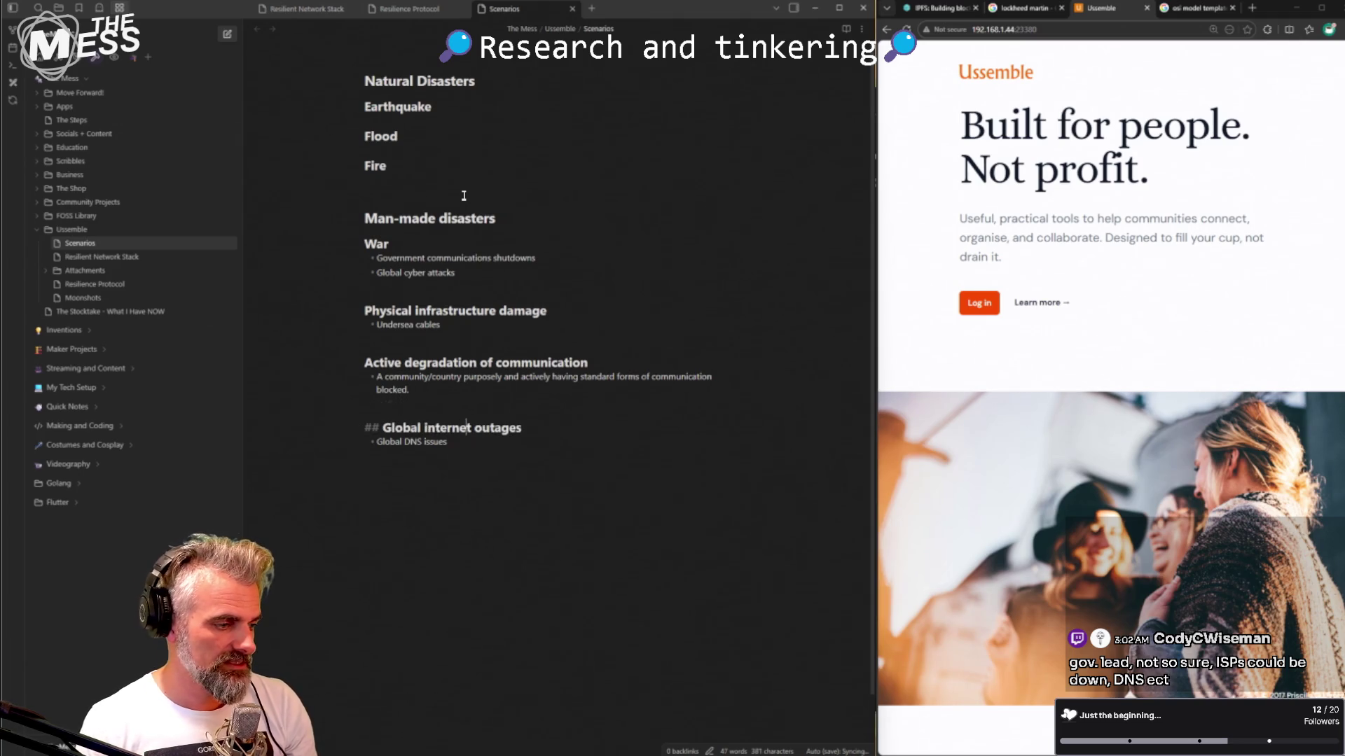
{"action": "key", "text": "Down"}
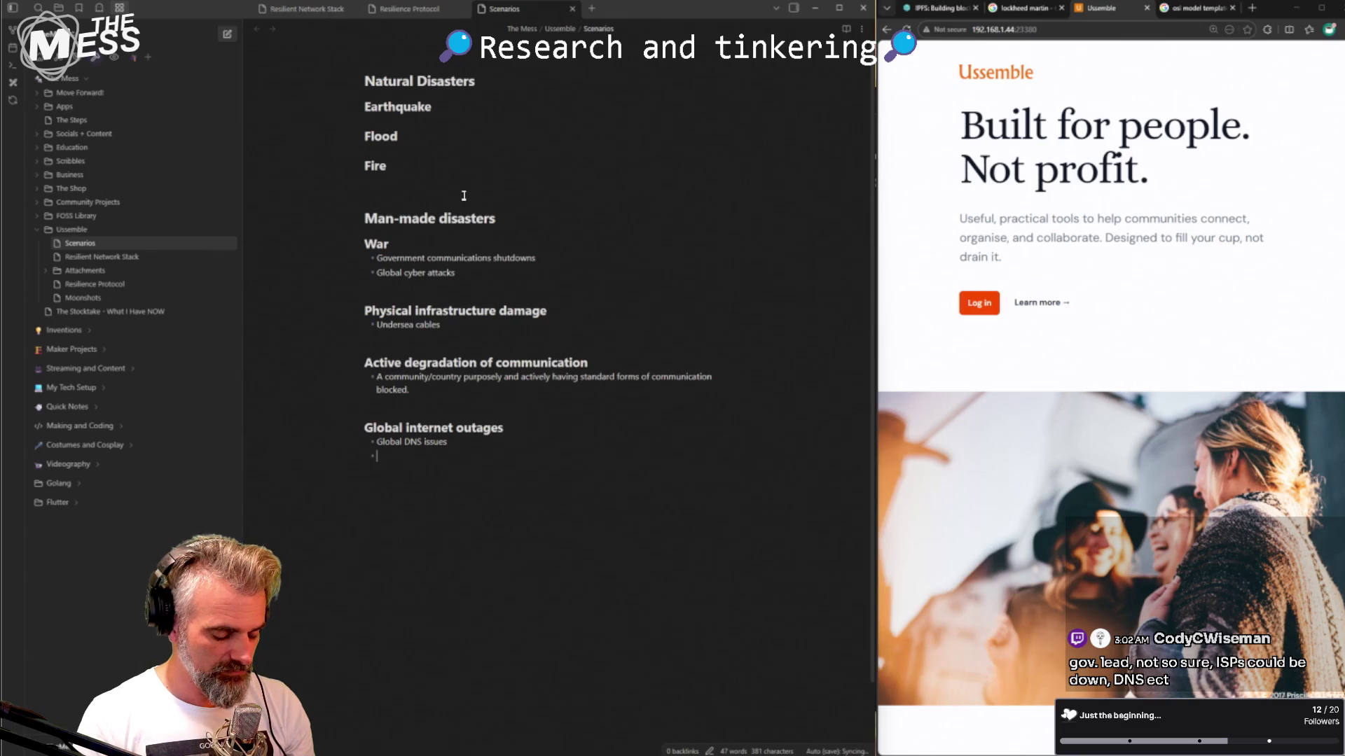
{"action": "type", "text": "Large service provider disruption"}
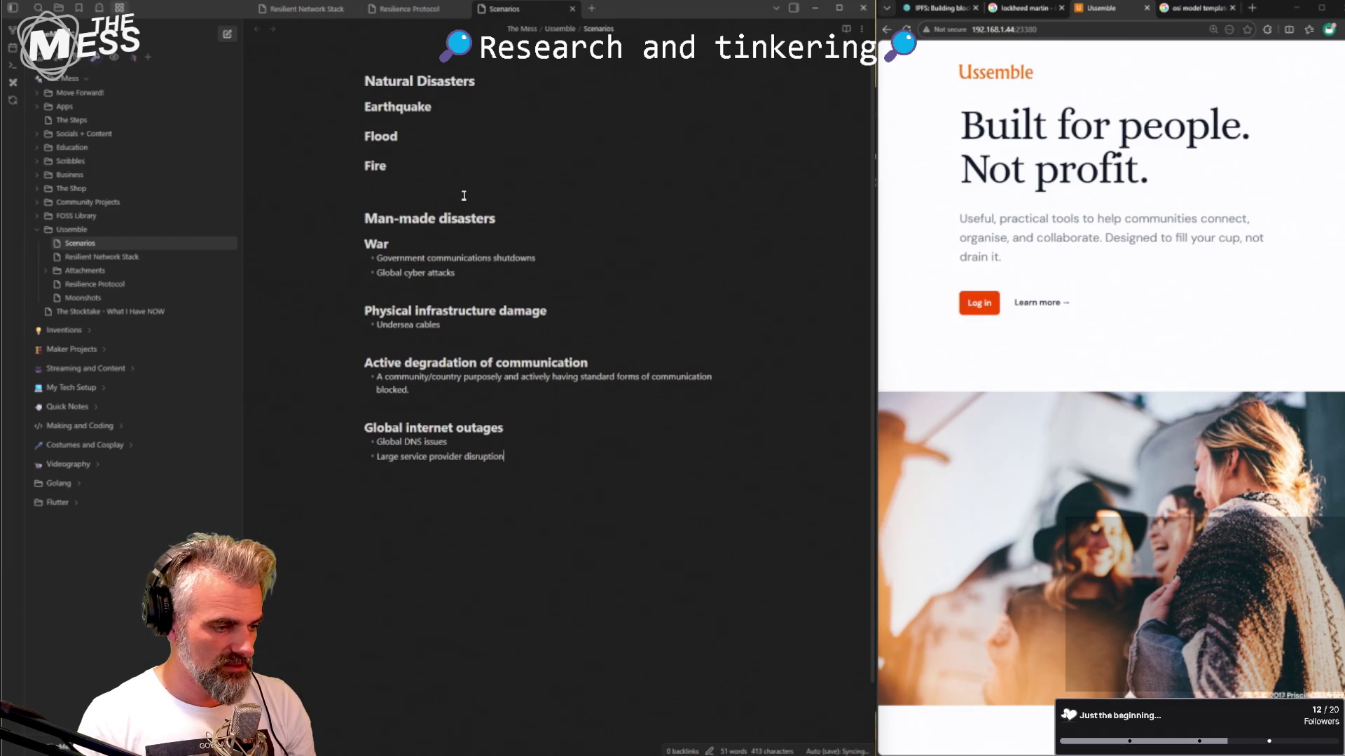
{"action": "type", "text": "s e.g. Google"}
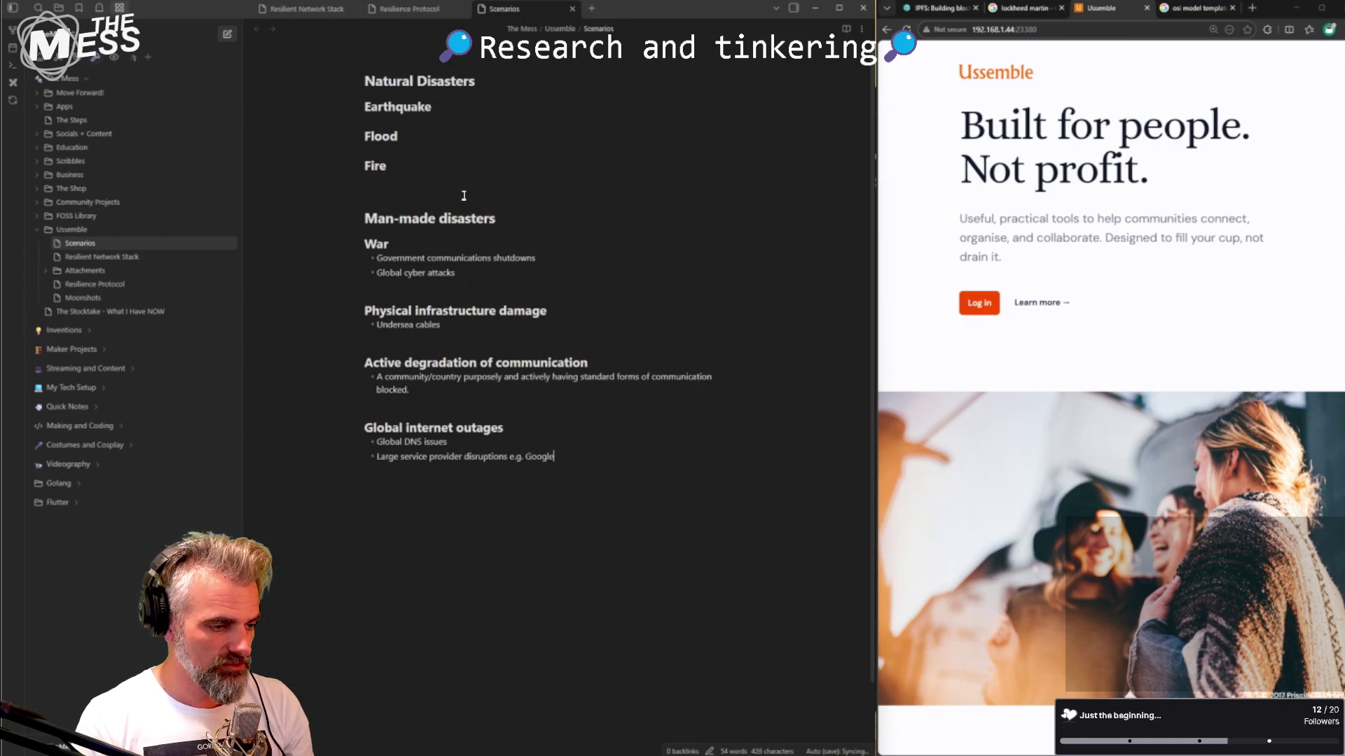
{"action": "type", "text": ", Amazon, Cloudflare, Micr"}
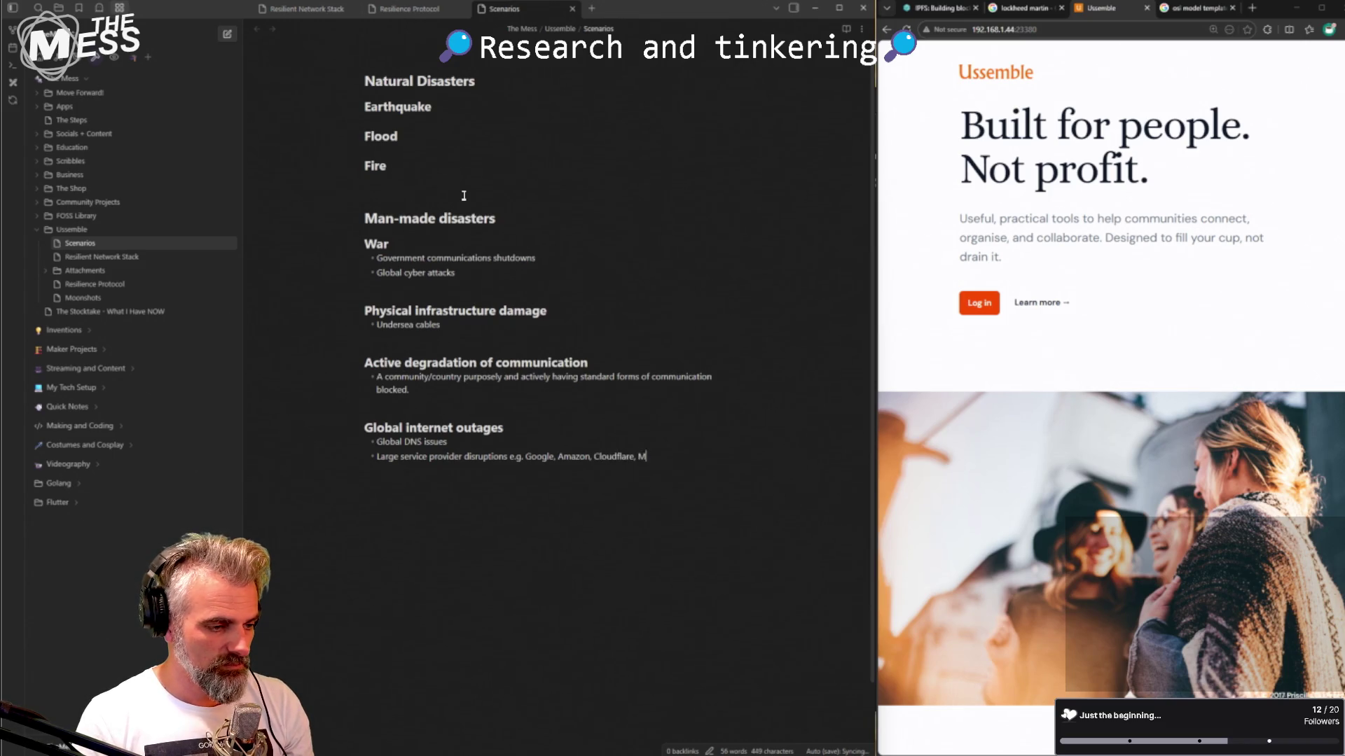
{"action": "type", "text": "osoft etc"}
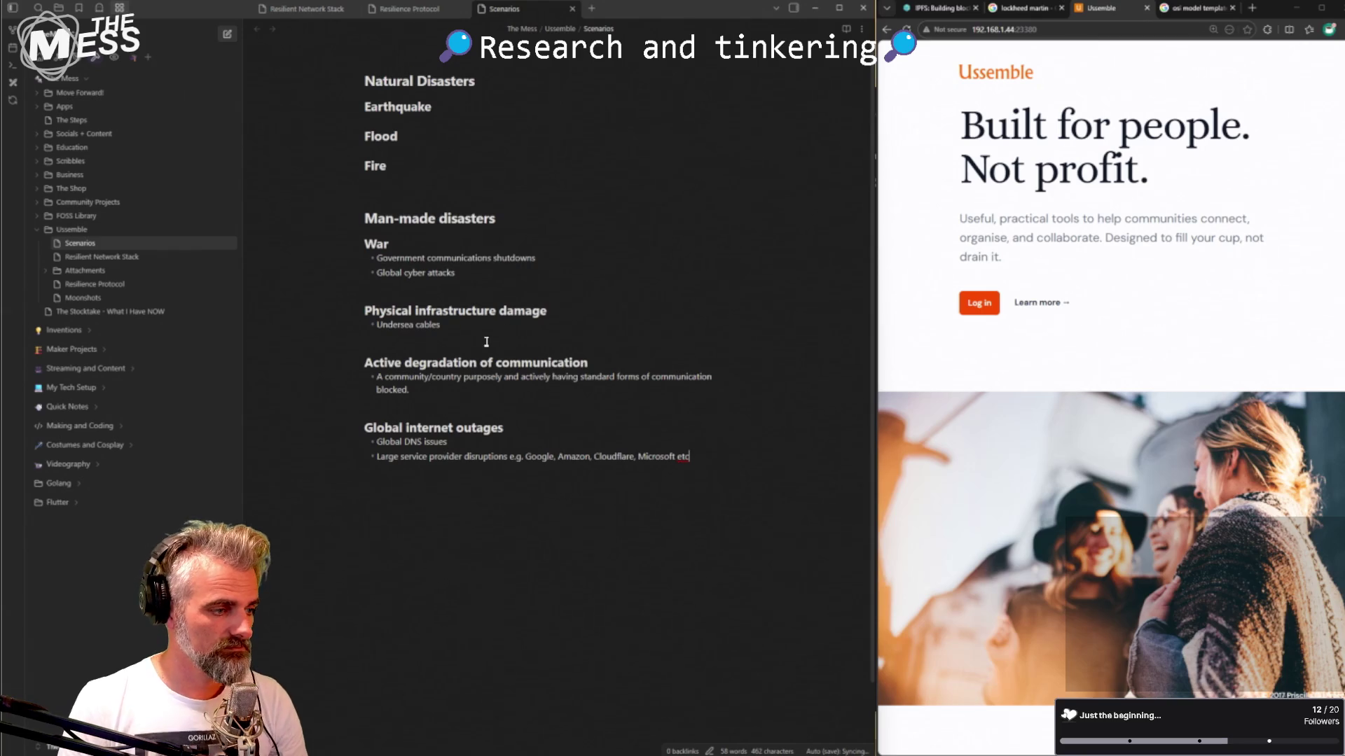
{"action": "left_click", "coordinate": [492, 326]}
- Add 'Cell towers' and 'Copper/fiber degradation' bullets after Undersea cables
{"action": "key", "text": "Return"}
{"action": "type", "text": "Cell towers"}
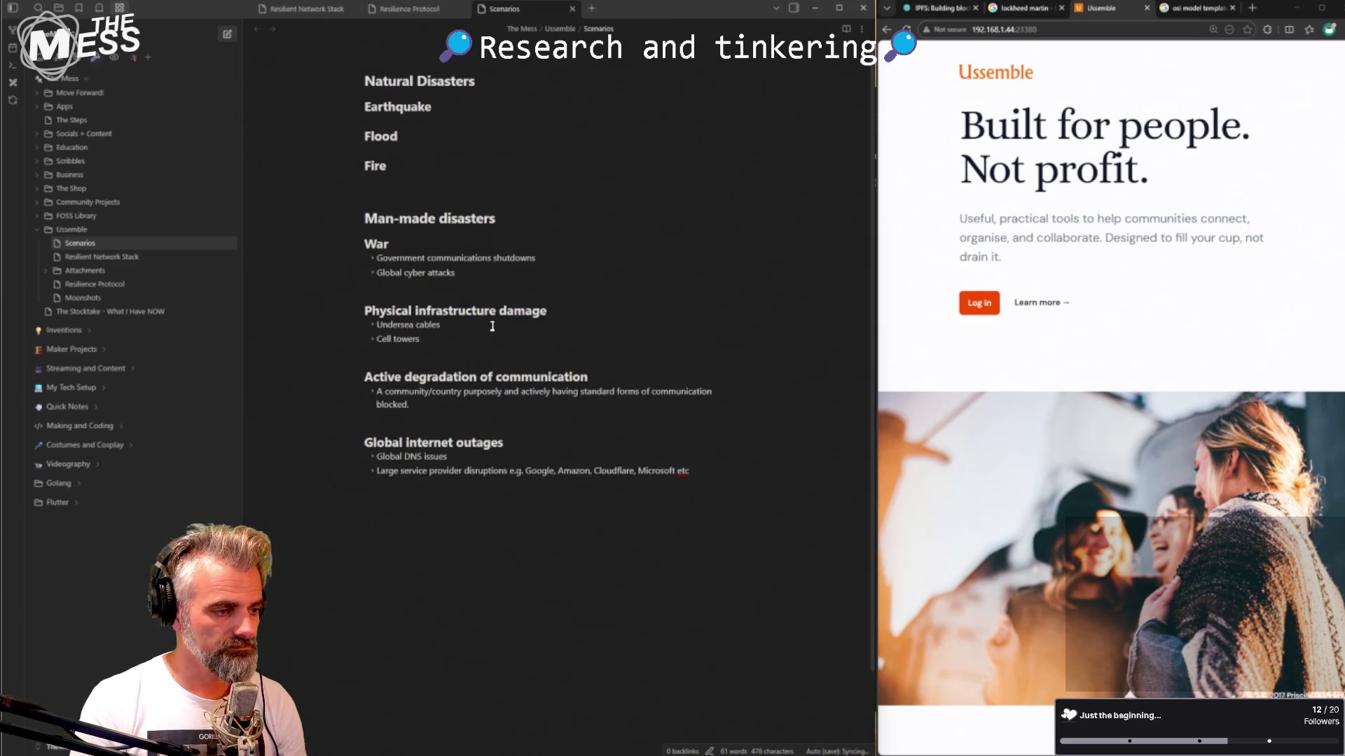
{"action": "key", "text": "Return"}
{"action": "type", "text": "Fibre cable"}
{"action": "key", "text": "BackSpace"}
{"action": "key", "text": "BackSpace"}
{"action": "key", "text": "BackSpace"}
{"action": "key", "text": "BackSpace"}
{"action": "key", "text": "BackSpace"}
{"action": "key", "text": "BackSpace"}
{"action": "key", "text": "BackSpace"}
{"action": "key", "text": "BackSpace"}
{"action": "key", "text": "BackSpace"}
{"action": "type", "text": "Copper/fiber "}
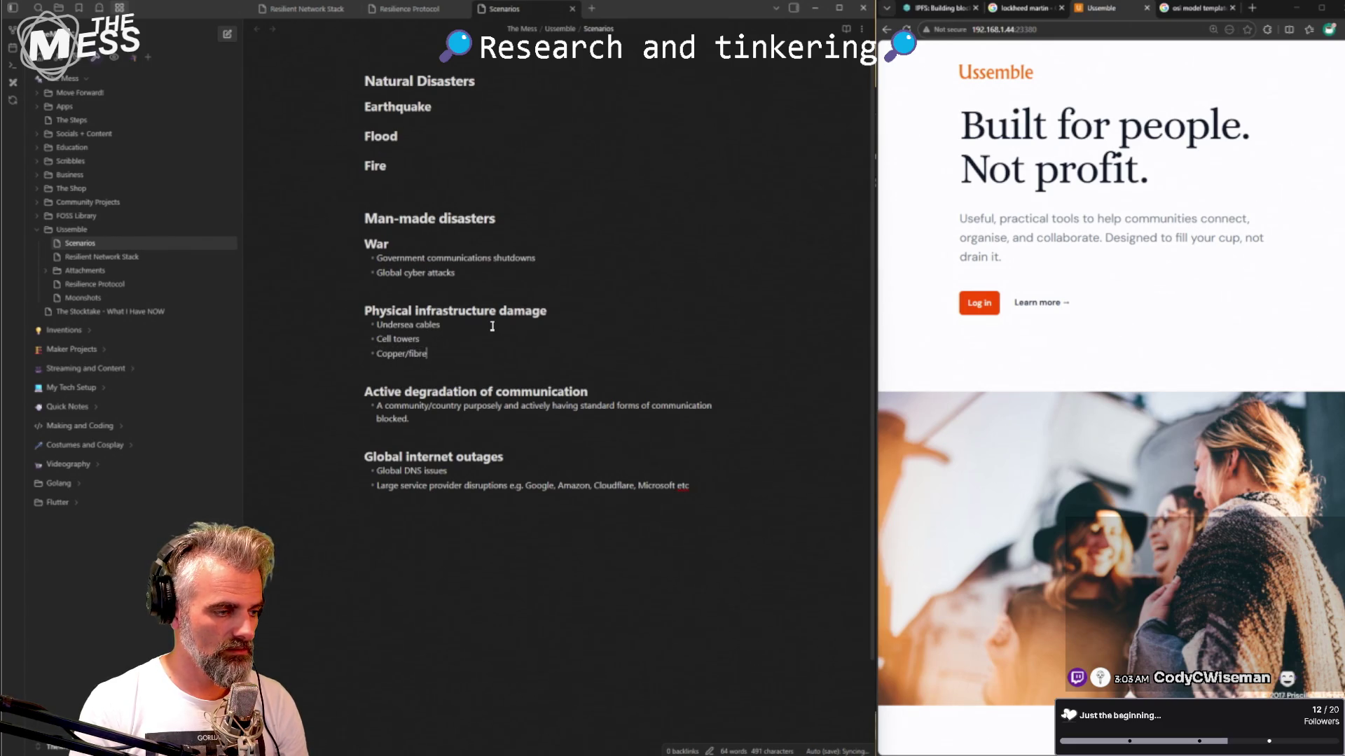
{"action": "type", "text": "de"}
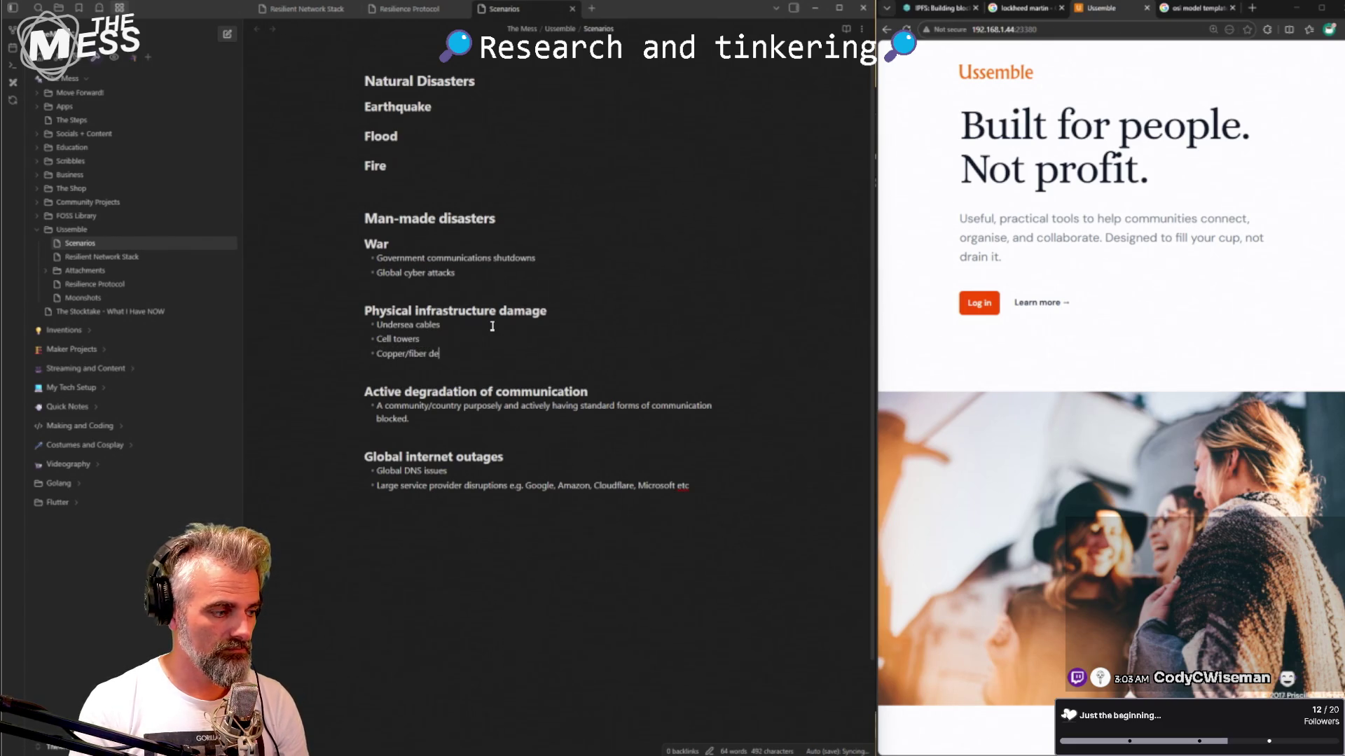
{"action": "type", "text": "gradation"}
{"action": "key", "text": "Up"}
{"action": "key", "text": "Down"}
{"action": "key", "text": "Down"}
{"action": "key", "text": "Down"}
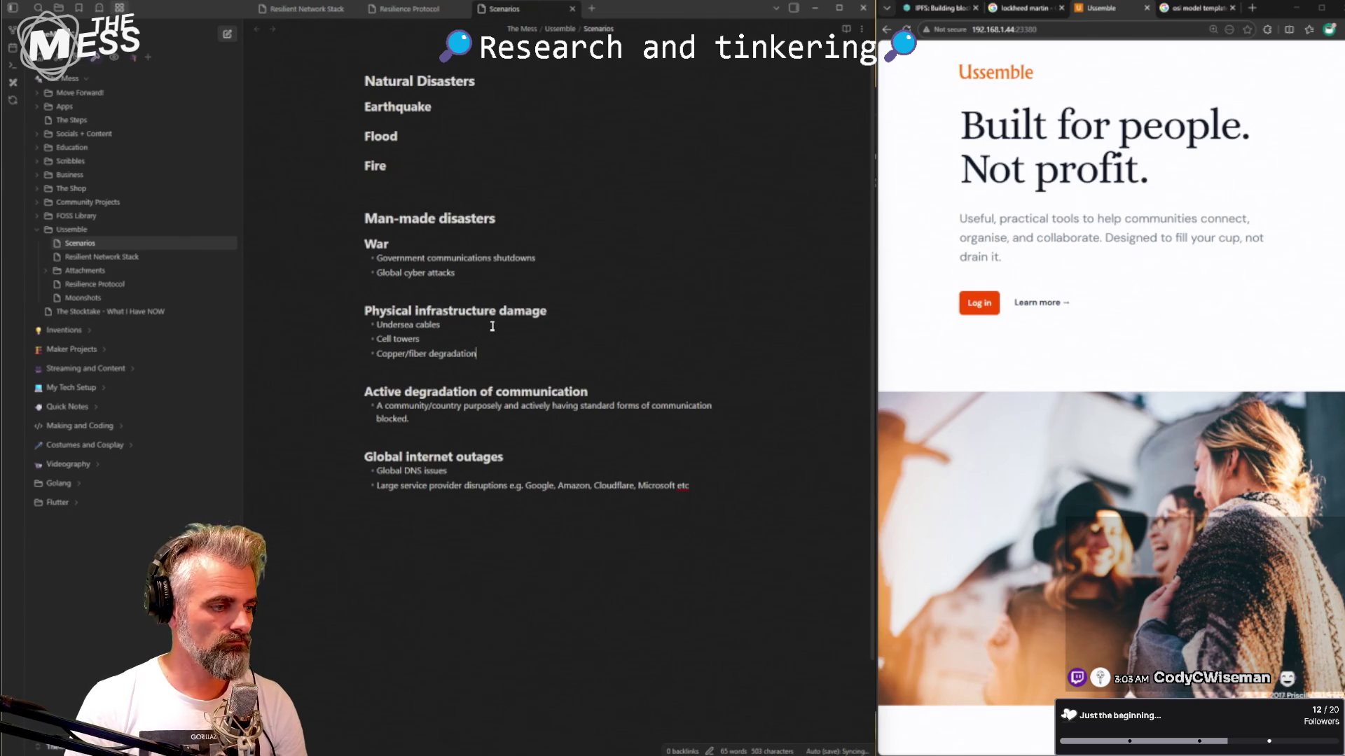
{"action": "key", "text": "Up"}
{"action": "key", "text": "Up"}
{"action": "key", "text": "Up"}
{"action": "key", "text": "Up"}
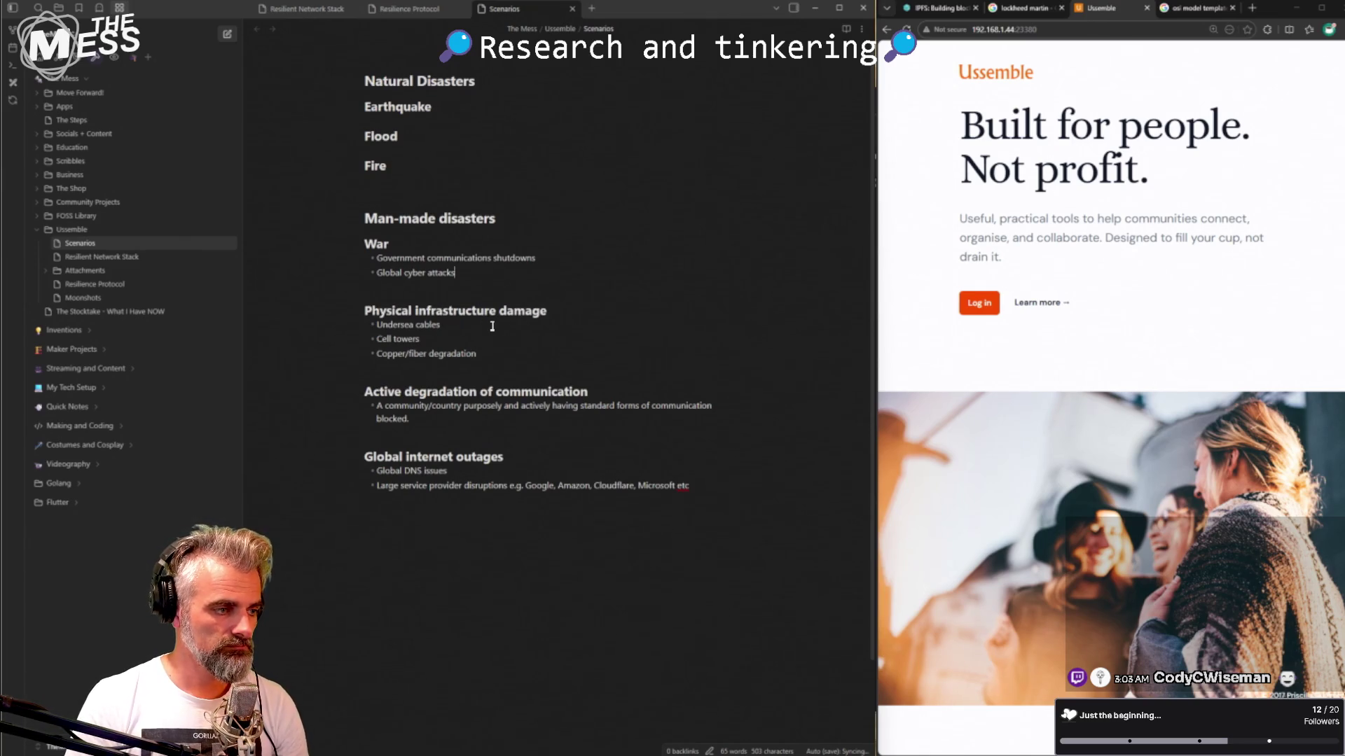
{"action": "key", "text": "Up"}
{"action": "key", "text": "Up"}
{"action": "key", "text": "Up"}
{"action": "key", "text": "Up"}
{"action": "key", "text": "Up"}
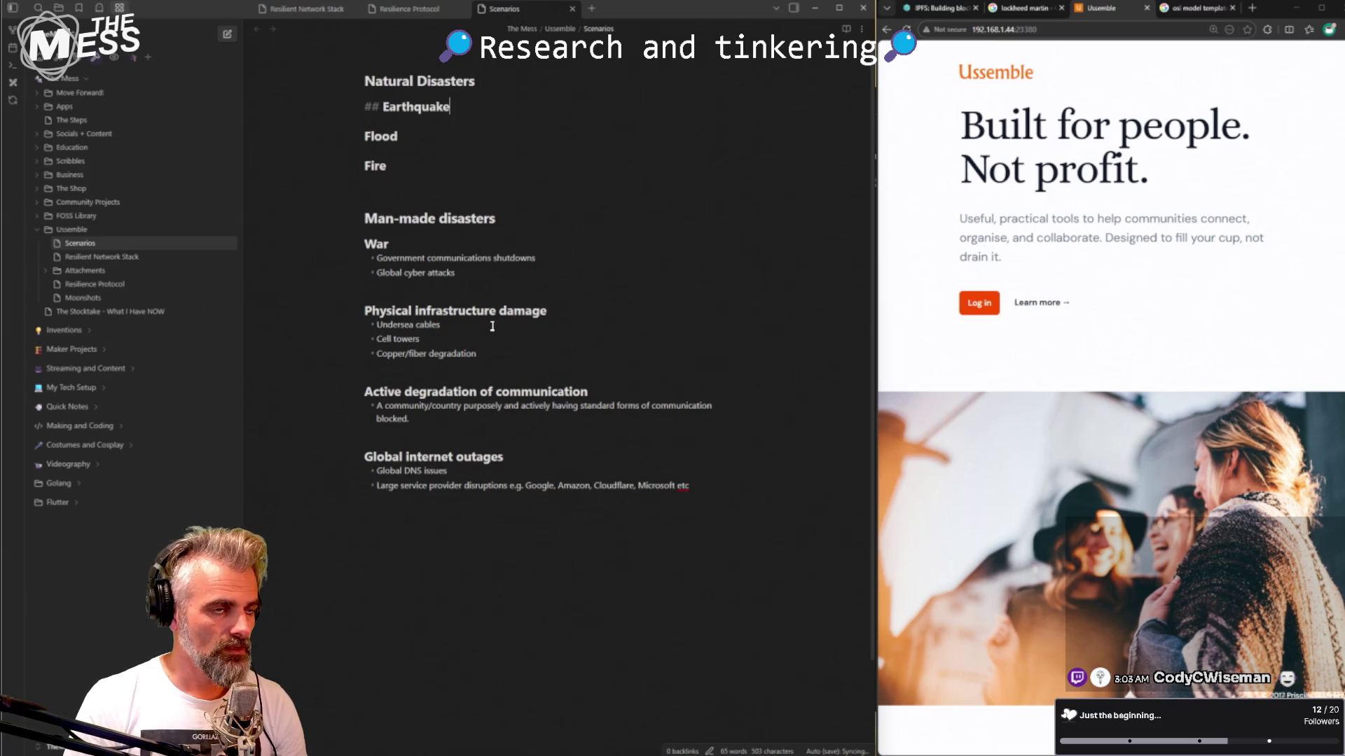
{"action": "key", "text": "Return"}
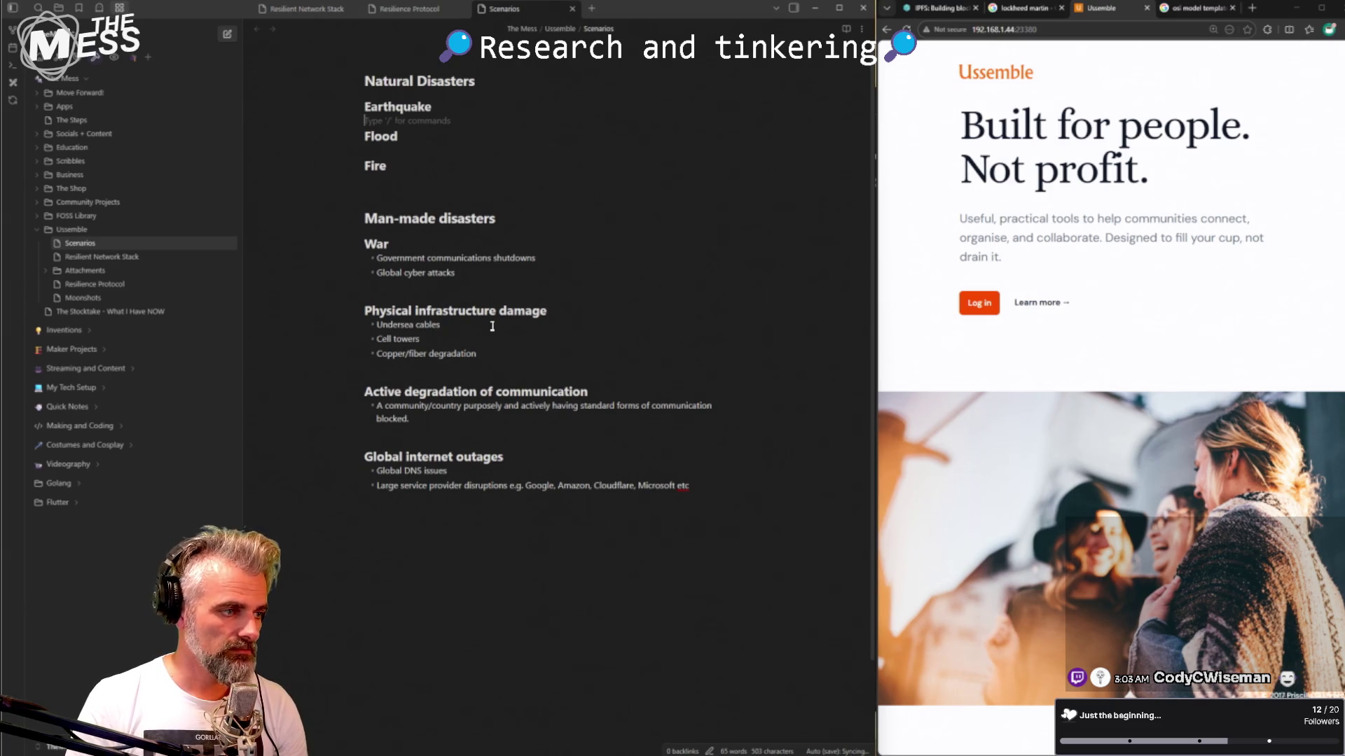
{"action": "key", "text": "Up"}
{"action": "key", "text": "Up"}
{"action": "key", "text": "Down"}
{"action": "key", "text": "Down"}
{"action": "key", "text": "BackSpace"}
{"action": "key", "text": "Down"}
{"action": "key", "text": "Return"}
{"action": "key", "text": "Delete"}
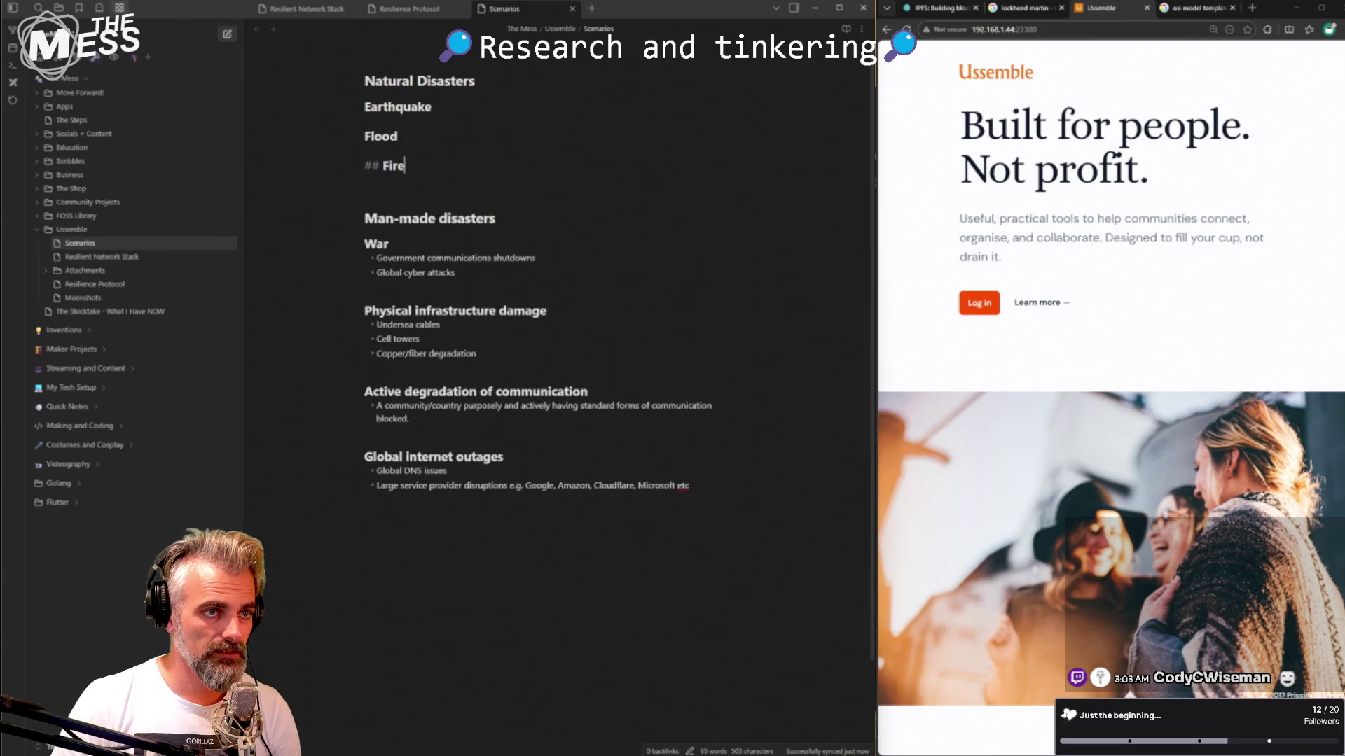
{"action": "key", "text": "alt+Tab"}
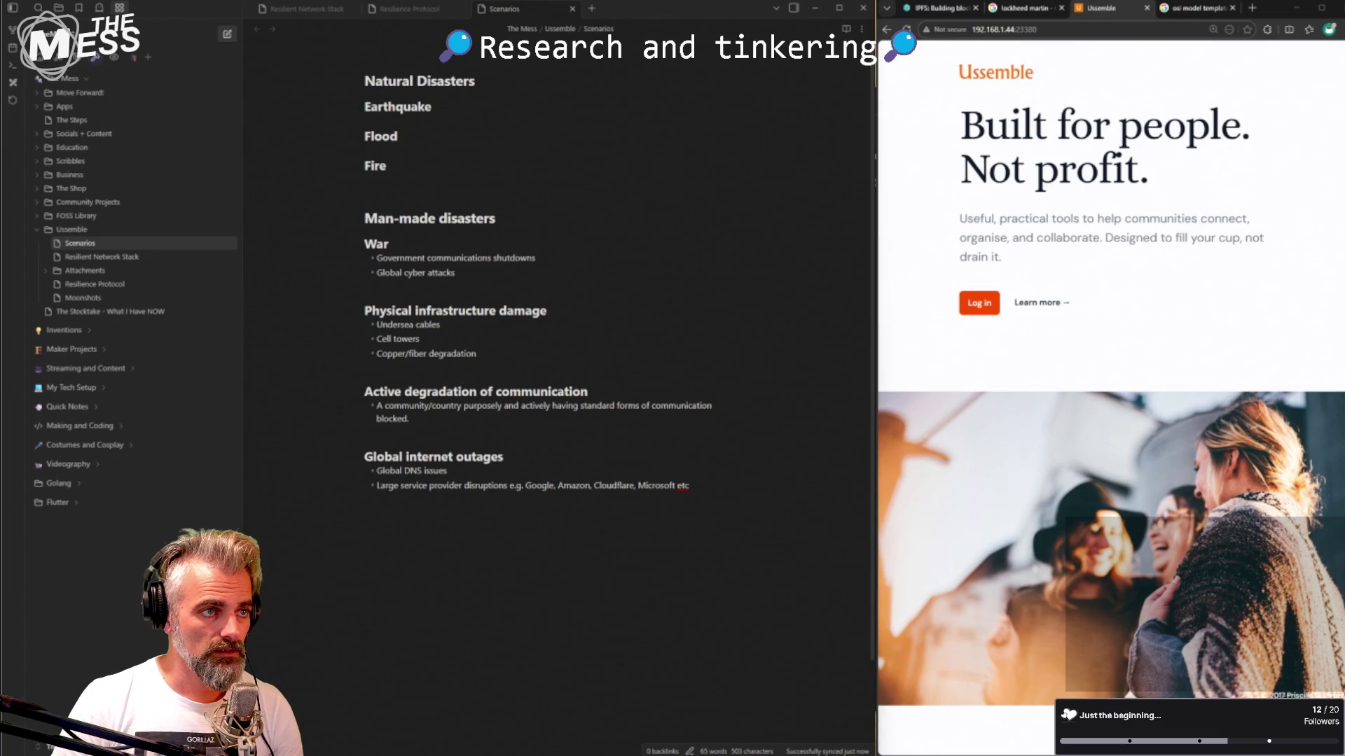
{"action": "left_click", "coordinate": [524, 233]}
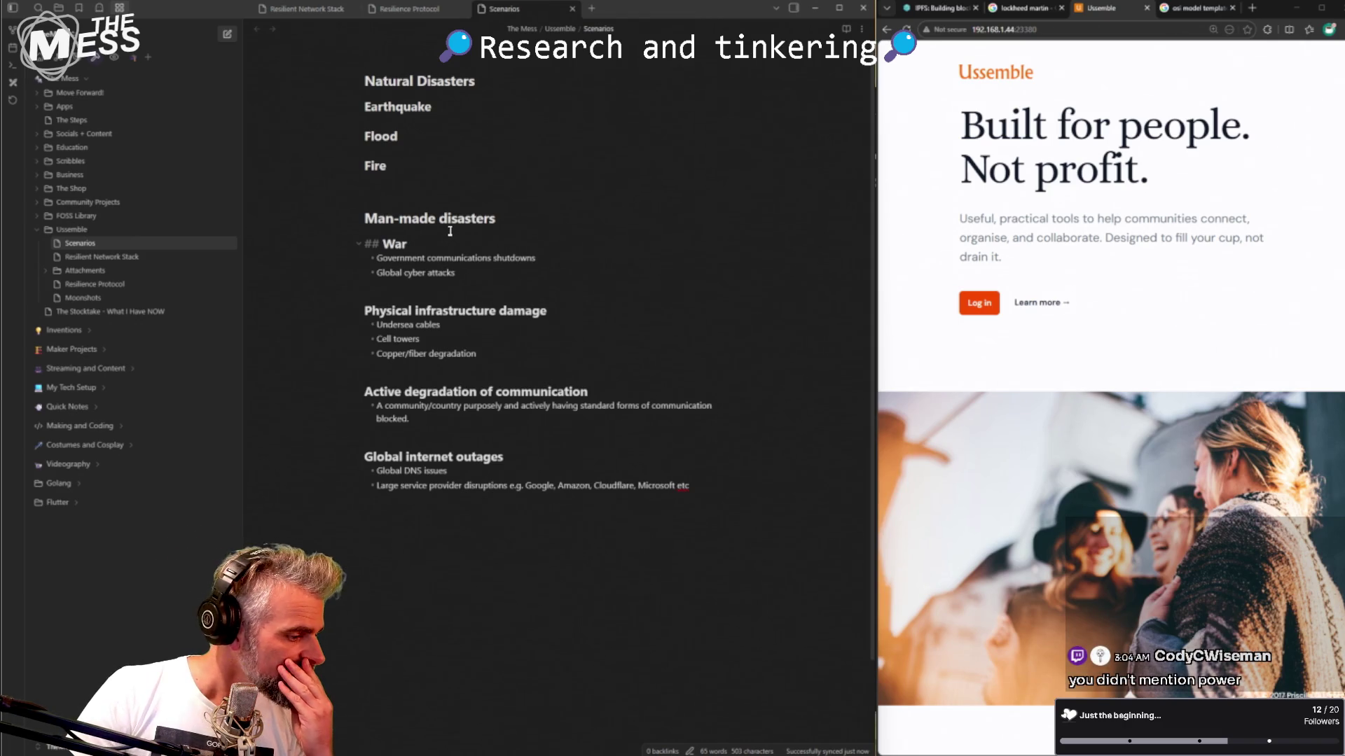
{"action": "left_click", "coordinate": [439, 179]}
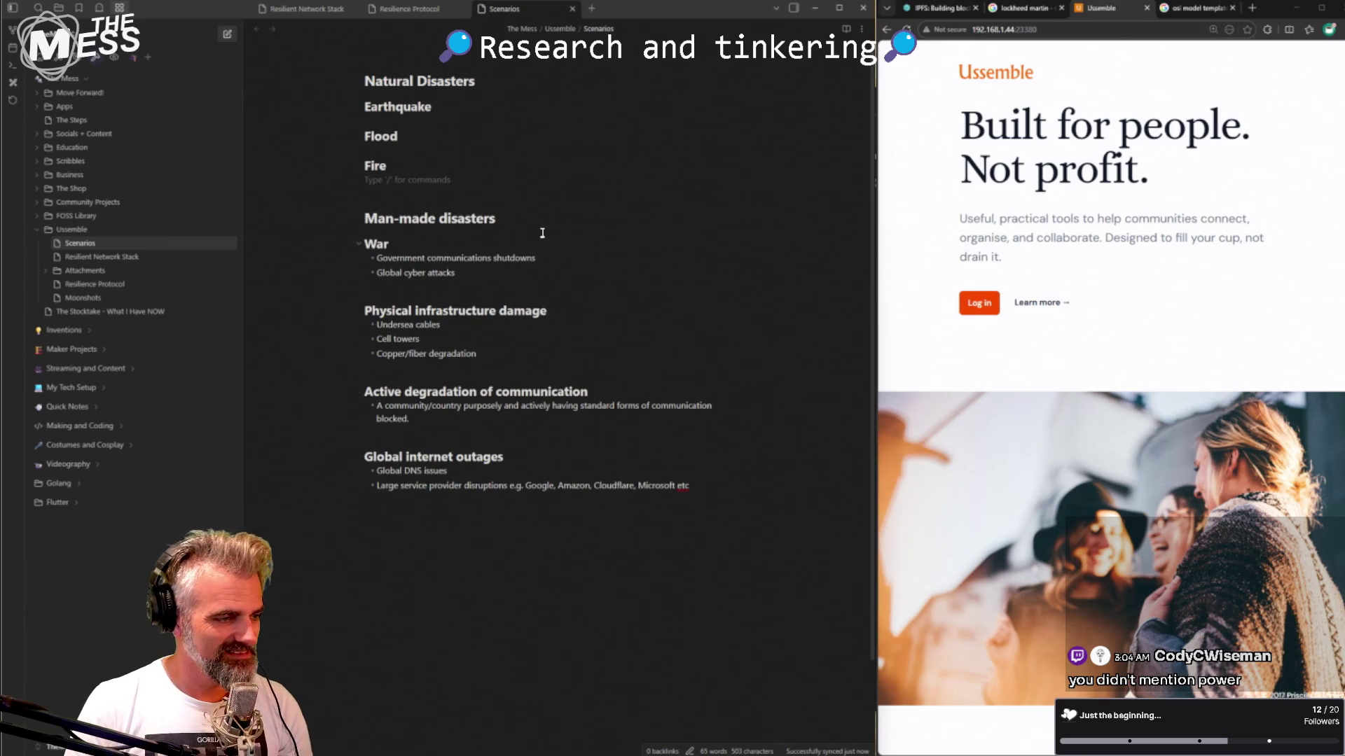
- Insert a '## Power' heading with an empty bullet above War
{"action": "key", "text": "Down"}
{"action": "key", "text": "Down"}
{"action": "key", "text": "Return"}
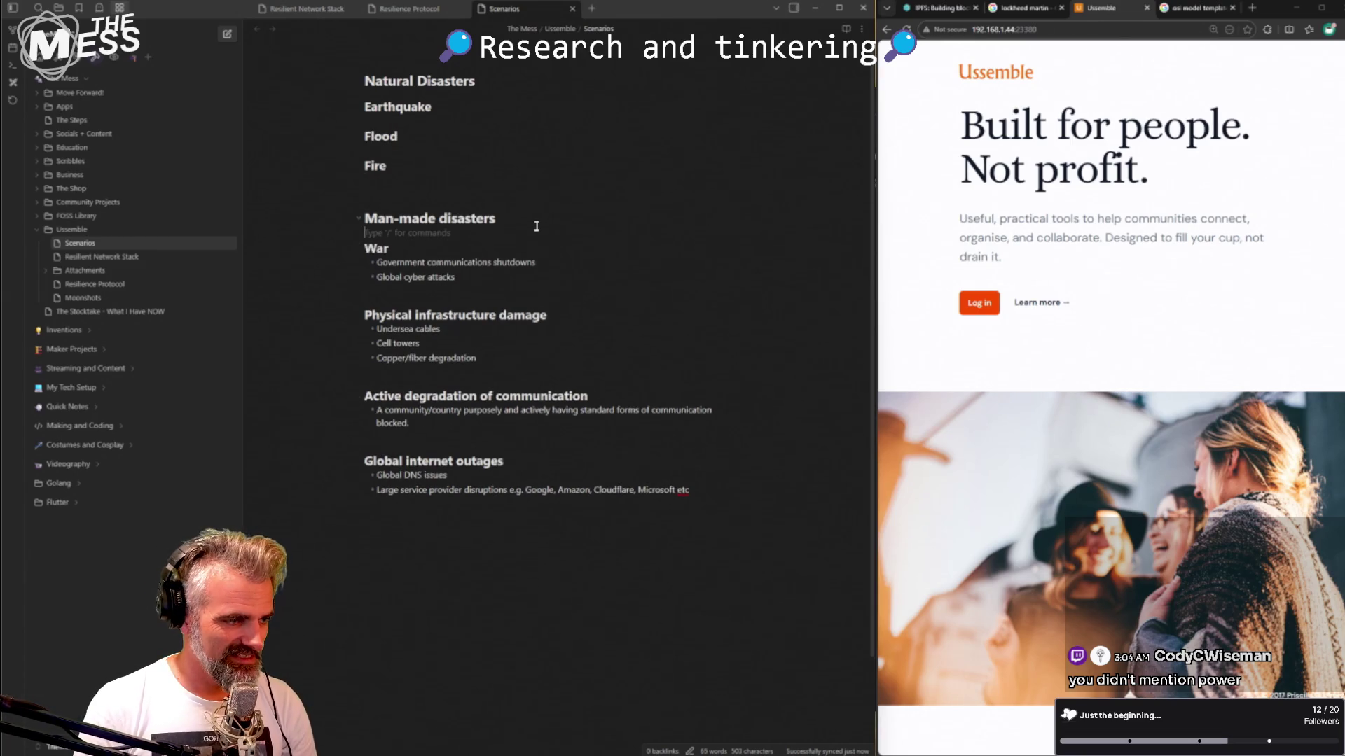
{"action": "key", "text": "Up"}
{"action": "type", "text": "## Power"}
{"action": "key", "text": "Return"}
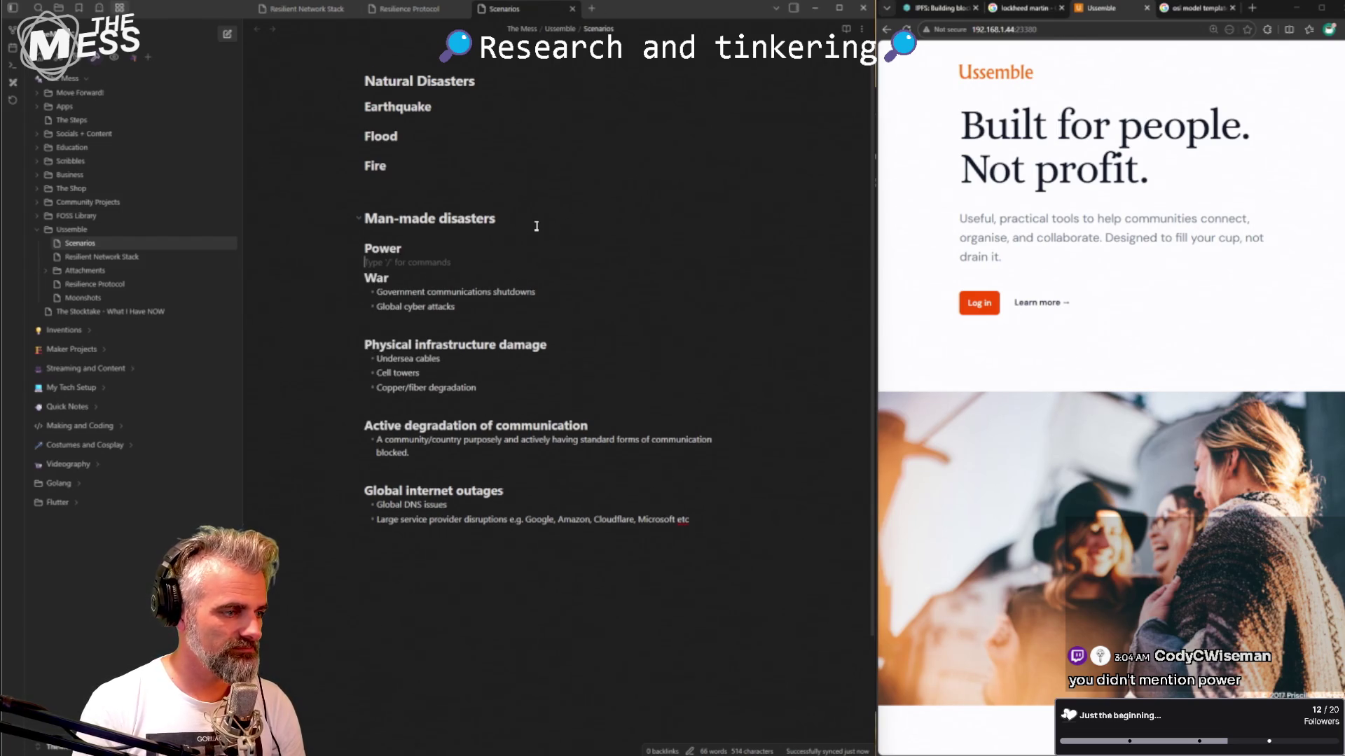
{"action": "key", "text": "Return"}
{"action": "key", "text": "Up"}
{"action": "type", "text": "-"}
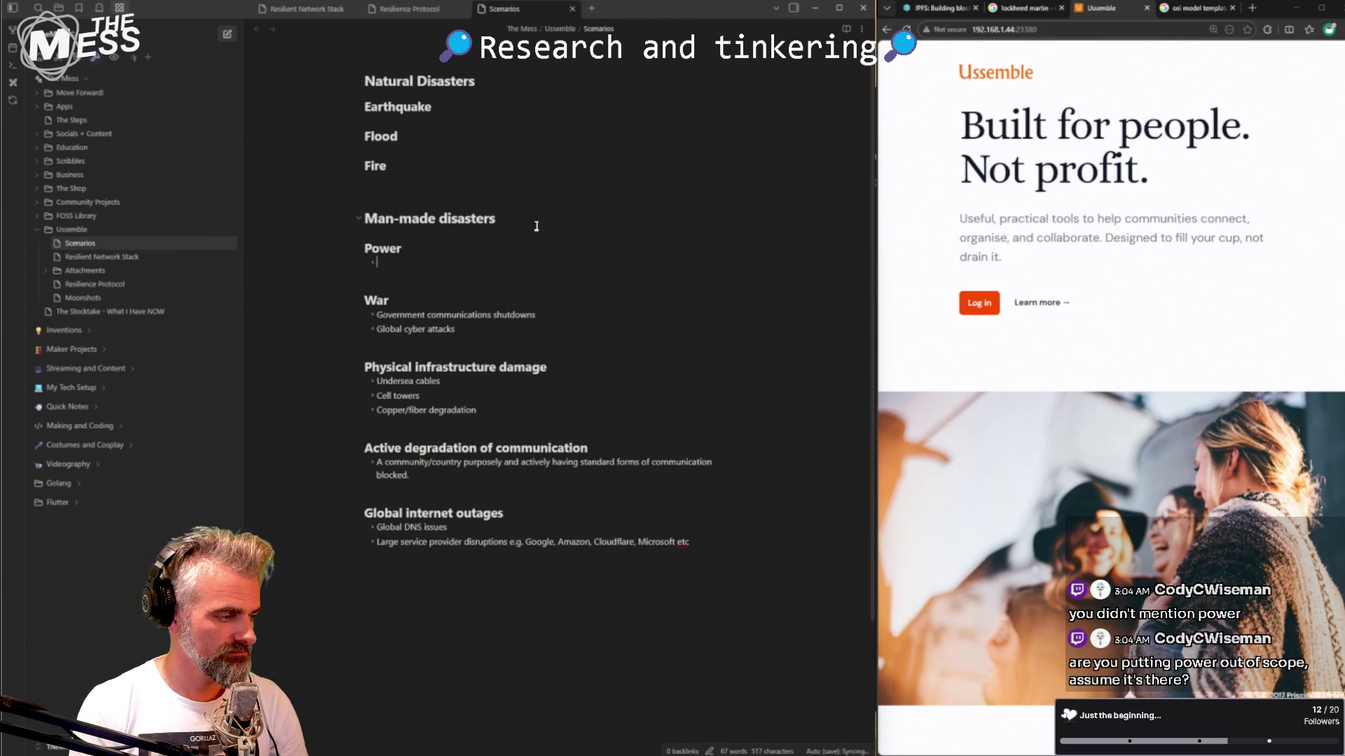
- Open a new line above the Natural Disasters heading at the top of the note
{"action": "key", "text": "Up"}
{"action": "key", "text": "Up"}
{"action": "key", "text": "Up"}
{"action": "key", "text": "Up"}
{"action": "key", "text": "Up"}
{"action": "key", "text": "Up"}
{"action": "key", "text": "Up"}
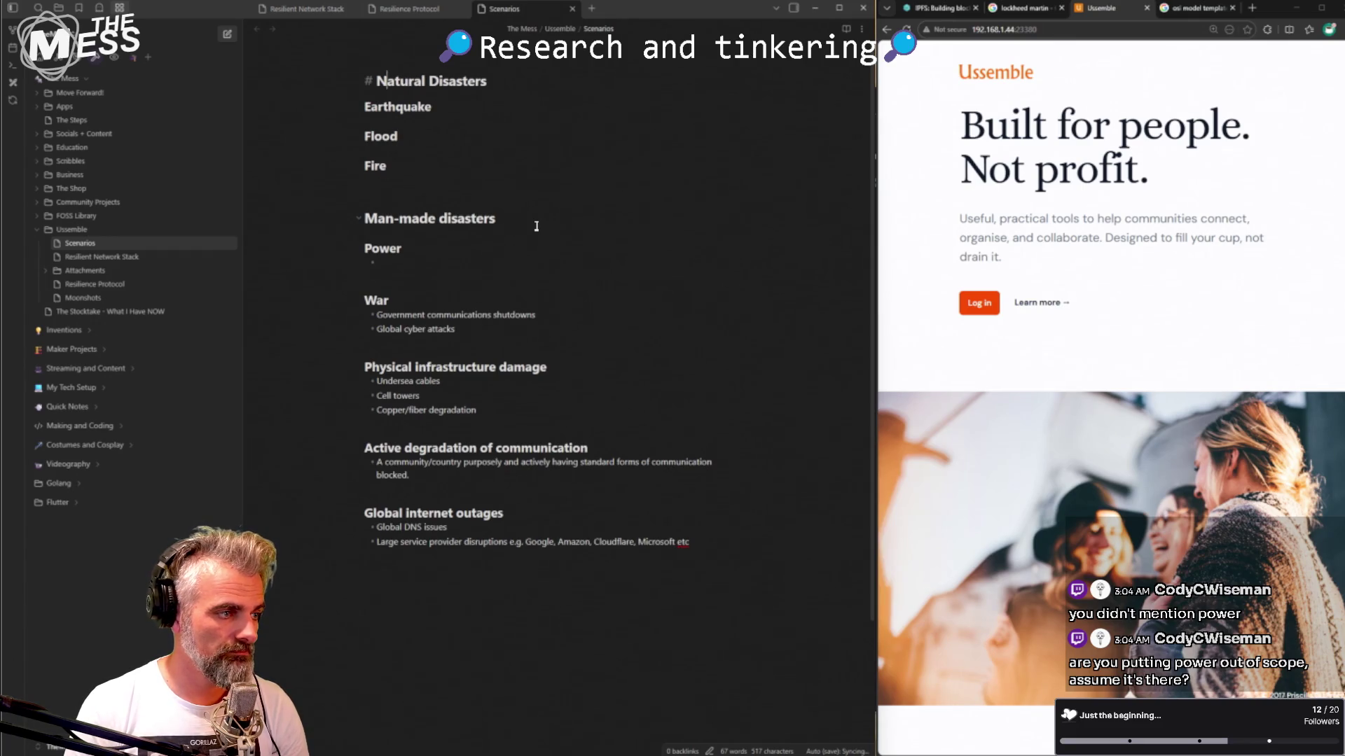
{"action": "key", "text": "Return"}
{"action": "key", "text": "Up"}
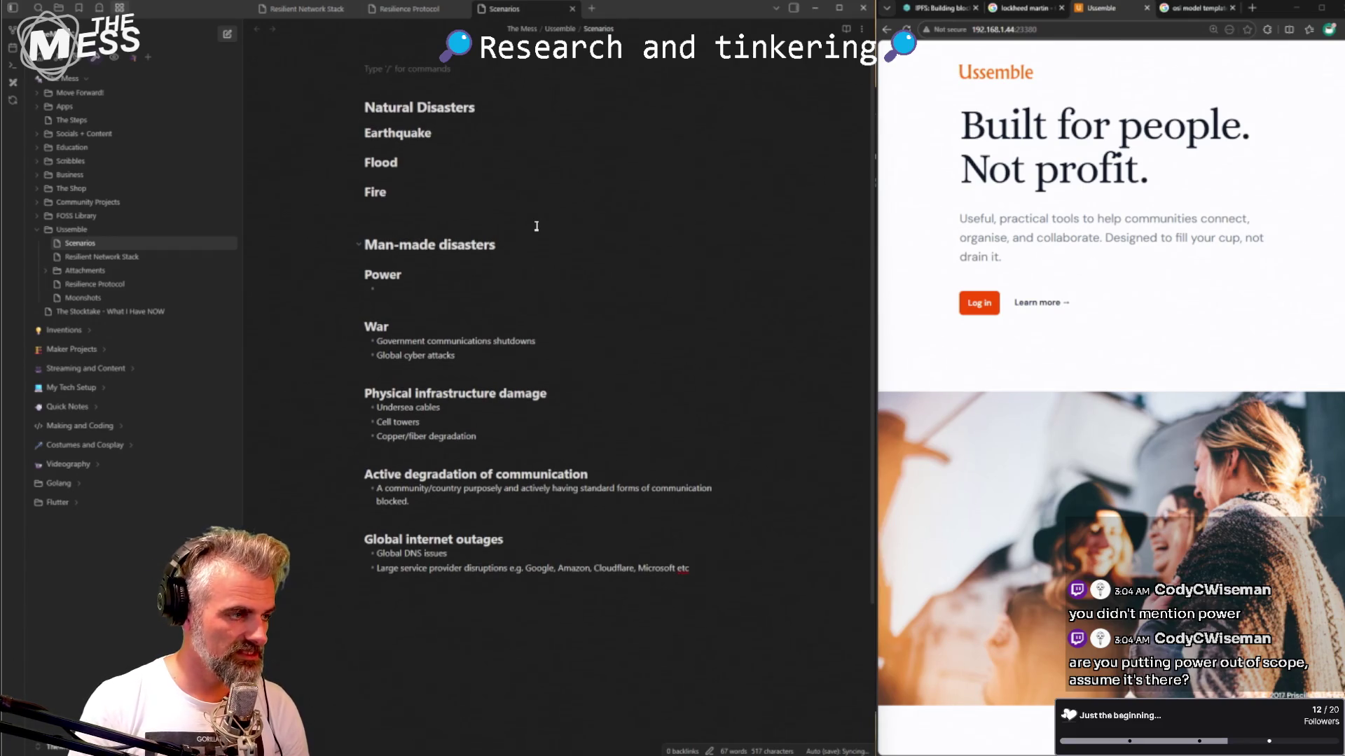
{"action": "type", "text": "# Remote"}
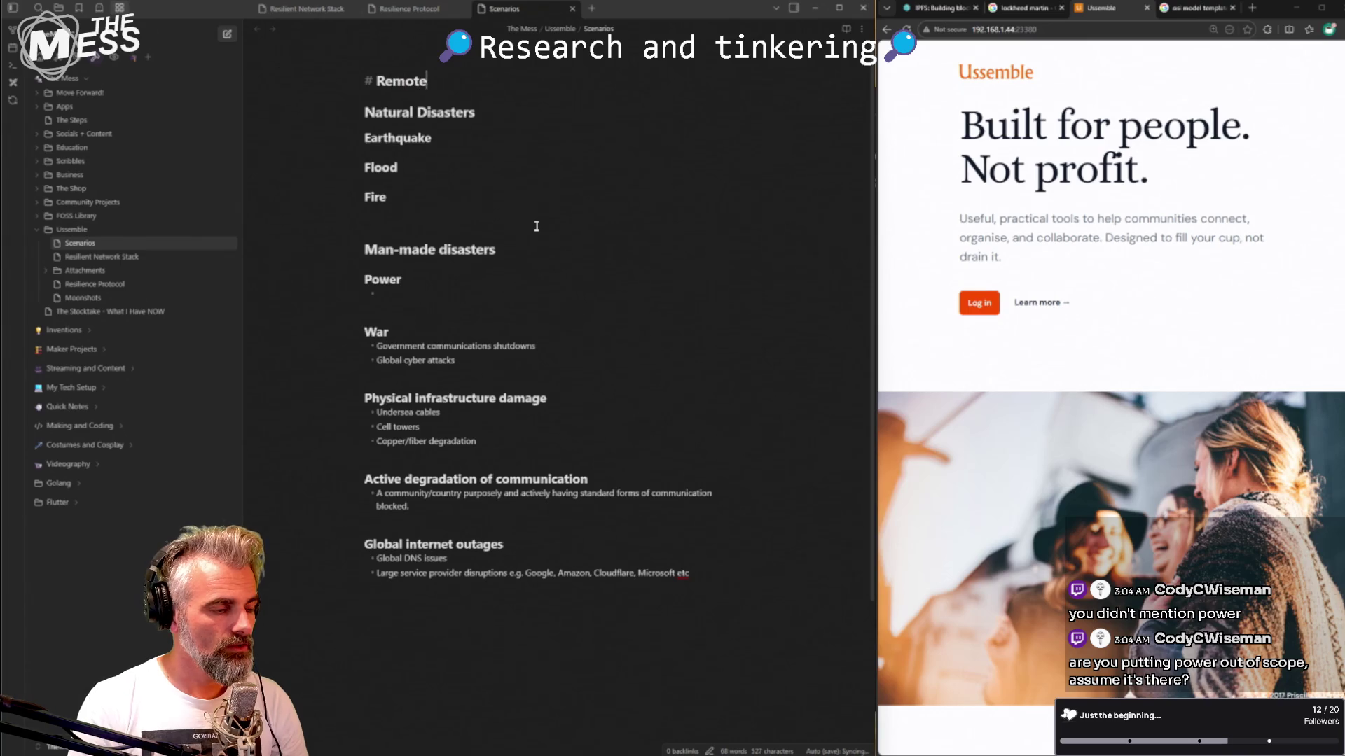
{"action": "type", "text": ", unconnected regions"}
- Write '# Remote, unconnected regions' at the top, then return to the Power section
{"action": "key", "text": "Return"}
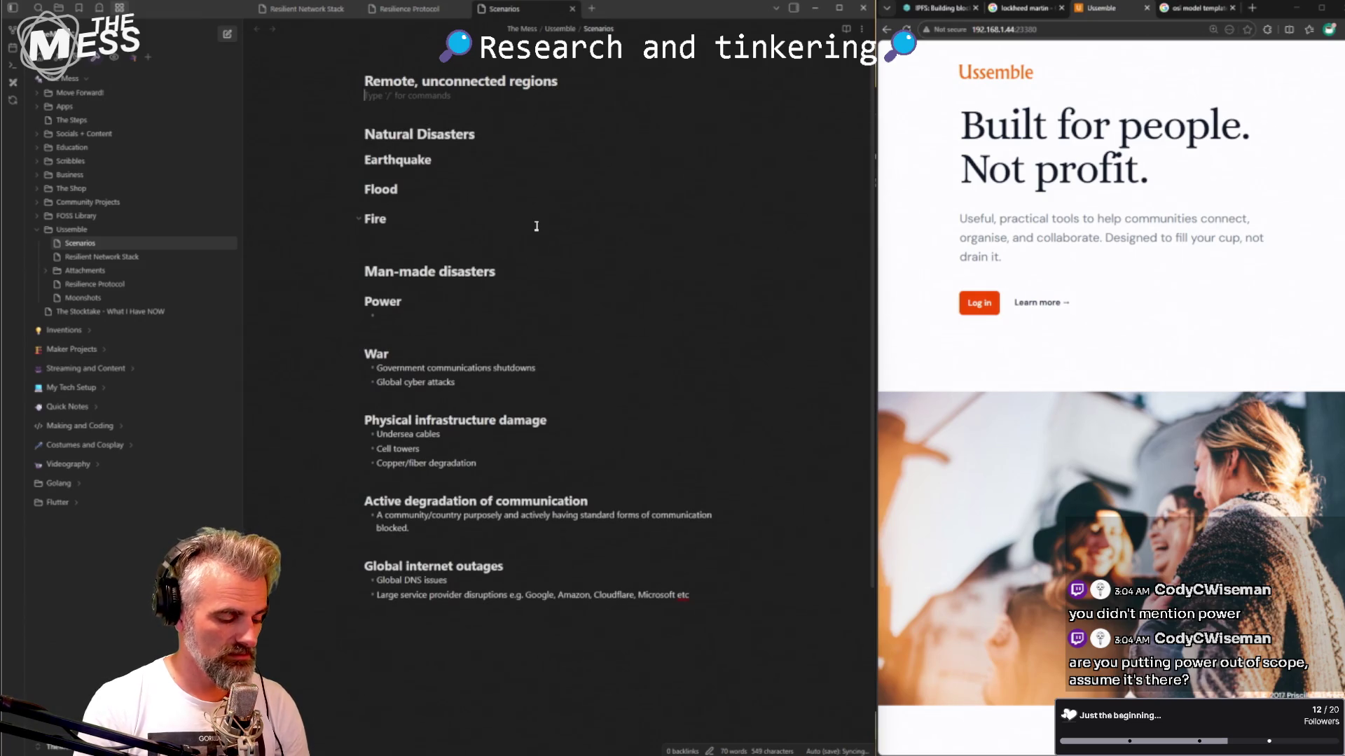
{"action": "type", "text": "##"}
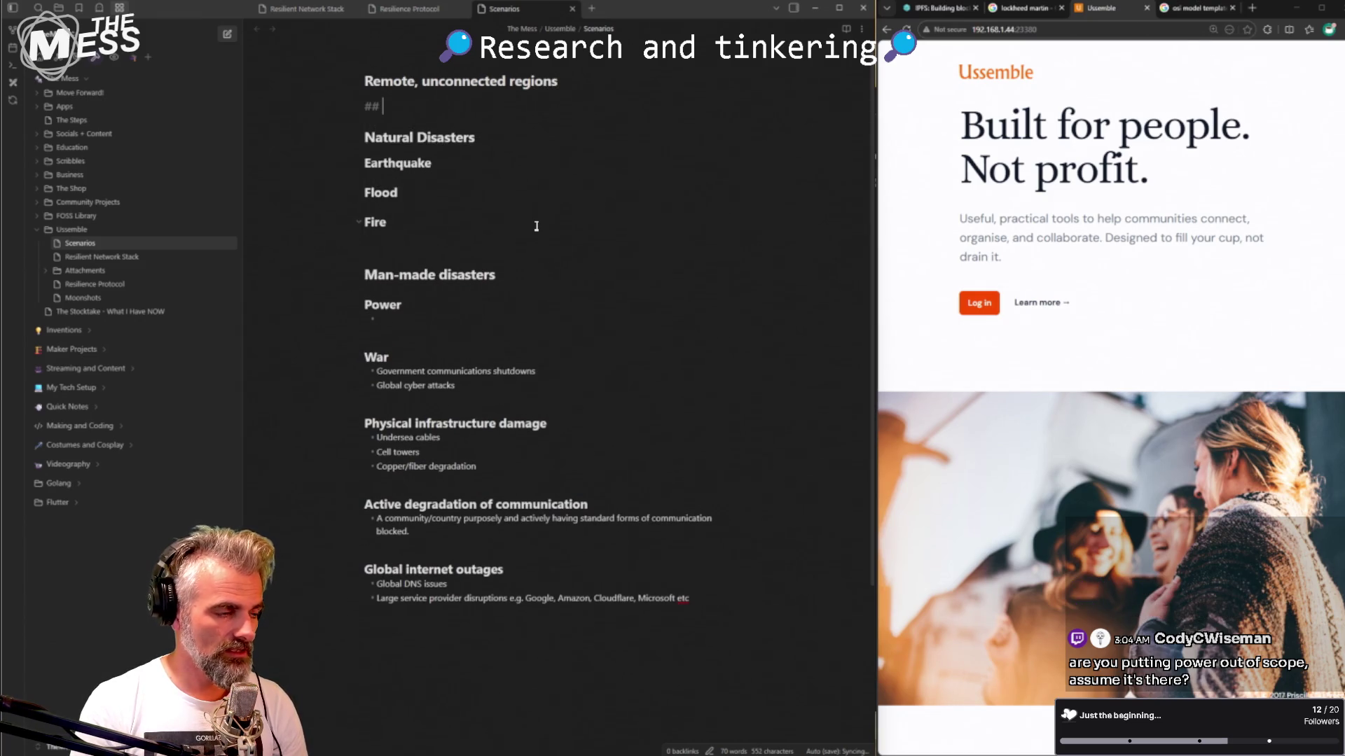
{"action": "key", "text": "BackSpace"}
{"action": "key", "text": "BackSpace"}
{"action": "key", "text": "BackSpace"}
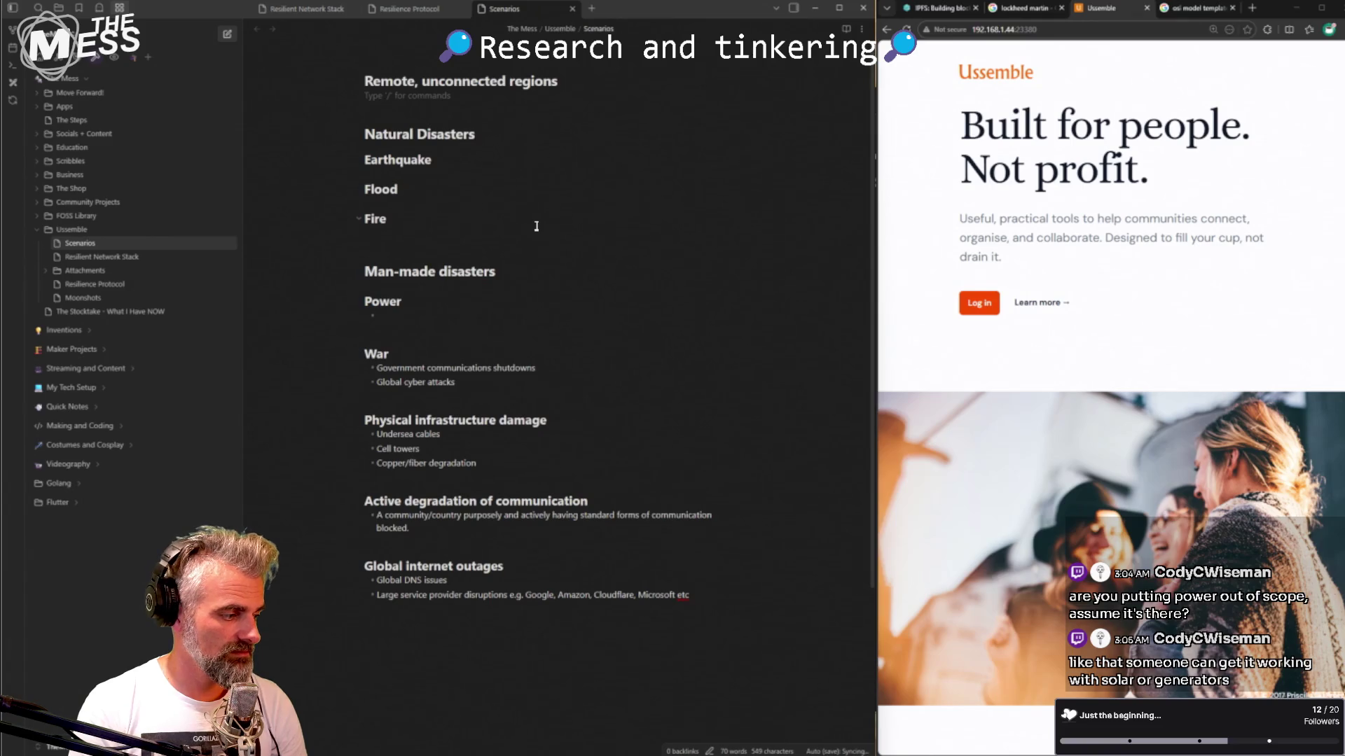
{"action": "key", "text": "Down"}
{"action": "key", "text": "Down"}
{"action": "key", "text": "Down"}
{"action": "key", "text": "Down"}
{"action": "key", "text": "Down"}
{"action": "key", "text": "Down"}
{"action": "key", "text": "Down"}
{"action": "key", "text": "Down"}
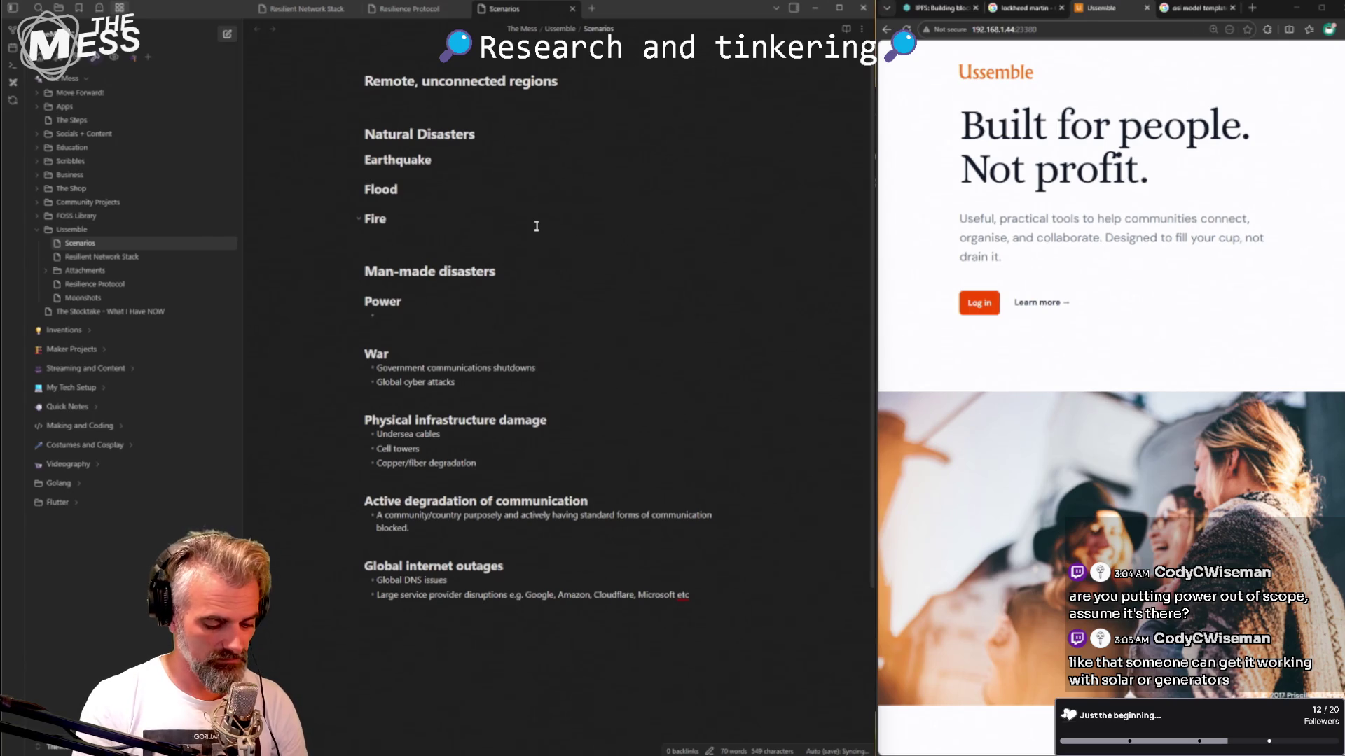
{"action": "type", "text": "General power outages -"}
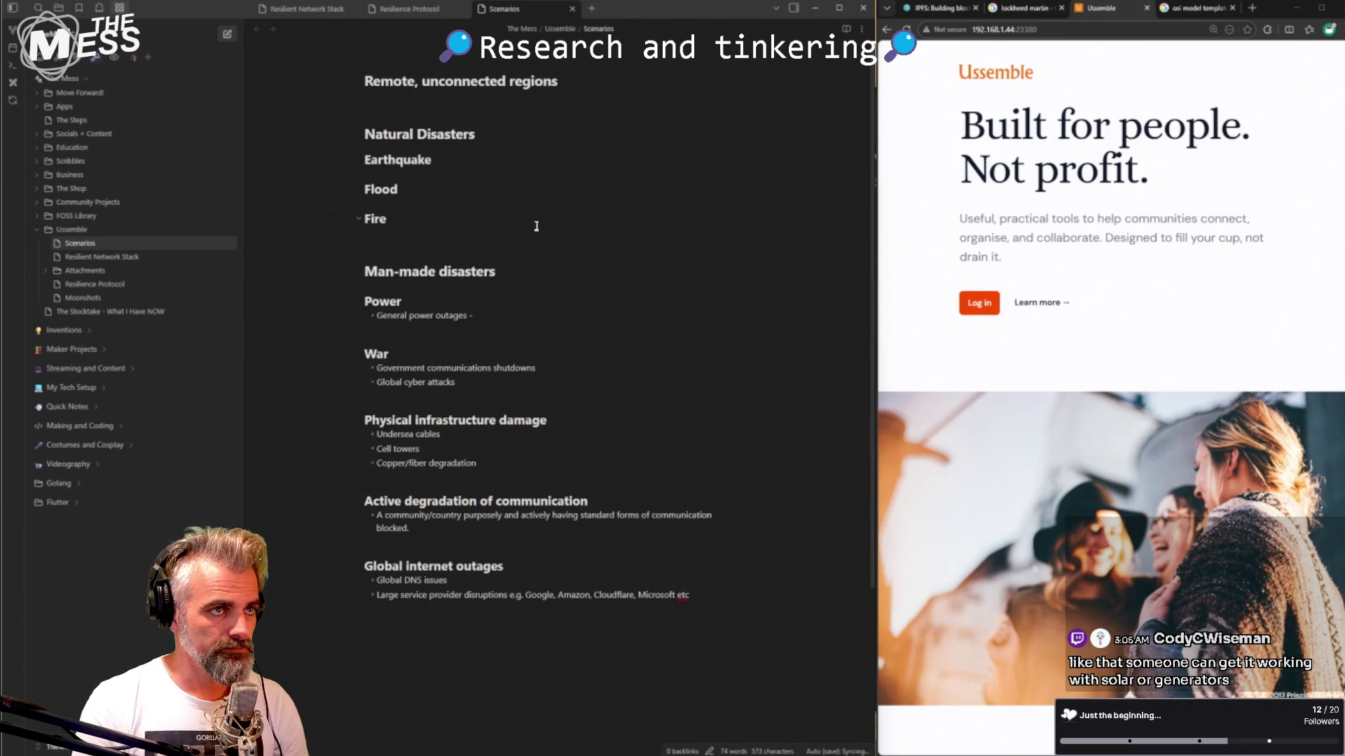
- Nest a sub-bullet under General power outages noting nodes must keep communication running
{"action": "key", "text": "BackSpace"}
{"action": "key", "text": "BackSpace"}
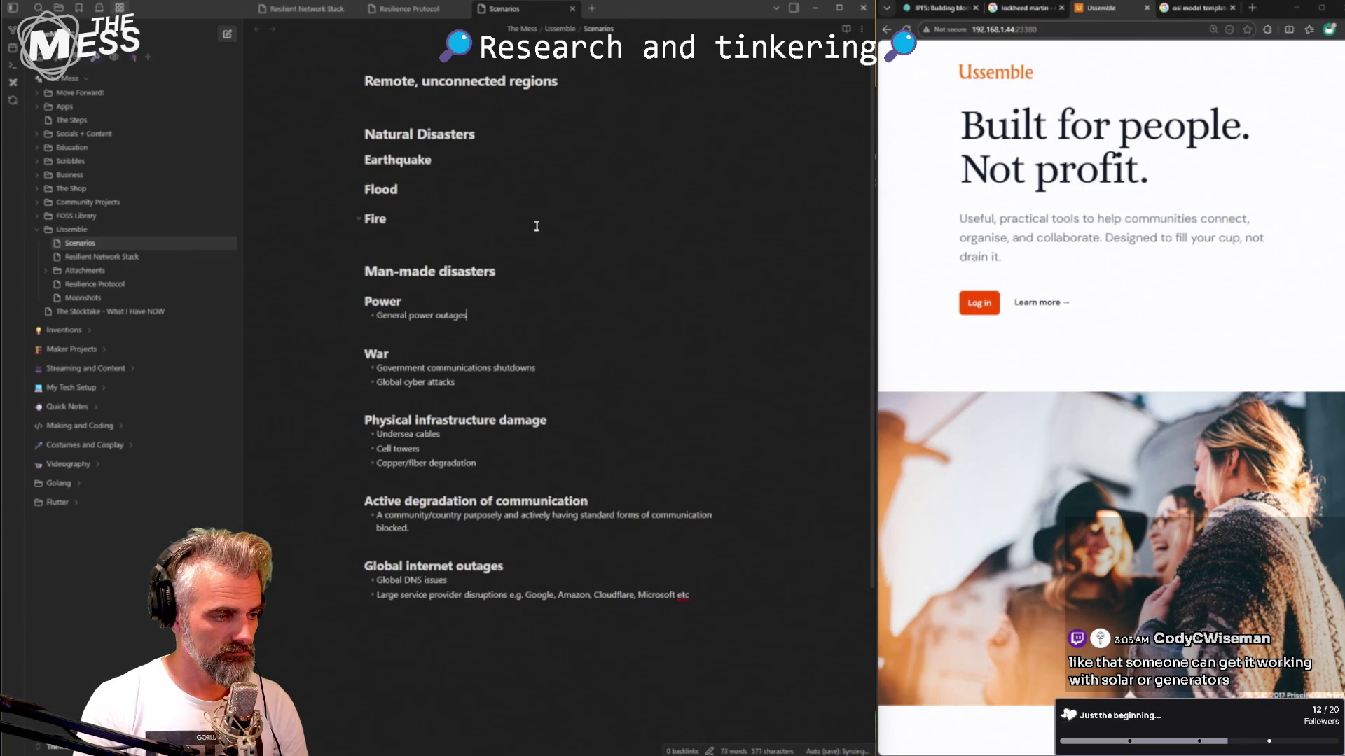
{"action": "key", "text": "Return"}
{"action": "key", "text": "Tab"}
{"action": "type", "text": "If nodes cankeep running, then communication can "}
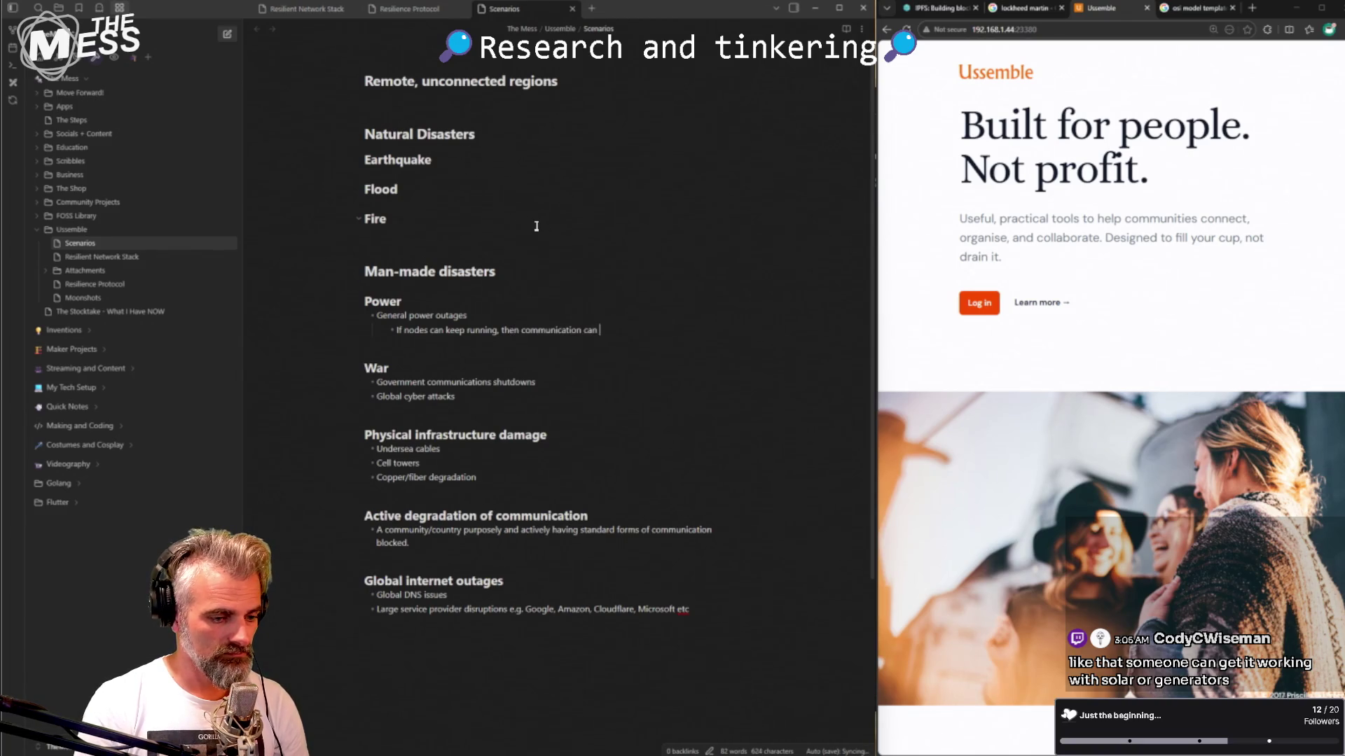
{"action": "type", "text": "keep happ"}
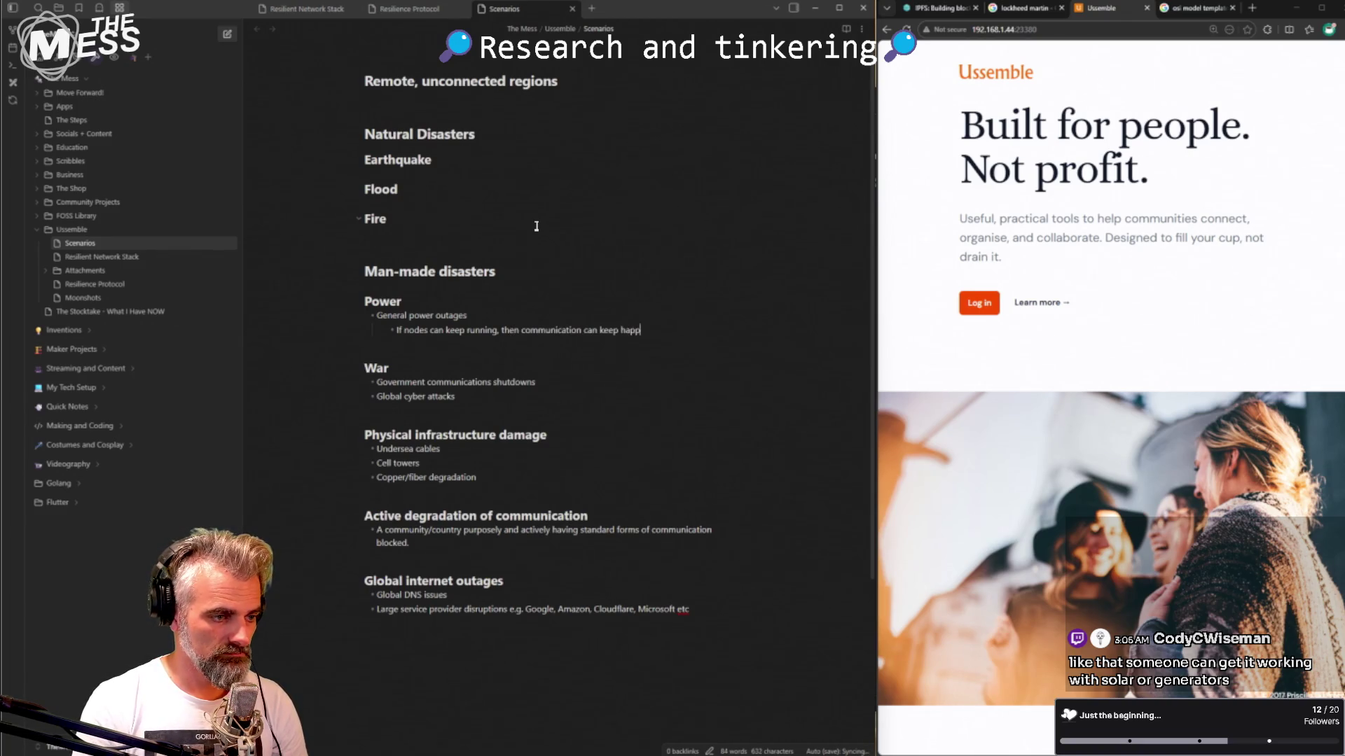
{"action": "type", "text": "ening."}
{"action": "key", "text": "Return"}
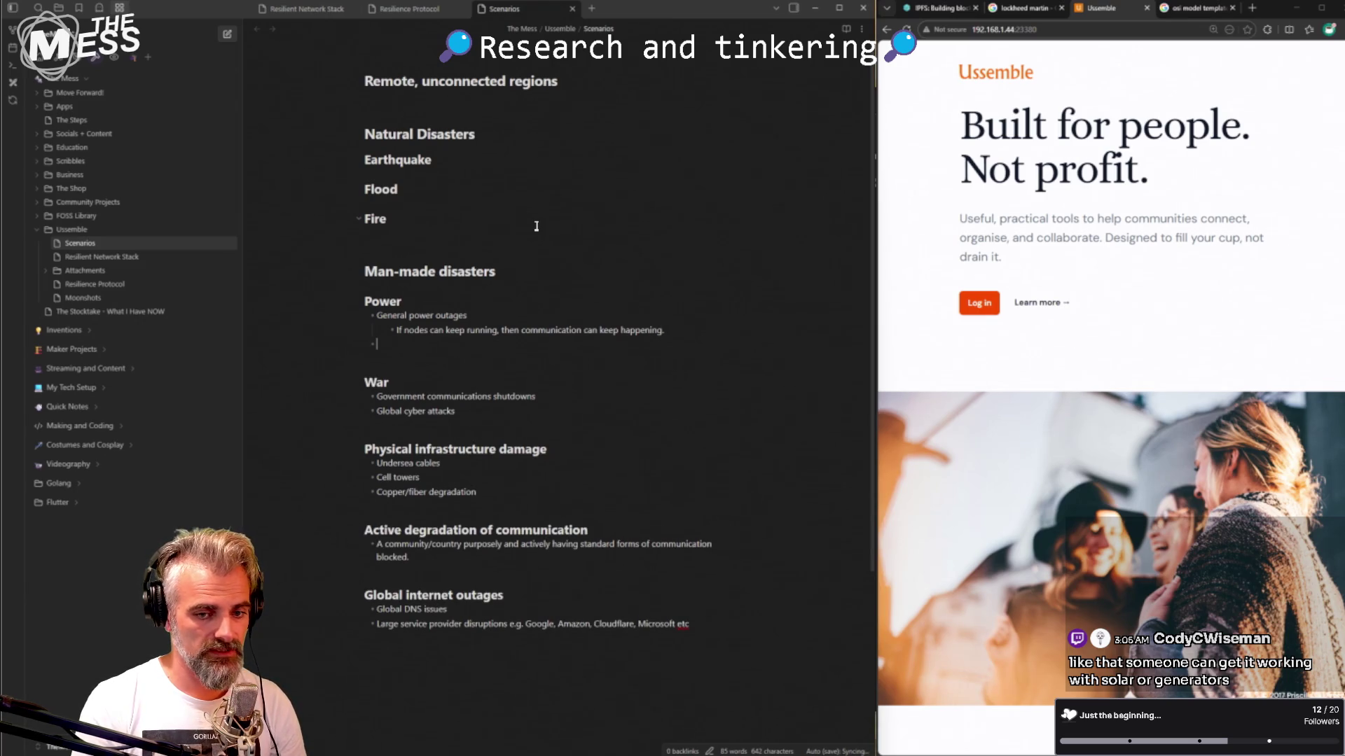
{"action": "type", "text": "Regions with no to little power"}
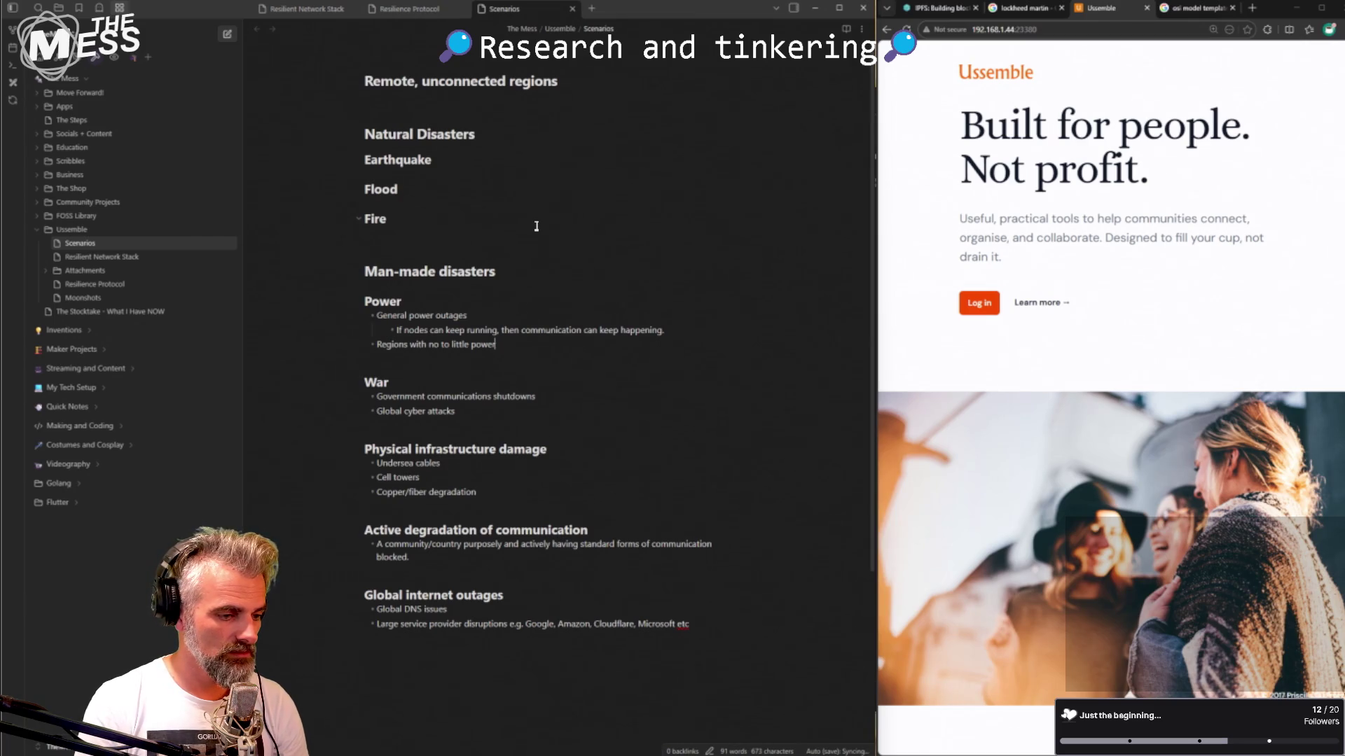
{"action": "type", "text": ", or un"}
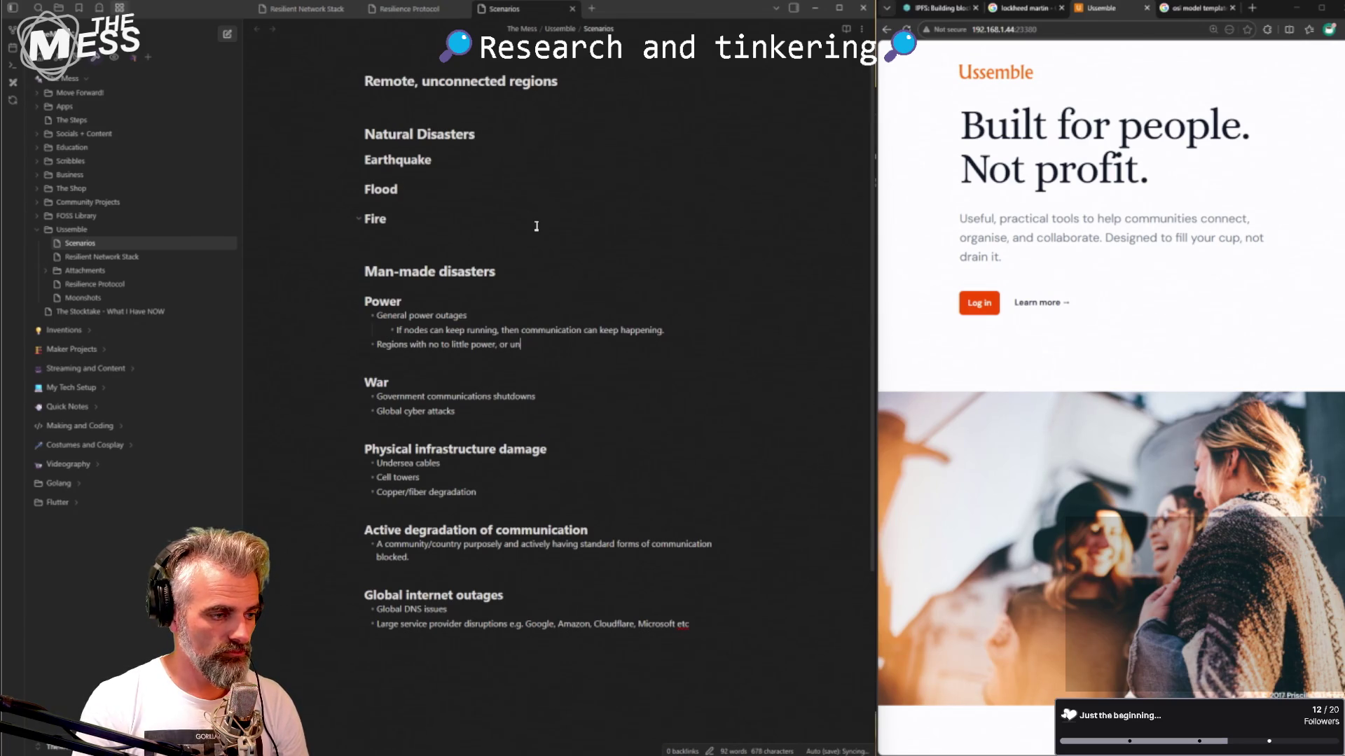
{"action": "type", "text": "reliable generation in developing regions"}
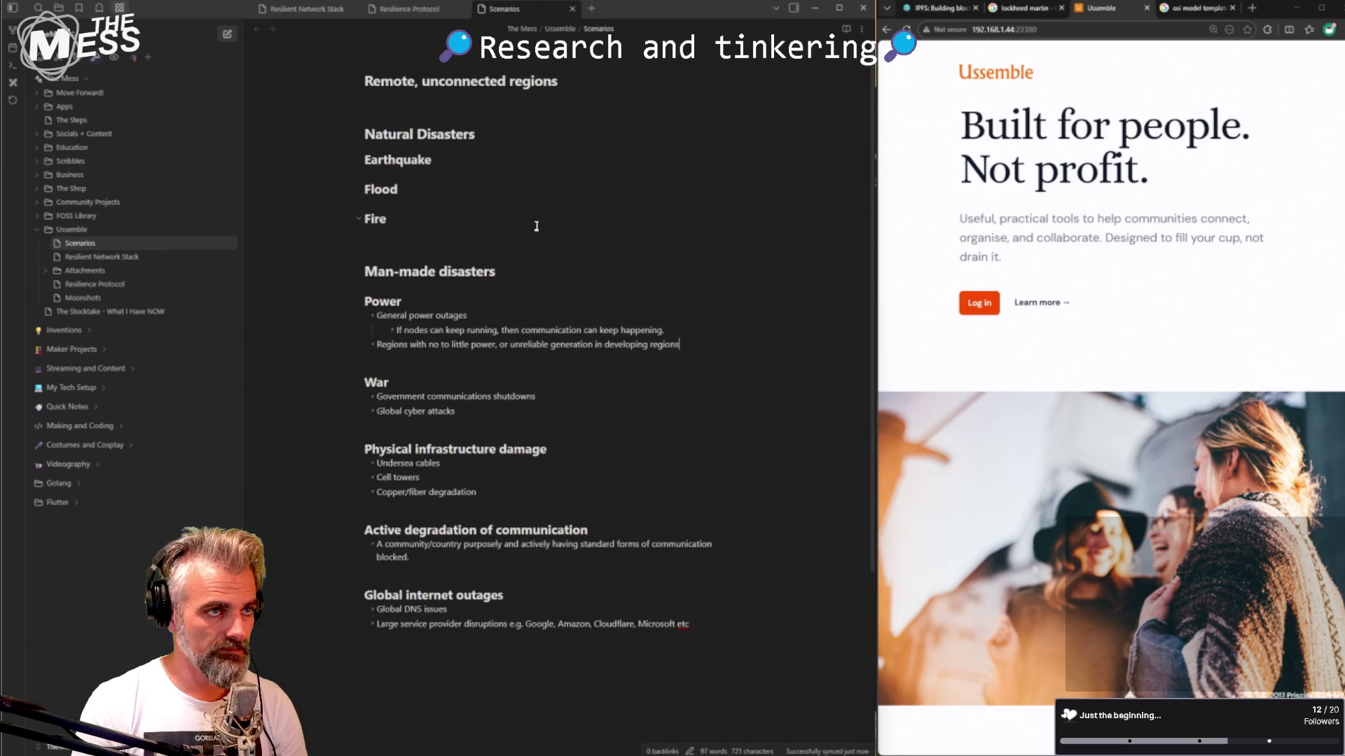
- Add a Regions with no to little or unreliable power bullet and end the list
{"action": "key", "text": "Return"}
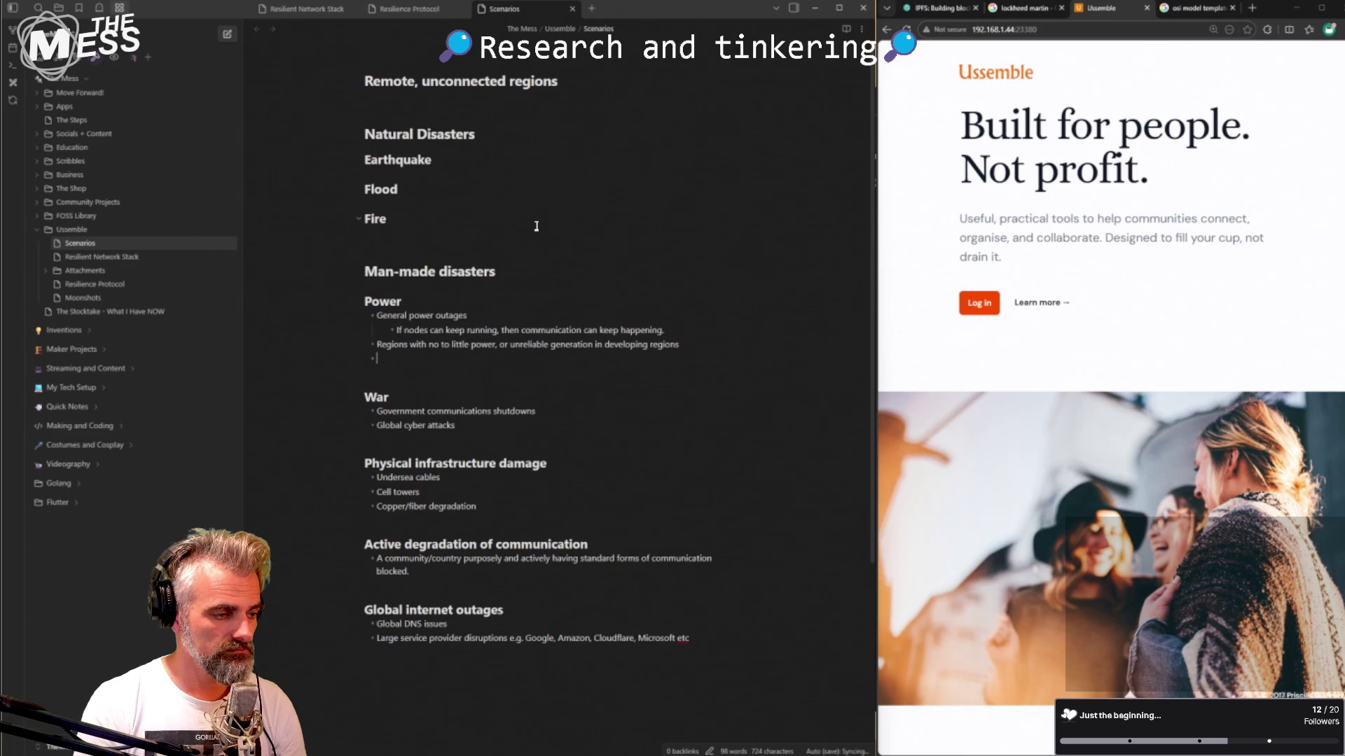
{"action": "key", "text": "BackSpace"}
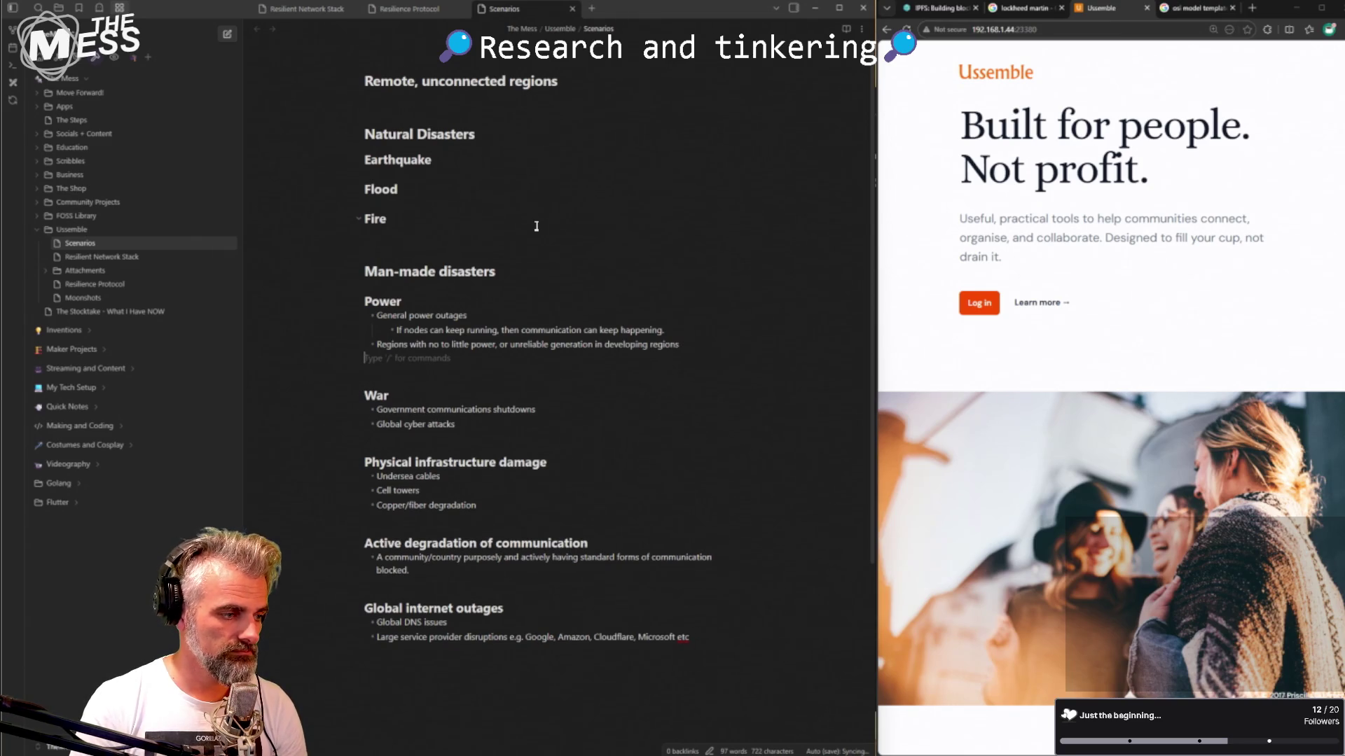
- Add a '## No Internet' subheading under Remote, unconnected regions with the line 'Except for satellite'
{"action": "left_click", "coordinate": [536, 227]}
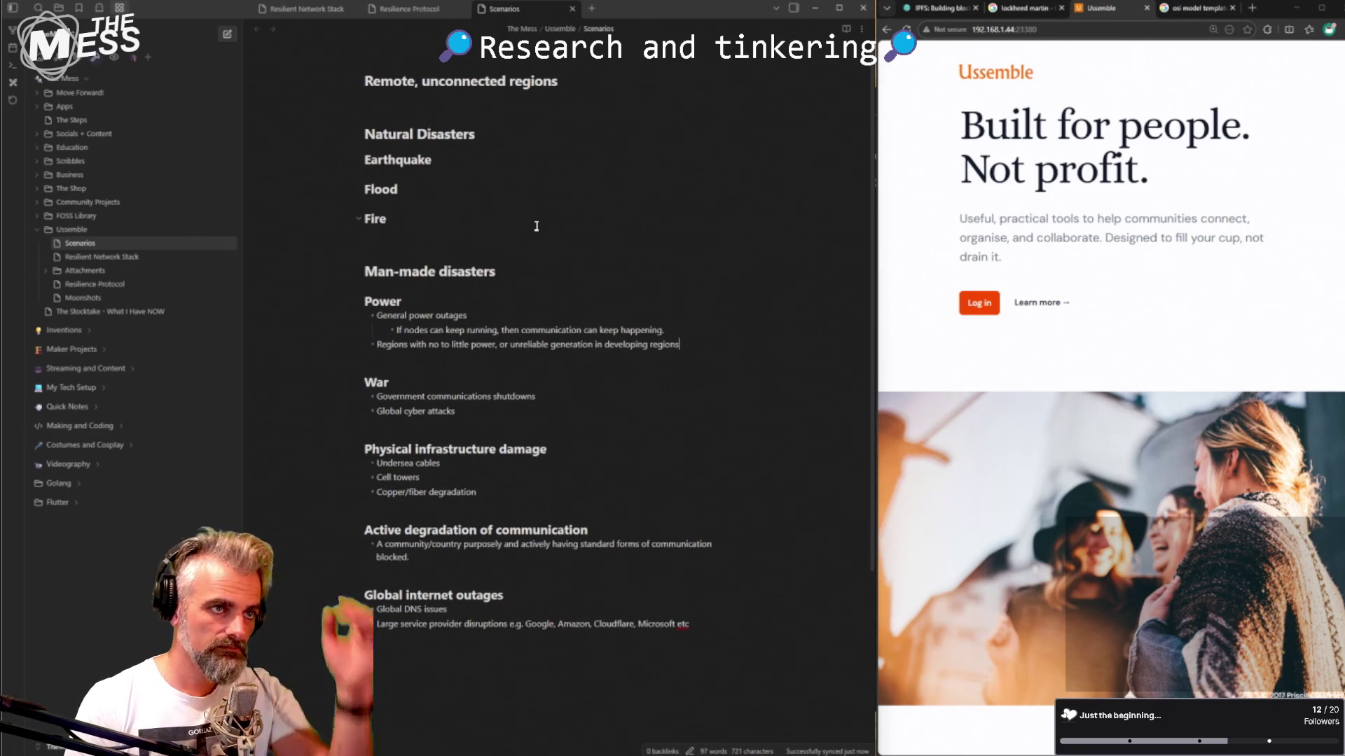
{"action": "left_click", "coordinate": [460, 225]}
{"action": "left_click", "coordinate": [475, 98]}
{"action": "type", "text": "## No "}
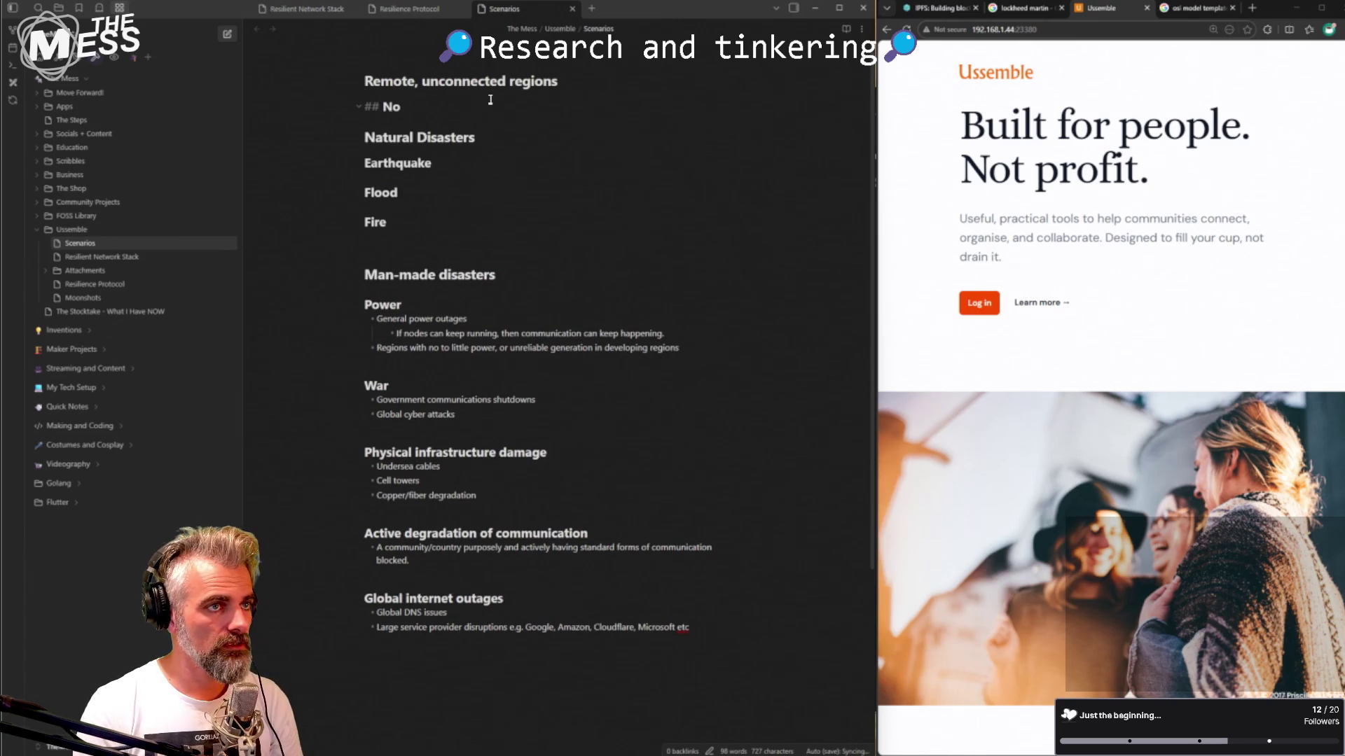
{"action": "type", "text": "reliable"}
{"action": "key", "text": "BackSpace"}
{"action": "key", "text": "BackSpace"}
{"action": "key", "text": "BackSpace"}
{"action": "key", "text": "BackSpace"}
{"action": "key", "text": "BackSpace"}
{"action": "key", "text": "BackSpace"}
{"action": "key", "text": "BackSpace"}
{"action": "key", "text": "BackSpace"}
{"action": "key", "text": "BackSpace"}
{"action": "type", "text": "o I"}
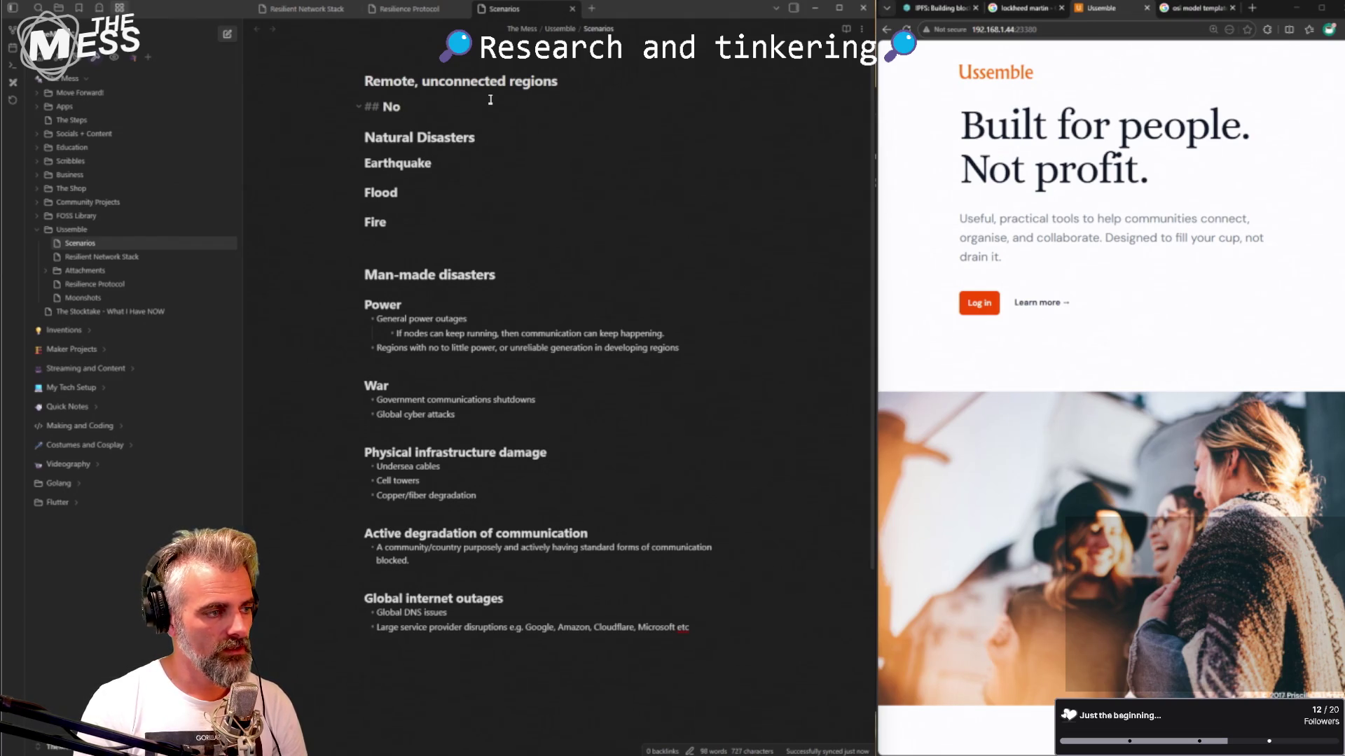
{"action": "type", "text": "nternet"}
{"action": "key", "text": "Return"}
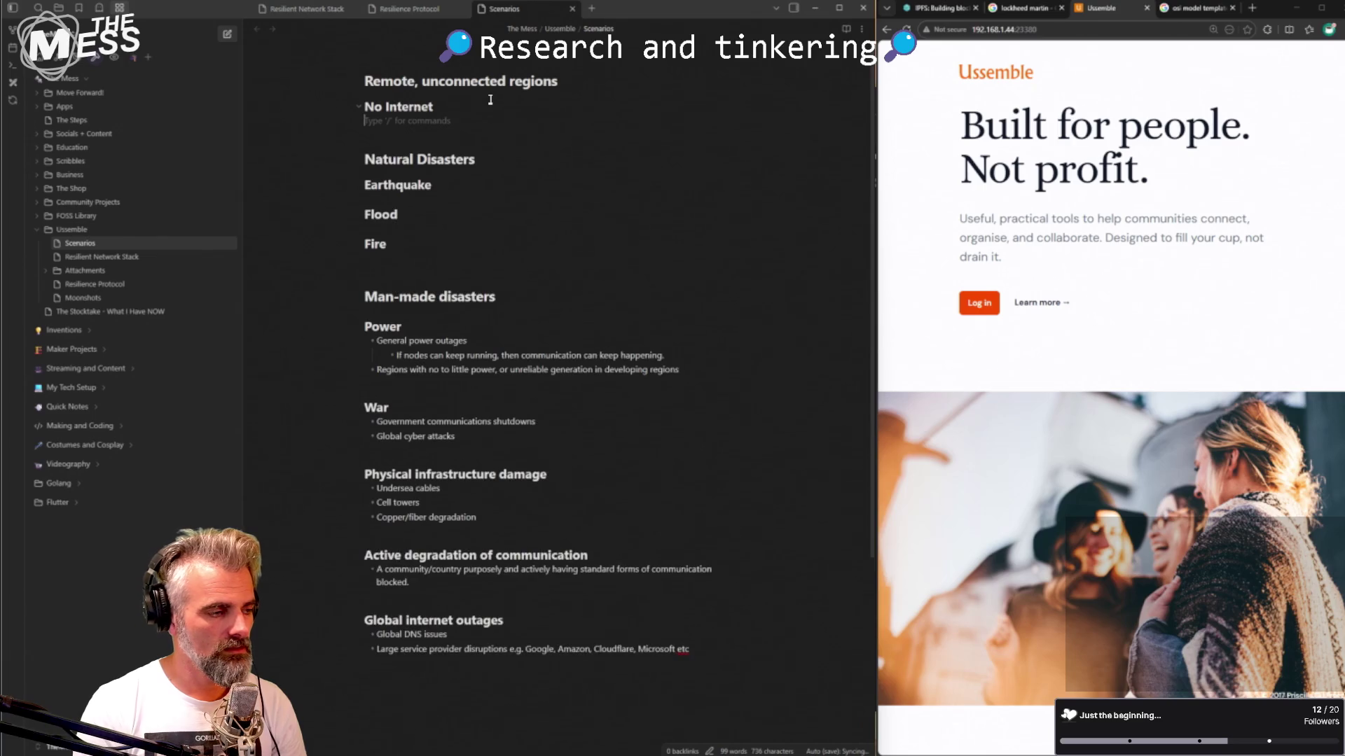
{"action": "type", "text": "xcept for sate"}
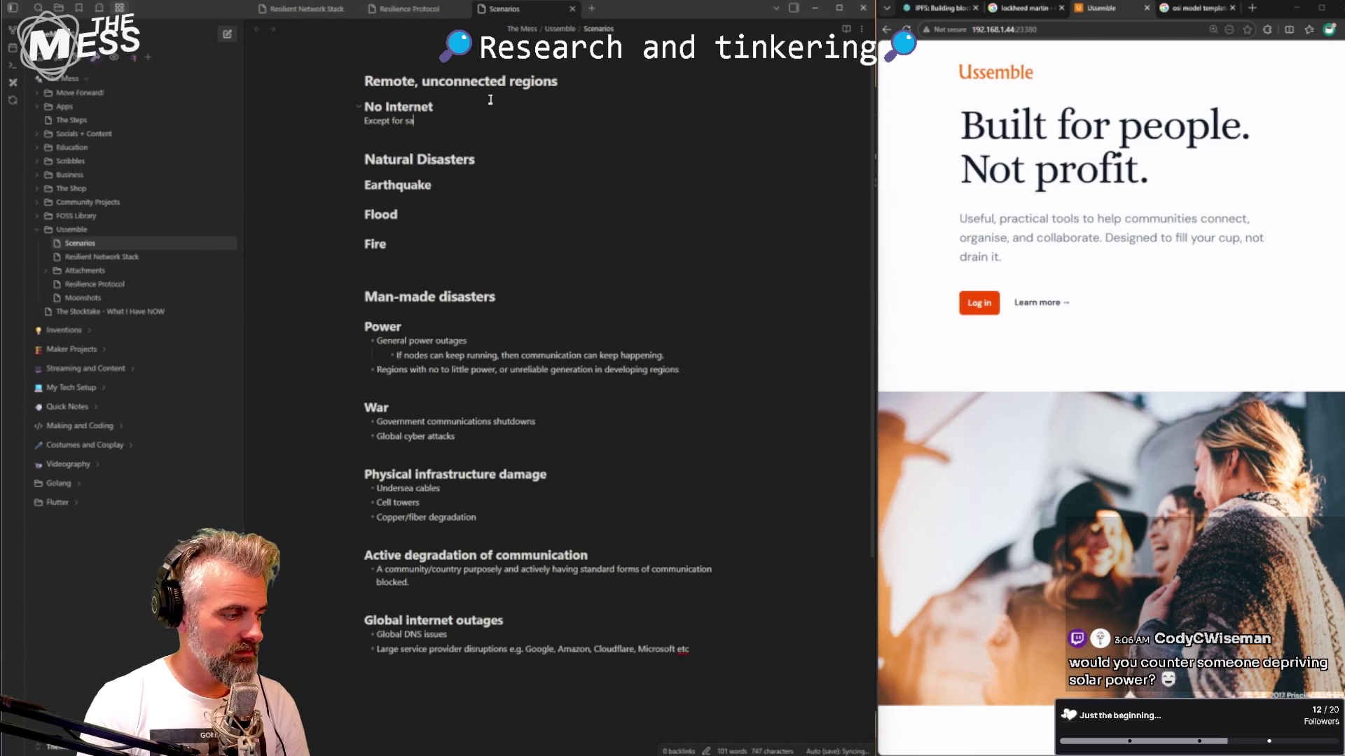
{"action": "type", "text": "llite"}
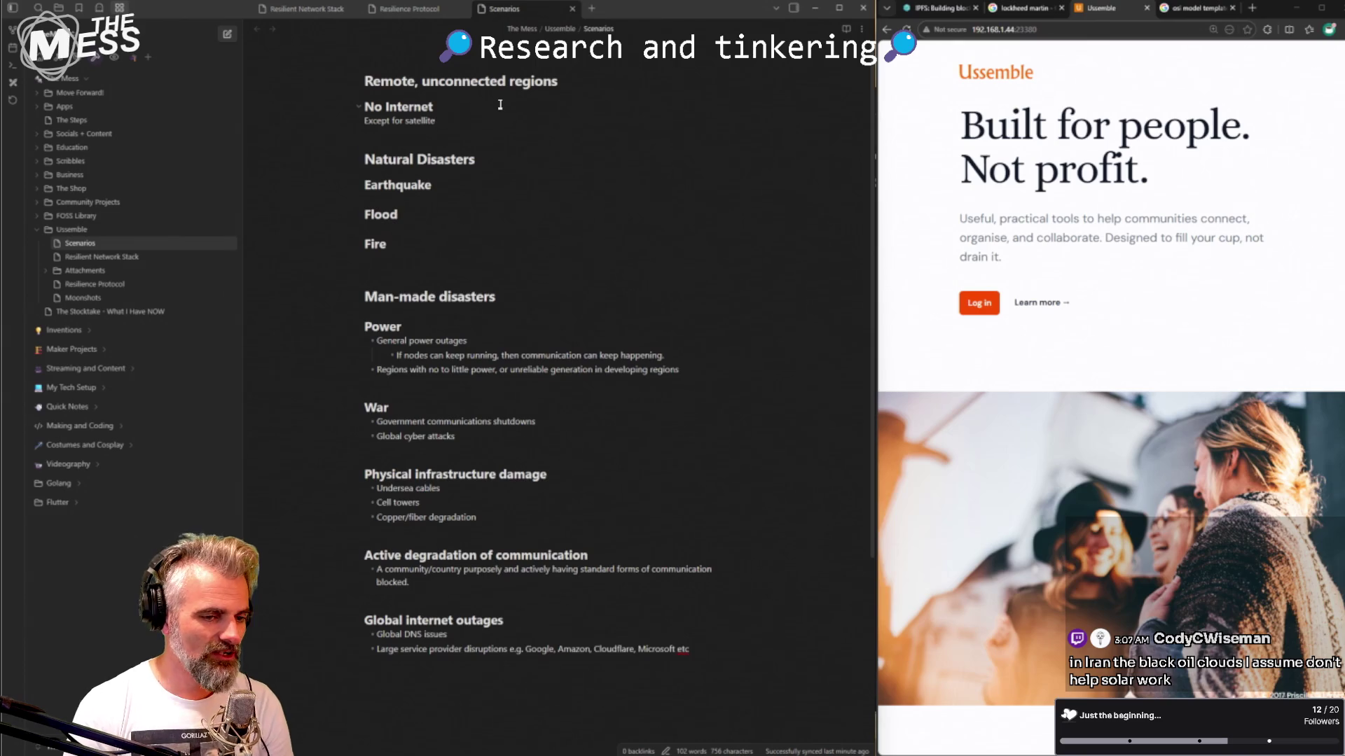
- Search Google in a new tab for the farmer fined for refining own fuel
{"action": "left_click", "coordinate": [1253, 8]}
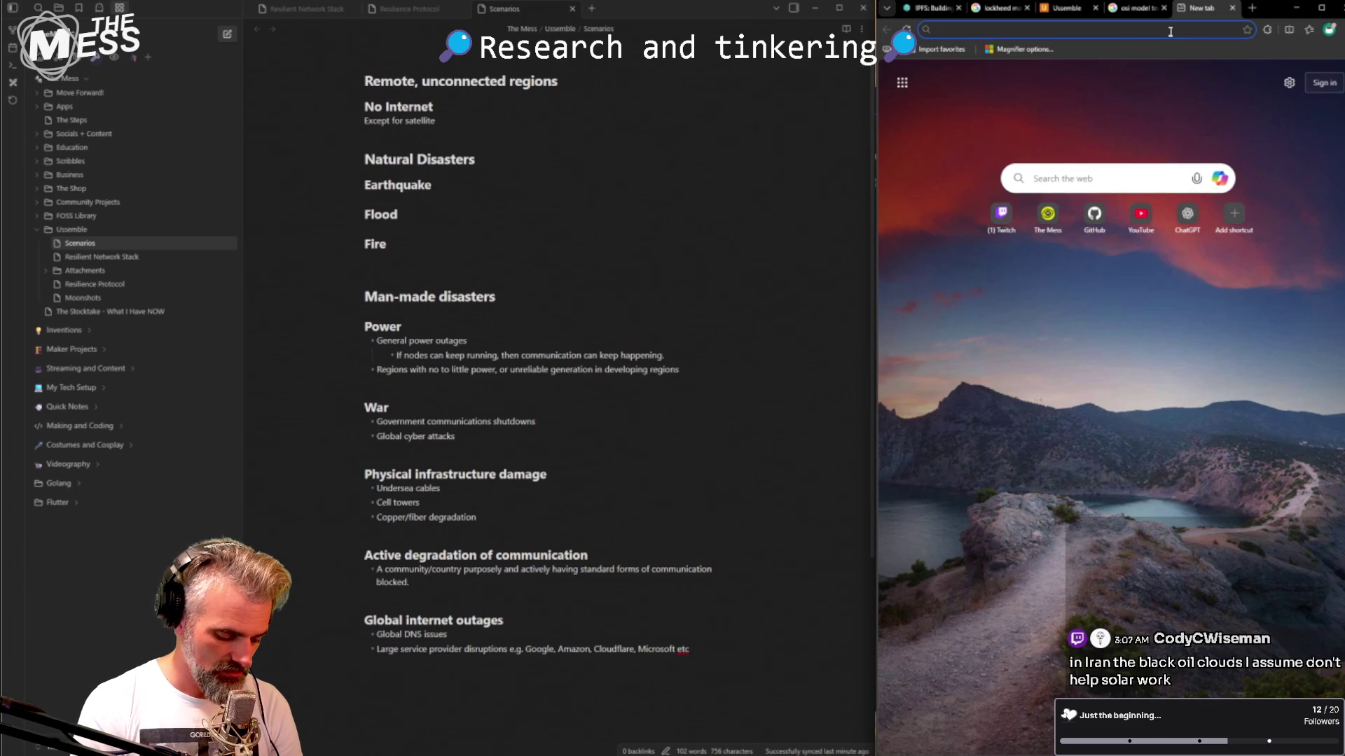
{"action": "type", "text": "farmer"}
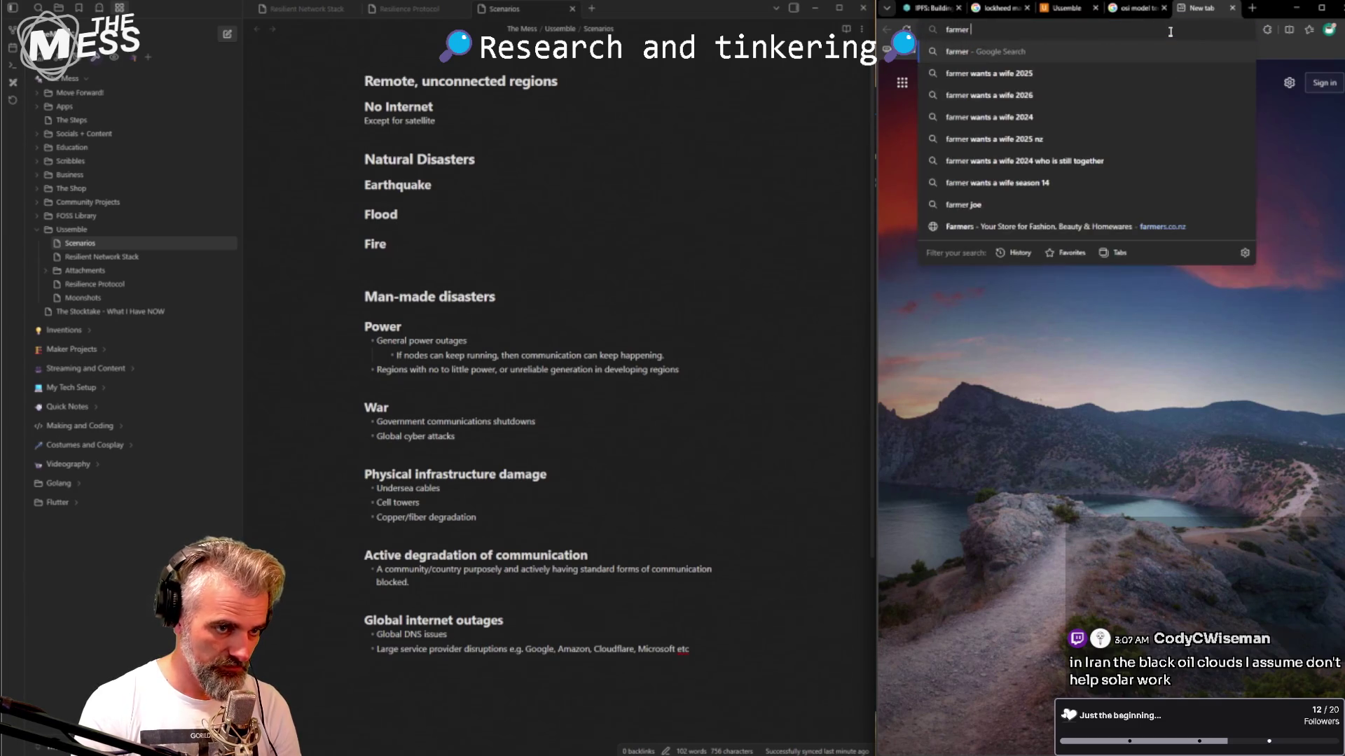
{"action": "type", "text": " fined for "}
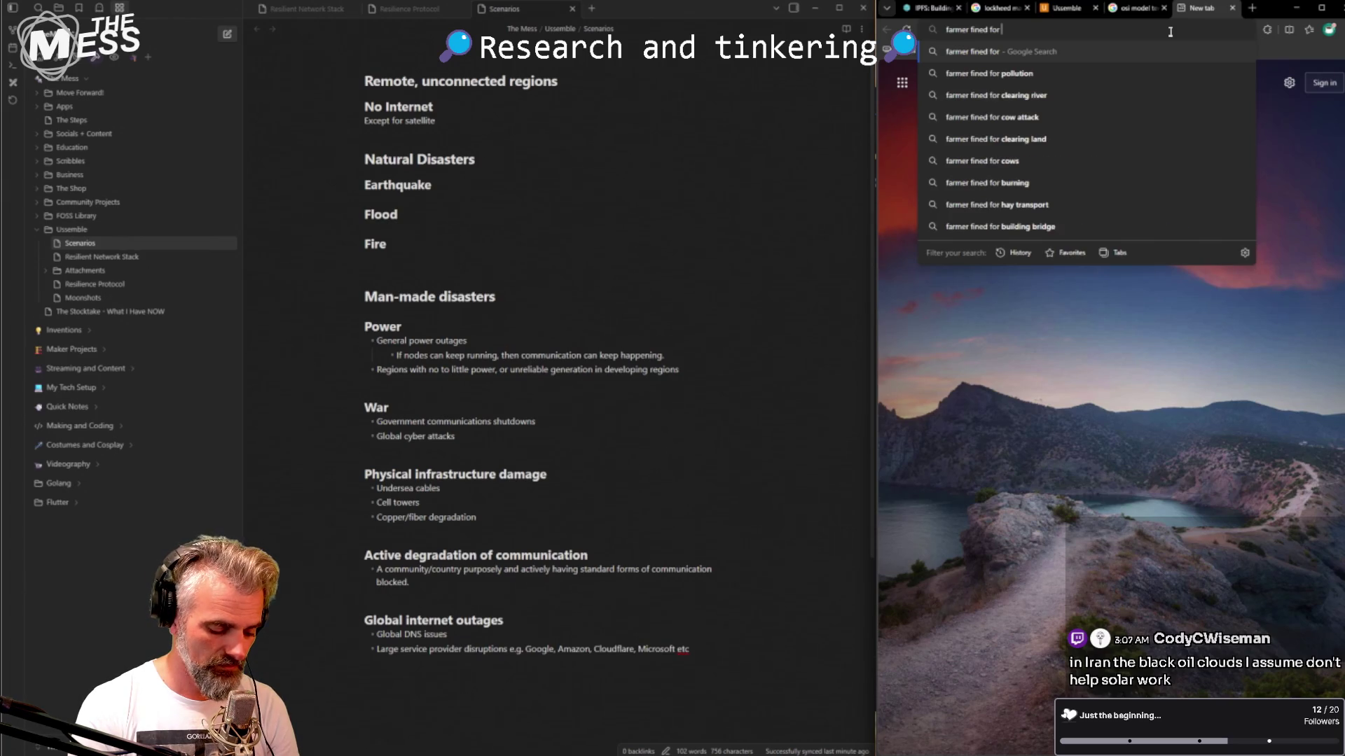
{"action": "type", "text": "refining own fuel"}
{"action": "key", "text": "Return"}
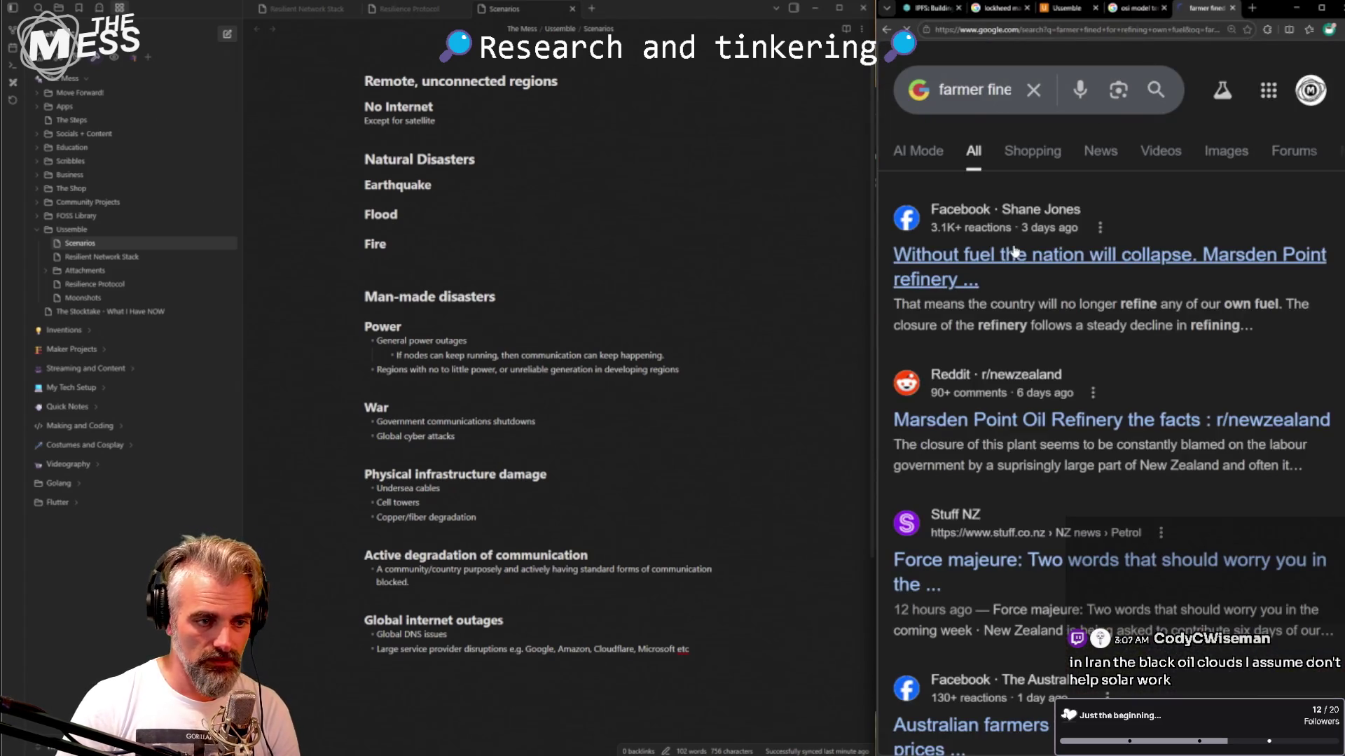
{"action": "scroll", "coordinate": [1015, 420], "scroll_direction": "down", "scroll_amount": 2}
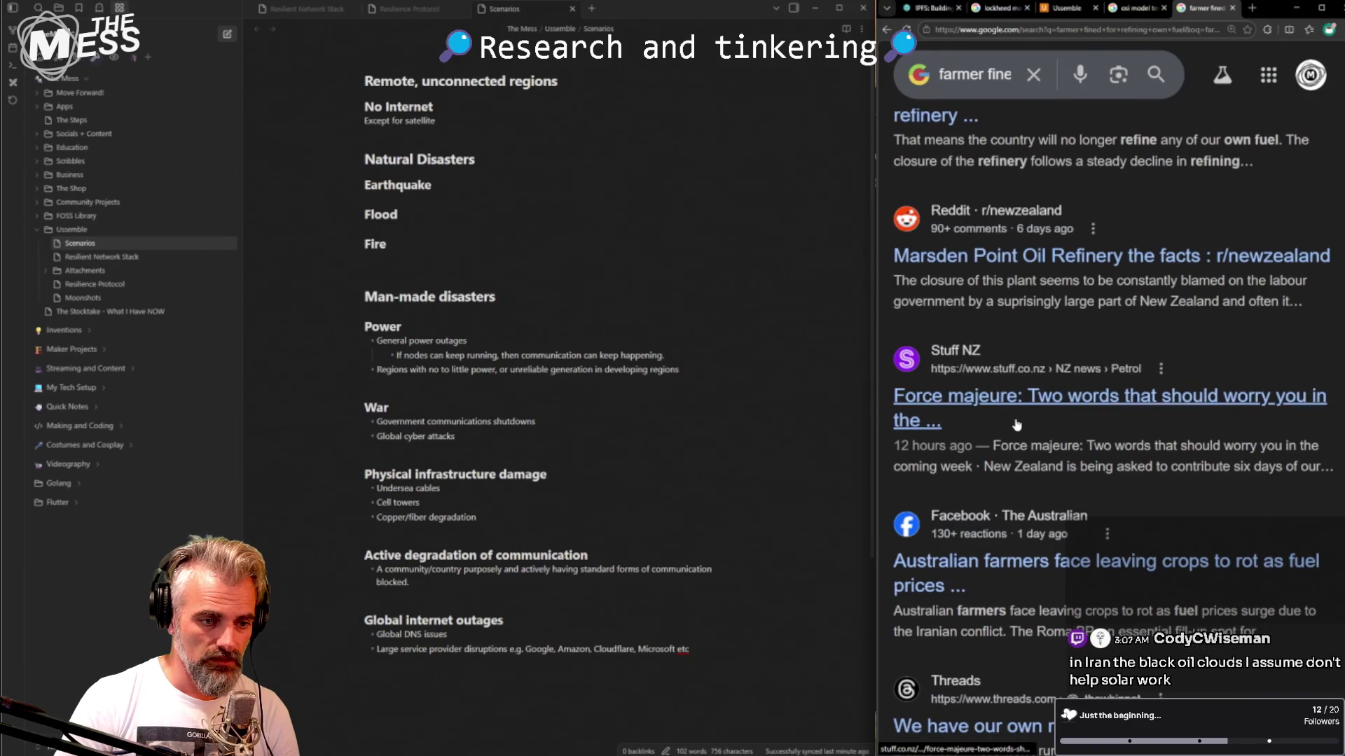
{"action": "scroll", "coordinate": [1019, 421], "scroll_direction": "down", "scroll_amount": 2}
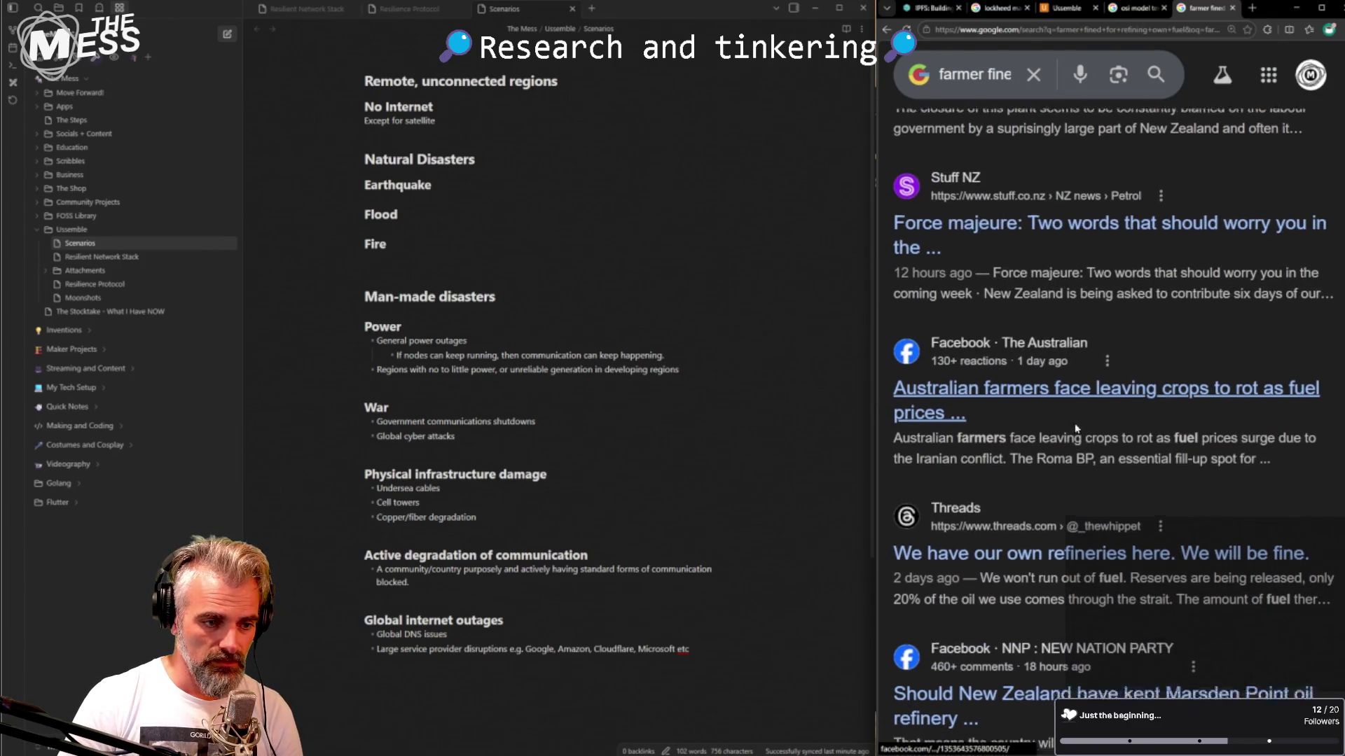
{"action": "scroll", "coordinate": [1076, 428], "scroll_direction": "down", "scroll_amount": 2}
{"action": "scroll", "coordinate": [1055, 427], "scroll_direction": "down", "scroll_amount": 2}
{"action": "scroll", "coordinate": [1049, 432], "scroll_direction": "down", "scroll_amount": 3}
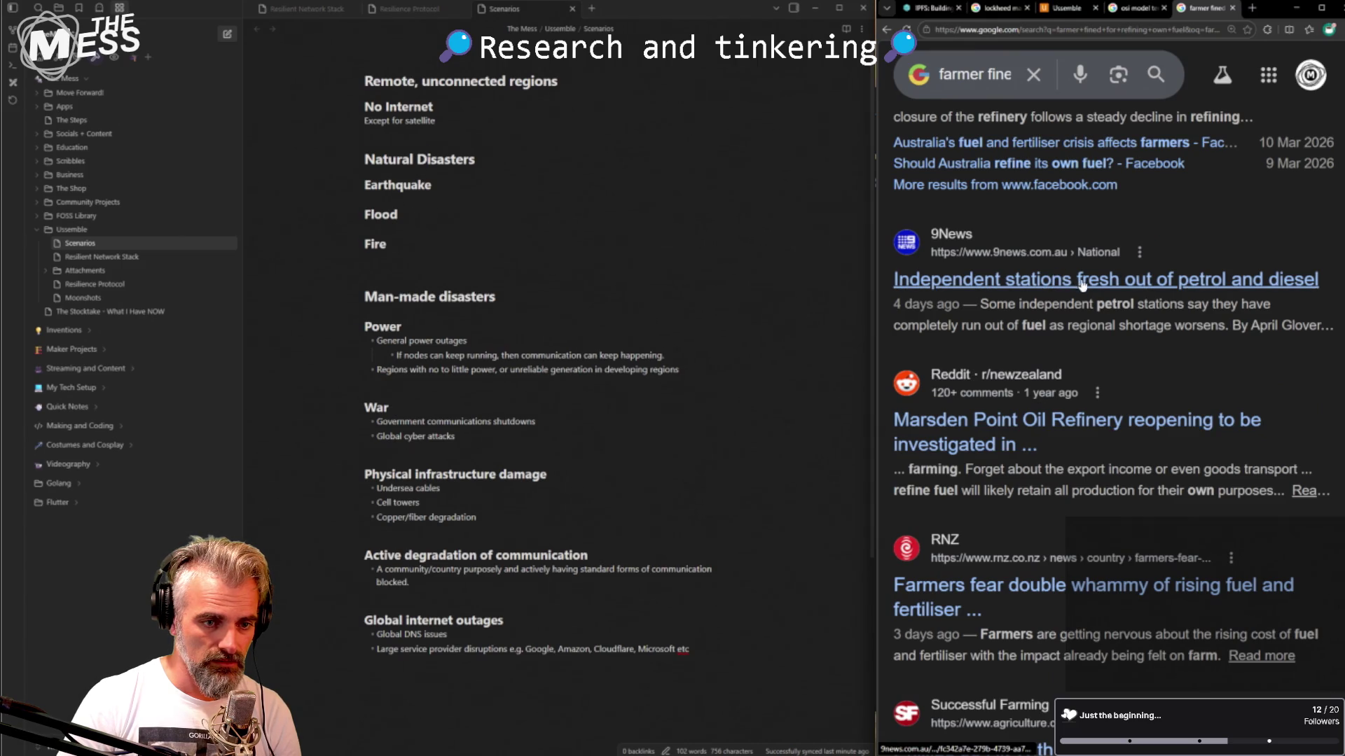
{"action": "scroll", "coordinate": [1054, 406], "scroll_direction": "down", "scroll_amount": 3}
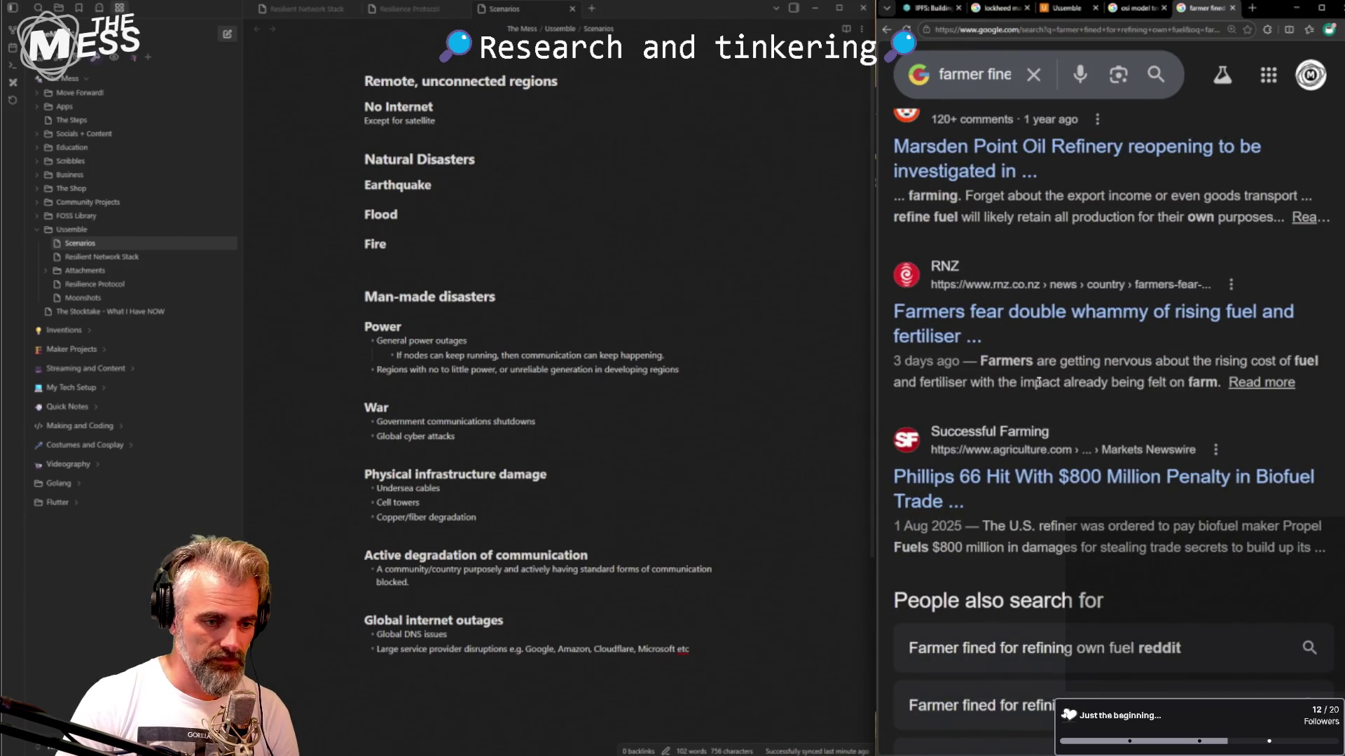
{"action": "scroll", "coordinate": [1013, 492], "scroll_direction": "up", "scroll_amount": 8}
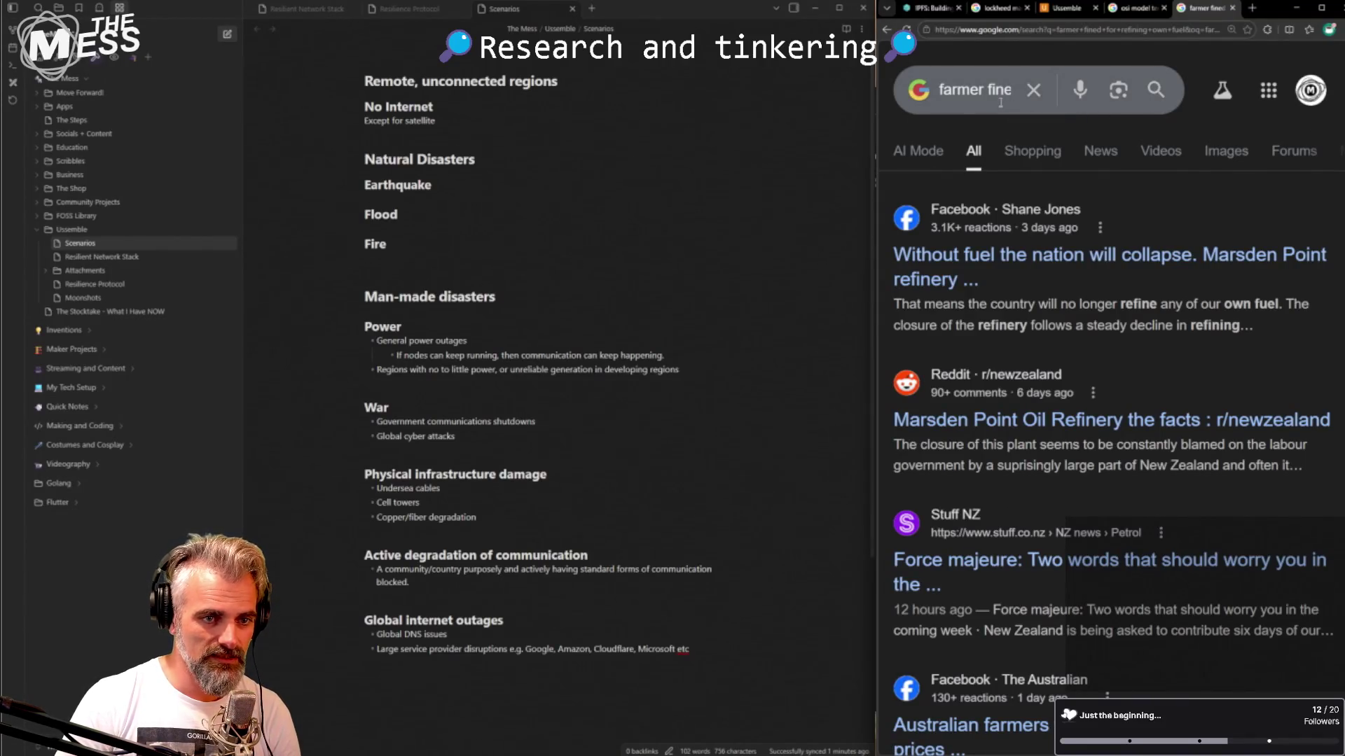
- Reword the query to 'story about farmer fined for refining own fuel' and rerun it
{"action": "left_click", "coordinate": [982, 91]}
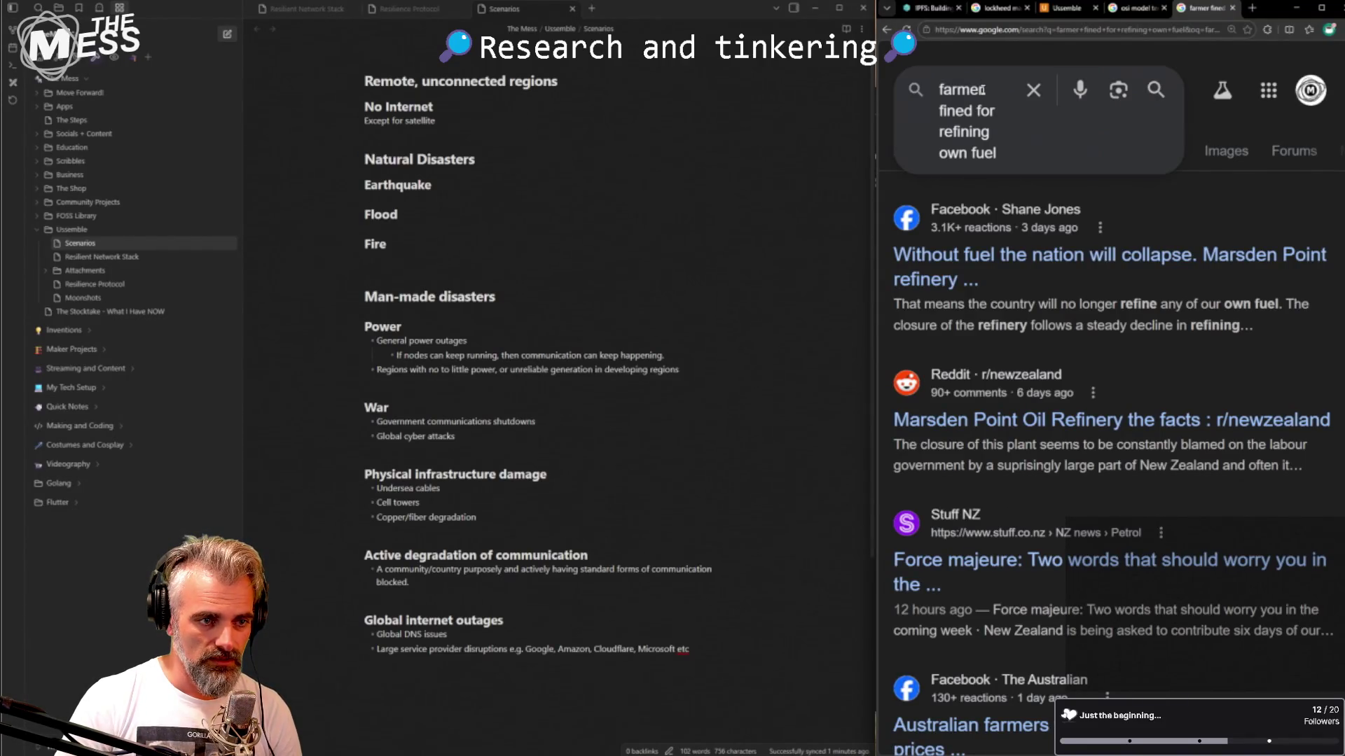
{"action": "left_click", "coordinate": [1285, 229]}
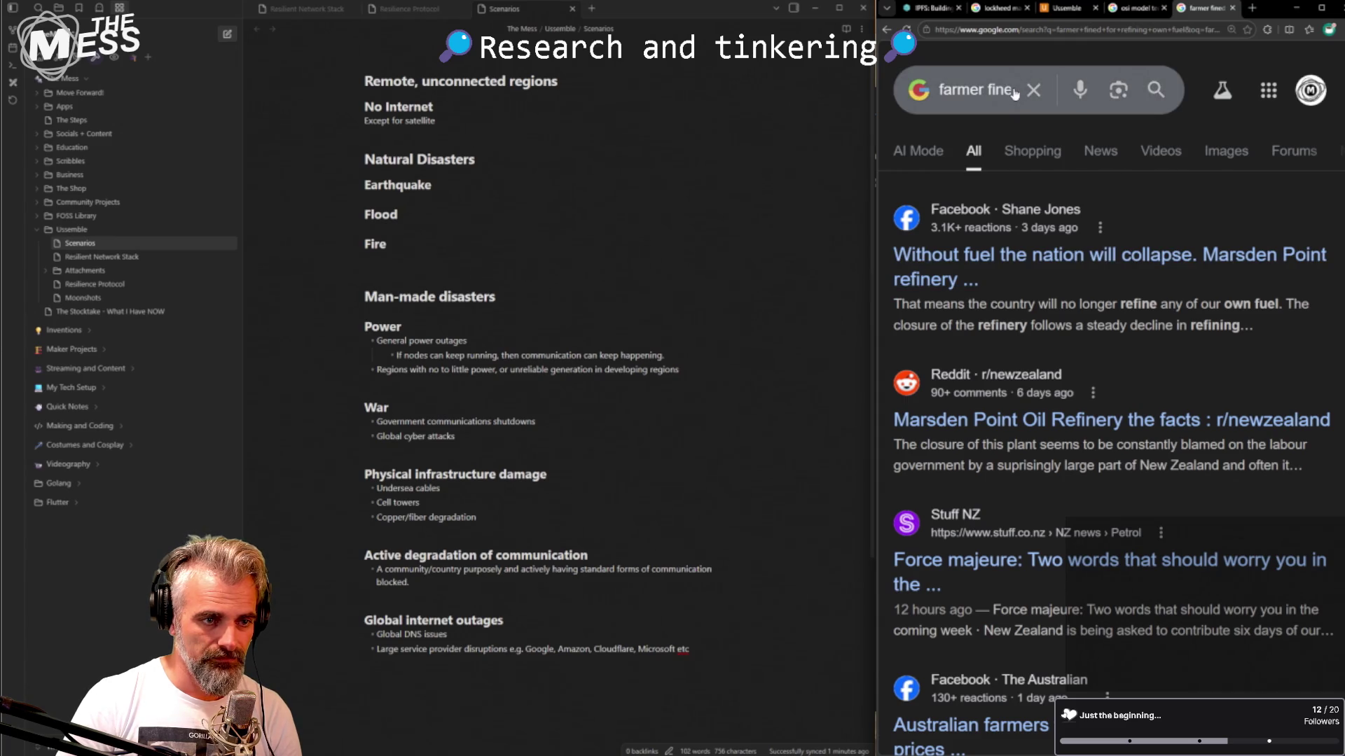
{"action": "left_click", "coordinate": [972, 88]}
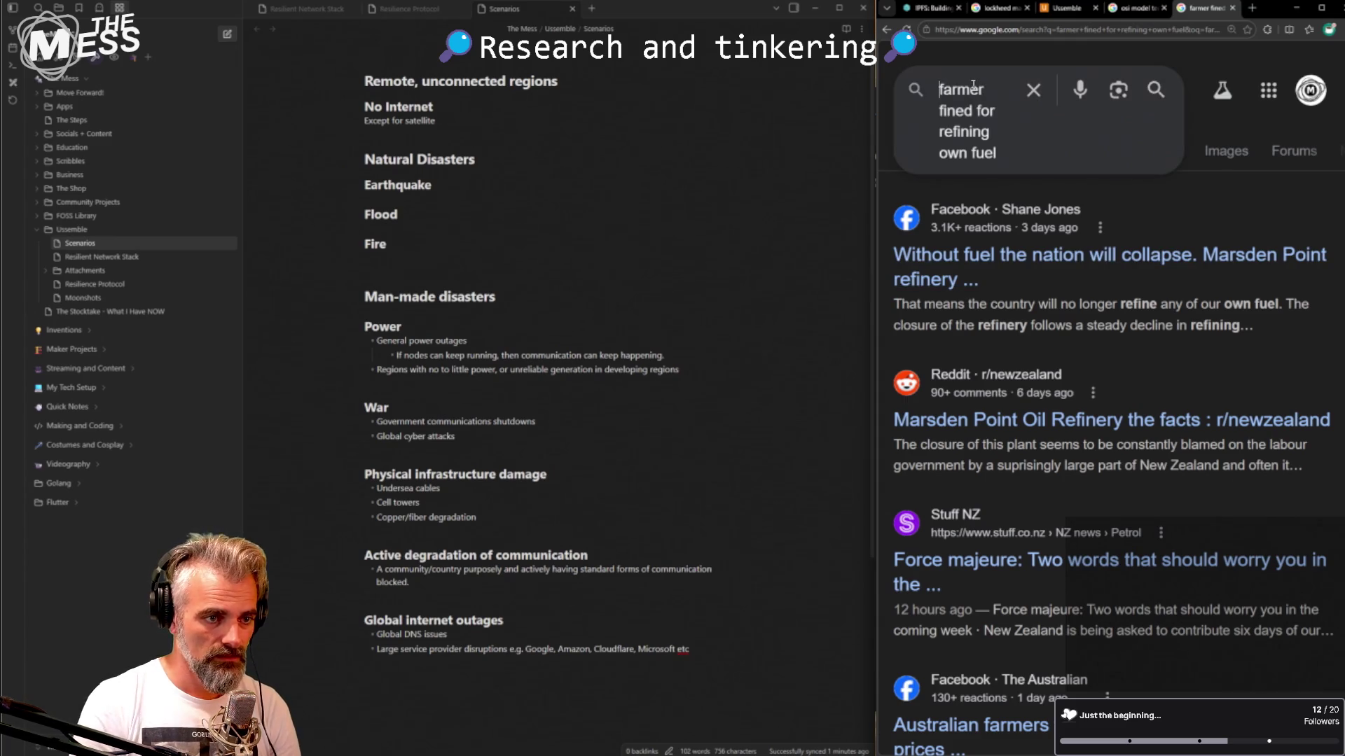
{"action": "type", "text": "story about"}
{"action": "key", "text": "Return"}
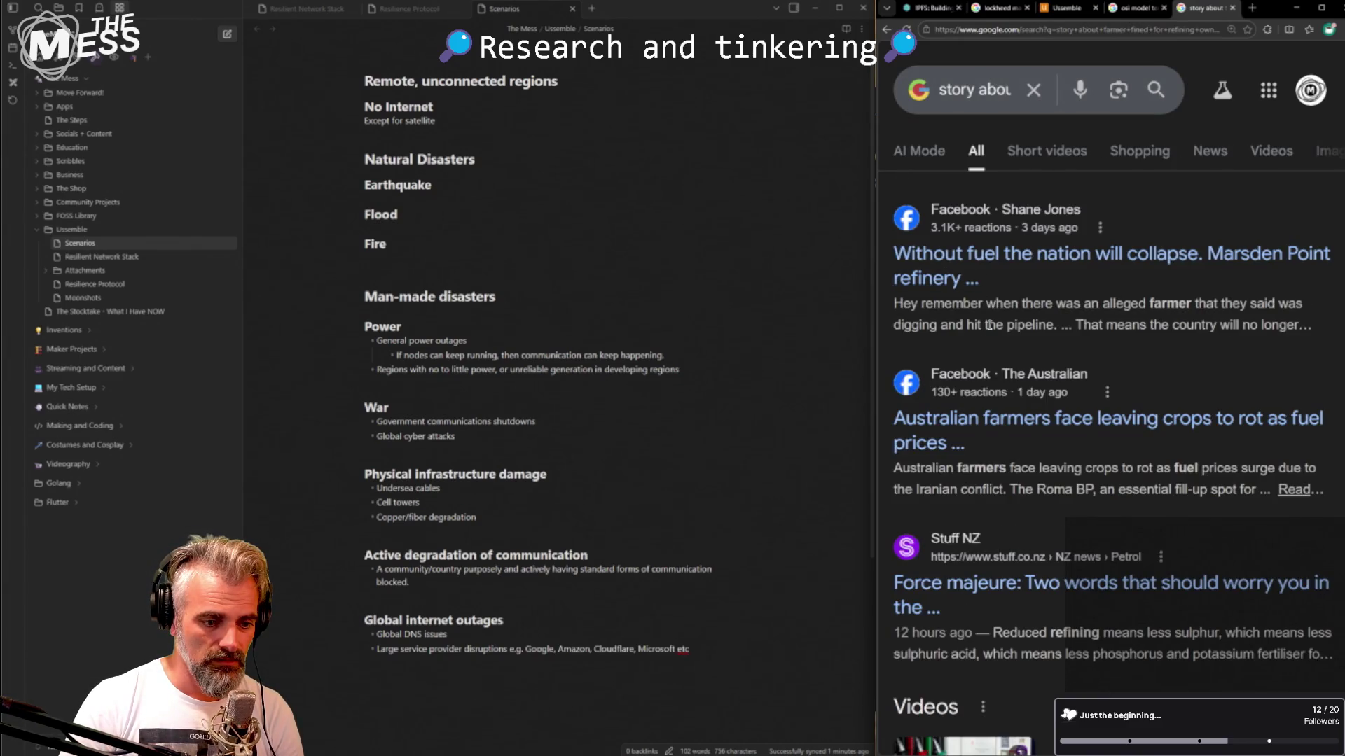
{"action": "scroll", "coordinate": [988, 333], "scroll_direction": "down", "scroll_amount": 2}
{"action": "scroll", "coordinate": [989, 332], "scroll_direction": "down", "scroll_amount": 3}
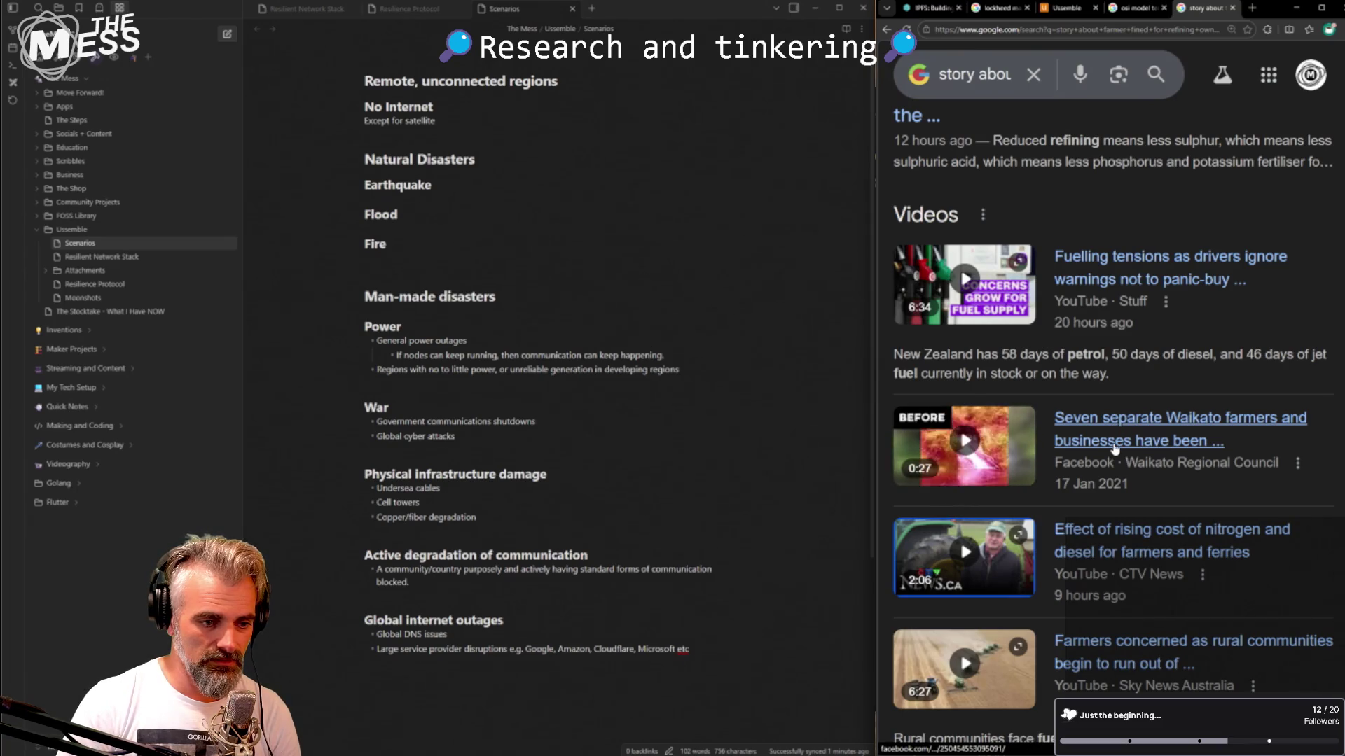
{"action": "mouse_move", "coordinate": [1163, 305]}
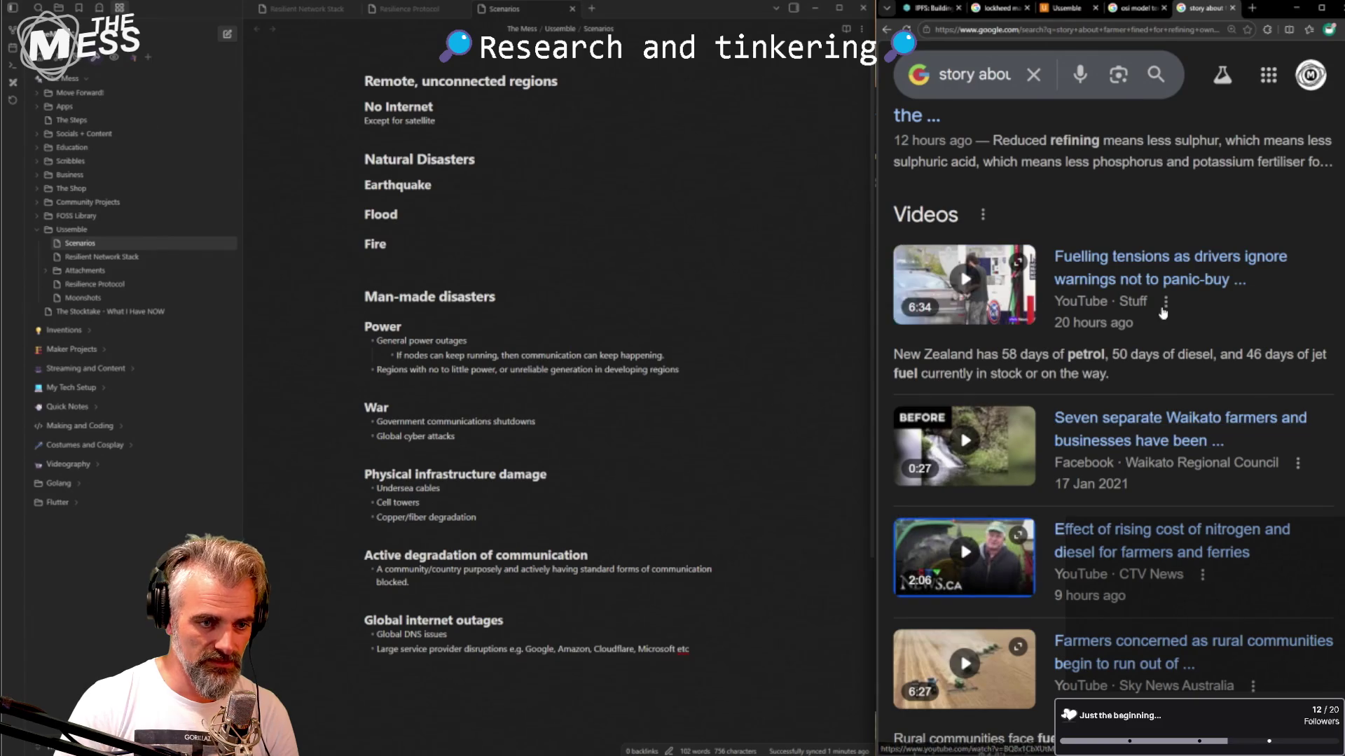
{"action": "scroll", "coordinate": [1173, 472], "scroll_direction": "down", "scroll_amount": 2}
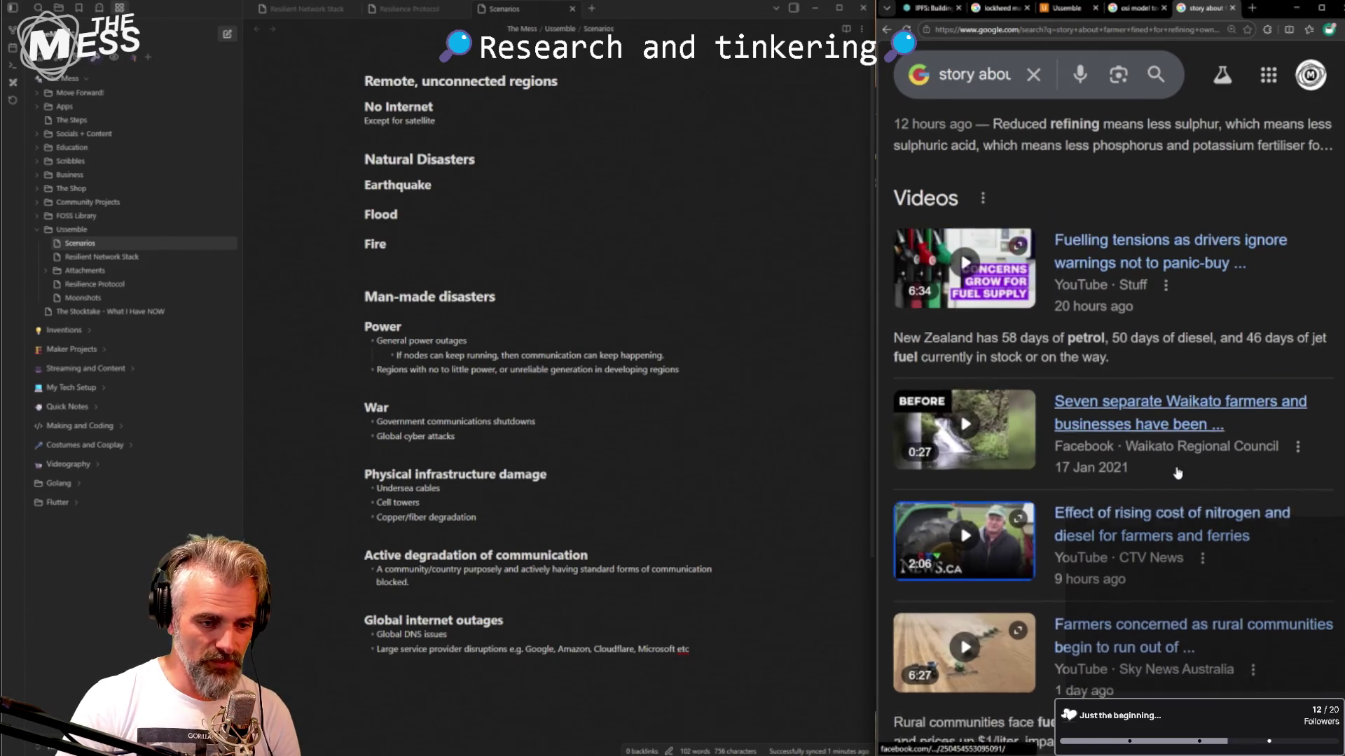
{"action": "scroll", "coordinate": [1184, 503], "scroll_direction": "down", "scroll_amount": 1}
{"action": "scroll", "coordinate": [1156, 509], "scroll_direction": "down", "scroll_amount": 2}
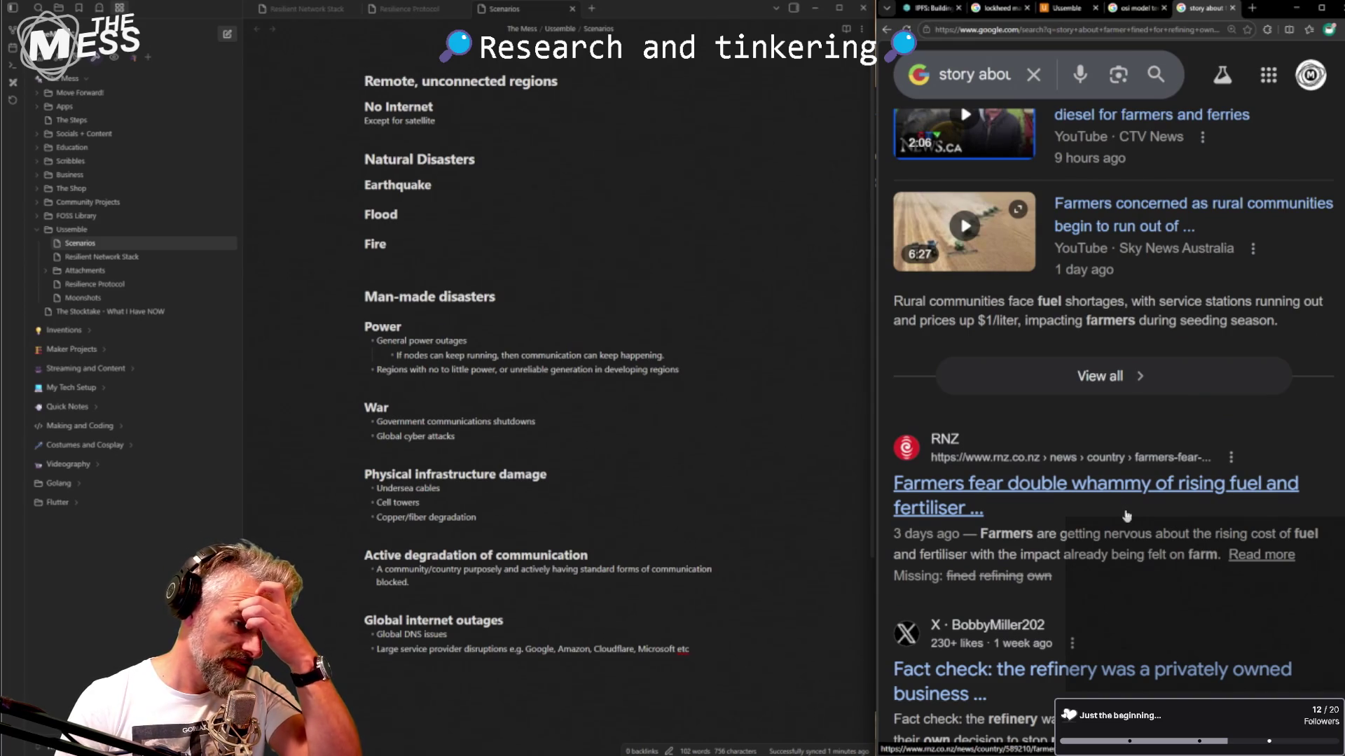
{"action": "scroll", "coordinate": [1125, 521], "scroll_direction": "down", "scroll_amount": 2}
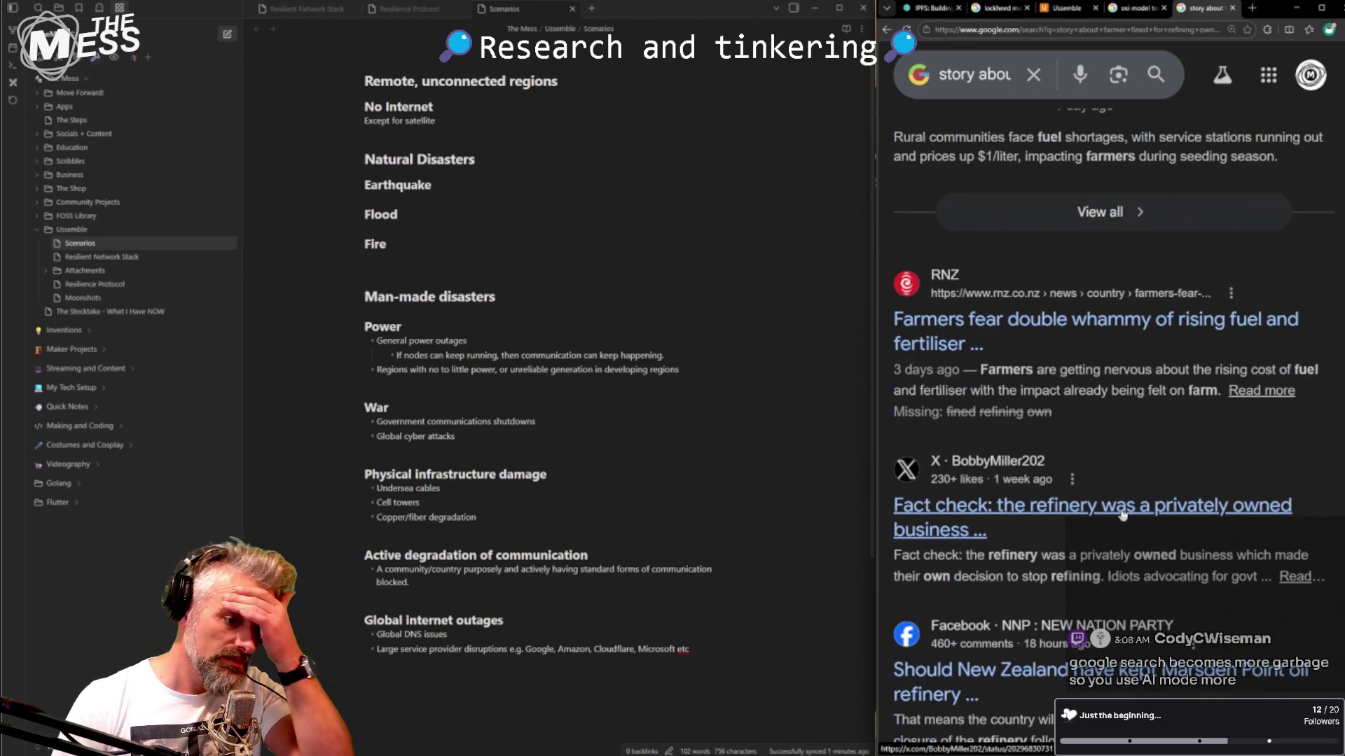
{"action": "scroll", "coordinate": [1120, 512], "scroll_direction": "down", "scroll_amount": 1}
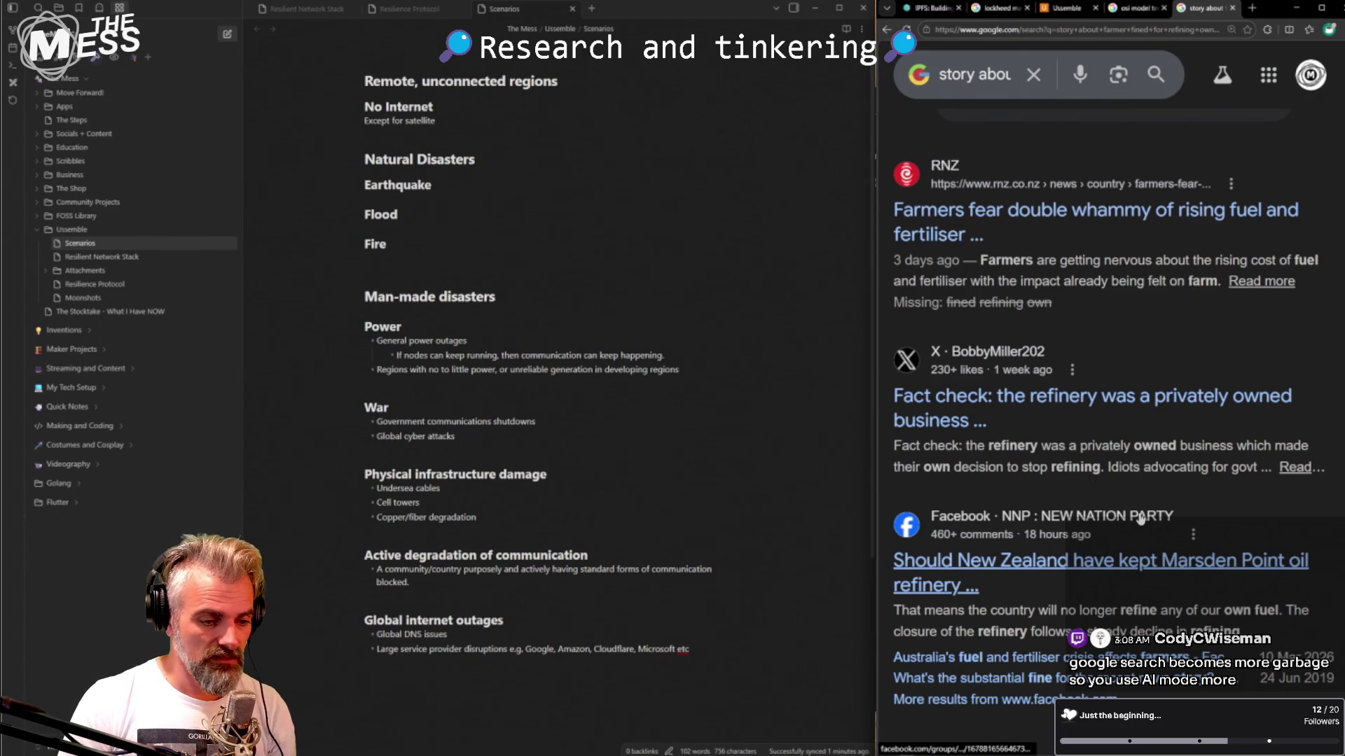
{"action": "scroll", "coordinate": [1139, 516], "scroll_direction": "down", "scroll_amount": 1}
{"action": "scroll", "coordinate": [1136, 510], "scroll_direction": "down", "scroll_amount": 3}
{"action": "scroll", "coordinate": [1129, 494], "scroll_direction": "down", "scroll_amount": 2}
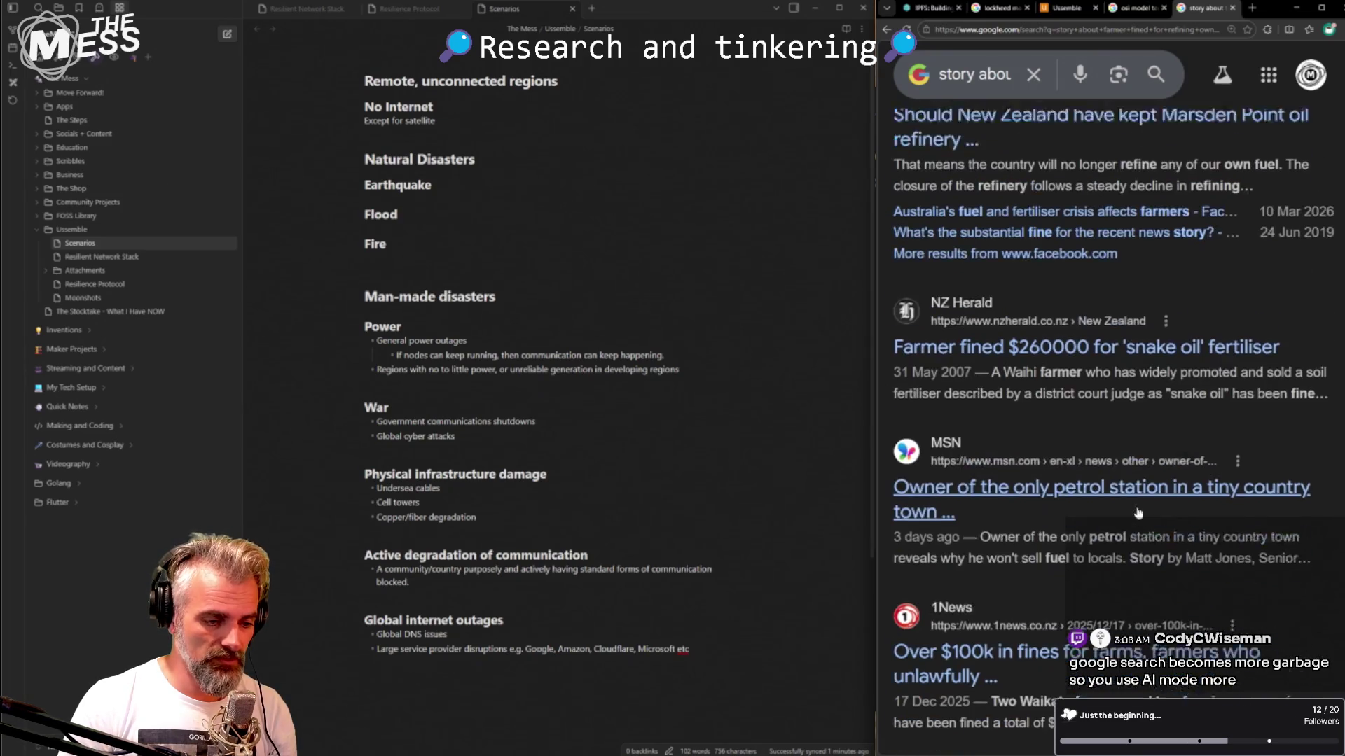
{"action": "scroll", "coordinate": [1113, 465], "scroll_direction": "down", "scroll_amount": 2}
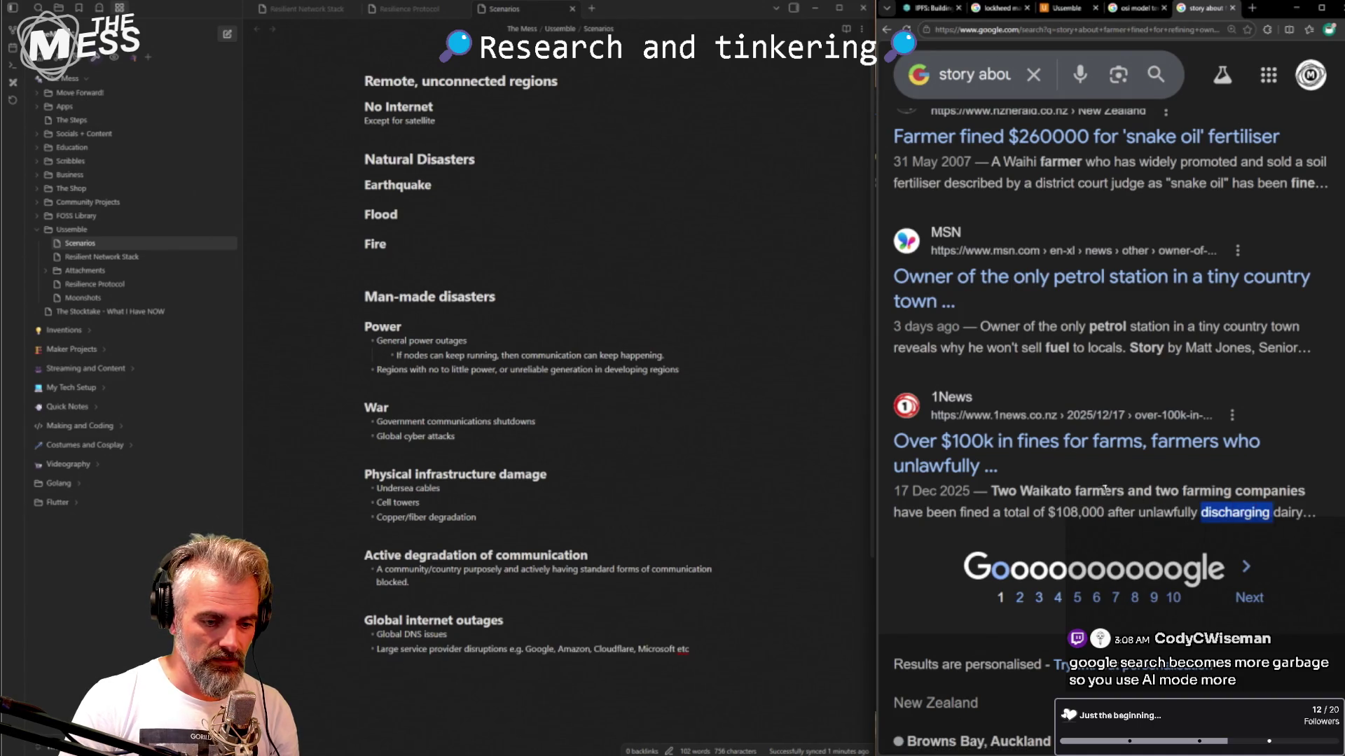
{"action": "scroll", "coordinate": [1103, 489], "scroll_direction": "up", "scroll_amount": 10}
- Leave the farmer story results and switch to the osi model template image results tab
{"action": "left_click", "coordinate": [1023, 29]}
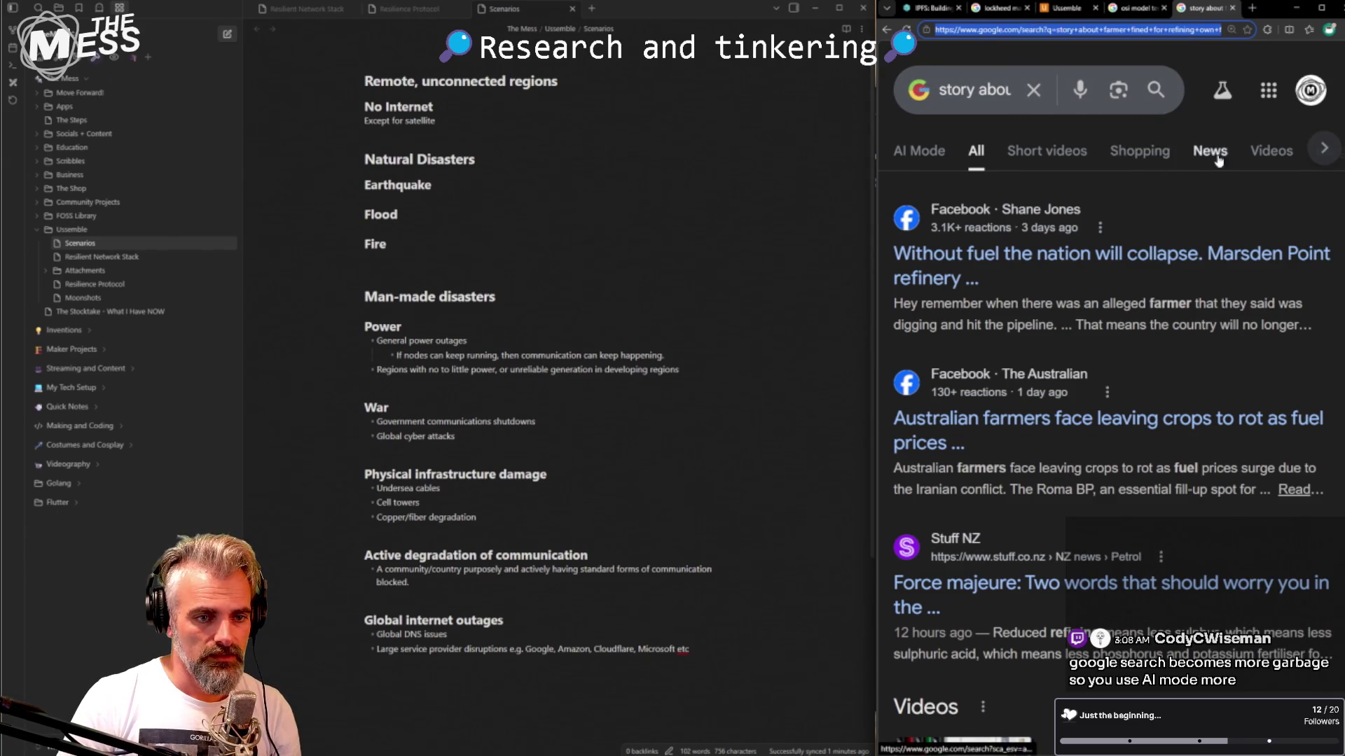
{"action": "left_click", "coordinate": [1009, 92]}
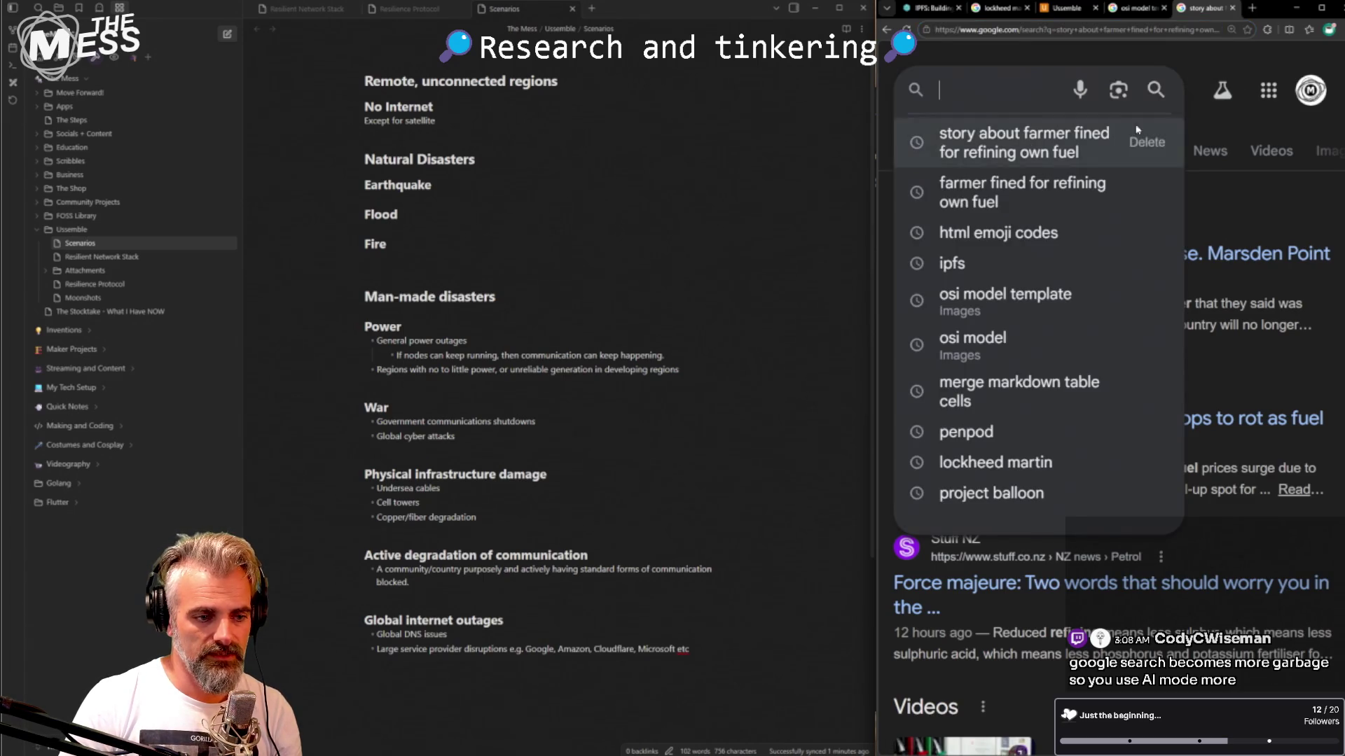
{"action": "left_click", "coordinate": [1199, 54]}
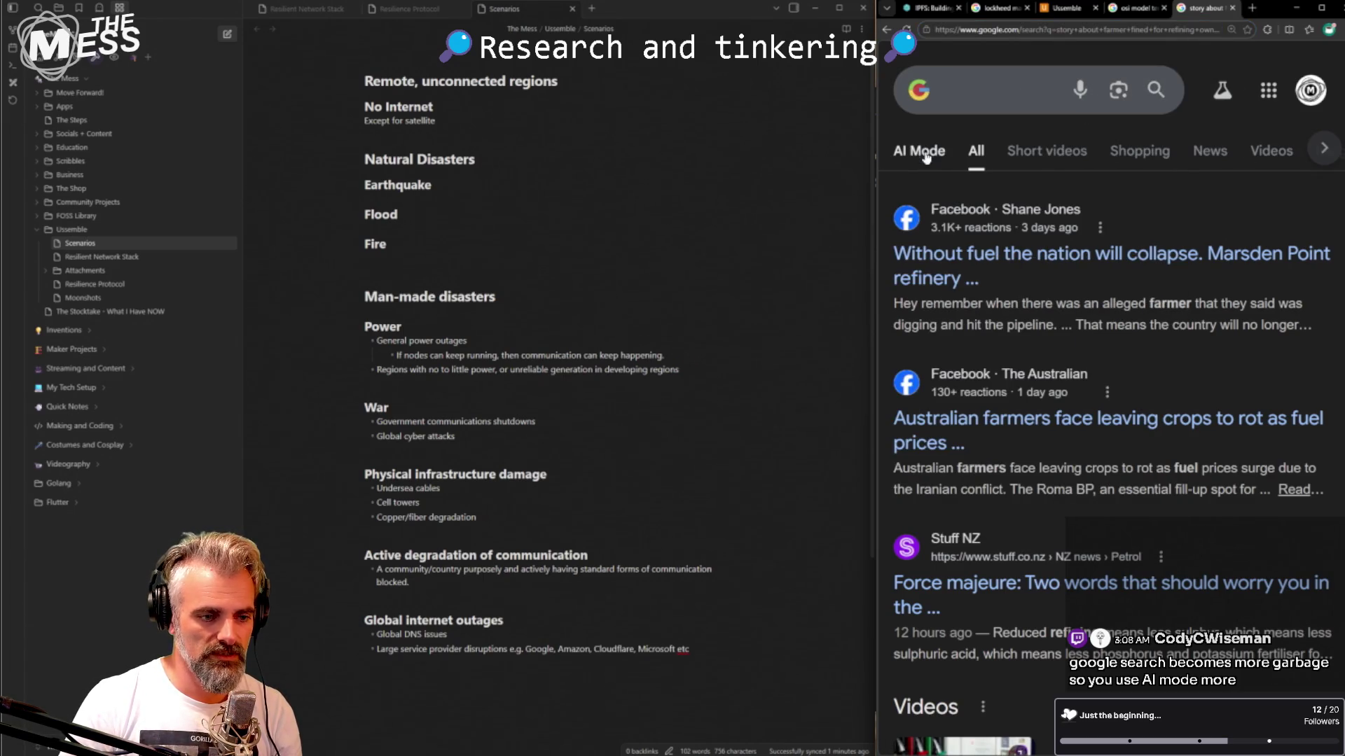
{"action": "left_click", "coordinate": [1140, 9]}
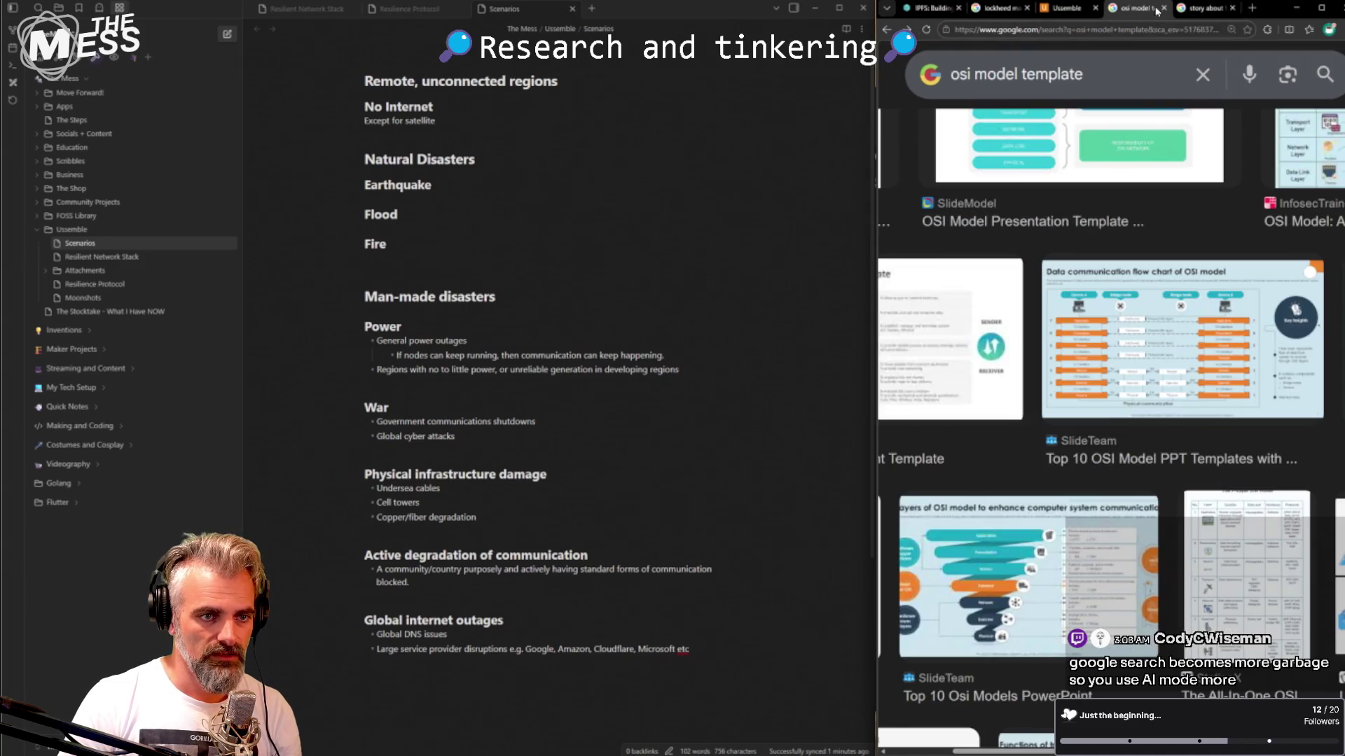
- Close the osi model template and story about search tabs, leaving the Ussemble page showing
{"action": "left_click", "coordinate": [1164, 9]}
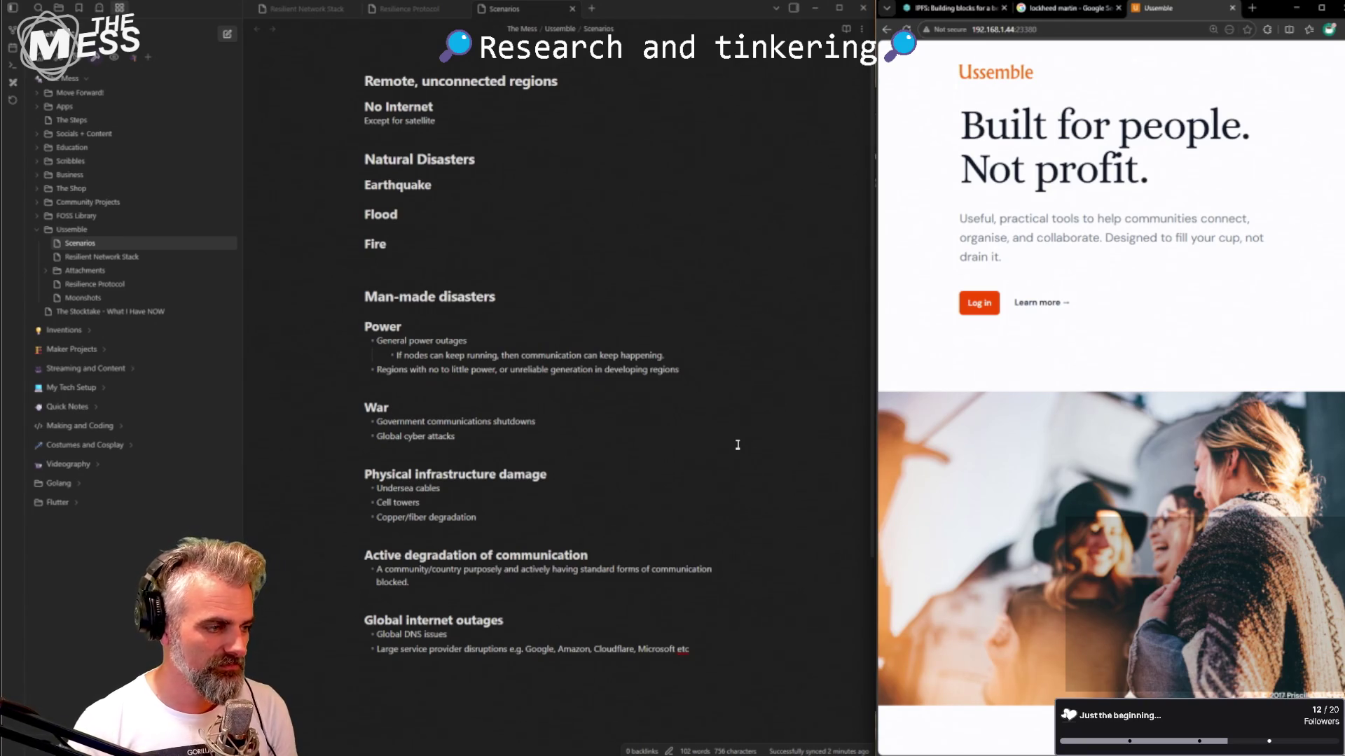
- Move around the Scenarios note, then switch to the Resilient Network Stack note
{"action": "left_click", "coordinate": [428, 247]}
{"action": "key", "text": "Return"}
{"action": "left_click", "coordinate": [465, 134]}
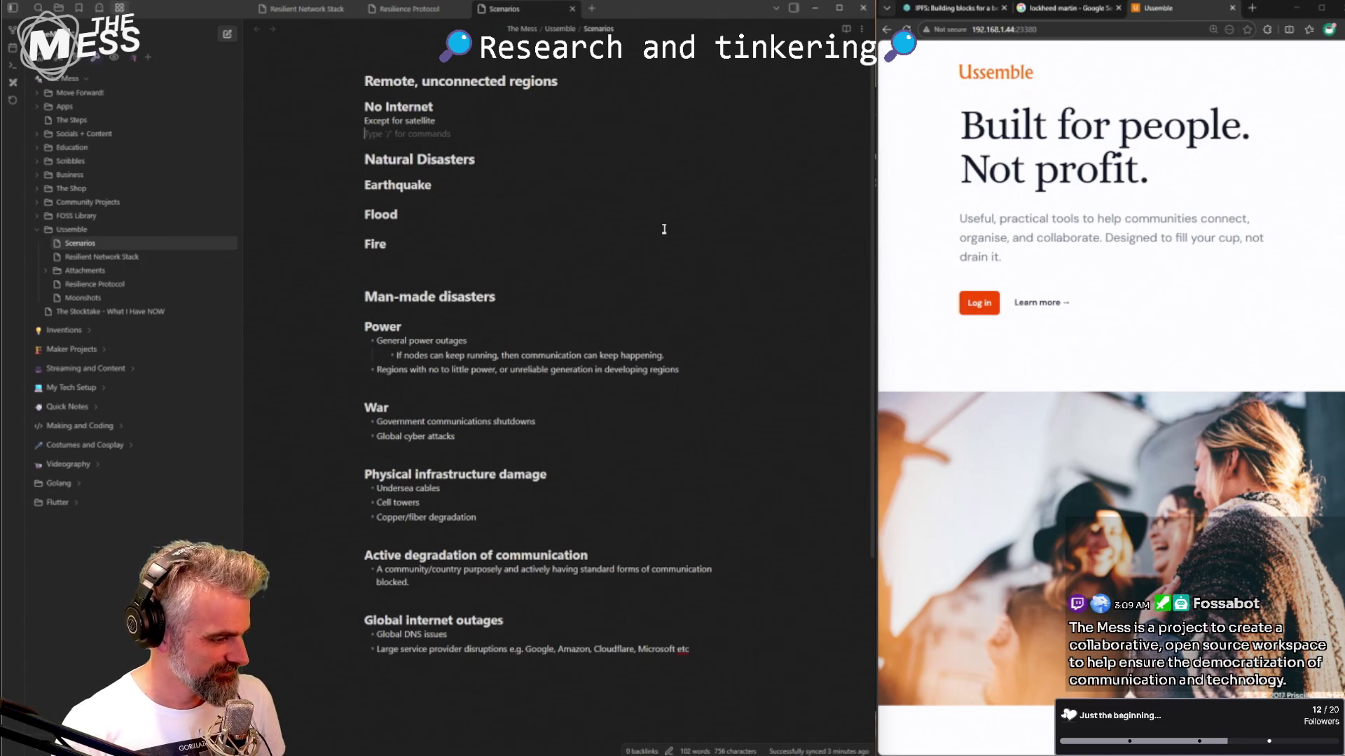
{"action": "left_click", "coordinate": [520, 389]}
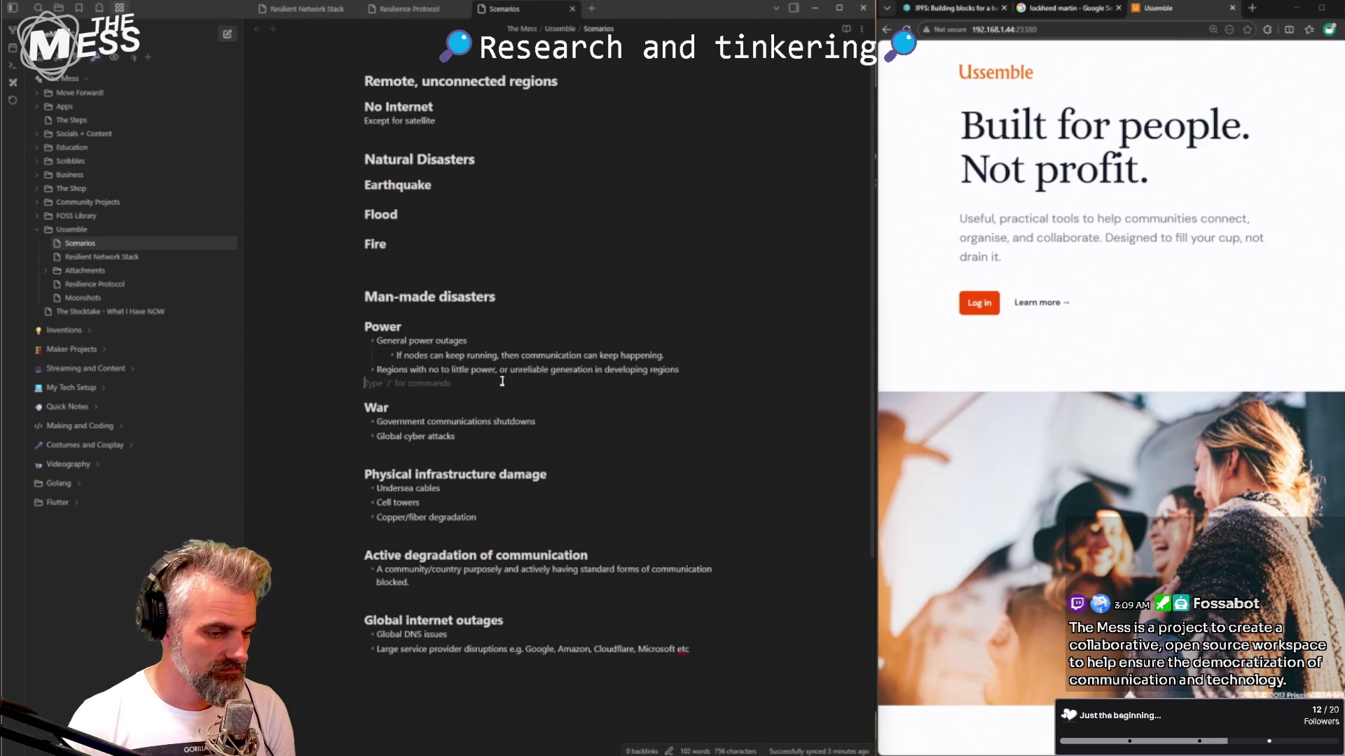
{"action": "scroll", "coordinate": [503, 377], "scroll_direction": "down", "scroll_amount": 3}
{"action": "scroll", "coordinate": [490, 374], "scroll_direction": "up", "scroll_amount": 3}
{"action": "left_click", "coordinate": [111, 282]}
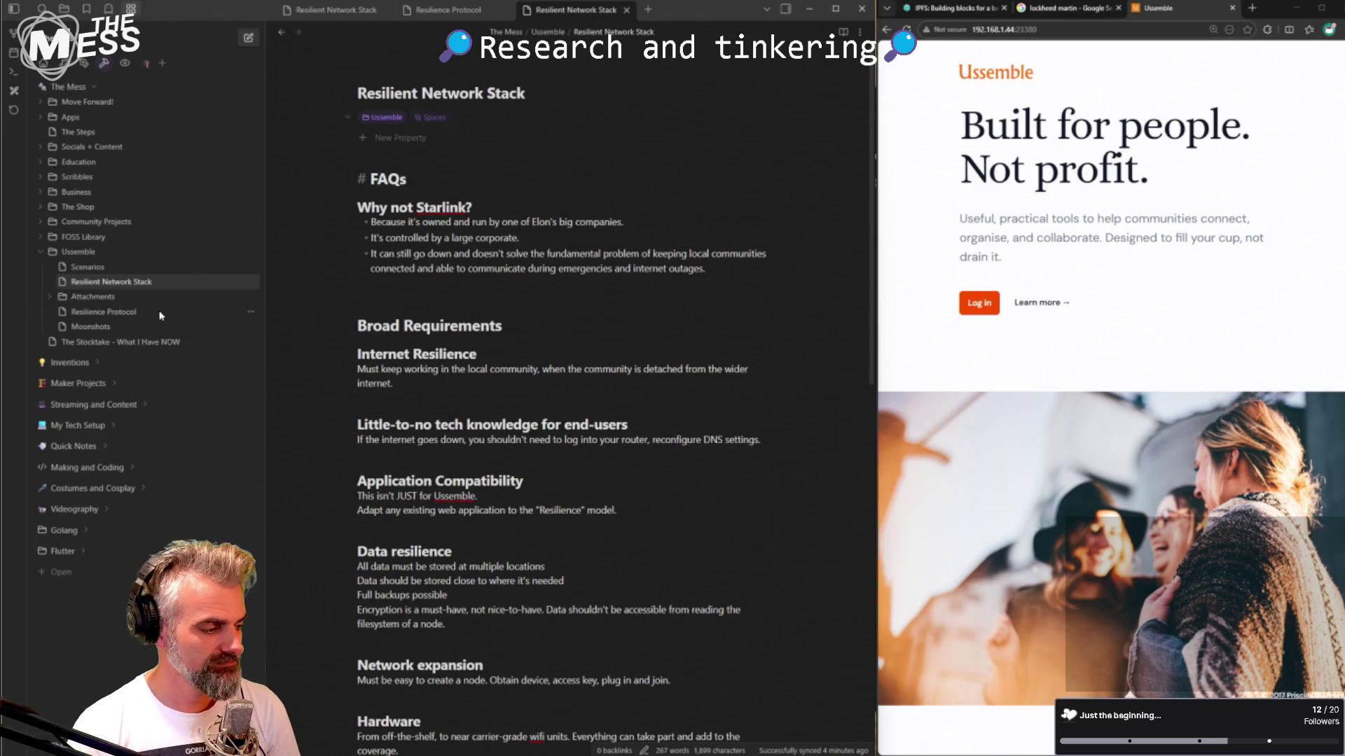
- Skim the Broad Requirements, then start a new empty tab beside the note
{"action": "left_click", "coordinate": [623, 225]}
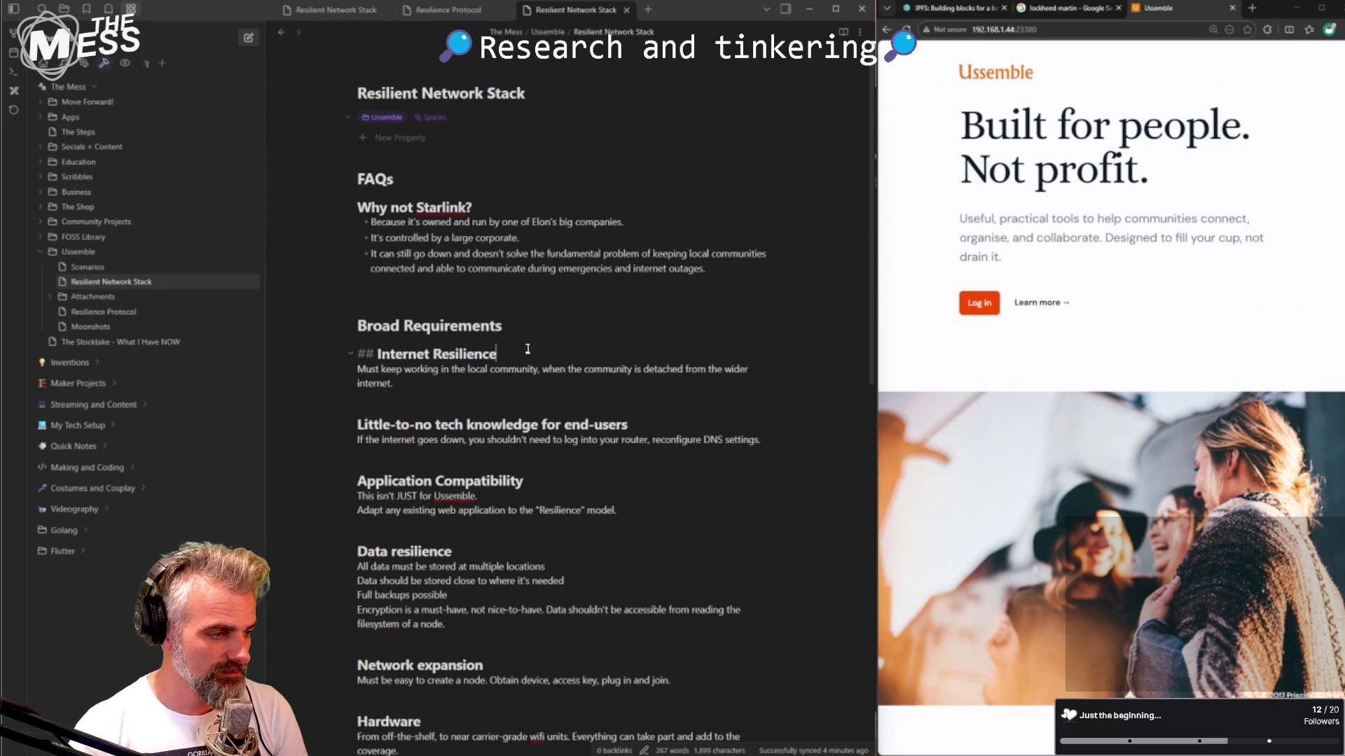
{"action": "left_click", "coordinate": [531, 298]}
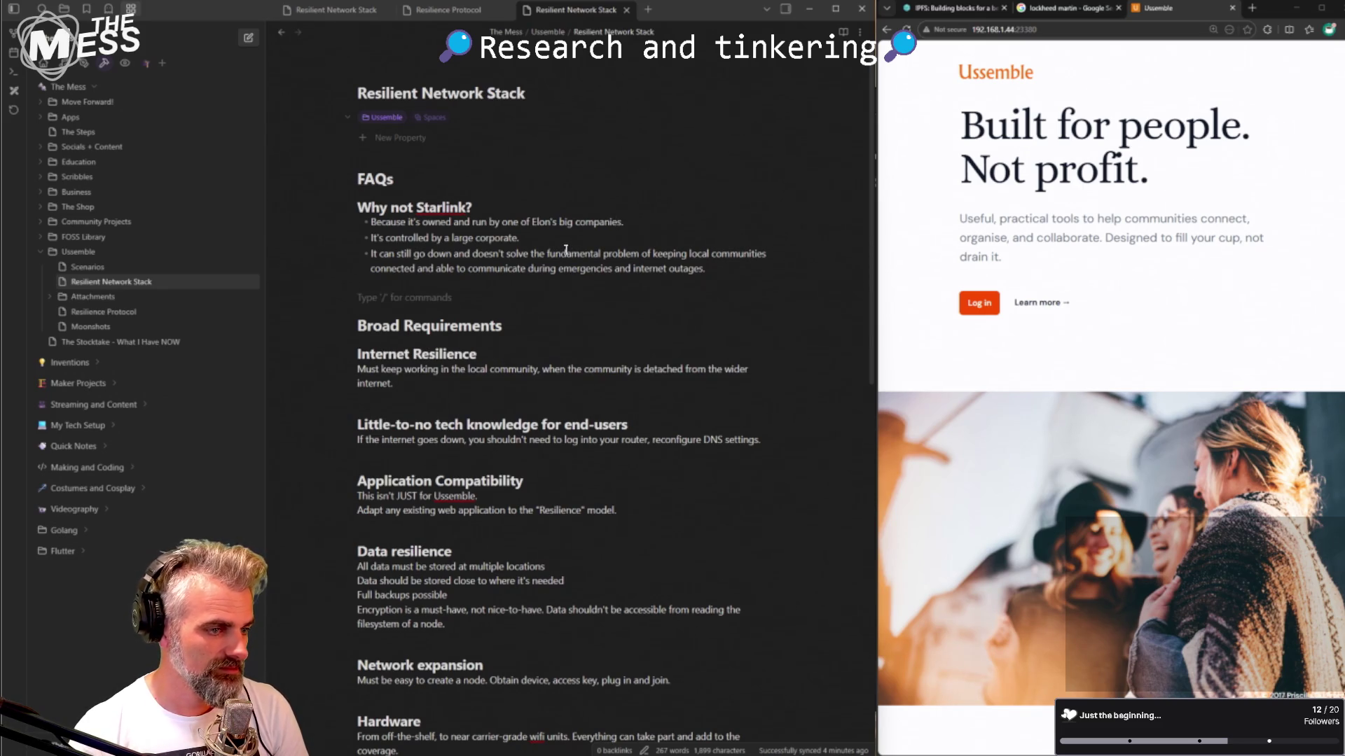
{"action": "scroll", "coordinate": [568, 297], "scroll_direction": "down", "scroll_amount": 2}
{"action": "scroll", "coordinate": [567, 298], "scroll_direction": "down", "scroll_amount": 2}
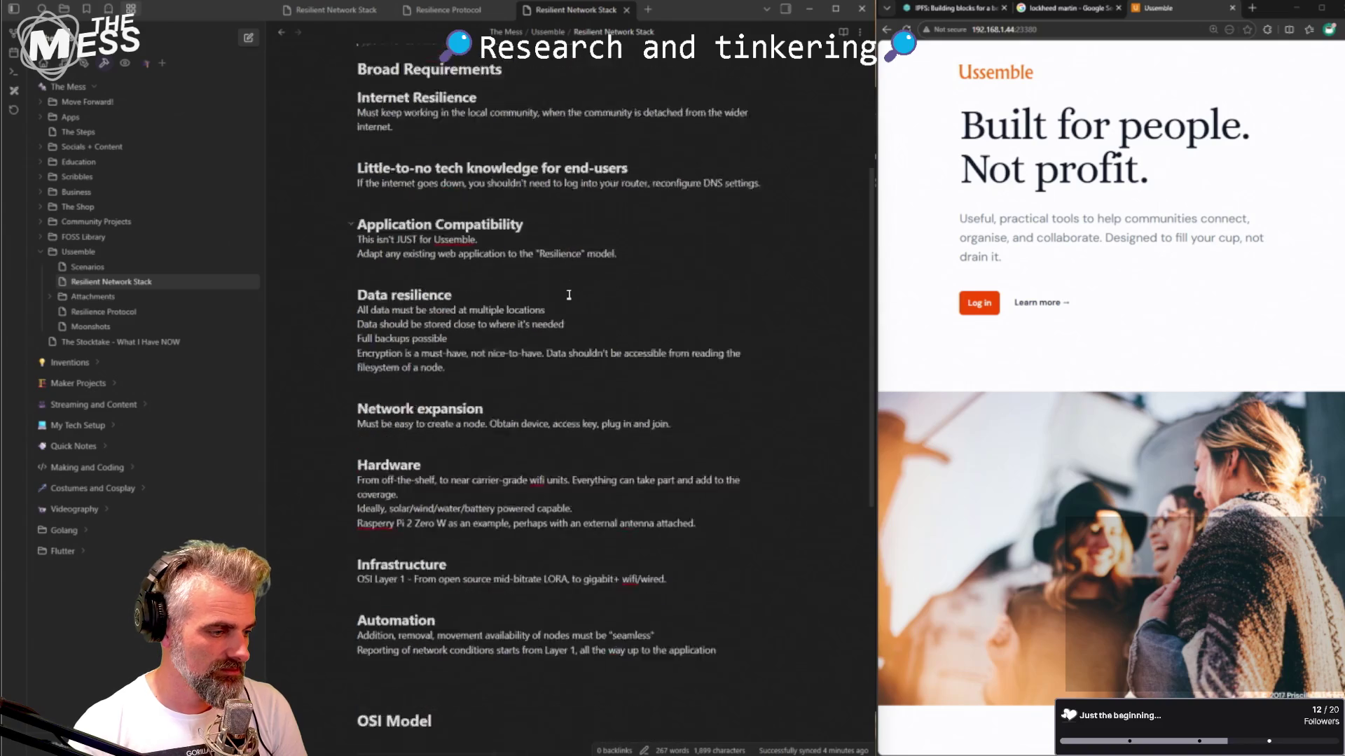
{"action": "scroll", "coordinate": [564, 303], "scroll_direction": "up", "scroll_amount": 2}
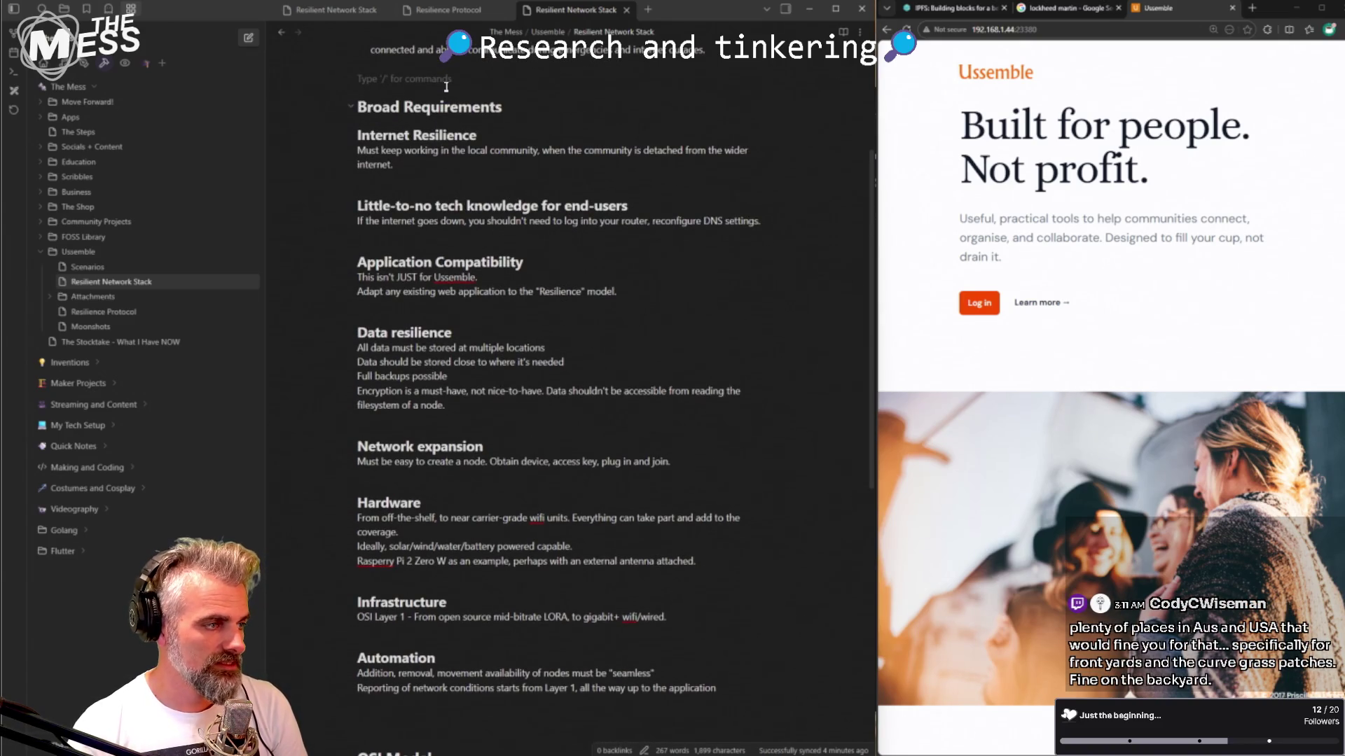
{"action": "mouse_move", "coordinate": [147, 253]}
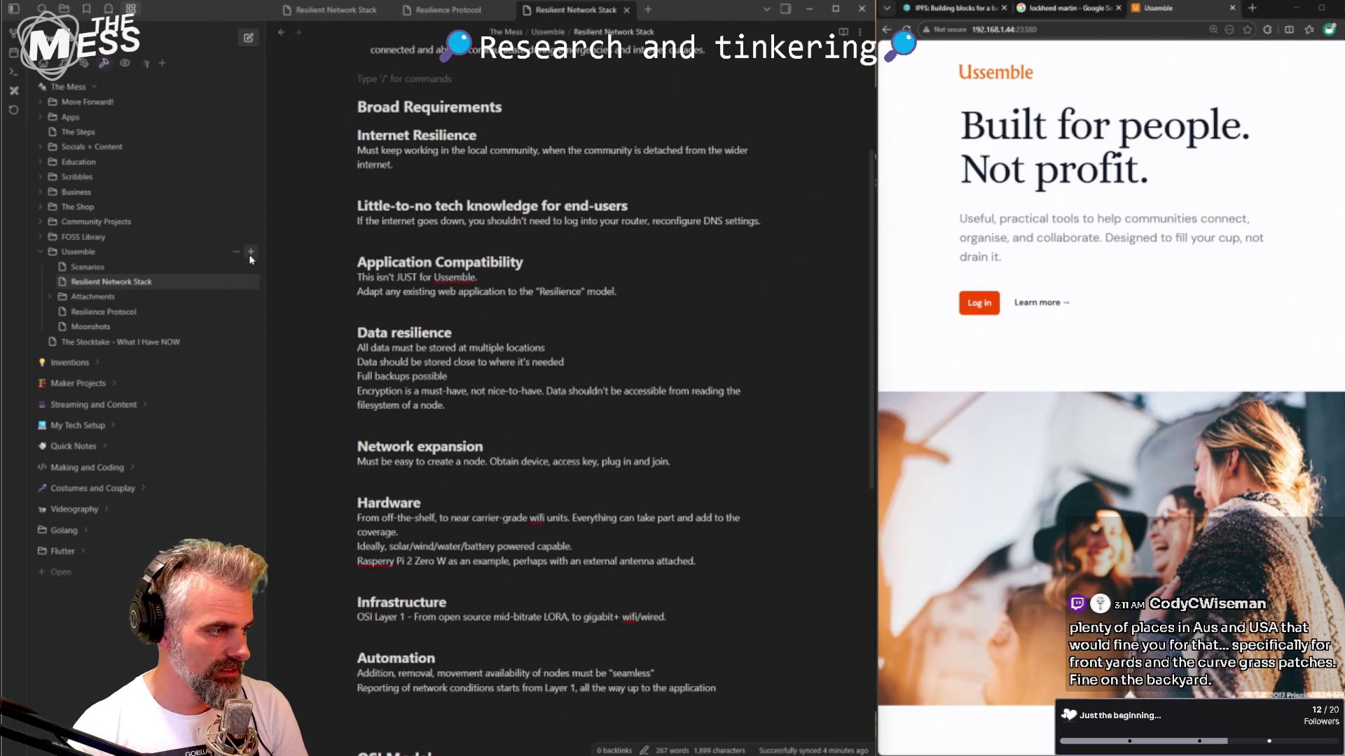
{"action": "left_click", "coordinate": [648, 9]}
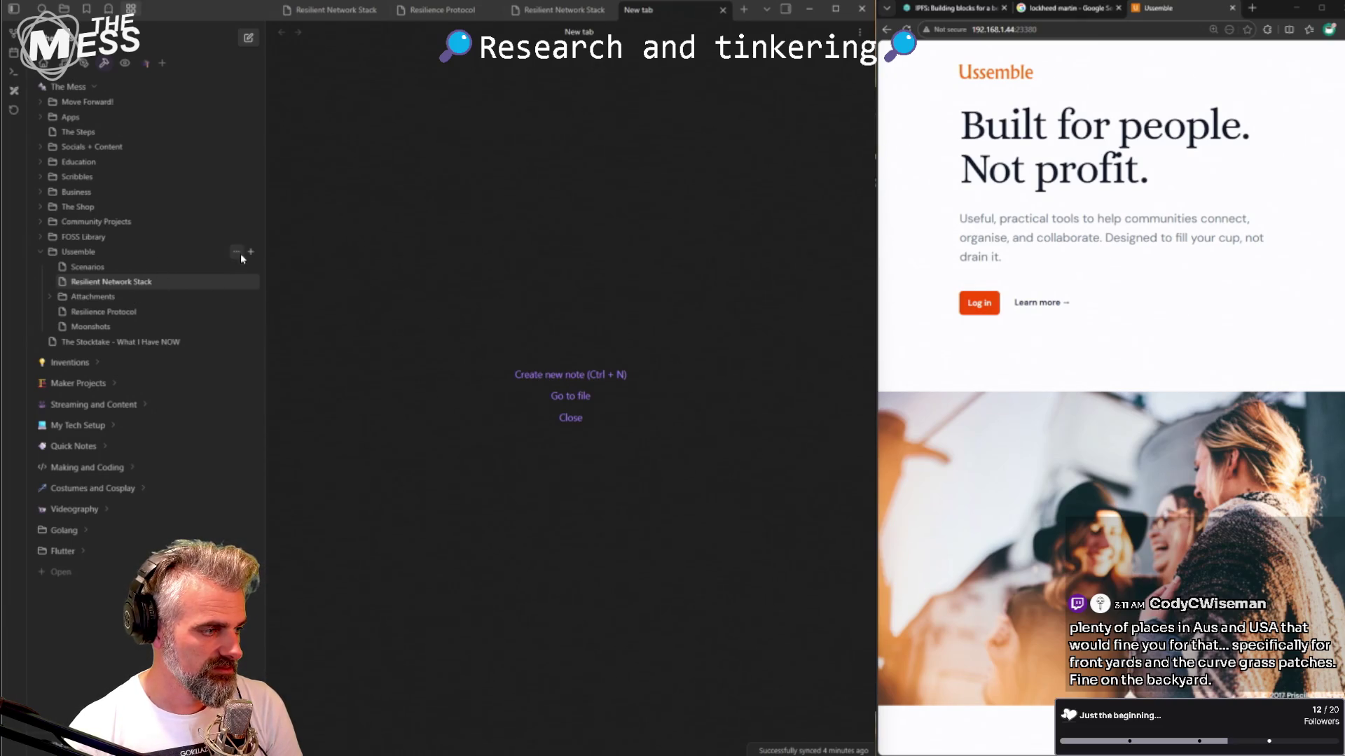
- Create a new note in the Ussemble folder, deleting a stray Untitled duplicate
{"action": "left_click", "coordinate": [252, 253]}
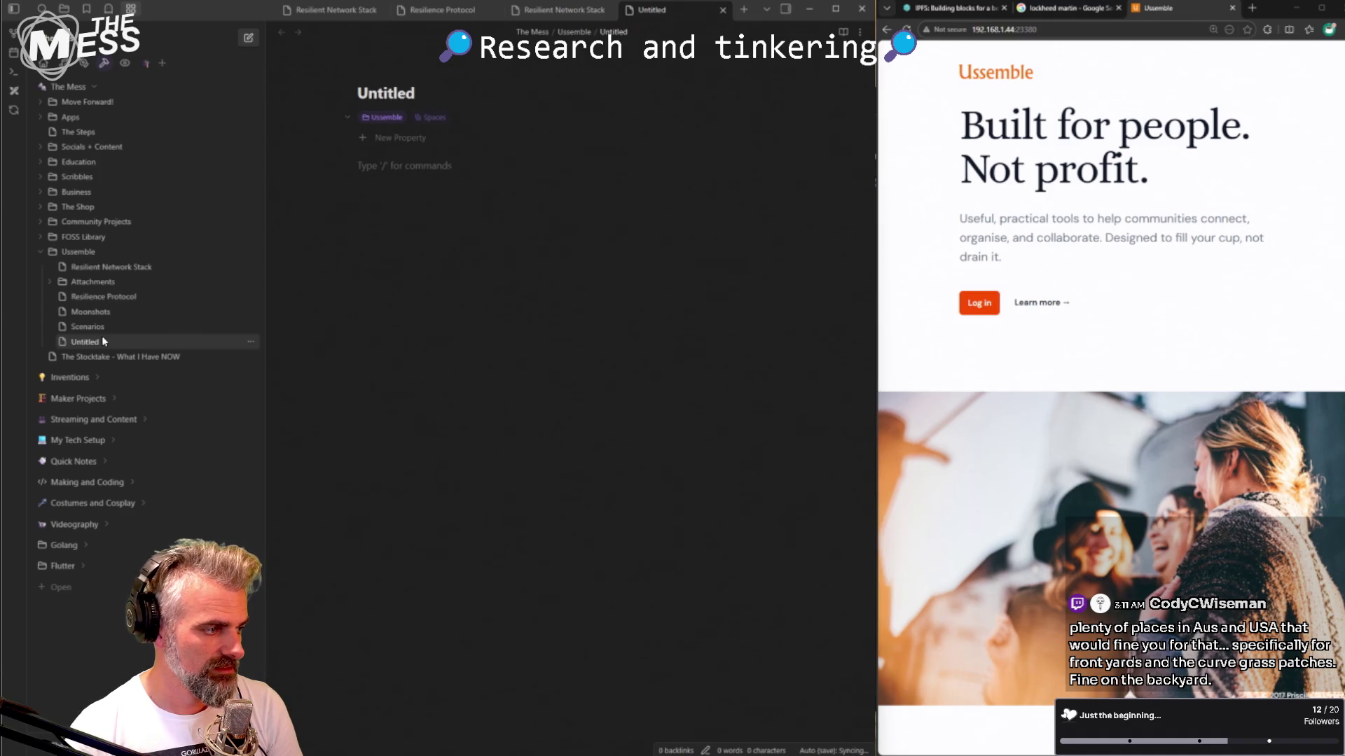
{"action": "left_click", "coordinate": [247, 343]}
{"action": "right_click", "coordinate": [246, 342]}
{"action": "left_click", "coordinate": [313, 608]}
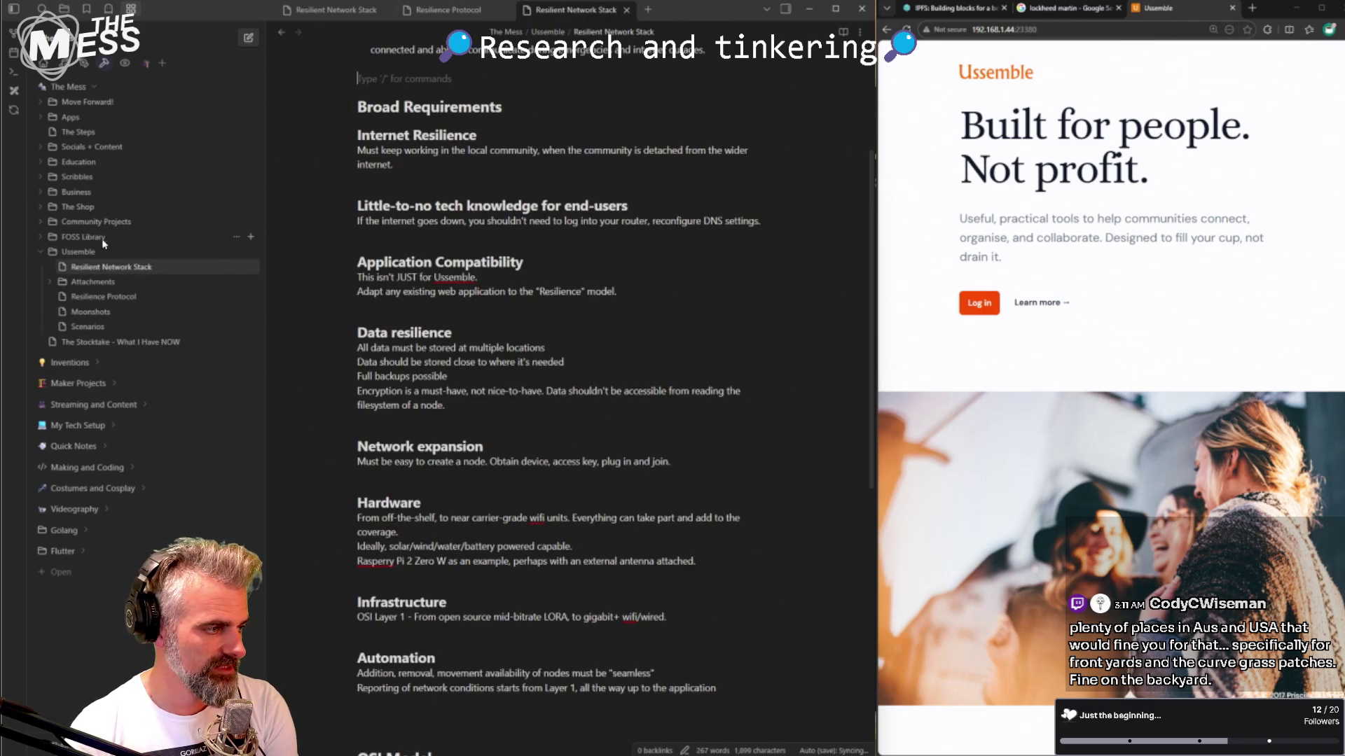
{"action": "left_click", "coordinate": [252, 253]}
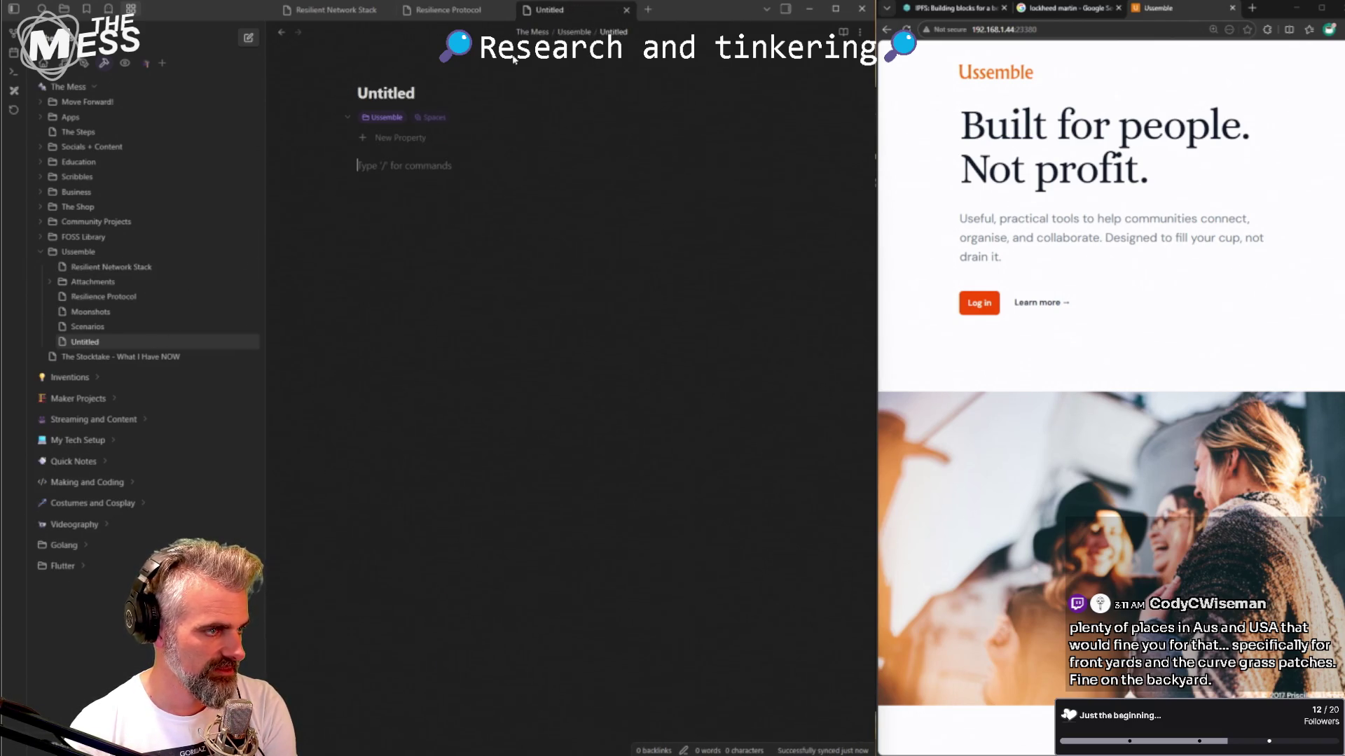
- Name the note 'Resilient Stack - Existing Technologies' and move into its empty body
{"action": "double_click", "coordinate": [398, 91]}
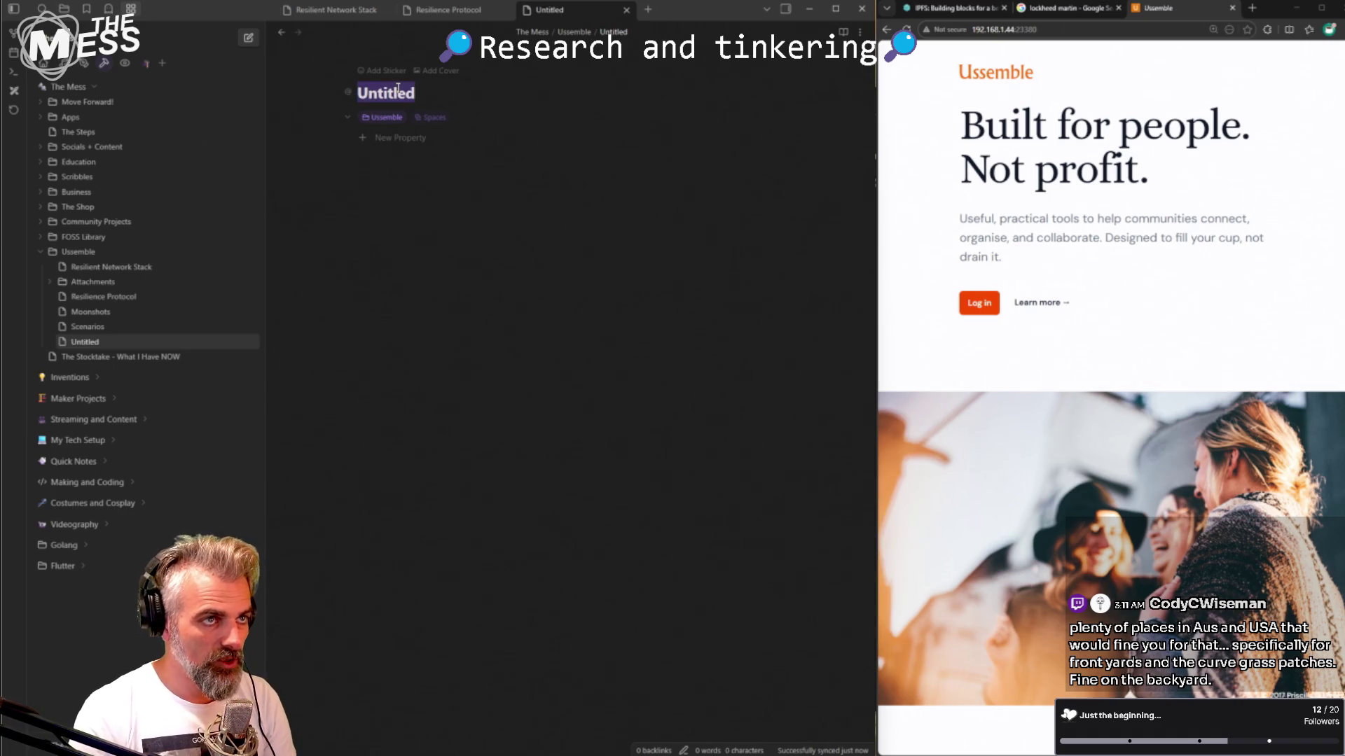
{"action": "type", "text": "Existing "}
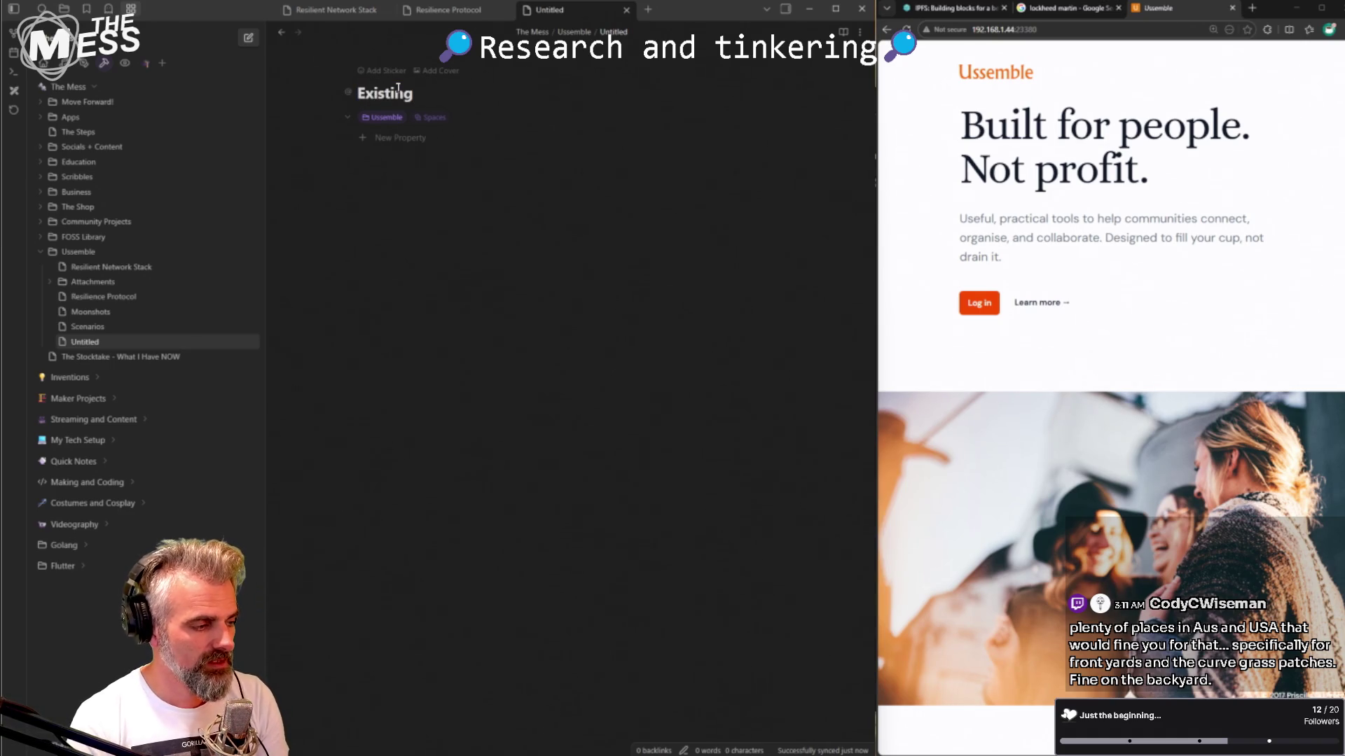
{"action": "type", "text": "Technol"}
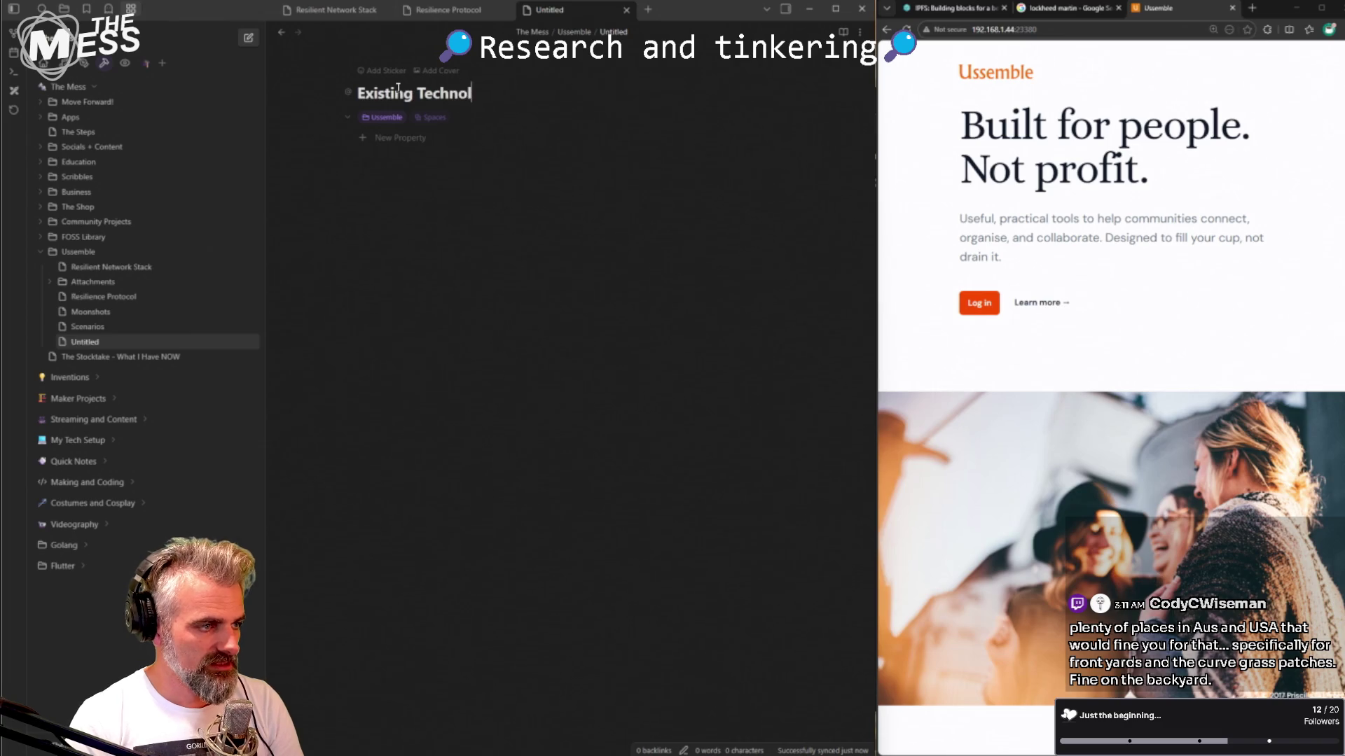
{"action": "type", "text": "ogies"}
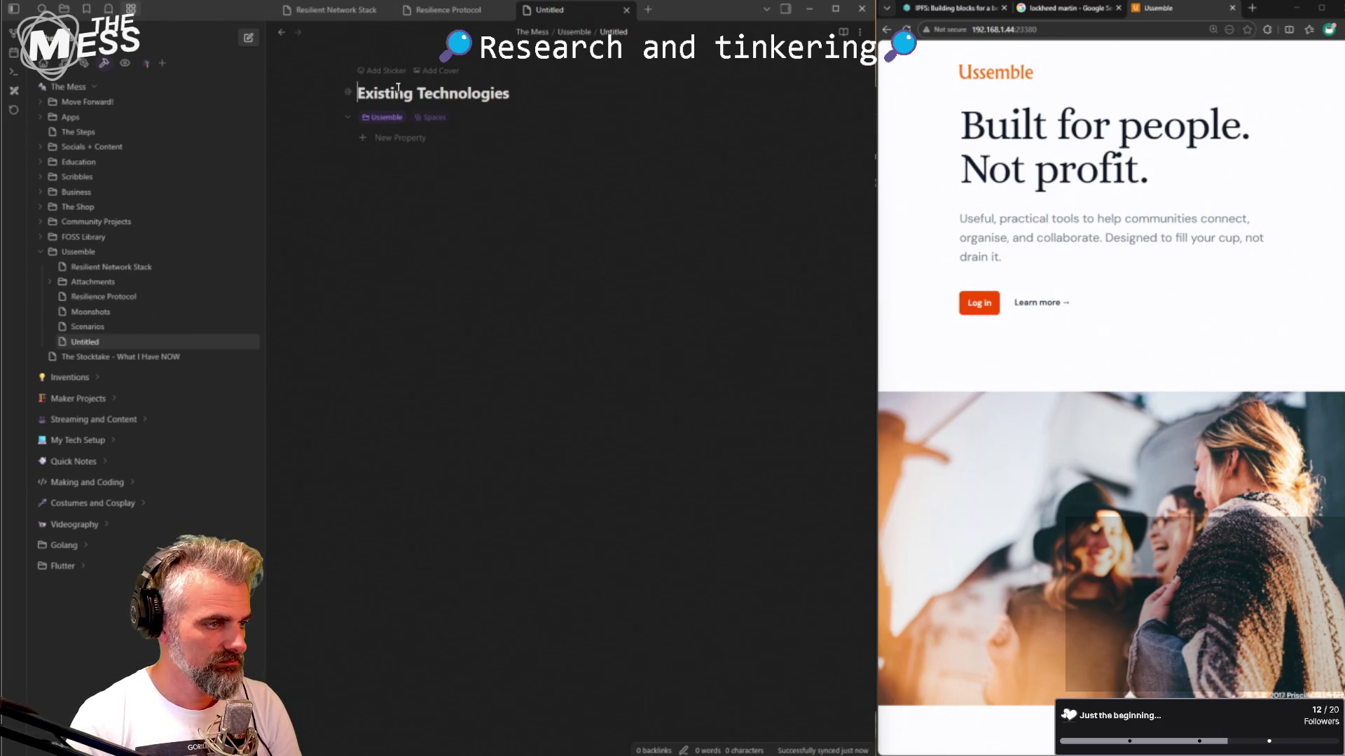
{"action": "key", "text": "Home"}
{"action": "type", "text": "Network"}
{"action": "key", "text": "BackSpace"}
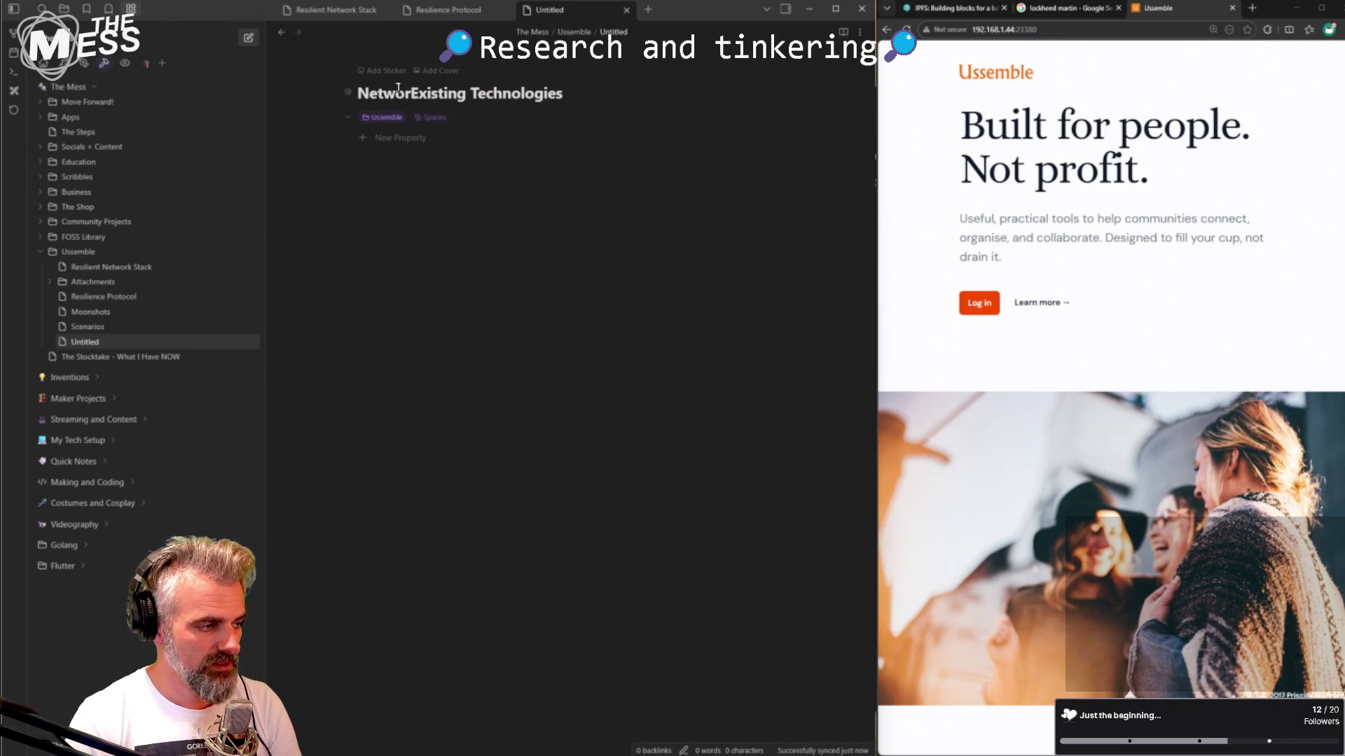
{"action": "key", "text": "BackSpace"}
{"action": "key", "text": "BackSpace"}
{"action": "key", "text": "BackSpace"}
{"action": "type", "text": "Resilient Stack -"}
{"action": "key", "text": "End"}
{"action": "key", "text": "Return"}
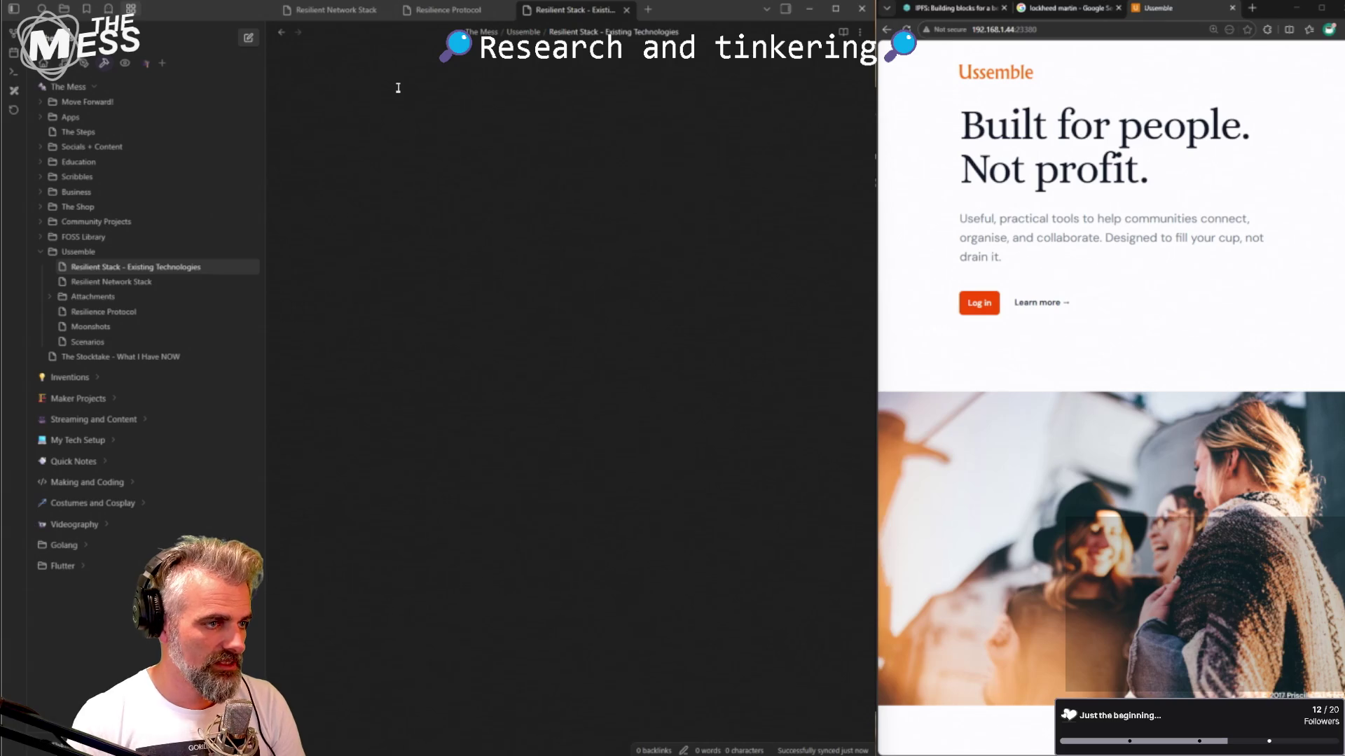
{"action": "left_click", "coordinate": [437, 258]}
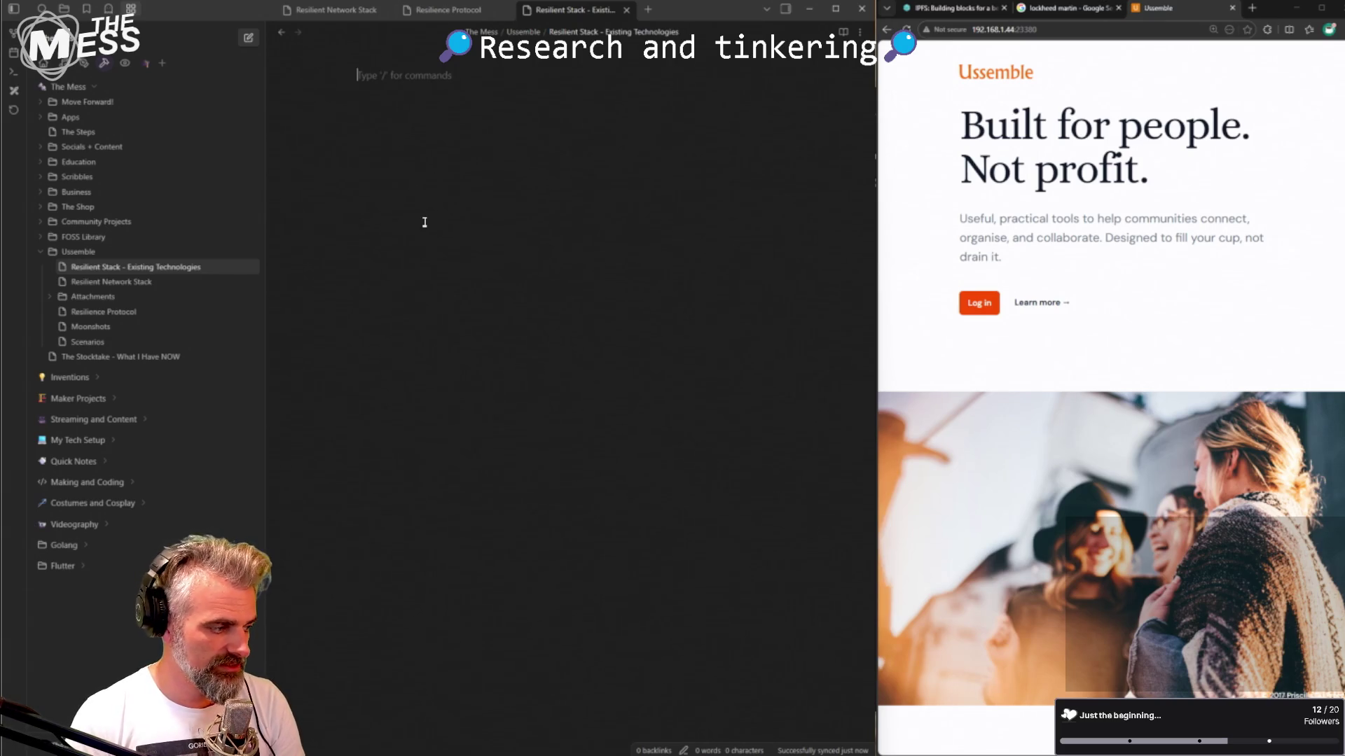
{"action": "type", "text": "# IPFS"}
- Write '# IPFS' and '# Meshtastic' headings, then bring up the FOSS Library note
{"action": "key", "text": "Return"}
{"action": "key", "text": "Return"}
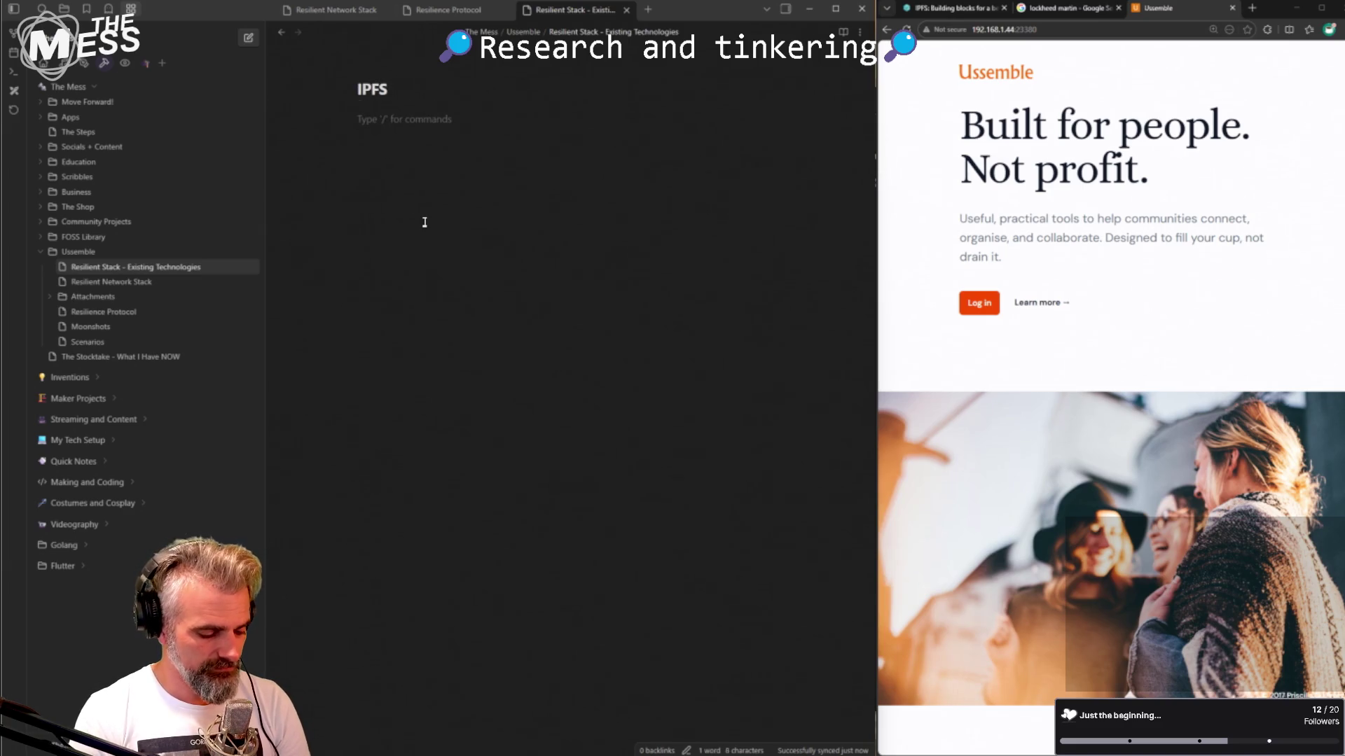
{"action": "type", "text": "# Meshtastic"}
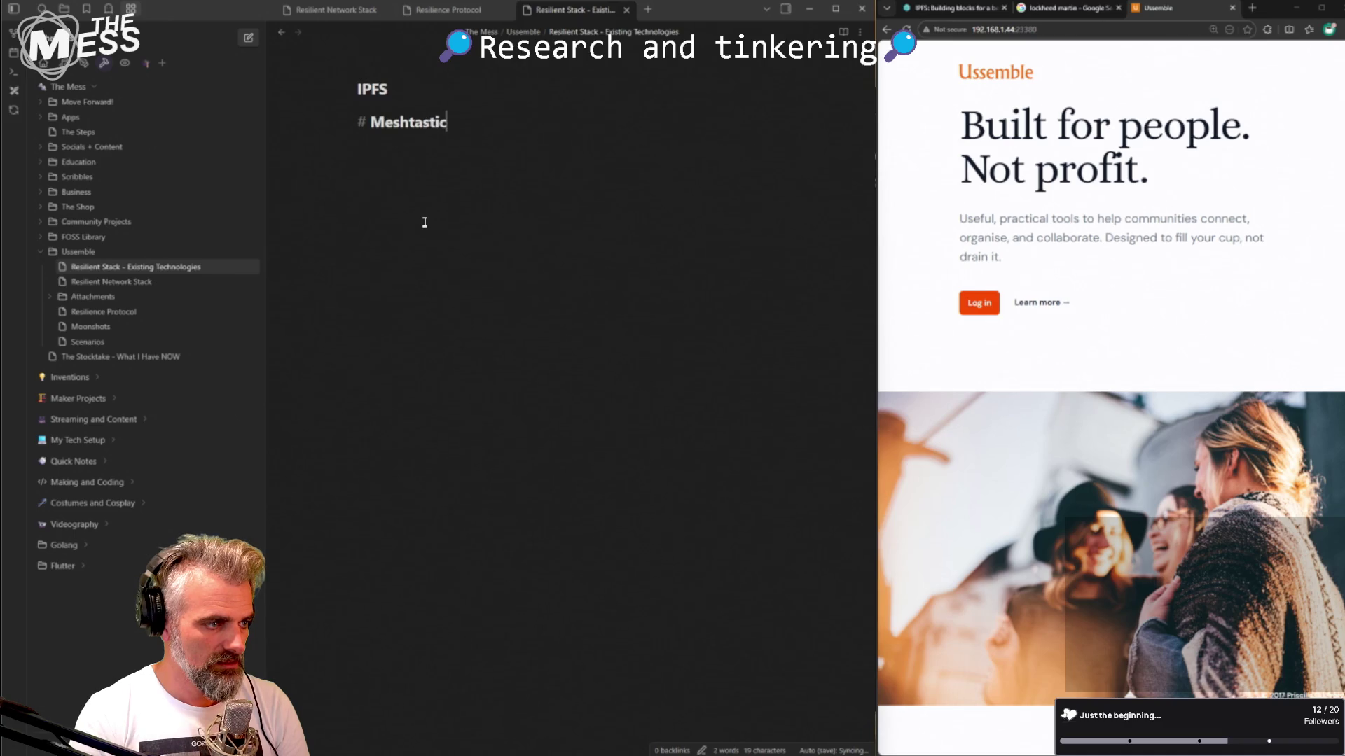
{"action": "key", "text": "Return"}
{"action": "type", "text": "/"}
{"action": "key", "text": "BackSpace"}
{"action": "type", "text": "#"}
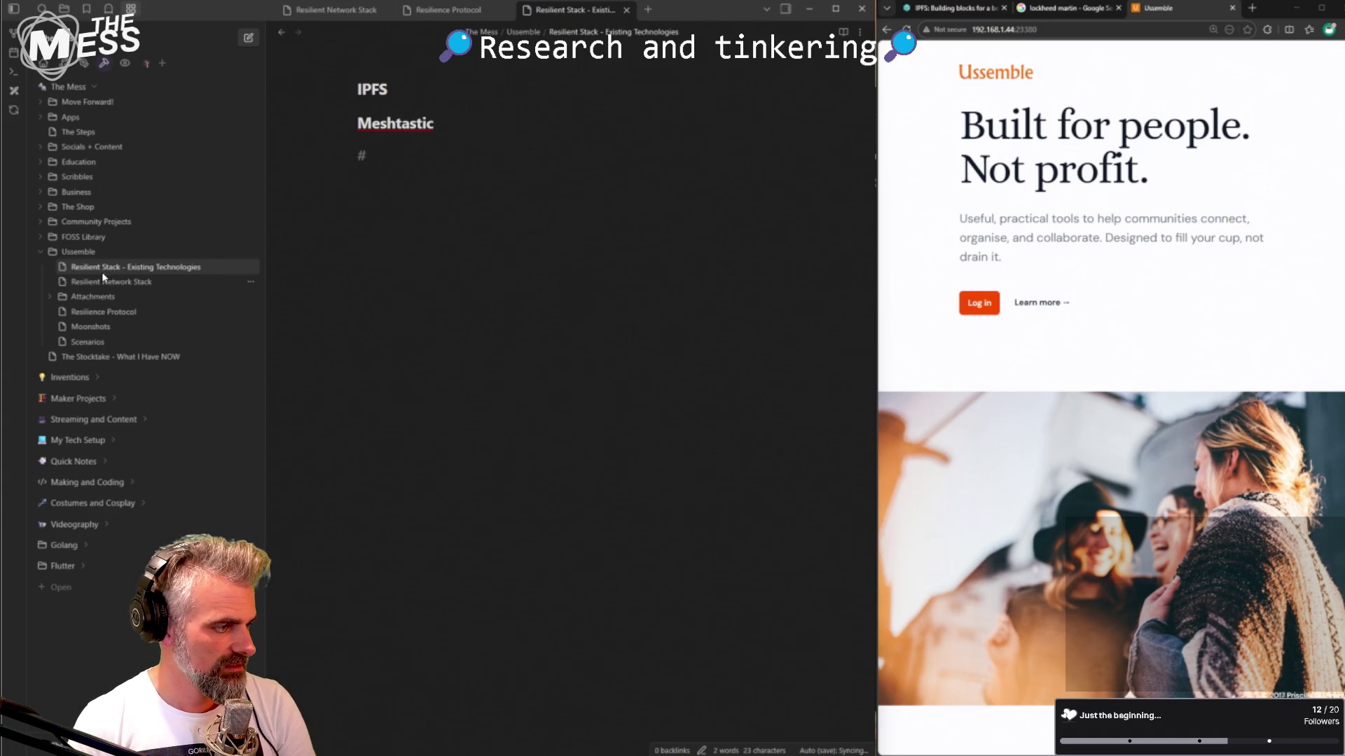
{"action": "left_click", "coordinate": [86, 236]}
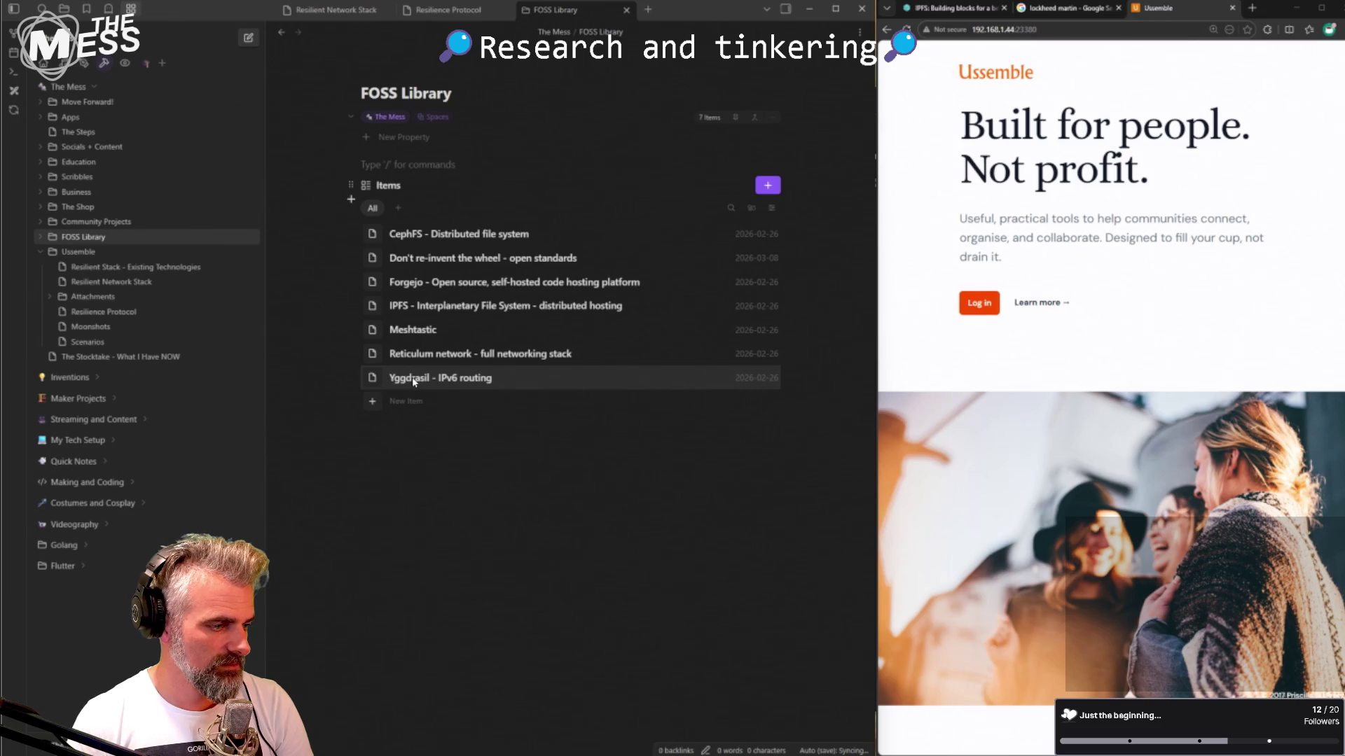
- Split the FOSS Library note into its own right-hand pane
{"action": "key", "text": "ctrl+shift+Tab"}
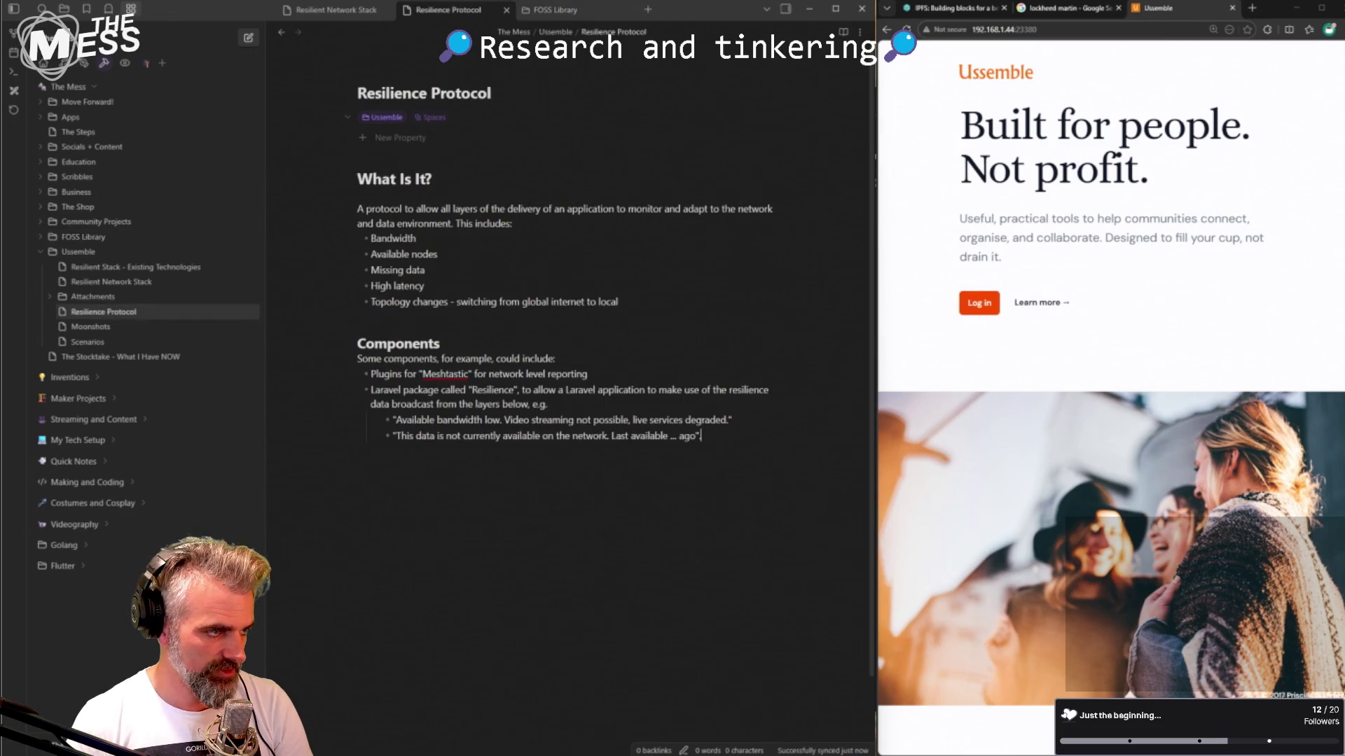
{"action": "key", "text": "ctrl+shift+Tab"}
{"action": "key", "text": "ctrl+shift+Tab"}
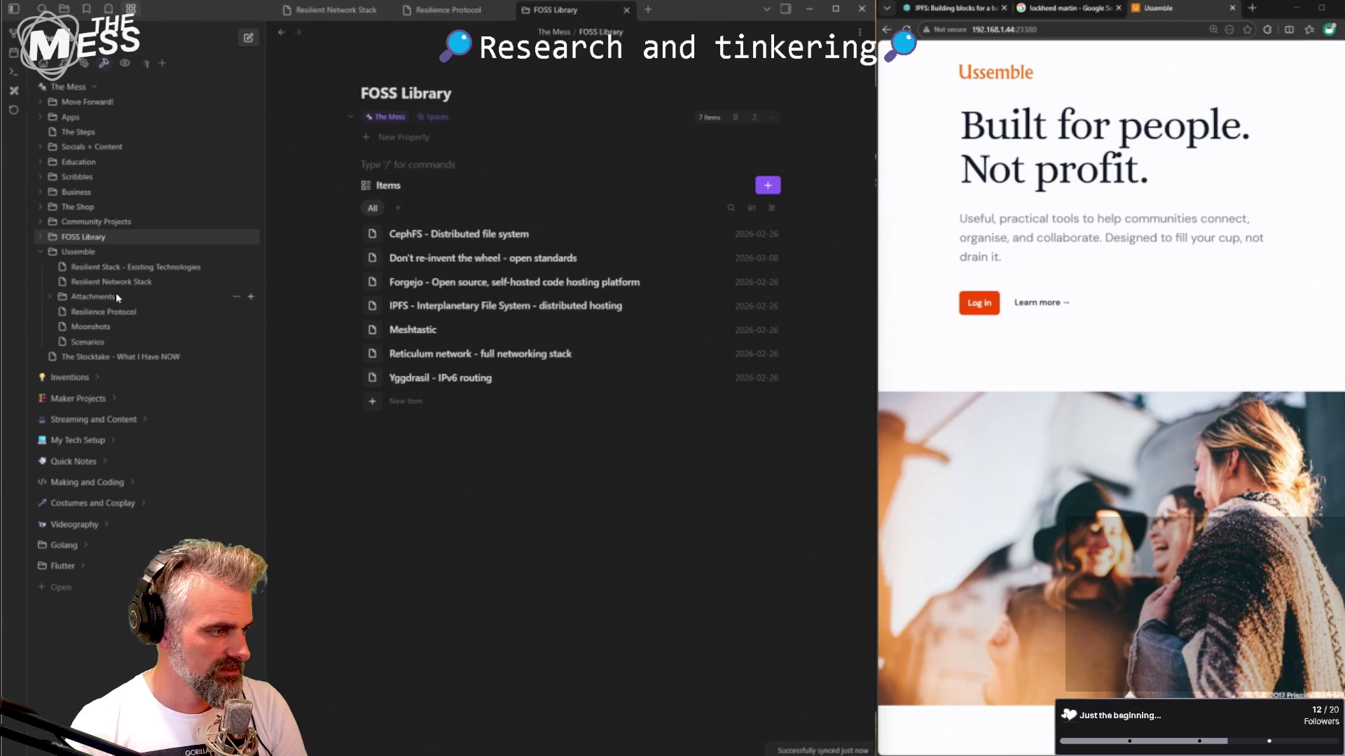
{"action": "left_click_drag", "start_coordinate": [555, 9], "coordinate": [809, 186]}
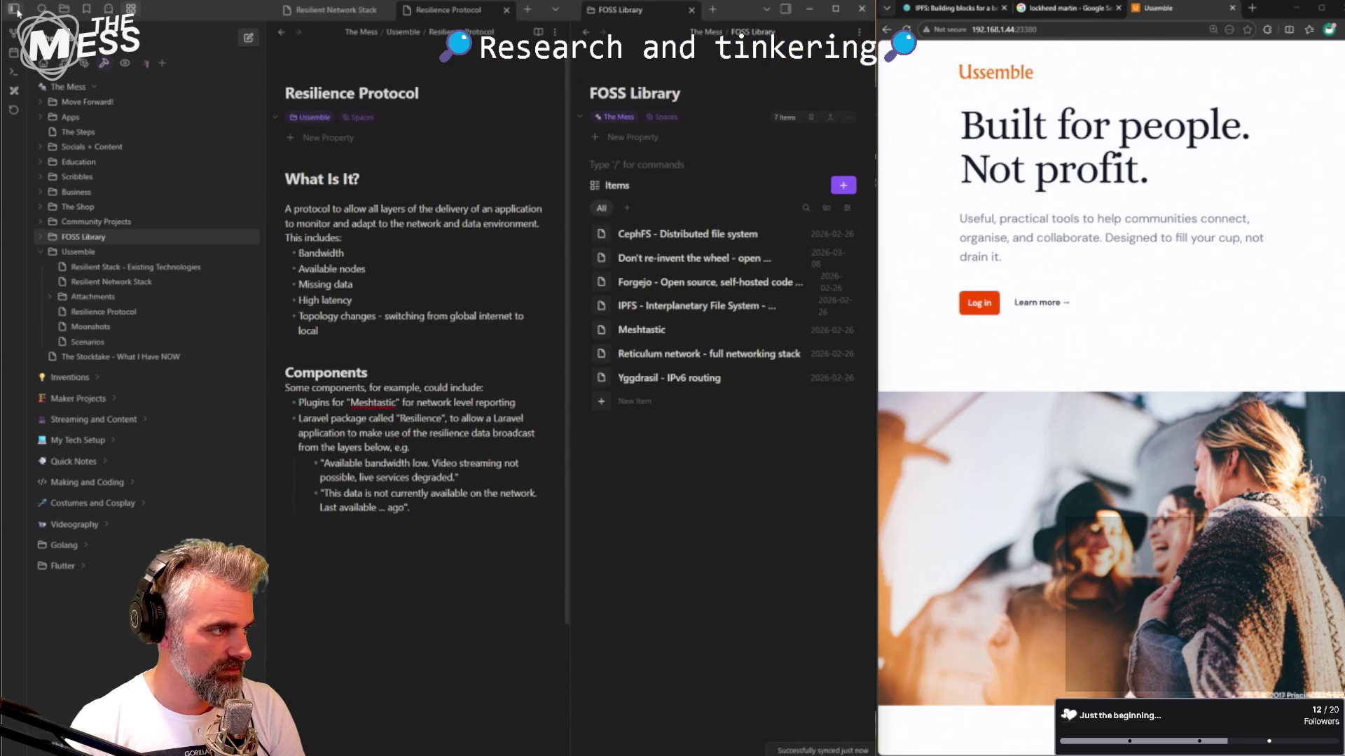
- Show Resilient Stack - Existing Technologies in the left pane and hide the file list
{"action": "left_click", "coordinate": [103, 312]}
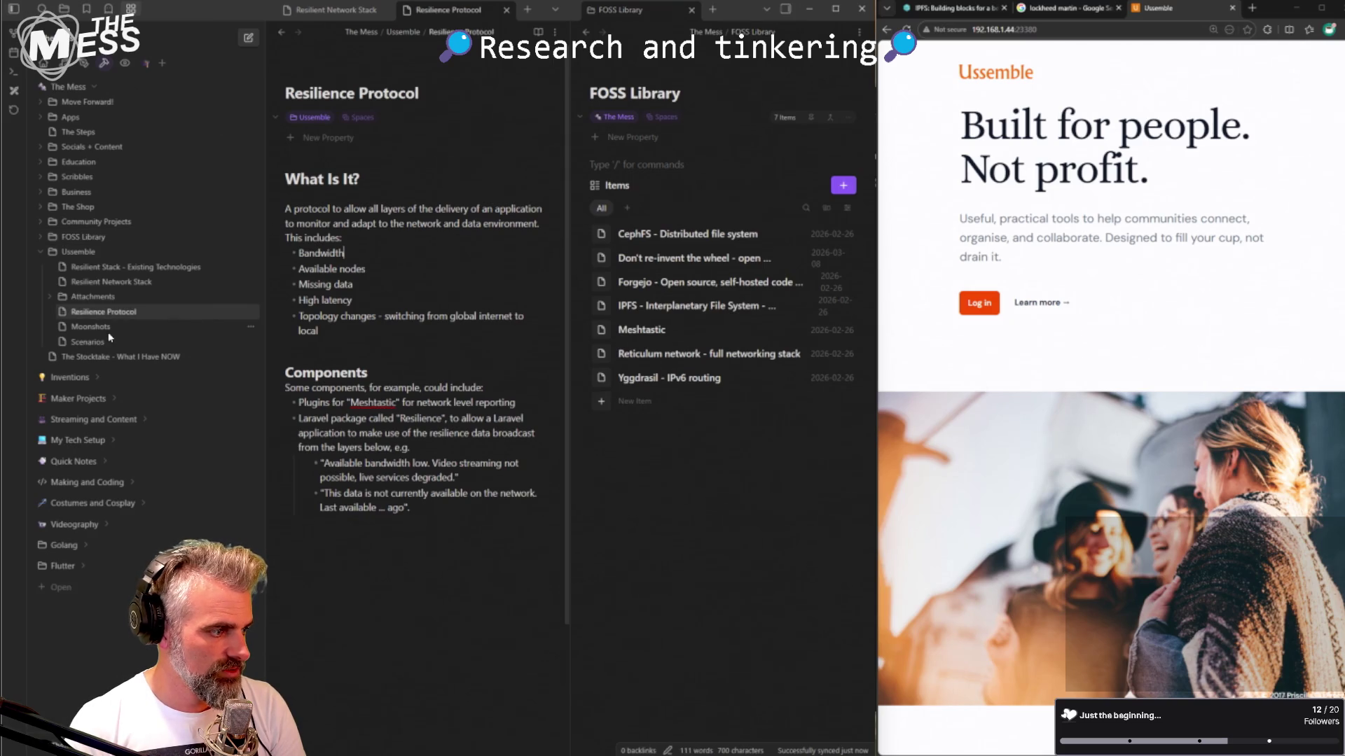
{"action": "left_click", "coordinate": [110, 267]}
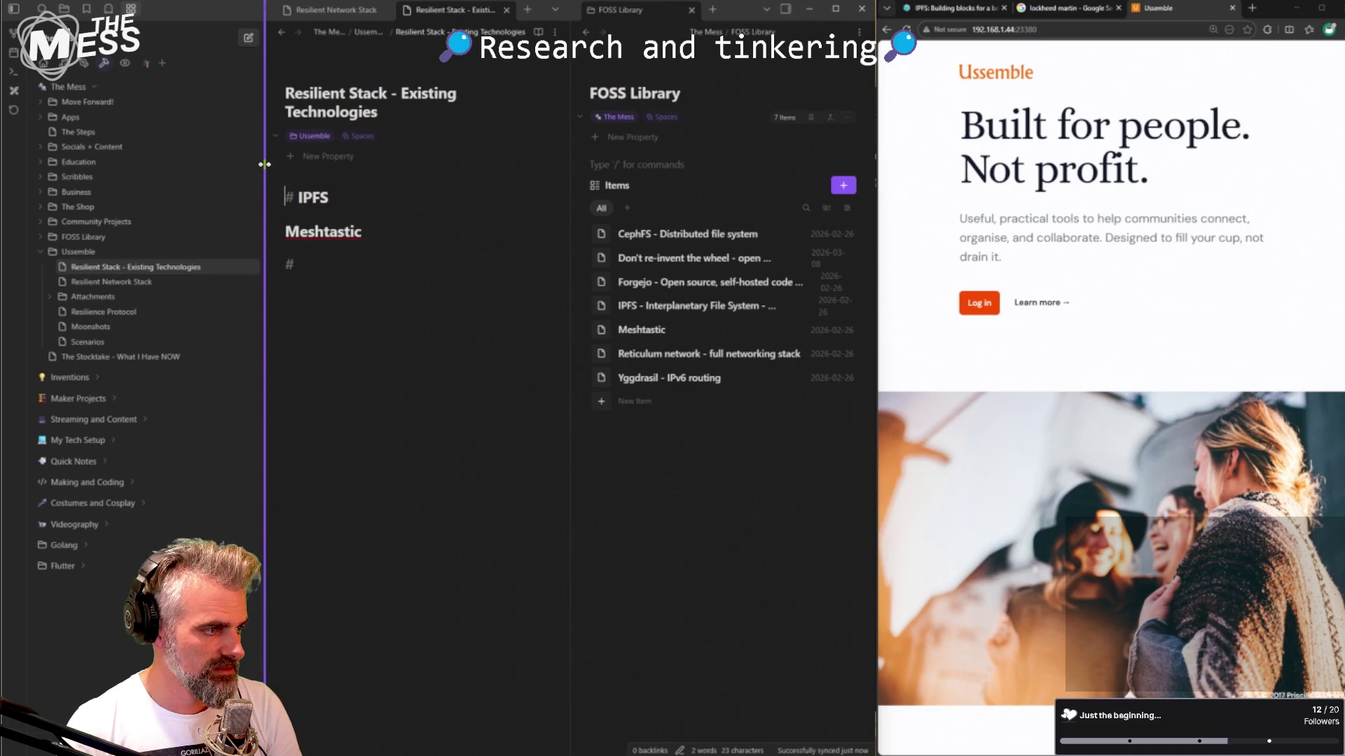
{"action": "key", "text": "ctrl+backslash"}
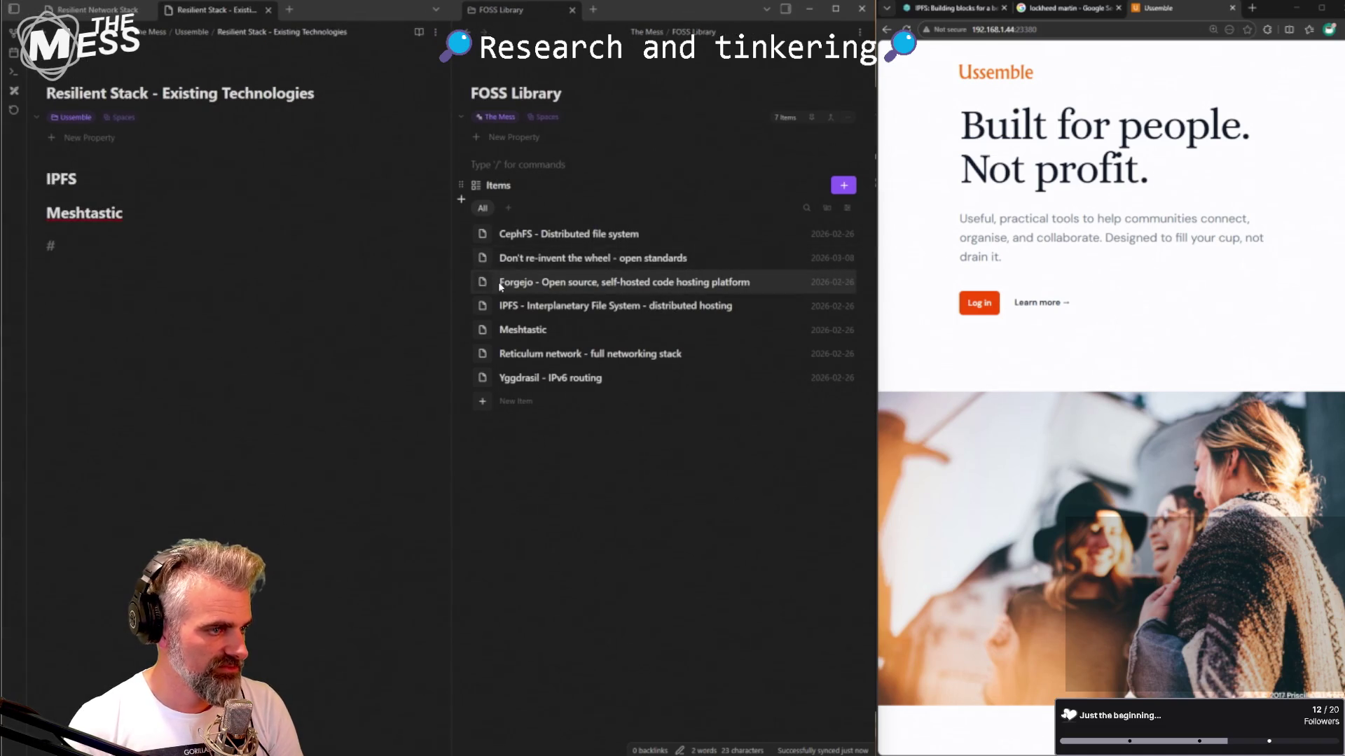
{"action": "type", "text": "CEPH"}
- Add '# CephFS', '# Reticulum' and '# Yggdrasil' headings on their own lines below Meshtastic
{"action": "key", "text": "BackSpace"}
{"action": "key", "text": "BackSpace"}
{"action": "key", "text": "BackSpace"}
{"action": "type", "text": "ephFS"}
{"action": "key", "text": "Return"}
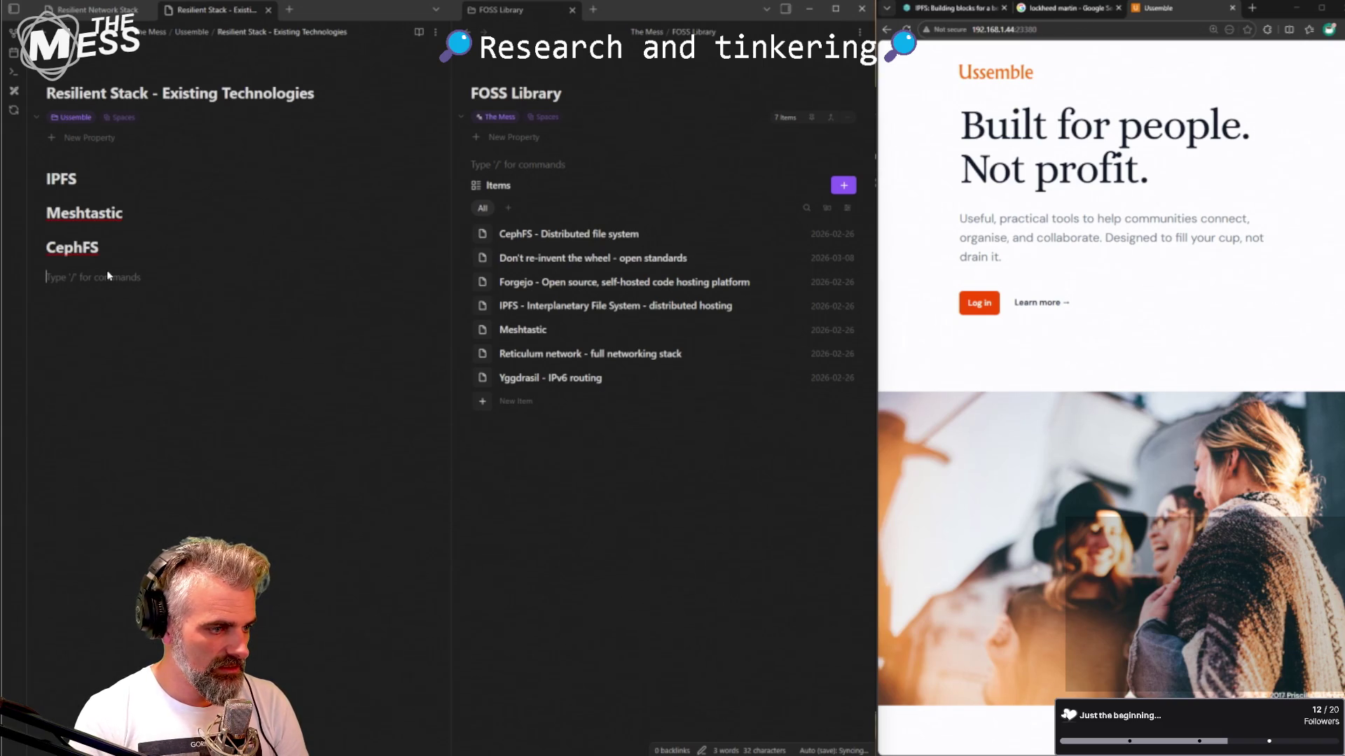
{"action": "type", "text": "Re"}
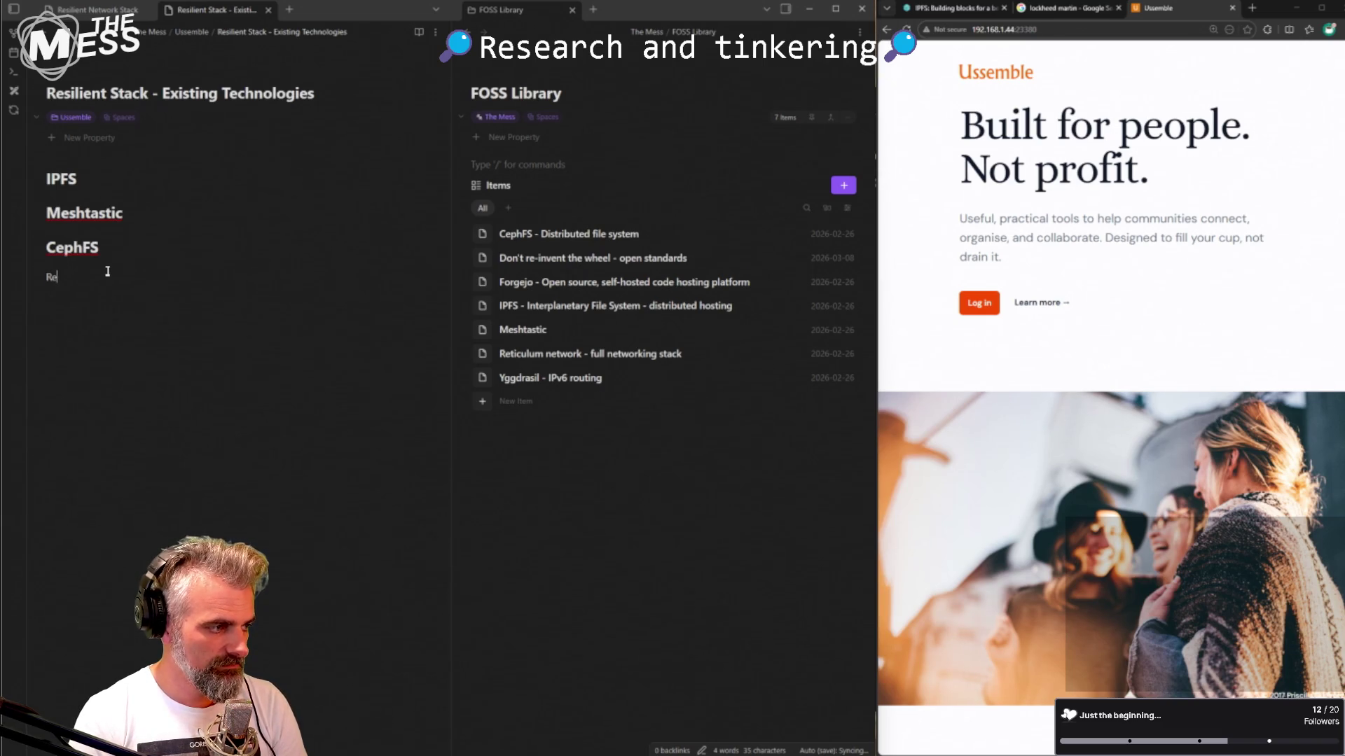
{"action": "key", "text": "BackSpace"}
{"action": "key", "text": "BackSpace"}
{"action": "type", "text": "# Ret"}
{"action": "type", "text": "iculum"}
{"action": "key", "text": "Return"}
{"action": "type", "text": "#"}
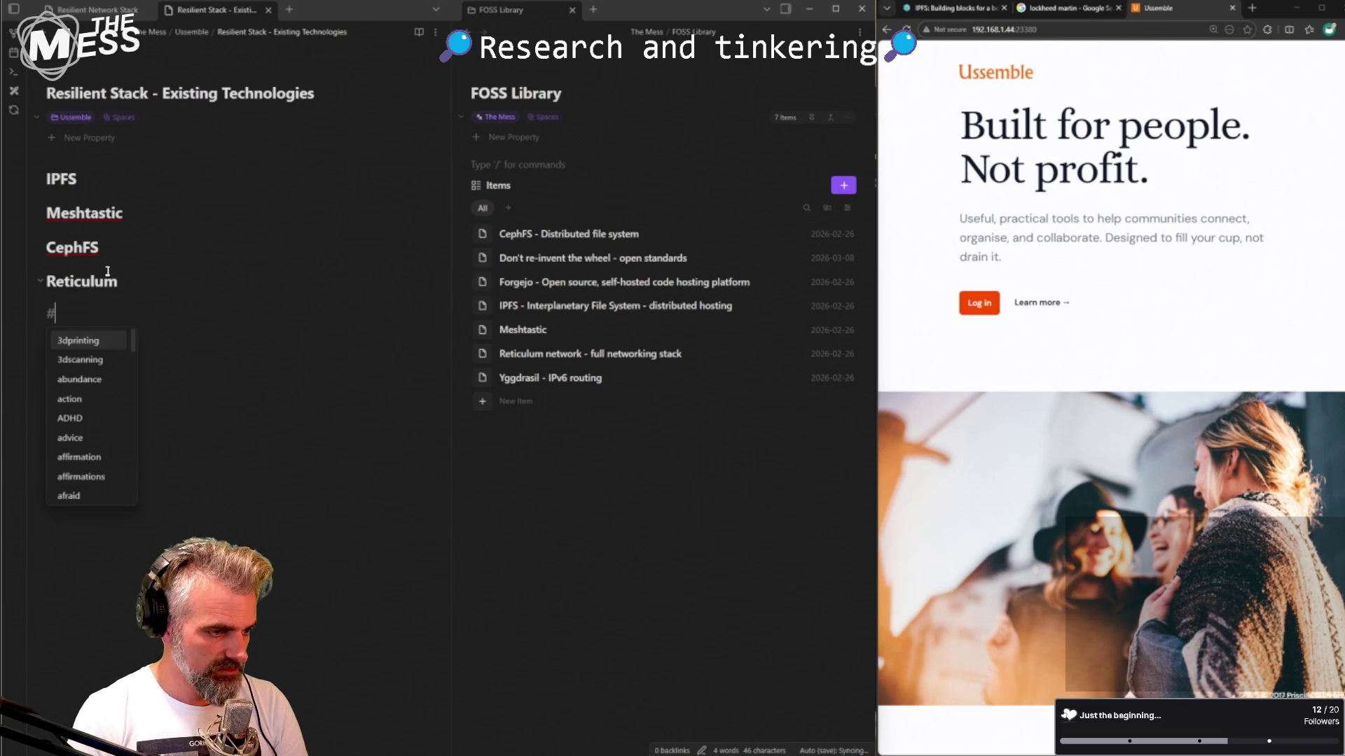
{"action": "type", "text": " Yggdras"}
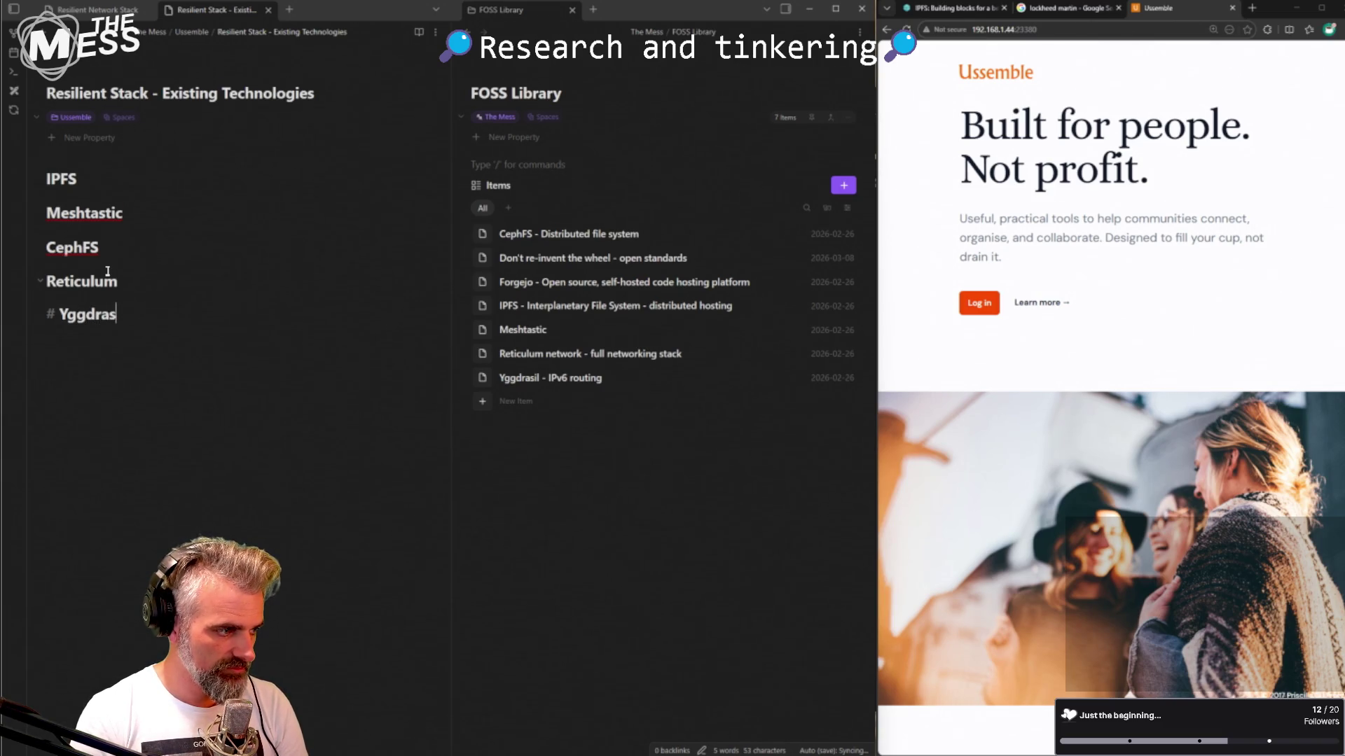
{"action": "type", "text": "il"}
{"action": "key", "text": "Return"}
- Insert blank lines between all five technology headings, including one above IPFS
{"action": "key", "text": "BackSpace"}
{"action": "key", "text": "Home"}
{"action": "key", "text": "Return"}
{"action": "key", "text": "Up"}
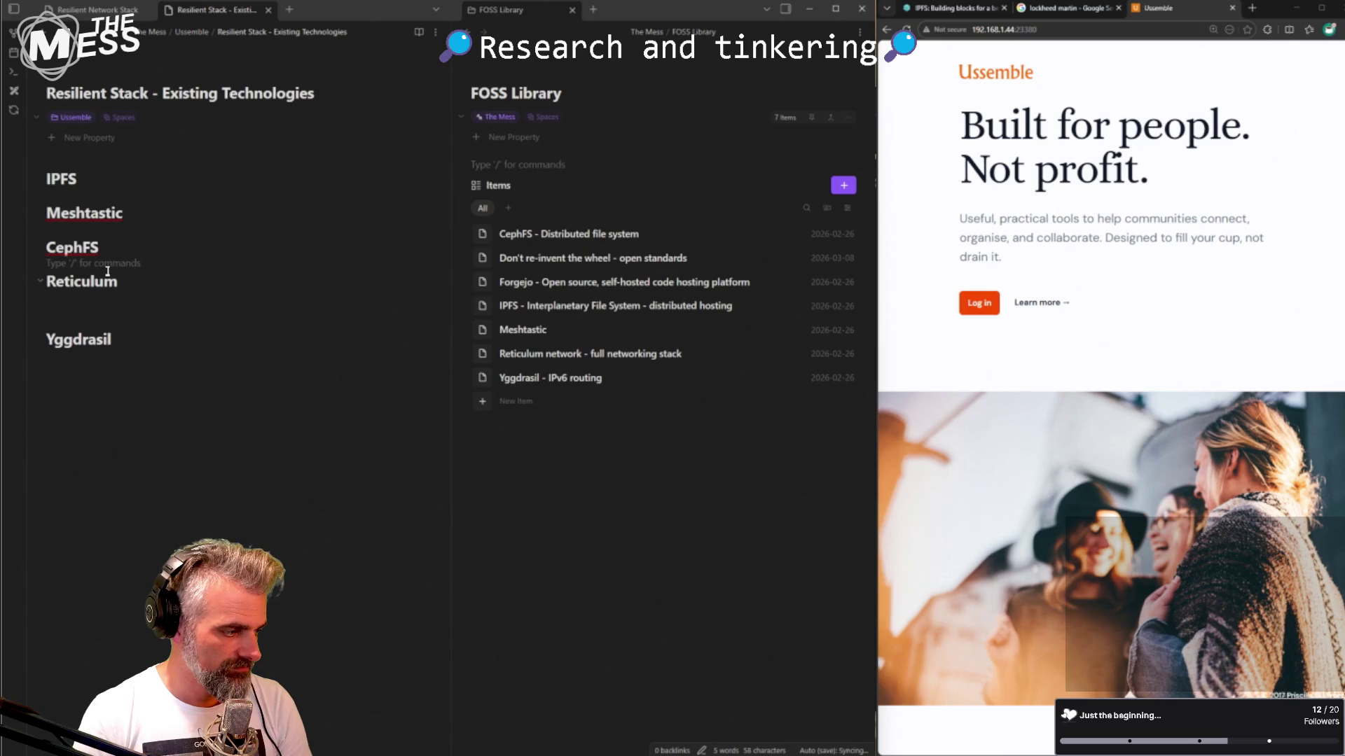
{"action": "key", "text": "Return"}
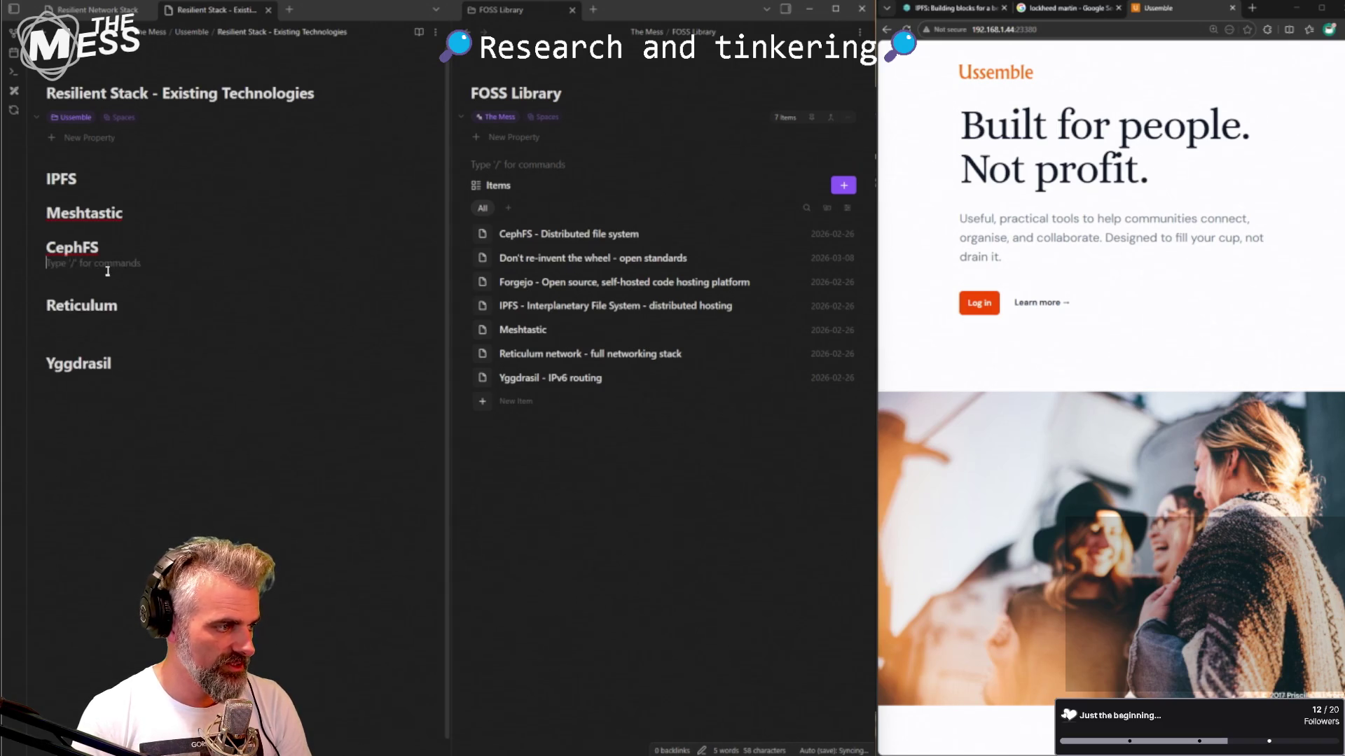
{"action": "key", "text": "Up"}
{"action": "key", "text": "Home"}
{"action": "key", "text": "Return"}
{"action": "key", "text": "Up"}
{"action": "key", "text": "Up"}
{"action": "key", "text": "Home"}
{"action": "key", "text": "Return"}
{"action": "key", "text": "Up"}
{"action": "key", "text": "Up"}
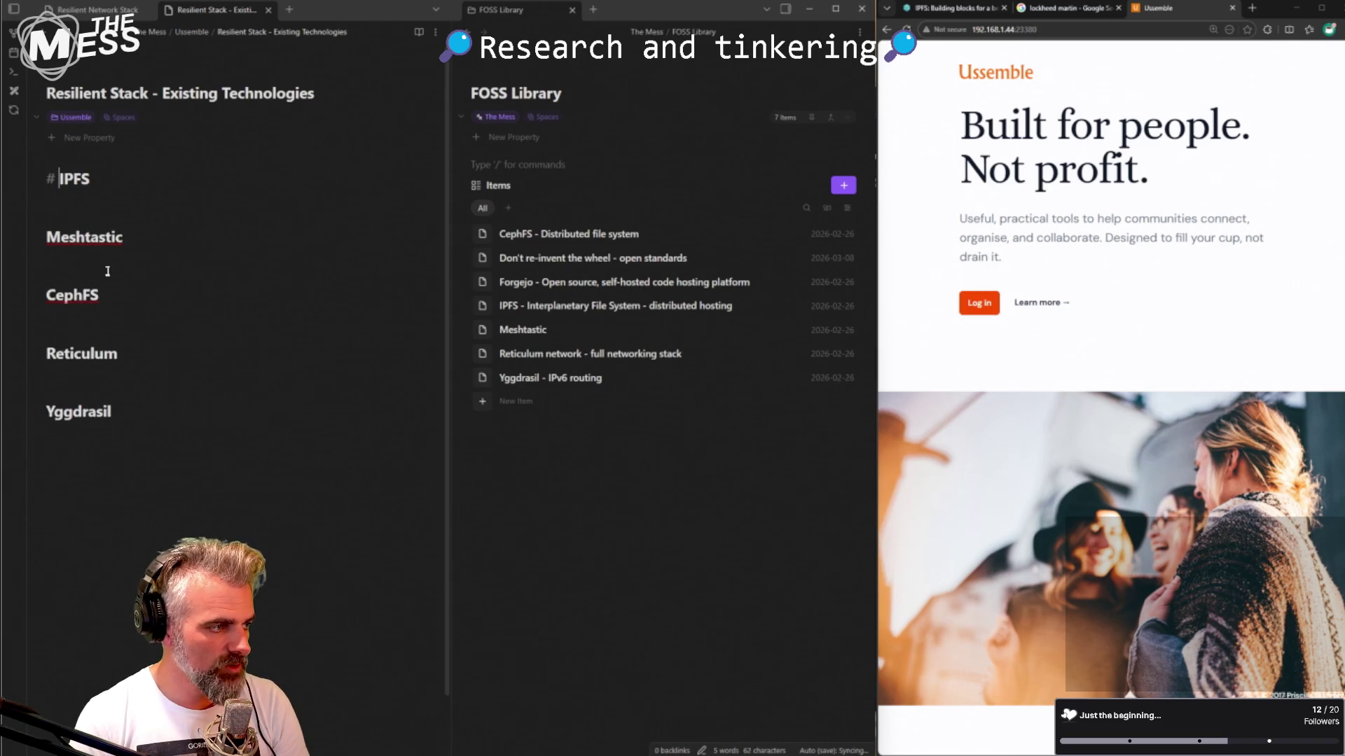
{"action": "key", "text": "Return"}
{"action": "key", "text": "Up"}
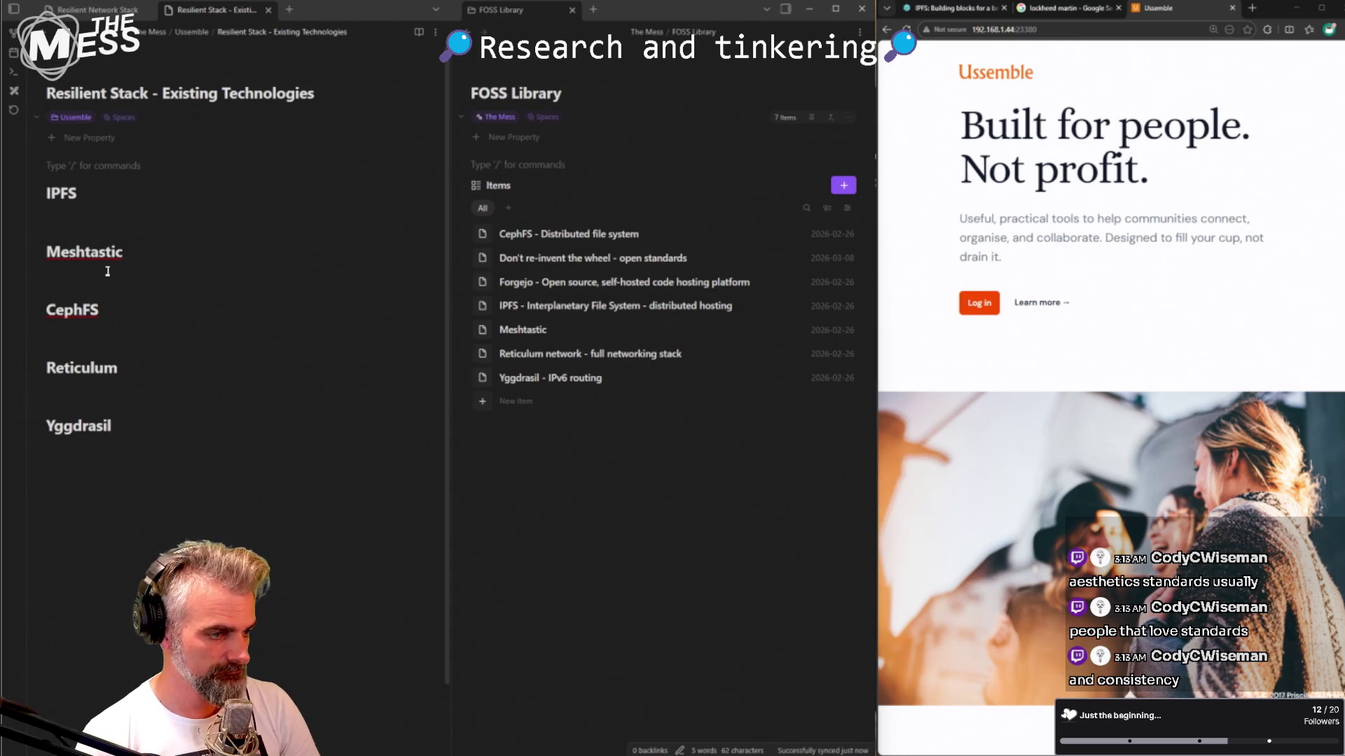
- Place the cursor below the IPFS heading and start a new blank browser tab
{"action": "left_click", "coordinate": [110, 225]}
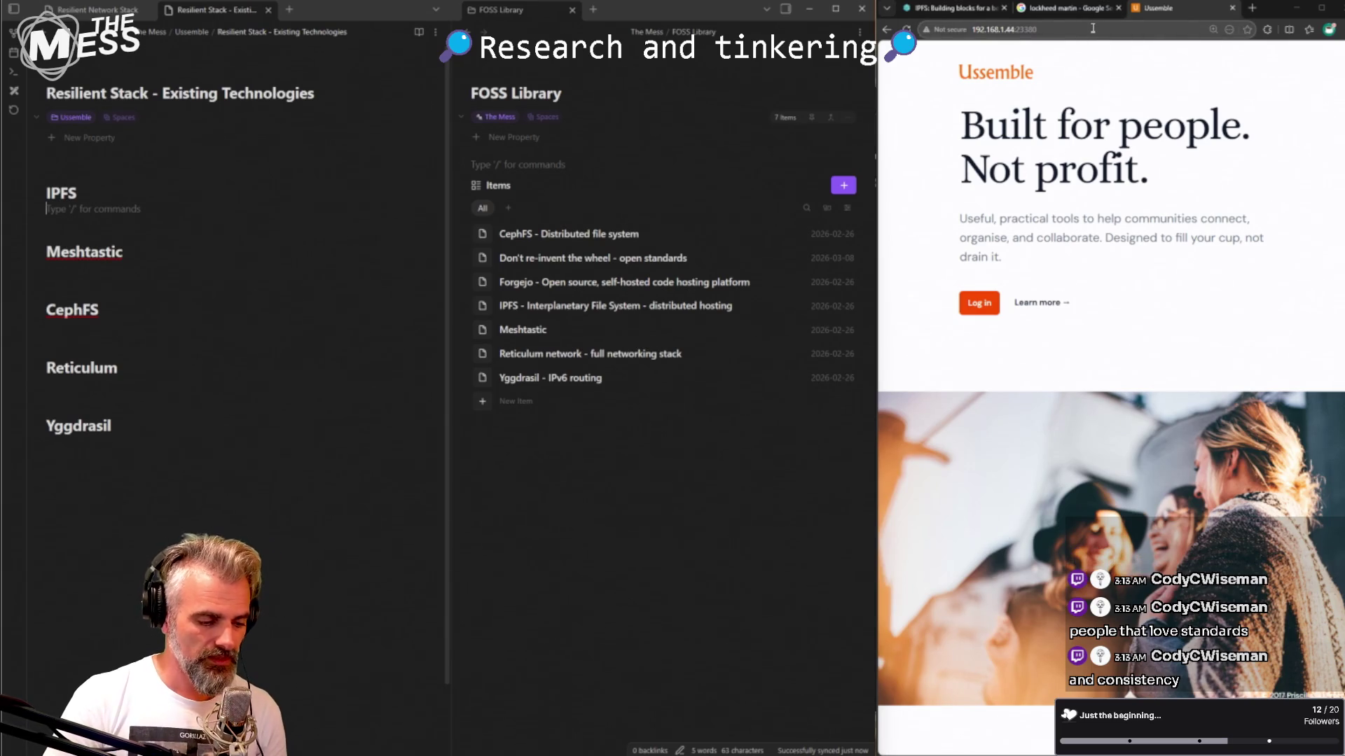
{"action": "left_click", "coordinate": [1251, 7]}
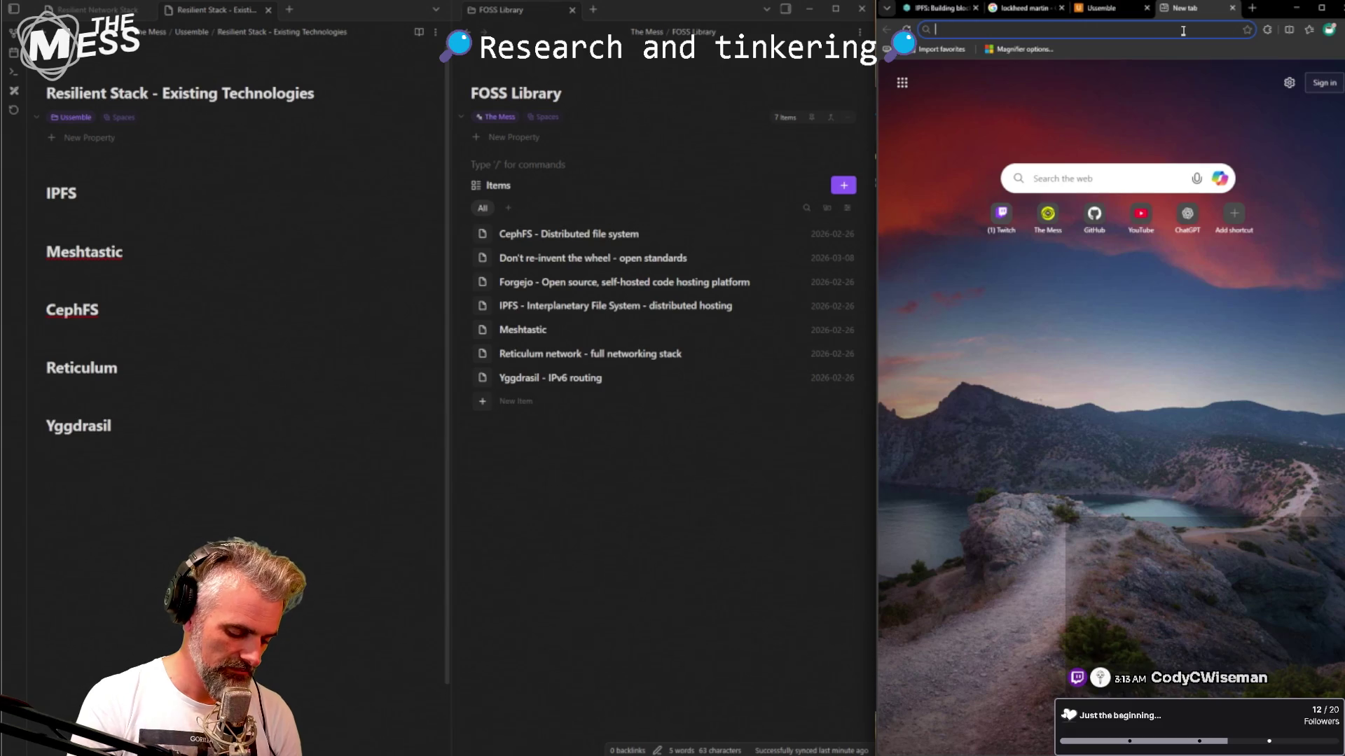
{"action": "type", "text": "gradual "}
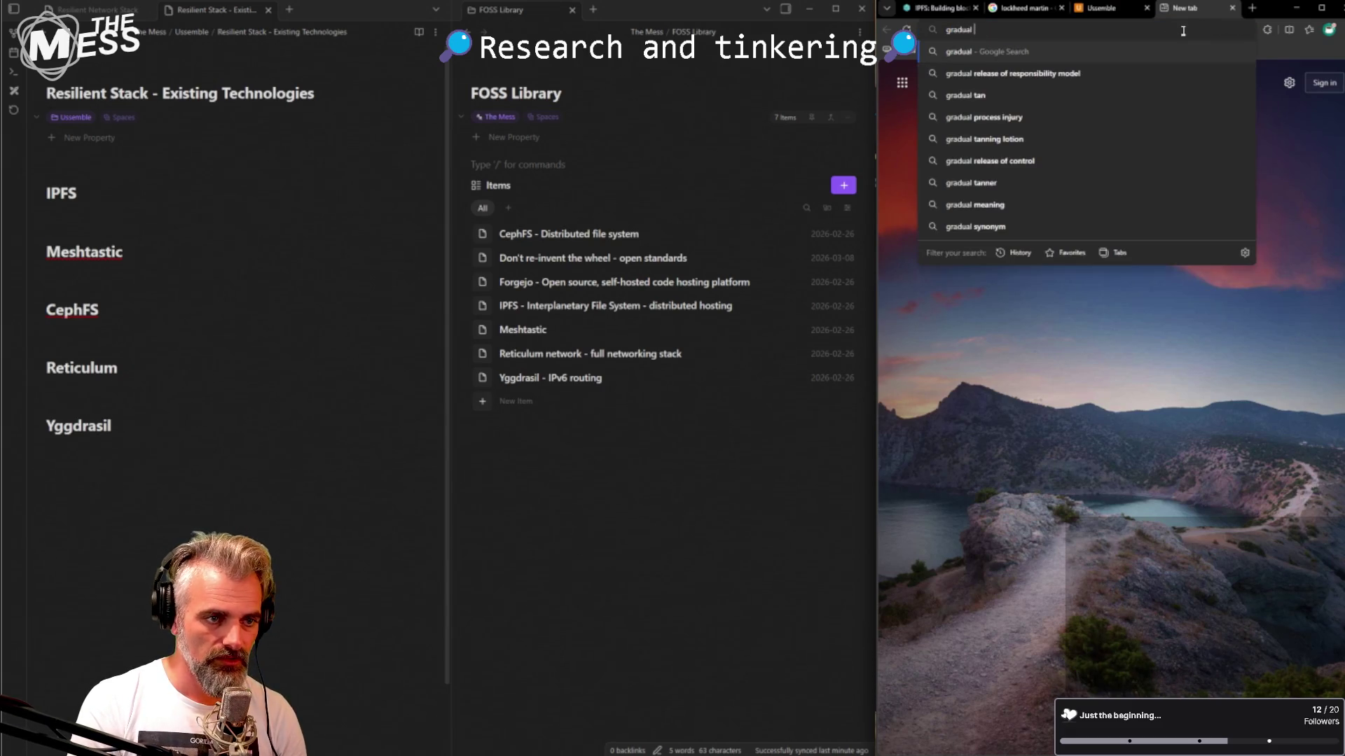
{"action": "type", "text": "dumbing down of"}
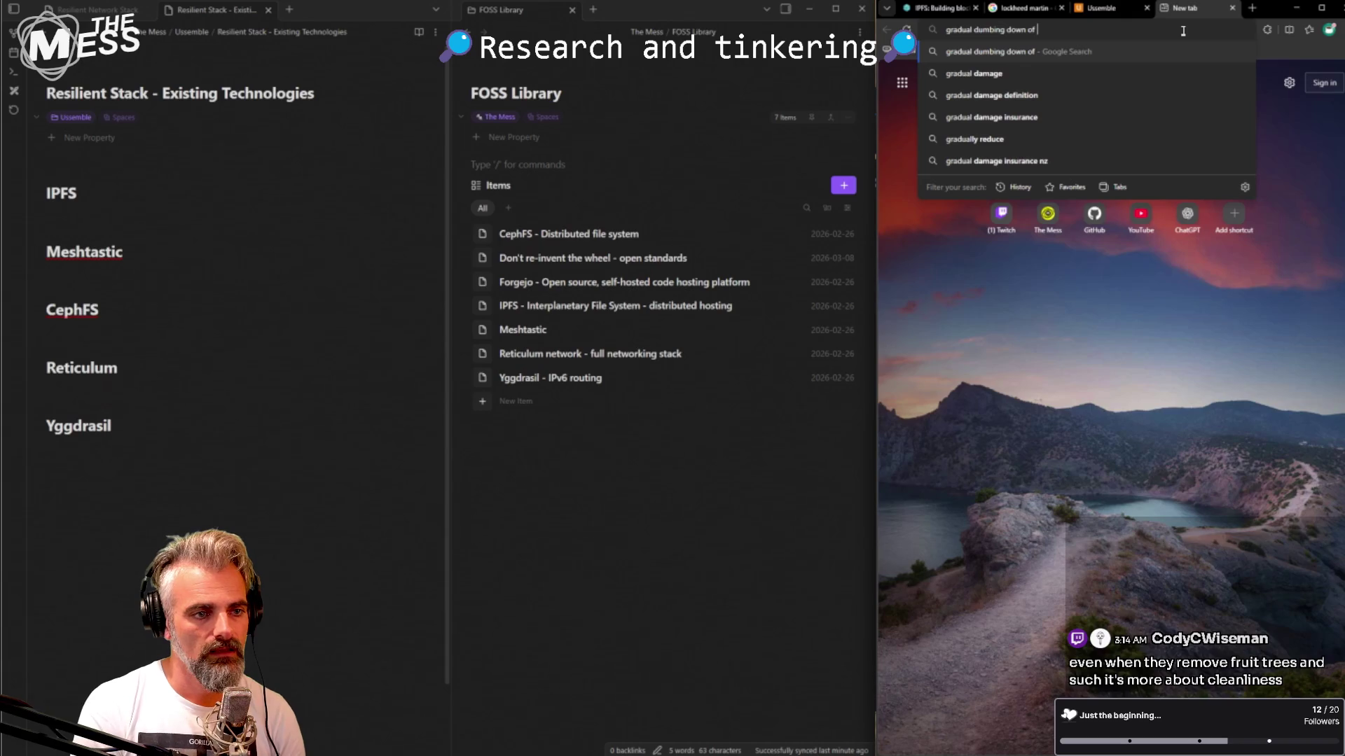
{"action": "type", "text": " general knowledge"}
- Search Google for 'gradual dumbing down of general knowledge'
{"action": "key", "text": "Return"}
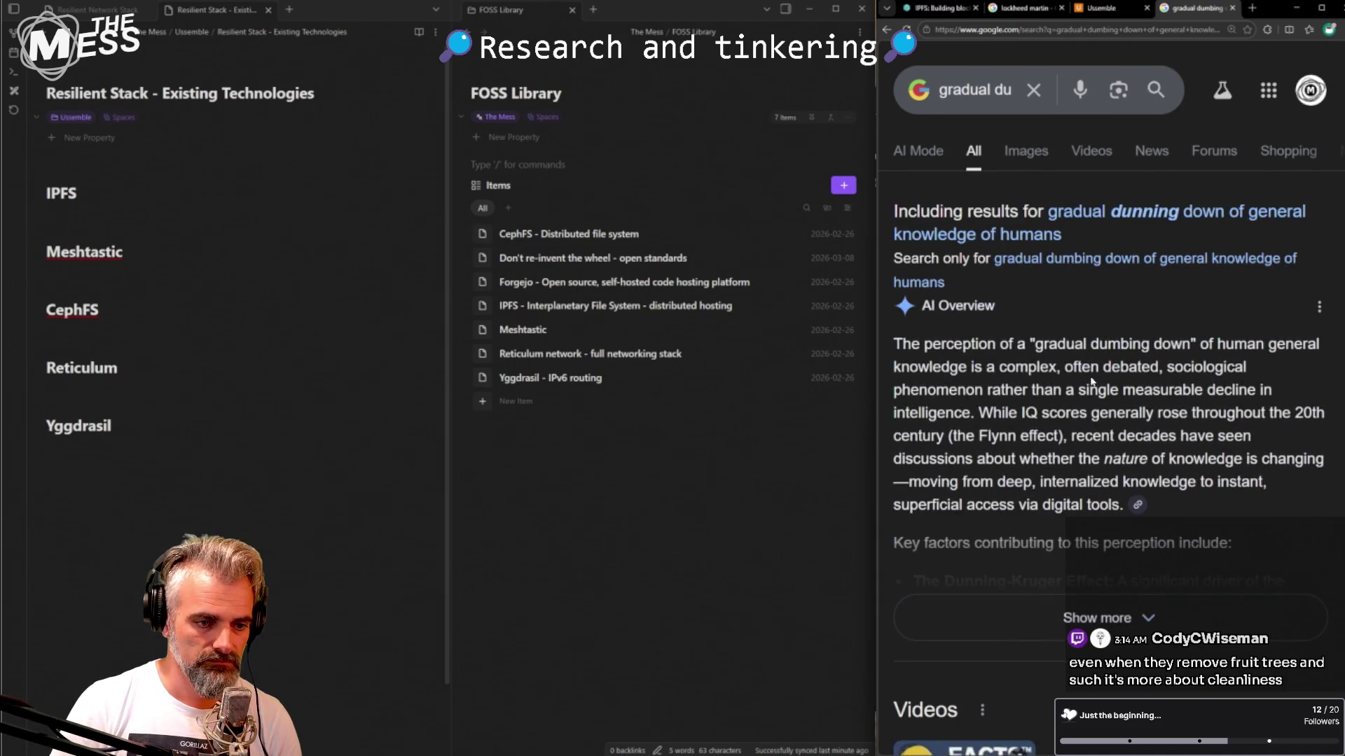
{"action": "scroll", "coordinate": [1091, 382], "scroll_direction": "down", "scroll_amount": 1}
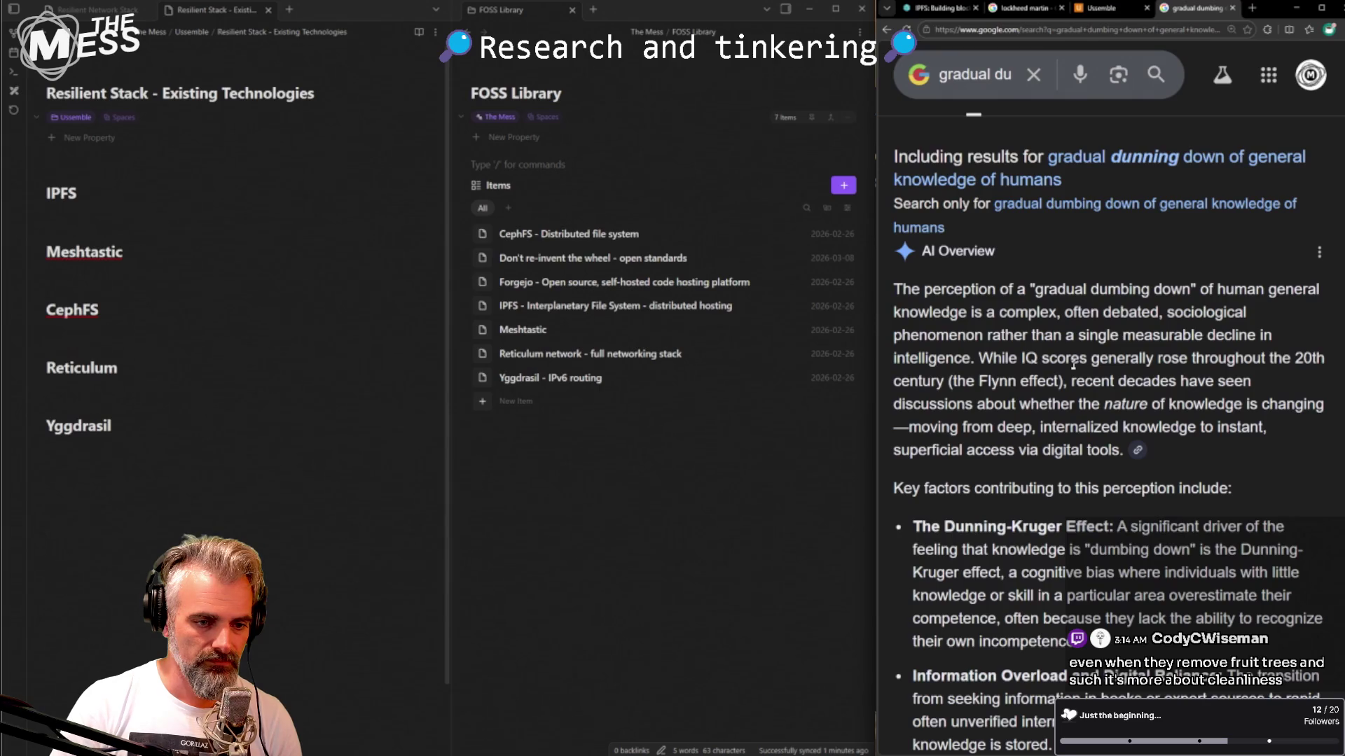
{"action": "scroll", "coordinate": [1073, 365], "scroll_direction": "down", "scroll_amount": 1}
{"action": "scroll", "coordinate": [998, 369], "scroll_direction": "down", "scroll_amount": 1}
{"action": "scroll", "coordinate": [995, 370], "scroll_direction": "down", "scroll_amount": 2}
{"action": "scroll", "coordinate": [990, 389], "scroll_direction": "down", "scroll_amount": 1}
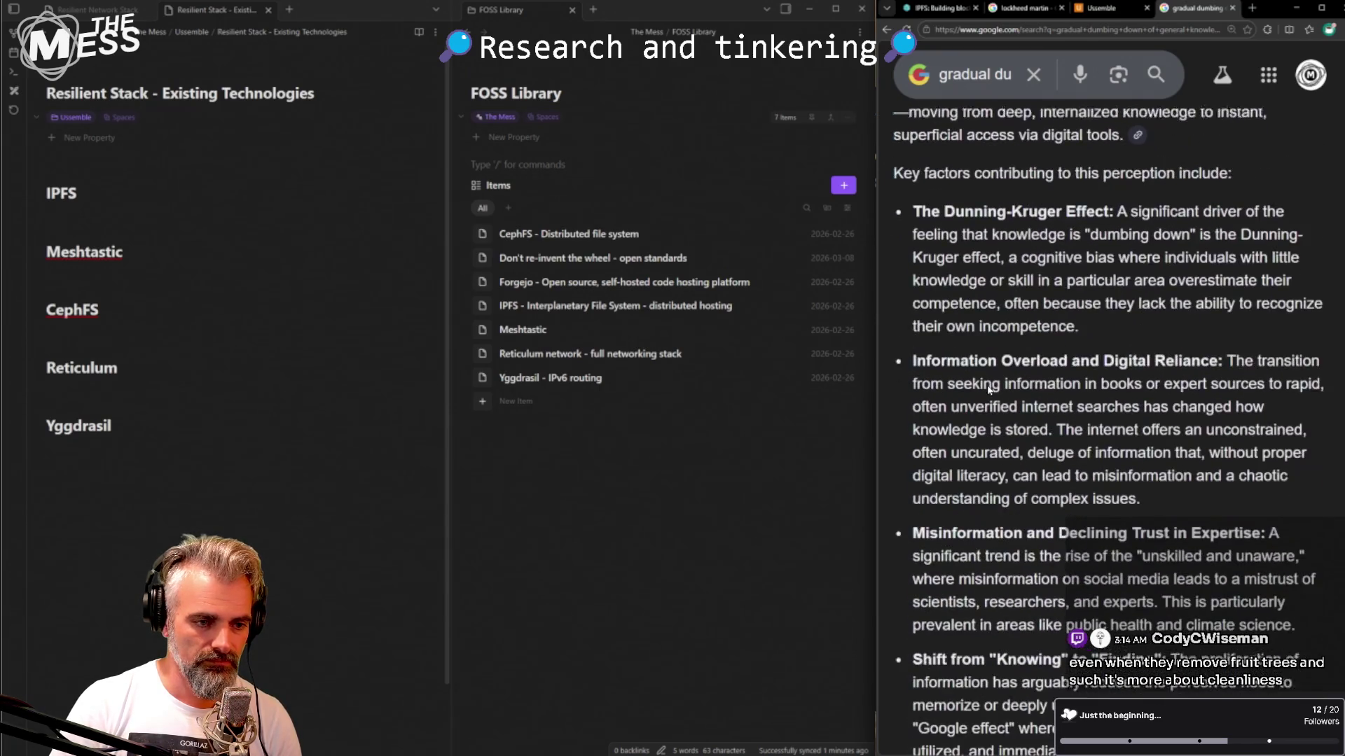
{"action": "scroll", "coordinate": [1058, 363], "scroll_direction": "down", "scroll_amount": 3}
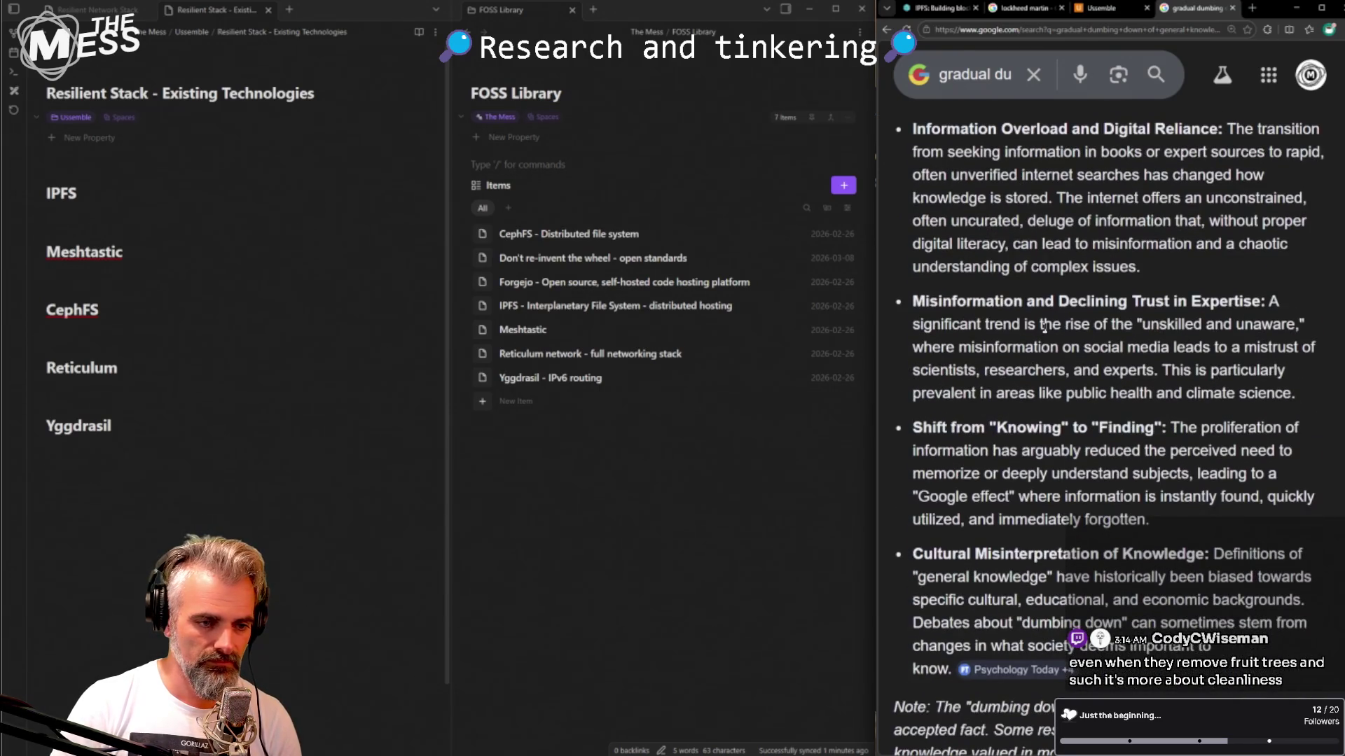
{"action": "scroll", "coordinate": [1045, 329], "scroll_direction": "down", "scroll_amount": 1}
{"action": "scroll", "coordinate": [1047, 341], "scroll_direction": "down", "scroll_amount": 1}
{"action": "scroll", "coordinate": [1050, 364], "scroll_direction": "down", "scroll_amount": 2}
{"action": "scroll", "coordinate": [1050, 363], "scroll_direction": "up", "scroll_amount": 1}
{"action": "scroll", "coordinate": [1037, 218], "scroll_direction": "up", "scroll_amount": 2}
{"action": "scroll", "coordinate": [1050, 220], "scroll_direction": "up", "scroll_amount": 2}
{"action": "left_click_drag", "start_coordinate": [969, 183], "coordinate": [1081, 417]}
{"action": "left_click", "coordinate": [1027, 419]}
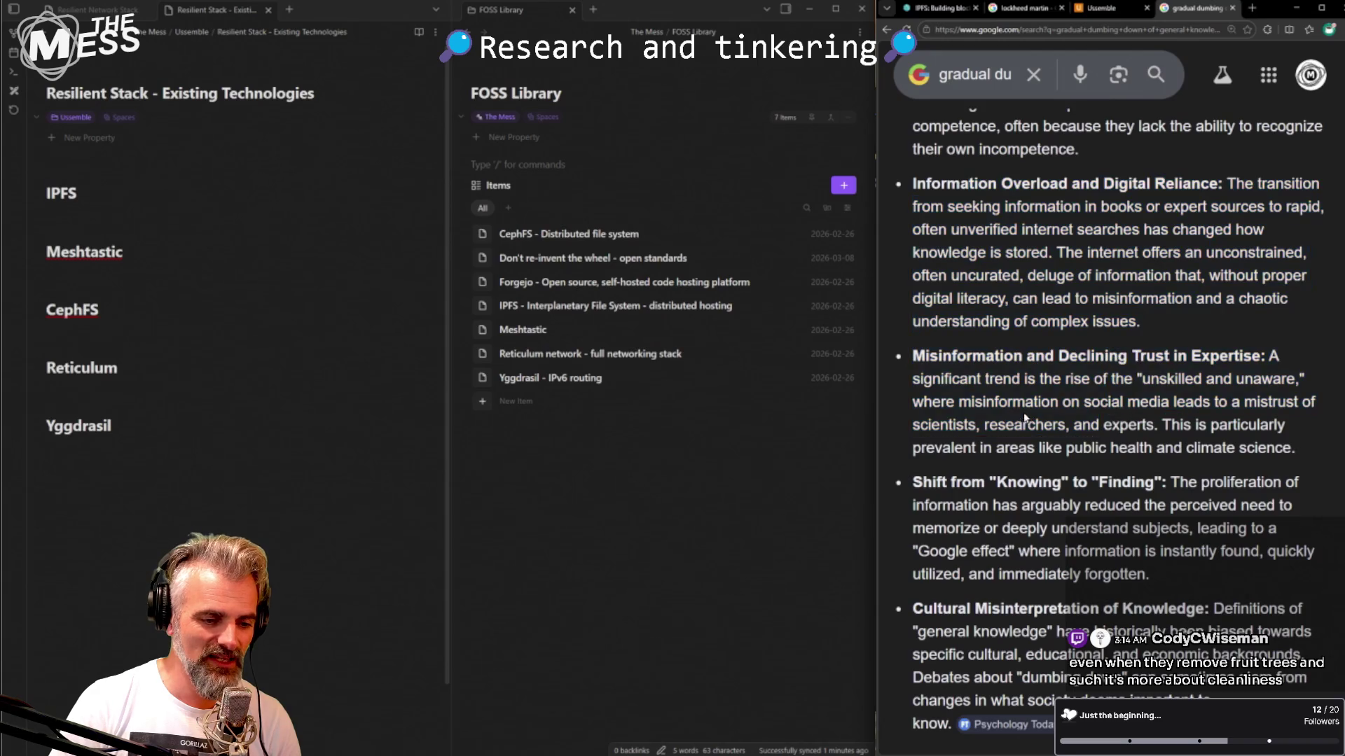
{"action": "scroll", "coordinate": [1029, 416], "scroll_direction": "down", "scroll_amount": 2}
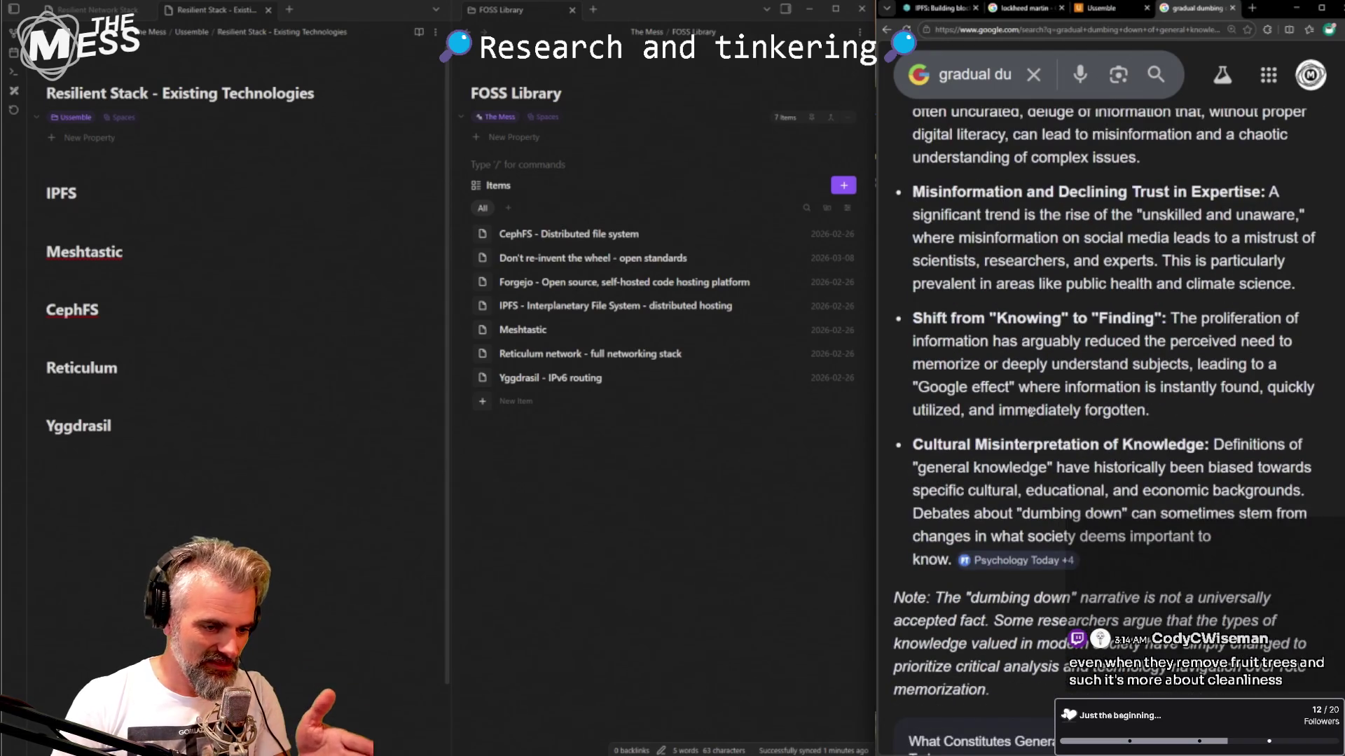
{"action": "left_click", "coordinate": [973, 76]}
- Refine the query to 'gradual intentional dumbing down' and expand the AI Overview
{"action": "left_click", "coordinate": [940, 110]}
{"action": "type", "text": "intentional"}
{"action": "key", "text": "Return"}
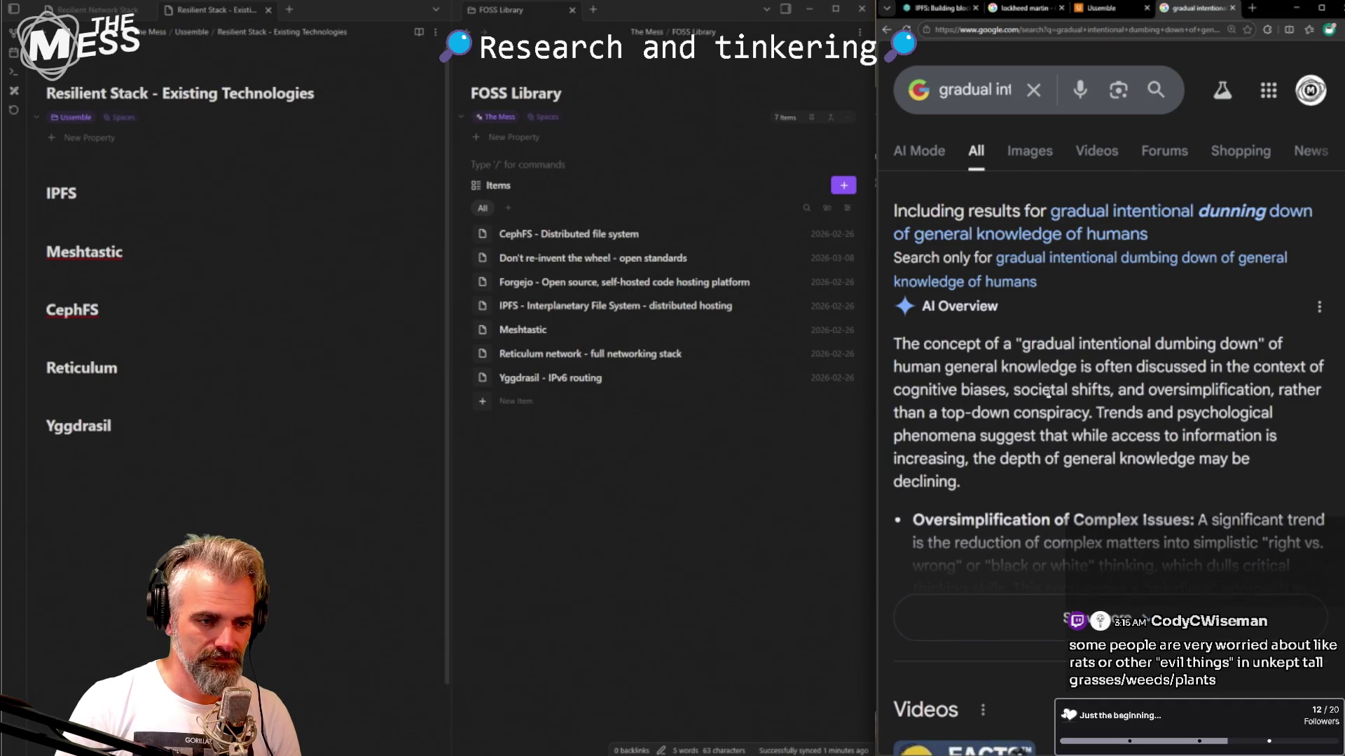
{"action": "scroll", "coordinate": [1048, 395], "scroll_direction": "down", "scroll_amount": 1}
{"action": "left_click", "coordinate": [1111, 513]}
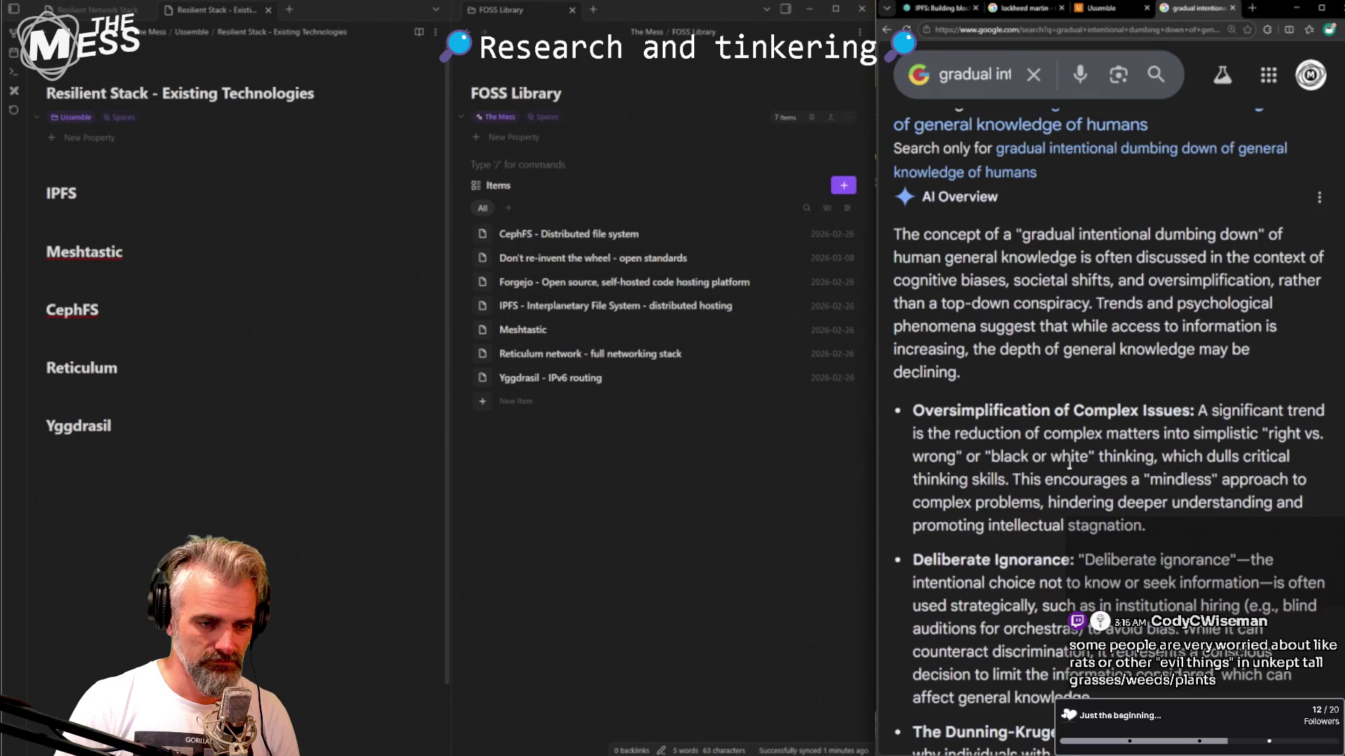
{"action": "scroll", "coordinate": [1100, 486], "scroll_direction": "down", "scroll_amount": 1}
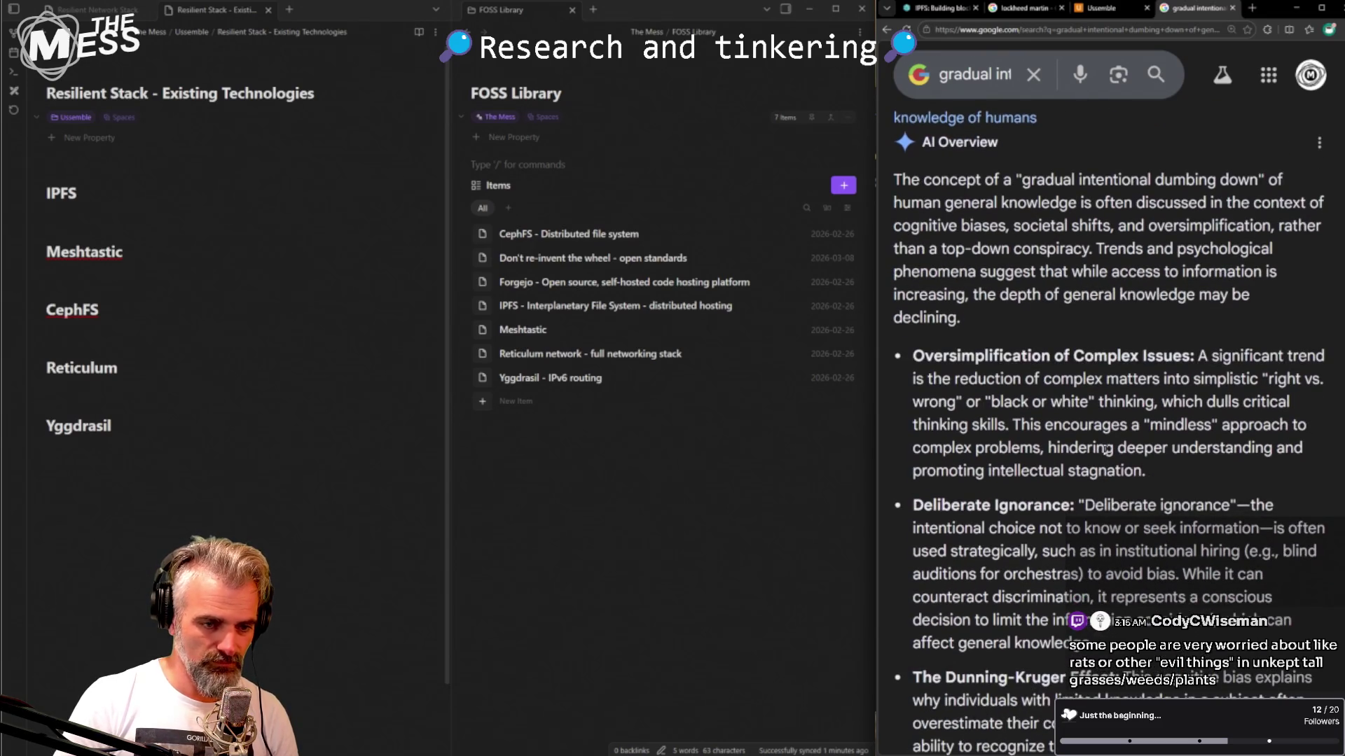
{"action": "scroll", "coordinate": [1047, 451], "scroll_direction": "down", "scroll_amount": 3}
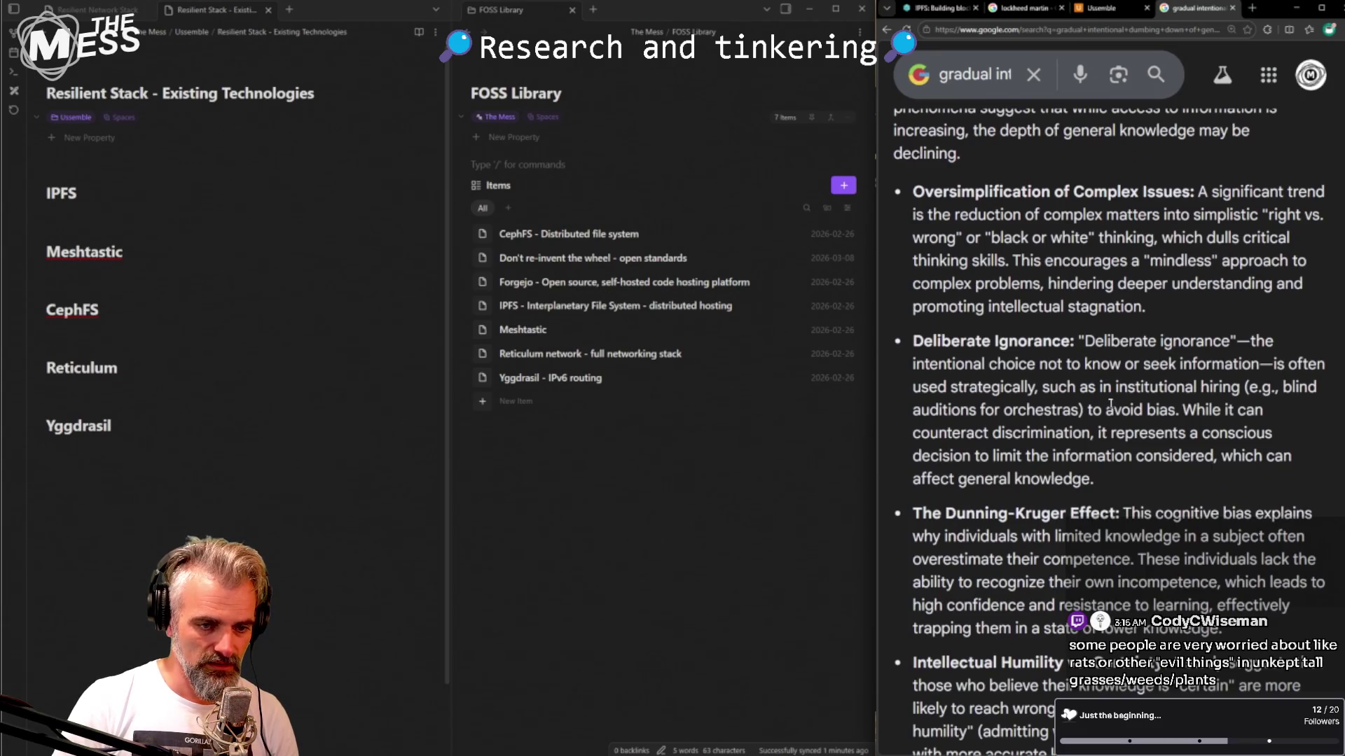
{"action": "scroll", "coordinate": [1125, 418], "scroll_direction": "down", "scroll_amount": 2}
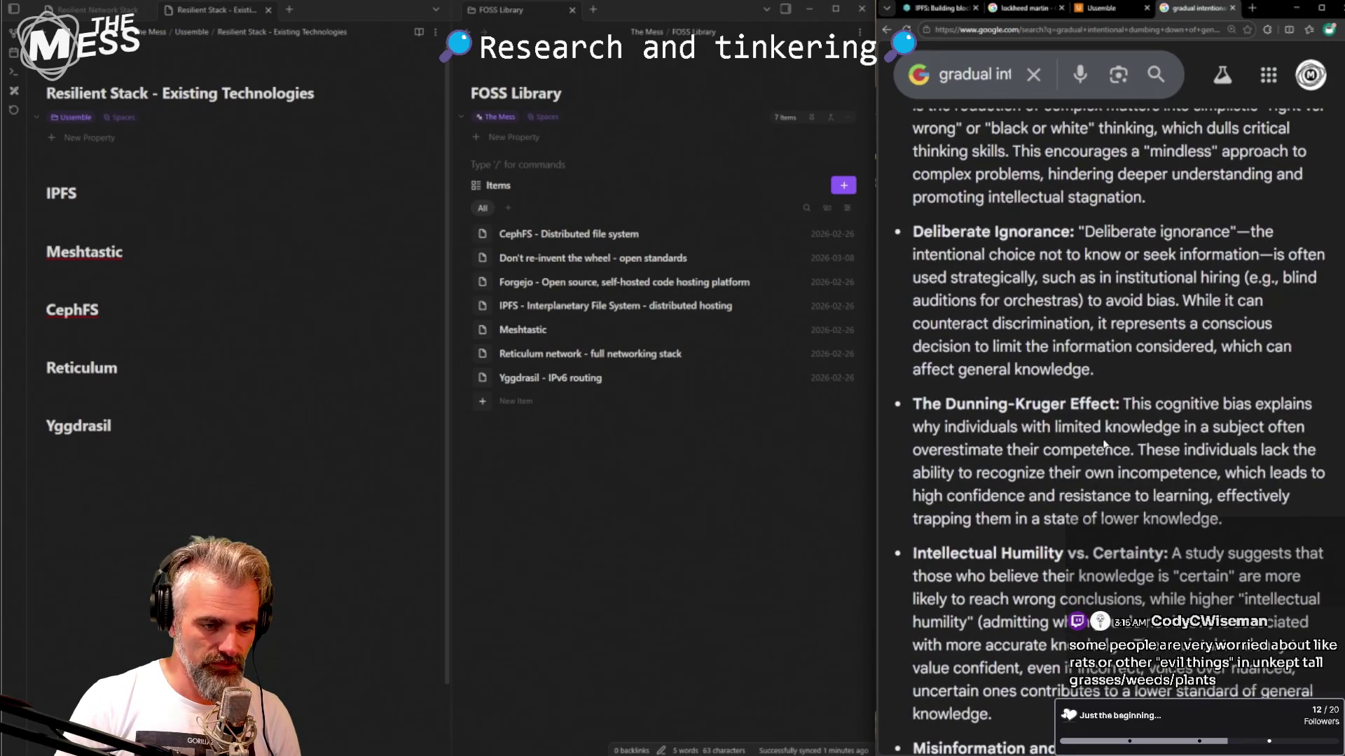
{"action": "scroll", "coordinate": [1106, 447], "scroll_direction": "down", "scroll_amount": 2}
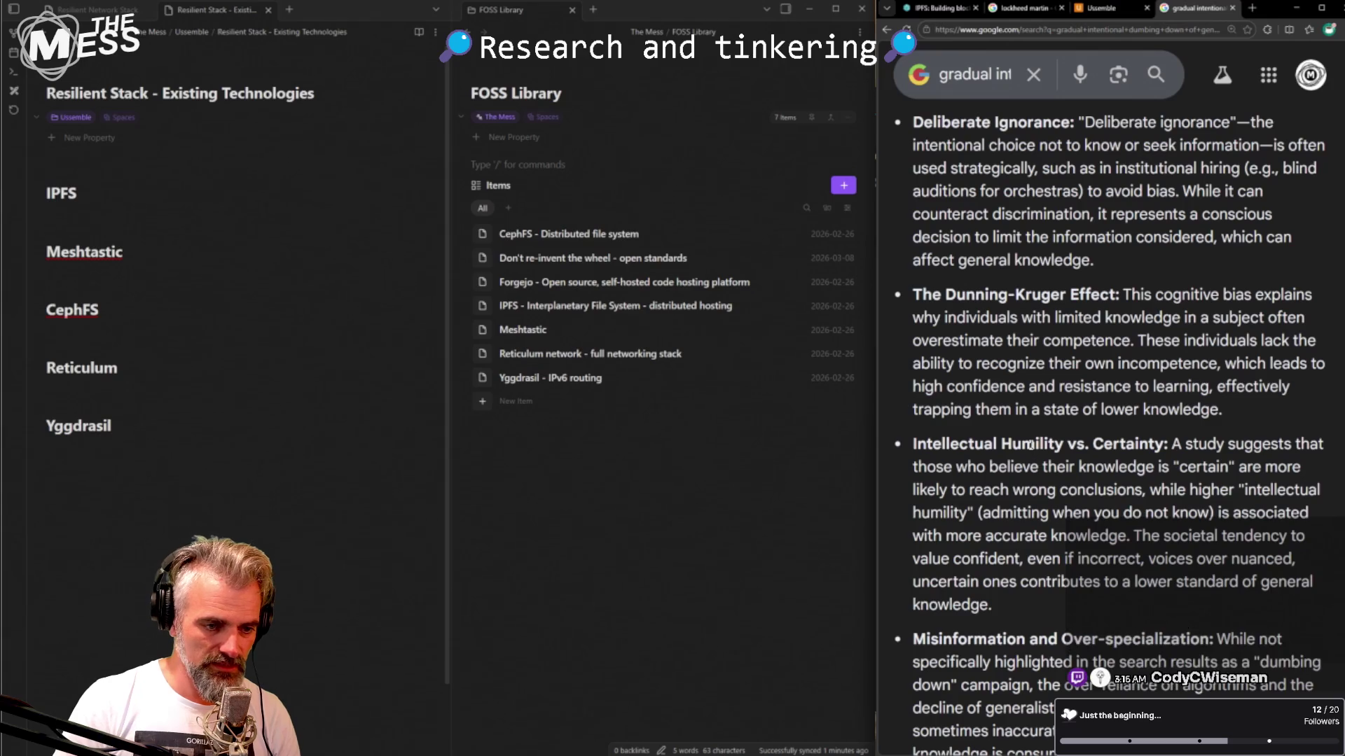
- Read and highlight the Intellectual Humility paragraph in the AI Overview
{"action": "double_click", "coordinate": [1034, 444]}
{"action": "left_click_drag", "start_coordinate": [969, 445], "coordinate": [1093, 444]}
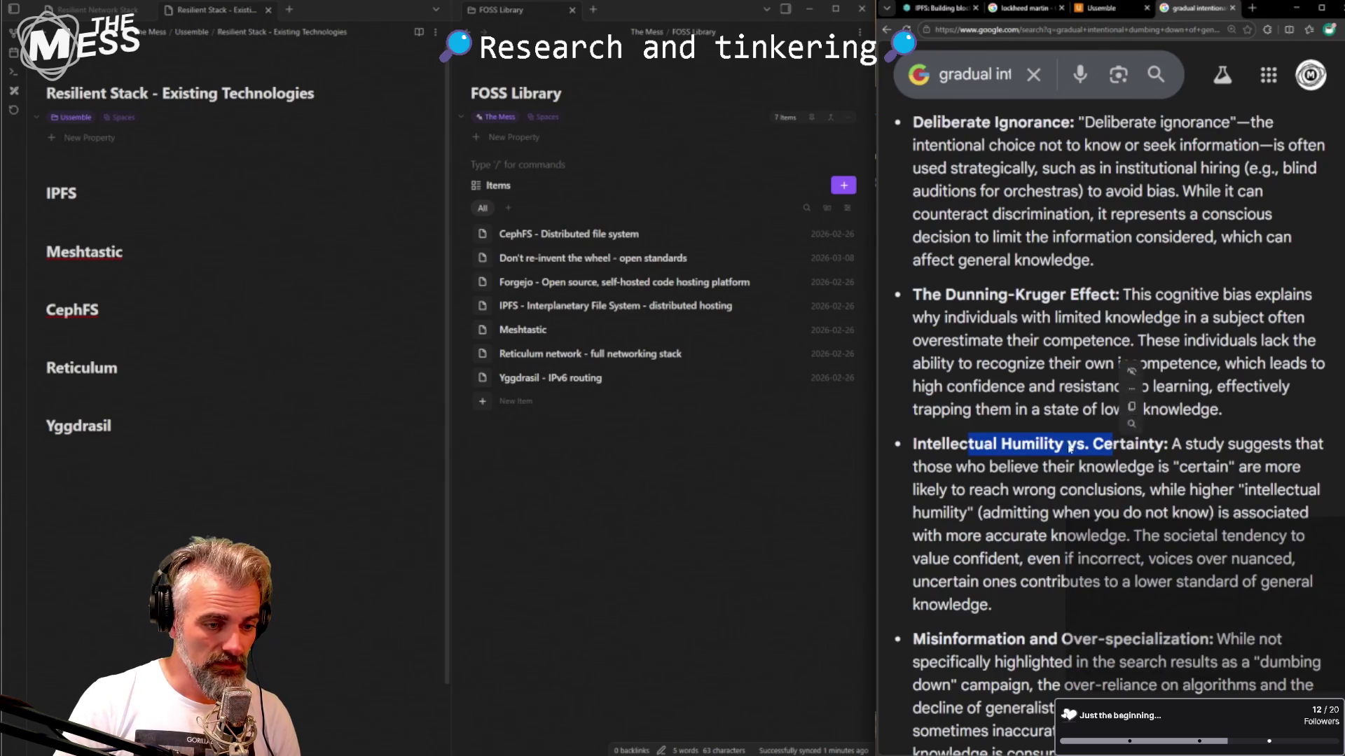
{"action": "left_click", "coordinate": [1045, 446]}
{"action": "left_click_drag", "start_coordinate": [1176, 446], "coordinate": [1035, 514]}
{"action": "left_click", "coordinate": [964, 441]}
{"action": "left_click_drag", "start_coordinate": [913, 445], "coordinate": [1063, 606]}
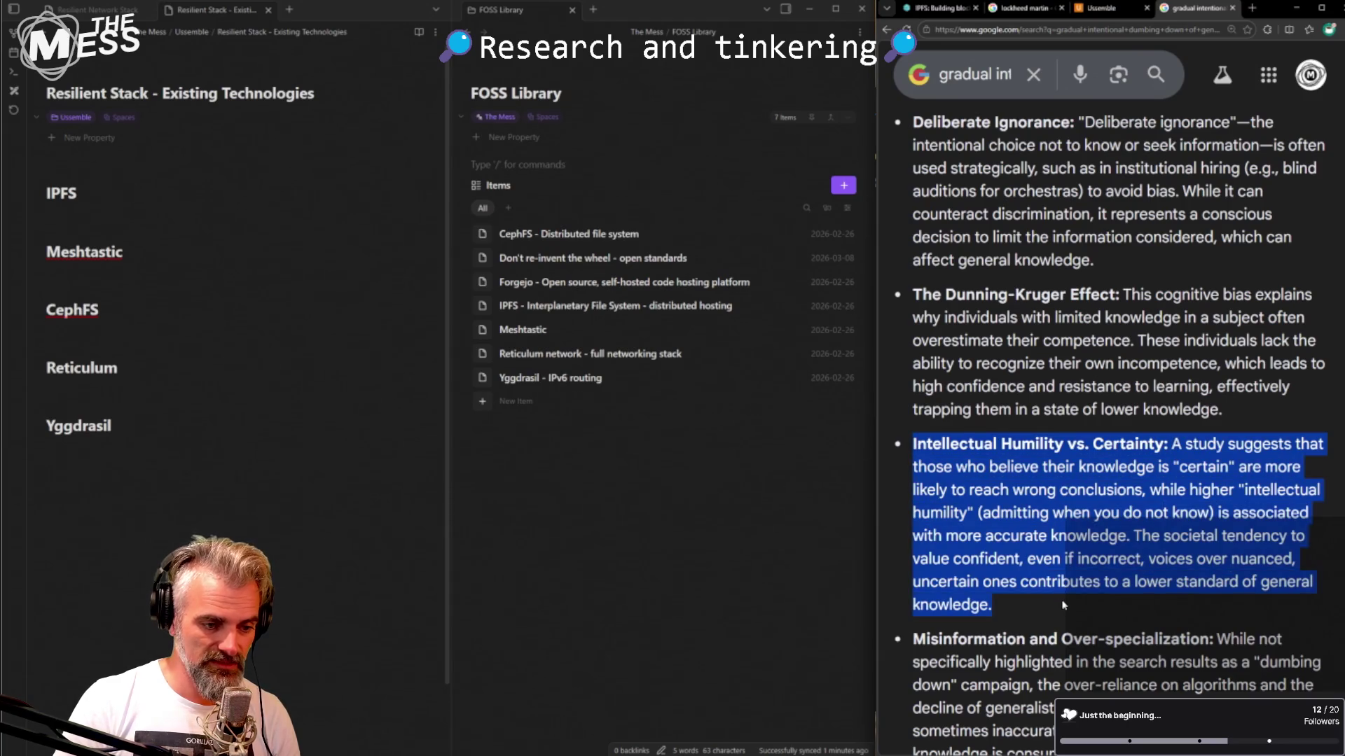
{"action": "triple_click", "coordinate": [1014, 605]}
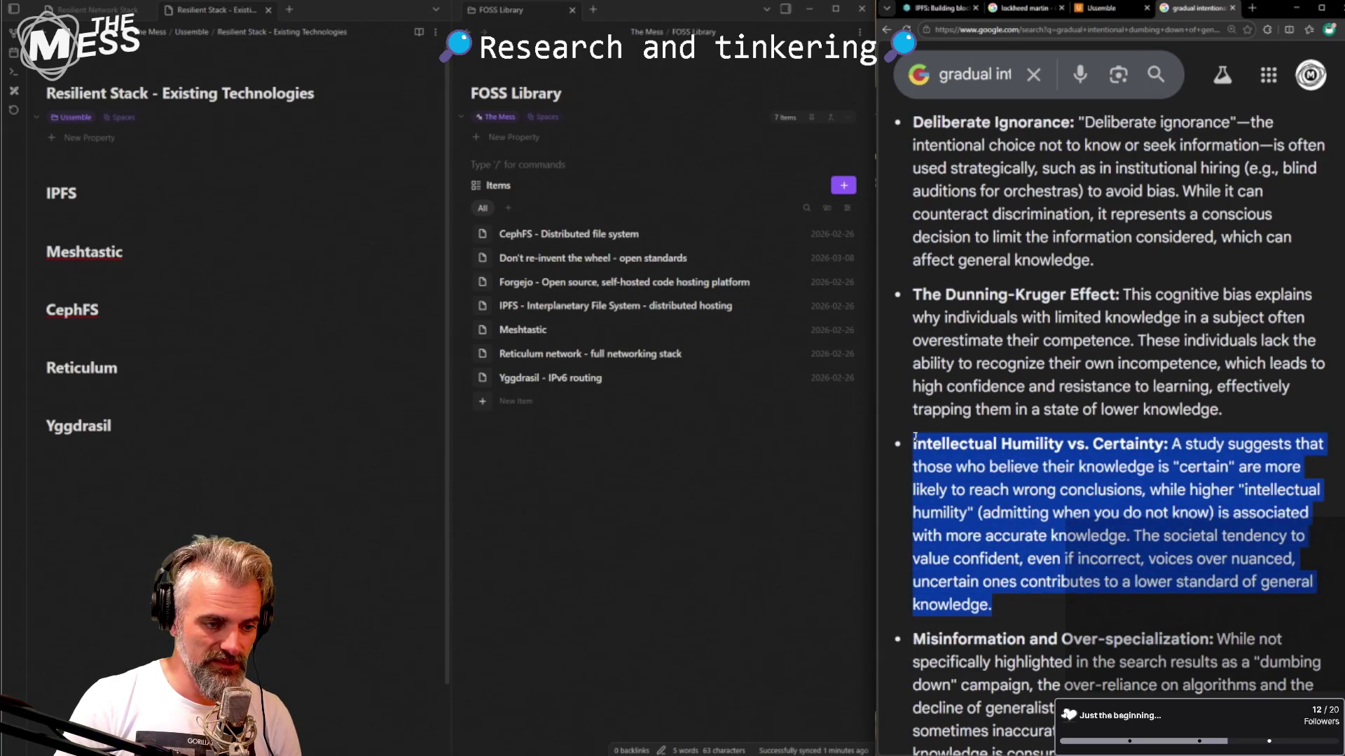
{"action": "scroll", "coordinate": [1013, 475], "scroll_direction": "down", "scroll_amount": 2}
{"action": "mouse_move", "coordinate": [914, 334]}
{"action": "left_mouse_down"}
{"action": "mouse_move", "coordinate": [1067, 500]}
{"action": "mouse_move", "coordinate": [1146, 358]}
{"action": "left_mouse_up"}
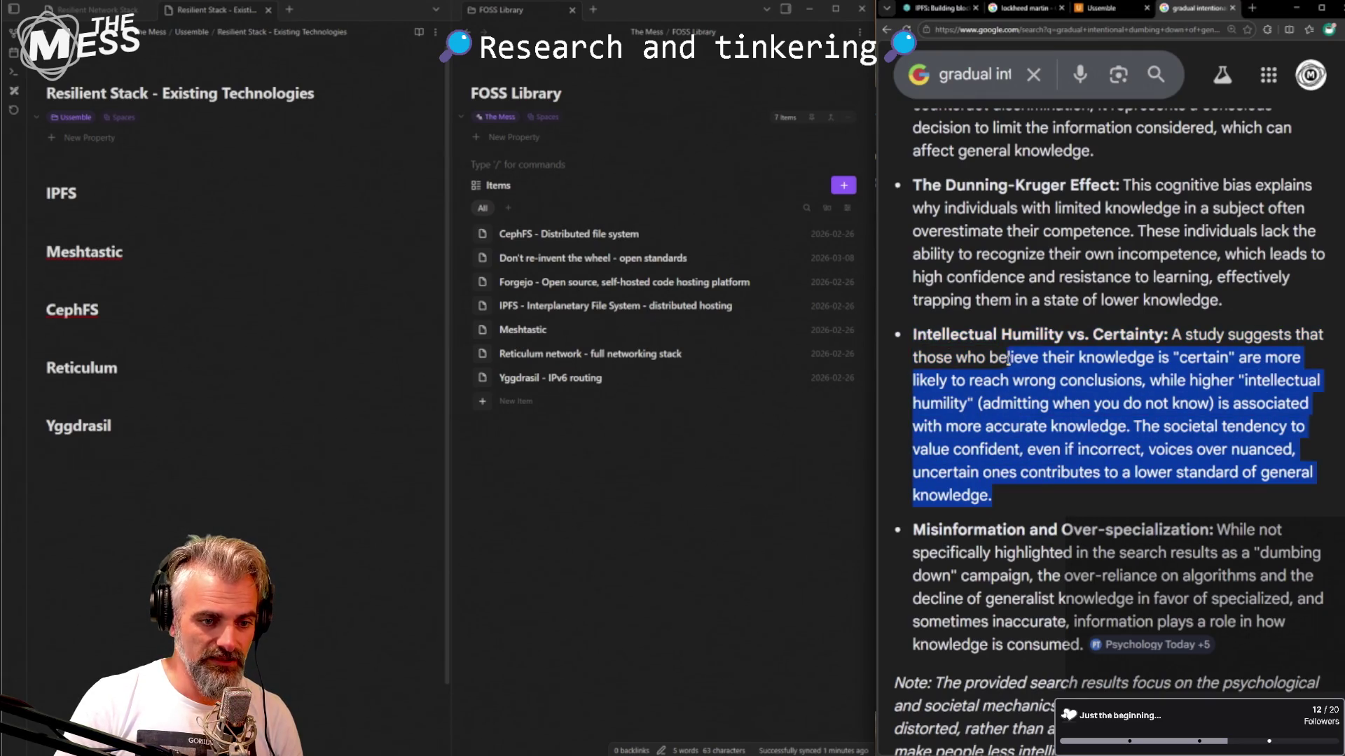
- Highlight the passage from 'Certainty:' through 'contributes' while reading
{"action": "left_click", "coordinate": [1116, 416]}
{"action": "left_click_drag", "start_coordinate": [1093, 334], "coordinate": [1096, 471]}
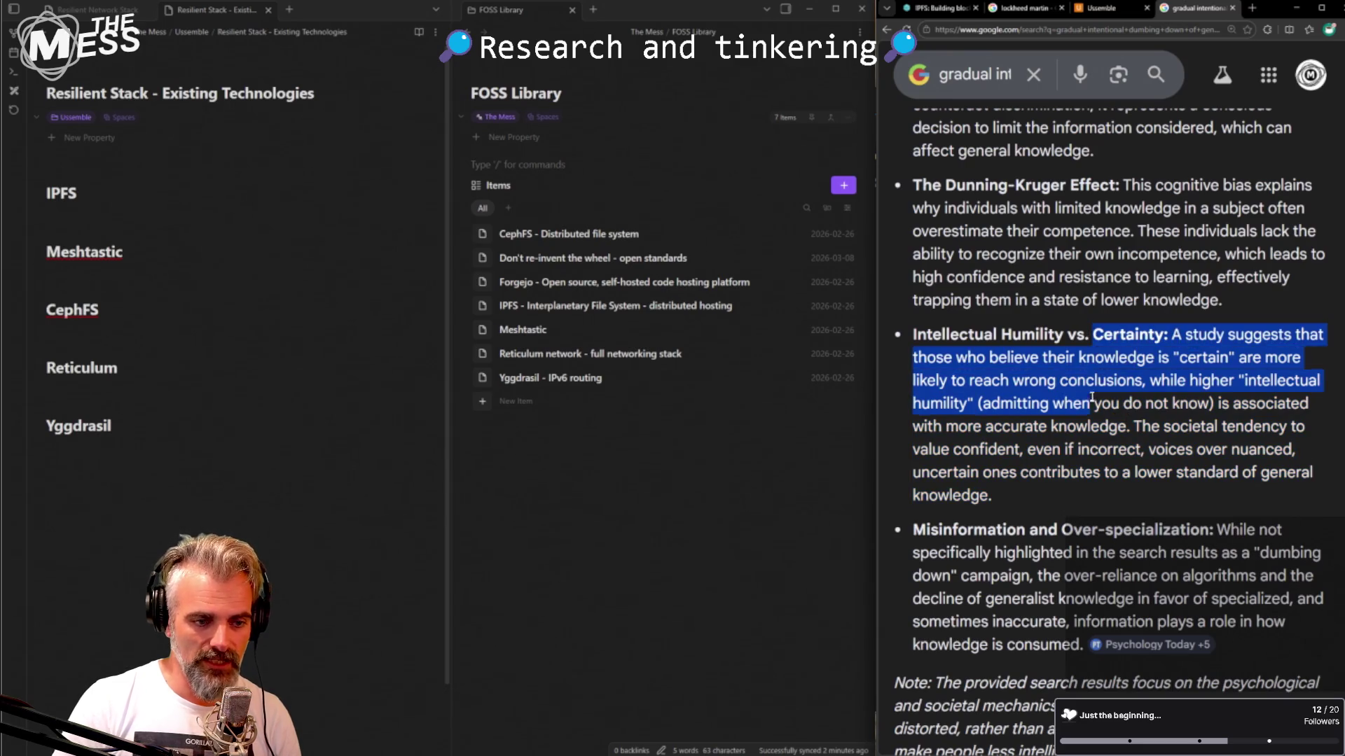
{"action": "left_click", "coordinate": [1101, 474]}
{"action": "left_click_drag", "start_coordinate": [1099, 473], "coordinate": [1095, 334]}
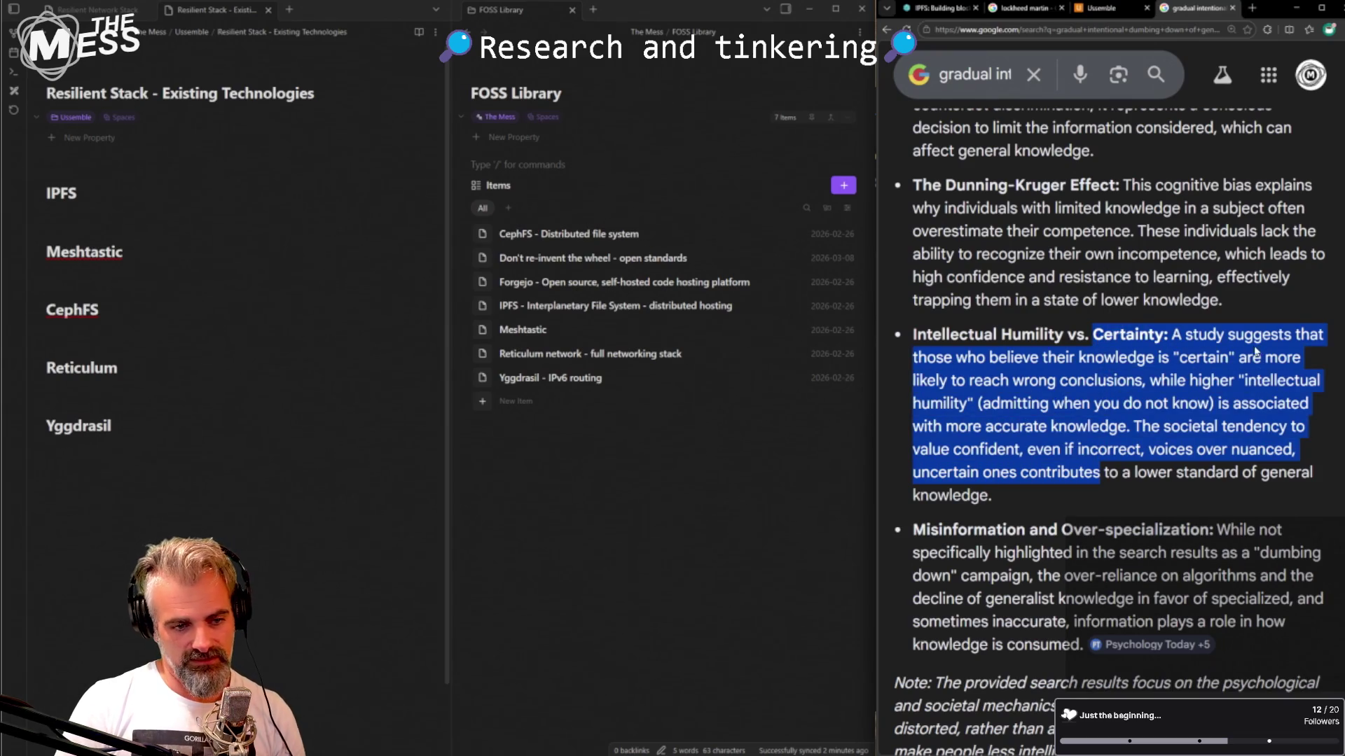
{"action": "left_click", "coordinate": [1194, 446]}
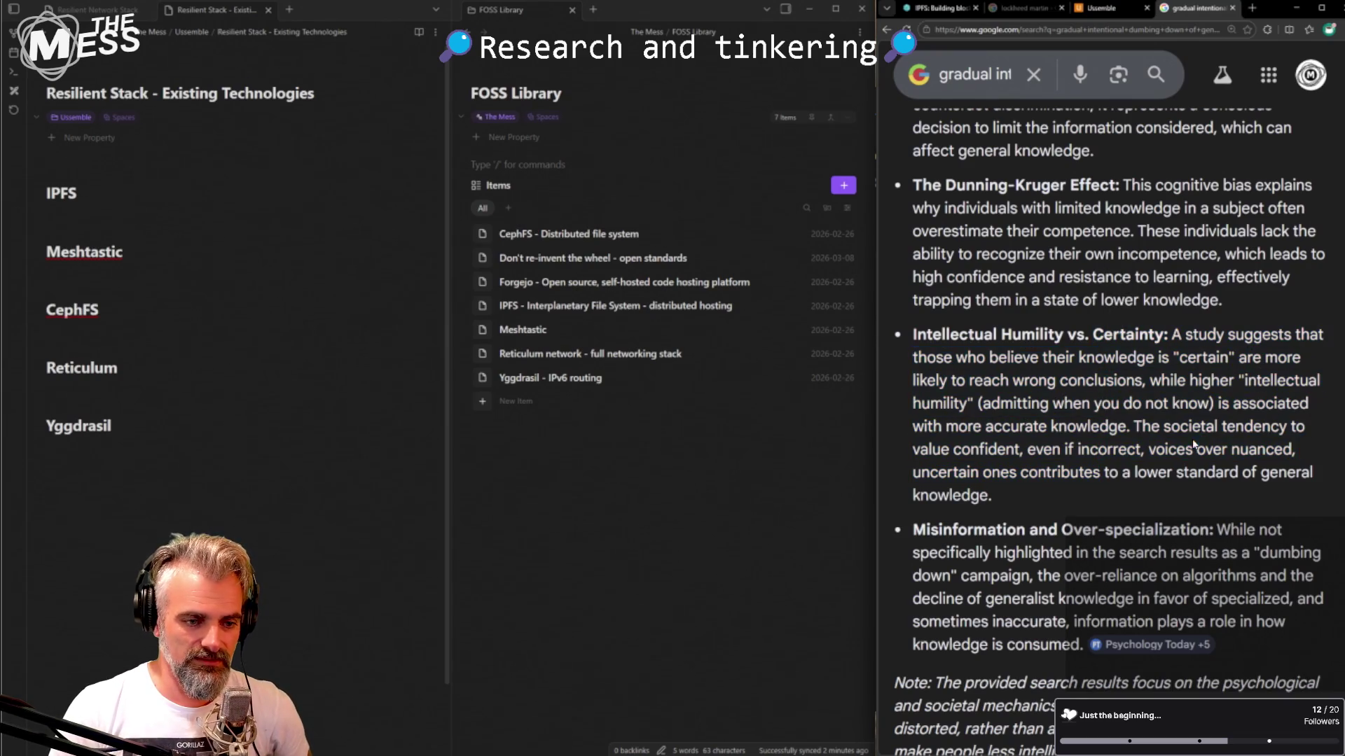
{"action": "left_click_drag", "start_coordinate": [1096, 334], "coordinate": [1099, 472]}
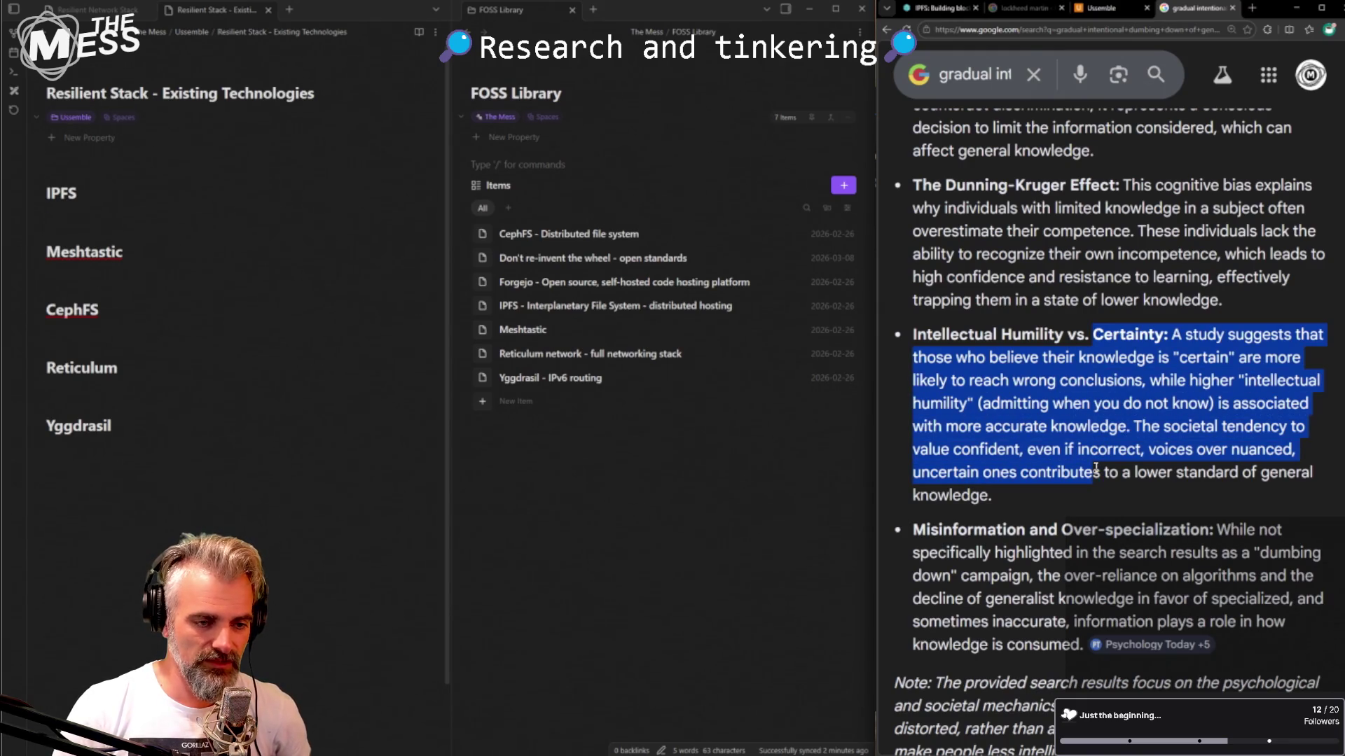
{"action": "left_click", "coordinate": [1104, 391]}
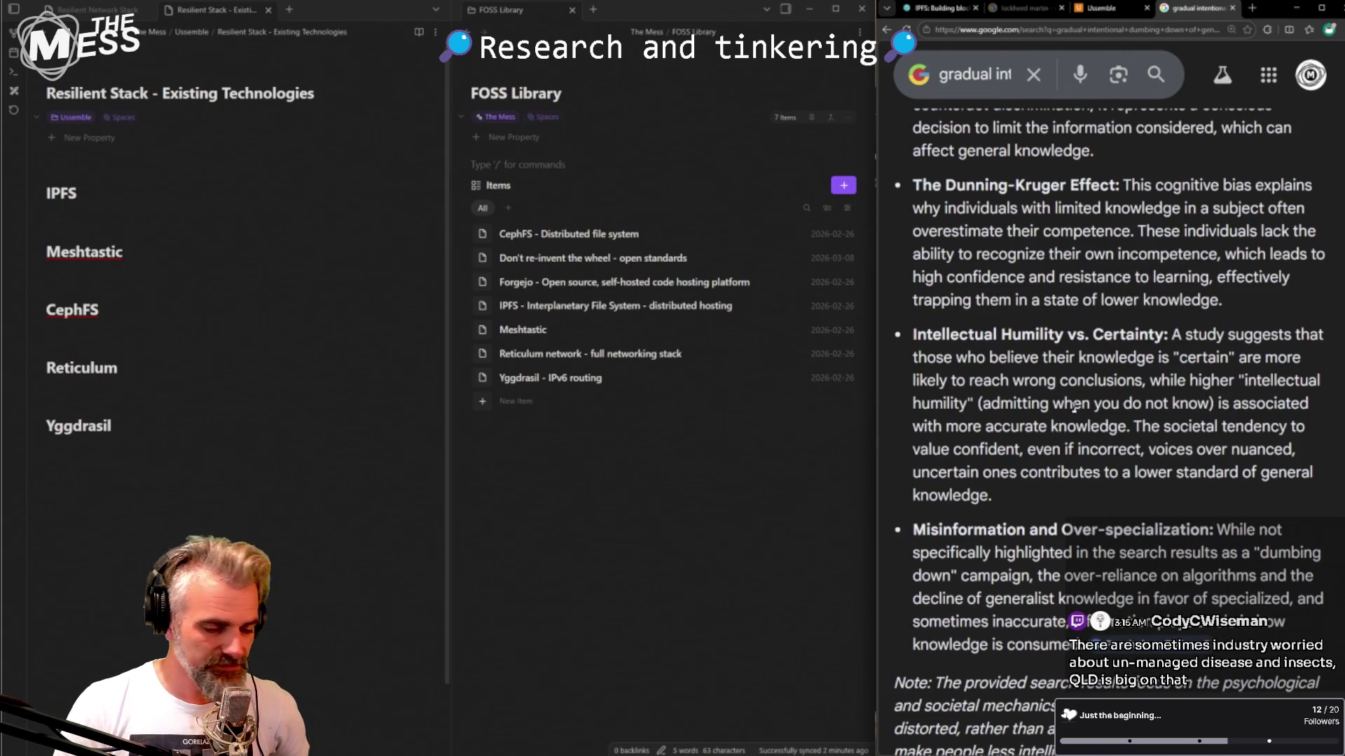
{"action": "scroll", "coordinate": [1072, 411], "scroll_direction": "down", "scroll_amount": 1}
{"action": "scroll", "coordinate": [1073, 410], "scroll_direction": "down", "scroll_amount": 1}
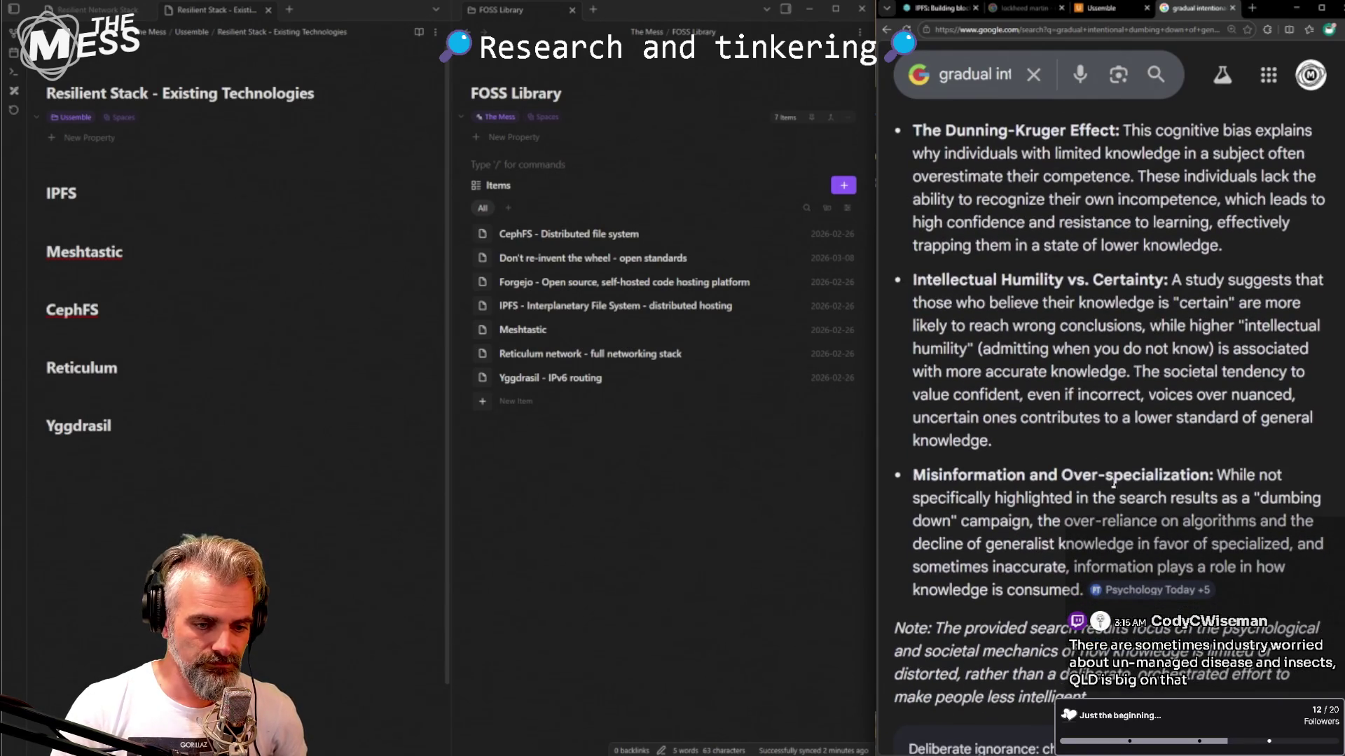
{"action": "scroll", "coordinate": [1113, 483], "scroll_direction": "down", "scroll_amount": 3}
{"action": "scroll", "coordinate": [1058, 443], "scroll_direction": "down", "scroll_amount": 5}
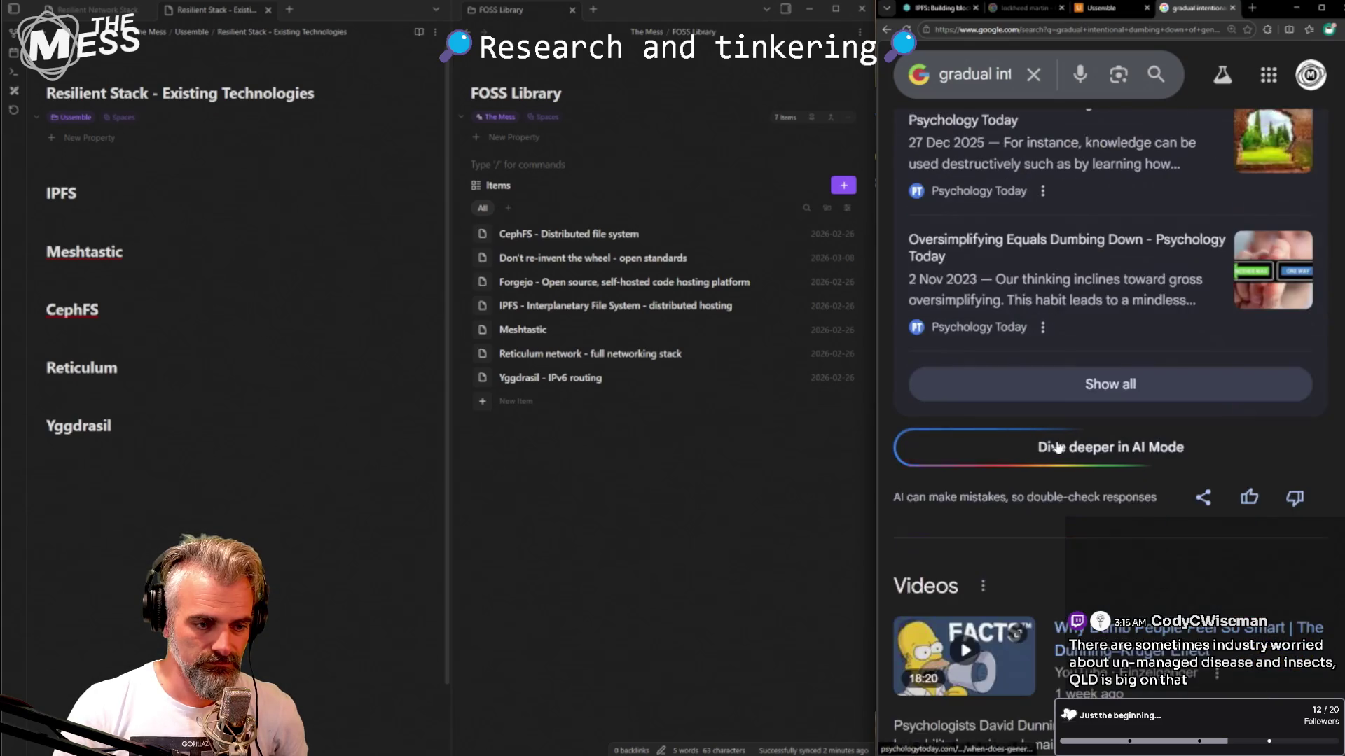
{"action": "scroll", "coordinate": [1124, 342], "scroll_direction": "up", "scroll_amount": 5}
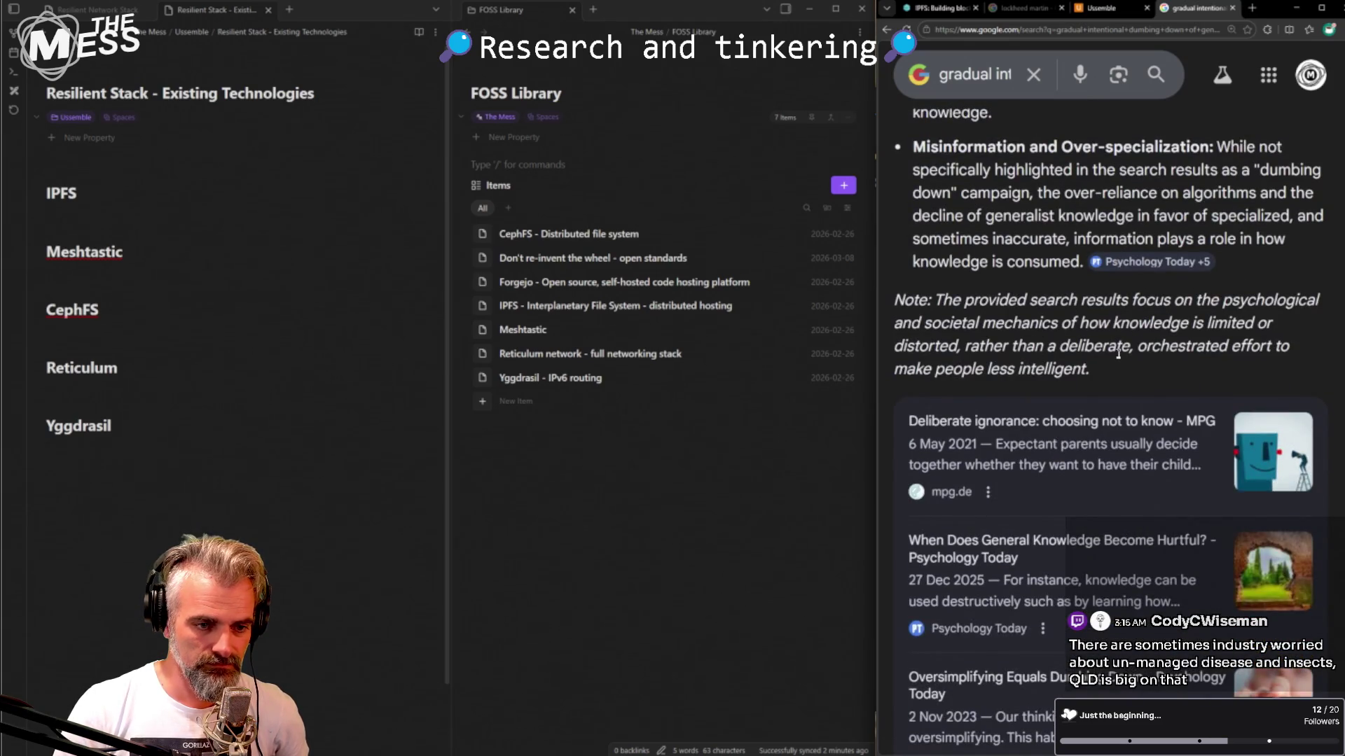
- Highlight the overview's note about the search results, ending on the word 'rather'
{"action": "left_click_drag", "start_coordinate": [1077, 356], "coordinate": [1160, 352]}
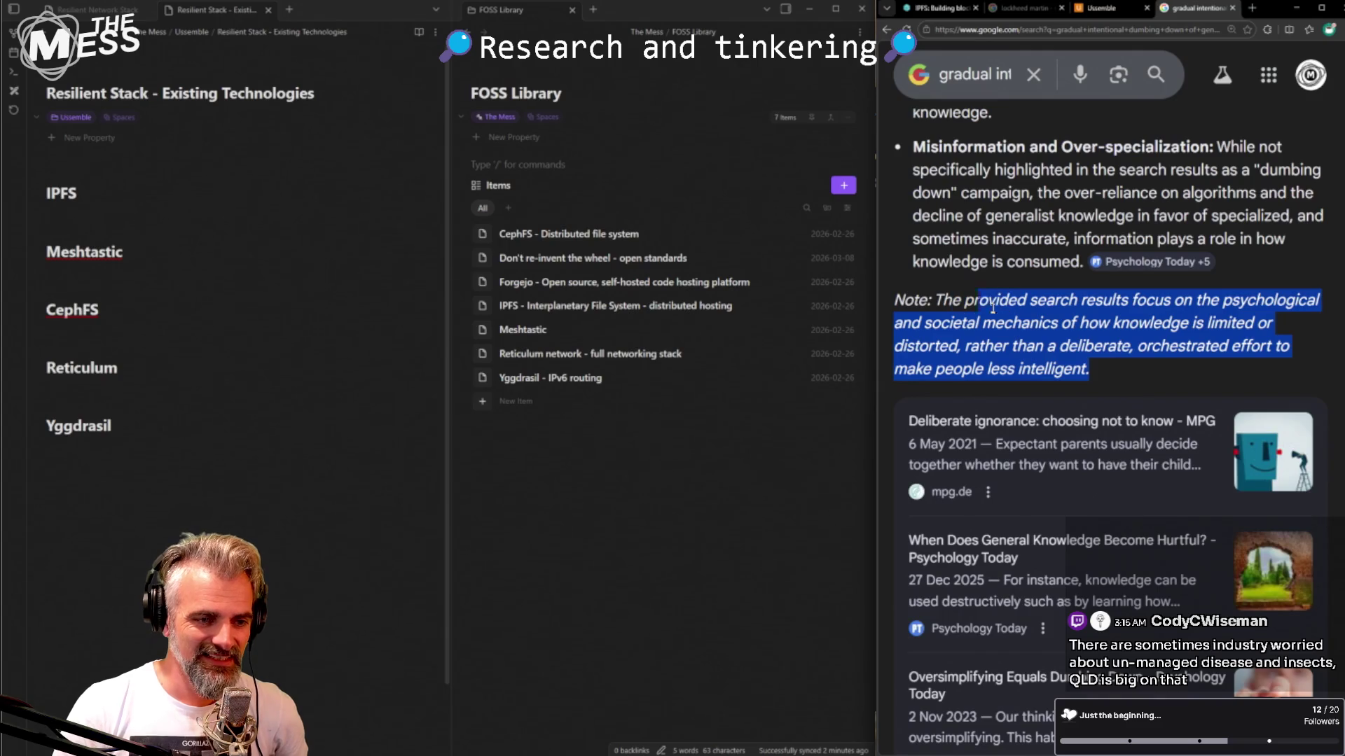
{"action": "left_click_drag", "start_coordinate": [1160, 353], "coordinate": [1056, 323]}
{"action": "left_click", "coordinate": [1137, 367]}
{"action": "mouse_move", "coordinate": [1137, 367]}
{"action": "left_mouse_down"}
{"action": "mouse_move", "coordinate": [962, 347]}
{"action": "mouse_move", "coordinate": [1094, 369]}
{"action": "mouse_move", "coordinate": [970, 361]}
{"action": "mouse_move", "coordinate": [1175, 377]}
{"action": "left_mouse_up"}
{"action": "double_click", "coordinate": [988, 346]}
{"action": "double_click", "coordinate": [962, 347]}
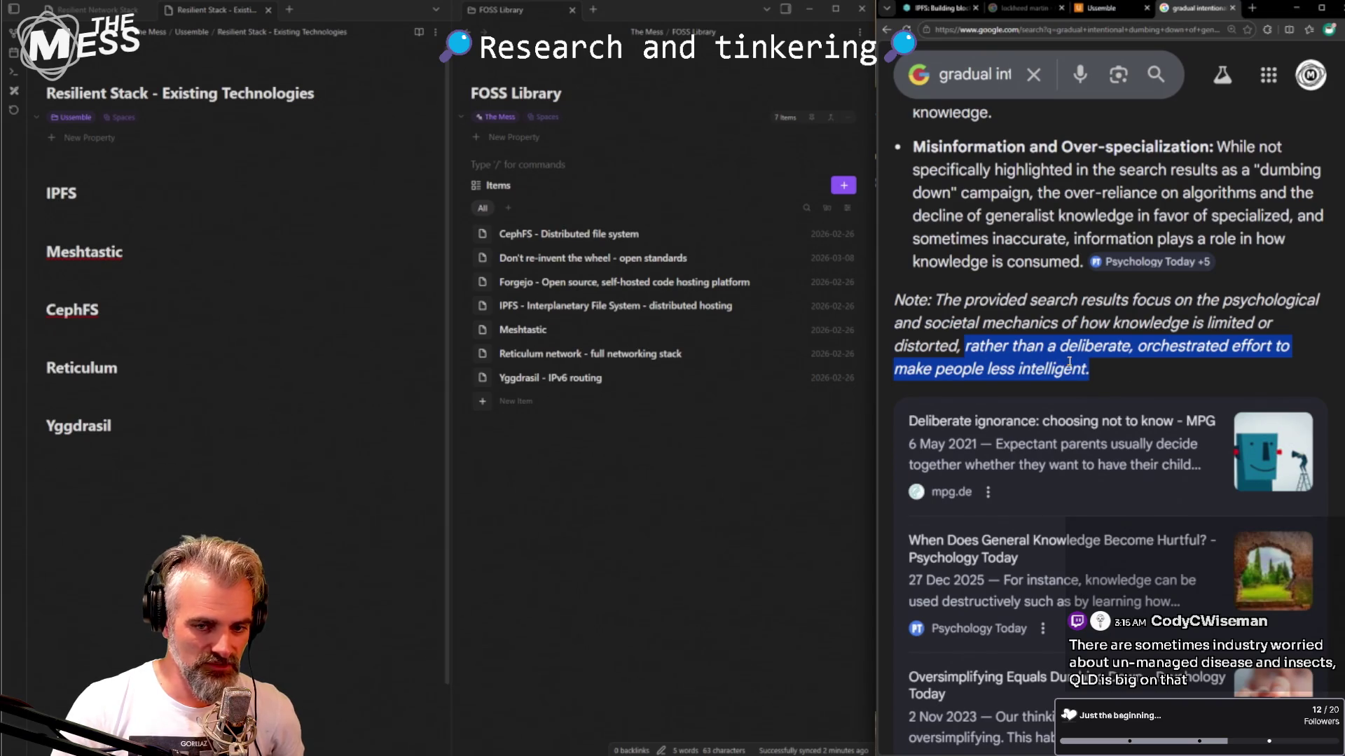
{"action": "scroll", "coordinate": [1069, 363], "scroll_direction": "down", "scroll_amount": 1}
{"action": "scroll", "coordinate": [1051, 357], "scroll_direction": "up", "scroll_amount": 1}
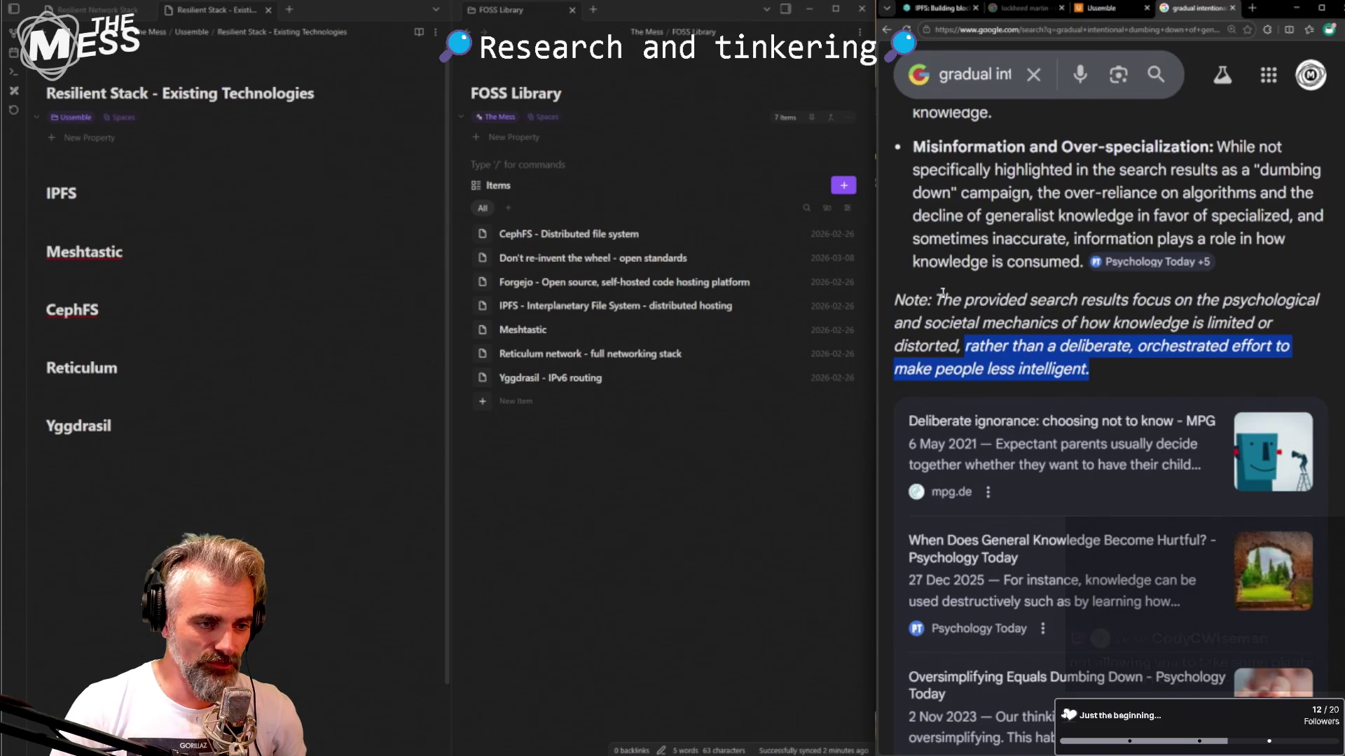
{"action": "scroll", "coordinate": [999, 347], "scroll_direction": "down", "scroll_amount": 1}
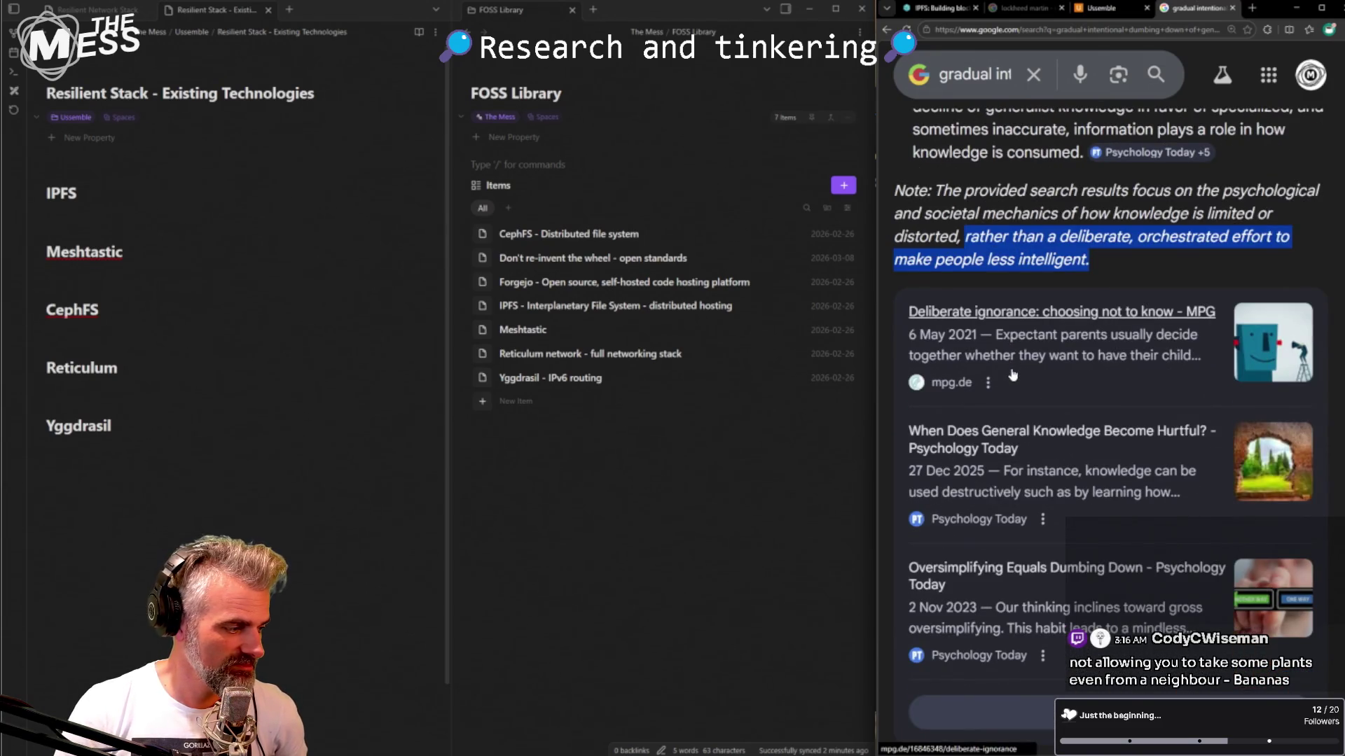
{"action": "scroll", "coordinate": [1011, 375], "scroll_direction": "down", "scroll_amount": 1}
{"action": "scroll", "coordinate": [1010, 375], "scroll_direction": "down", "scroll_amount": 2}
{"action": "scroll", "coordinate": [1014, 378], "scroll_direction": "down", "scroll_amount": 2}
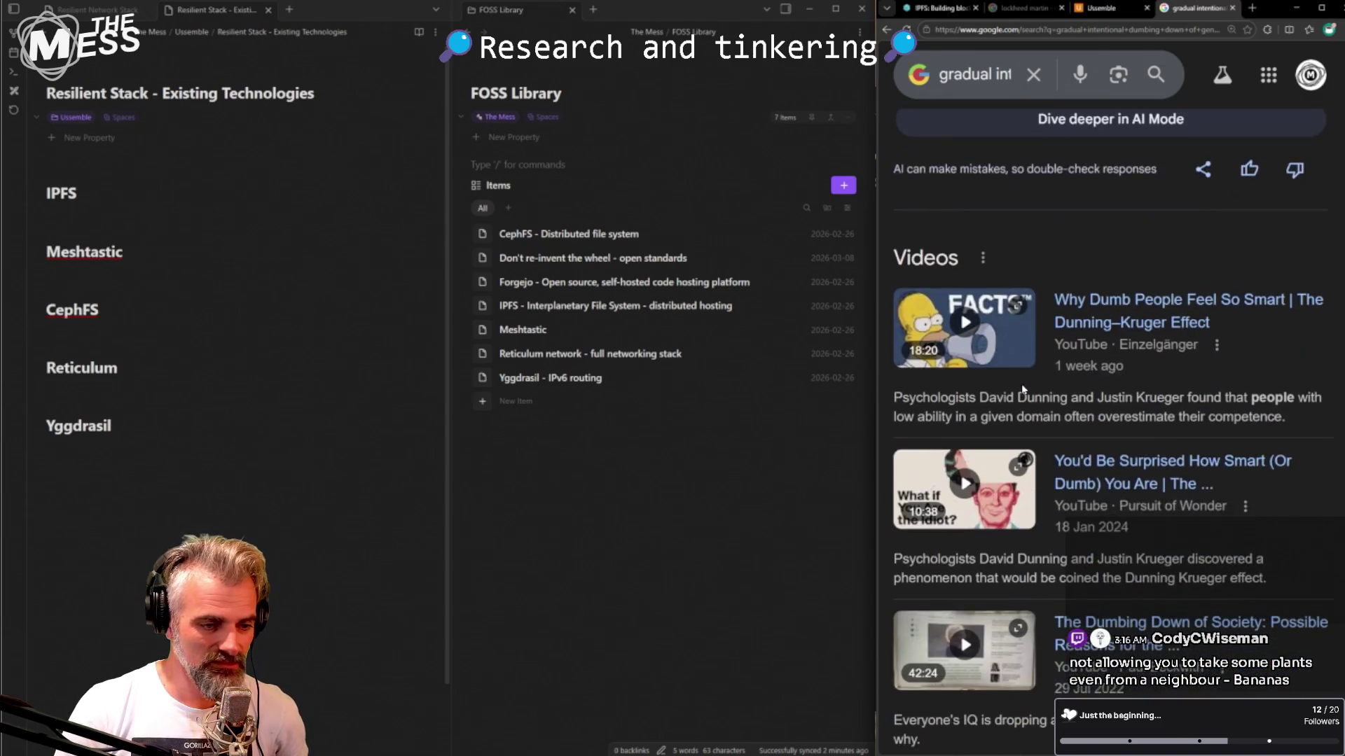
{"action": "scroll", "coordinate": [1025, 387], "scroll_direction": "down", "scroll_amount": 3}
{"action": "scroll", "coordinate": [1025, 388], "scroll_direction": "down", "scroll_amount": 3}
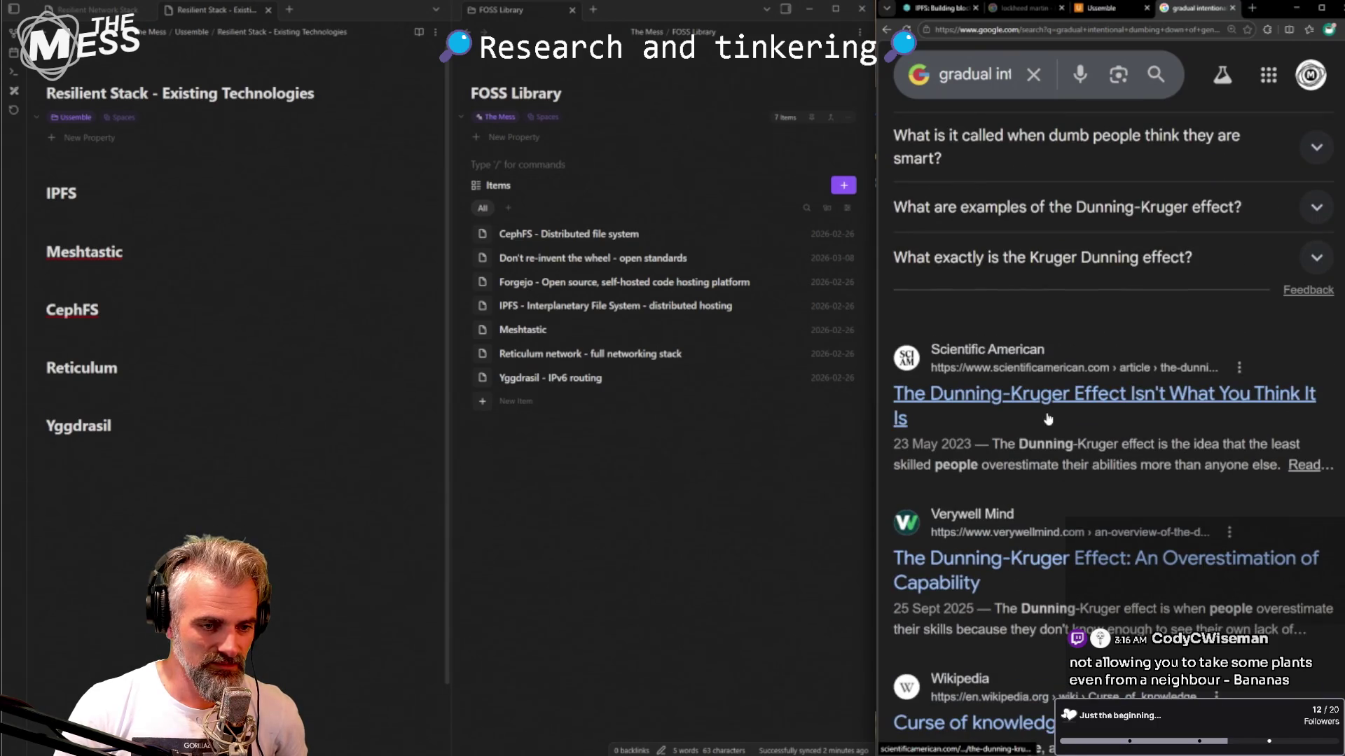
{"action": "scroll", "coordinate": [1048, 422], "scroll_direction": "up", "scroll_amount": 1}
{"action": "scroll", "coordinate": [1049, 423], "scroll_direction": "up", "scroll_amount": 10}
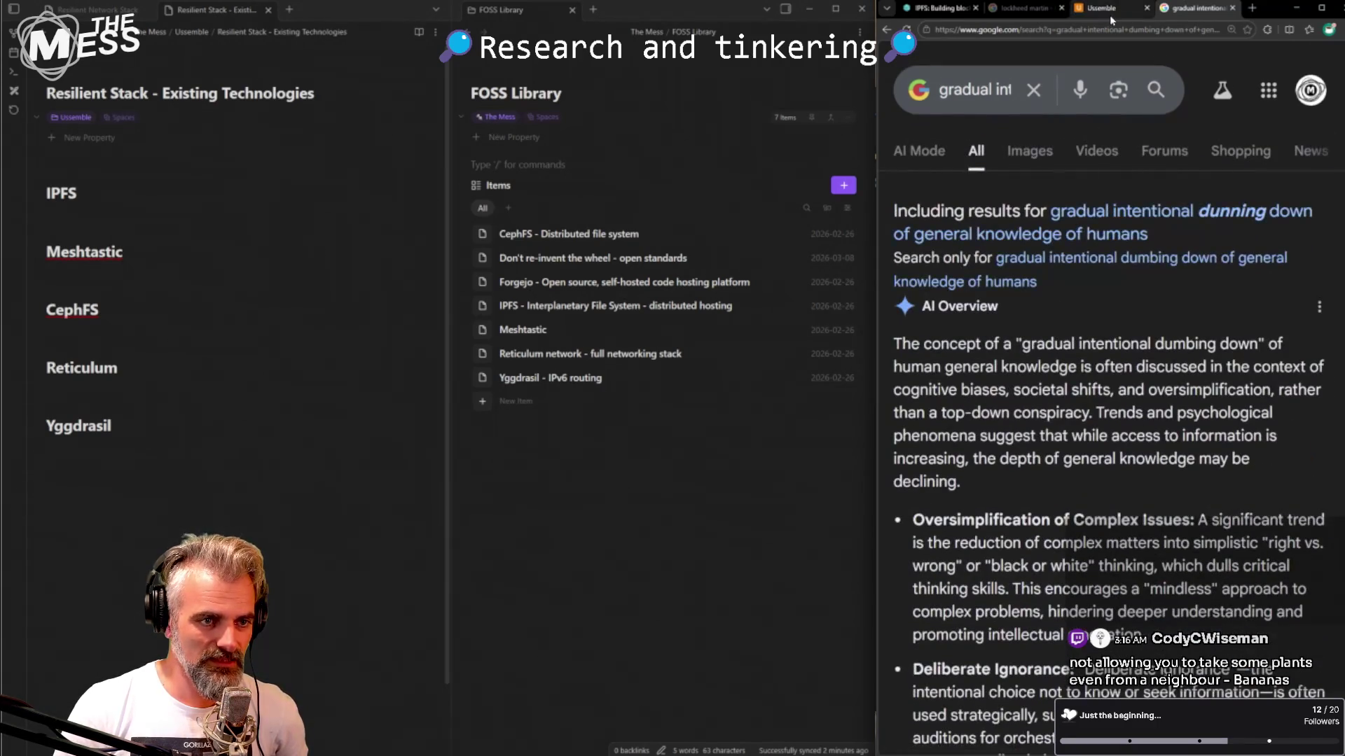
- Close the FOSS Library pane, show the ipfs.tech tab and place the cursor under the IPFS heading
{"action": "left_click", "coordinate": [1098, 9]}
{"action": "left_click", "coordinate": [576, 436]}
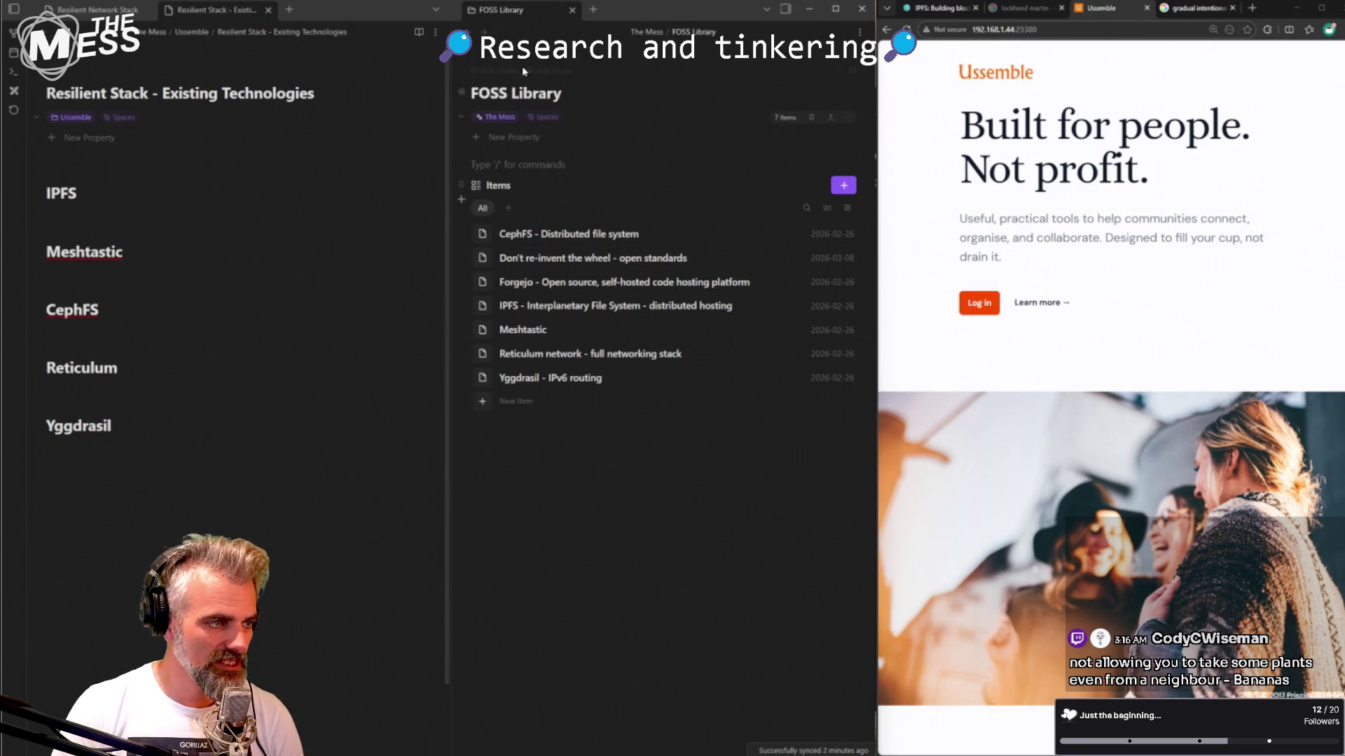
{"action": "left_click", "coordinate": [572, 9]}
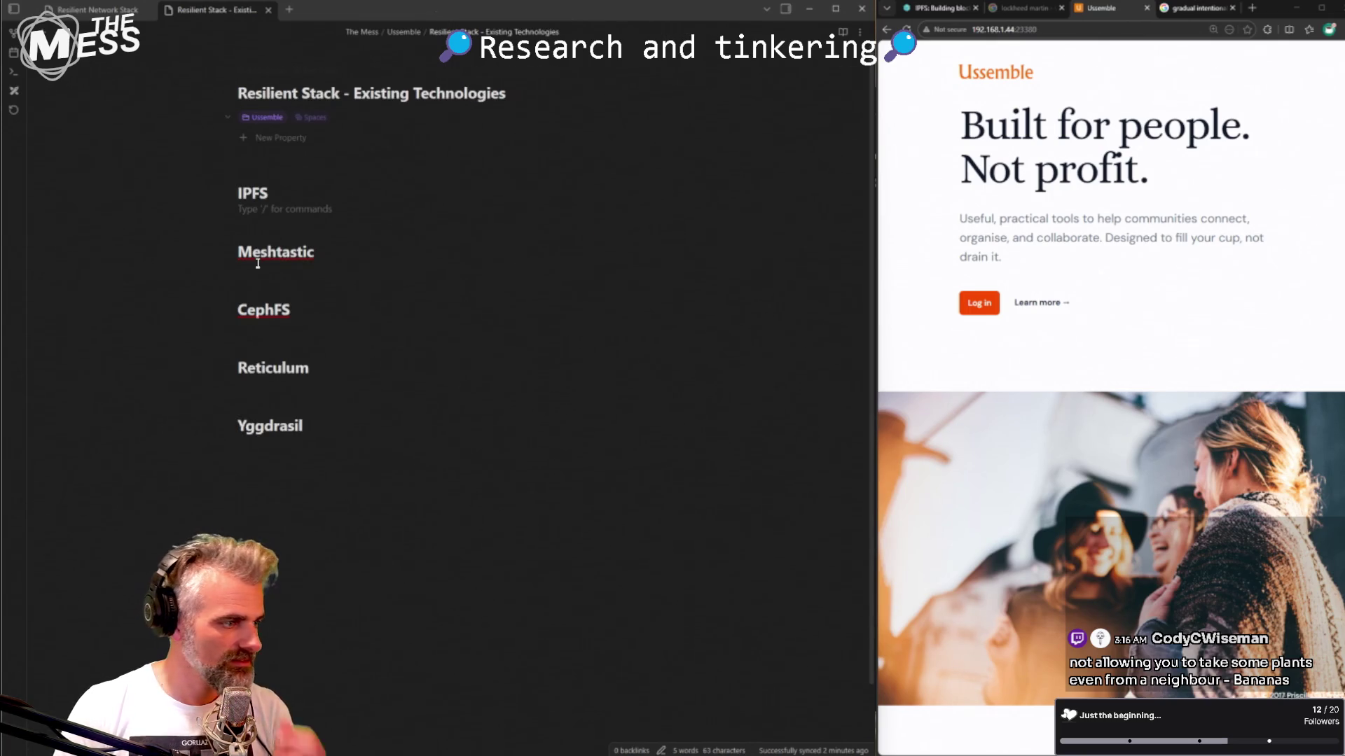
{"action": "left_click", "coordinate": [1197, 8]}
{"action": "left_click", "coordinate": [932, 9]}
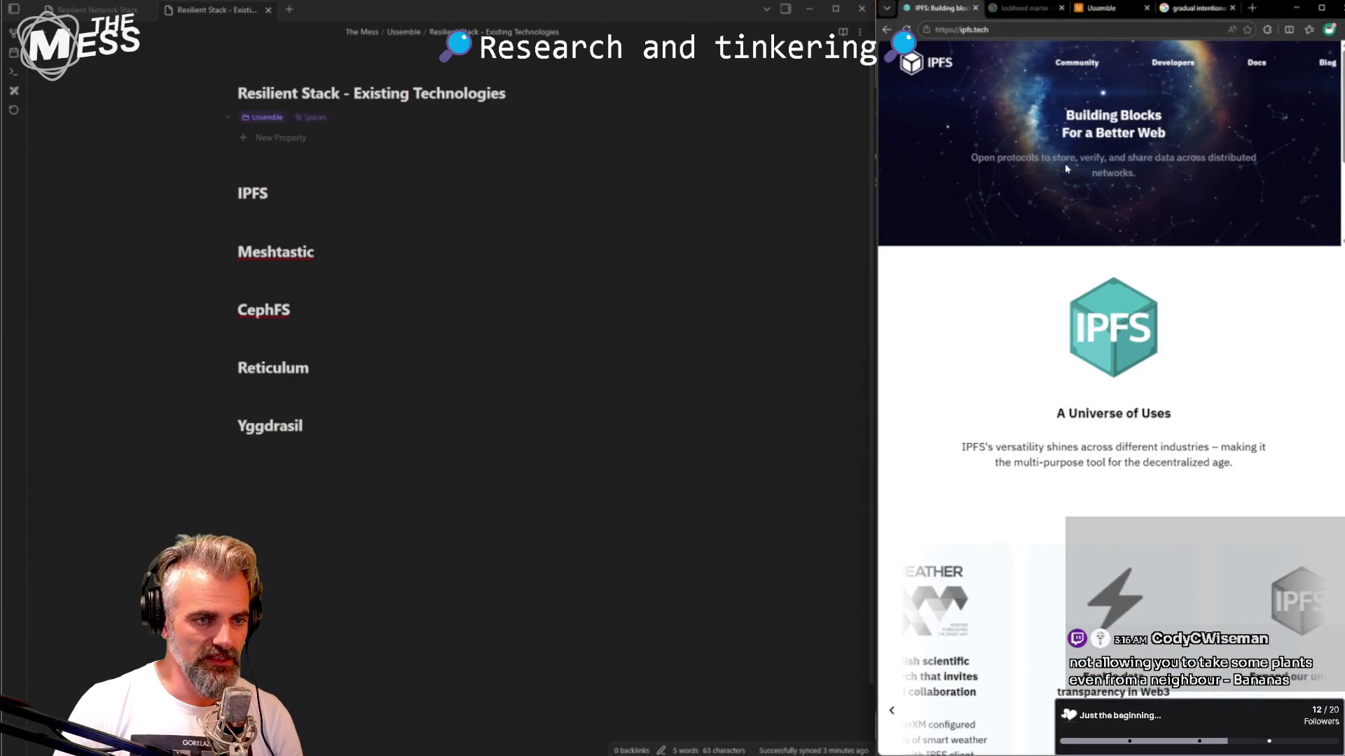
{"action": "left_click", "coordinate": [295, 211]}
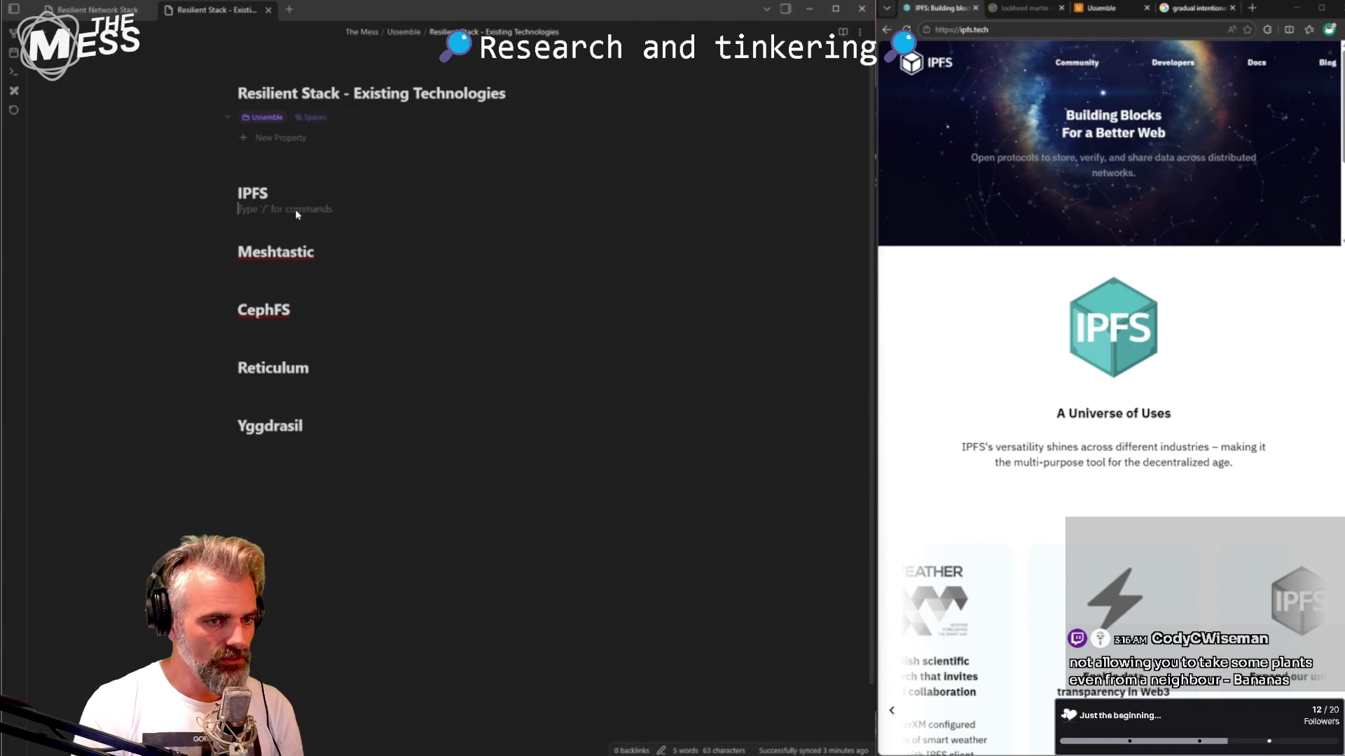
{"action": "type", "text": "#"}
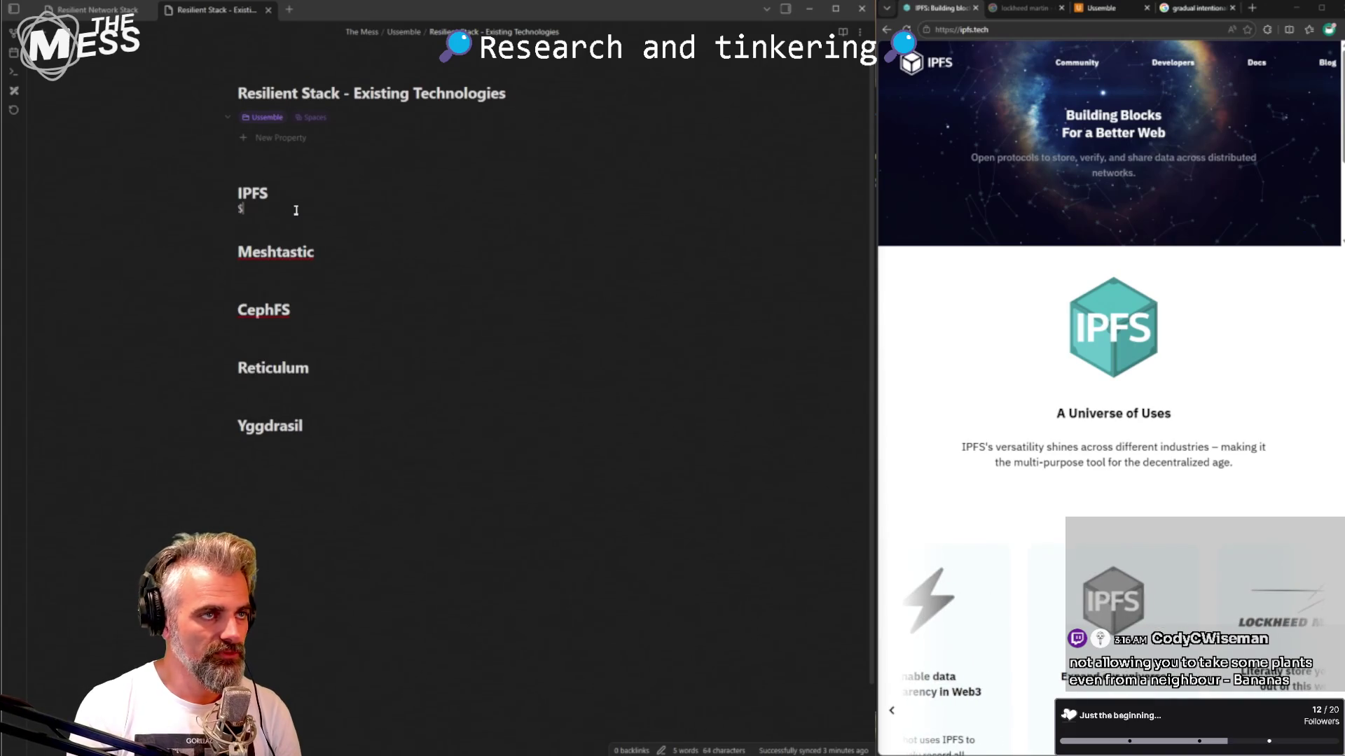
{"action": "type", "text": "#"}
{"action": "type", "text": " What cvan this"}
- Write the '## What can this solve?' subheading under IPFS and start the reply line
{"action": "key", "text": "BackSpace"}
{"action": "key", "text": "BackSpace"}
{"action": "key", "text": "BackSpace"}
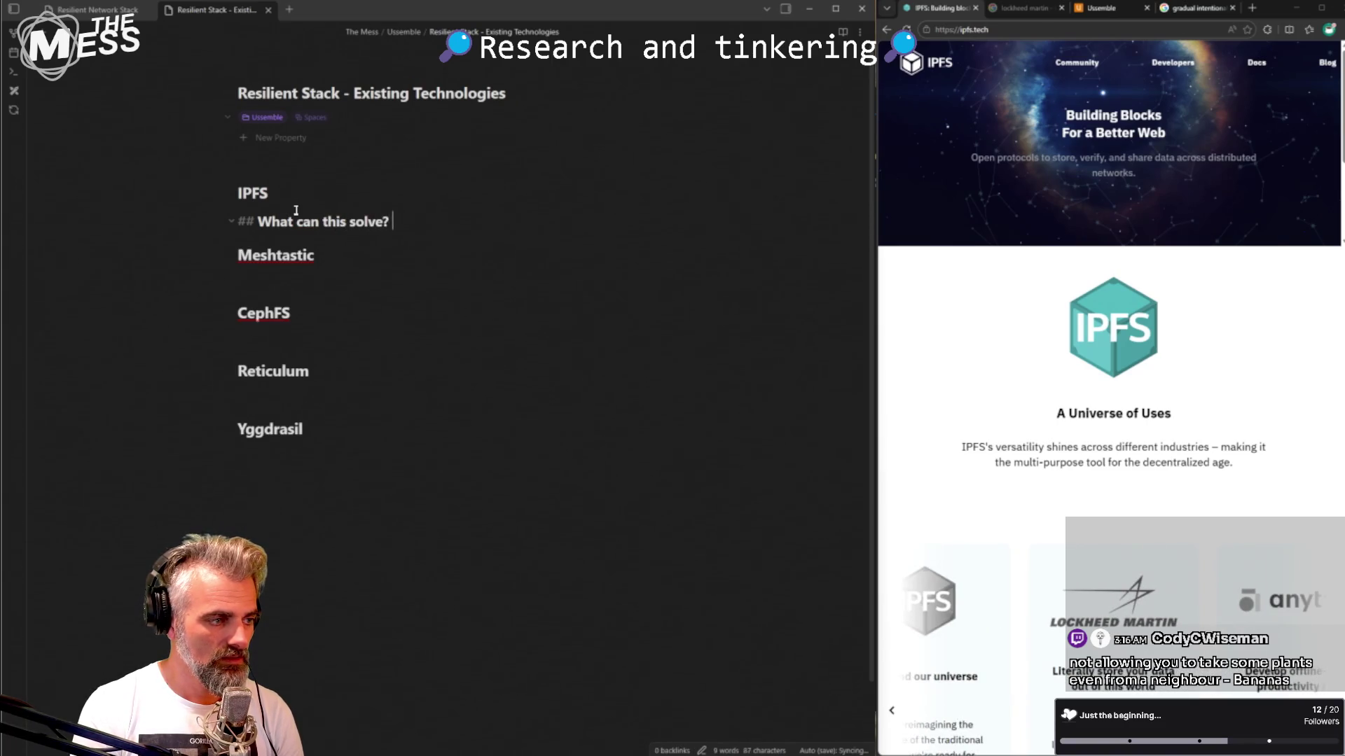
{"action": "key", "text": "Return"}
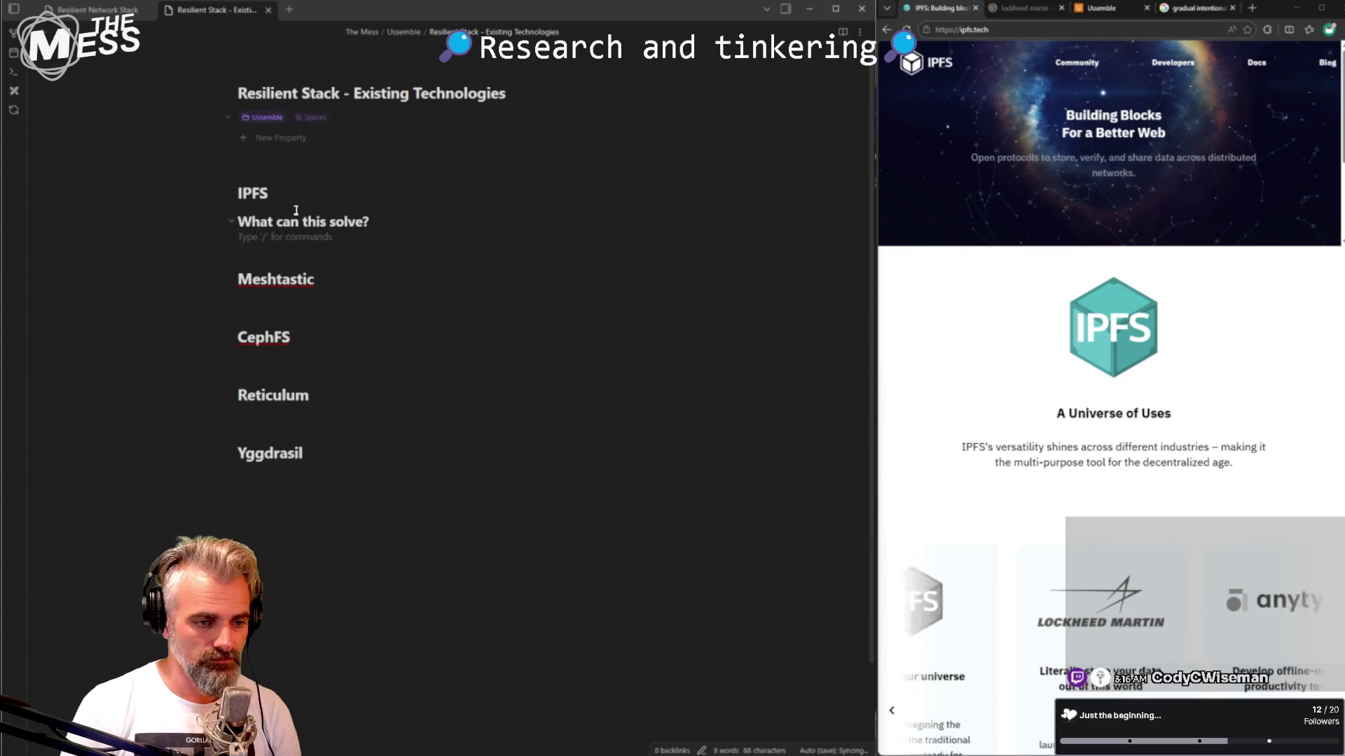
{"action": "type", "text": "De"}
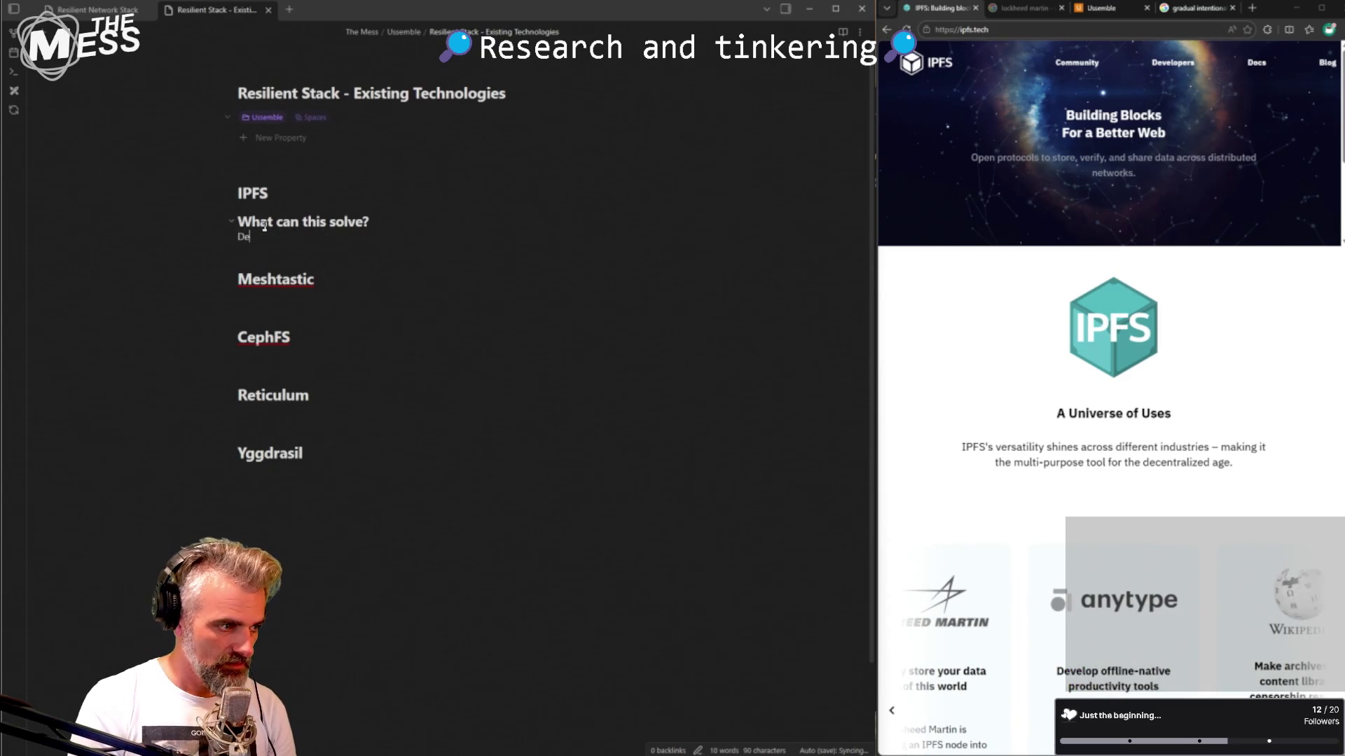
{"action": "type", "text": "centralise"}
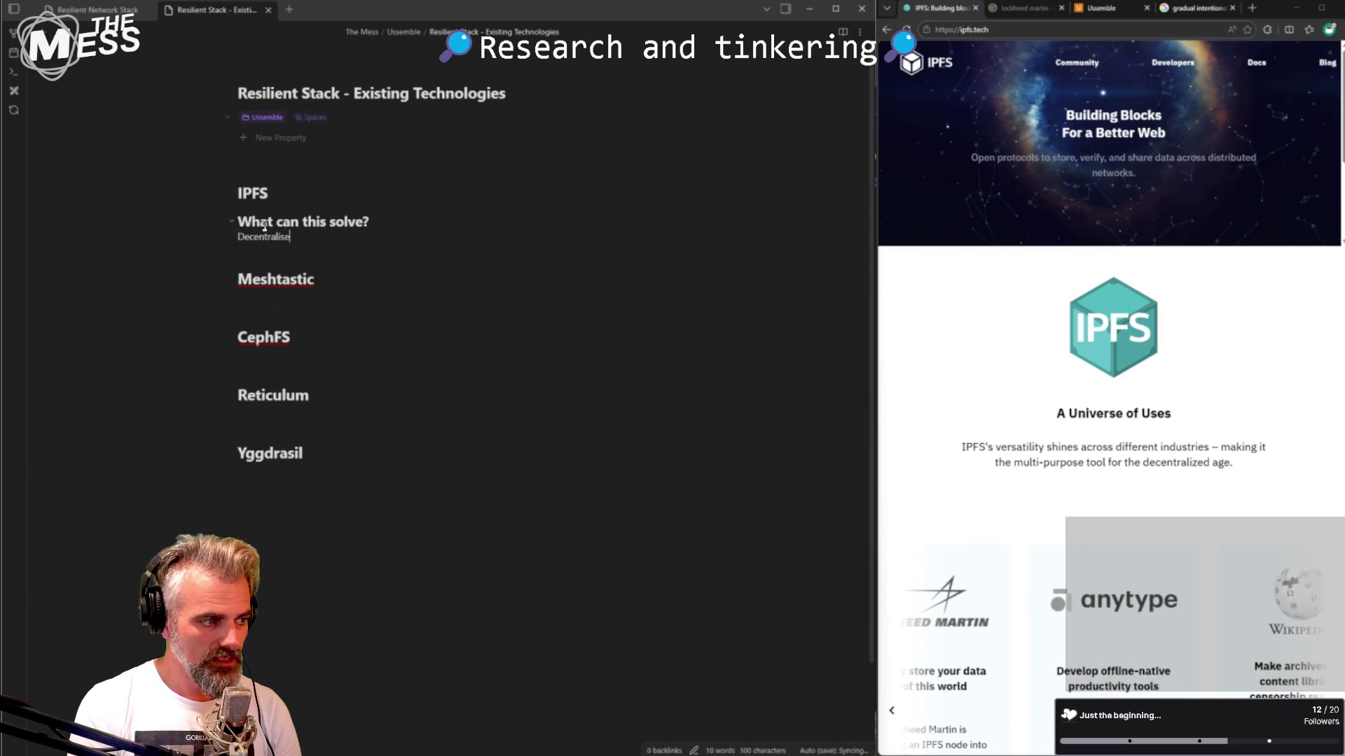
{"action": "type", "text": "d, distributed data"}
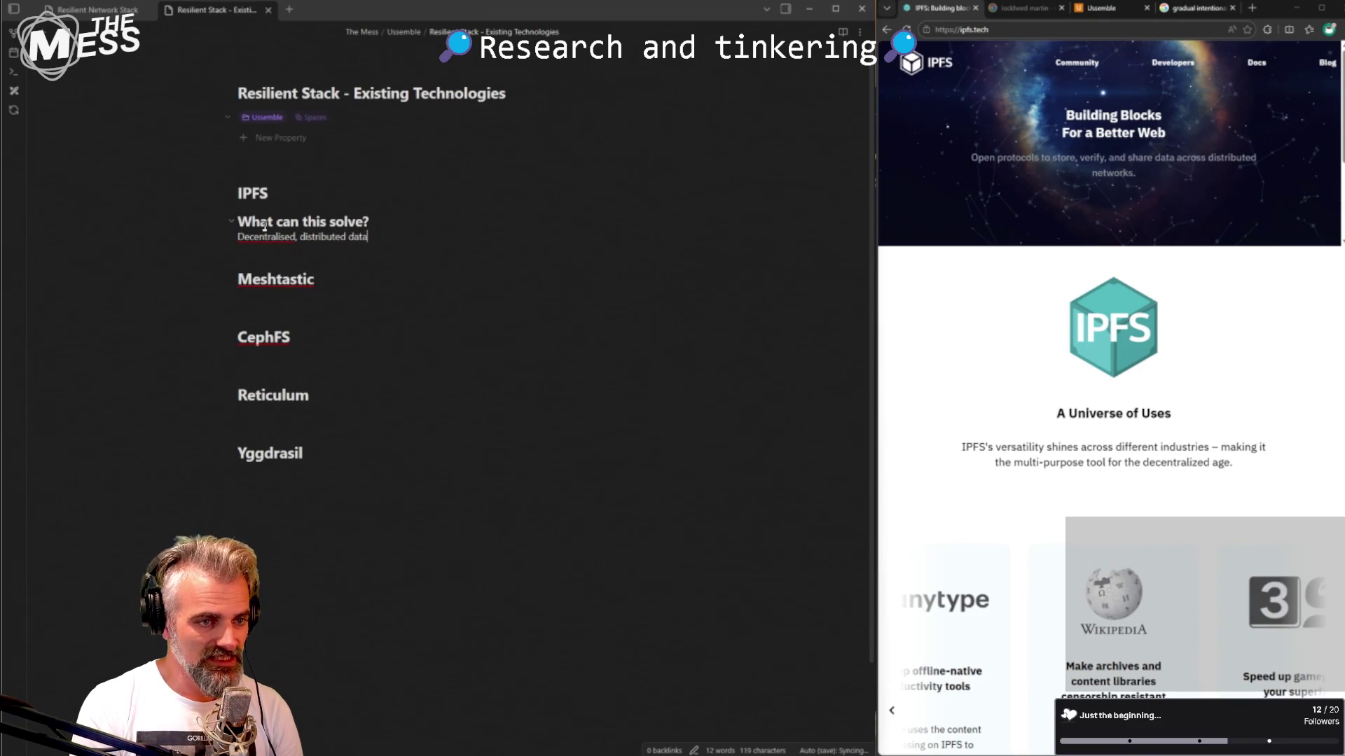
{"action": "type", "text": "."}
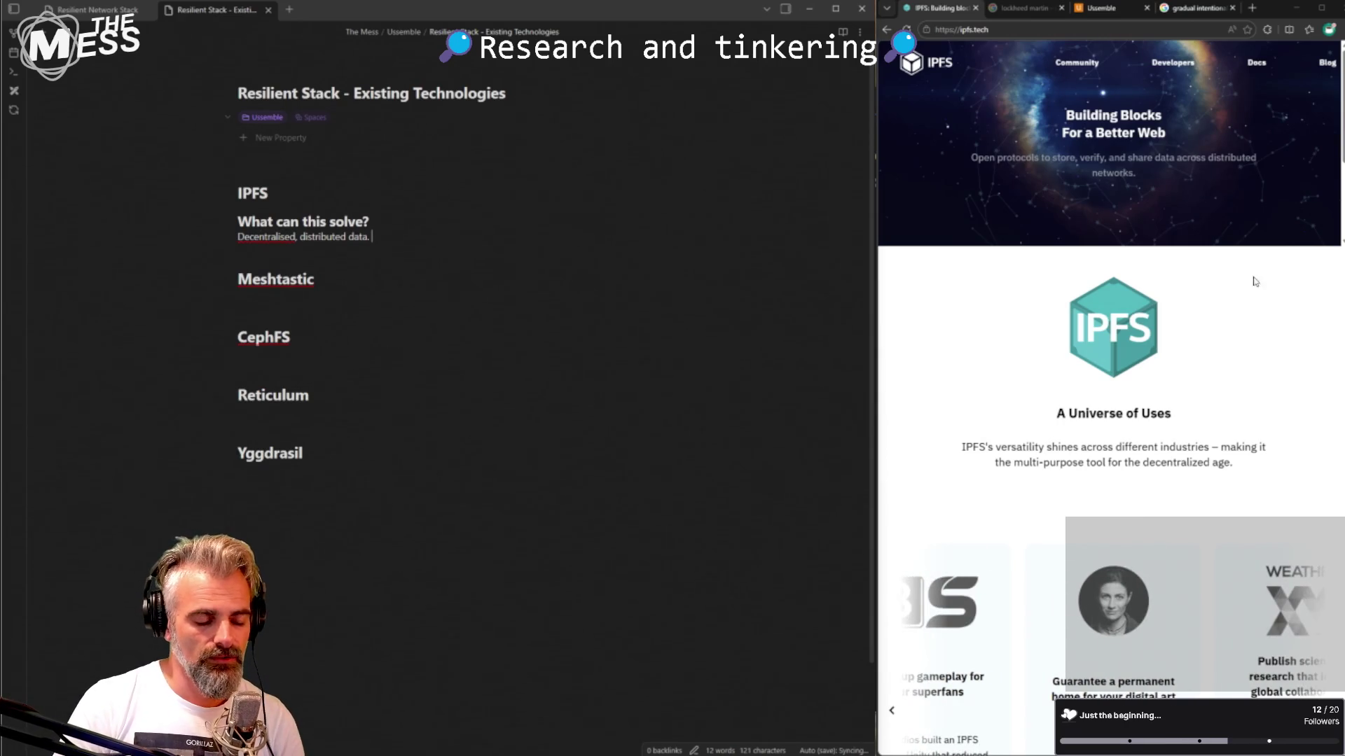
{"action": "scroll", "coordinate": [1253, 280], "scroll_direction": "down", "scroll_amount": 2}
{"action": "scroll", "coordinate": [1233, 315], "scroll_direction": "down", "scroll_amount": 2}
{"action": "scroll", "coordinate": [1205, 375], "scroll_direction": "down", "scroll_amount": 2}
{"action": "scroll", "coordinate": [1069, 362], "scroll_direction": "down", "scroll_amount": 2}
{"action": "scroll", "coordinate": [1064, 316], "scroll_direction": "down", "scroll_amount": 3}
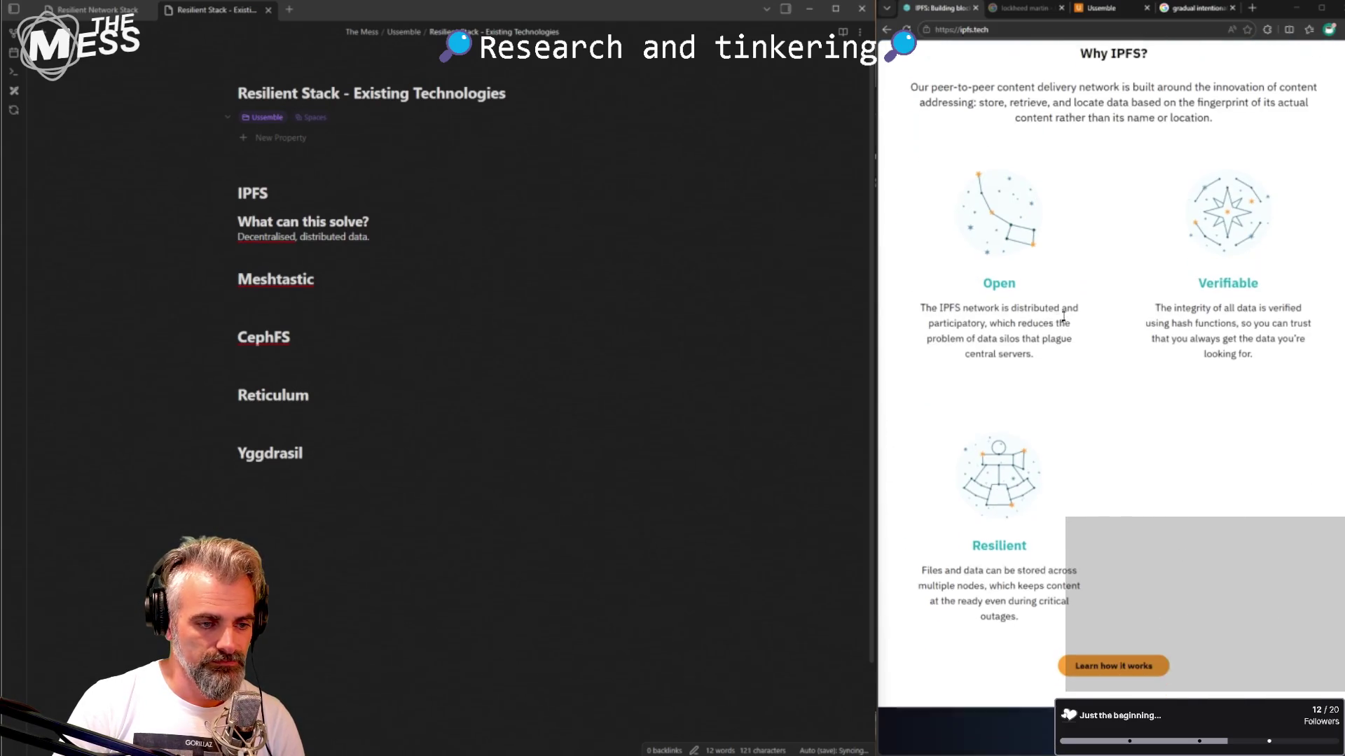
{"action": "scroll", "coordinate": [1068, 299], "scroll_direction": "up", "scroll_amount": 1}
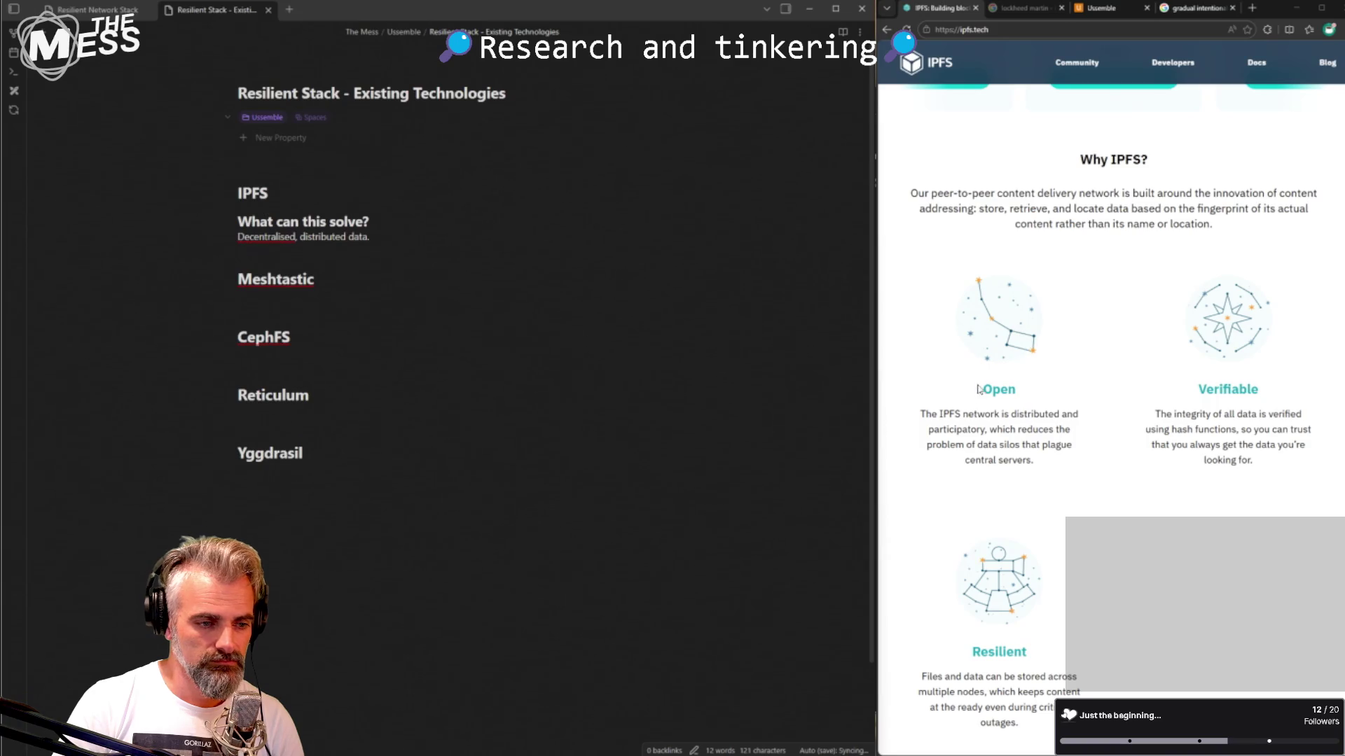
- Copy the word 'participatory' from the Why IPFS Open description and return to the note
{"action": "left_click_drag", "start_coordinate": [963, 414], "coordinate": [986, 430]}
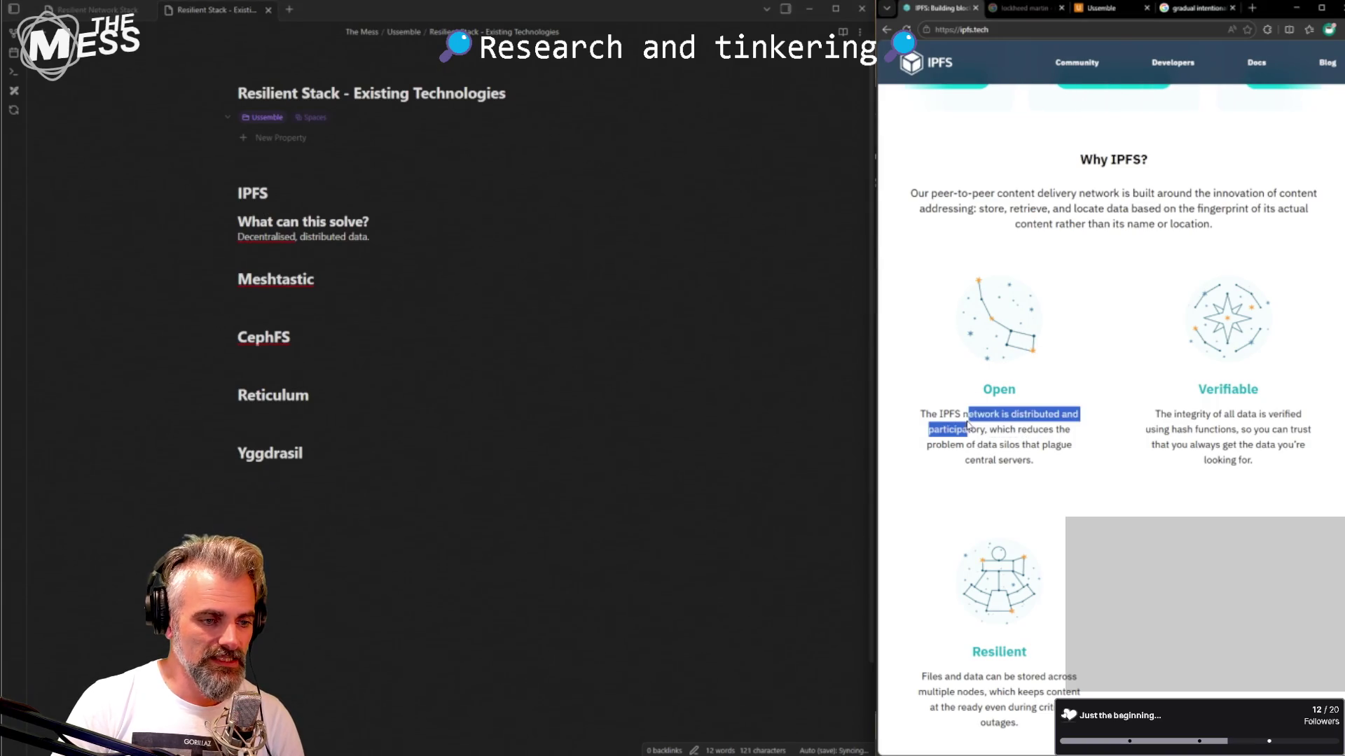
{"action": "left_click", "coordinate": [960, 428]}
{"action": "double_click", "coordinate": [956, 428]}
{"action": "key", "text": "ctrl+c"}
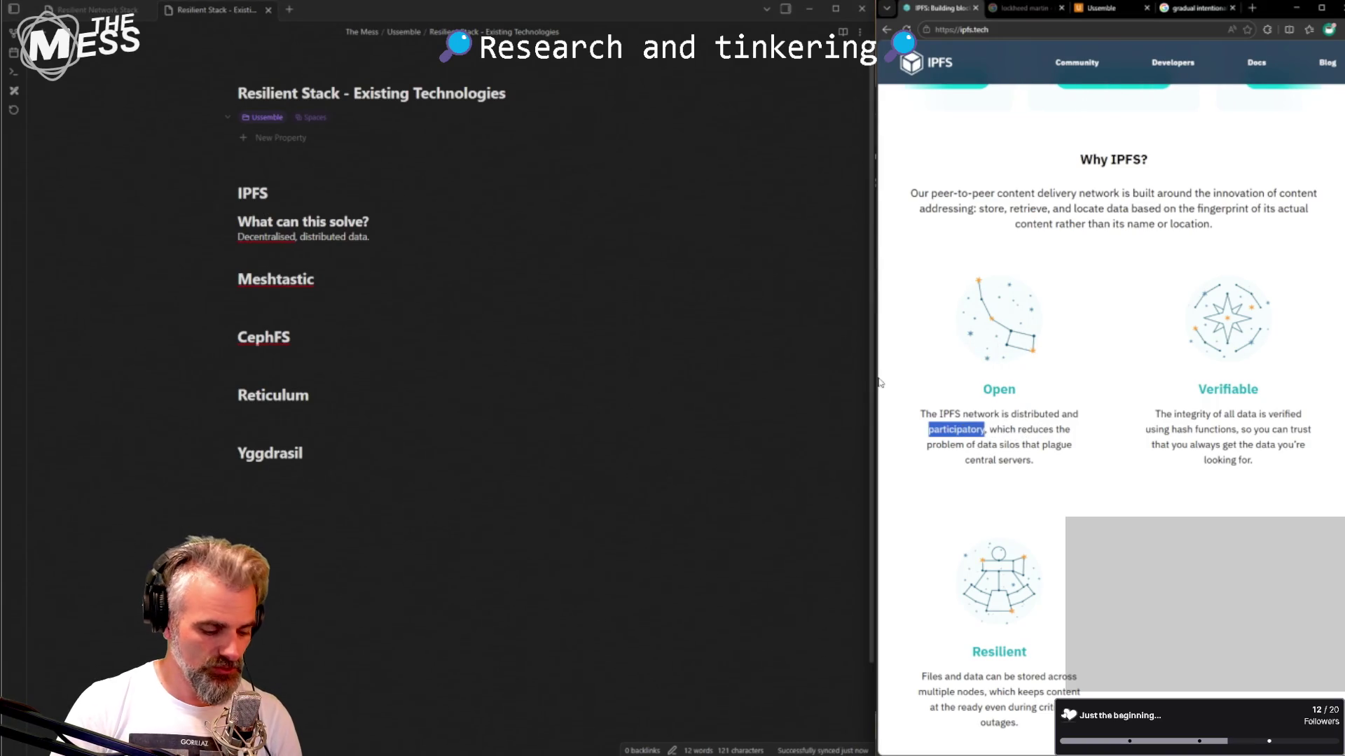
{"action": "left_click", "coordinate": [295, 241]}
- Make the description read 'Decentralised, participatory, distributed data protocols.'
{"action": "key", "text": "ctrl+v"}
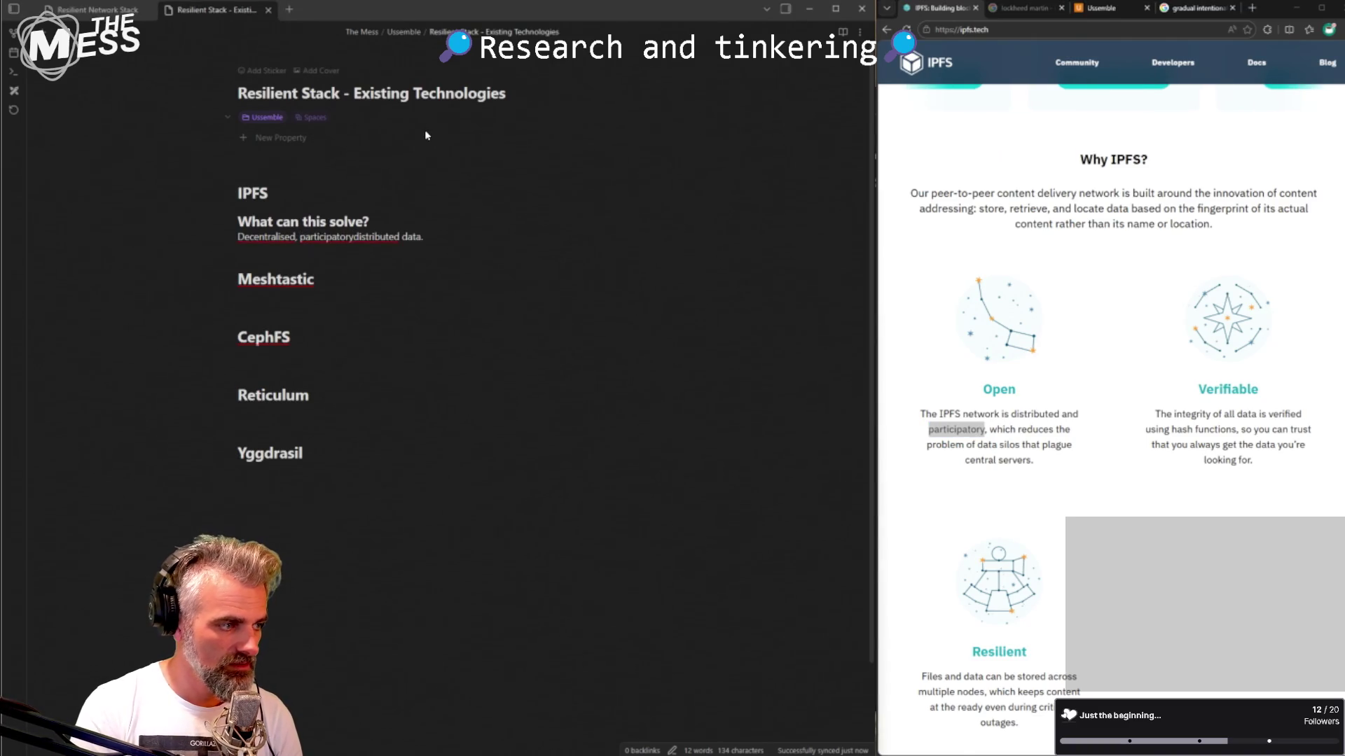
{"action": "type", "text": "."}
{"action": "key", "text": "BackSpace"}
{"action": "key", "text": "BackSpace"}
{"action": "type", "text": ","}
{"action": "key", "text": "End"}
{"action": "key", "text": "BackSpace"}
{"action": "type", "text": "protocols"}
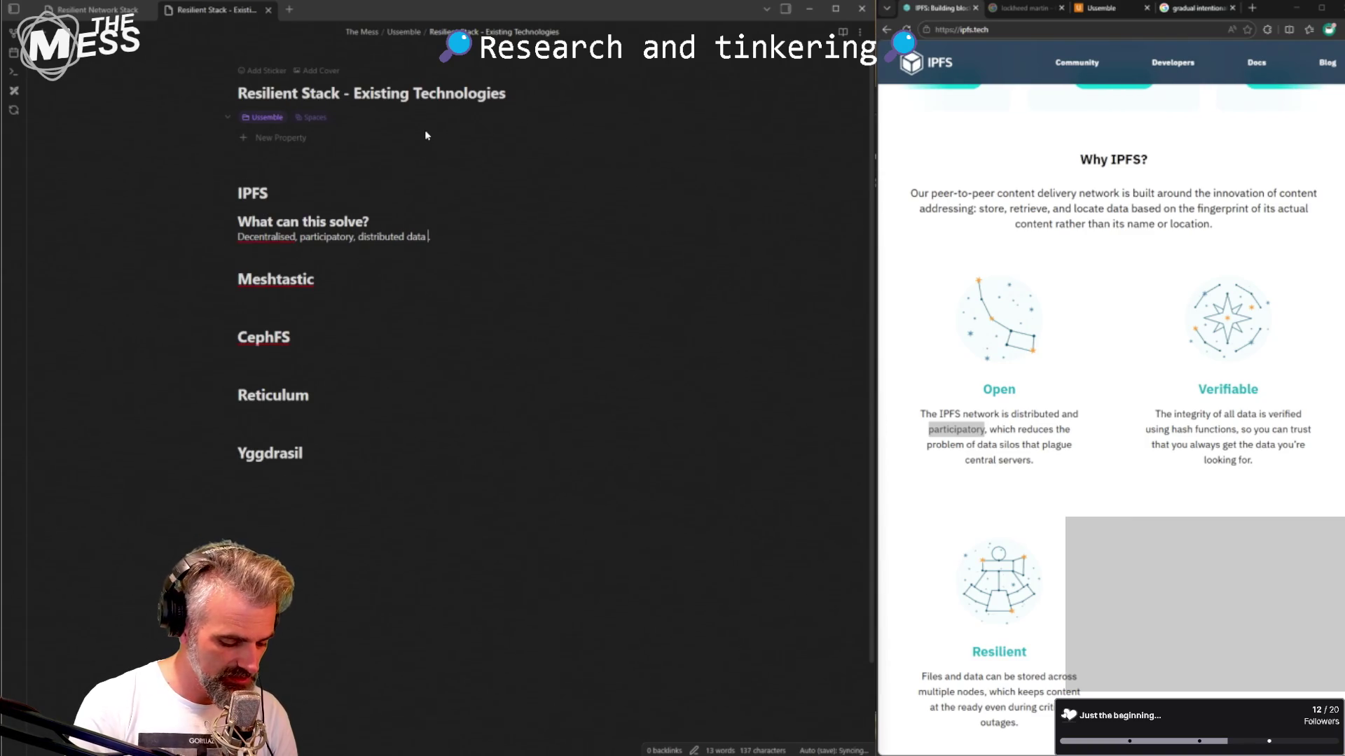
{"action": "type", "text": "."}
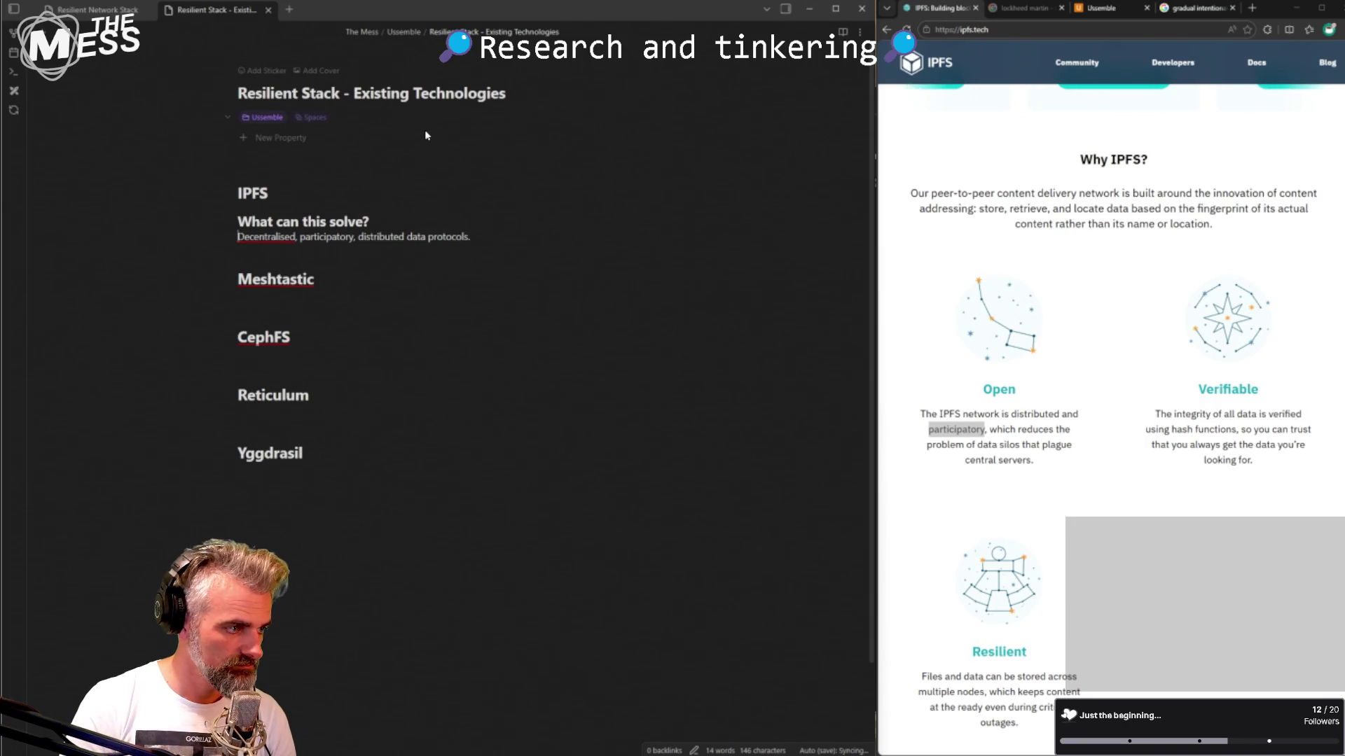
- Retitle the subheading 'What is it?' and add a '## What does it solve?' heading below
{"action": "key", "text": "Up"}
{"action": "key", "text": "shift+Home"}
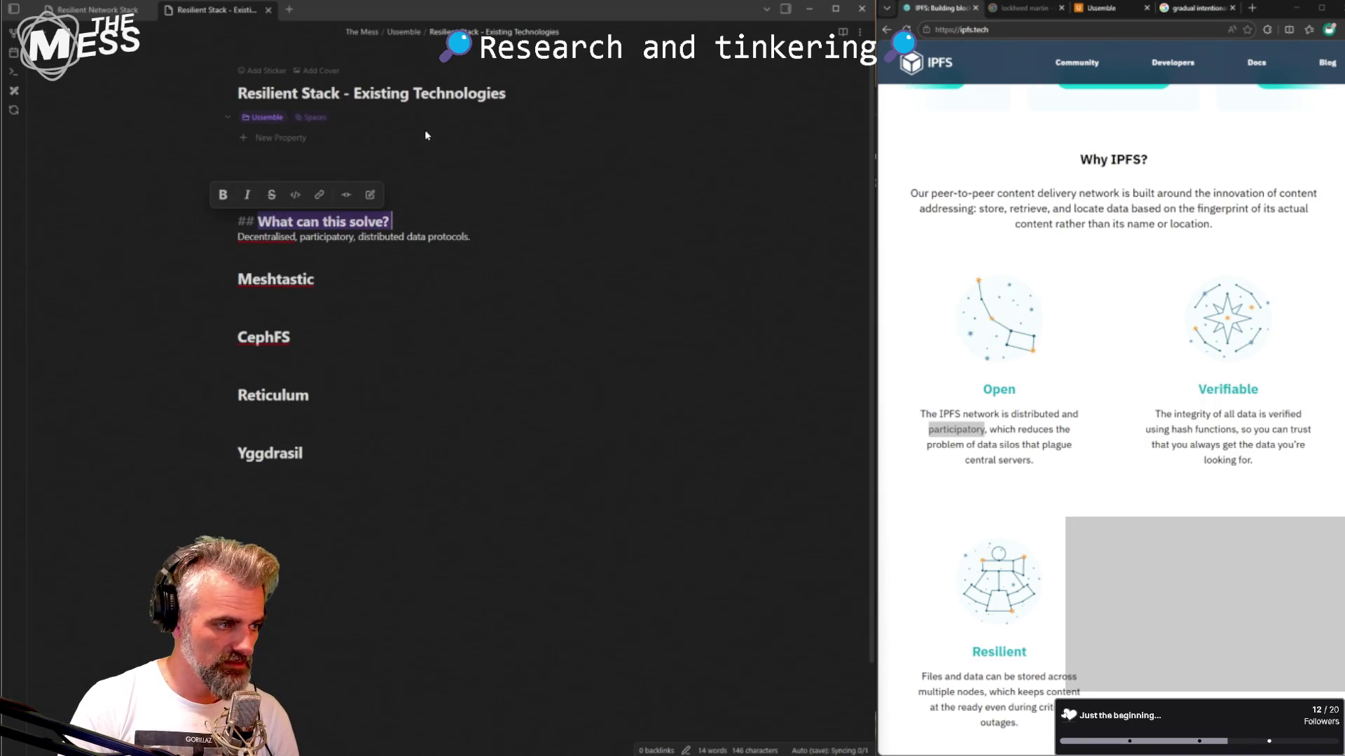
{"action": "type", "text": "What is it?"}
{"action": "key", "text": "Down"}
{"action": "key", "text": "End"}
{"action": "key", "text": "Return"}
{"action": "type", "text": "## What does it solve?"}
{"action": "key", "text": "Return"}
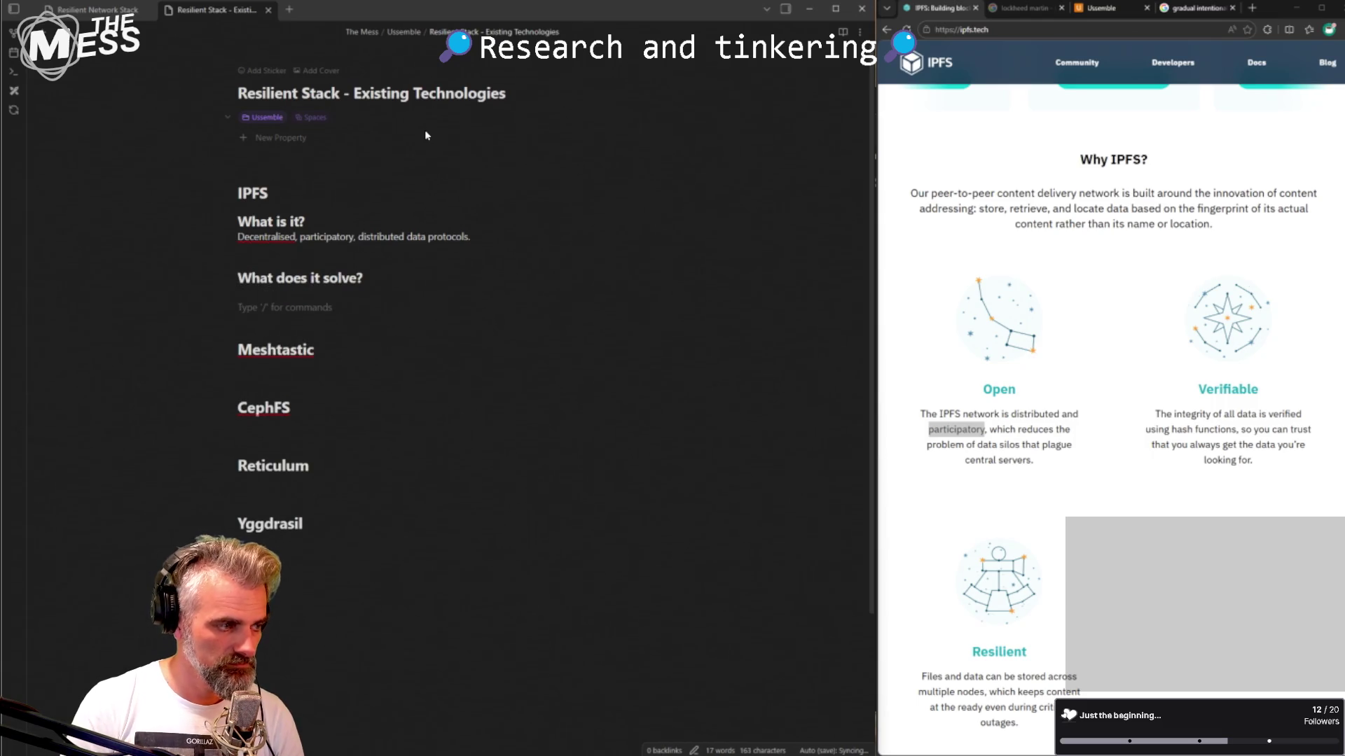
{"action": "type", "text": "---"}
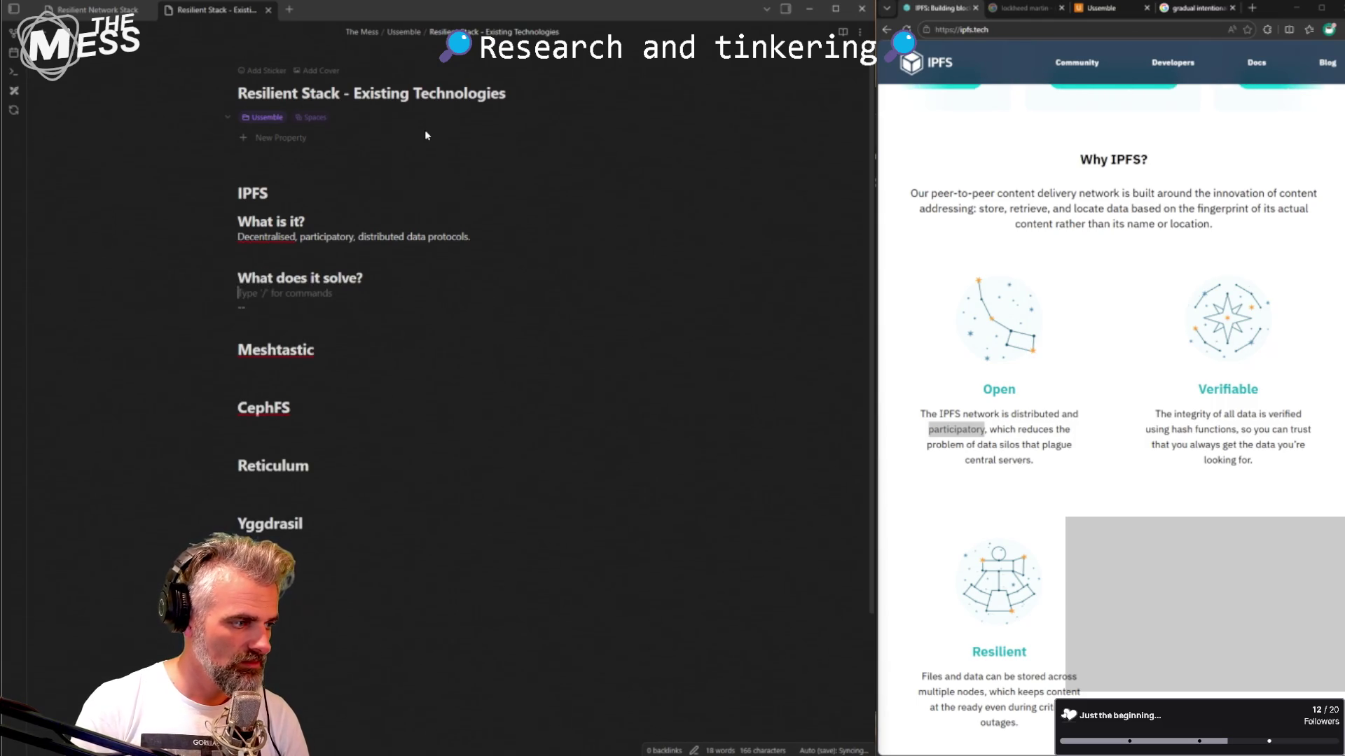
- Add a '---' divider under the new heading and return to the empty line beneath it
{"action": "key", "text": "Return"}
{"action": "type", "text": "--"}
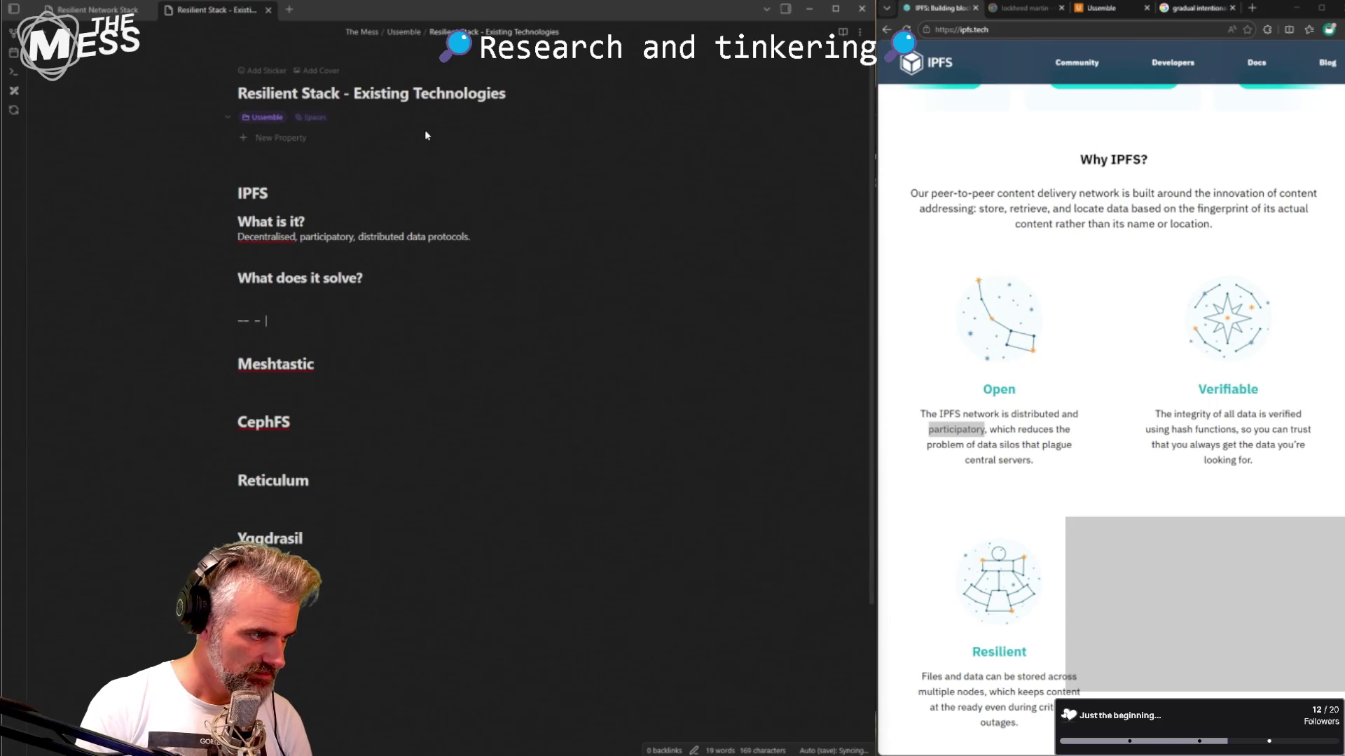
{"action": "key", "text": "BackSpace"}
{"action": "key", "text": "BackSpace"}
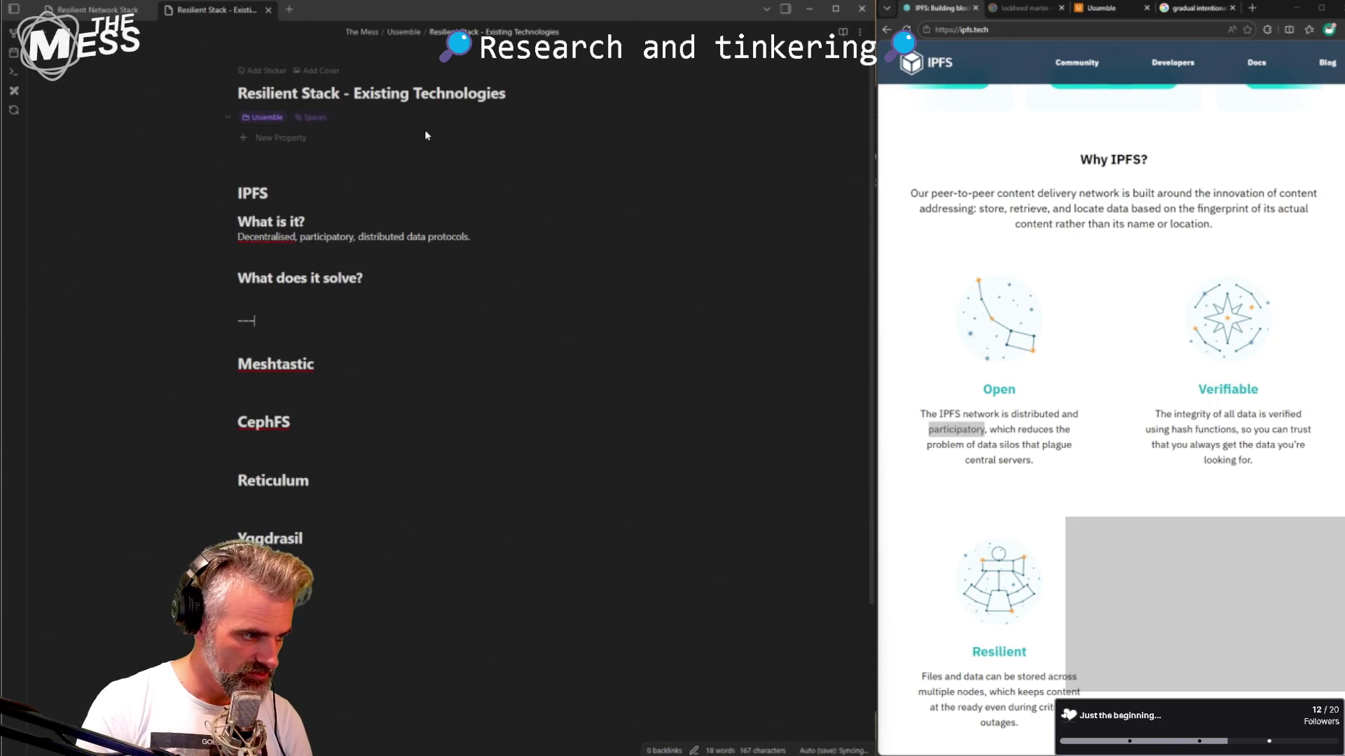
{"action": "key", "text": "BackSpace"}
{"action": "key", "text": "BackSpace"}
{"action": "type", "text": "---"}
{"action": "key", "text": "Up"}
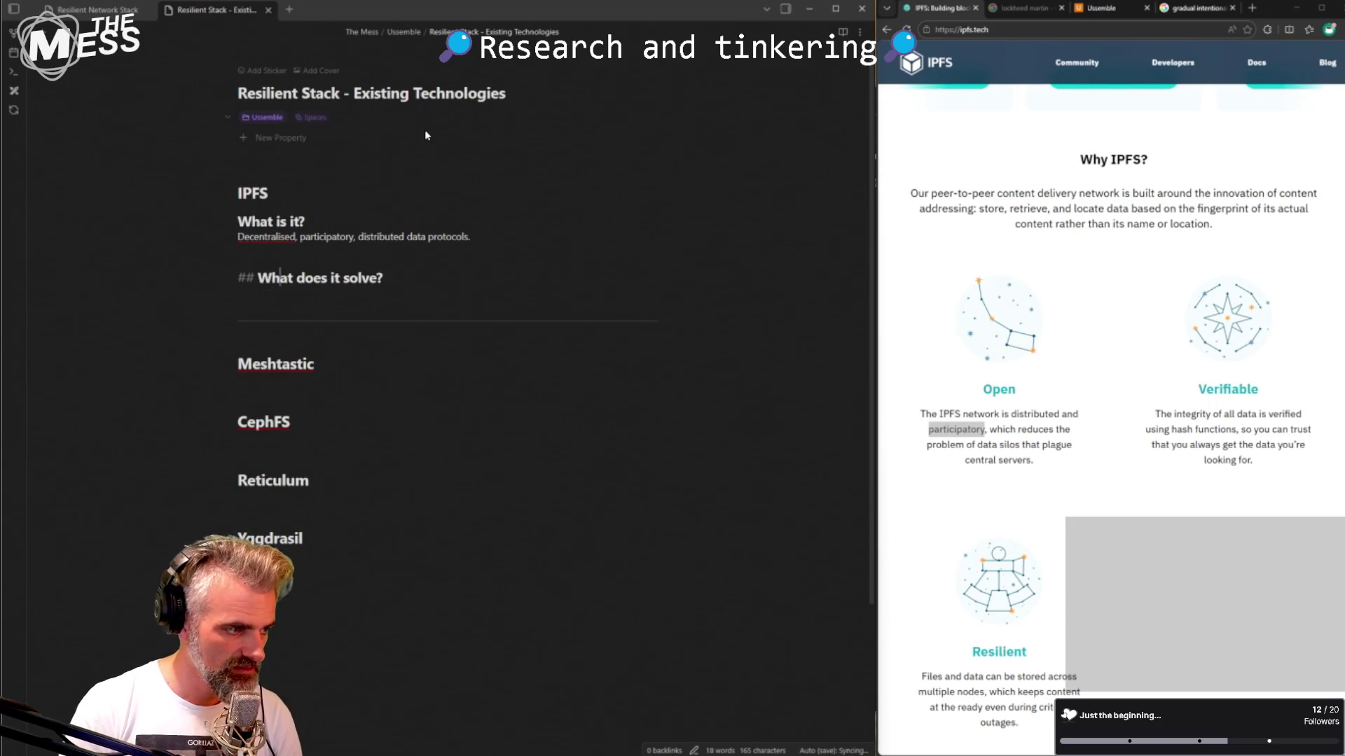
{"action": "key", "text": "Down"}
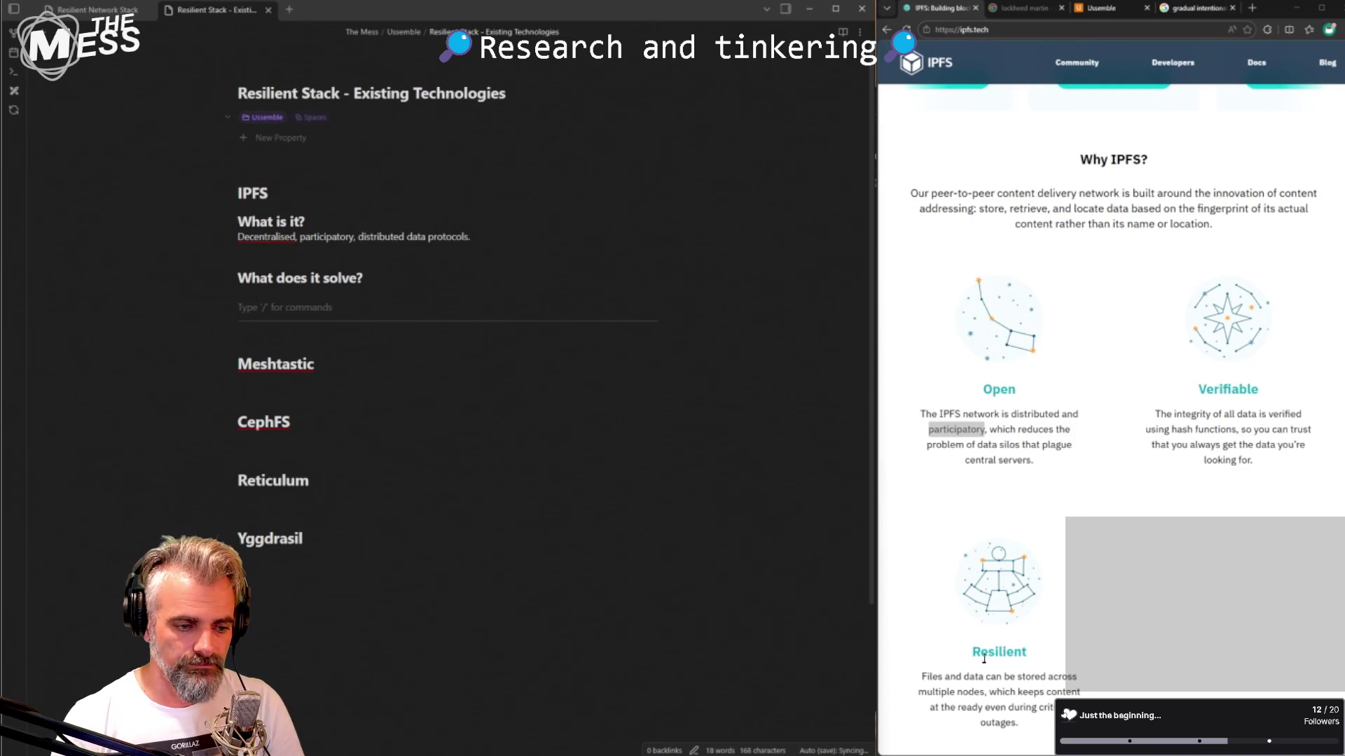
- Read and highlight the Resilient description about outages on the IPFS page
{"action": "mouse_move", "coordinate": [984, 661]}
{"action": "left_mouse_down"}
{"action": "mouse_move", "coordinate": [1027, 729]}
{"action": "mouse_move", "coordinate": [918, 677]}
{"action": "mouse_move", "coordinate": [1024, 703]}
{"action": "mouse_move", "coordinate": [1010, 691]}
{"action": "left_mouse_up"}
{"action": "left_click", "coordinate": [1026, 729]}
{"action": "left_click", "coordinate": [1018, 721]}
{"action": "left_click", "coordinate": [1025, 704]}
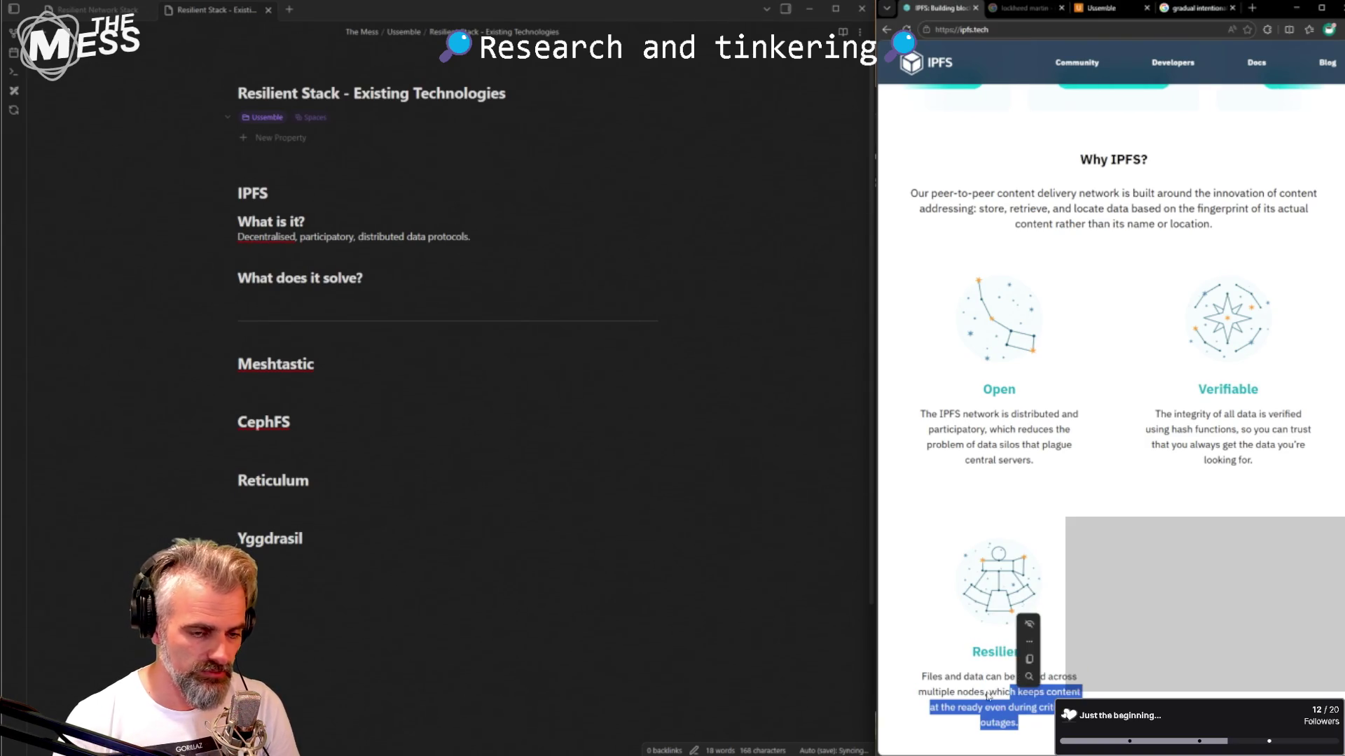
{"action": "double_click", "coordinate": [1198, 419]}
{"action": "left_click", "coordinate": [1199, 416]}
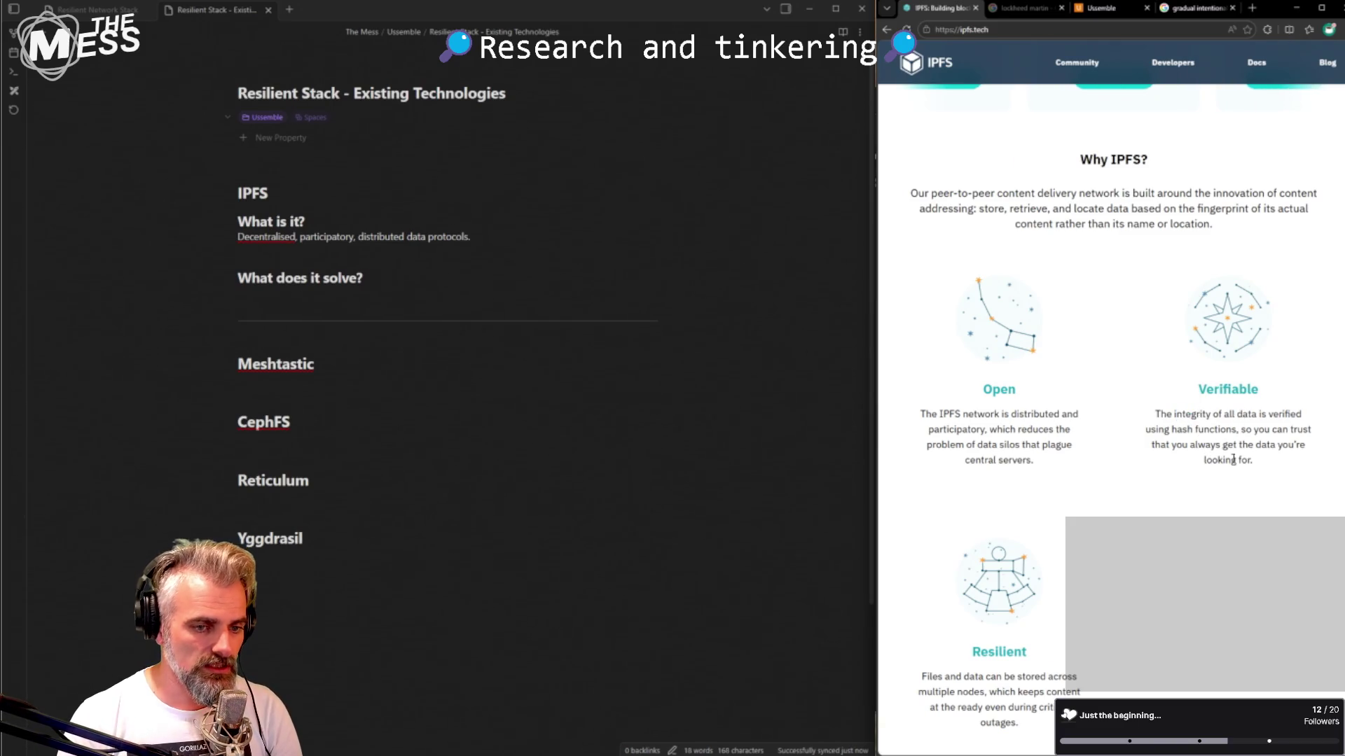
{"action": "scroll", "coordinate": [1131, 459], "scroll_direction": "up", "scroll_amount": 3}
{"action": "scroll", "coordinate": [901, 516], "scroll_direction": "down", "scroll_amount": 2}
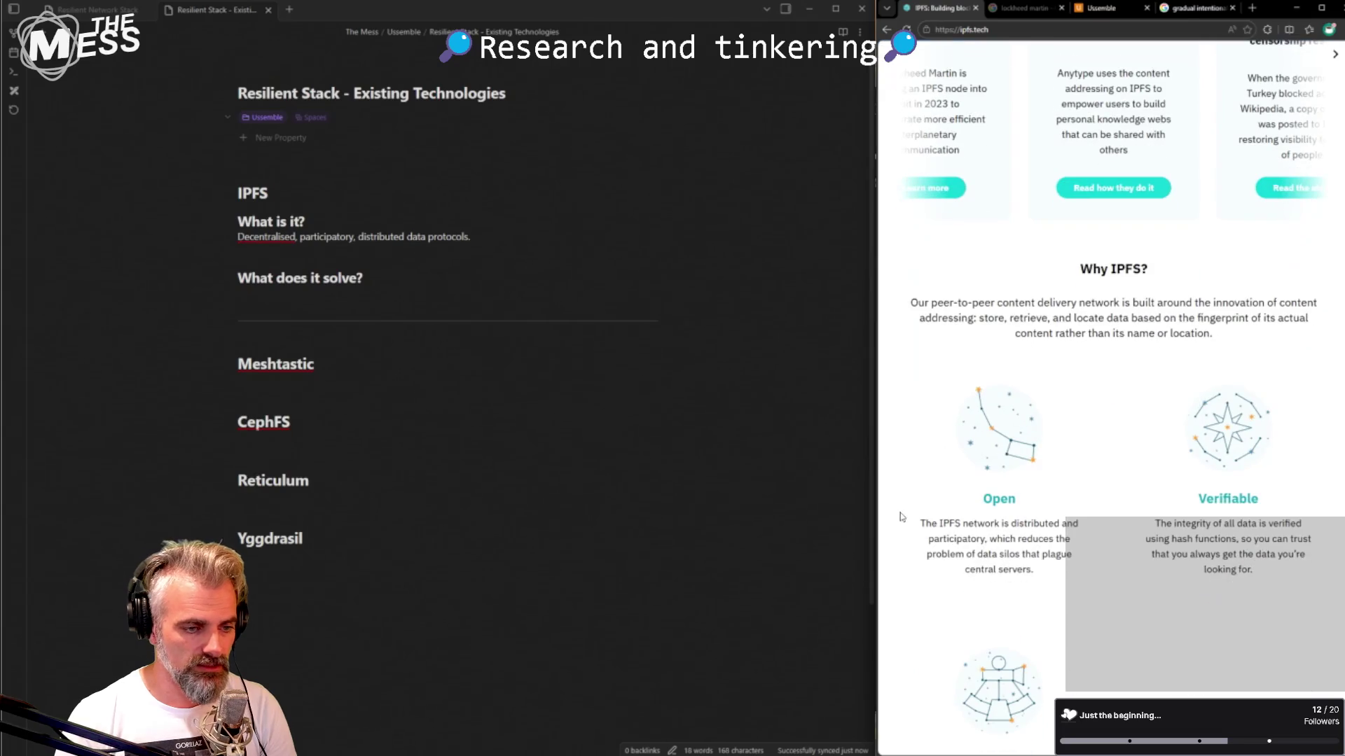
- Widen the browser beside the notes and open the IPFS documentation in a new tab
{"action": "double_click", "coordinate": [993, 540]}
{"action": "left_click", "coordinate": [993, 541]}
{"action": "scroll", "coordinate": [1040, 505], "scroll_direction": "up", "scroll_amount": 3}
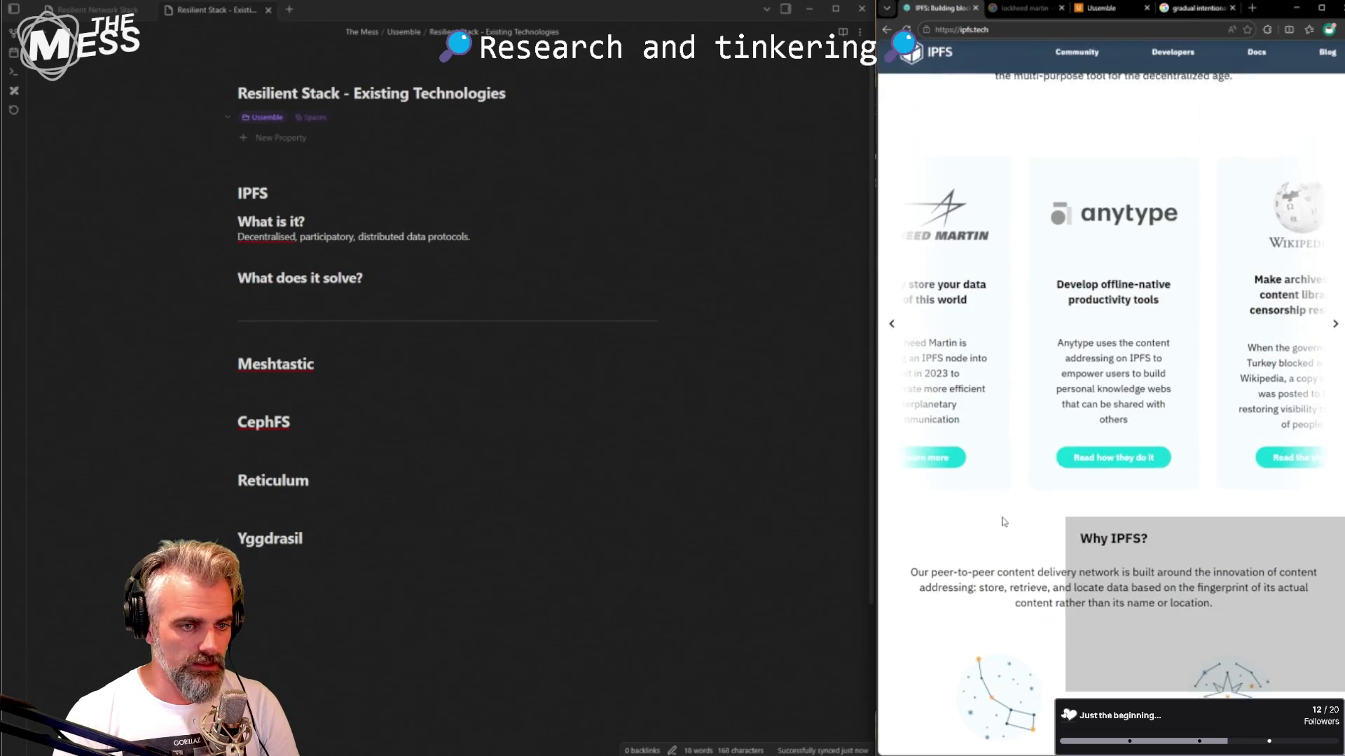
{"action": "scroll", "coordinate": [1103, 441], "scroll_direction": "up", "scroll_amount": 1}
{"action": "scroll", "coordinate": [1119, 415], "scroll_direction": "up", "scroll_amount": 2}
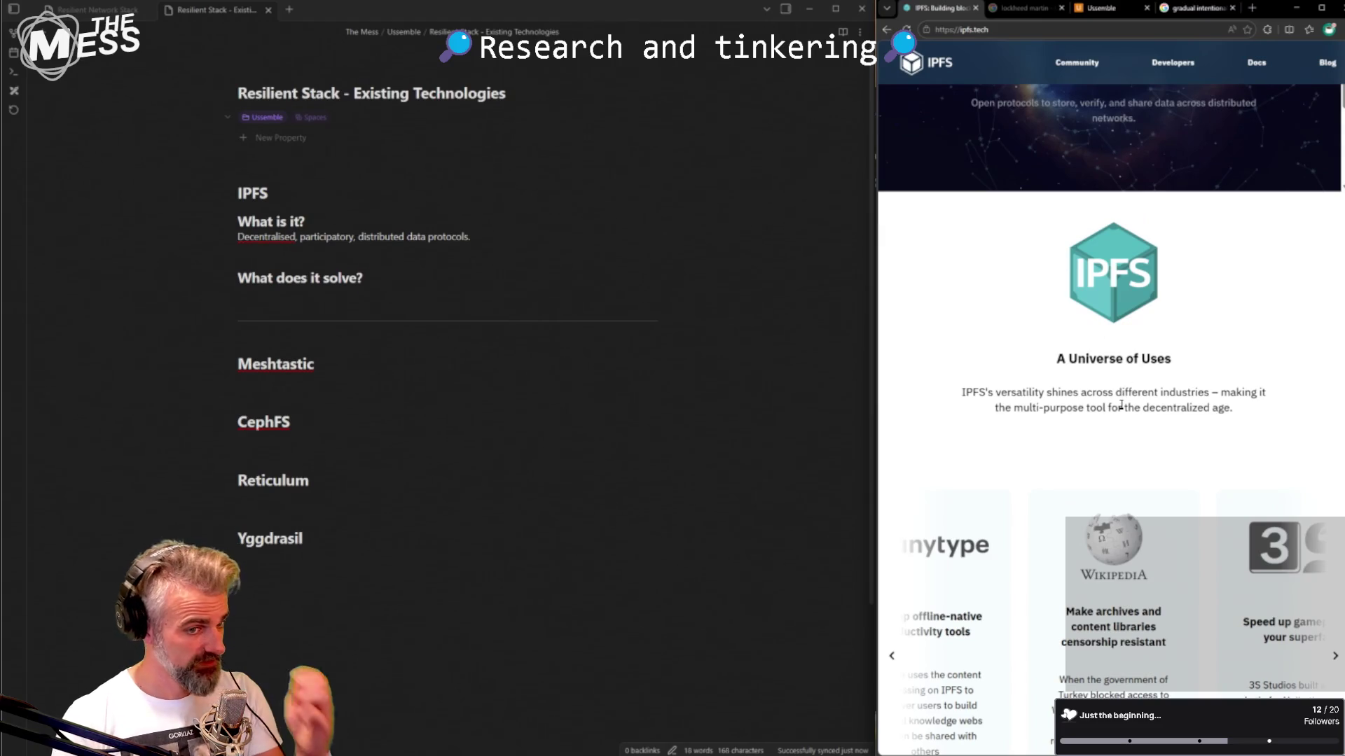
{"action": "left_click_drag", "start_coordinate": [1086, 393], "coordinate": [1159, 393]}
{"action": "scroll", "coordinate": [1155, 394], "scroll_direction": "up", "scroll_amount": 1}
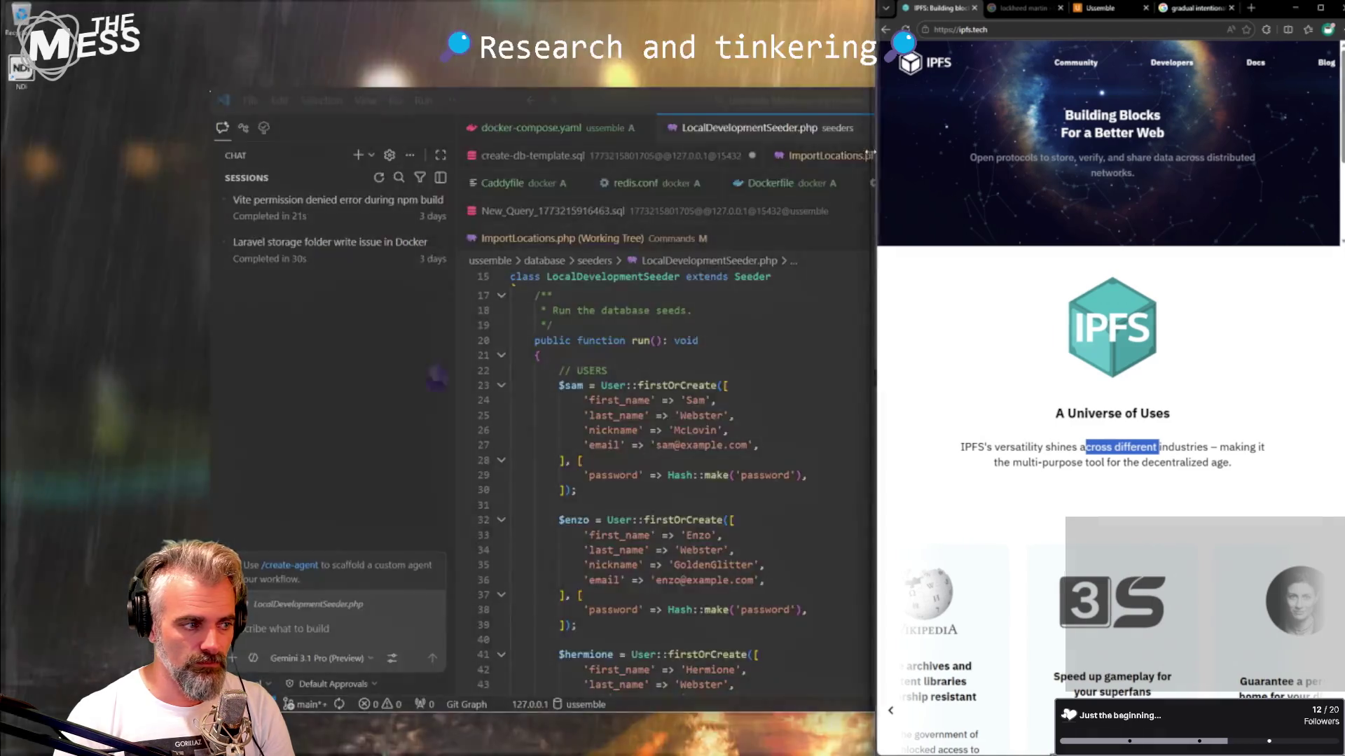
{"action": "left_click_drag", "start_coordinate": [877, 149], "coordinate": [451, 159]}
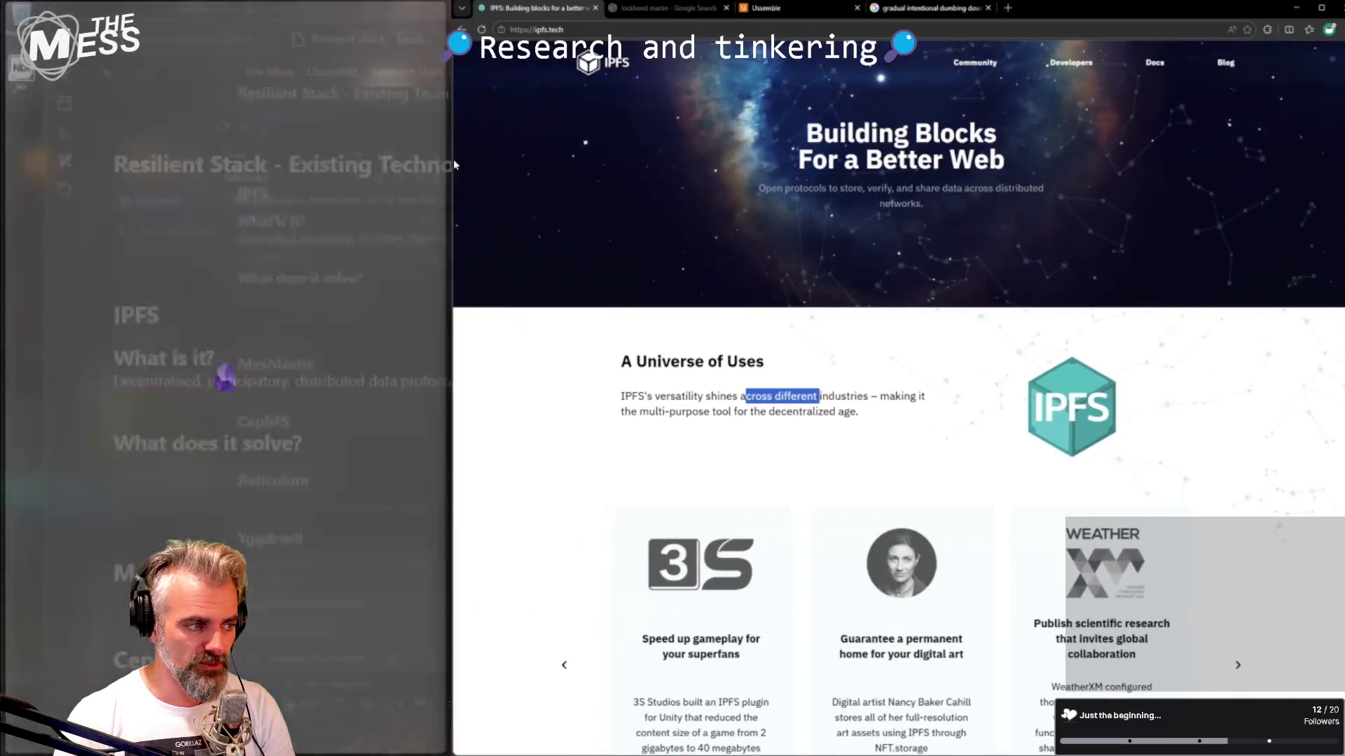
{"action": "left_click", "coordinate": [1155, 62]}
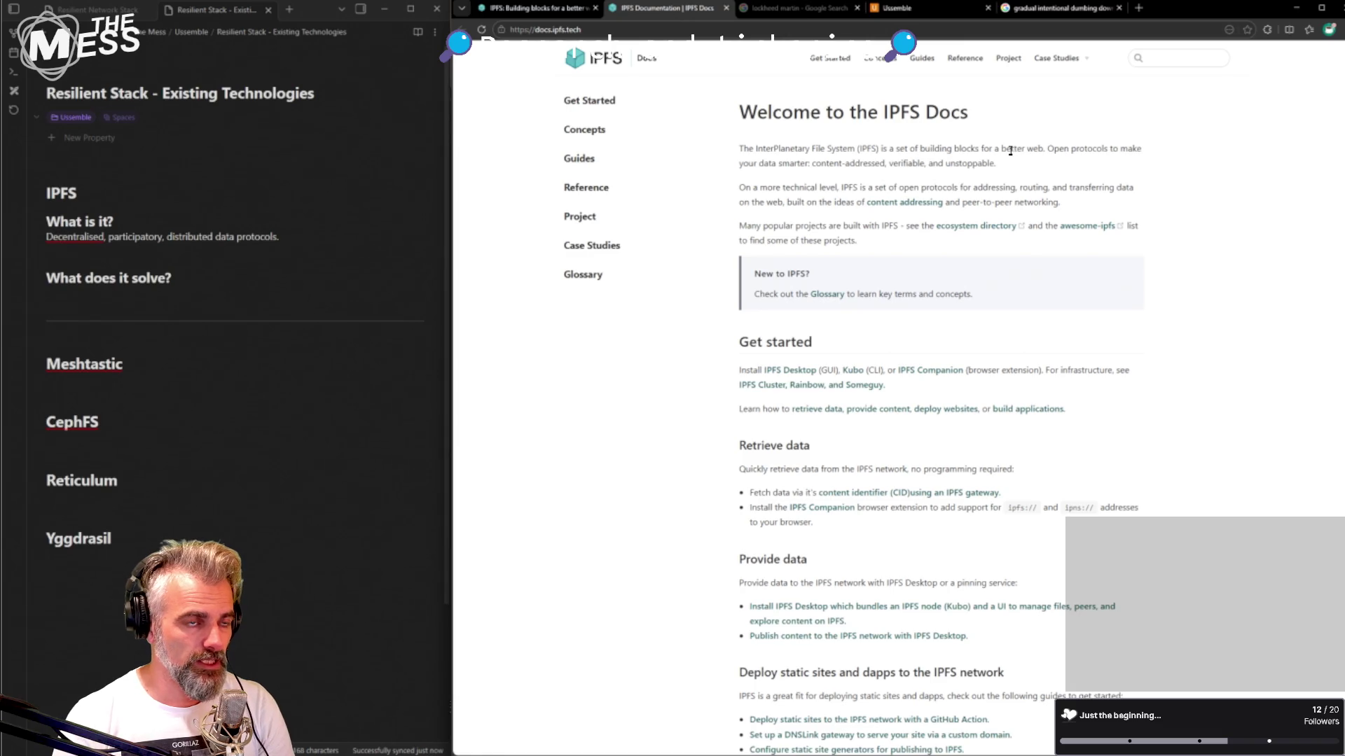
- Read the IPFS Docs opening definition, highlighting phrases, and enlarge the page text
{"action": "mouse_move", "coordinate": [1047, 147]}
{"action": "left_mouse_down"}
{"action": "mouse_move", "coordinate": [740, 149]}
{"action": "mouse_move", "coordinate": [1043, 153]}
{"action": "left_mouse_up"}
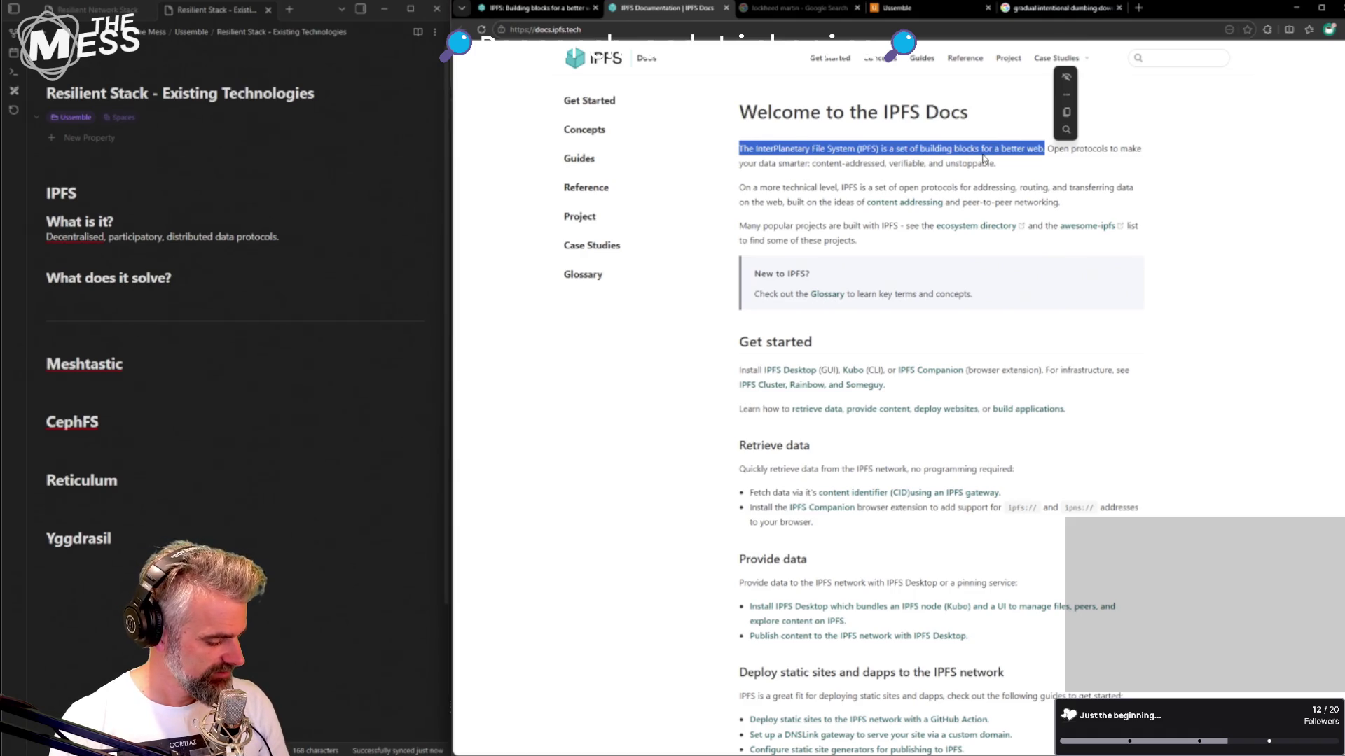
{"action": "left_click", "coordinate": [1037, 159]}
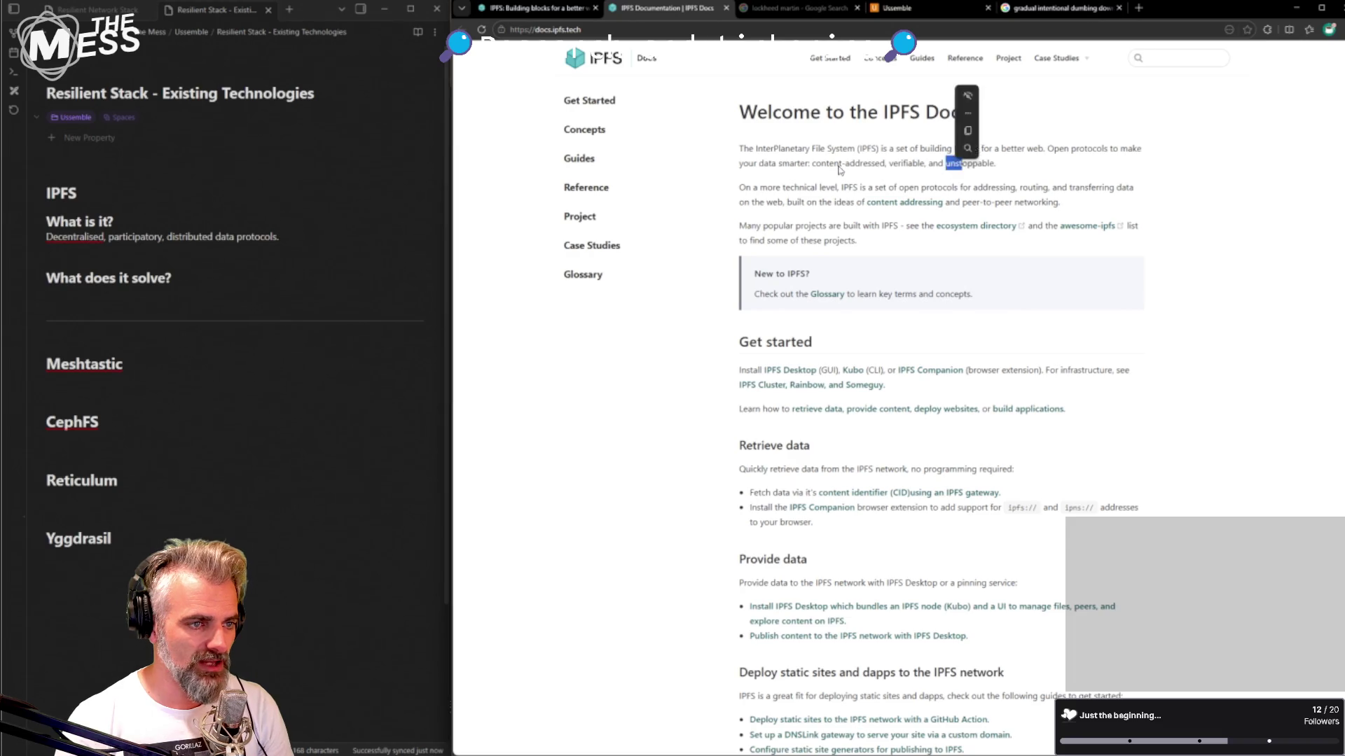
{"action": "left_click_drag", "start_coordinate": [813, 163], "coordinate": [880, 163]}
{"action": "left_click", "coordinate": [893, 166]}
{"action": "double_click", "coordinate": [965, 164]}
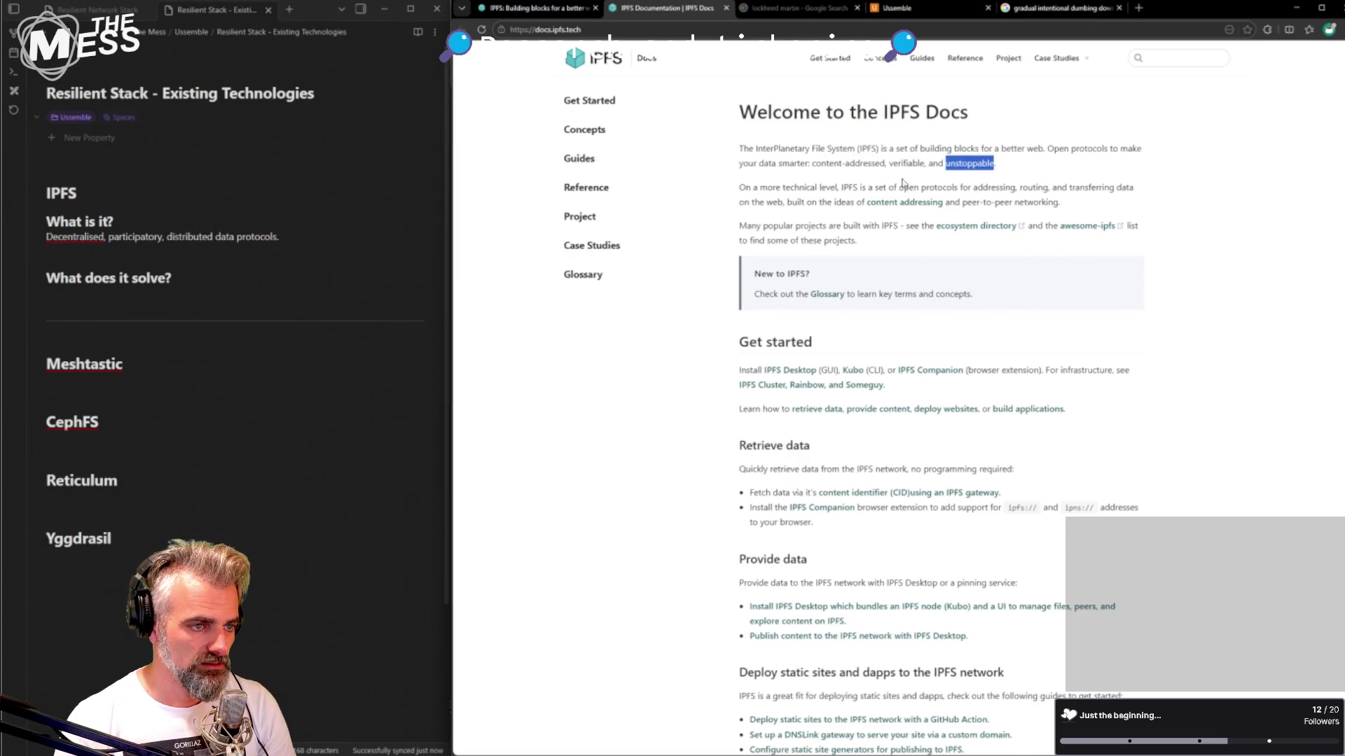
{"action": "left_click", "coordinate": [829, 192]}
{"action": "left_click_drag", "start_coordinate": [932, 187], "coordinate": [1056, 202]}
{"action": "left_click", "coordinate": [1045, 196]}
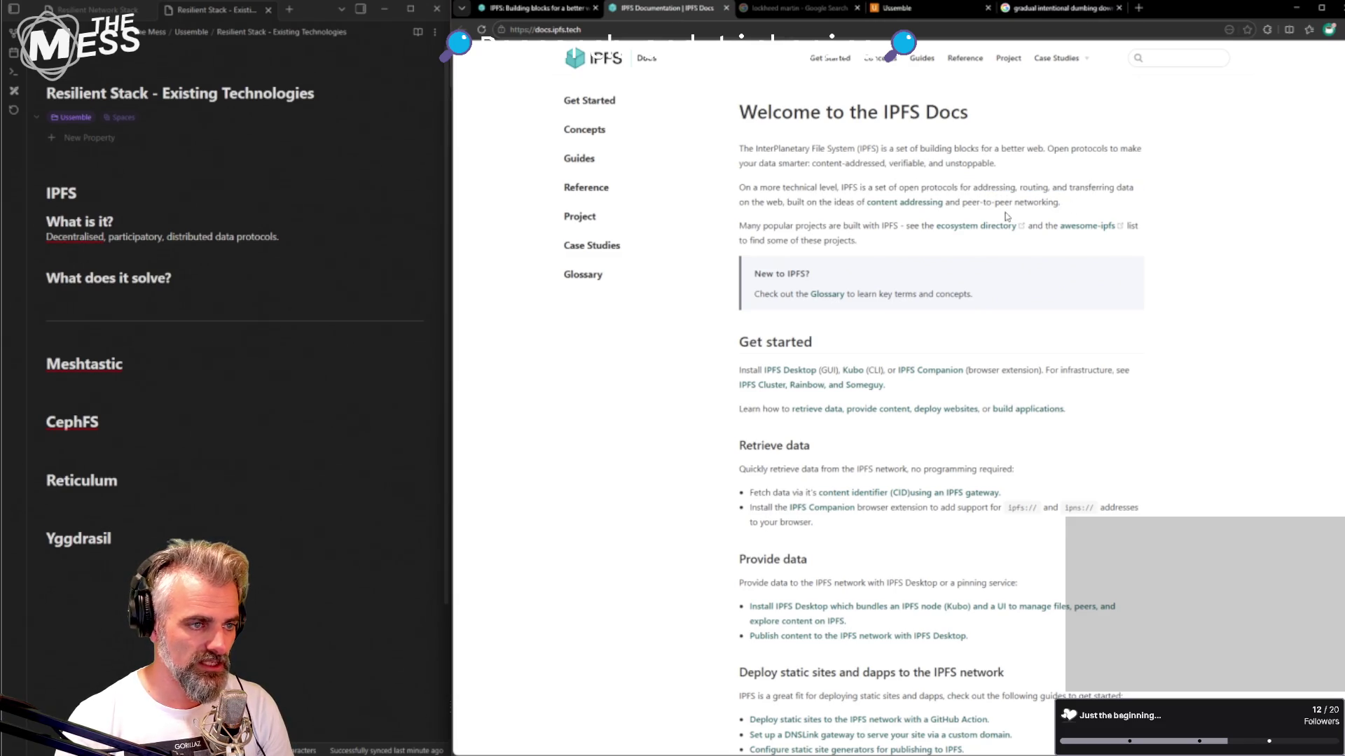
{"action": "key", "text": "ctrl+plus"}
{"action": "key", "text": "ctrl+plus"}
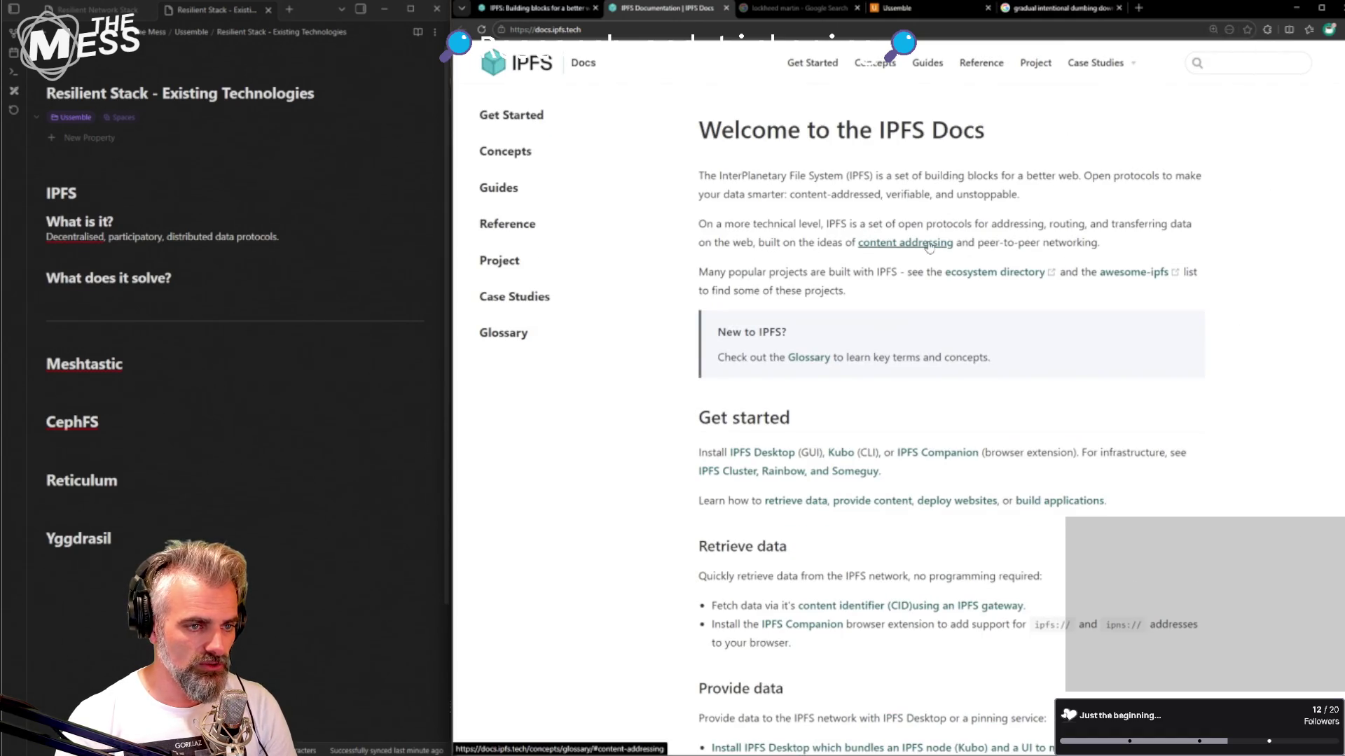
- Open the content addressing glossary entry in a new tab and read the peer-to-peer paragraph
{"action": "right_click", "coordinate": [926, 246]}
{"action": "left_click", "coordinate": [969, 258]}
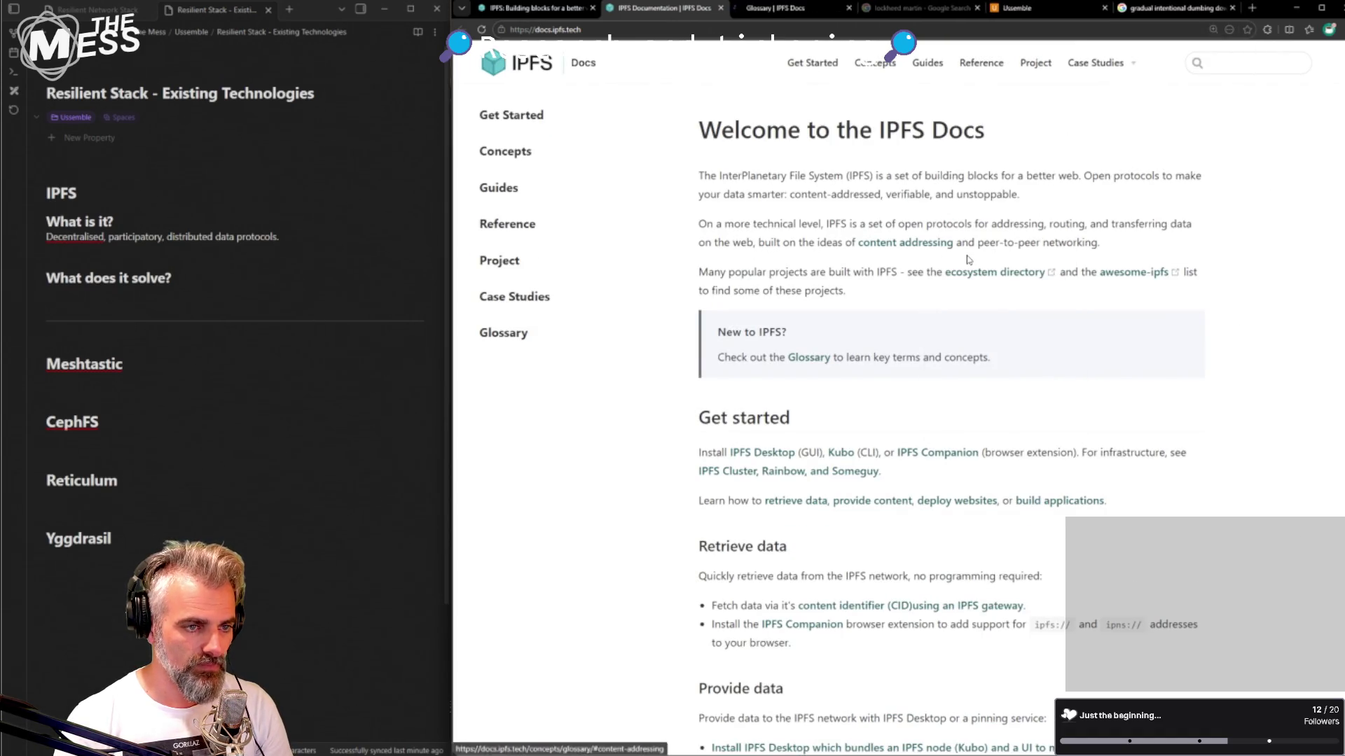
{"action": "left_click_drag", "start_coordinate": [978, 243], "coordinate": [1059, 245]}
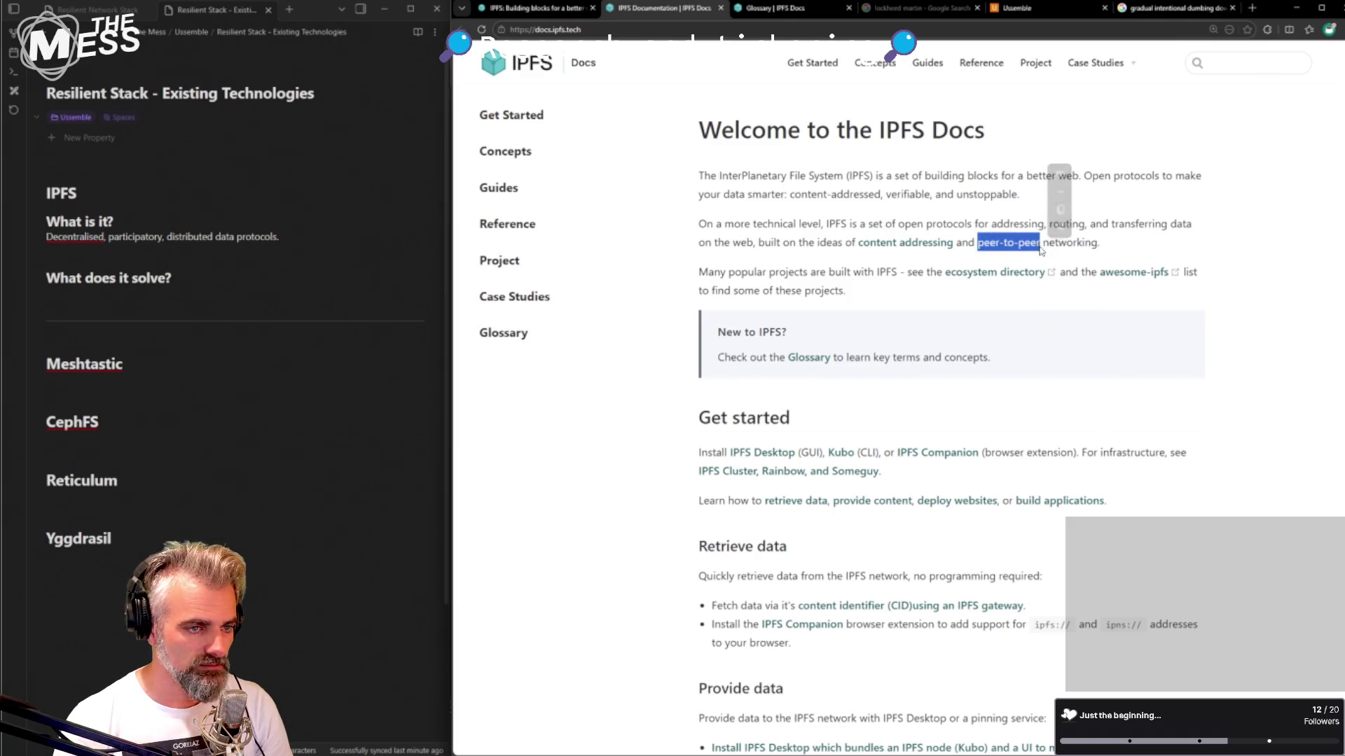
{"action": "left_click", "coordinate": [977, 257]}
{"action": "left_click_drag", "start_coordinate": [806, 273], "coordinate": [903, 273]}
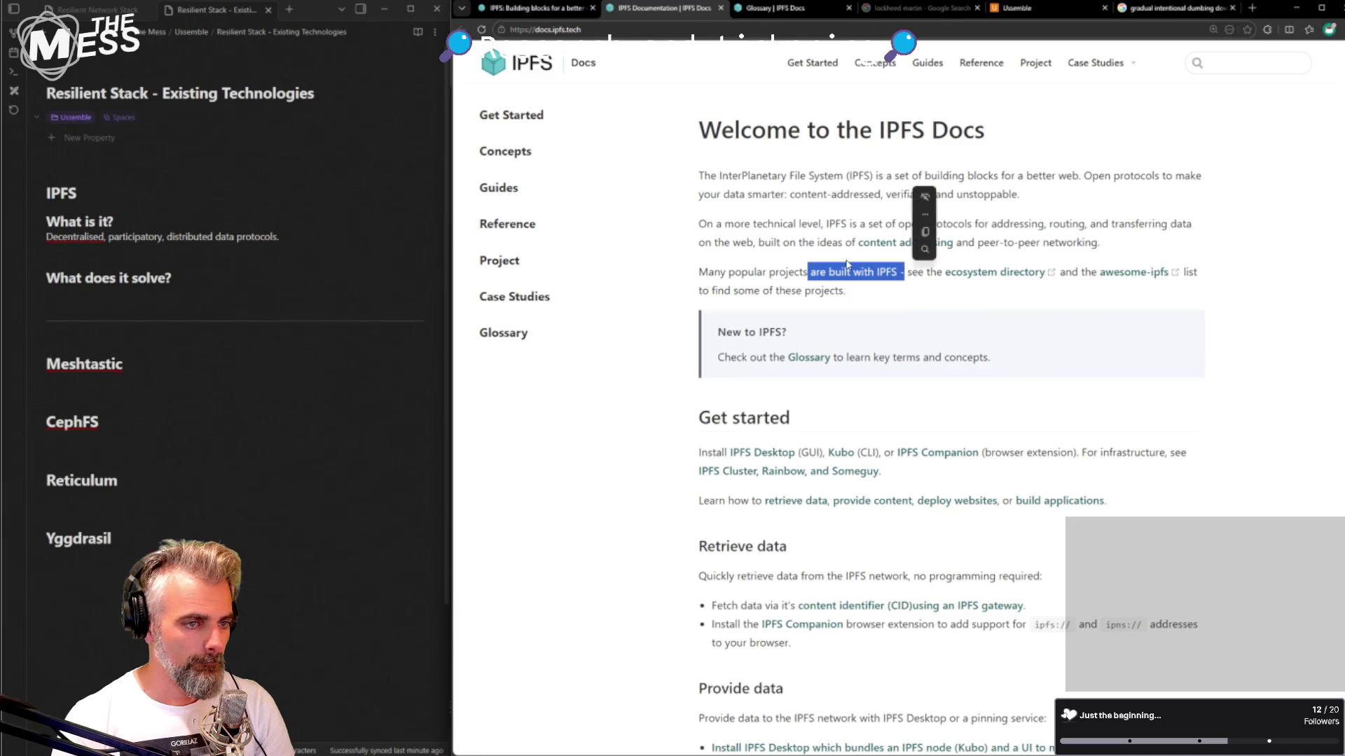
{"action": "left_click", "coordinate": [847, 273]}
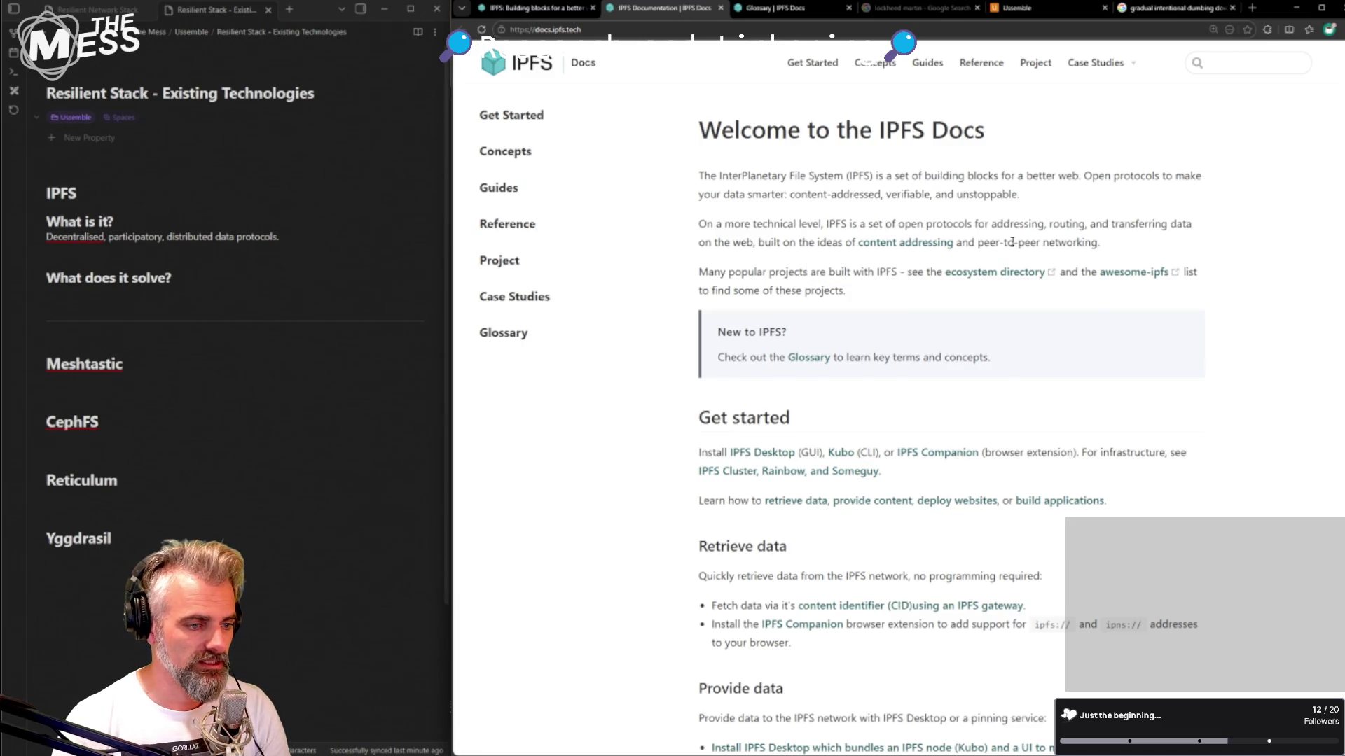
{"action": "left_click_drag", "start_coordinate": [1012, 241], "coordinate": [1031, 250]}
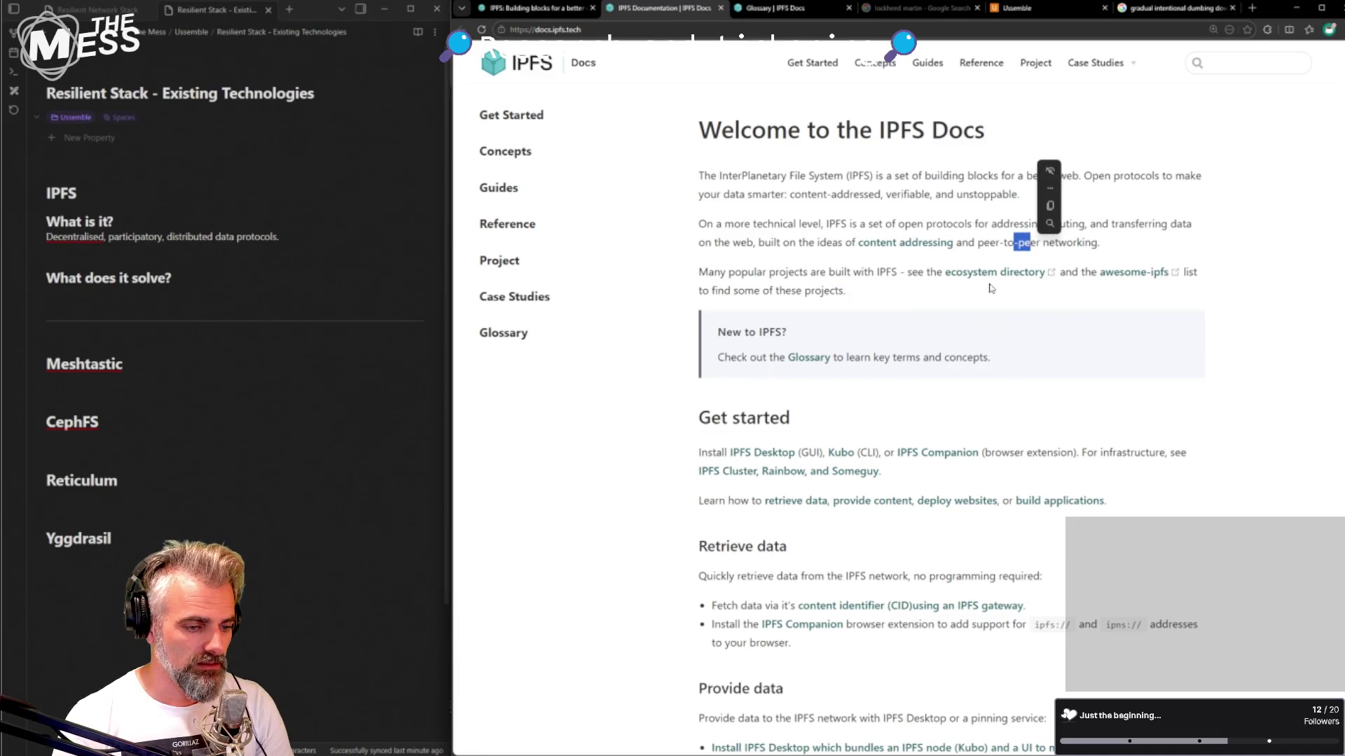
{"action": "left_click", "coordinate": [970, 242]}
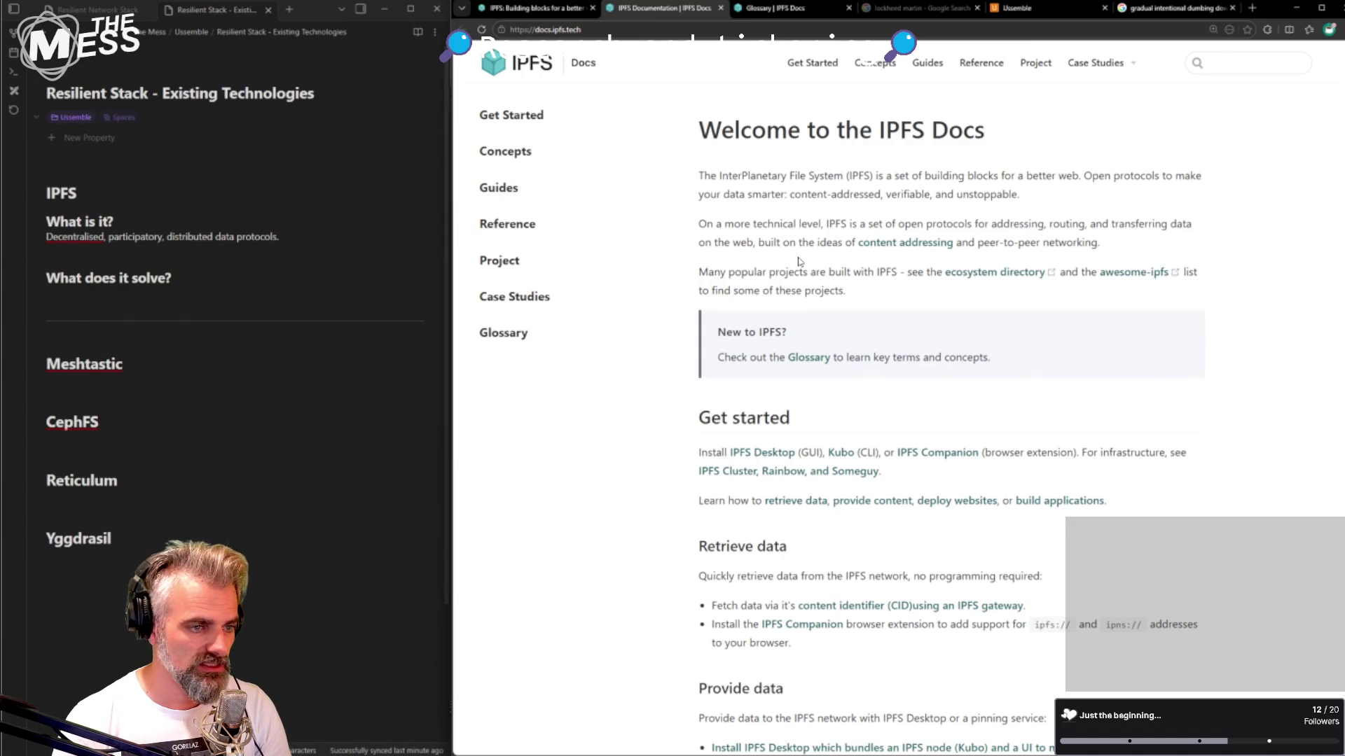
{"action": "left_click_drag", "start_coordinate": [733, 271], "coordinate": [752, 273]}
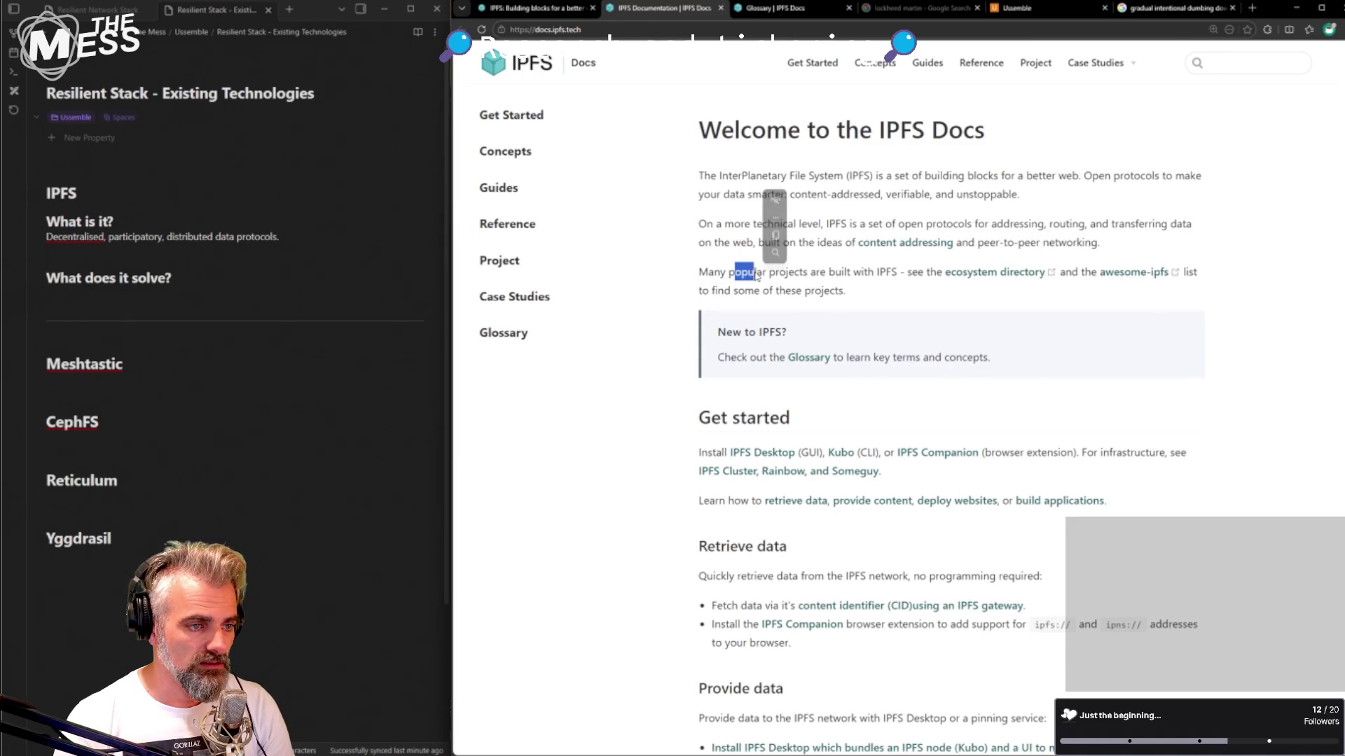
{"action": "left_click", "coordinate": [859, 275]}
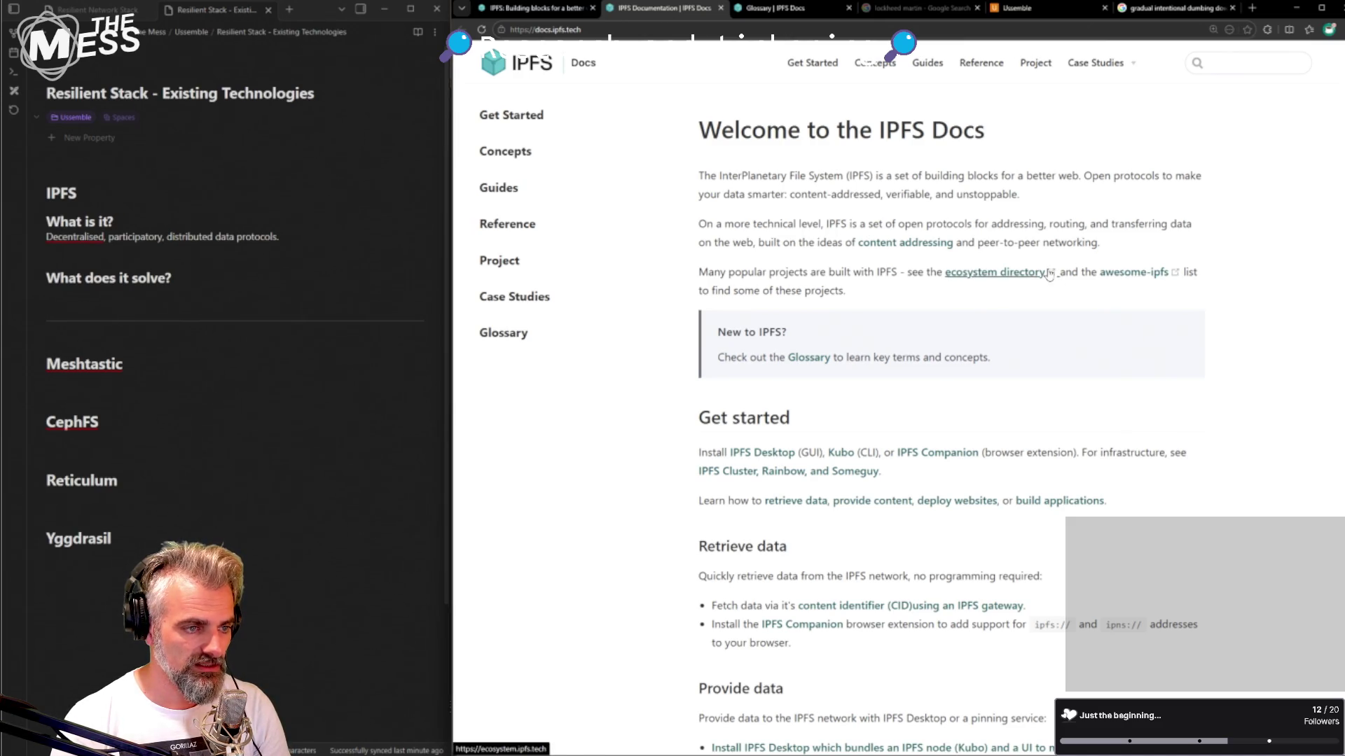
- Open awesome-ipfs and the ecosystem directory in new tabs and show awesome-ipfs
{"action": "left_click", "coordinate": [990, 275]}
{"action": "middle_click", "coordinate": [990, 276]}
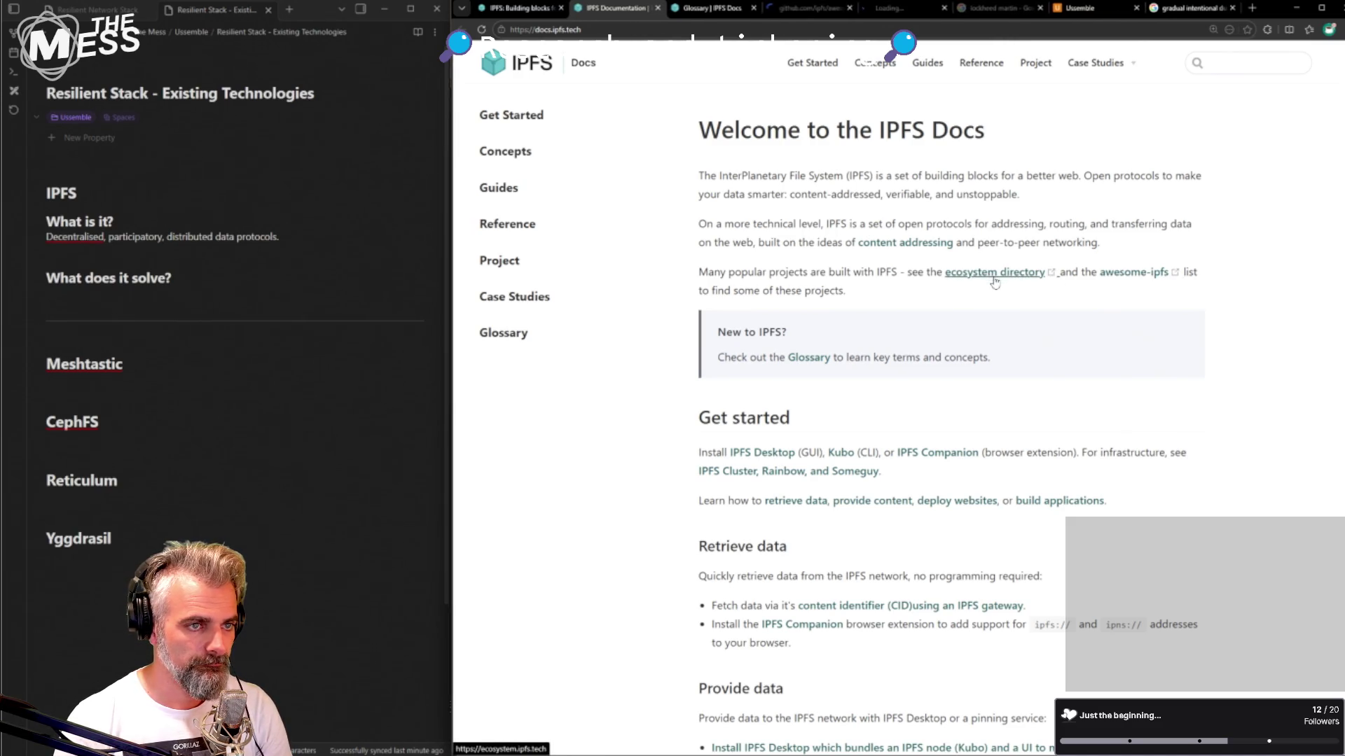
{"action": "left_click", "coordinate": [809, 10]}
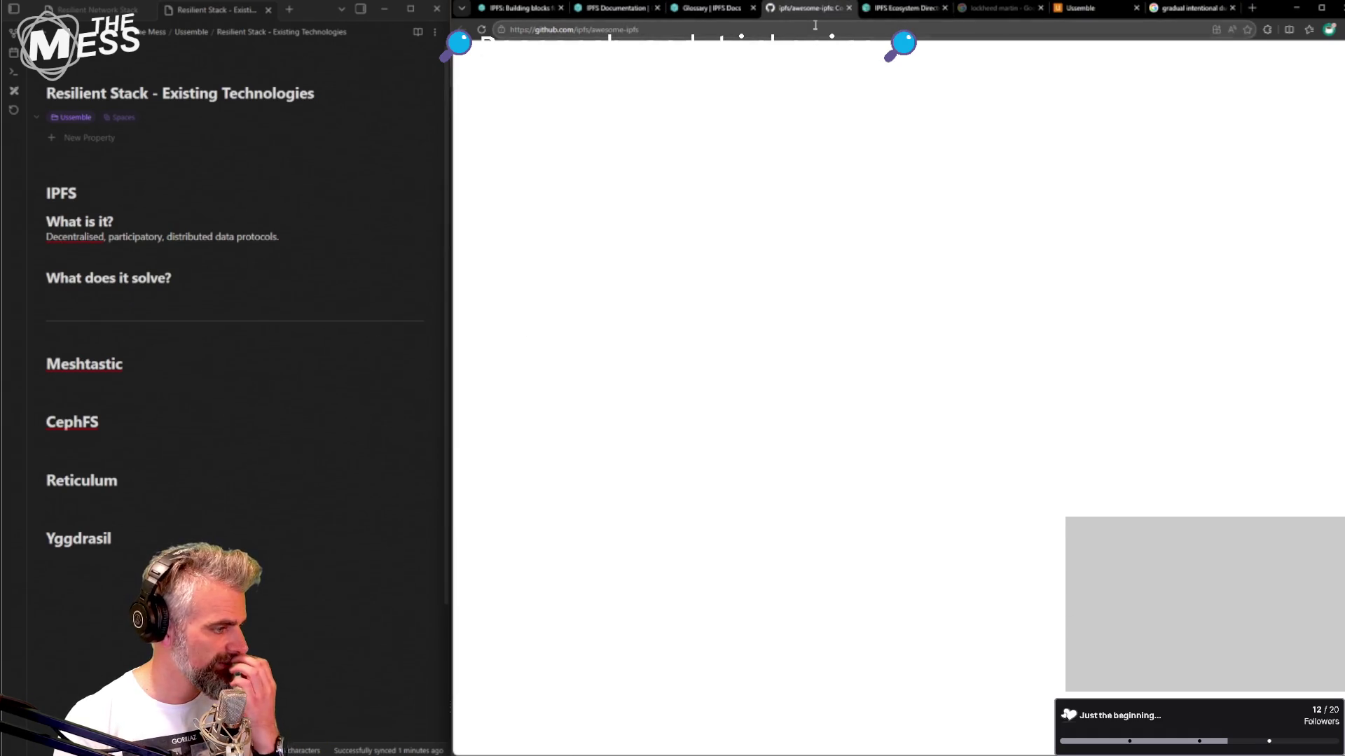
{"action": "scroll", "coordinate": [716, 306], "scroll_direction": "down", "scroll_amount": 3}
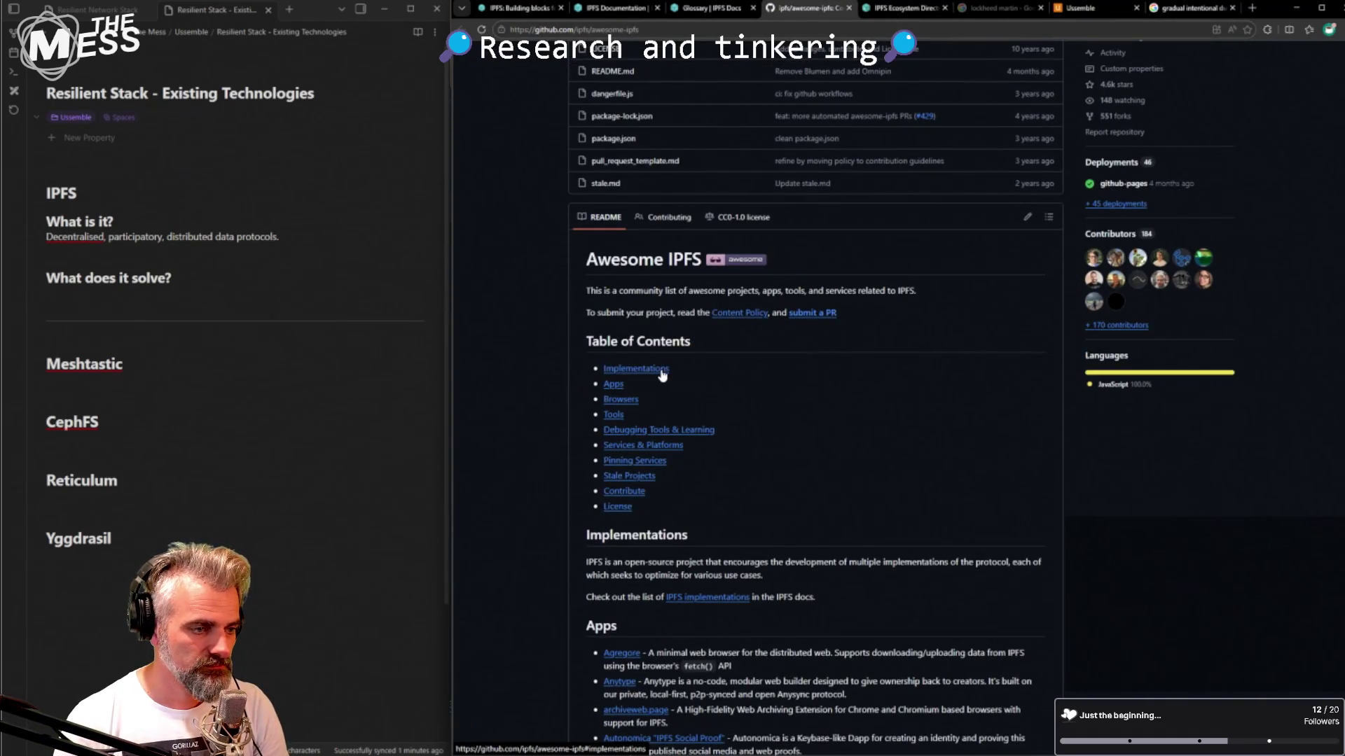
- Jump to the Apps section and read the Agregore browser description
{"action": "left_click", "coordinate": [613, 384]}
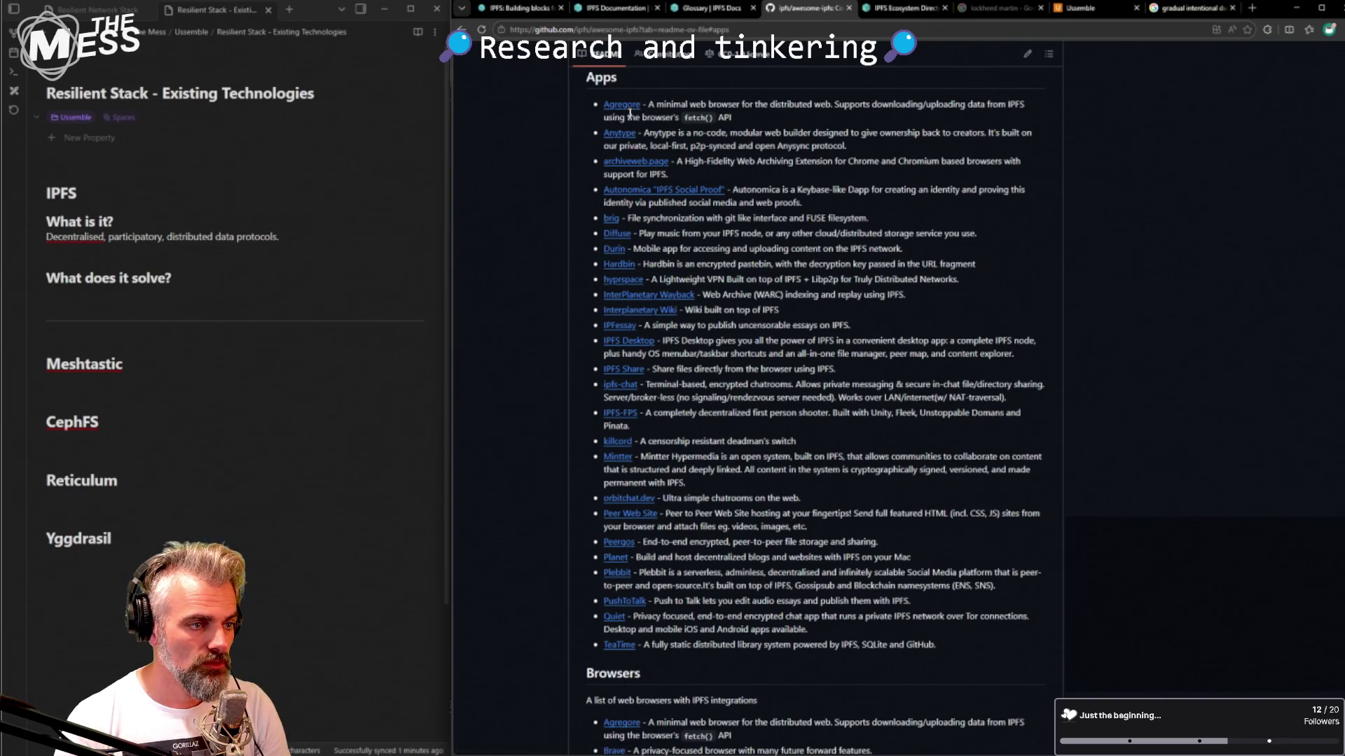
{"action": "mouse_move", "coordinate": [648, 104]}
{"action": "left_mouse_down"}
{"action": "mouse_move", "coordinate": [743, 125]}
{"action": "mouse_move", "coordinate": [650, 103]}
{"action": "left_mouse_up"}
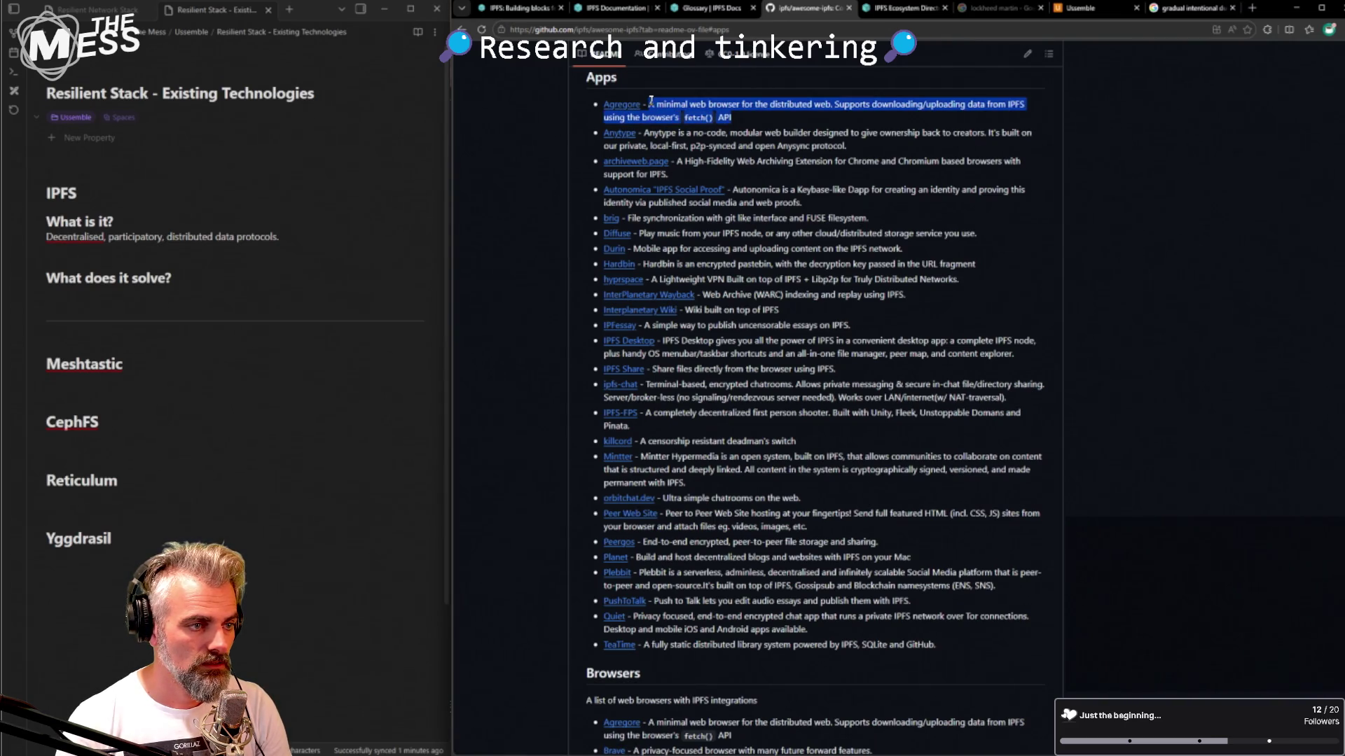
{"action": "left_click_drag", "start_coordinate": [650, 103], "coordinate": [733, 118]}
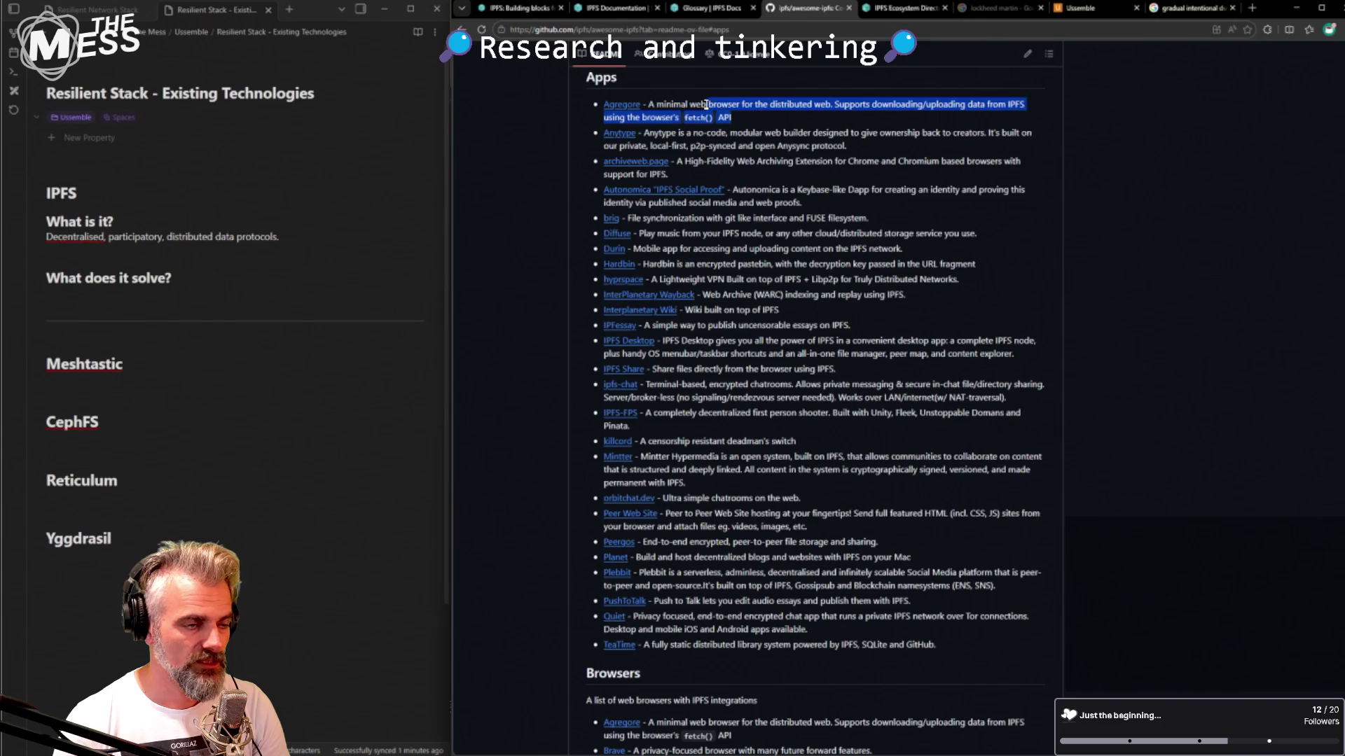
{"action": "left_click", "coordinate": [674, 132]}
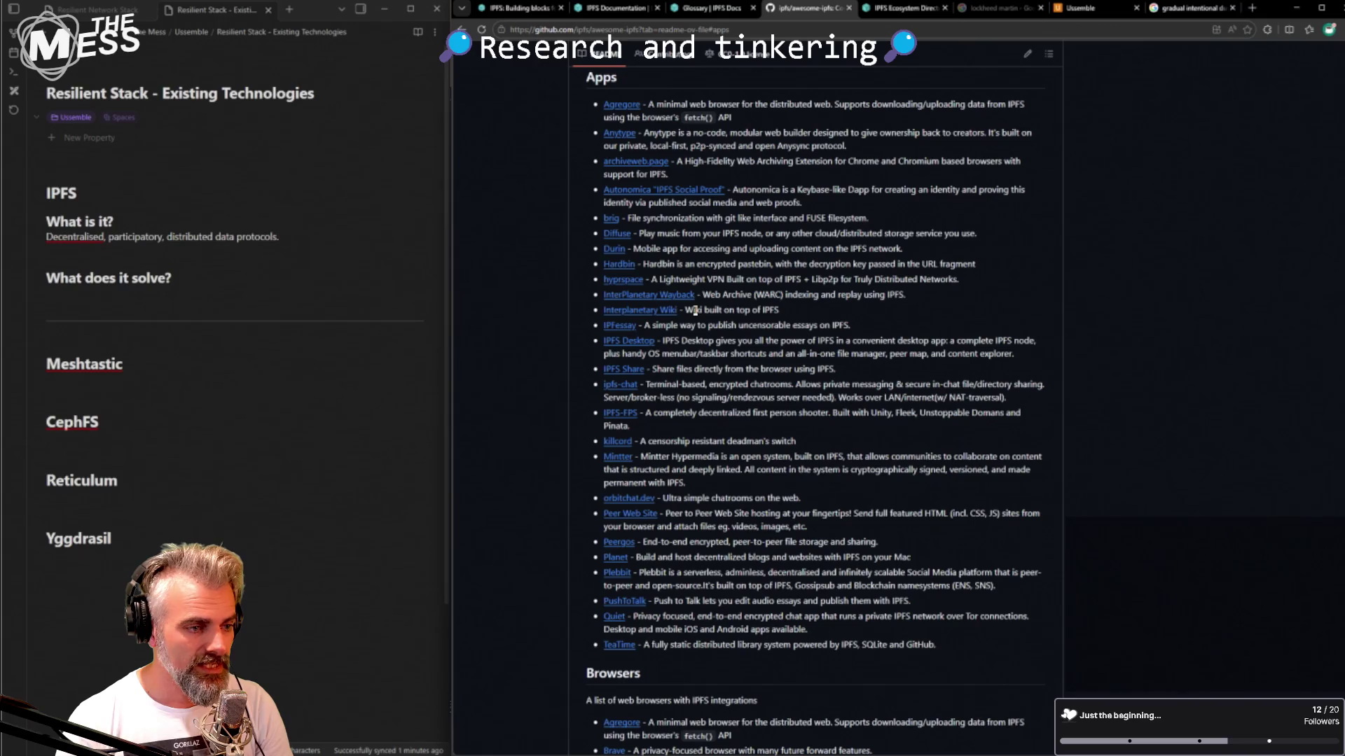
- Read through the Interplanetary Wiki entry further down the Apps list
{"action": "left_click_drag", "start_coordinate": [685, 312], "coordinate": [778, 312]}
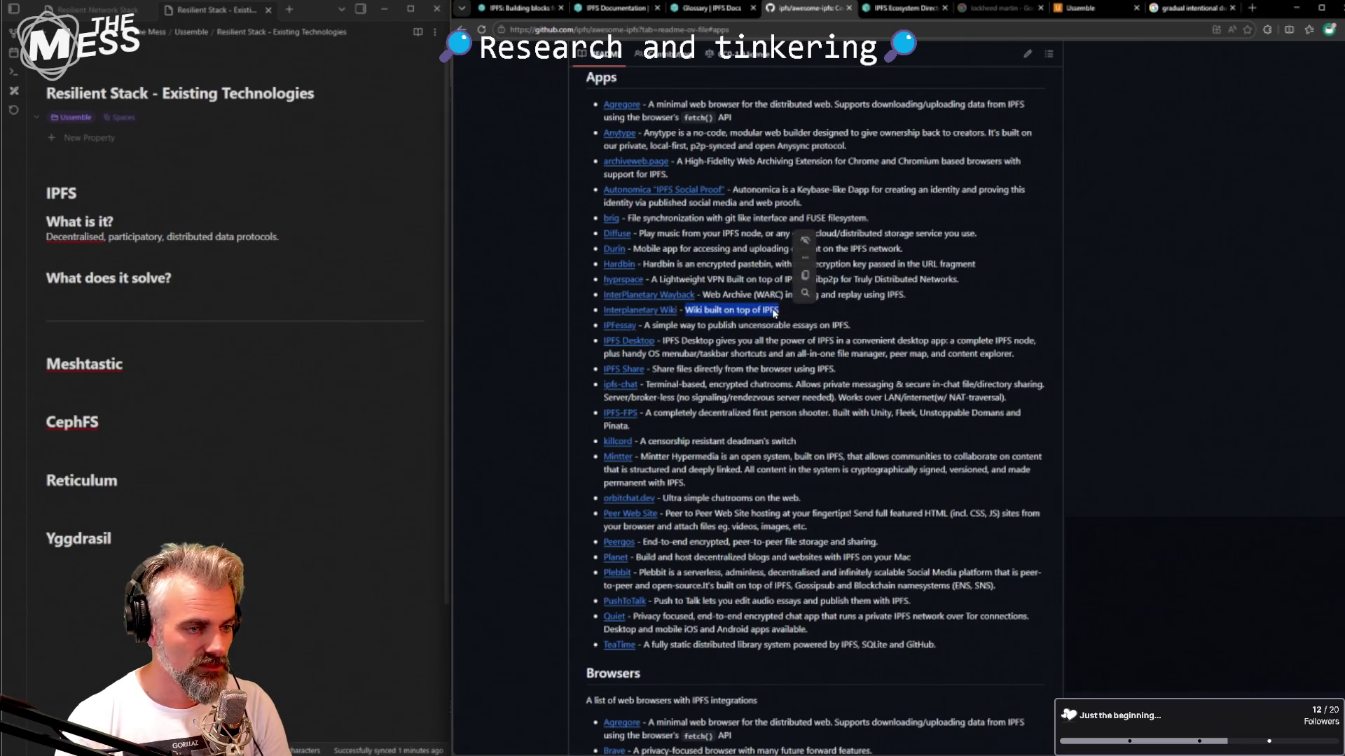
{"action": "left_click", "coordinate": [777, 311]}
{"action": "double_click", "coordinate": [756, 311]}
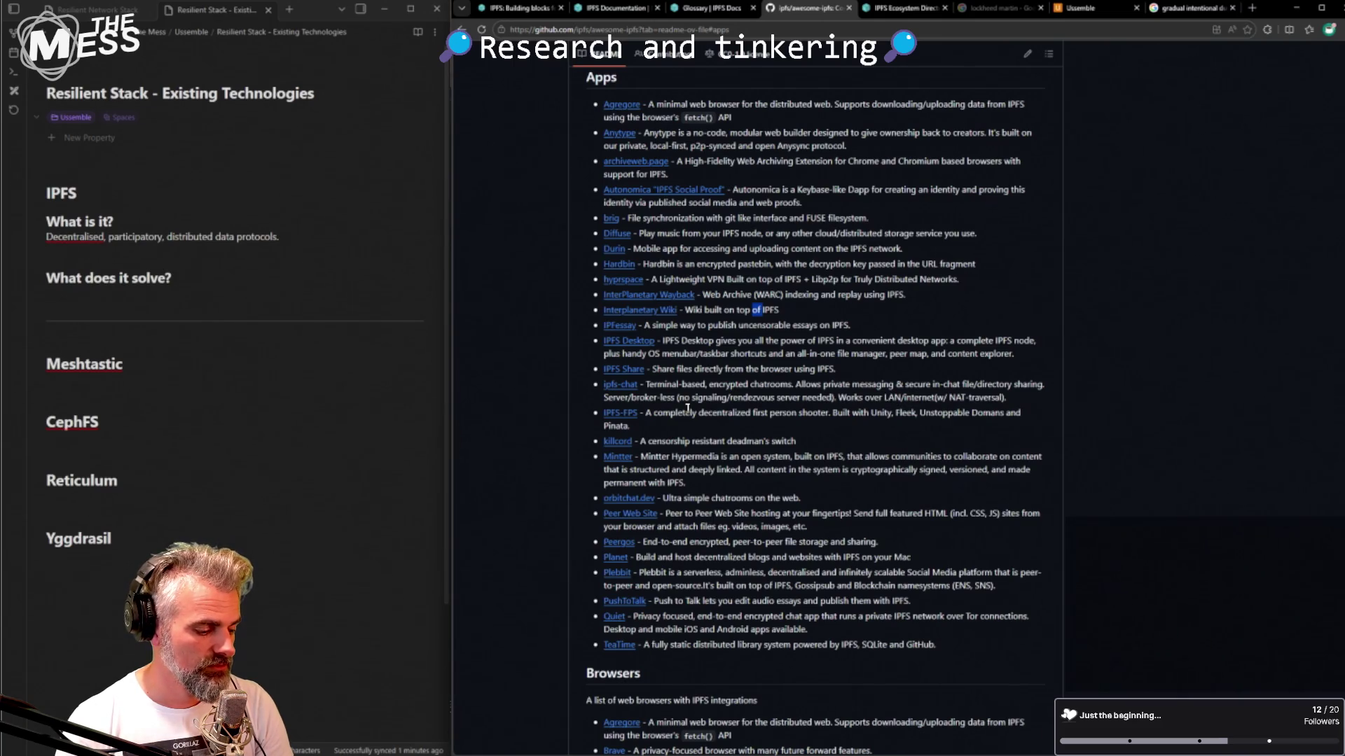
{"action": "left_click", "coordinate": [711, 463]}
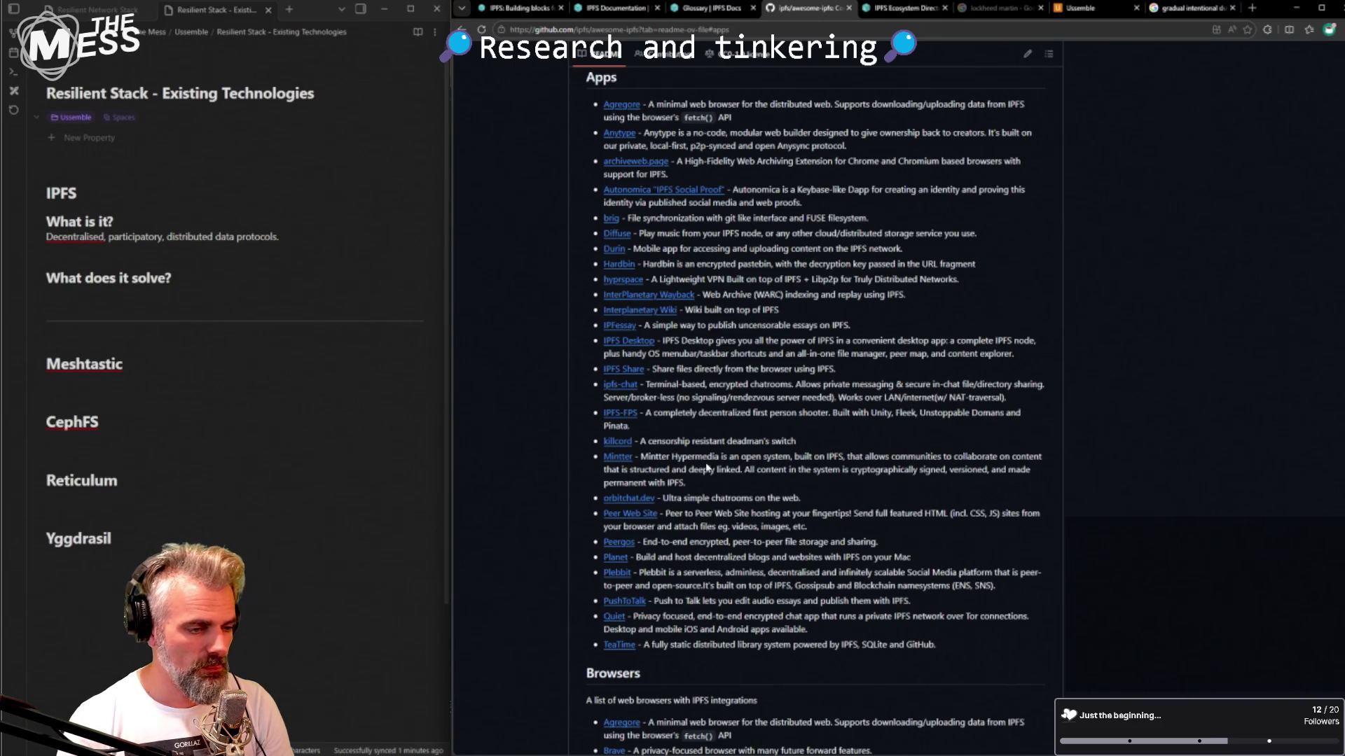
{"action": "scroll", "coordinate": [708, 470], "scroll_direction": "down", "scroll_amount": 2}
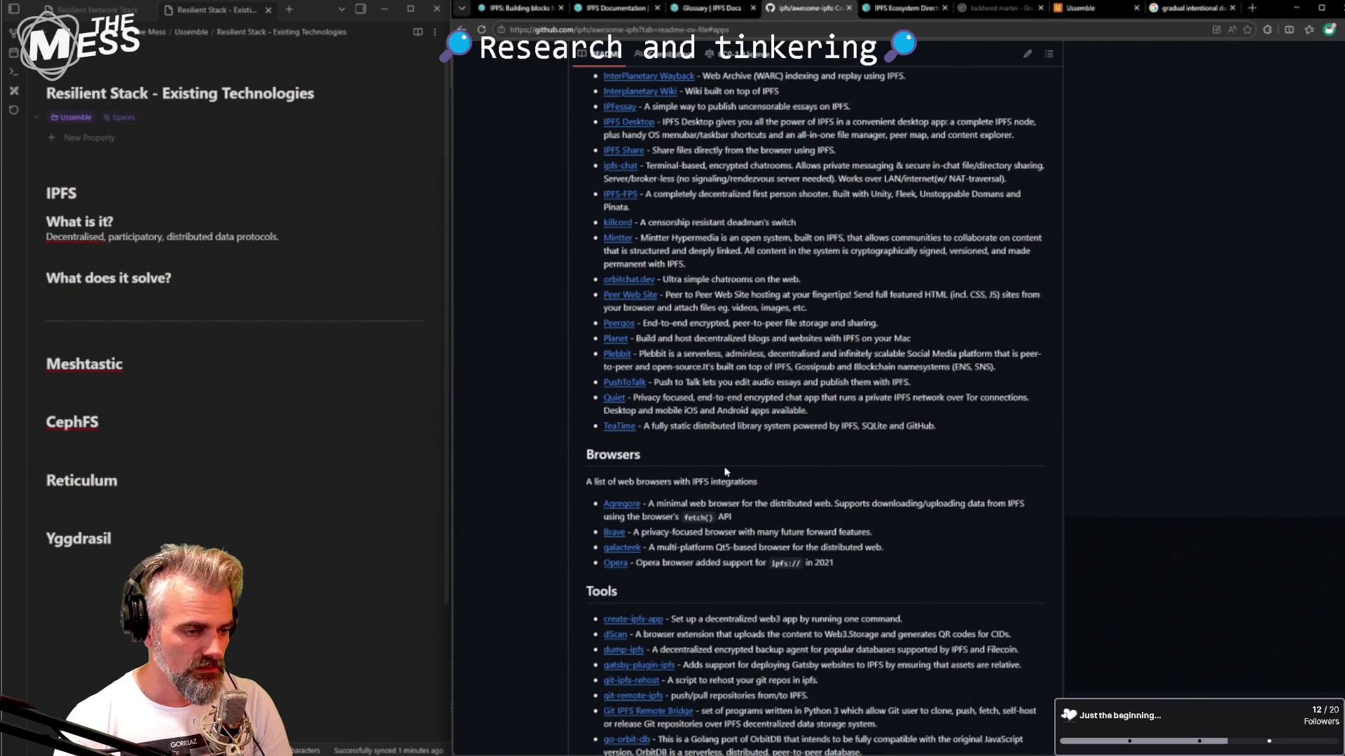
{"action": "scroll", "coordinate": [707, 487], "scroll_direction": "down", "scroll_amount": 1}
{"action": "scroll", "coordinate": [699, 494], "scroll_direction": "down", "scroll_amount": 1}
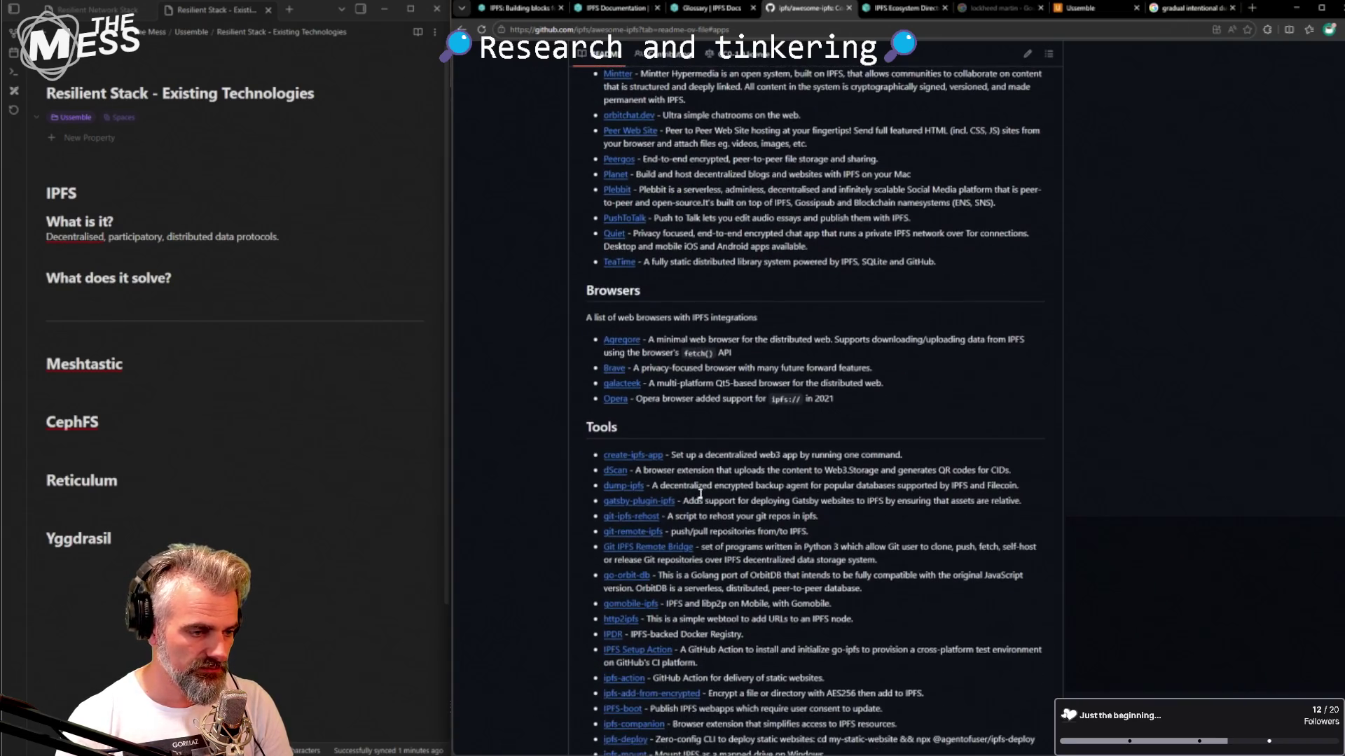
{"action": "scroll", "coordinate": [699, 495], "scroll_direction": "down", "scroll_amount": 2}
{"action": "scroll", "coordinate": [673, 493], "scroll_direction": "down", "scroll_amount": 1}
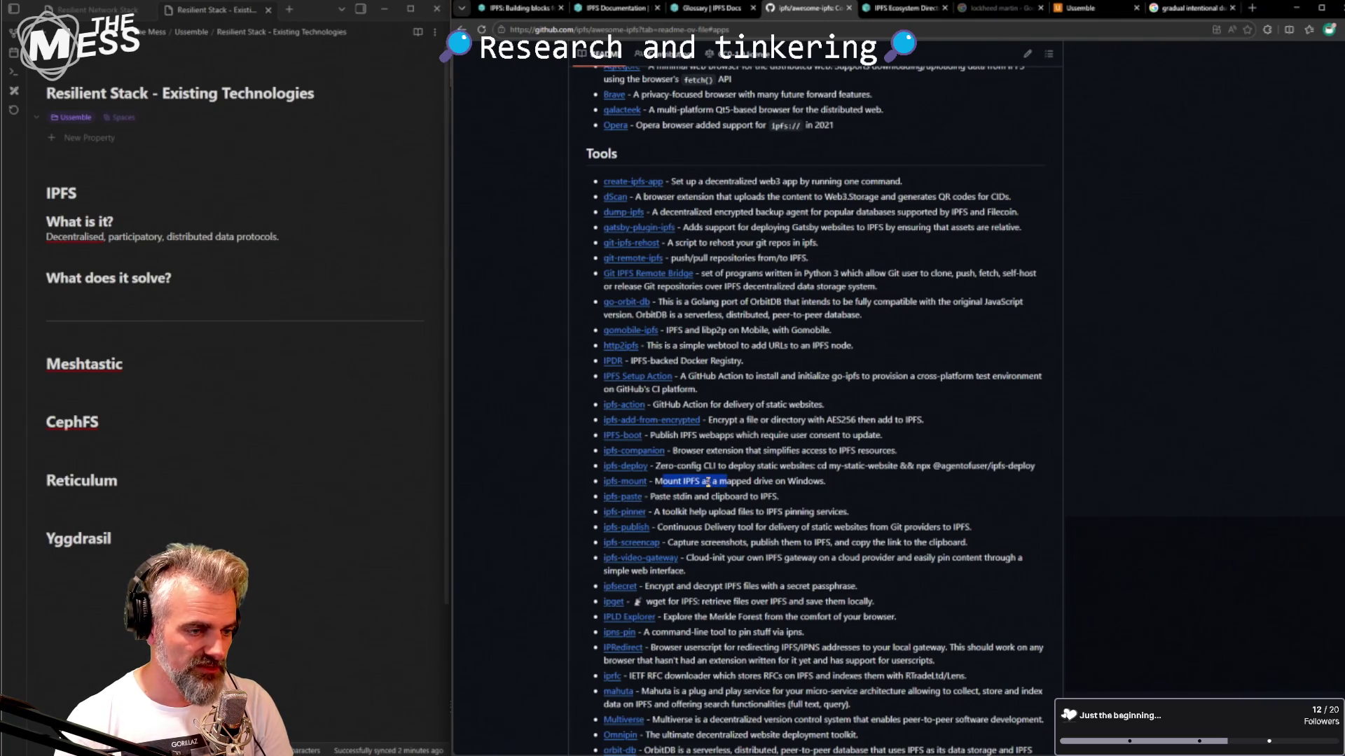
- Read the ipfs-mount description in the Tools section, highlighting it
{"action": "left_click_drag", "start_coordinate": [828, 480], "coordinate": [746, 481]}
{"action": "left_click_drag", "start_coordinate": [653, 481], "coordinate": [828, 485]}
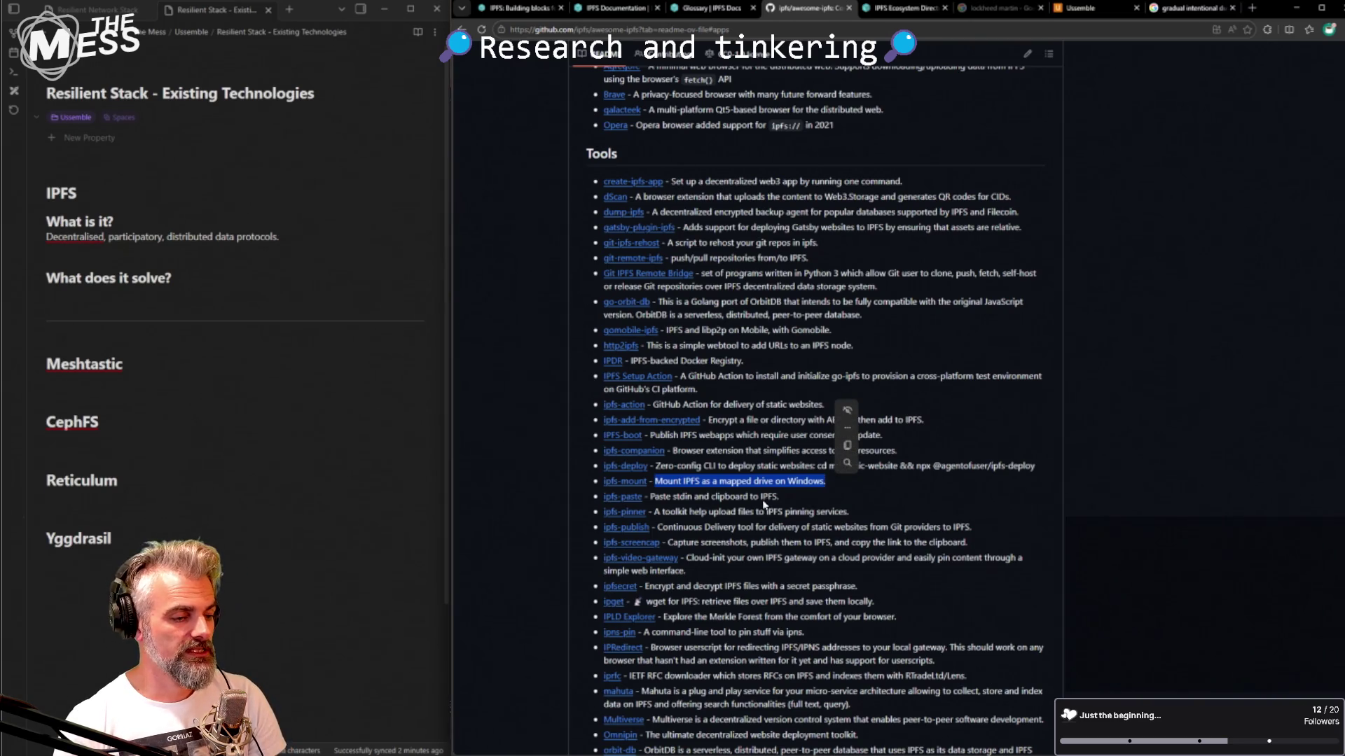
{"action": "left_click", "coordinate": [706, 478]}
{"action": "left_click_drag", "start_coordinate": [659, 480], "coordinate": [820, 484]}
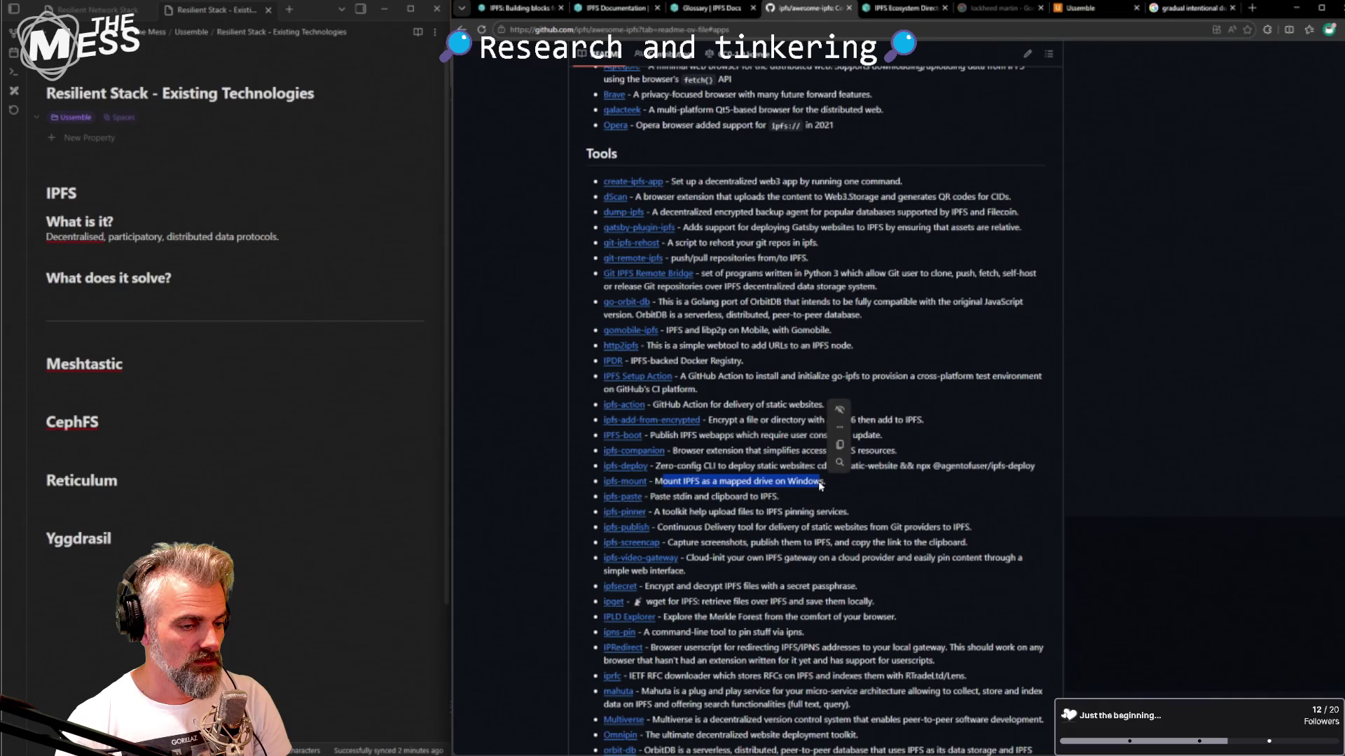
{"action": "left_click_drag", "start_coordinate": [657, 480], "coordinate": [821, 483]}
- Open the ipfs-mount repository in a new background tab and glance at ipfsecret
{"action": "middle_click", "coordinate": [637, 490]}
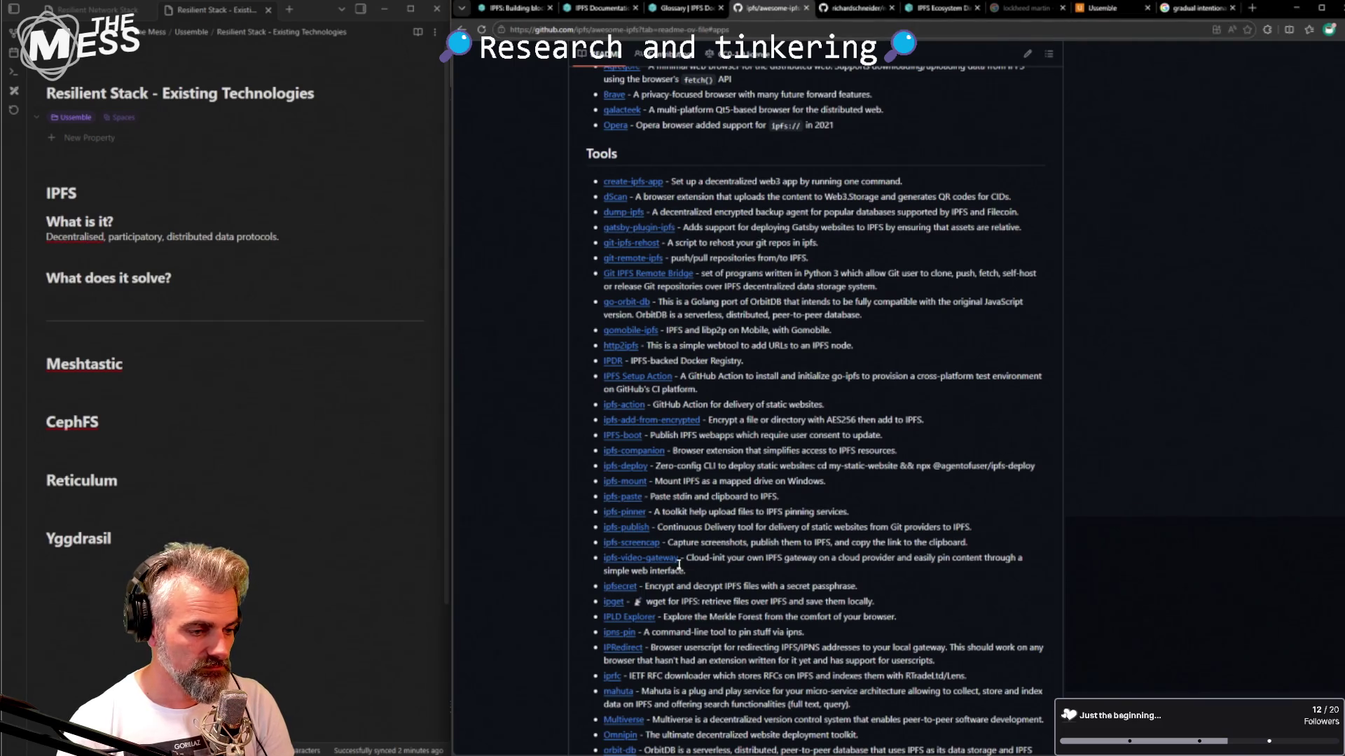
{"action": "left_click_drag", "start_coordinate": [648, 588], "coordinate": [742, 586]}
{"action": "left_click", "coordinate": [703, 579]}
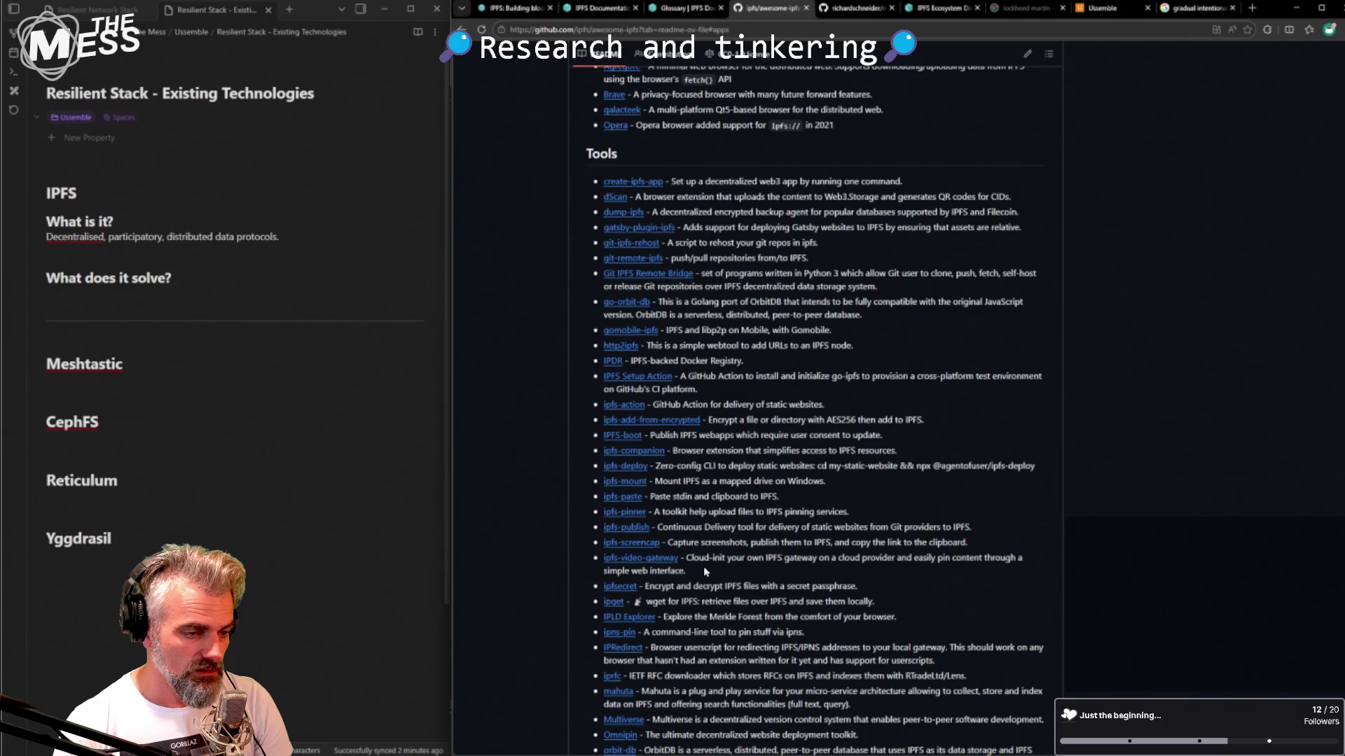
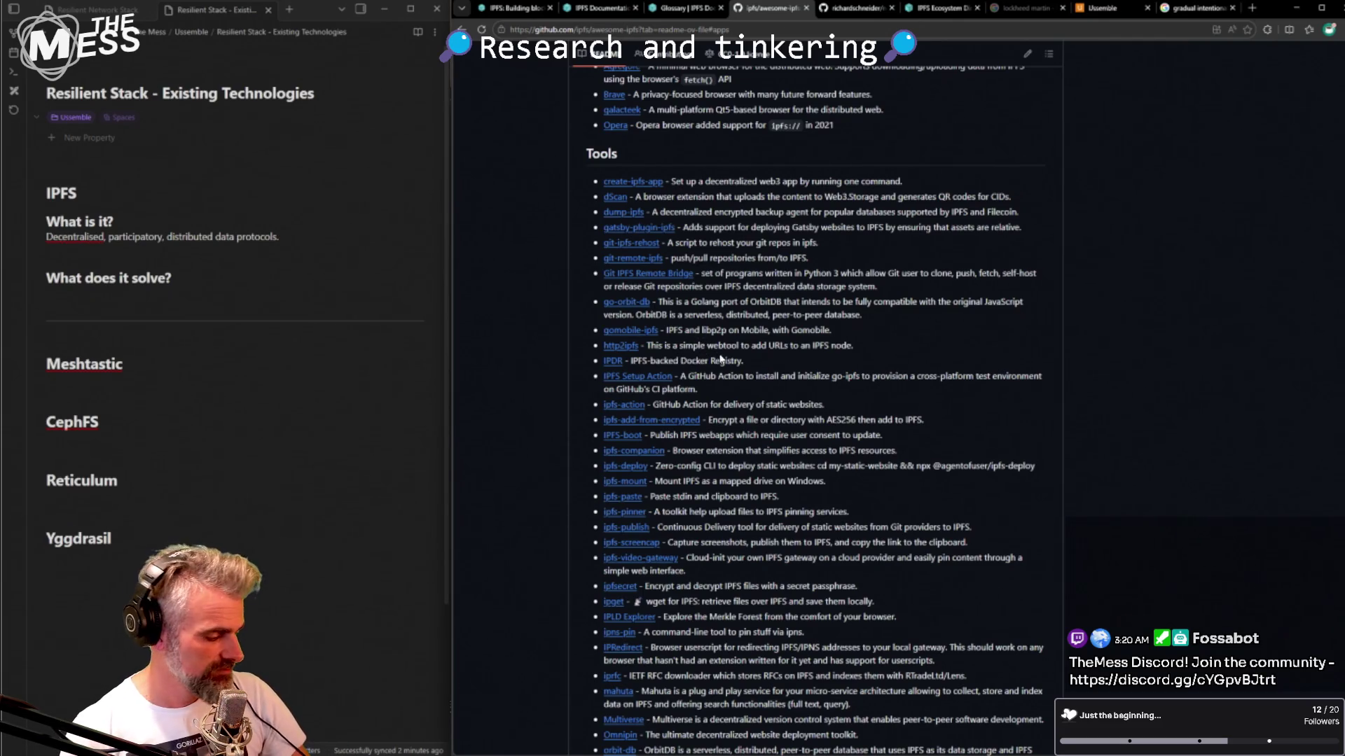
- Read the Tools list entries for ipget, Public Gateway Checker and VIPFS on awesome-ipfs
{"action": "key", "text": "XF86AudioLowerVolume"}
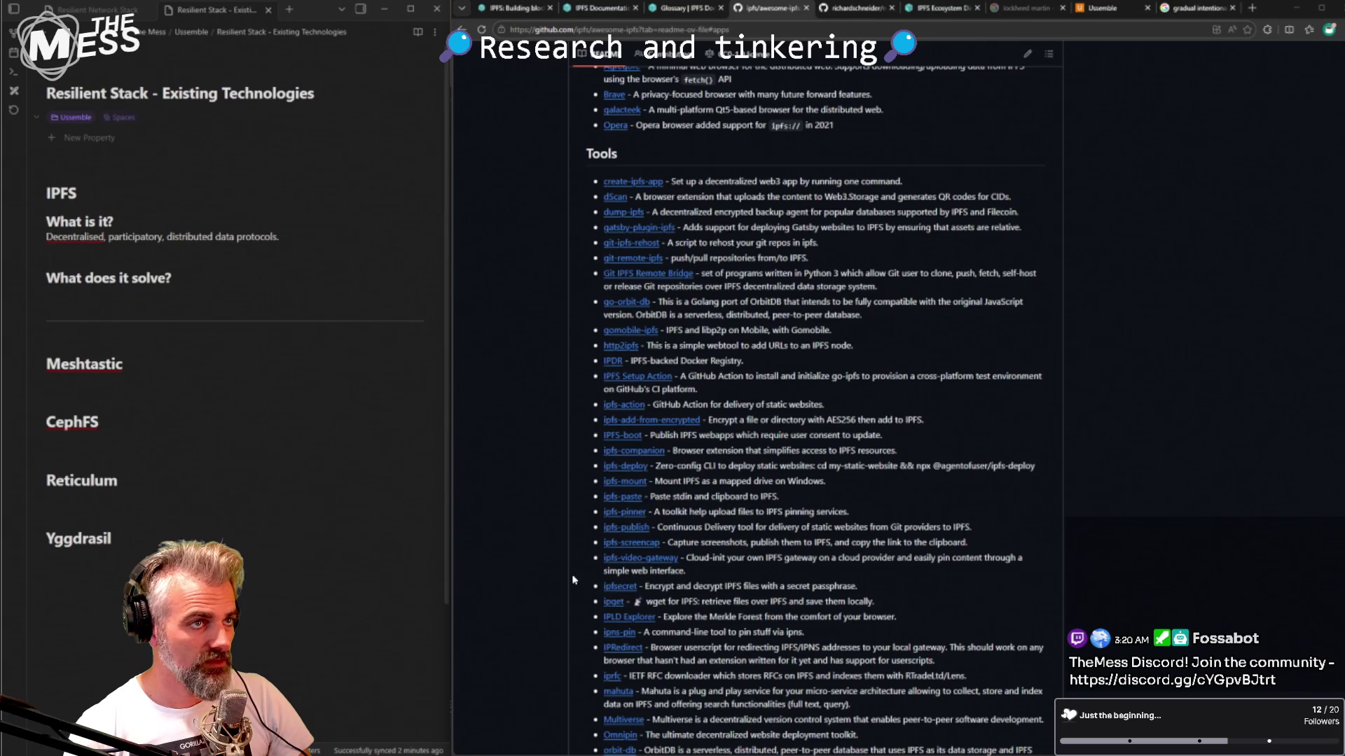
{"action": "scroll", "coordinate": [627, 601], "scroll_direction": "down", "scroll_amount": 1}
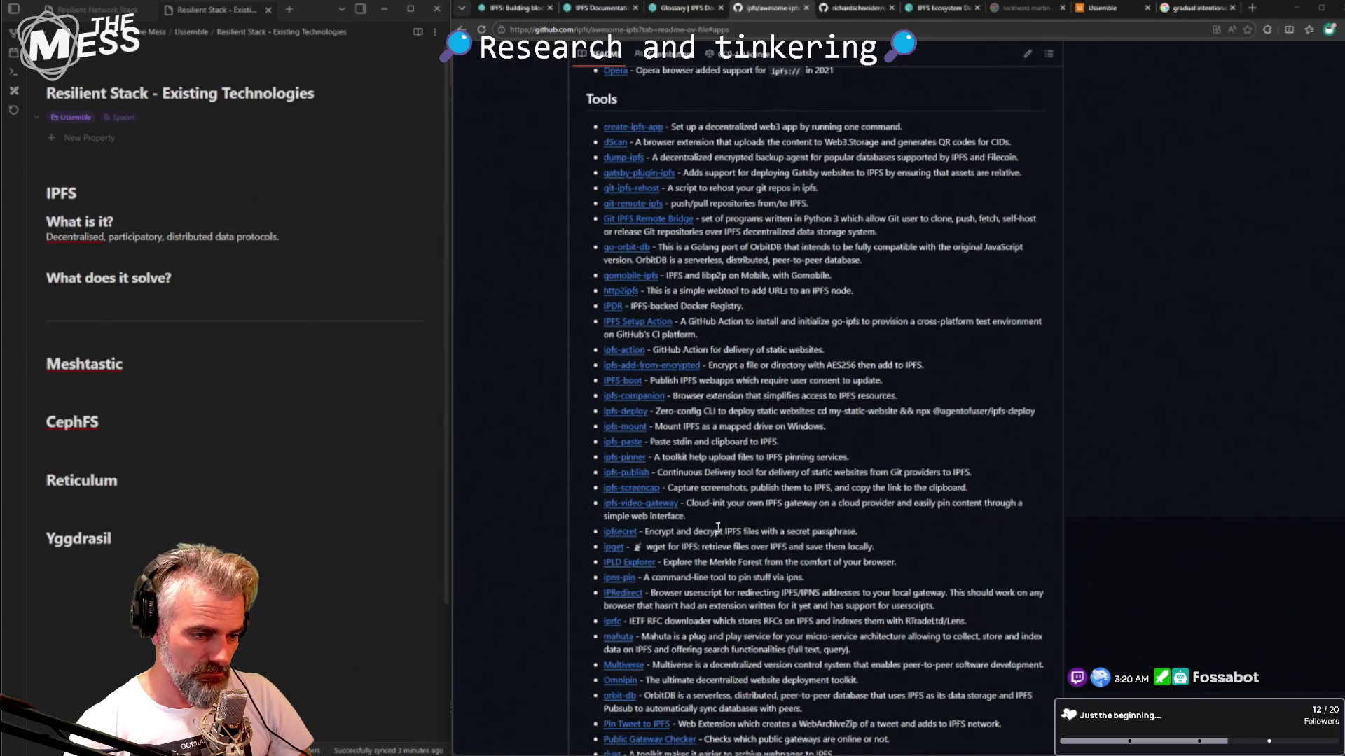
{"action": "double_click", "coordinate": [685, 548]}
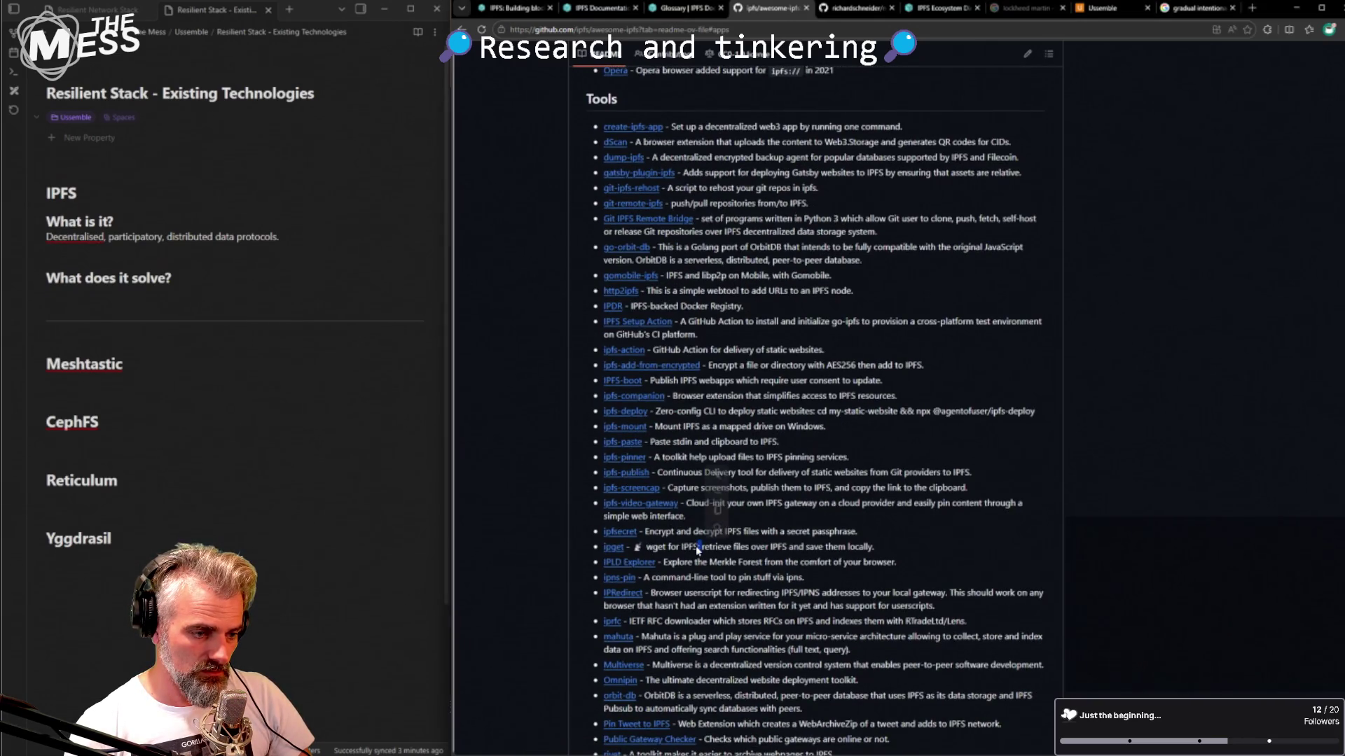
{"action": "scroll", "coordinate": [680, 552], "scroll_direction": "down", "scroll_amount": 1}
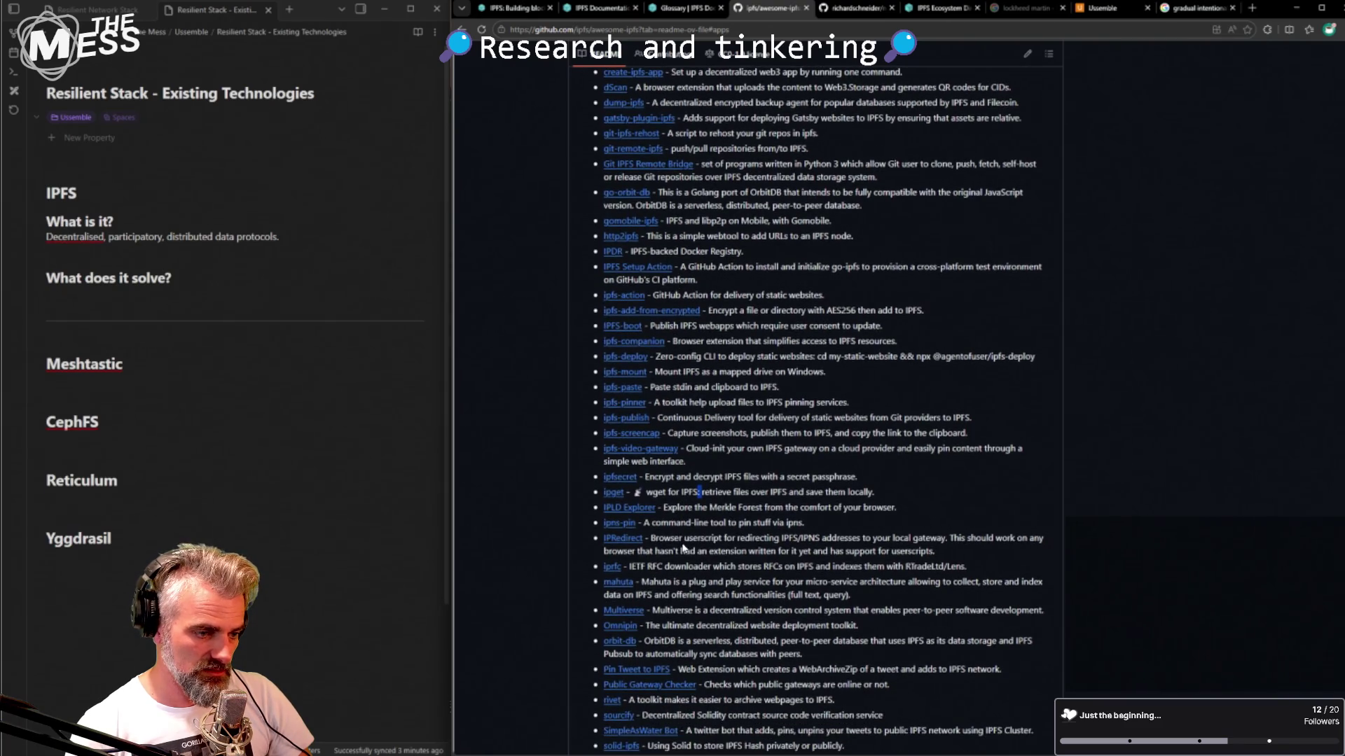
{"action": "scroll", "coordinate": [684, 547], "scroll_direction": "down", "scroll_amount": 1}
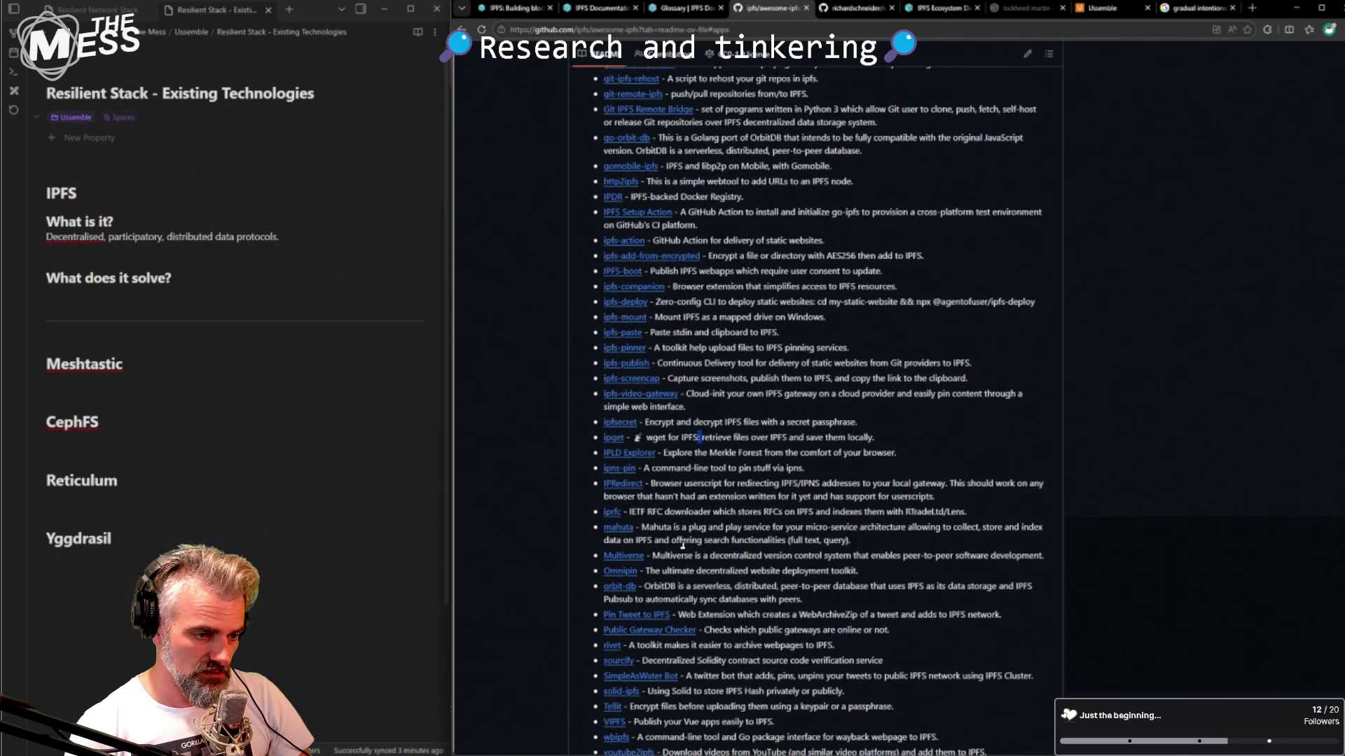
{"action": "scroll", "coordinate": [701, 554], "scroll_direction": "down", "scroll_amount": 1}
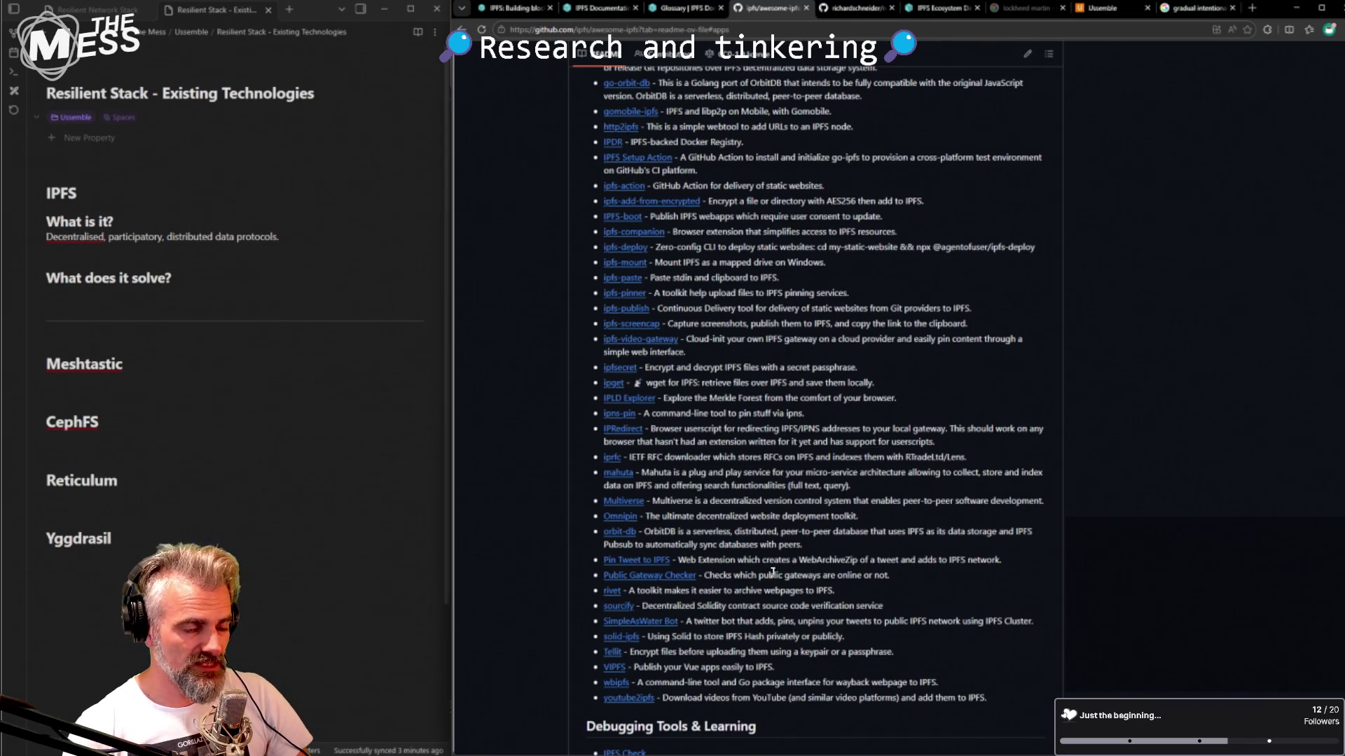
{"action": "left_click_drag", "start_coordinate": [773, 574], "coordinate": [783, 576]}
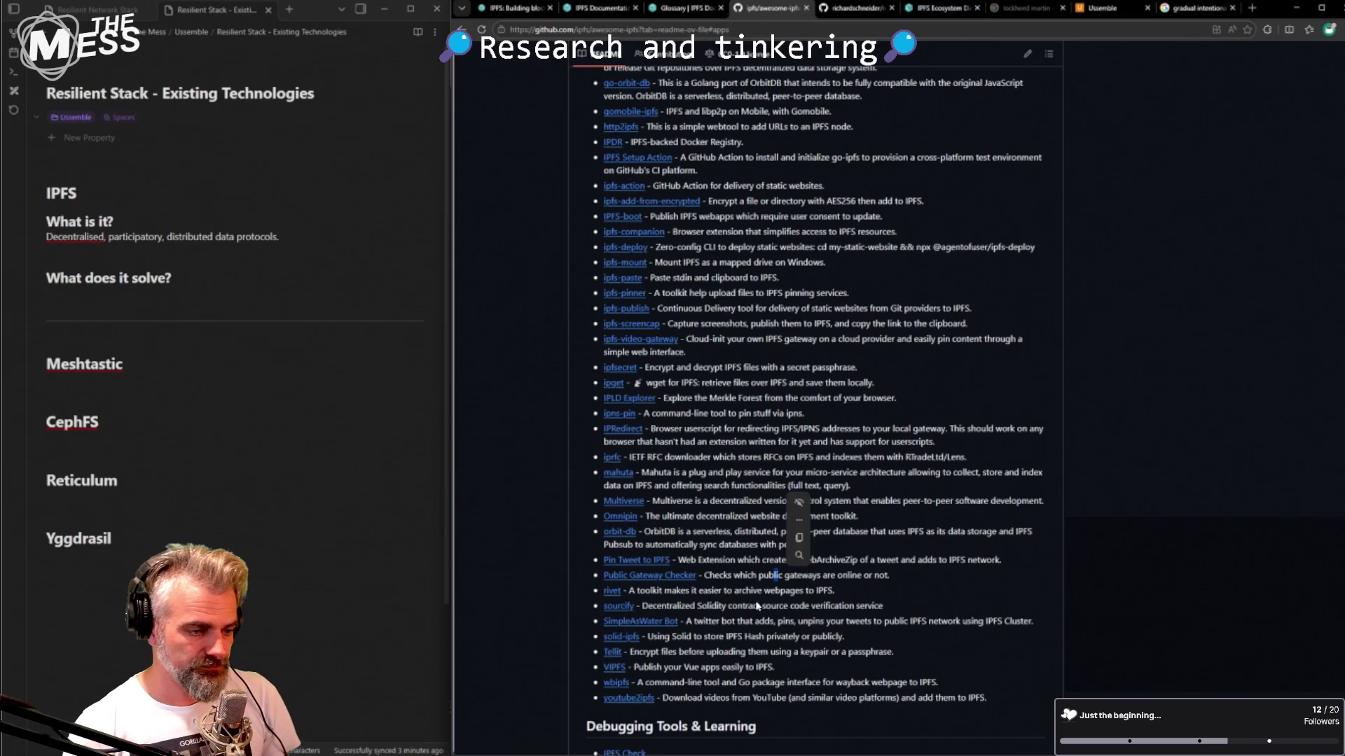
{"action": "scroll", "coordinate": [798, 610], "scroll_direction": "up", "scroll_amount": 2}
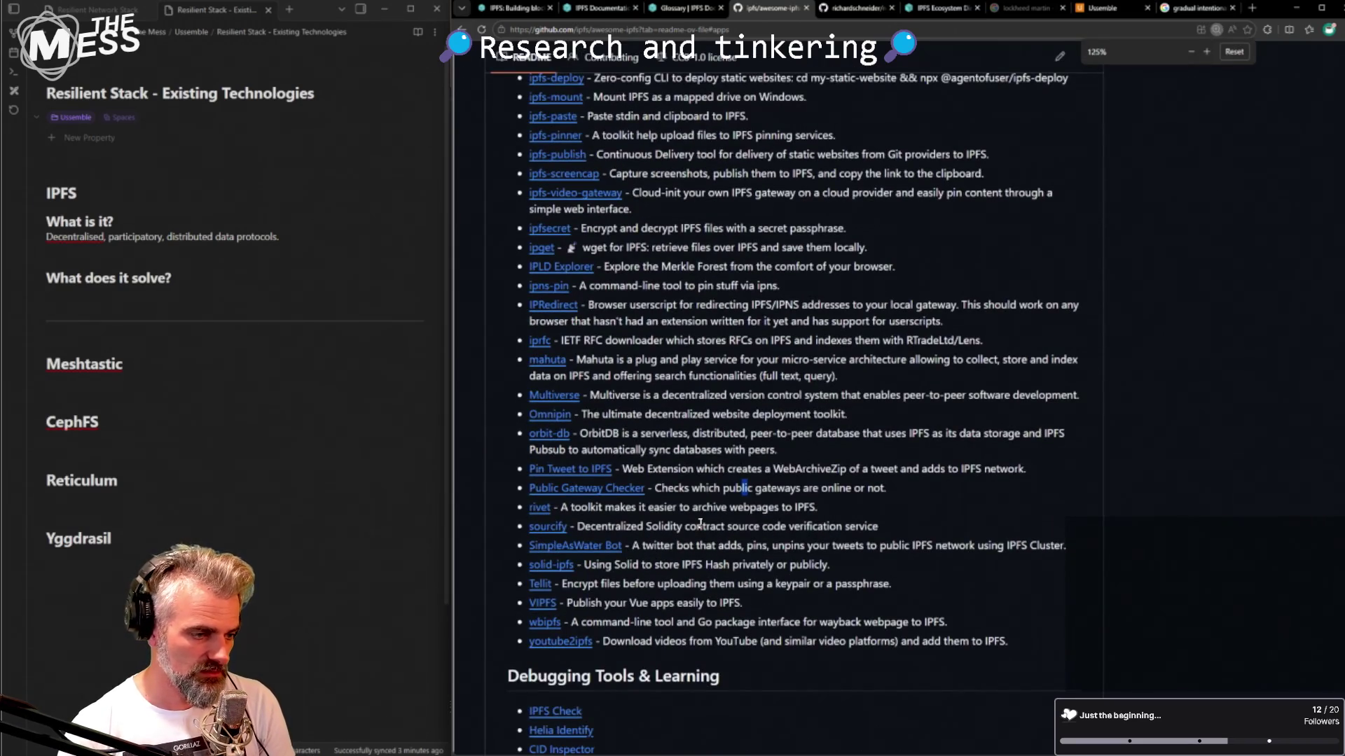
{"action": "scroll", "coordinate": [779, 599], "scroll_direction": "down", "scroll_amount": 1}
{"action": "scroll", "coordinate": [692, 530], "scroll_direction": "down", "scroll_amount": 2}
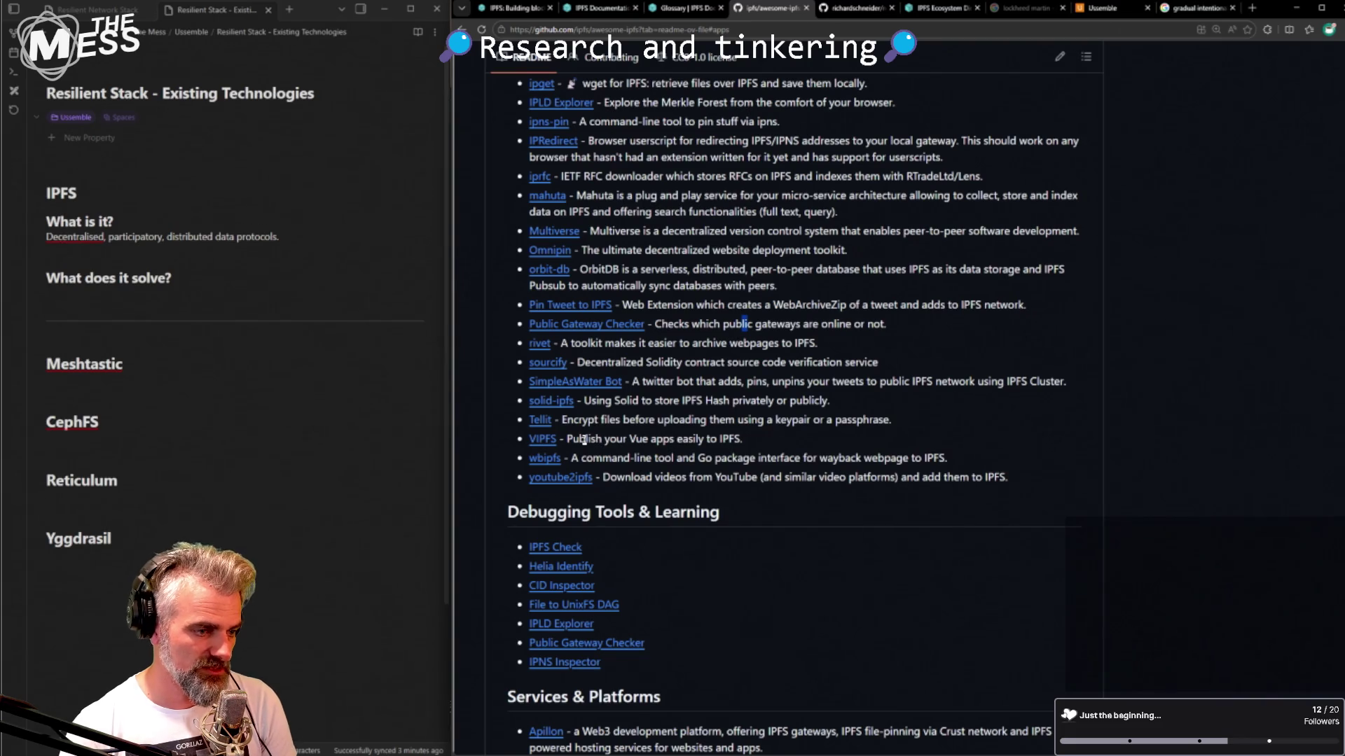
{"action": "left_click_drag", "start_coordinate": [585, 439], "coordinate": [736, 437]}
{"action": "left_click", "coordinate": [599, 439]}
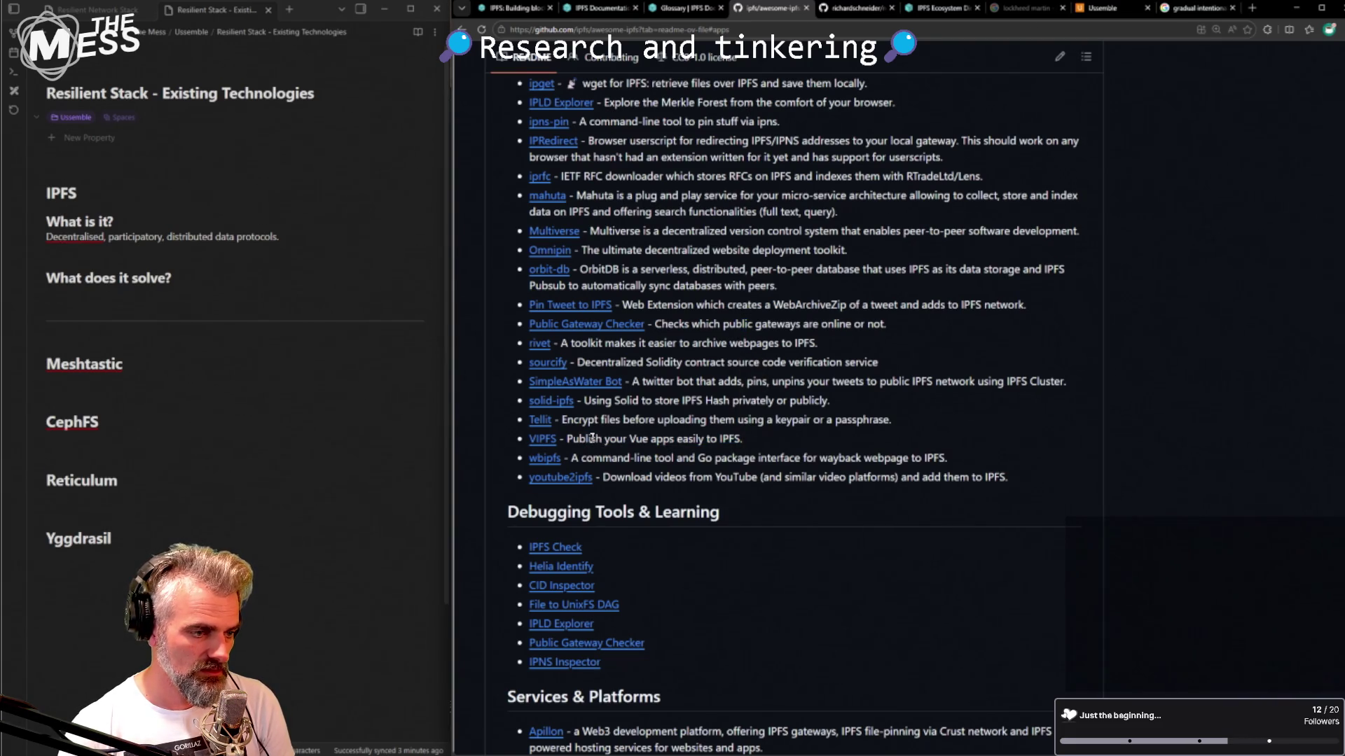
{"action": "left_click_drag", "start_coordinate": [592, 439], "coordinate": [784, 433]}
{"action": "left_click", "coordinate": [762, 439]}
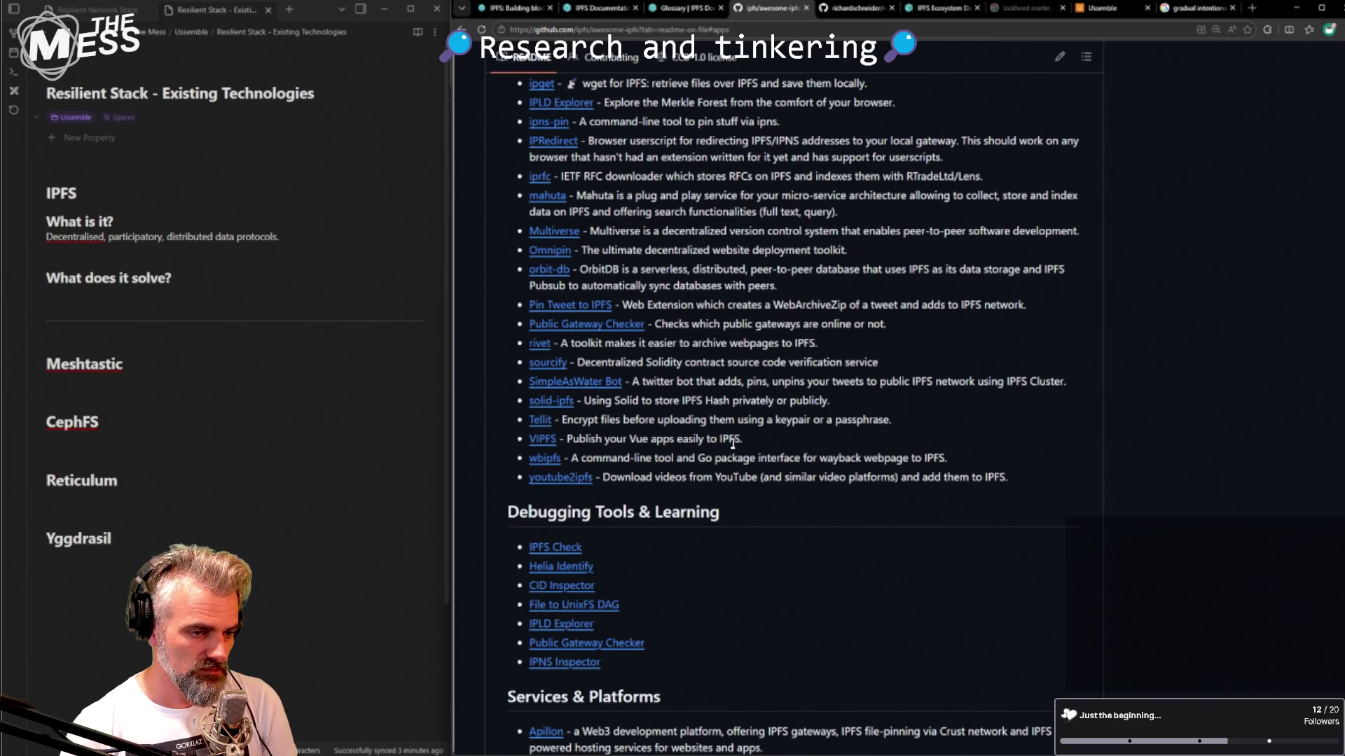
- Open the VIPFS repository in a new tab and read its README introduction and VueRouter mention
{"action": "middle_click", "coordinate": [542, 441]}
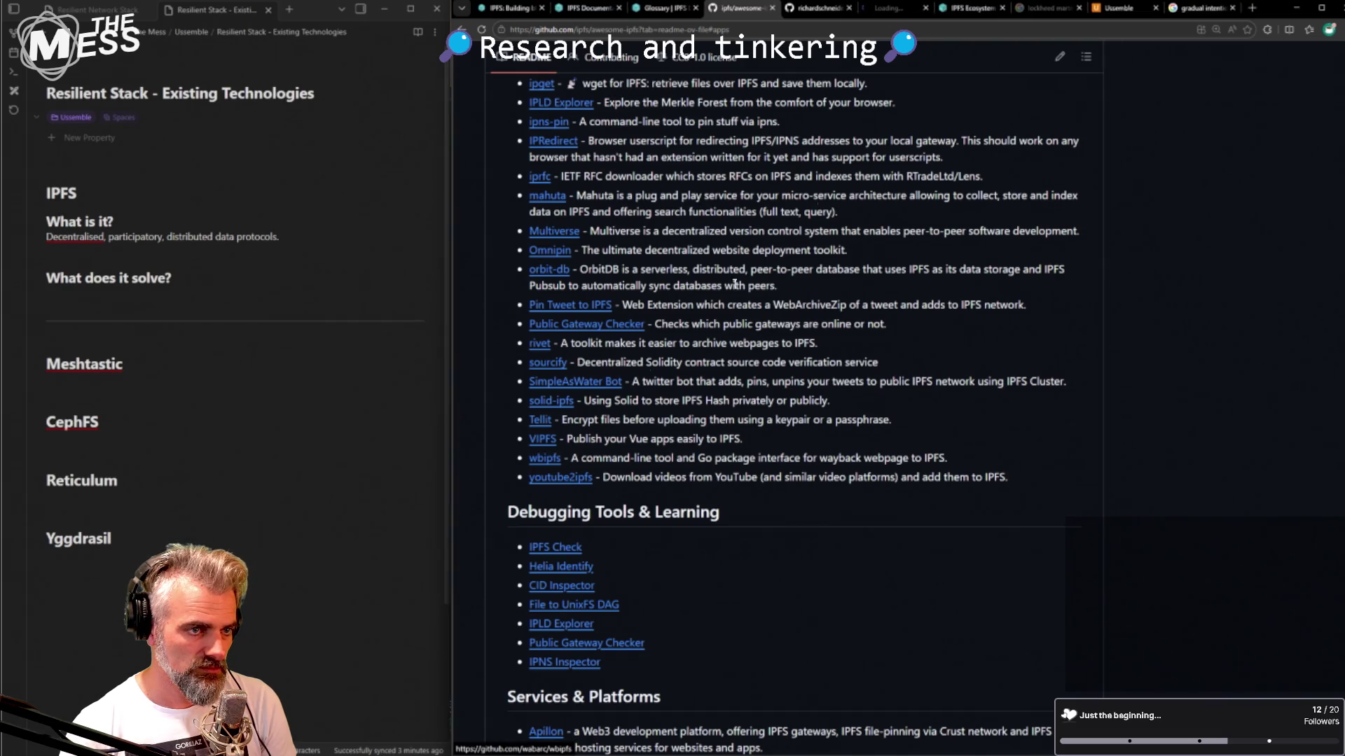
{"action": "left_click", "coordinate": [885, 12]}
{"action": "scroll", "coordinate": [592, 473], "scroll_direction": "down", "scroll_amount": 3}
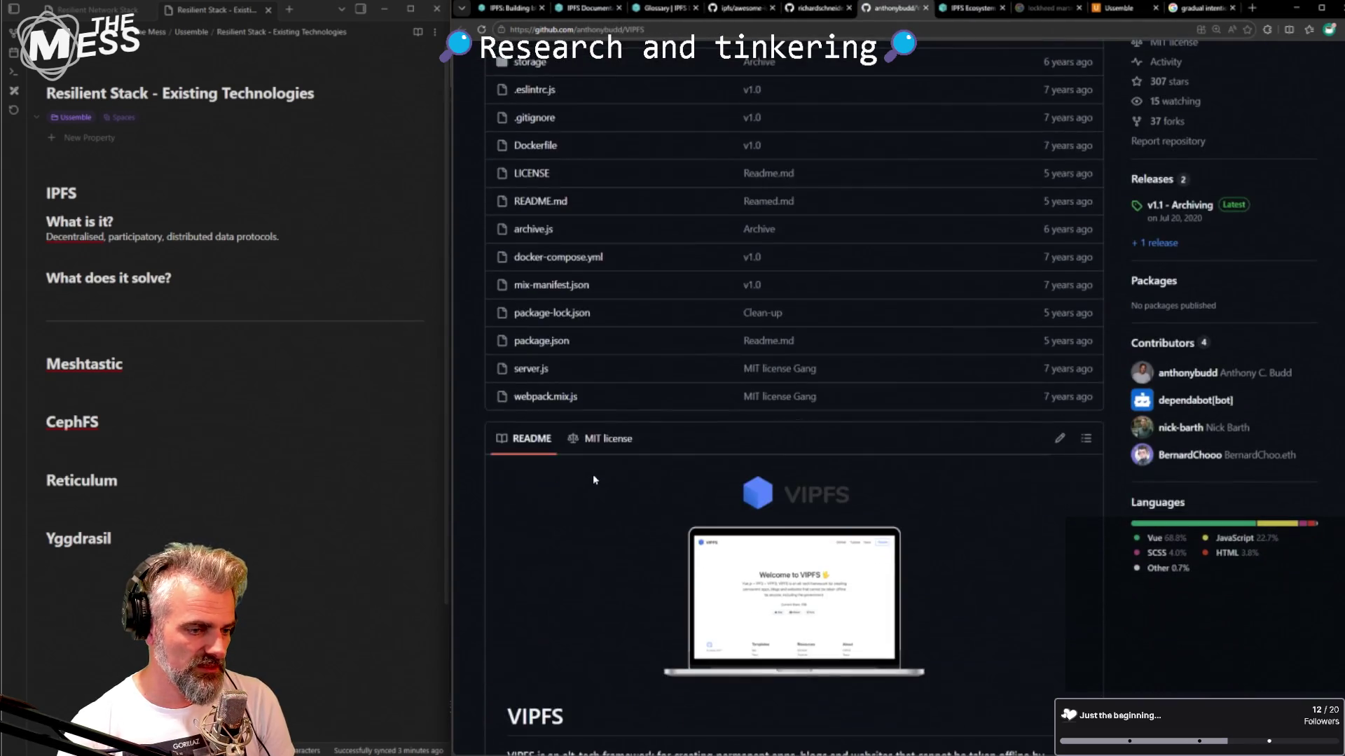
{"action": "scroll", "coordinate": [593, 479], "scroll_direction": "down", "scroll_amount": 3}
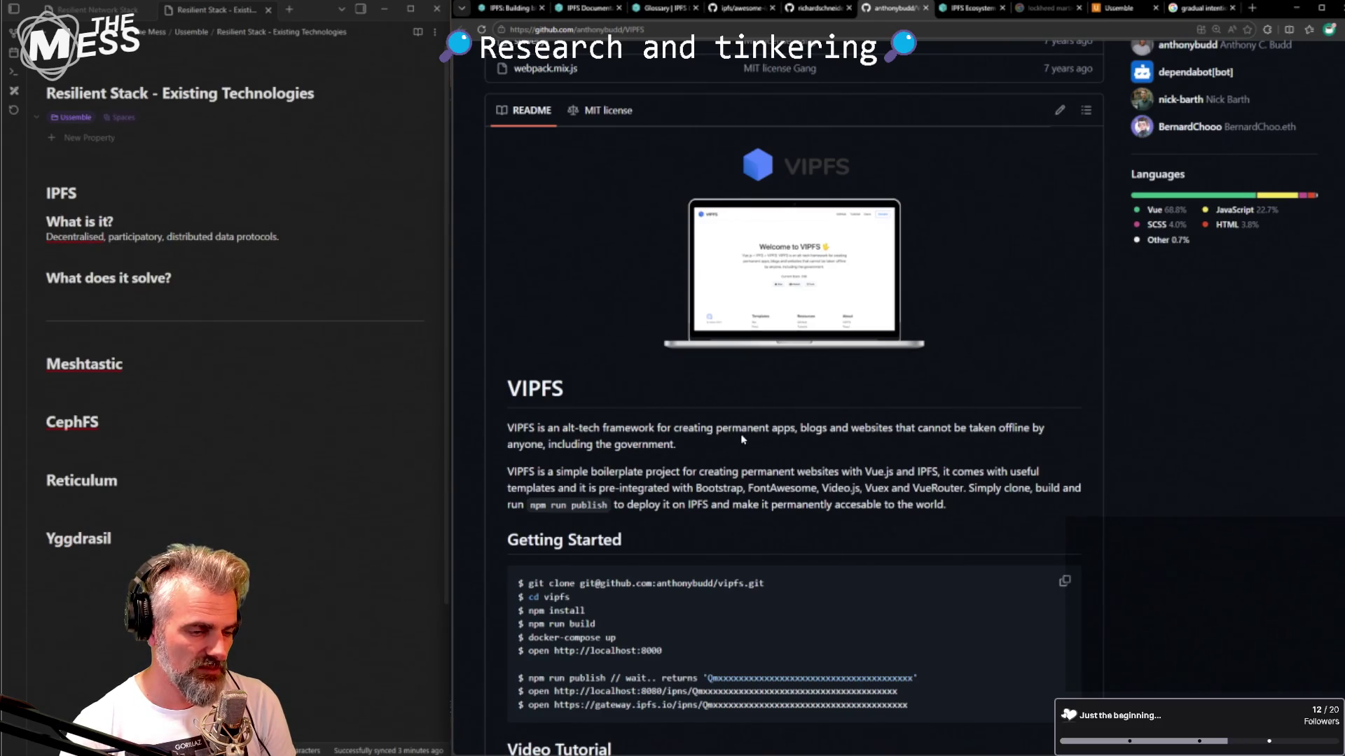
{"action": "triple_click", "coordinate": [574, 449]}
{"action": "left_click", "coordinate": [682, 444]}
{"action": "mouse_move", "coordinate": [675, 445]}
{"action": "left_mouse_down"}
{"action": "mouse_move", "coordinate": [565, 434]}
{"action": "mouse_move", "coordinate": [684, 479]}
{"action": "left_mouse_up"}
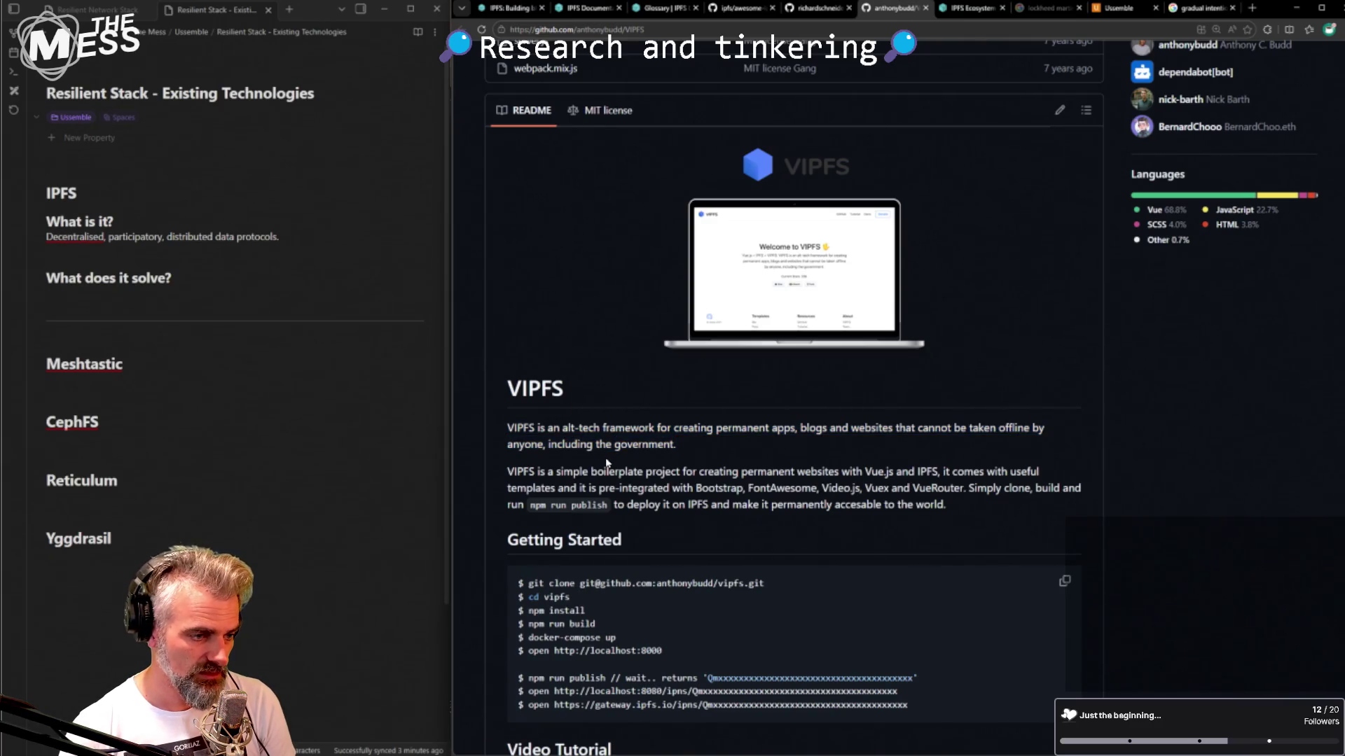
{"action": "left_click", "coordinate": [684, 478]}
{"action": "left_click_drag", "start_coordinate": [771, 472], "coordinate": [807, 475]}
{"action": "left_click", "coordinate": [808, 475]}
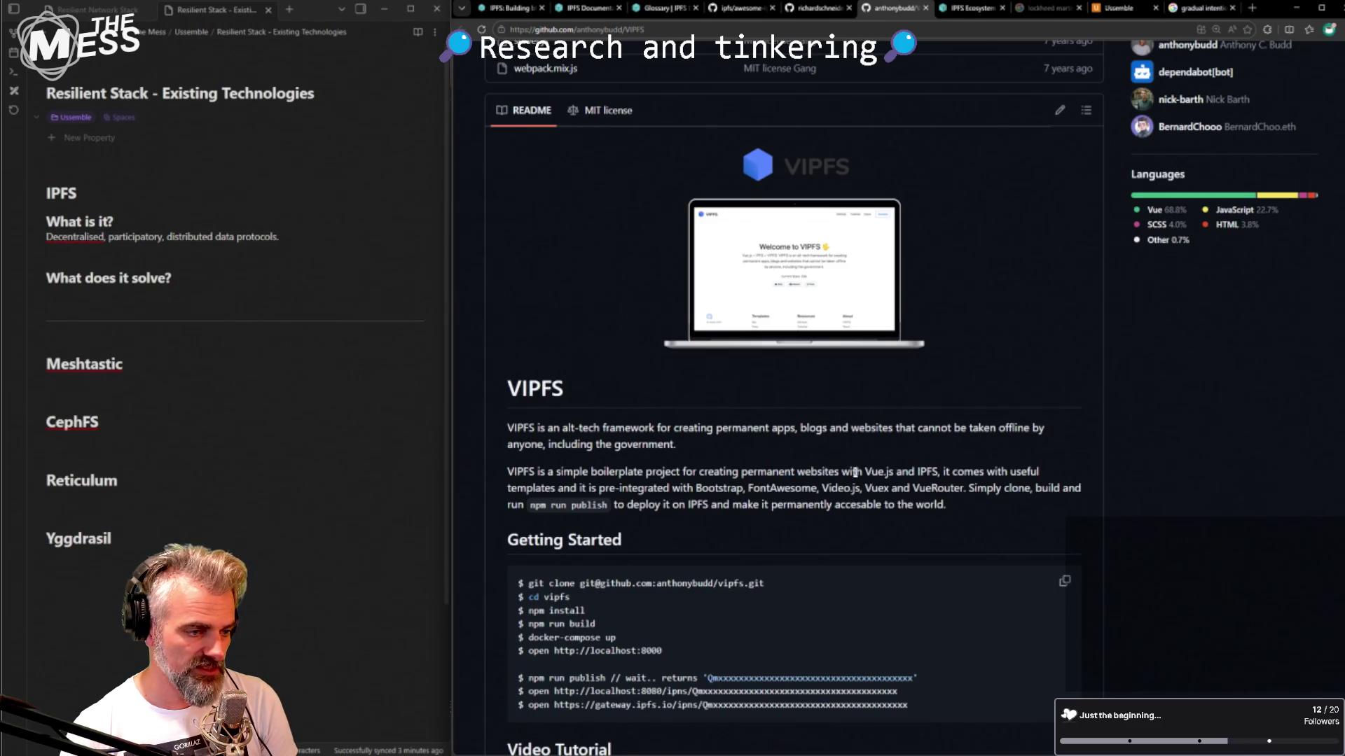
{"action": "scroll", "coordinate": [832, 476], "scroll_direction": "down", "scroll_amount": 1}
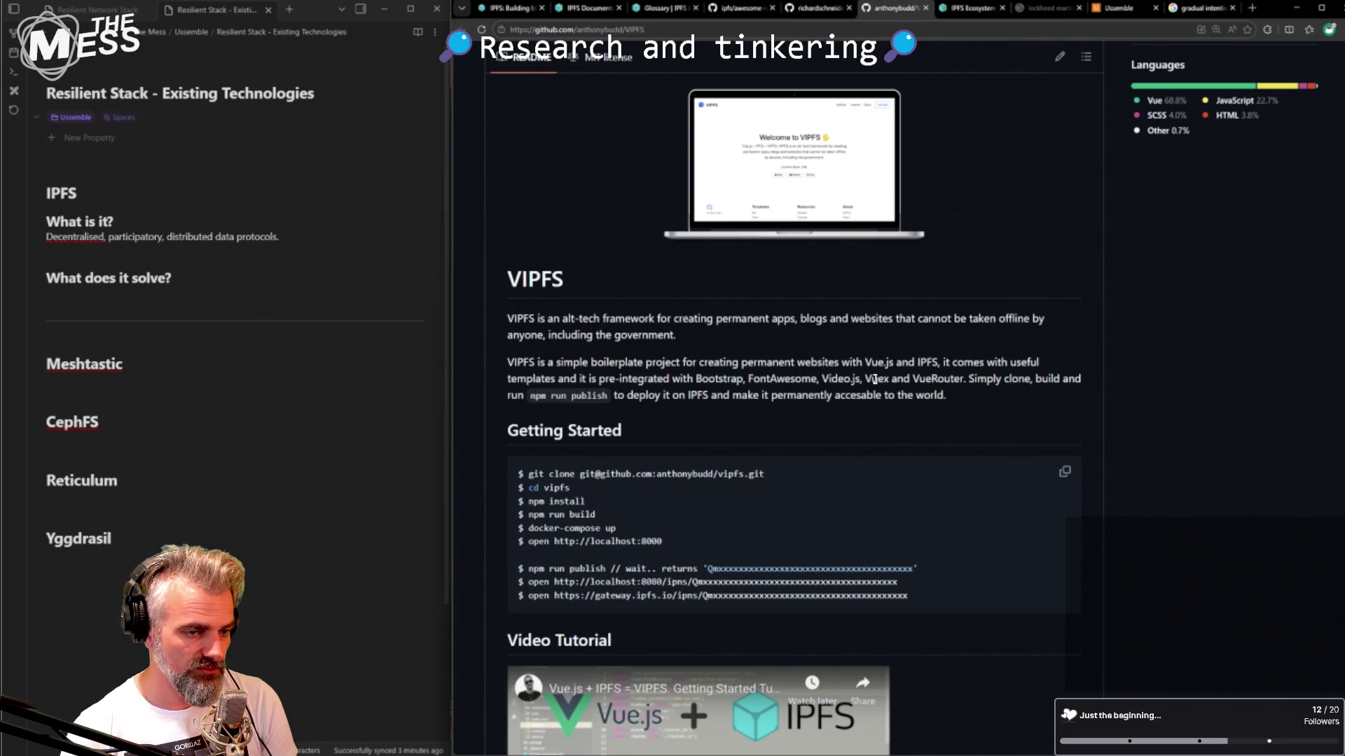
{"action": "left_click_drag", "start_coordinate": [930, 378], "coordinate": [963, 379]}
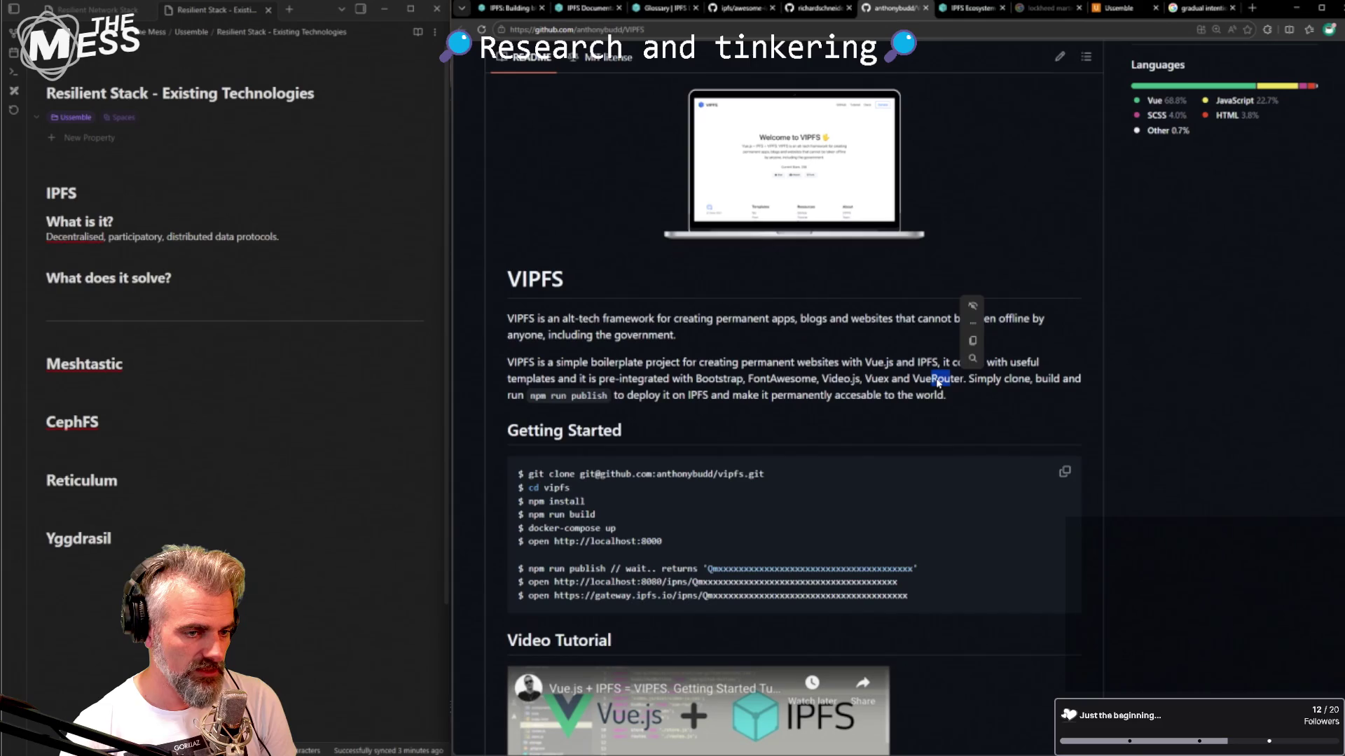
{"action": "scroll", "coordinate": [743, 420], "scroll_direction": "down", "scroll_amount": 1}
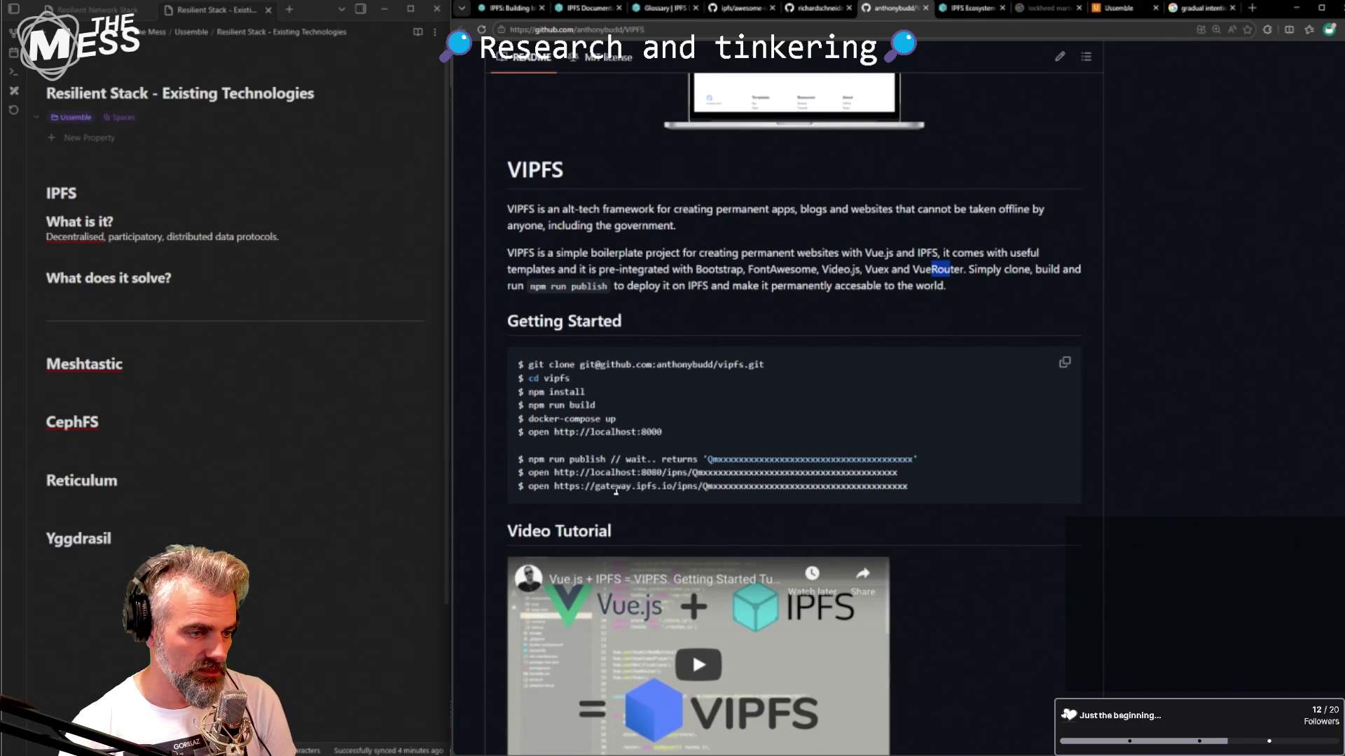
- Read the publish commands and Motivation section, then select the VIPFS repository web address
{"action": "left_click_drag", "start_coordinate": [589, 472], "coordinate": [664, 475]}
{"action": "double_click", "coordinate": [677, 473]}
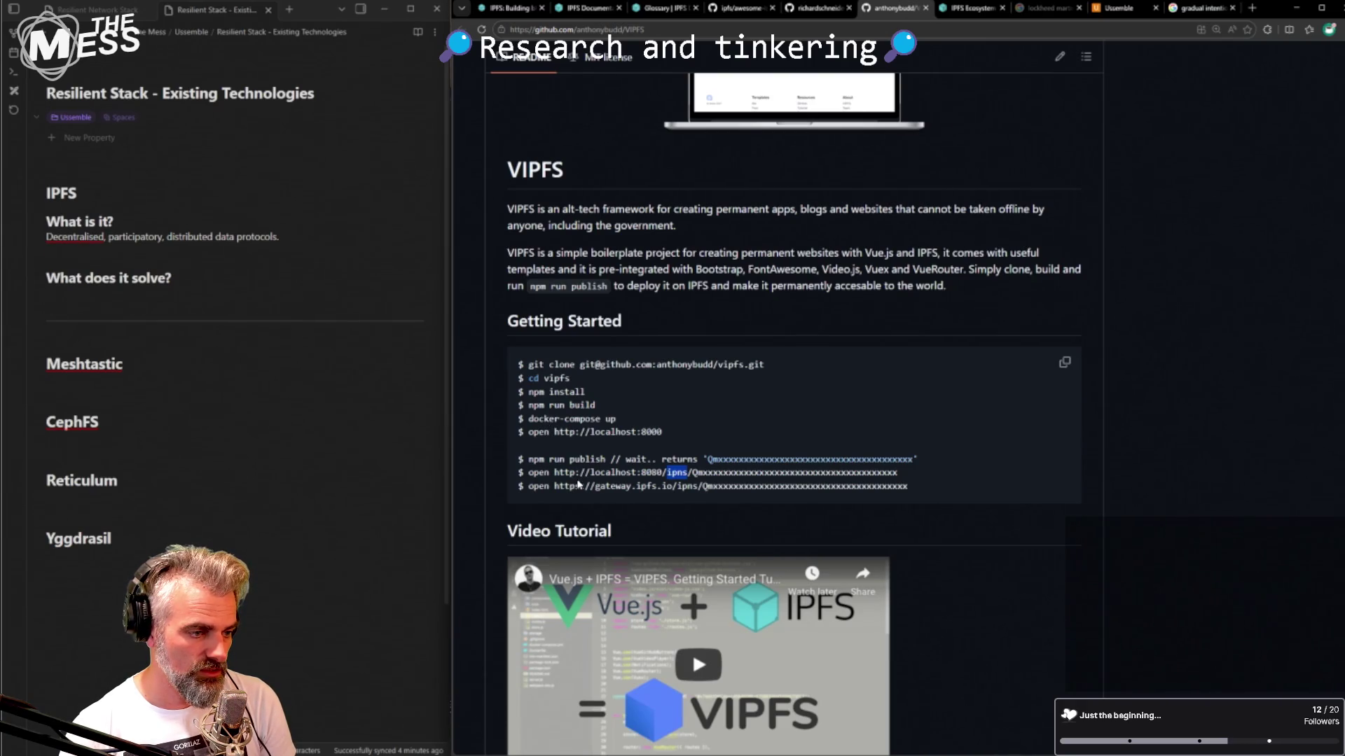
{"action": "double_click", "coordinate": [719, 478]}
{"action": "left_click", "coordinate": [736, 481]}
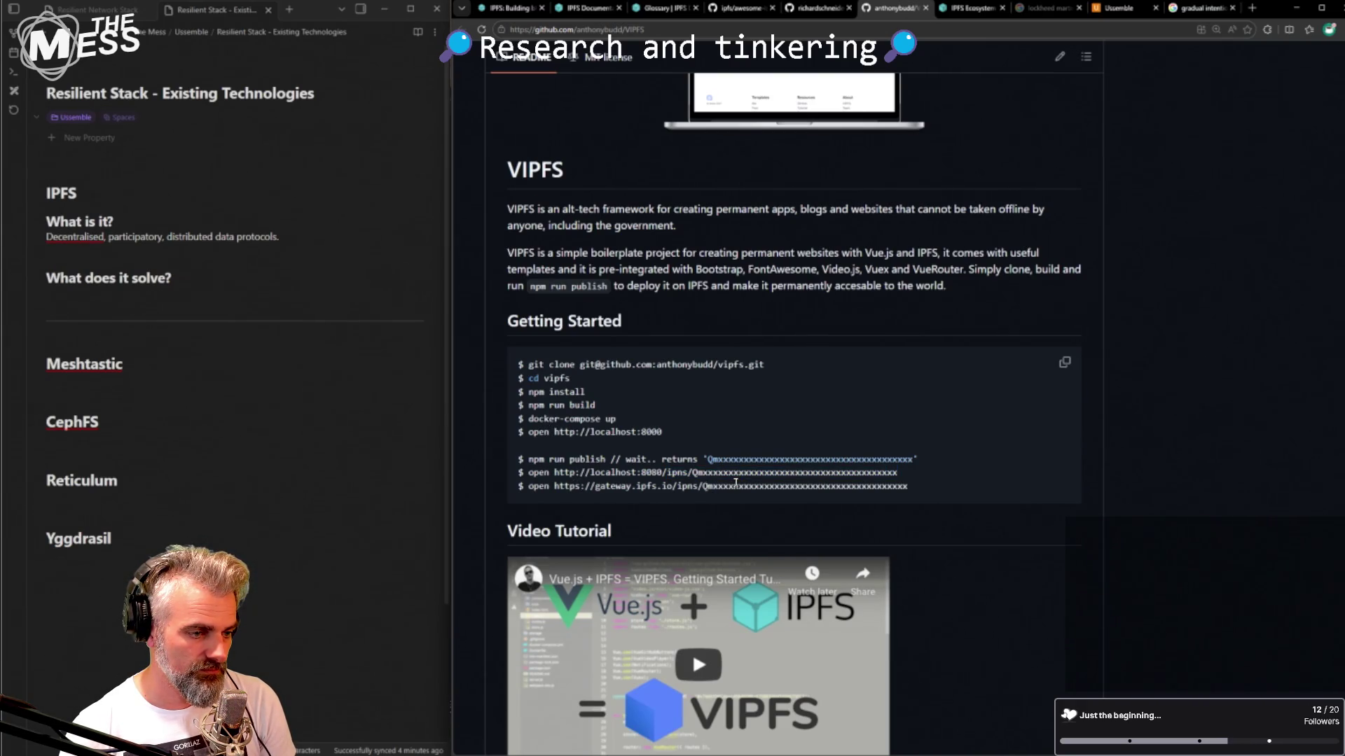
{"action": "double_click", "coordinate": [735, 486]}
{"action": "scroll", "coordinate": [686, 486], "scroll_direction": "down", "scroll_amount": 4}
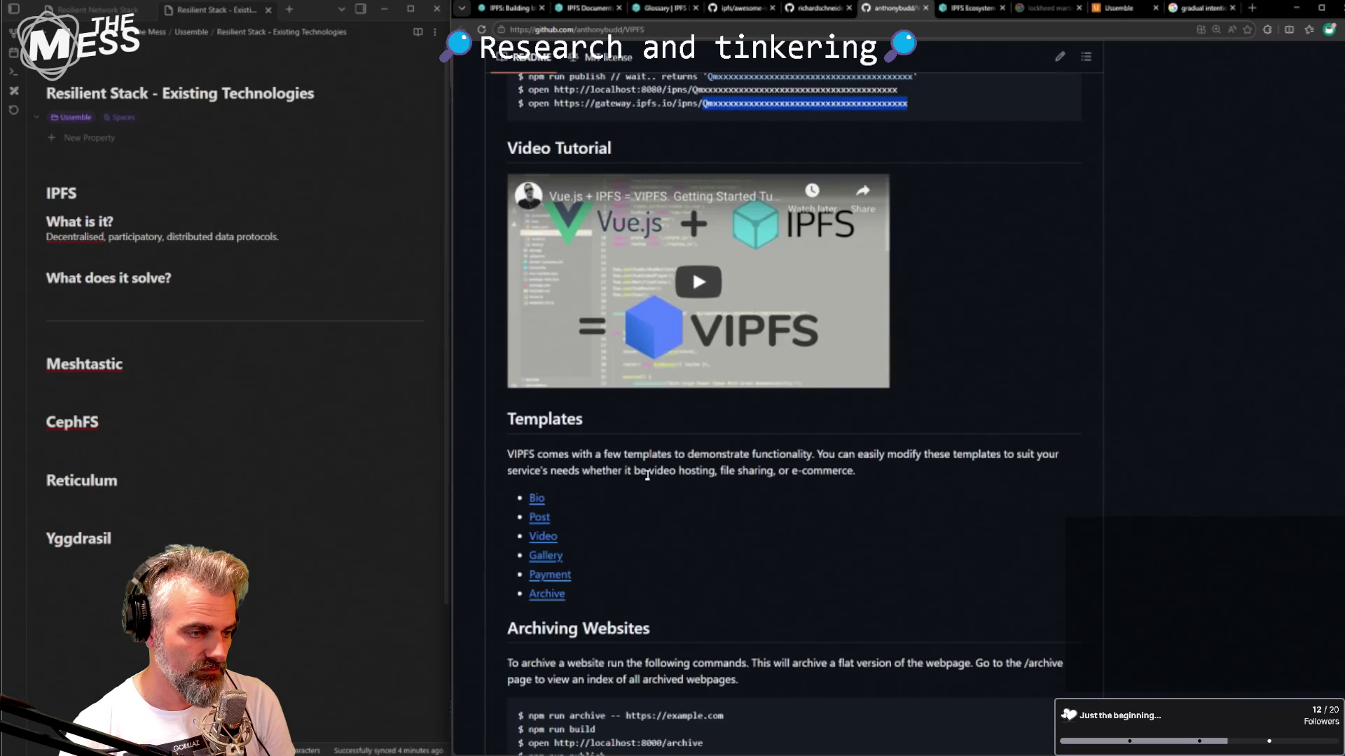
{"action": "scroll", "coordinate": [584, 465], "scroll_direction": "down", "scroll_amount": 3}
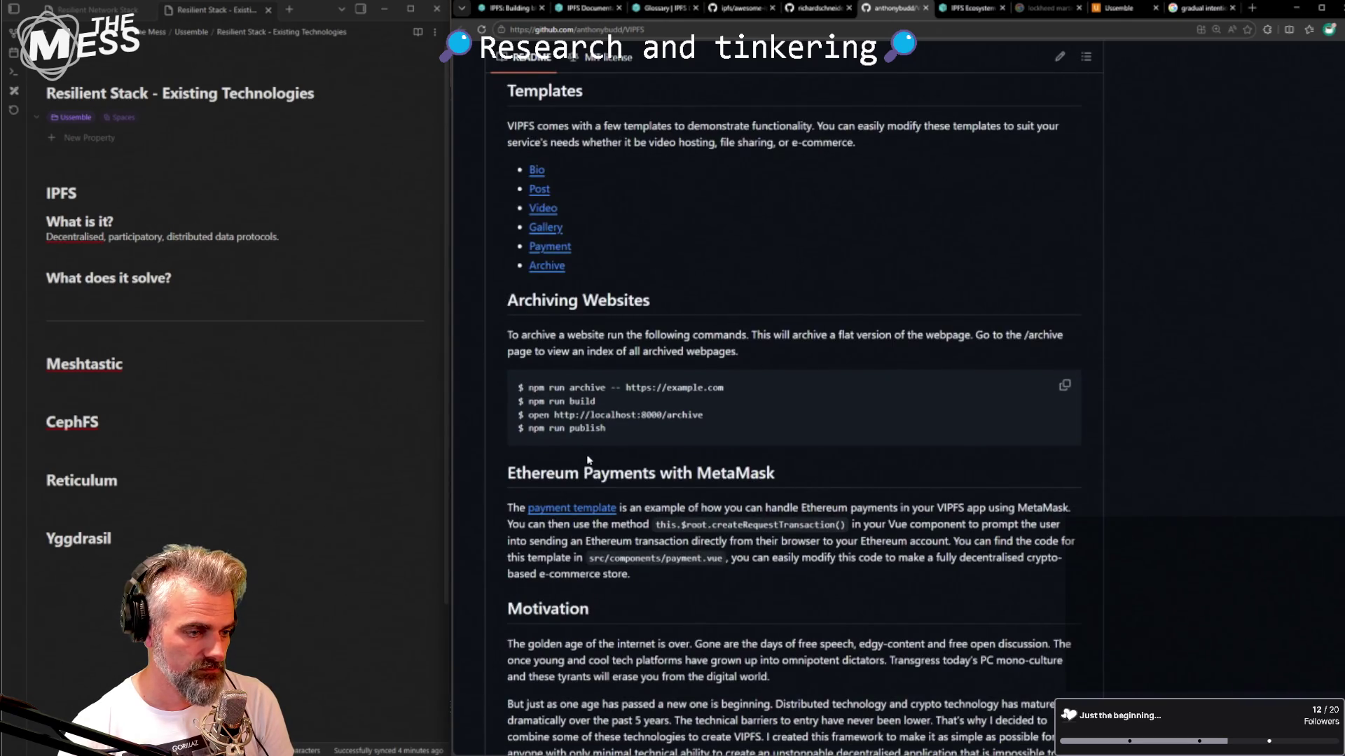
{"action": "scroll", "coordinate": [579, 451], "scroll_direction": "down", "scroll_amount": 2}
{"action": "left_click_drag", "start_coordinate": [694, 441], "coordinate": [1046, 435]}
{"action": "left_click", "coordinate": [803, 473]}
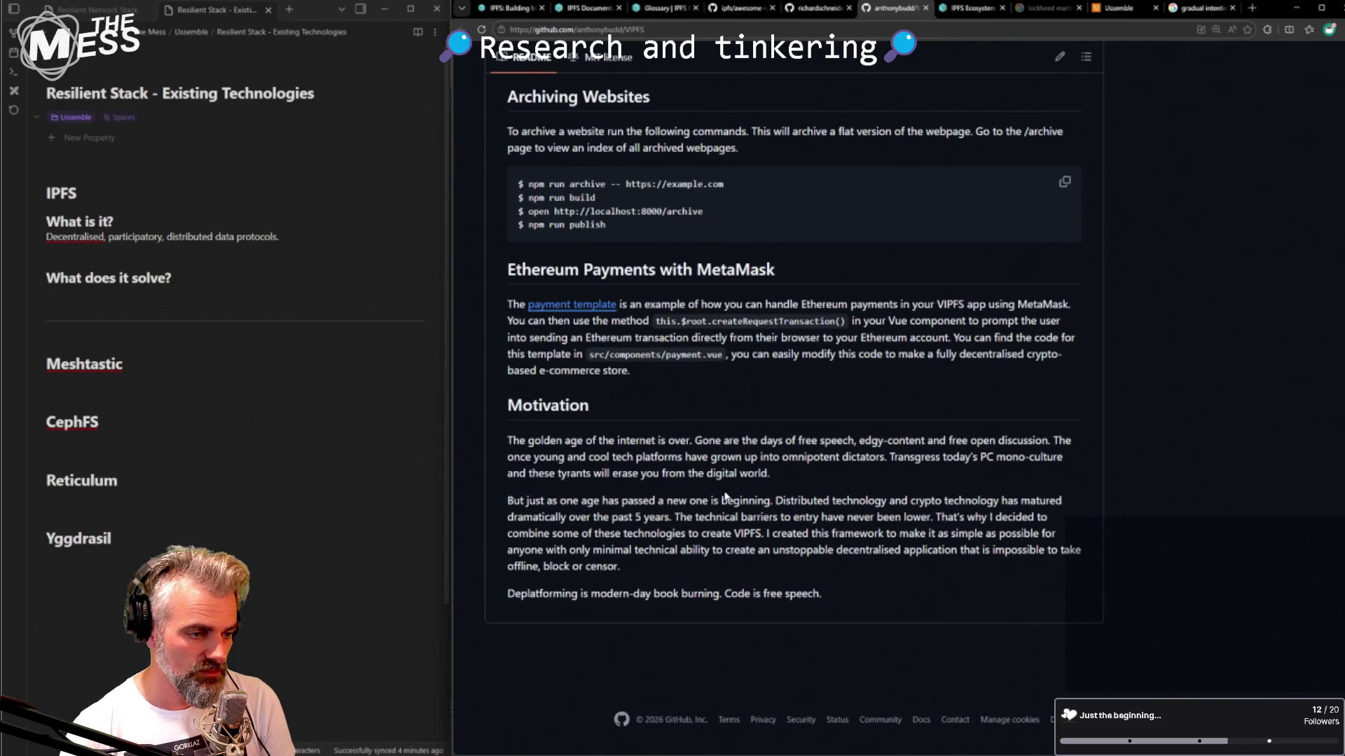
{"action": "left_click_drag", "start_coordinate": [553, 593], "coordinate": [720, 595]}
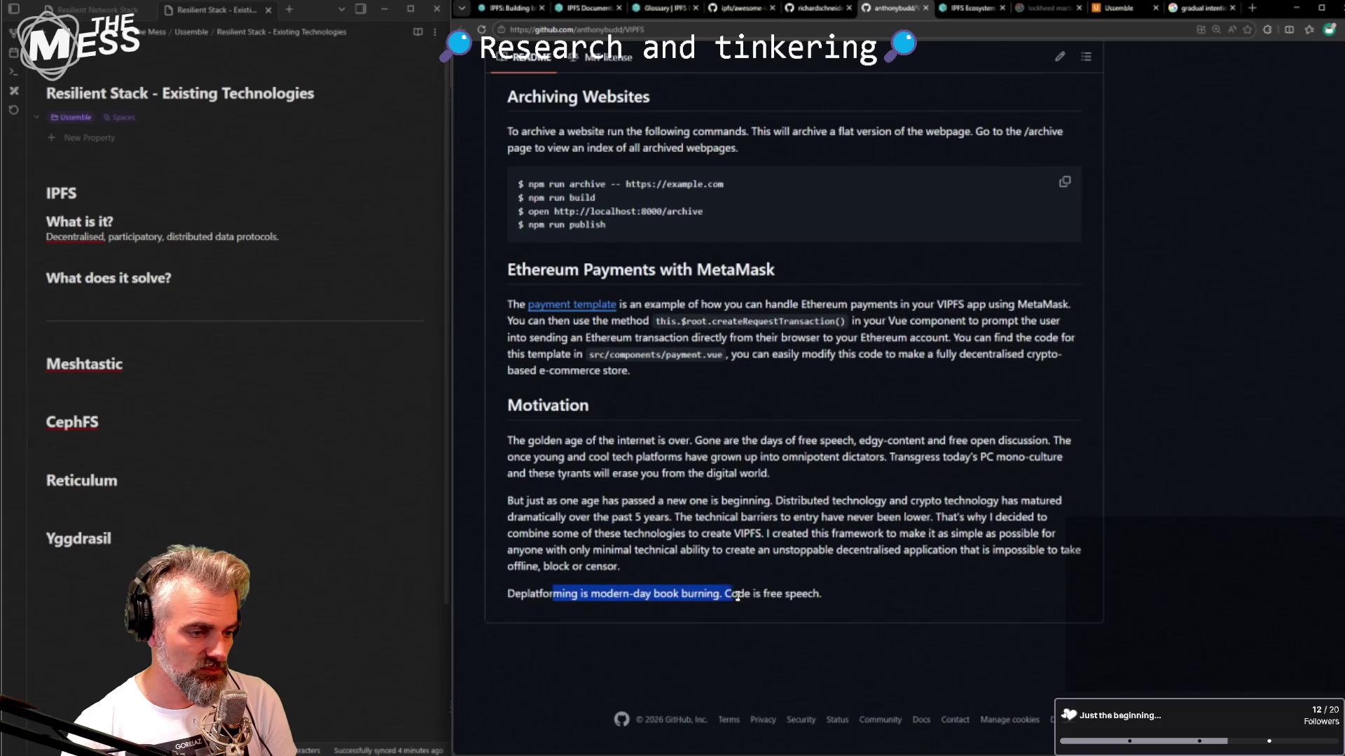
{"action": "scroll", "coordinate": [705, 569], "scroll_direction": "up", "scroll_amount": 3}
{"action": "scroll", "coordinate": [705, 569], "scroll_direction": "up", "scroll_amount": 3}
{"action": "scroll", "coordinate": [700, 561], "scroll_direction": "up", "scroll_amount": 5}
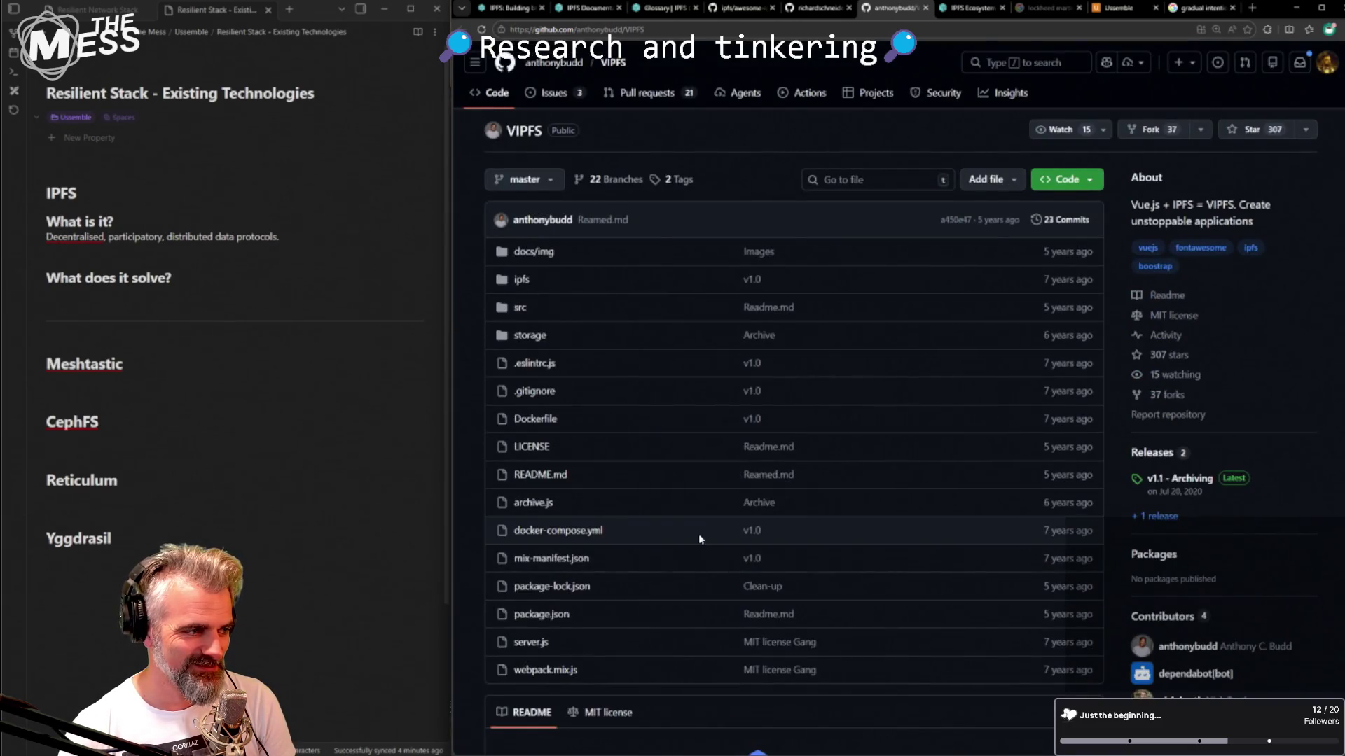
{"action": "left_click", "coordinate": [694, 29]}
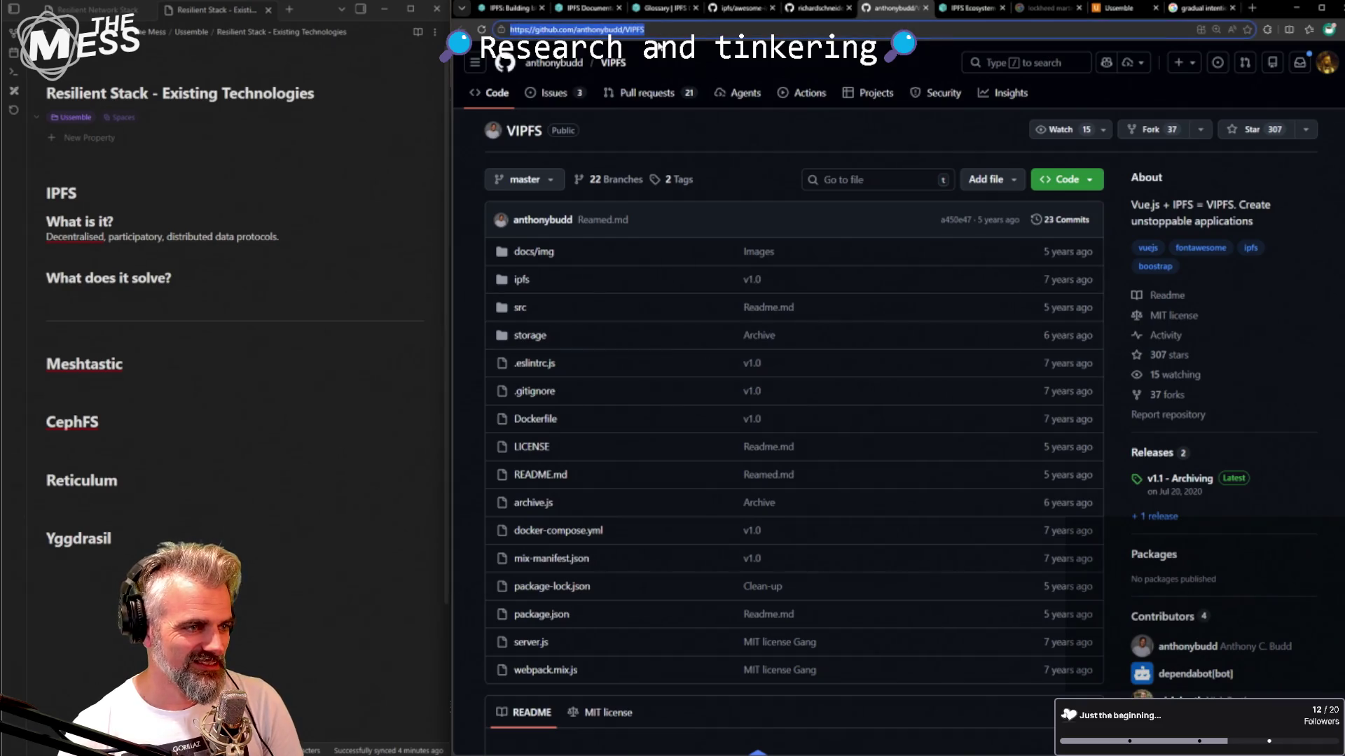
- Add an 'Examples in the wild' H2 heading under What does it solve? with the pasted VIPFS link
{"action": "left_click", "coordinate": [159, 293]}
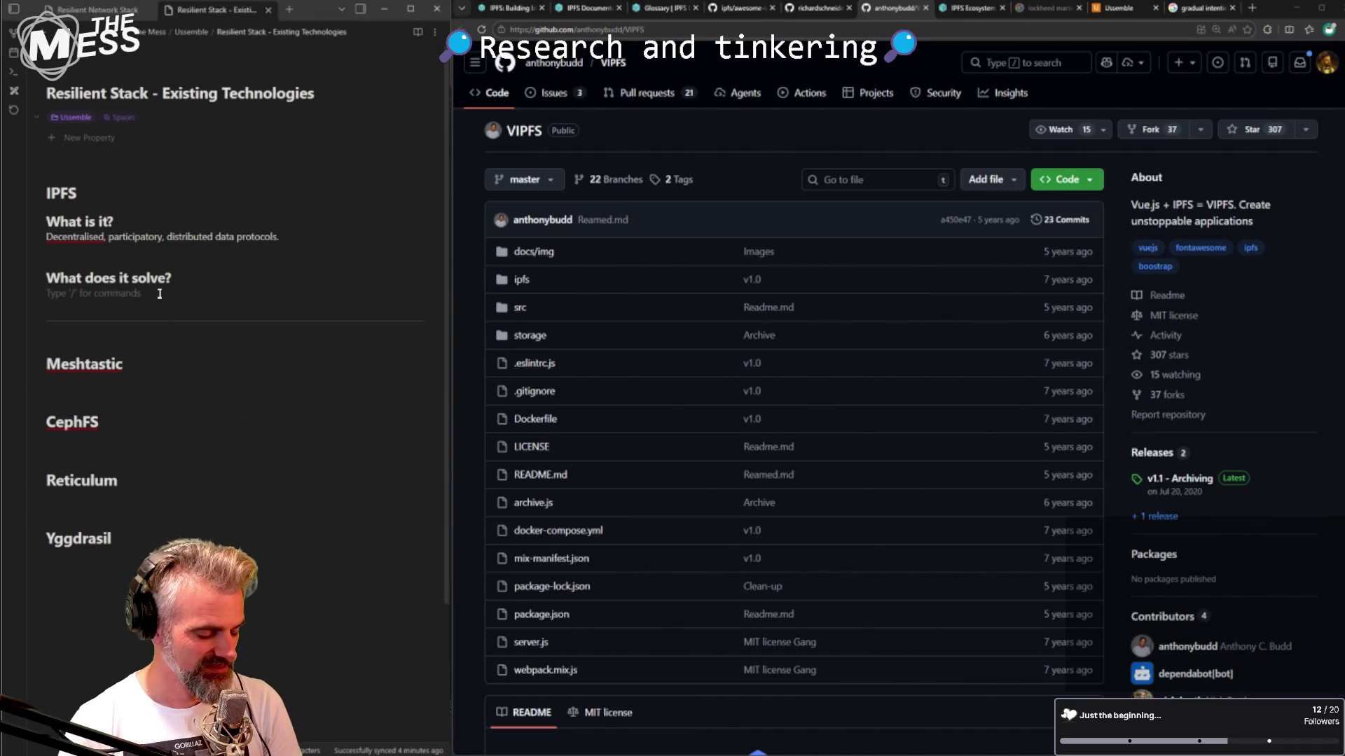
{"action": "type", "text": "/h2"}
{"action": "key", "text": "Return"}
{"action": "type", "text": "amples in the wil"}
{"action": "type", "text": "d"}
{"action": "key", "text": "Return"}
{"action": "type", "text": "[anthonybudd/VIPFS: Vue.js + IPFS = VIPFS. Create unstoppable applications](https://github.com/anthonybudd/VIPFS)"}
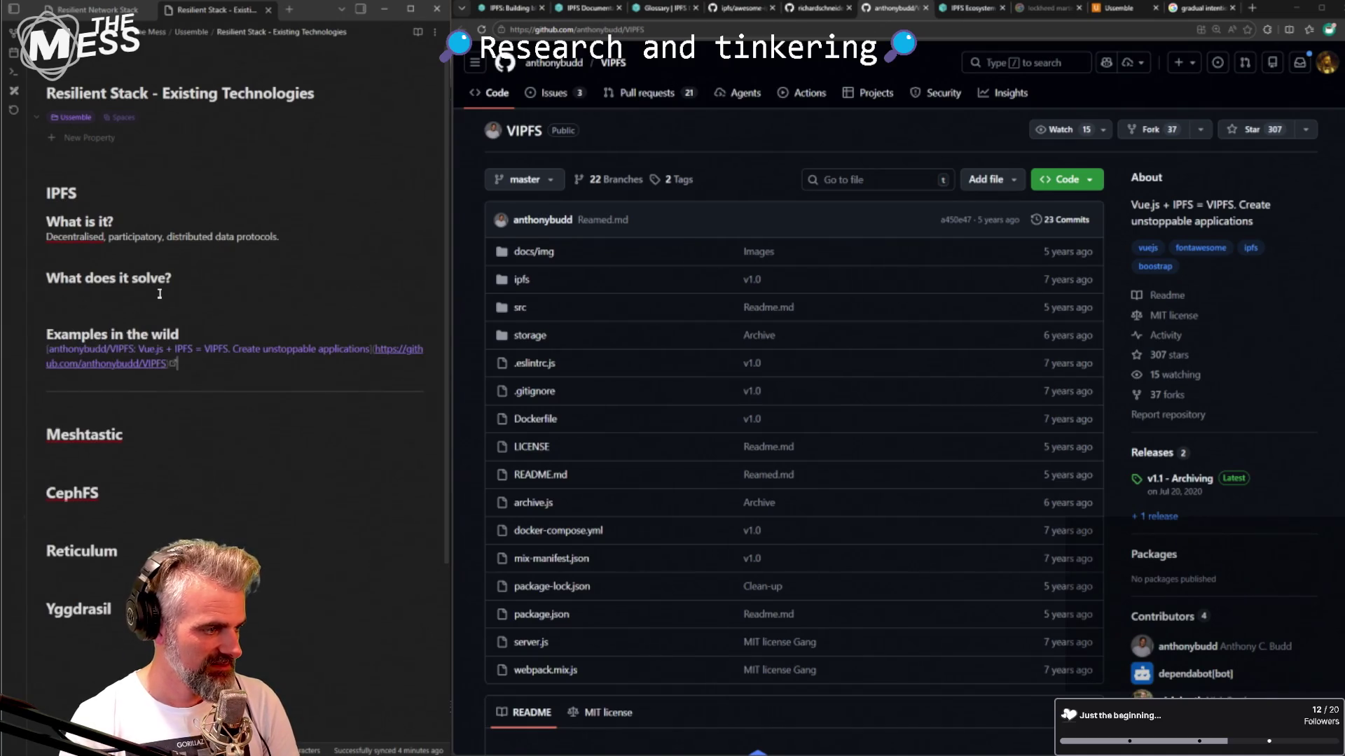
{"action": "key", "text": "Return"}
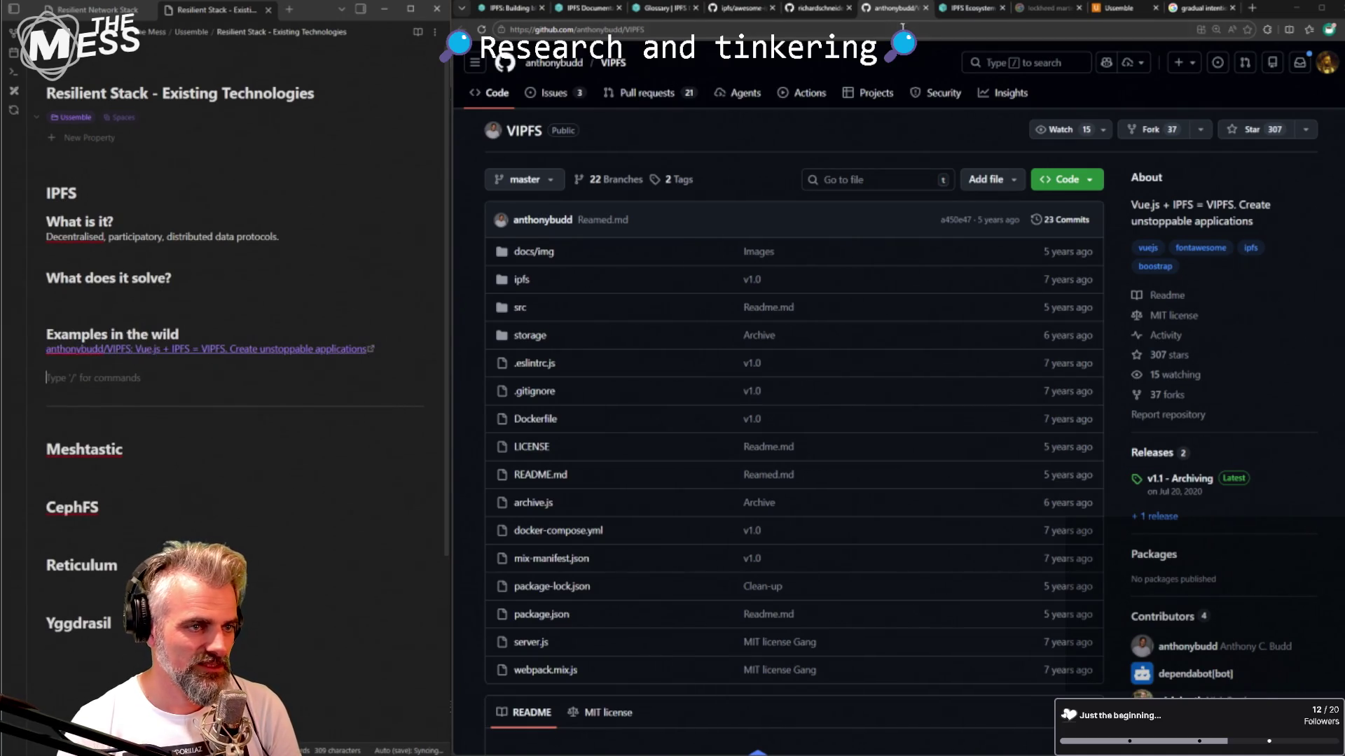
{"action": "scroll", "coordinate": [673, 474], "scroll_direction": "down", "scroll_amount": 1}
{"action": "scroll", "coordinate": [661, 469], "scroll_direction": "up", "scroll_amount": 1}
{"action": "left_click", "coordinate": [527, 305]}
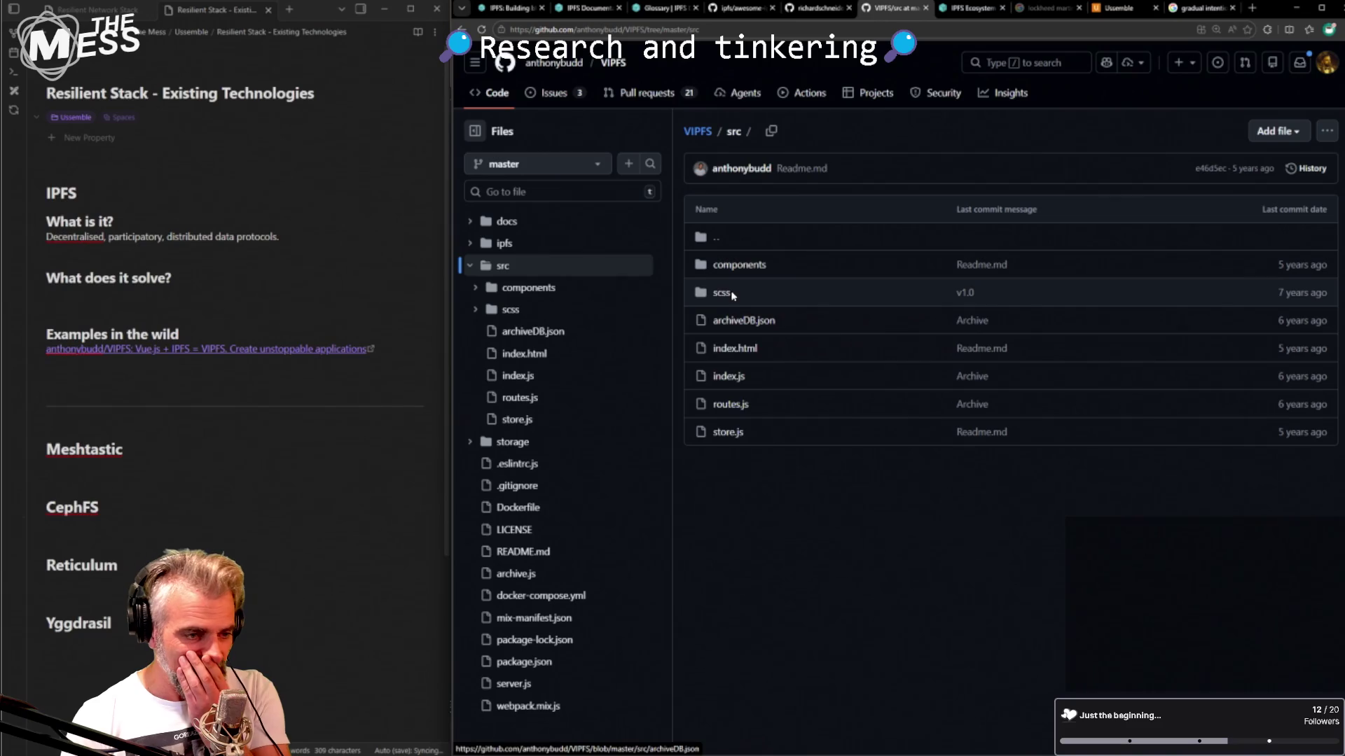
{"action": "left_click", "coordinate": [736, 407]}
{"action": "scroll", "coordinate": [731, 434], "scroll_direction": "down", "scroll_amount": 1}
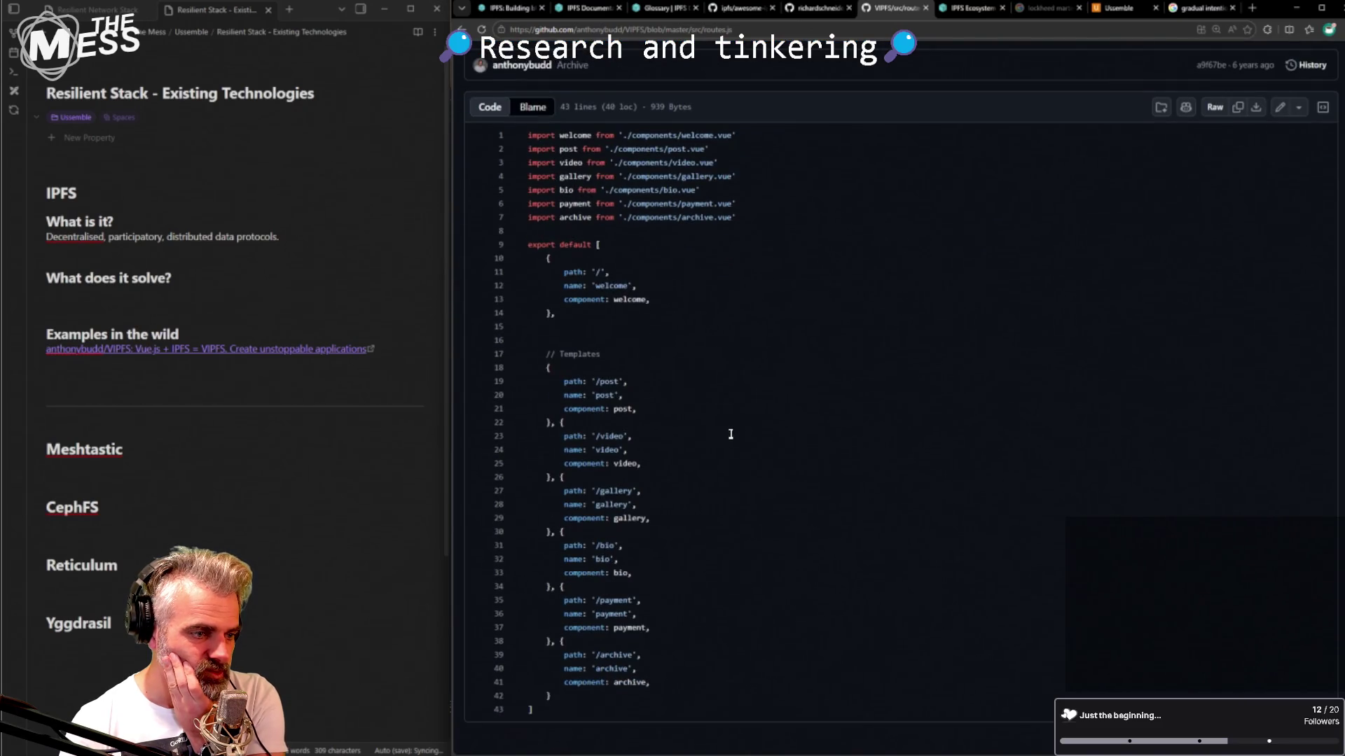
{"action": "left_click", "coordinate": [462, 29]}
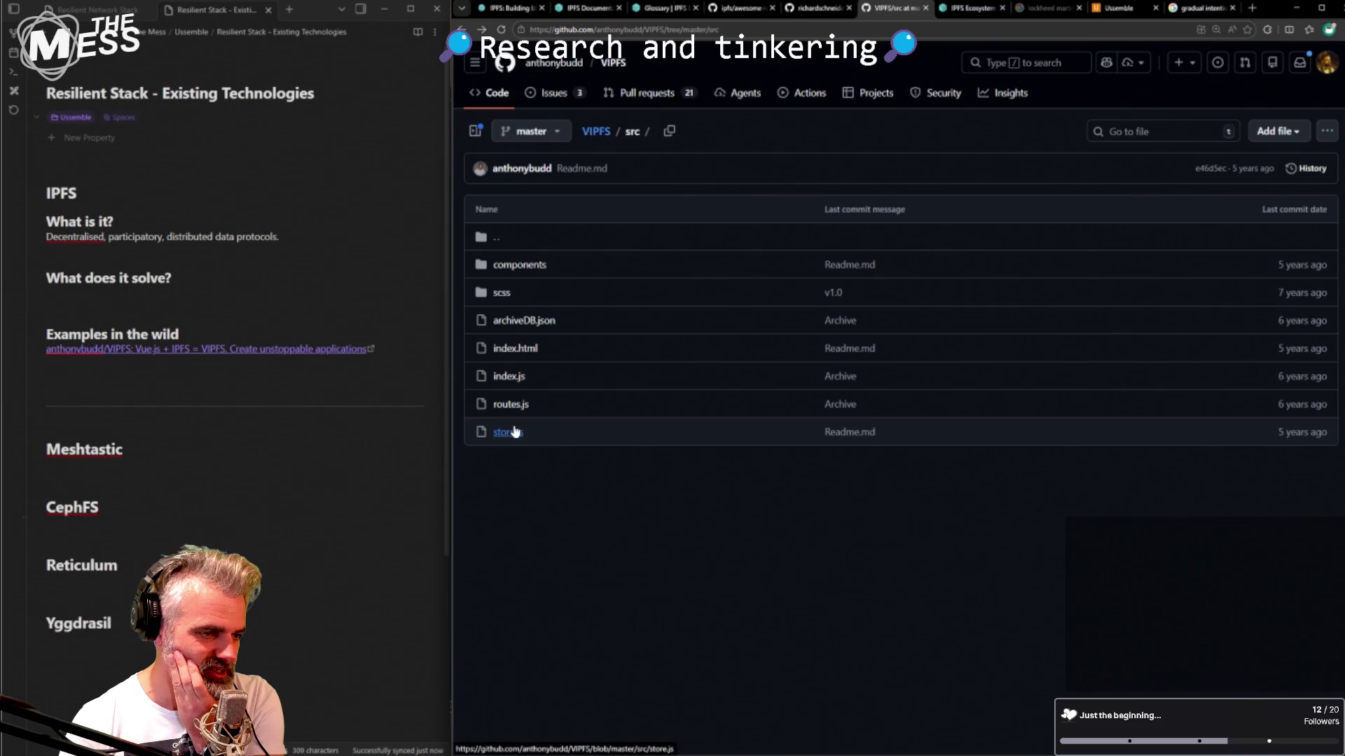
{"action": "left_click", "coordinate": [509, 432]}
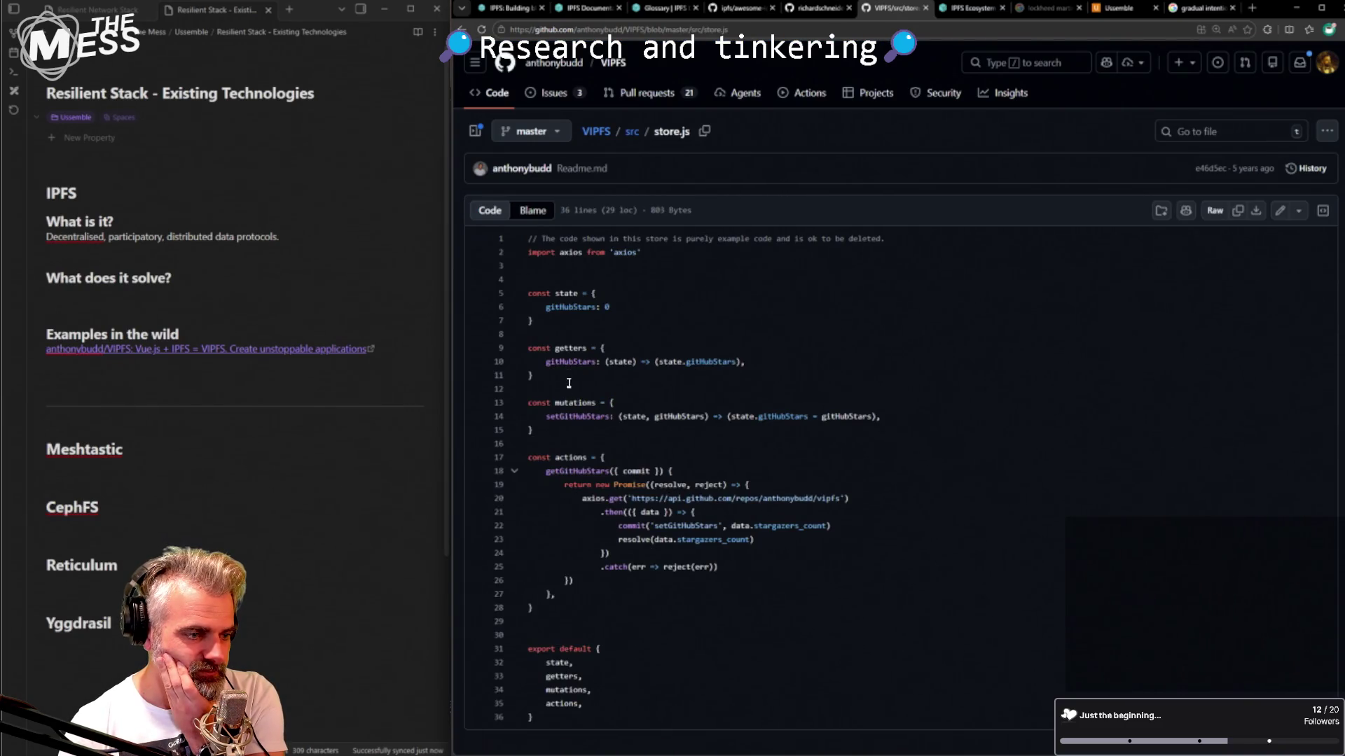
{"action": "scroll", "coordinate": [587, 459], "scroll_direction": "down", "scroll_amount": 1}
{"action": "scroll", "coordinate": [560, 231], "scroll_direction": "up", "scroll_amount": 1}
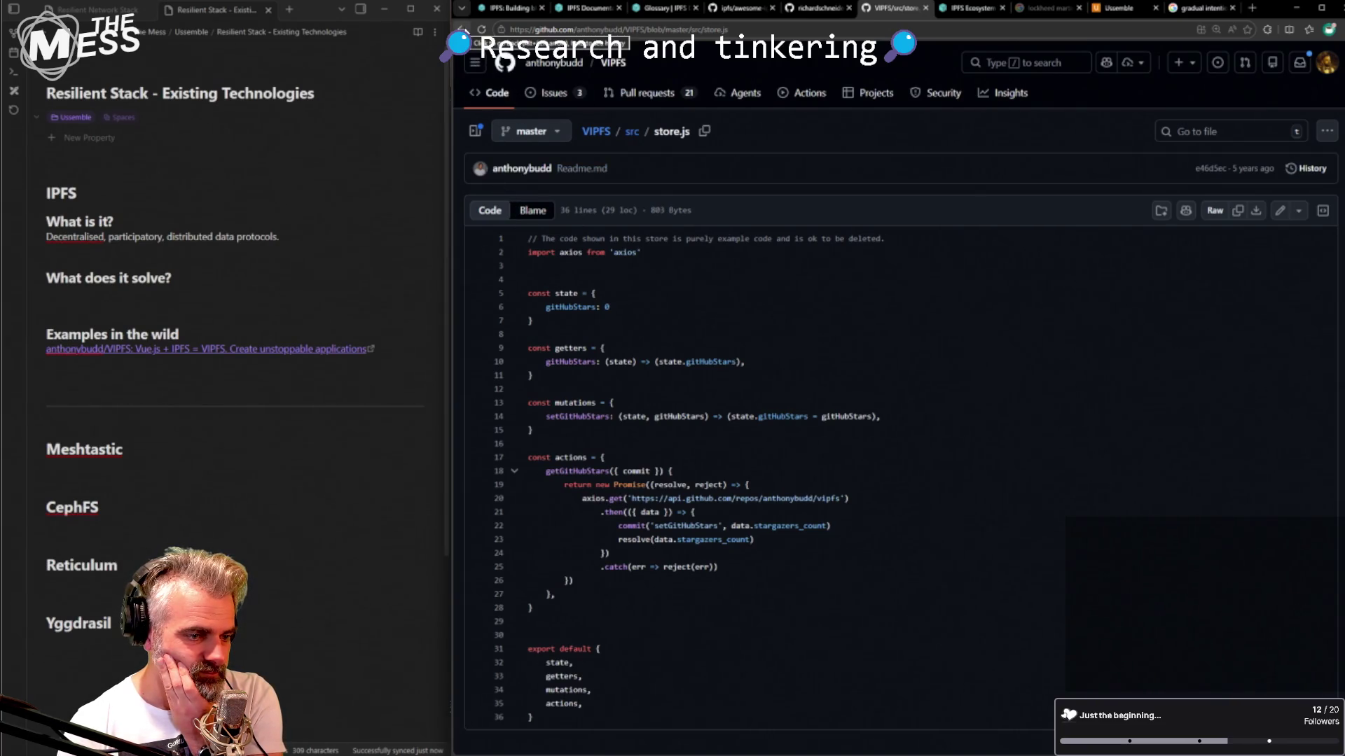
{"action": "key", "text": "alt+Left"}
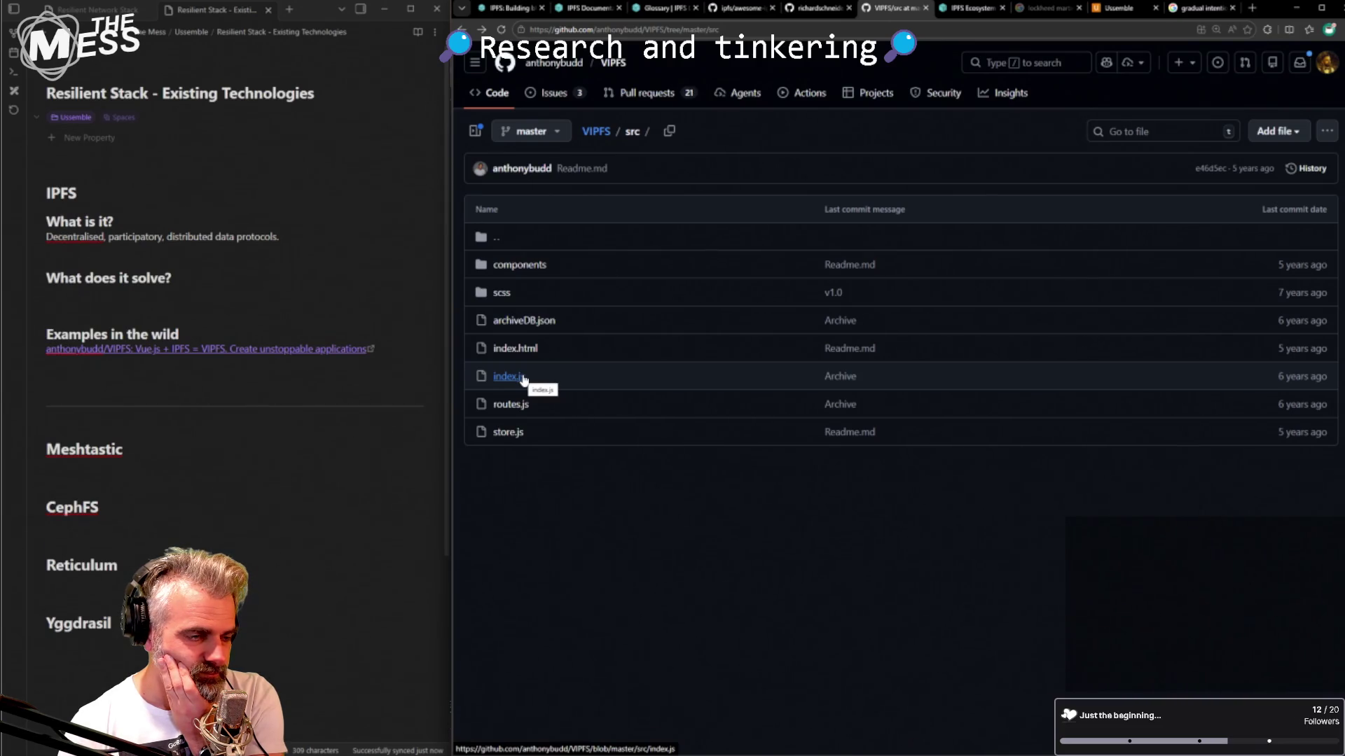
{"action": "left_click", "coordinate": [526, 265]}
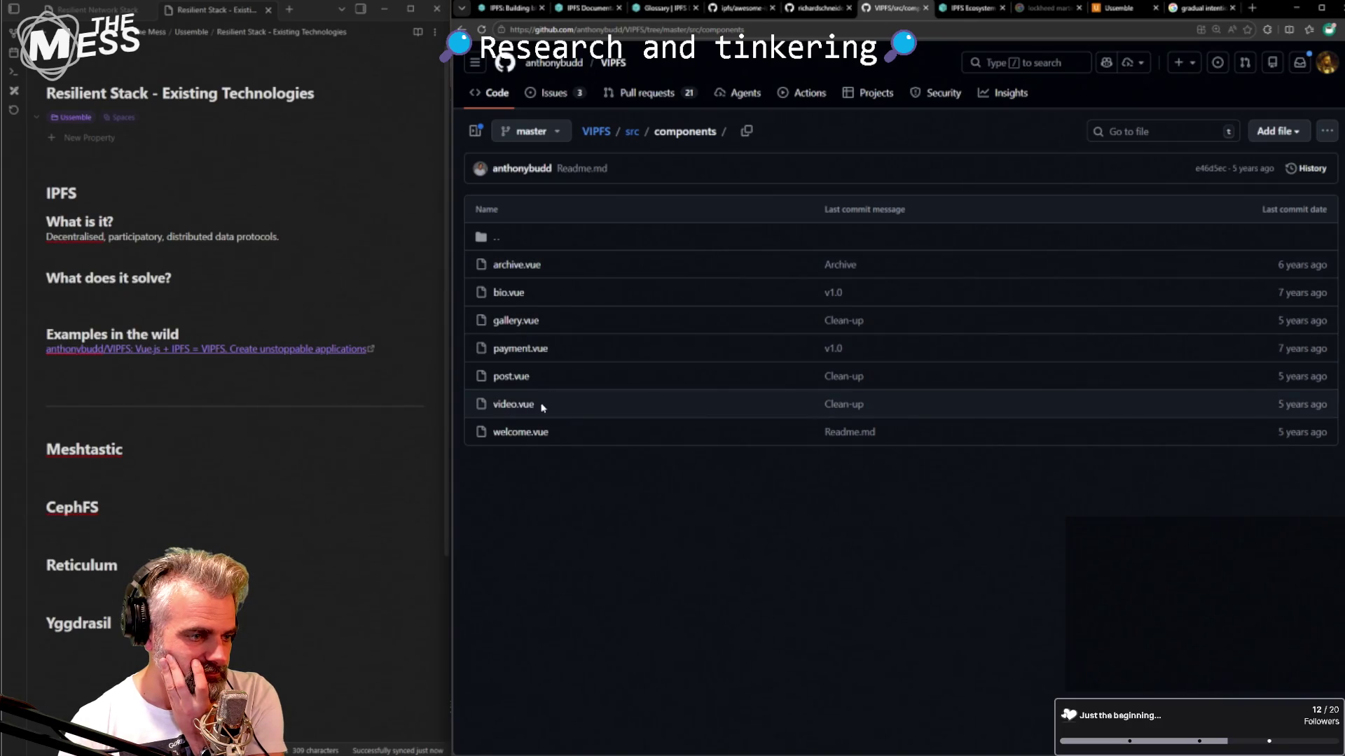
{"action": "left_click", "coordinate": [519, 376]}
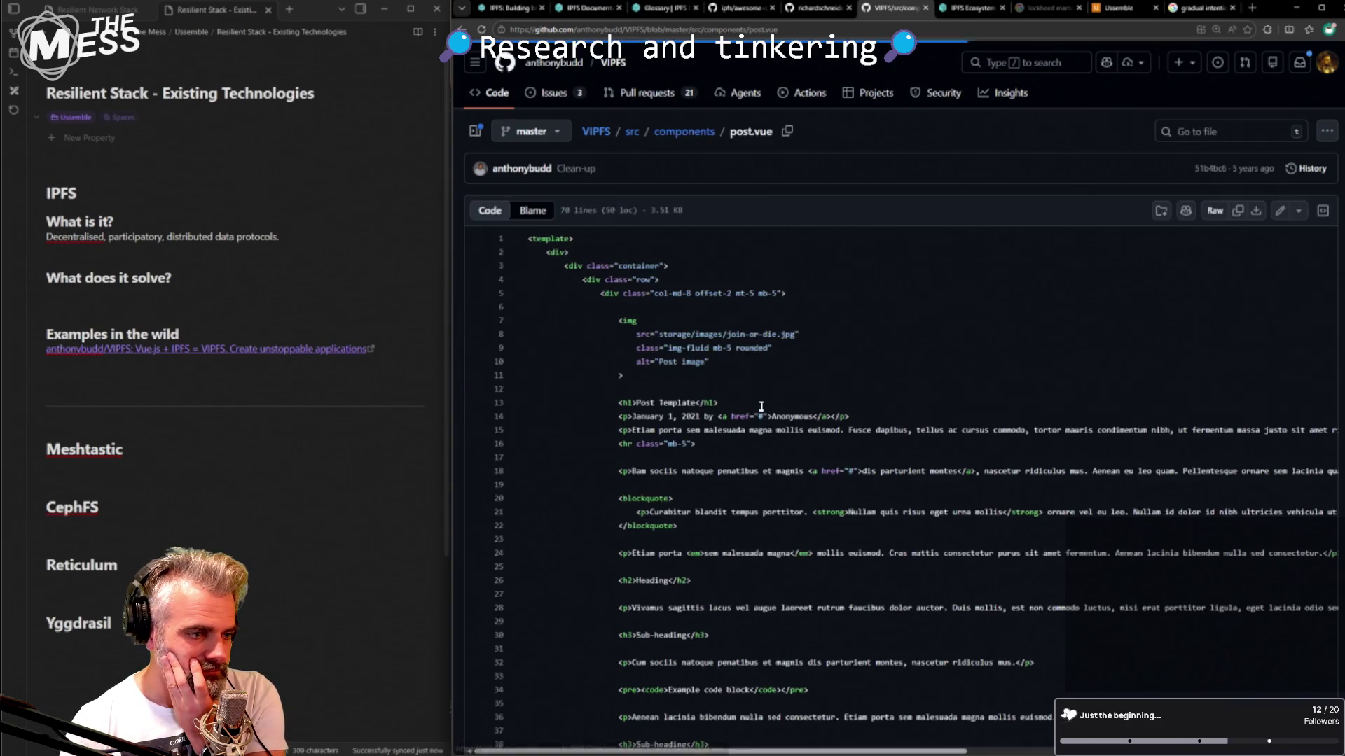
{"action": "scroll", "coordinate": [759, 408], "scroll_direction": "down", "scroll_amount": 1}
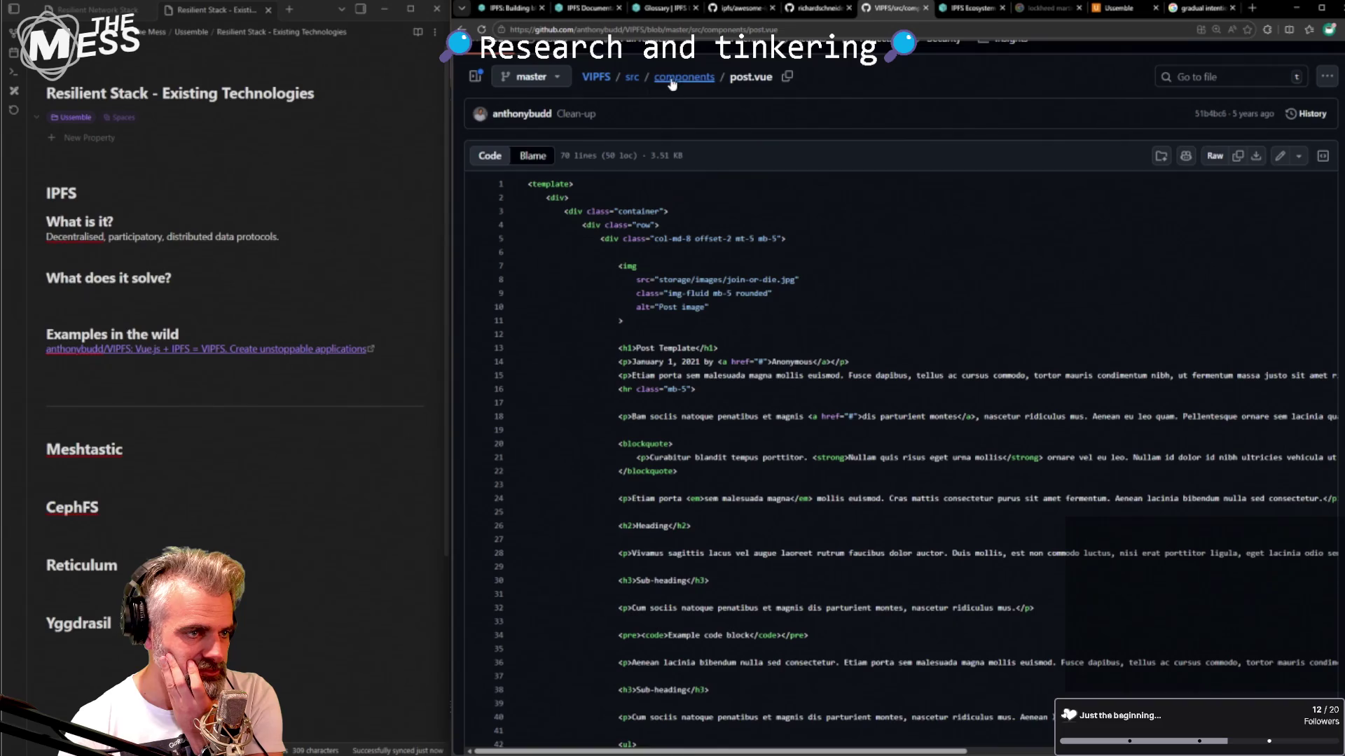
{"action": "left_click", "coordinate": [631, 78]}
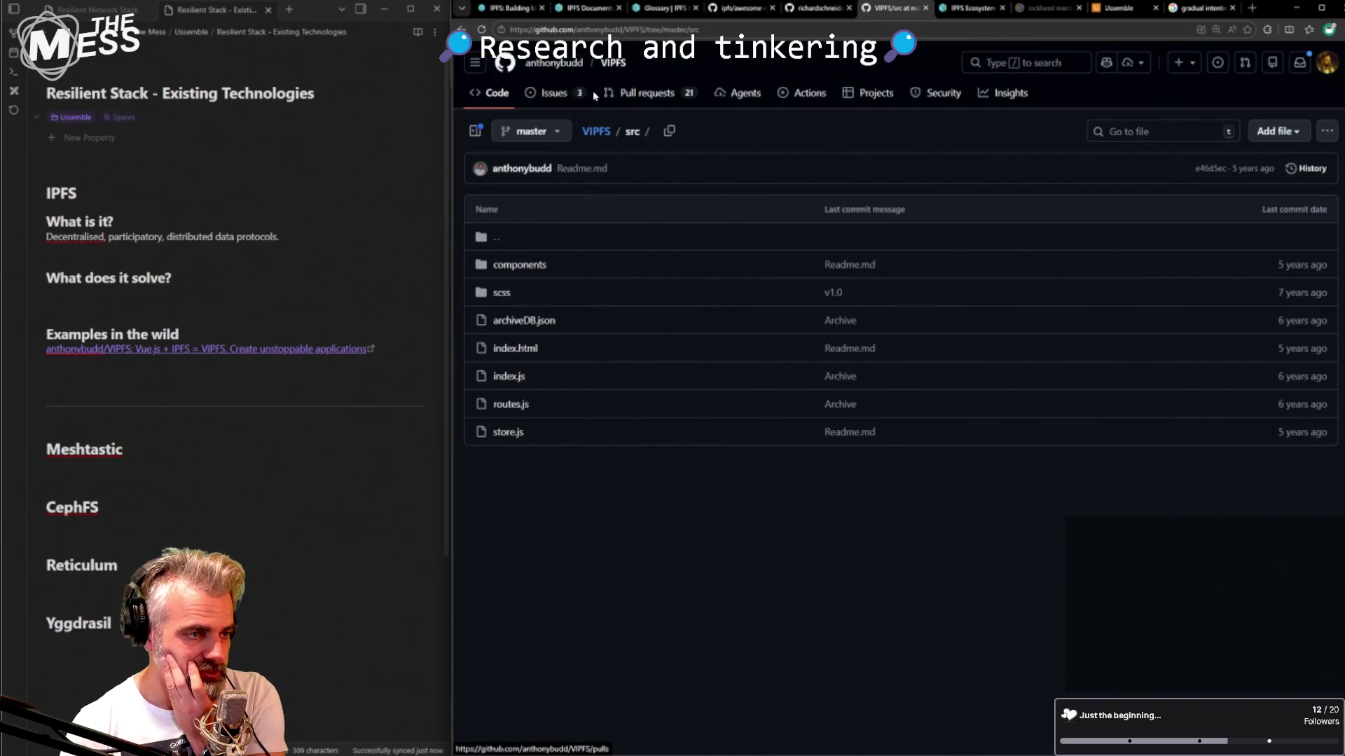
{"action": "left_click", "coordinate": [601, 137]}
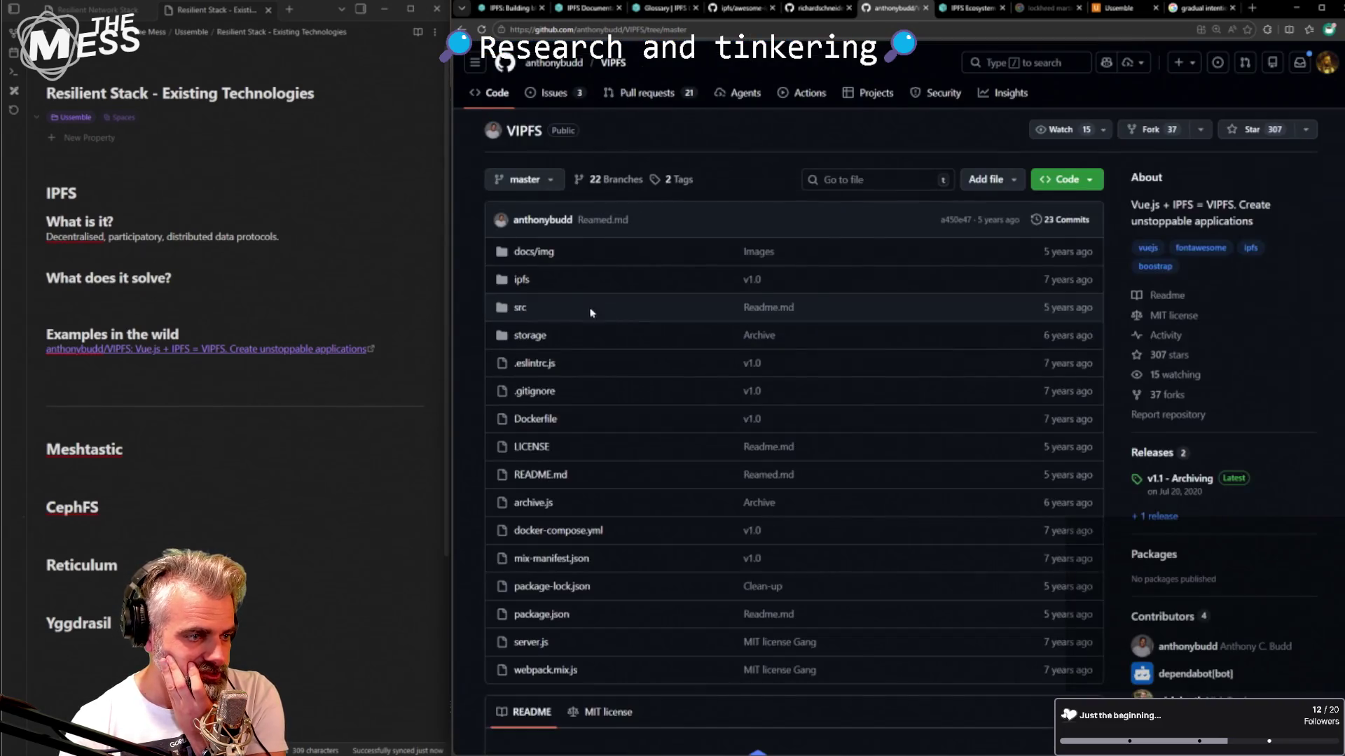
{"action": "left_click", "coordinate": [522, 280]}
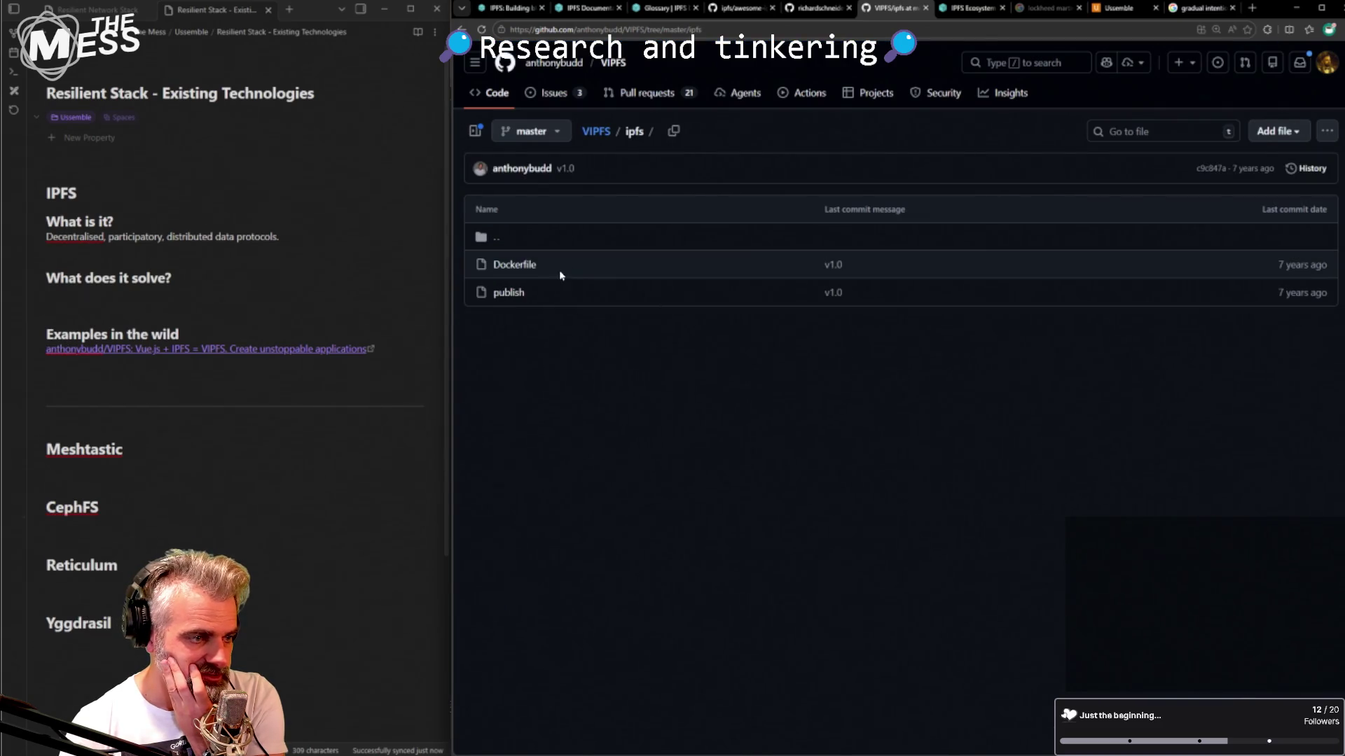
{"action": "left_click", "coordinate": [495, 237]}
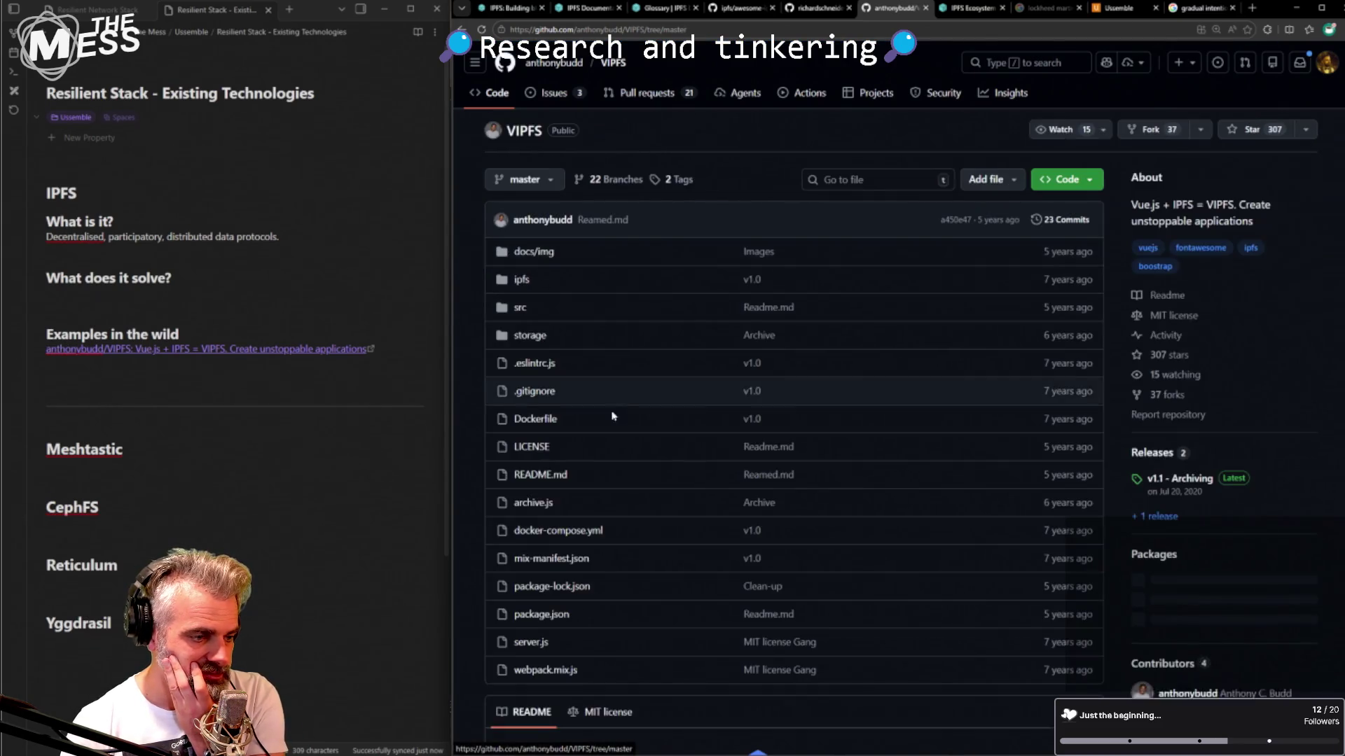
{"action": "scroll", "coordinate": [607, 431], "scroll_direction": "down", "scroll_amount": 2}
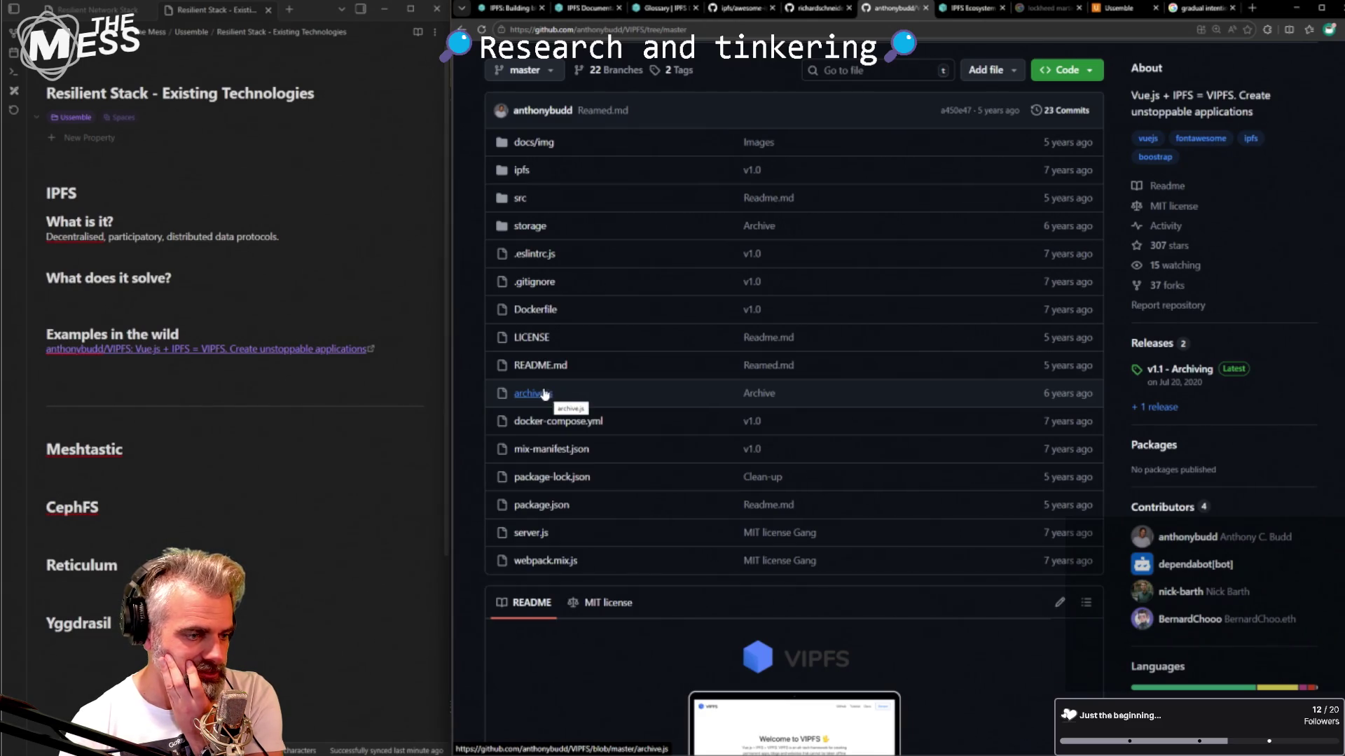
{"action": "left_click", "coordinate": [533, 534]}
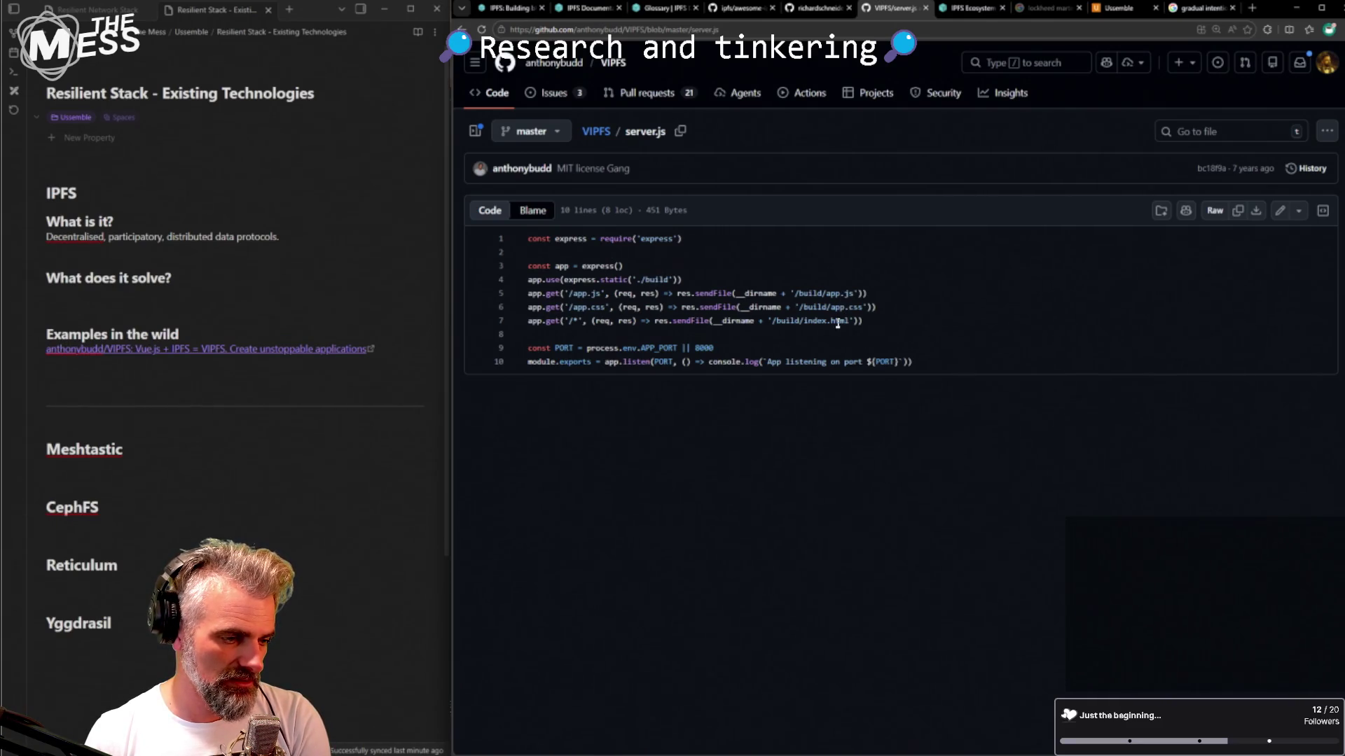
{"action": "mouse_move", "coordinate": [912, 363]}
{"action": "left_mouse_down"}
{"action": "mouse_move", "coordinate": [532, 243]}
{"action": "mouse_move", "coordinate": [722, 320]}
{"action": "left_mouse_up"}
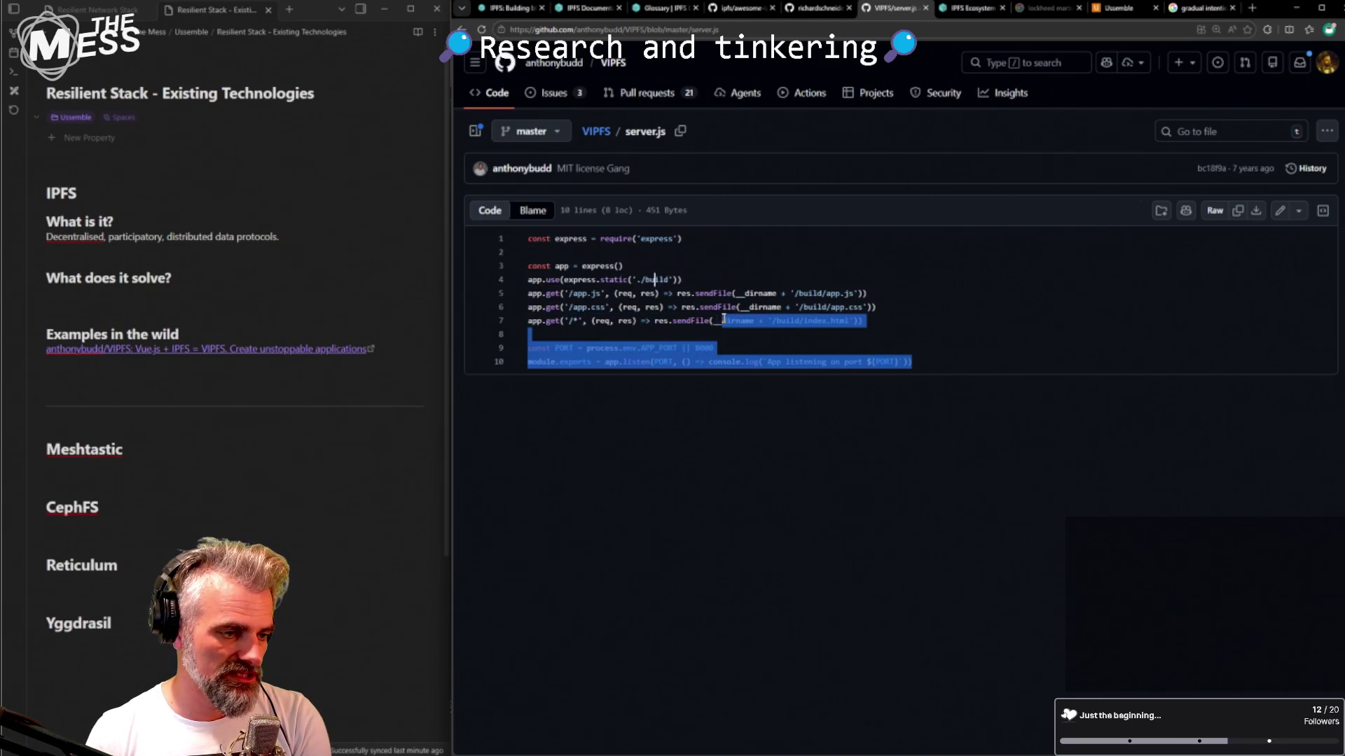
{"action": "mouse_move", "coordinate": [914, 364]}
{"action": "left_mouse_down"}
{"action": "mouse_move", "coordinate": [721, 279]}
{"action": "mouse_move", "coordinate": [723, 342]}
{"action": "left_mouse_up"}
{"action": "left_click", "coordinate": [714, 346]}
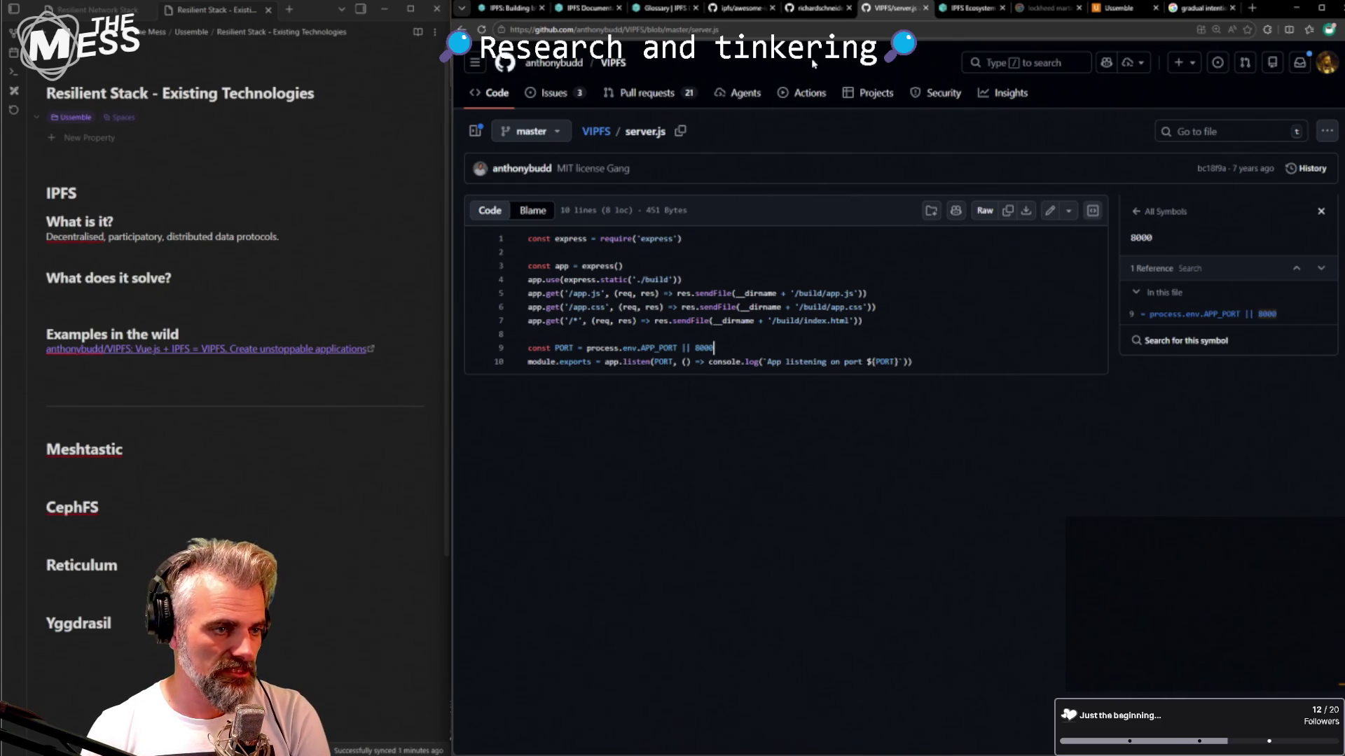
{"action": "left_click", "coordinate": [587, 131]}
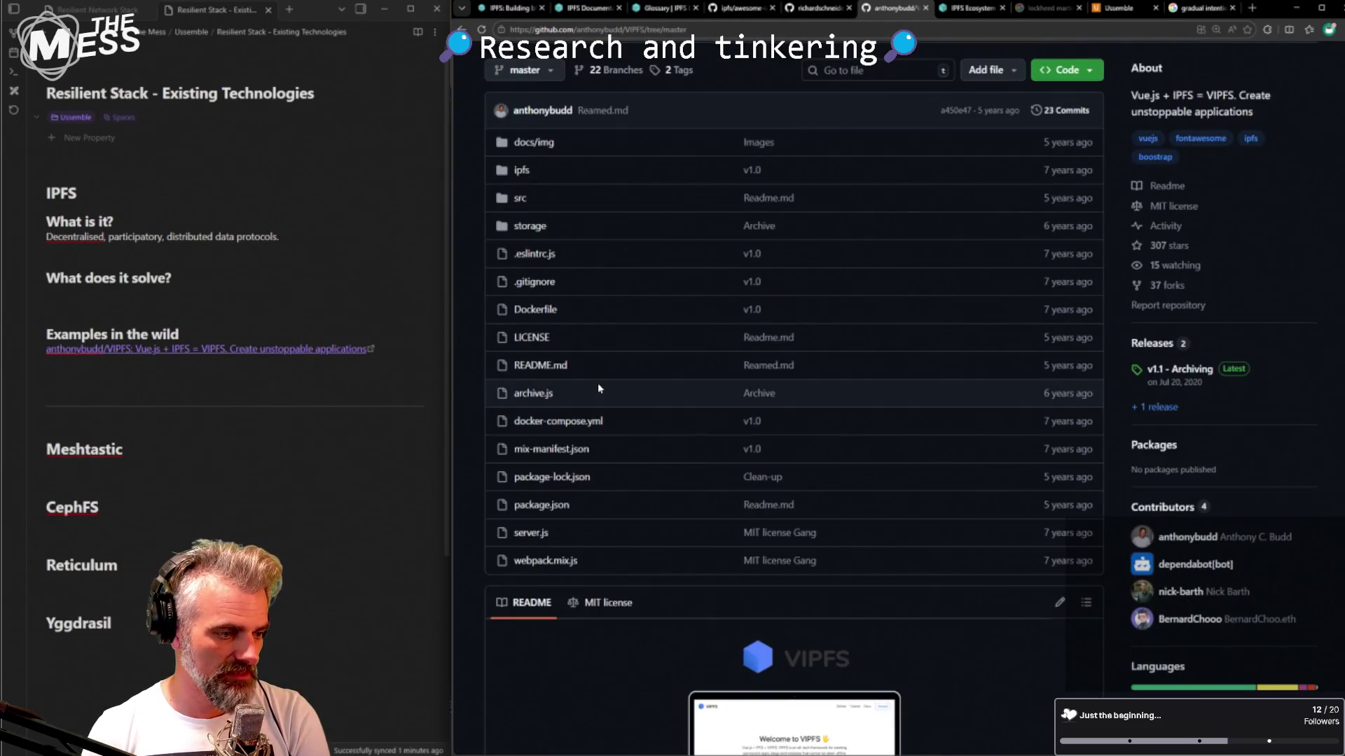
{"action": "left_click", "coordinate": [521, 198]}
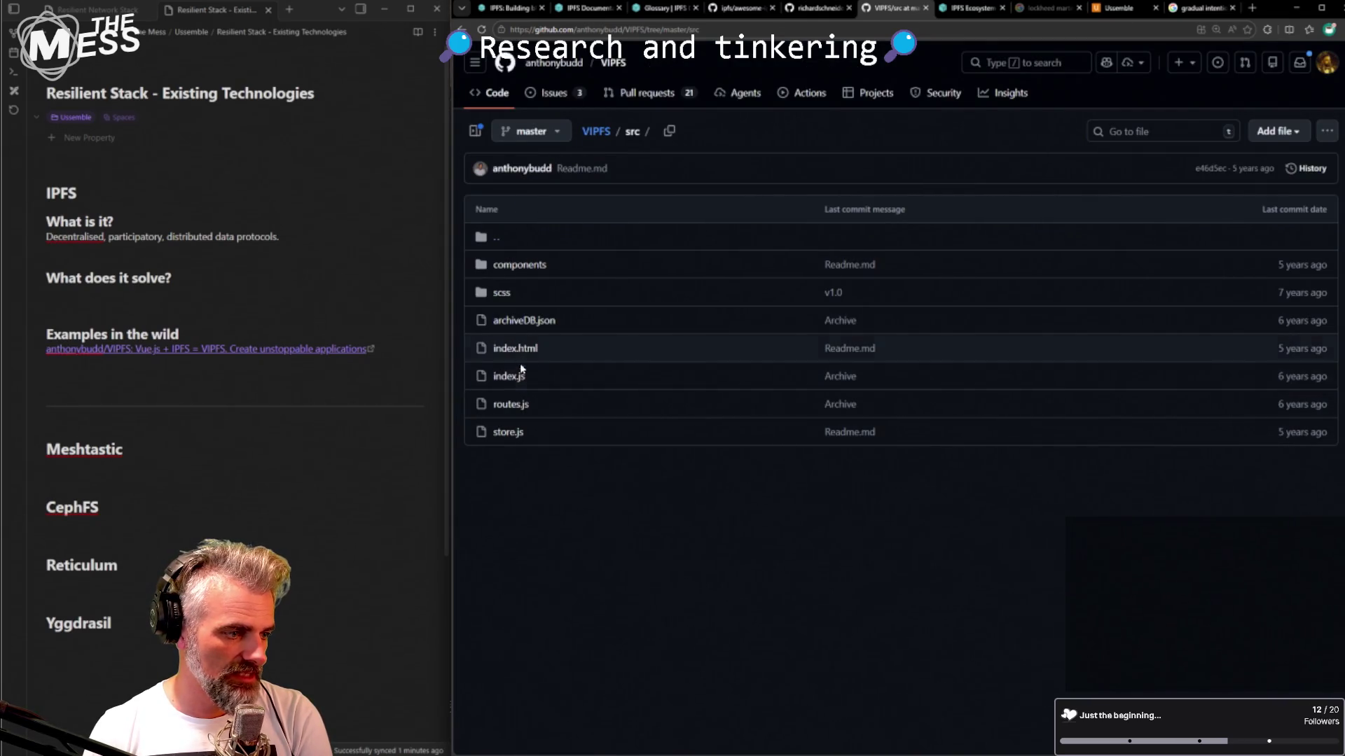
- Open index.js and look up the Promise symbol and the ethereum references in the file
{"action": "left_click", "coordinate": [510, 378]}
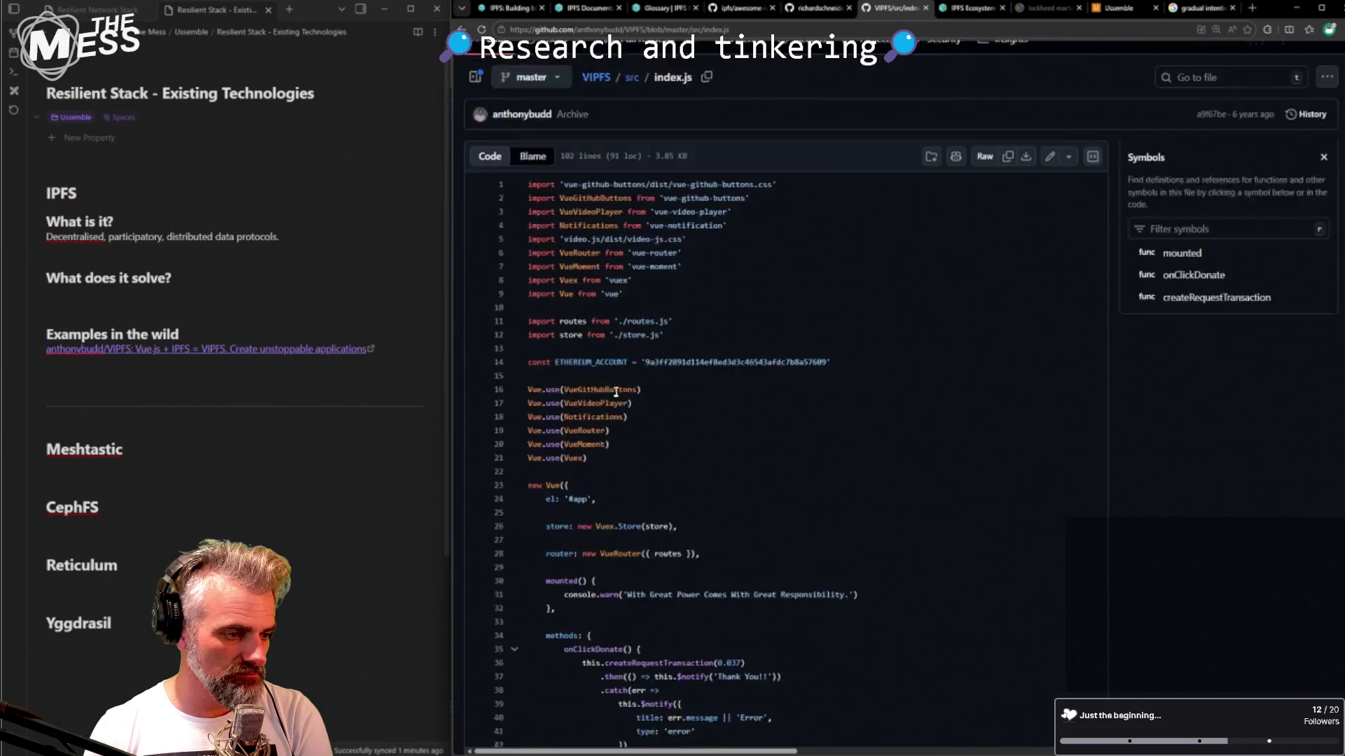
{"action": "scroll", "coordinate": [617, 392], "scroll_direction": "down", "scroll_amount": 5}
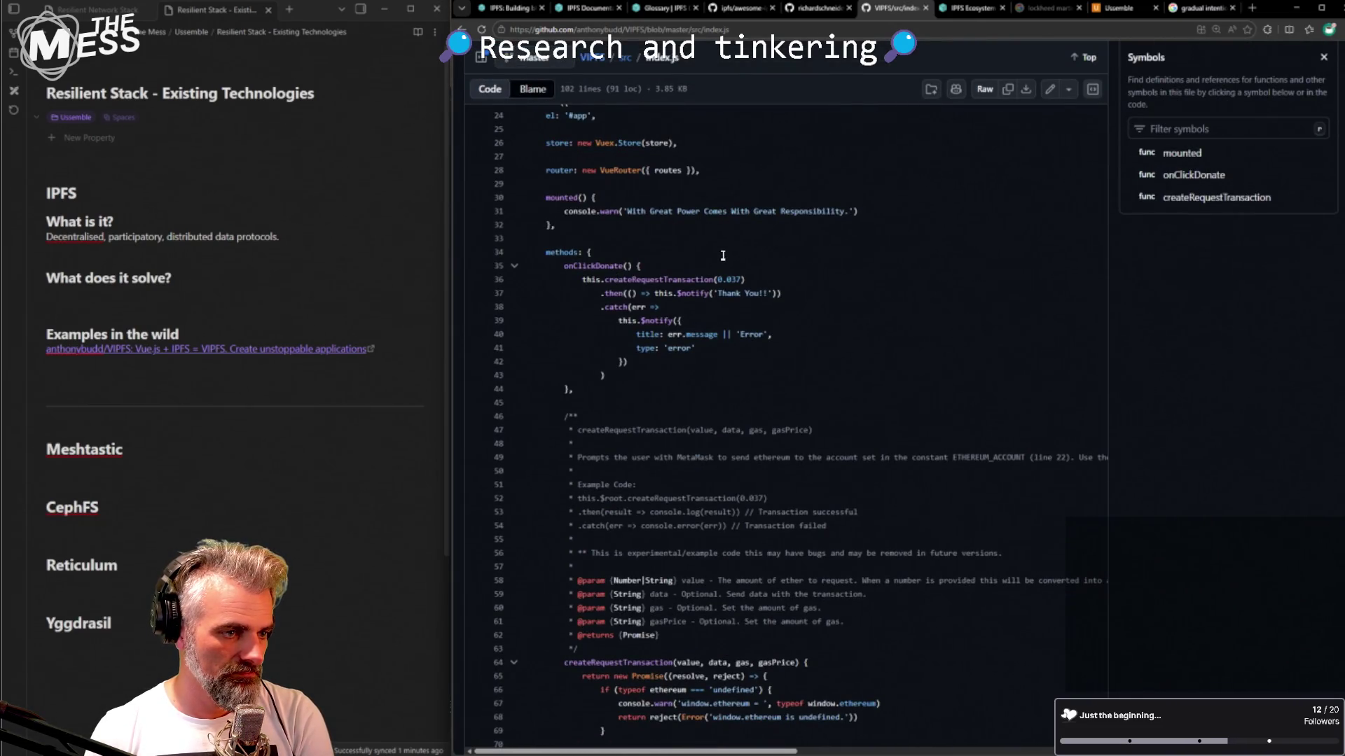
{"action": "scroll", "coordinate": [619, 200], "scroll_direction": "down", "scroll_amount": 2}
{"action": "scroll", "coordinate": [617, 267], "scroll_direction": "down", "scroll_amount": 3}
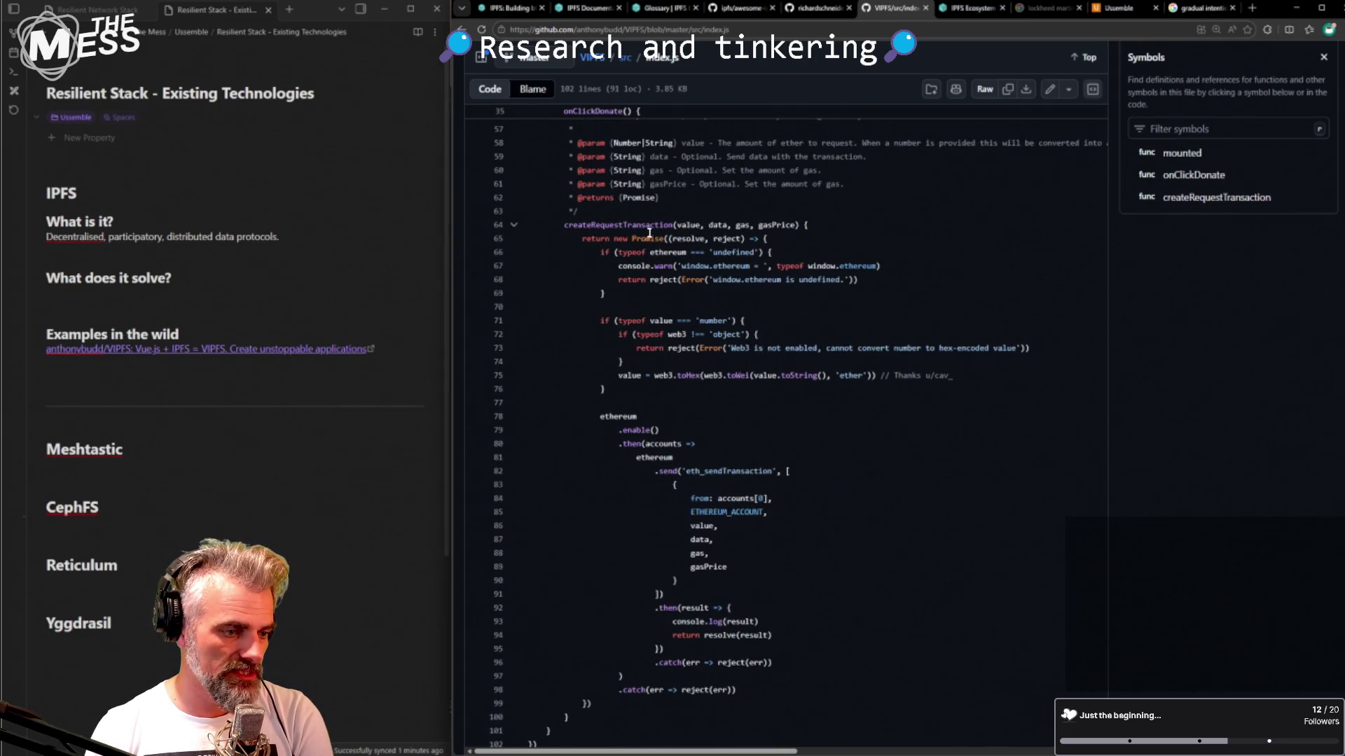
{"action": "left_click", "coordinate": [641, 238]}
{"action": "left_click", "coordinate": [665, 458]}
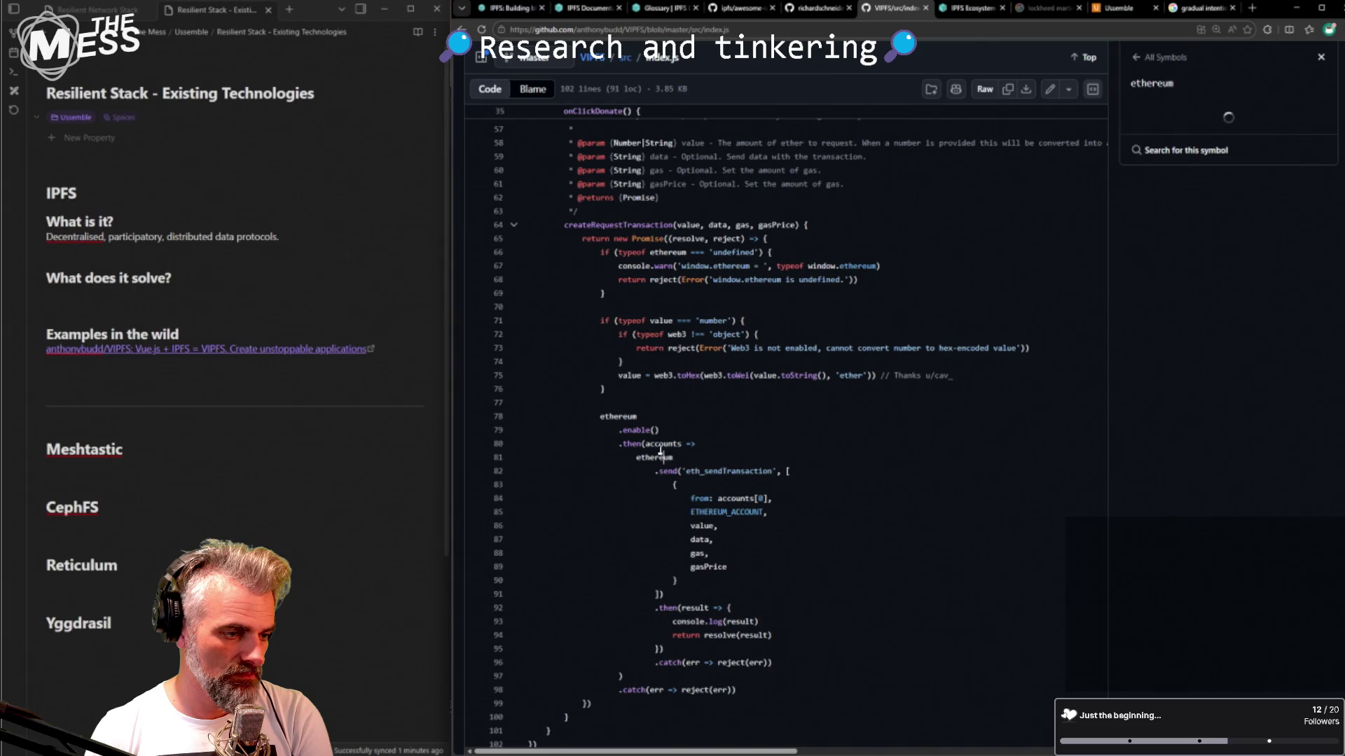
{"action": "left_click", "coordinate": [614, 417]}
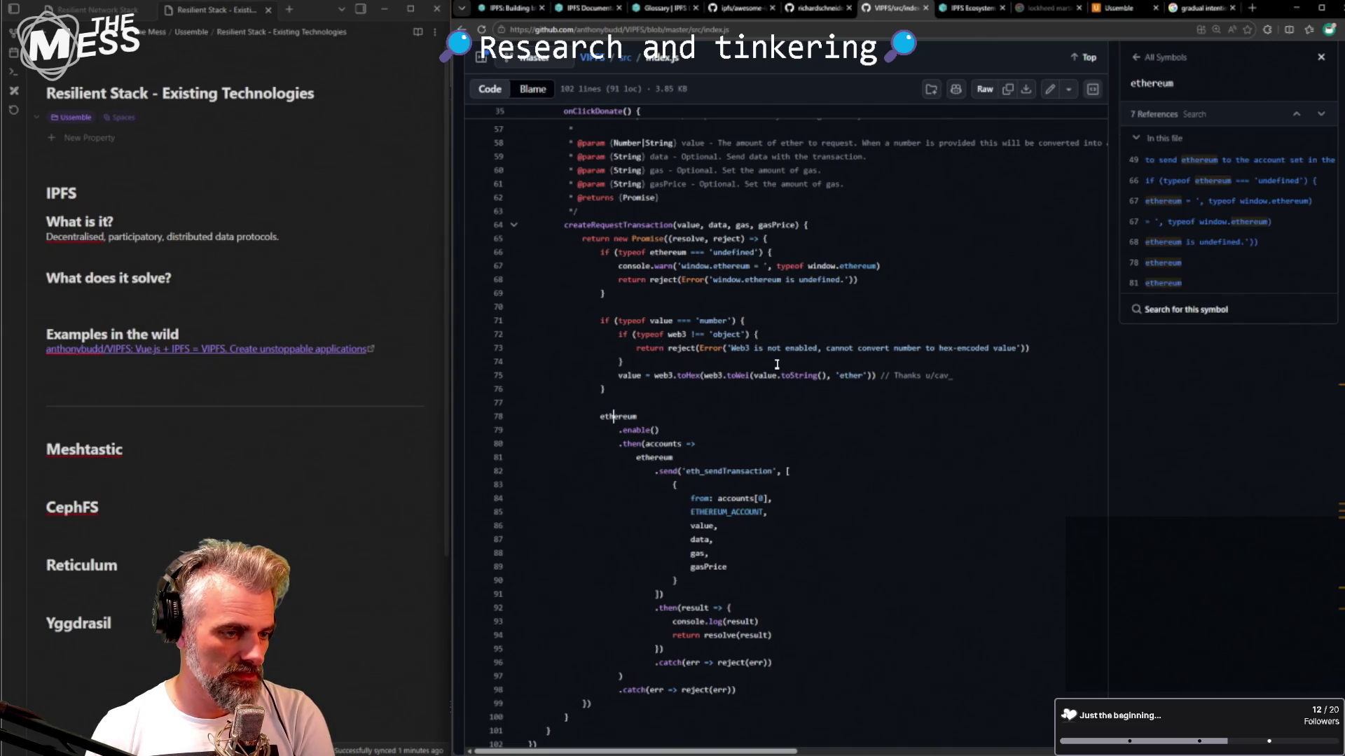
{"action": "scroll", "coordinate": [778, 359], "scroll_direction": "up", "scroll_amount": 2}
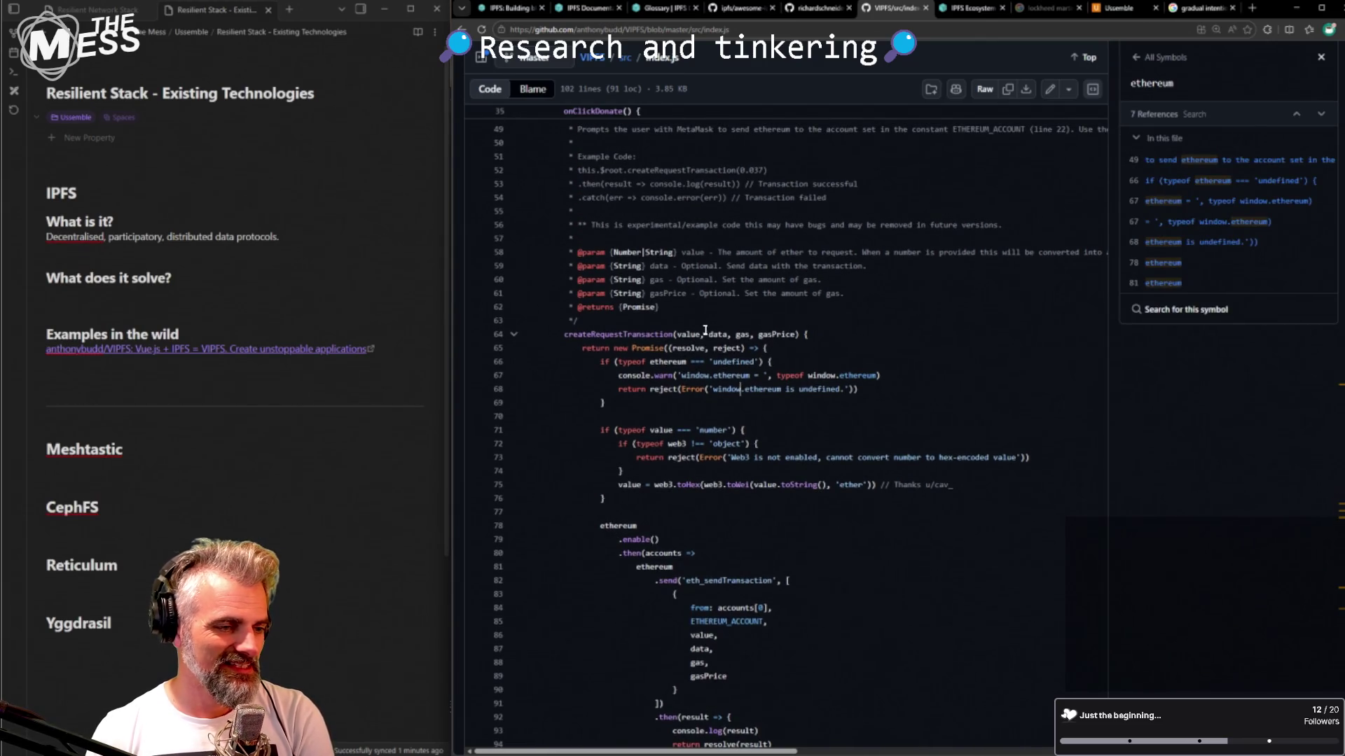
{"action": "scroll", "coordinate": [698, 325], "scroll_direction": "up", "scroll_amount": 2}
- Read the line 49 MetaMask account comment, look up createRequestTransaction, then return to src
{"action": "left_click", "coordinate": [814, 240]}
{"action": "left_click_drag", "start_coordinate": [813, 240], "coordinate": [854, 243]}
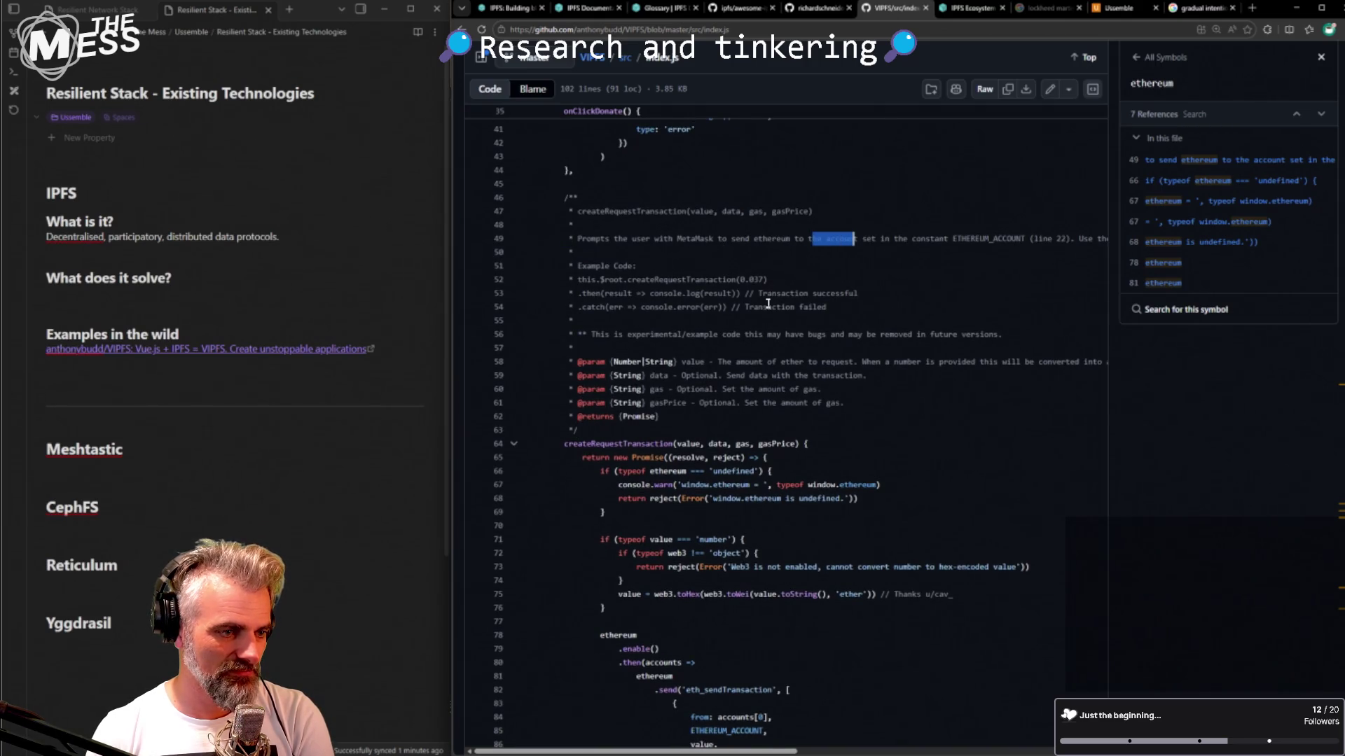
{"action": "scroll", "coordinate": [731, 380], "scroll_direction": "down", "scroll_amount": 5}
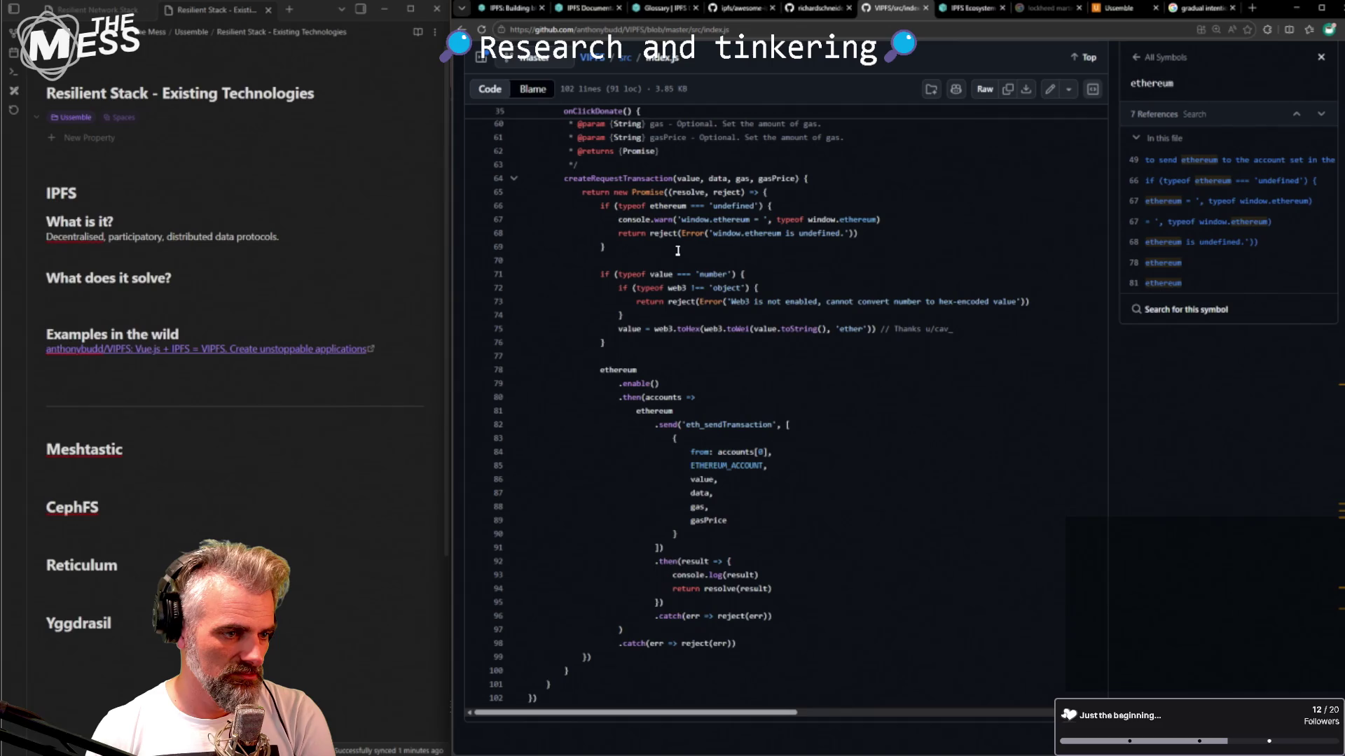
{"action": "scroll", "coordinate": [678, 251], "scroll_direction": "up", "scroll_amount": 3}
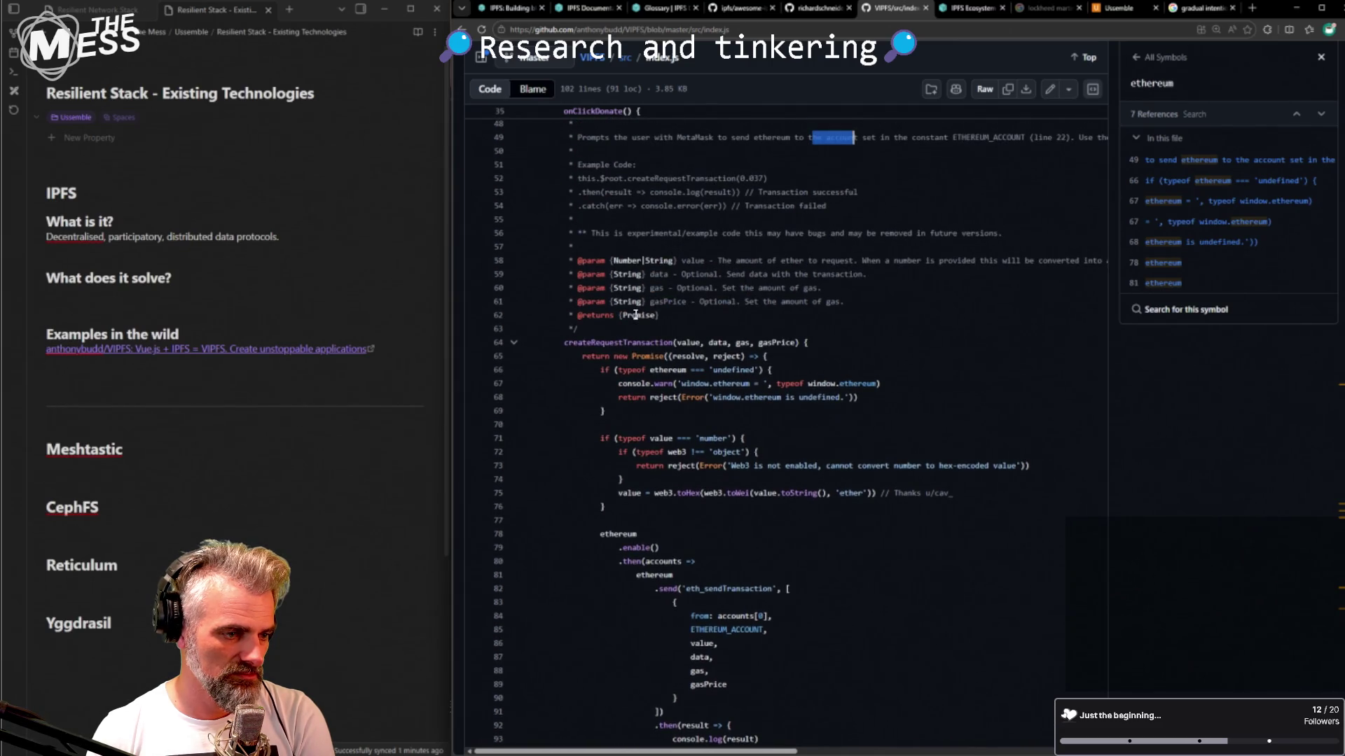
{"action": "scroll", "coordinate": [635, 315], "scroll_direction": "up", "scroll_amount": 3}
{"action": "left_click_drag", "start_coordinate": [623, 303], "coordinate": [824, 303]}
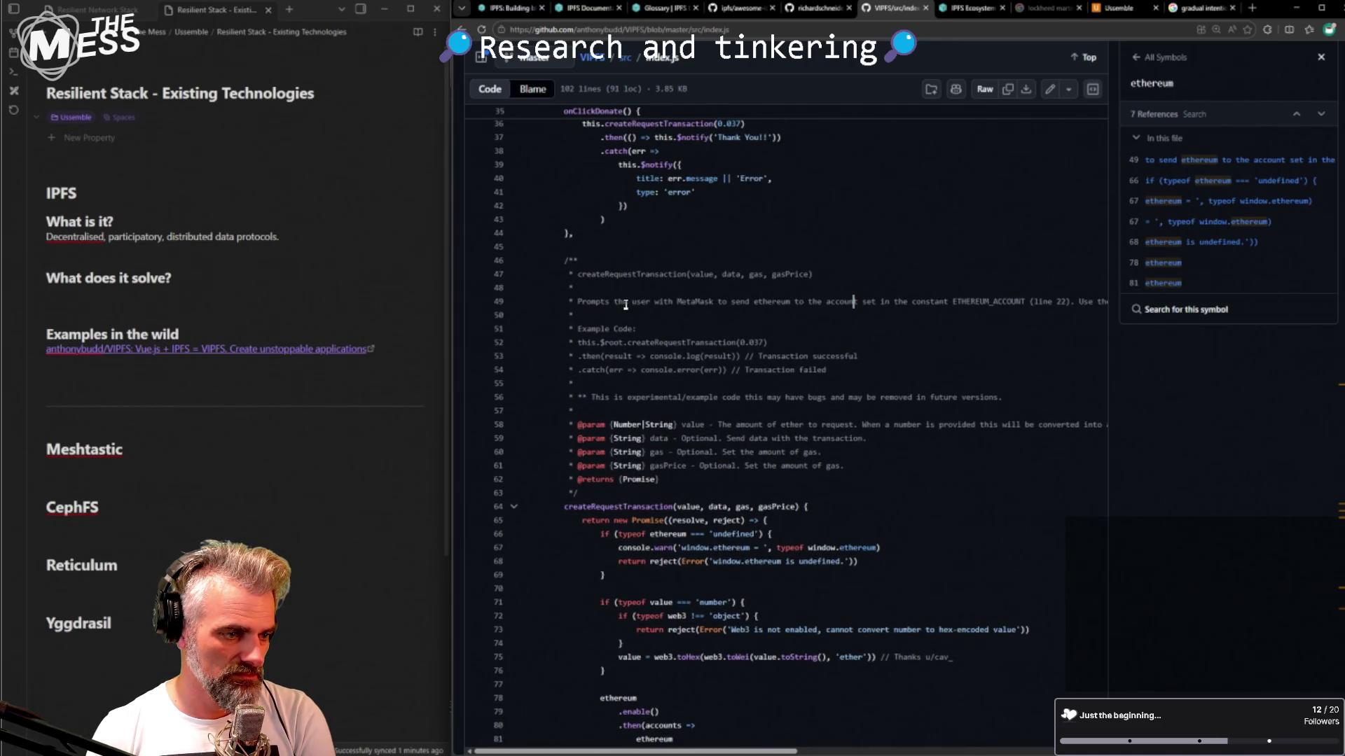
{"action": "left_click", "coordinate": [819, 304]}
{"action": "left_click_drag", "start_coordinate": [623, 303], "coordinate": [819, 303]}
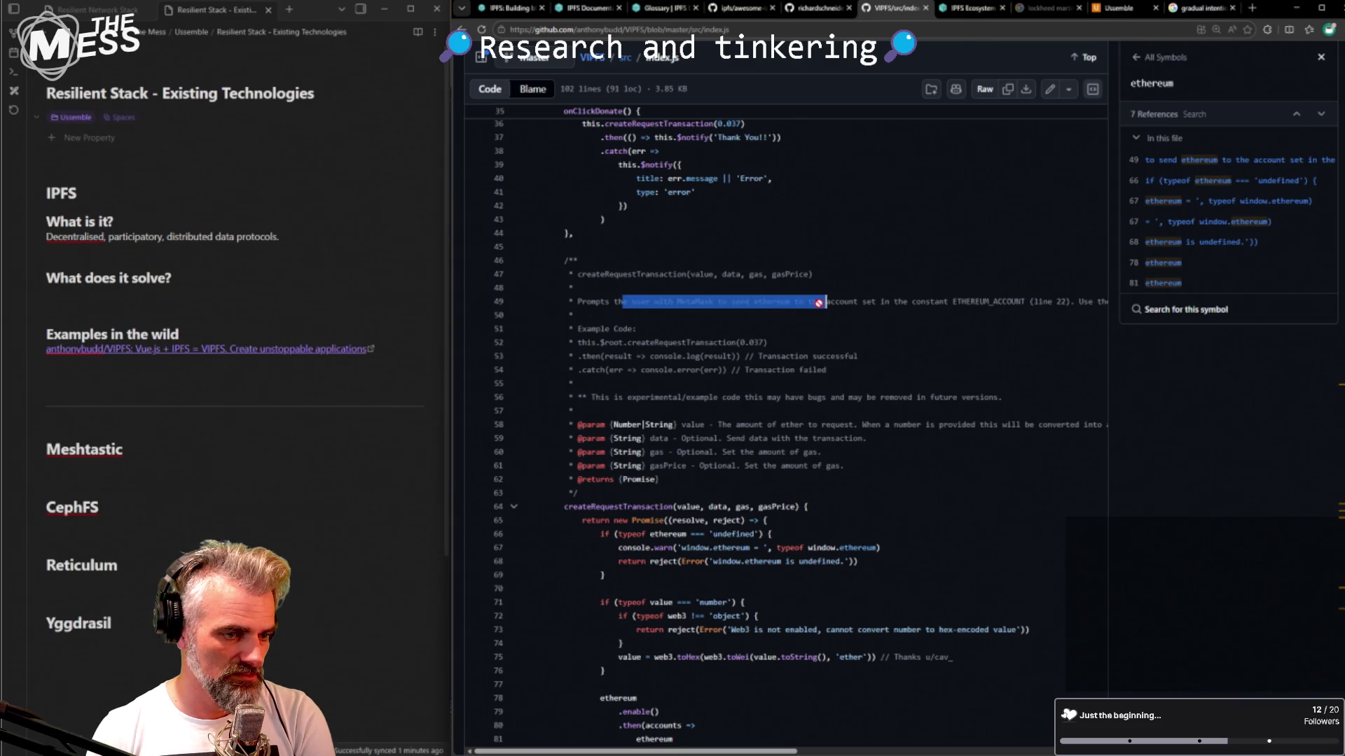
{"action": "mouse_move", "coordinate": [914, 303]}
{"action": "left_mouse_down"}
{"action": "mouse_move", "coordinate": [568, 304]}
{"action": "mouse_move", "coordinate": [1041, 304]}
{"action": "left_mouse_up"}
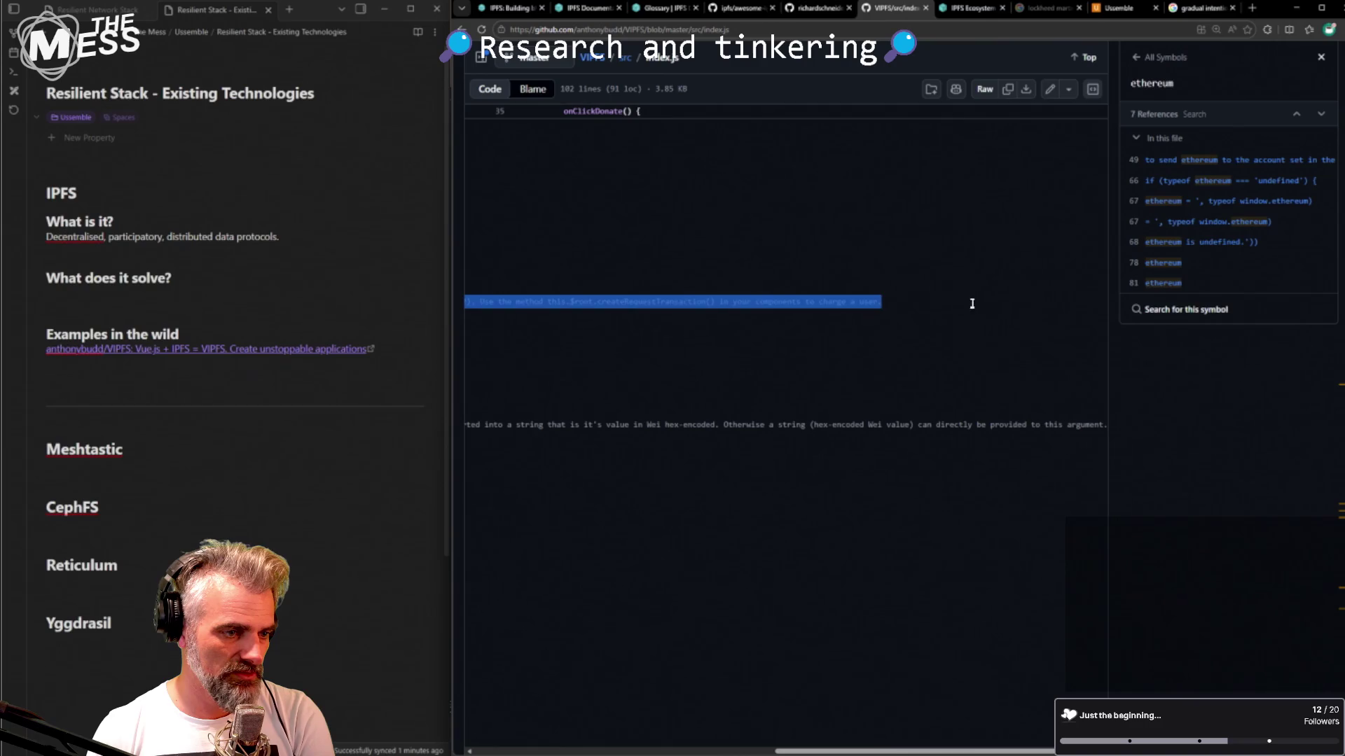
{"action": "scroll", "coordinate": [736, 304], "scroll_direction": "left", "scroll_amount": 5}
{"action": "left_click", "coordinate": [704, 302]}
{"action": "scroll", "coordinate": [682, 301], "scroll_direction": "up", "scroll_amount": 3}
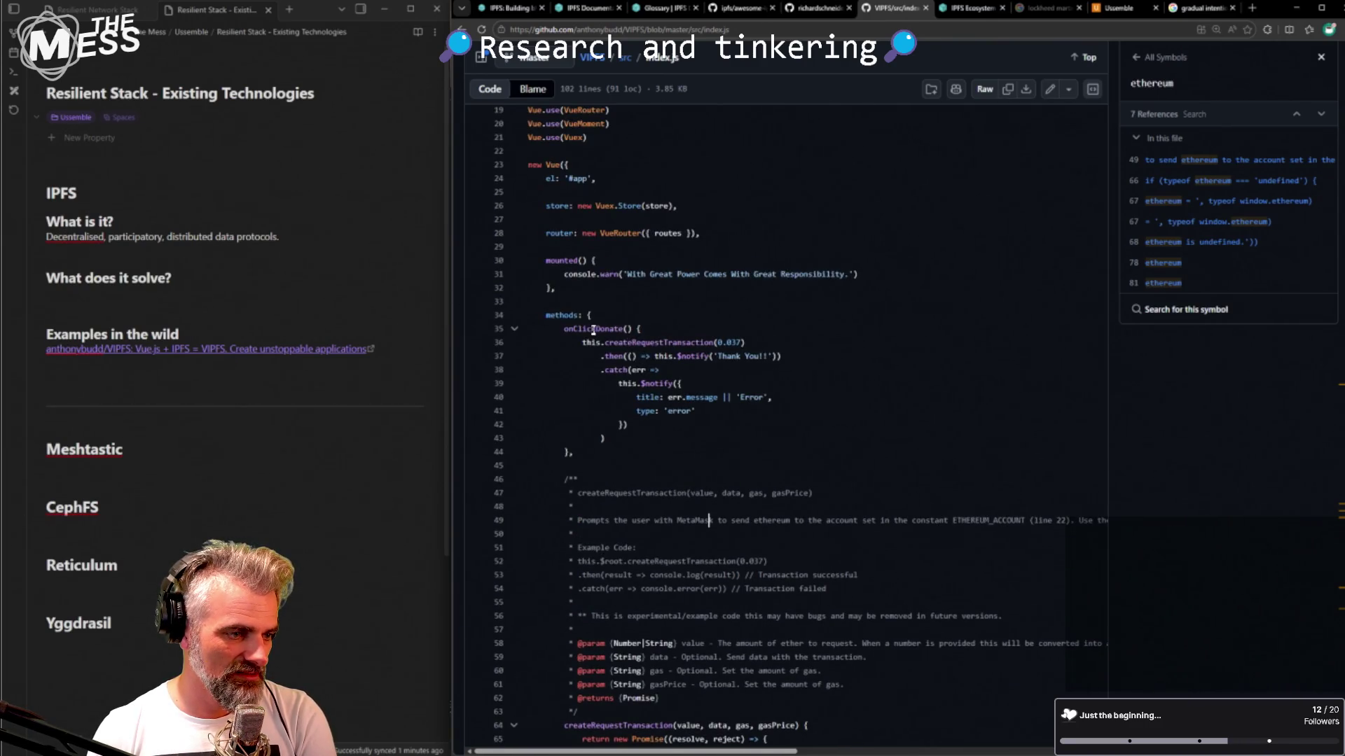
{"action": "left_click", "coordinate": [623, 343]}
{"action": "scroll", "coordinate": [694, 231], "scroll_direction": "down", "scroll_amount": 2}
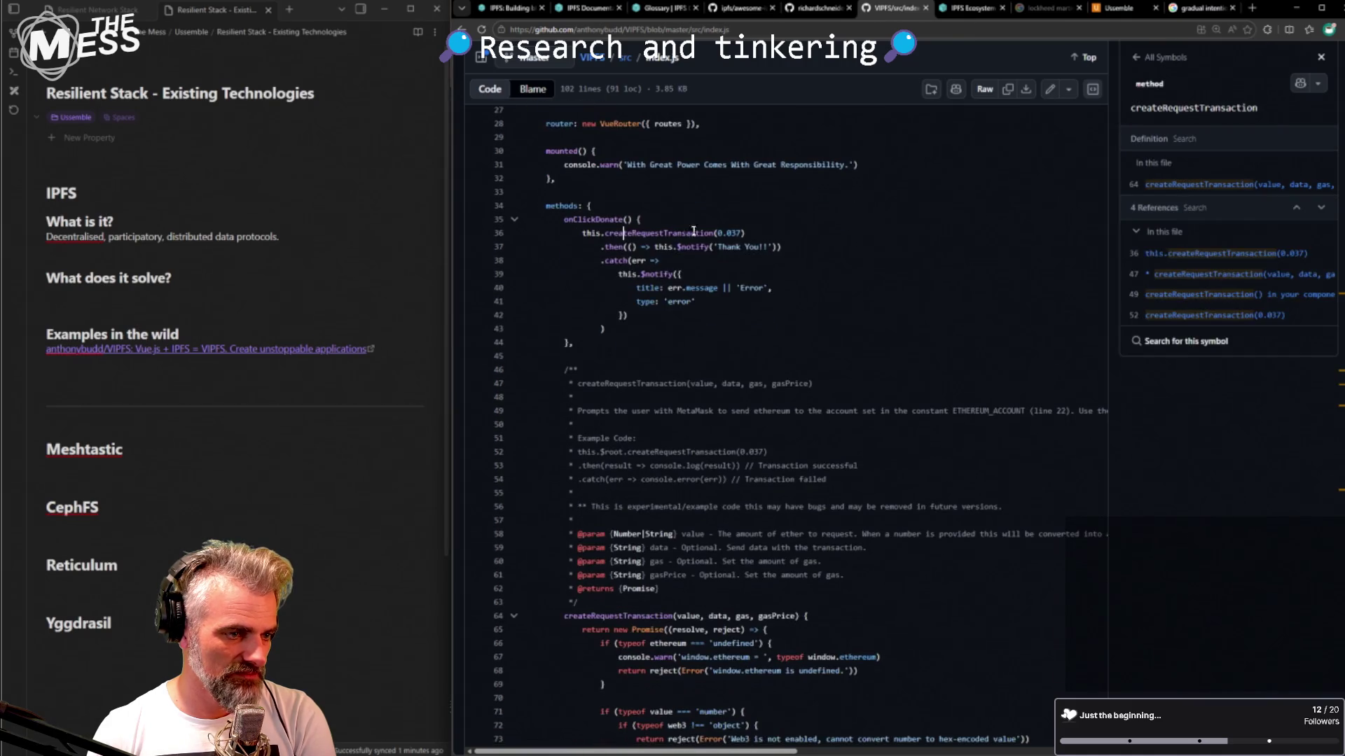
{"action": "scroll", "coordinate": [673, 294], "scroll_direction": "down", "scroll_amount": 5}
{"action": "scroll", "coordinate": [634, 350], "scroll_direction": "down", "scroll_amount": 3}
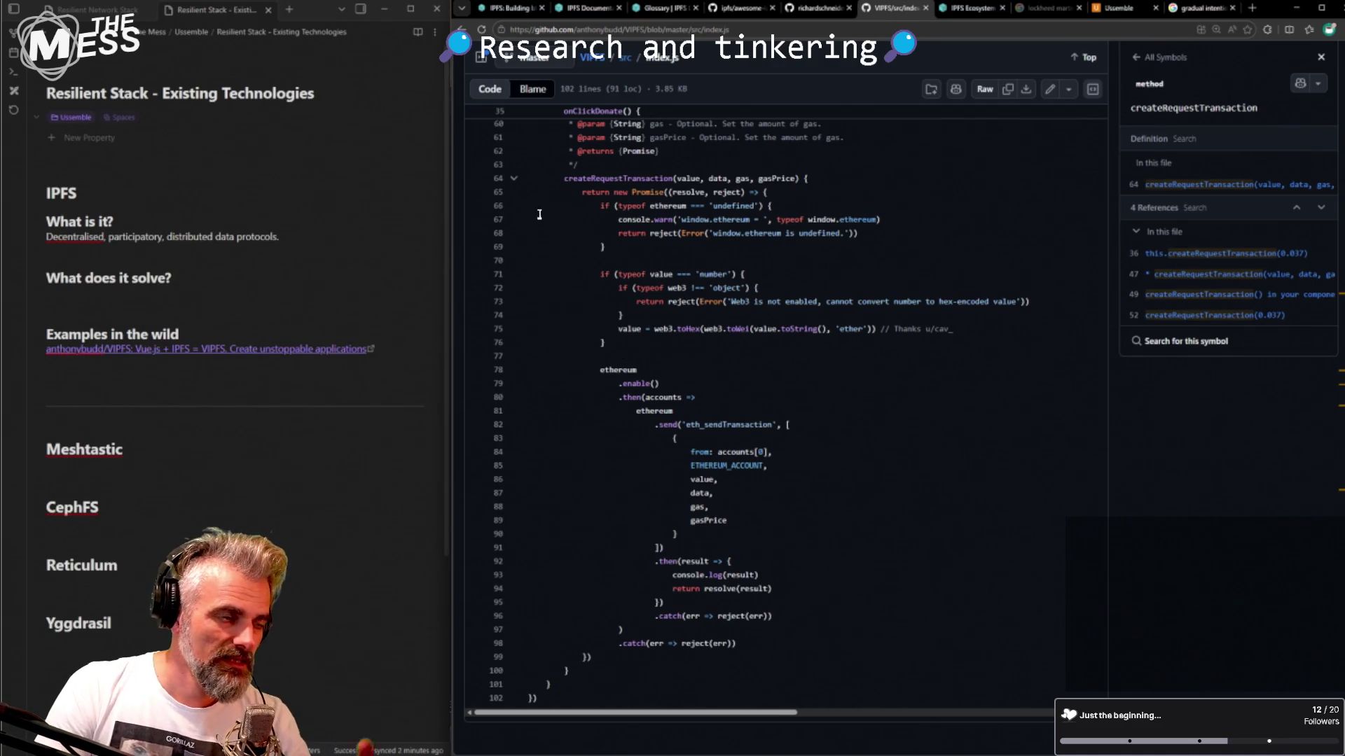
{"action": "left_click", "coordinate": [470, 31]}
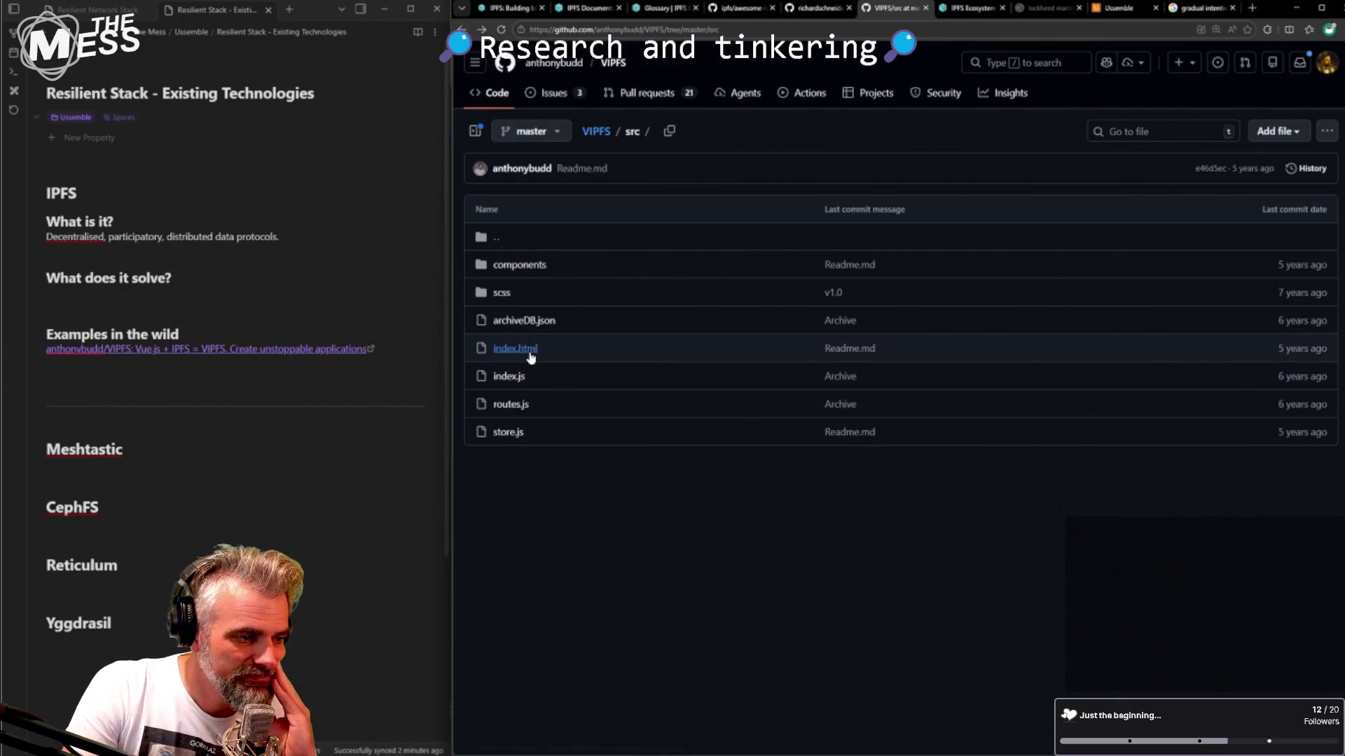
- Peek at archiveDB.json, go up to the VIPFS repository root and check the branch list
{"action": "left_click", "coordinate": [529, 323]}
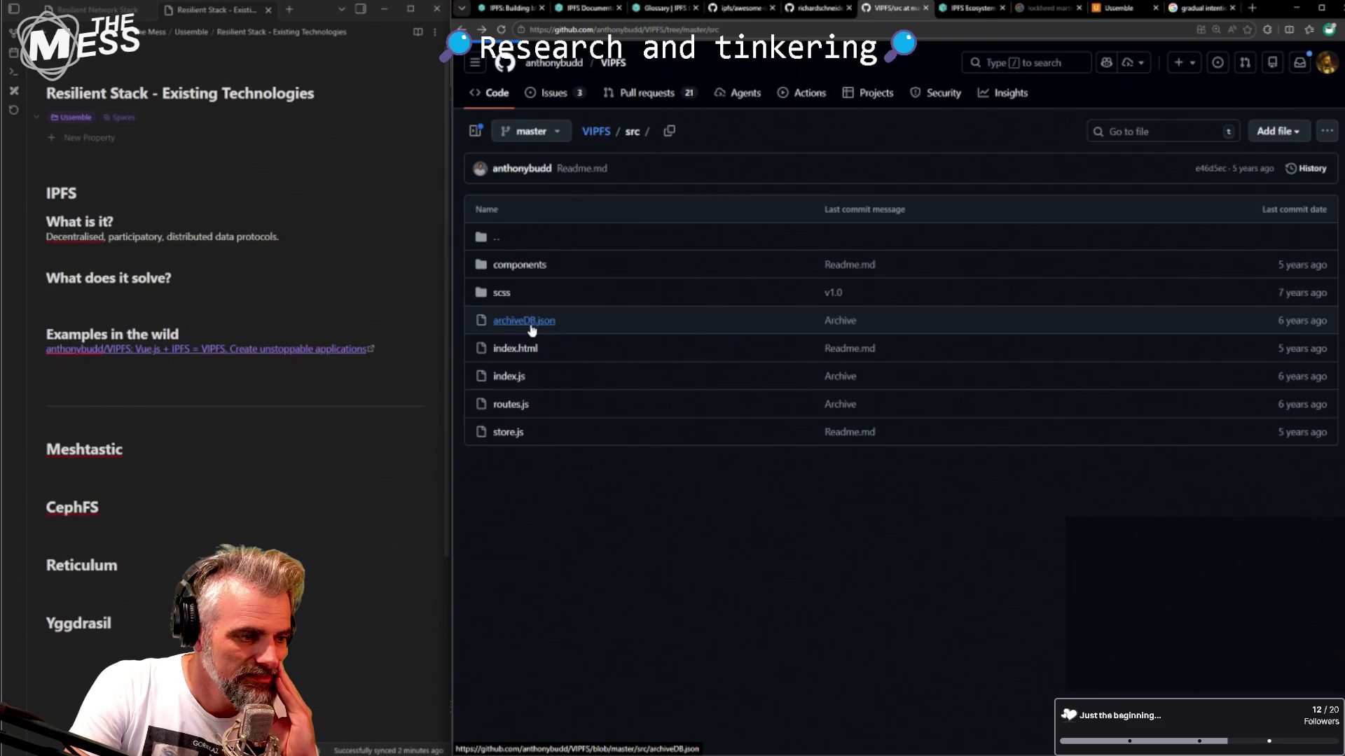
{"action": "key", "text": "alt+Left"}
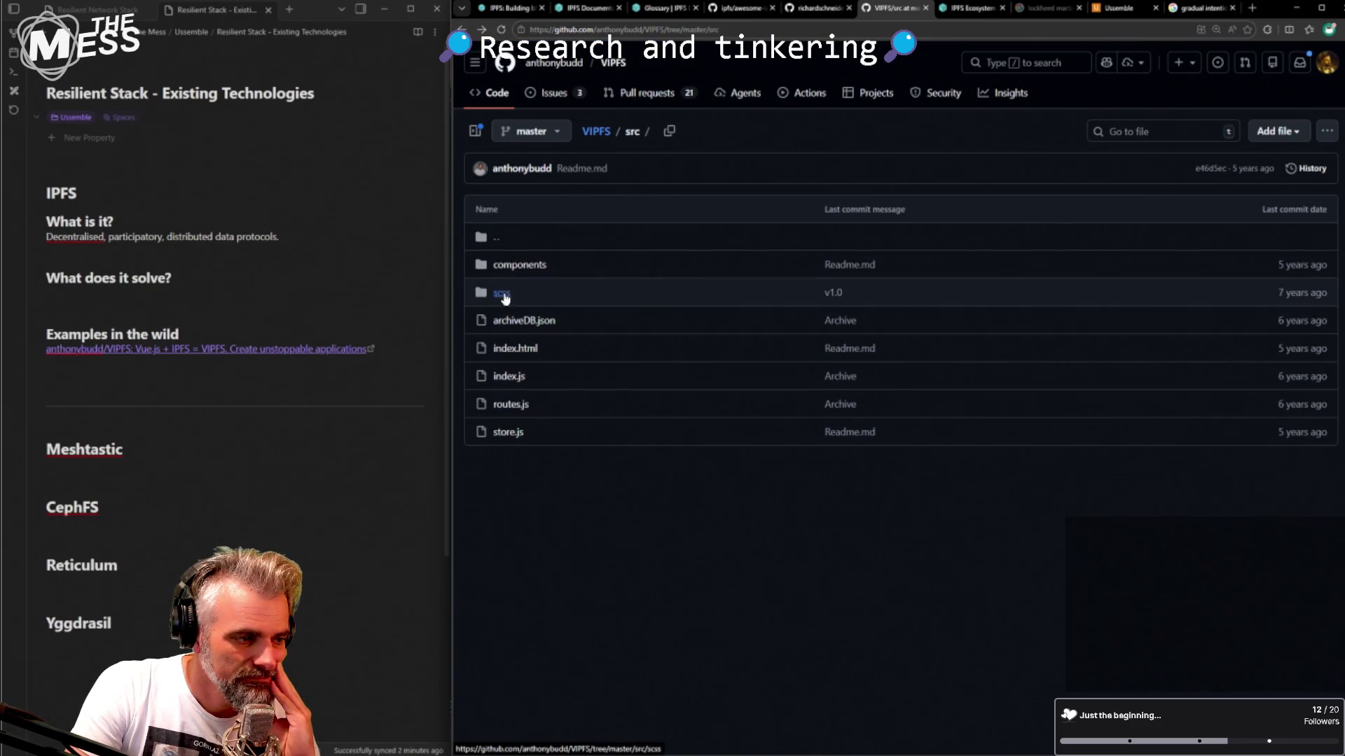
{"action": "left_click", "coordinate": [494, 238]}
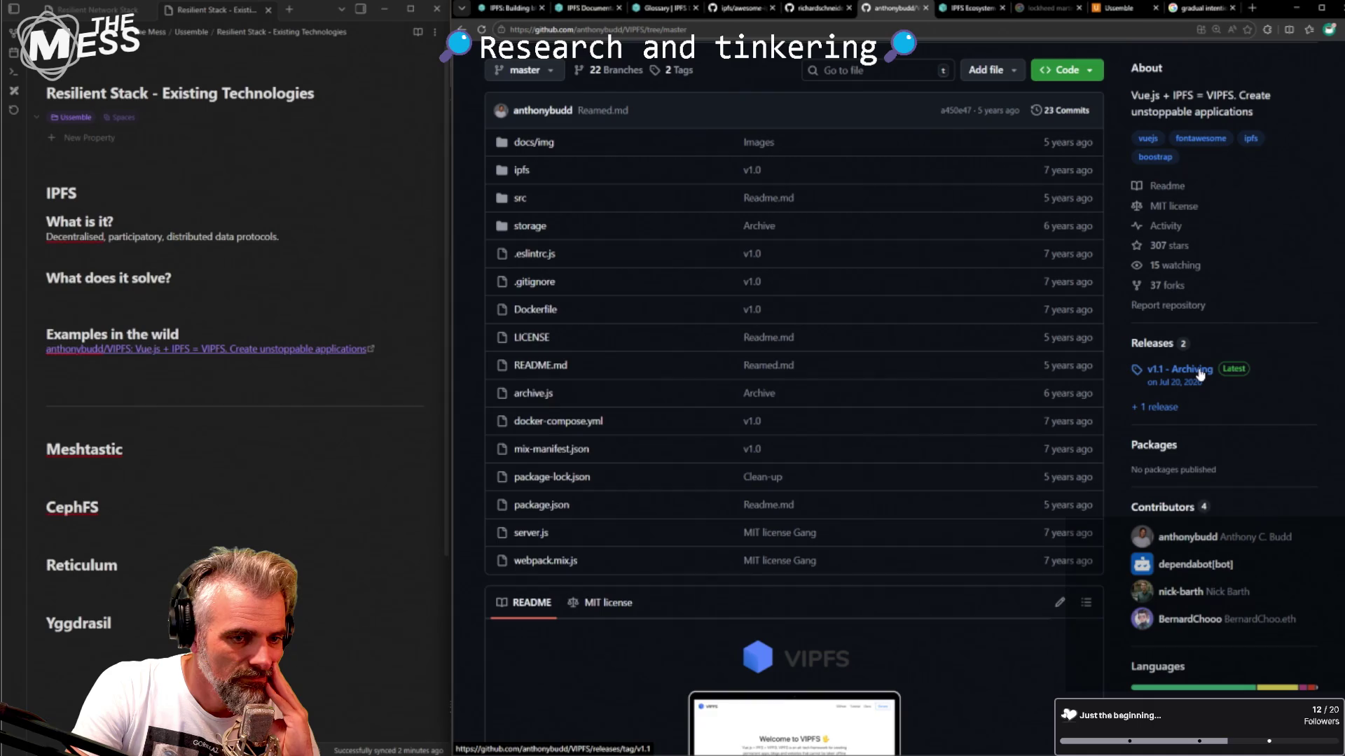
{"action": "scroll", "coordinate": [579, 120], "scroll_direction": "up", "scroll_amount": 1}
{"action": "left_click", "coordinate": [525, 124]}
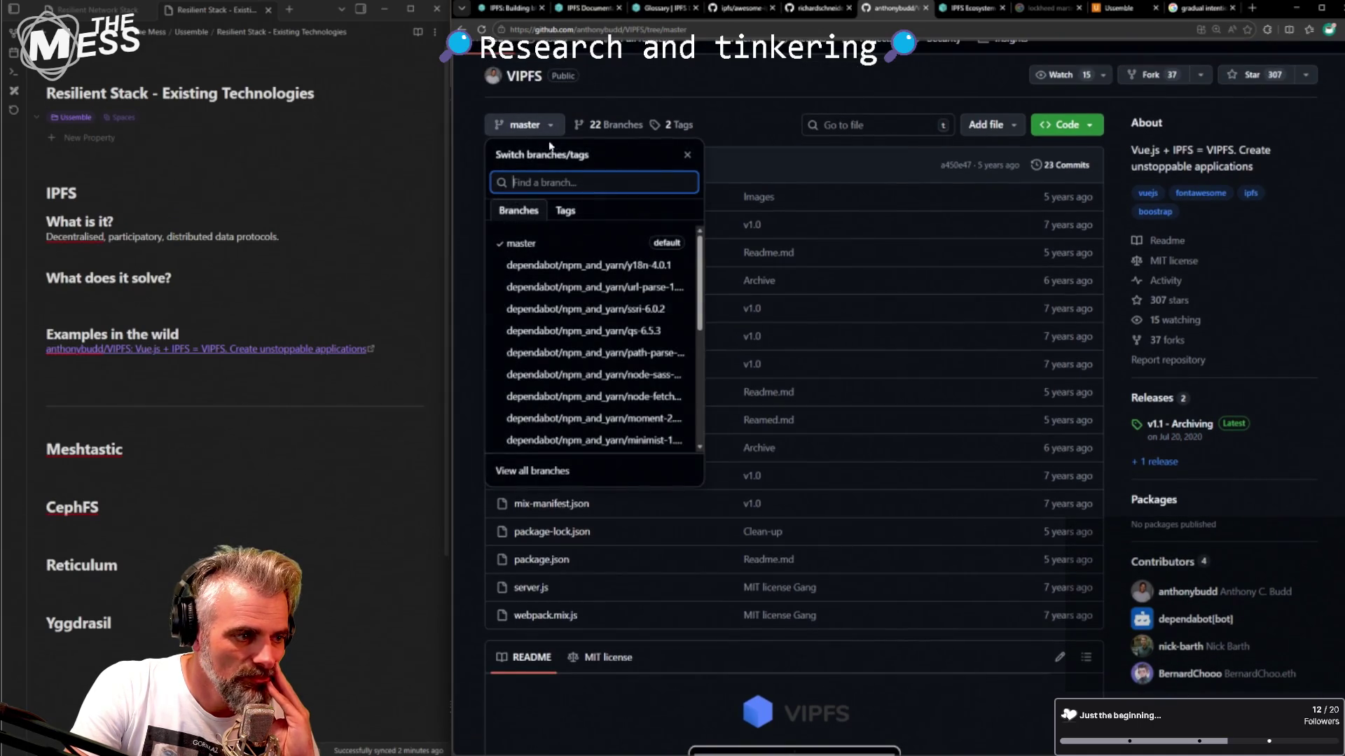
{"action": "scroll", "coordinate": [699, 316], "scroll_direction": "down", "scroll_amount": 3}
{"action": "scroll", "coordinate": [692, 403], "scroll_direction": "down", "scroll_amount": 2}
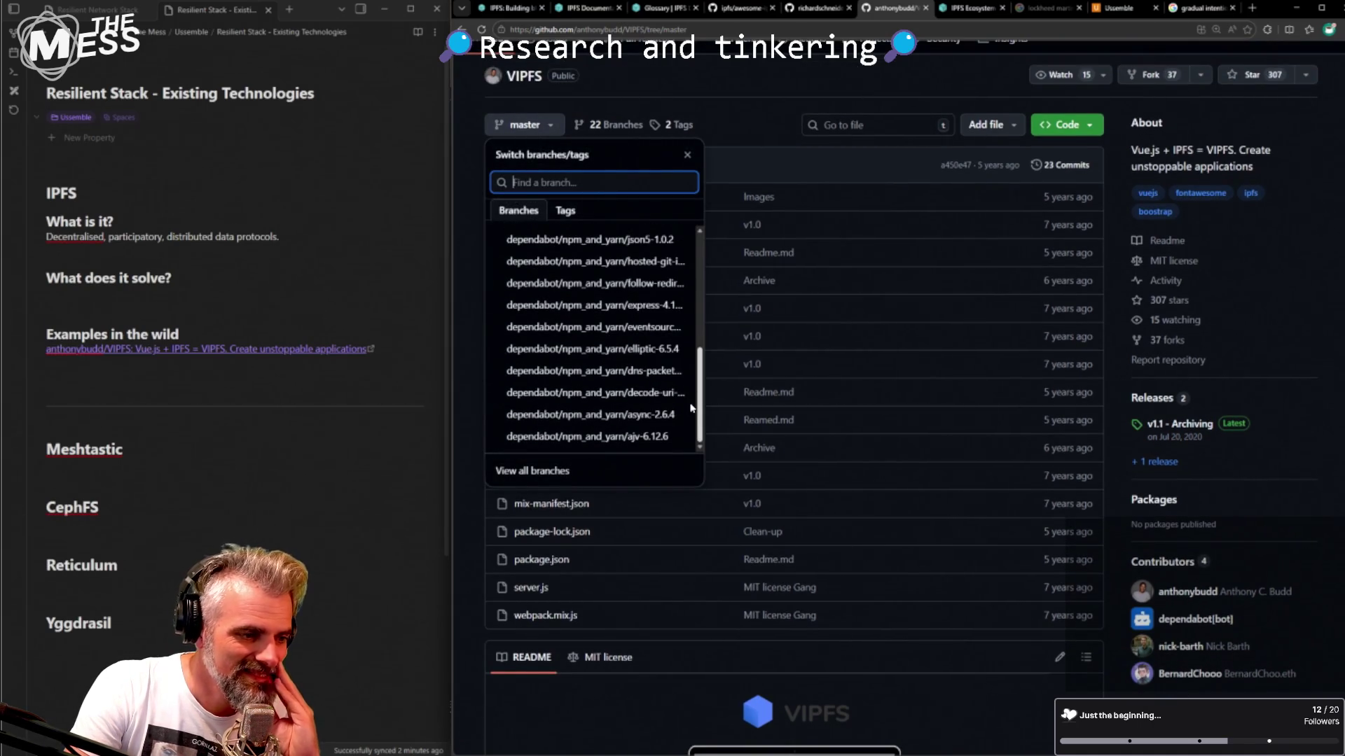
{"action": "scroll", "coordinate": [692, 399], "scroll_direction": "up", "scroll_amount": 5}
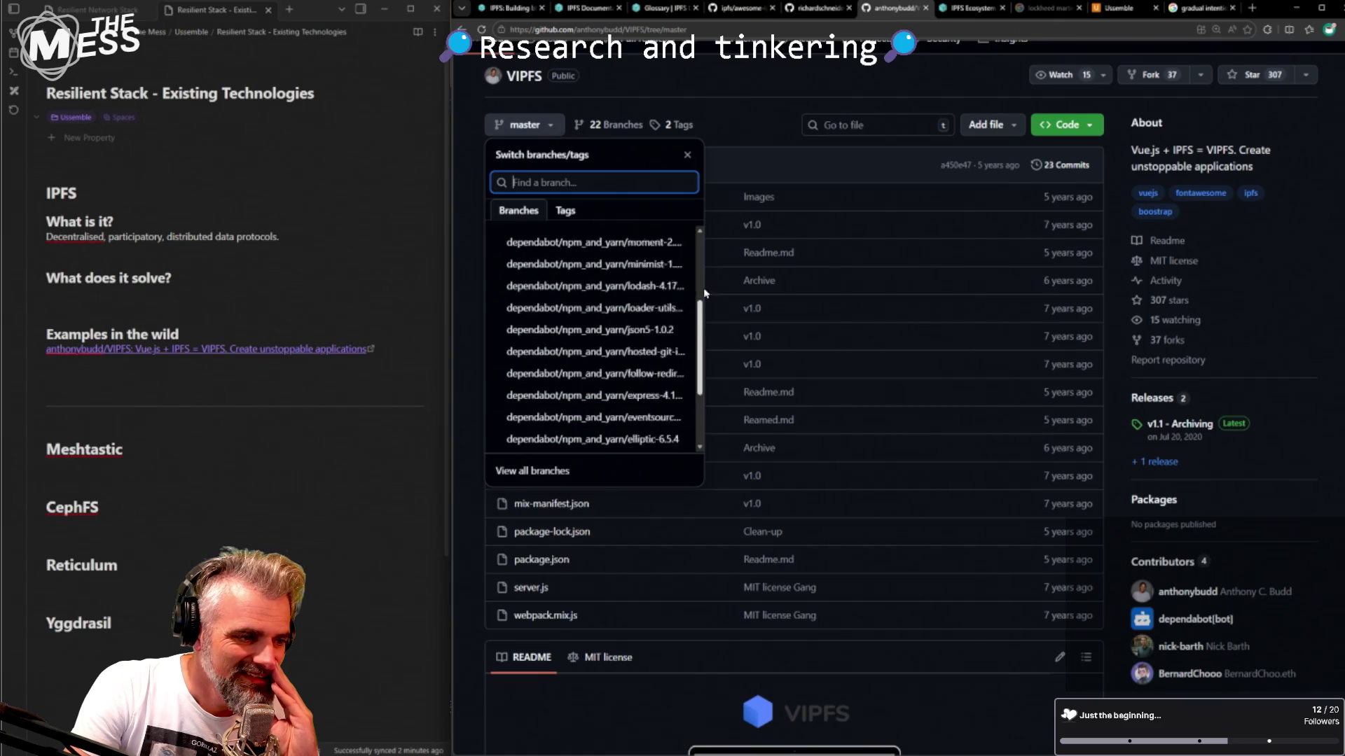
{"action": "left_click", "coordinate": [705, 215]}
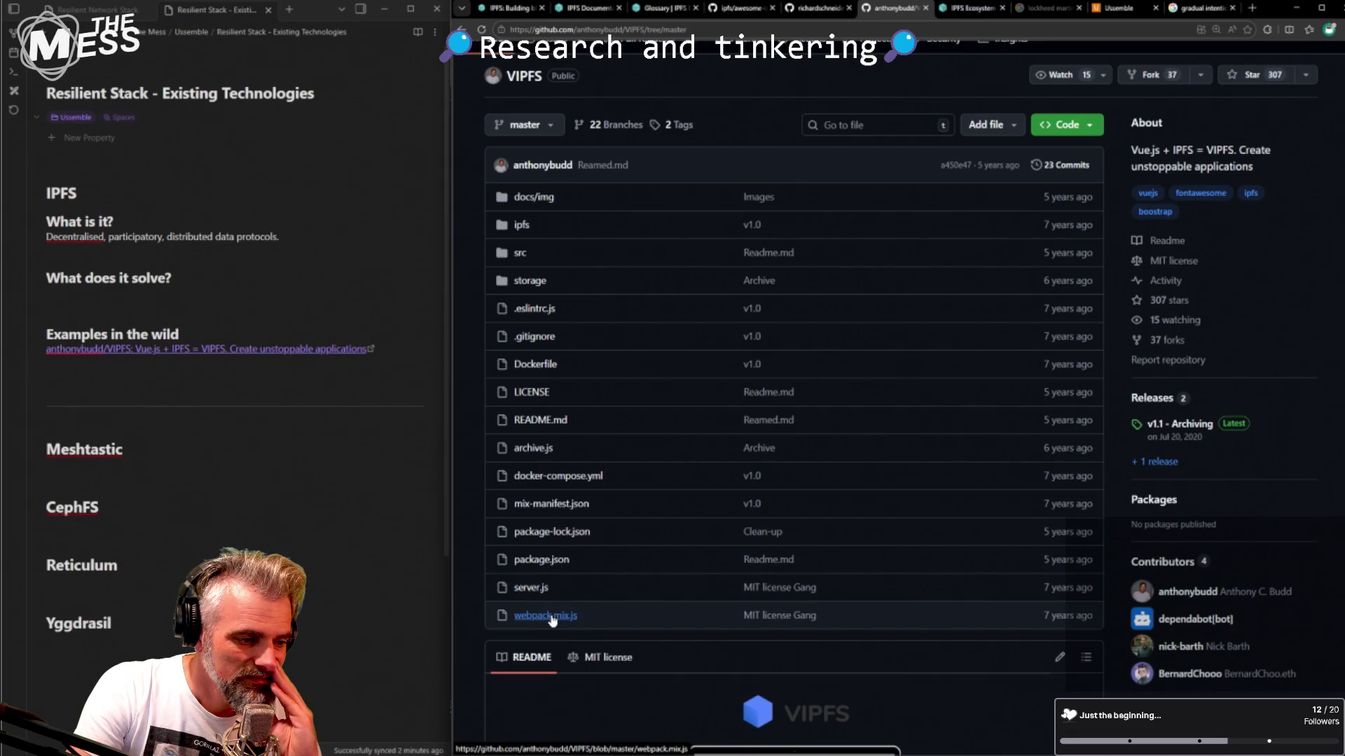
{"action": "scroll", "coordinate": [550, 620], "scroll_direction": "down", "scroll_amount": 4}
{"action": "scroll", "coordinate": [549, 597], "scroll_direction": "down", "scroll_amount": 3}
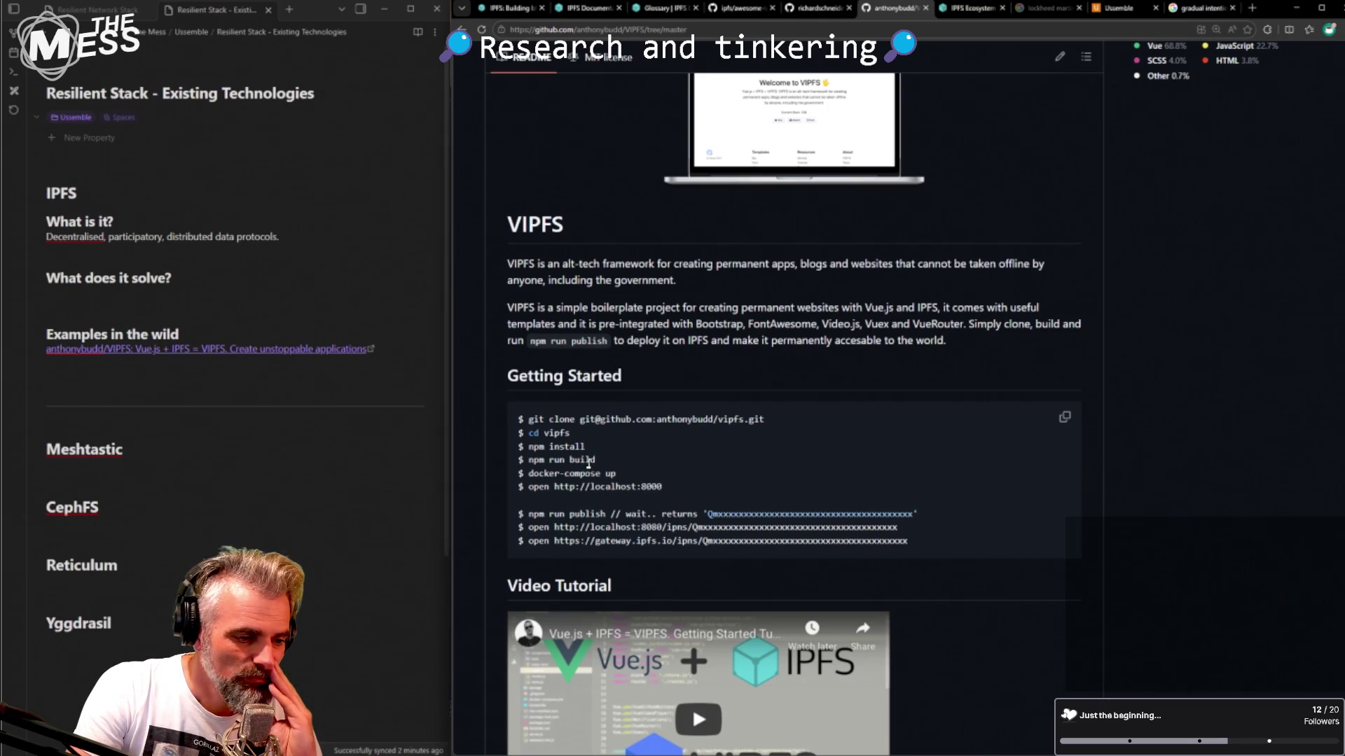
{"action": "scroll", "coordinate": [589, 468], "scroll_direction": "up", "scroll_amount": 7}
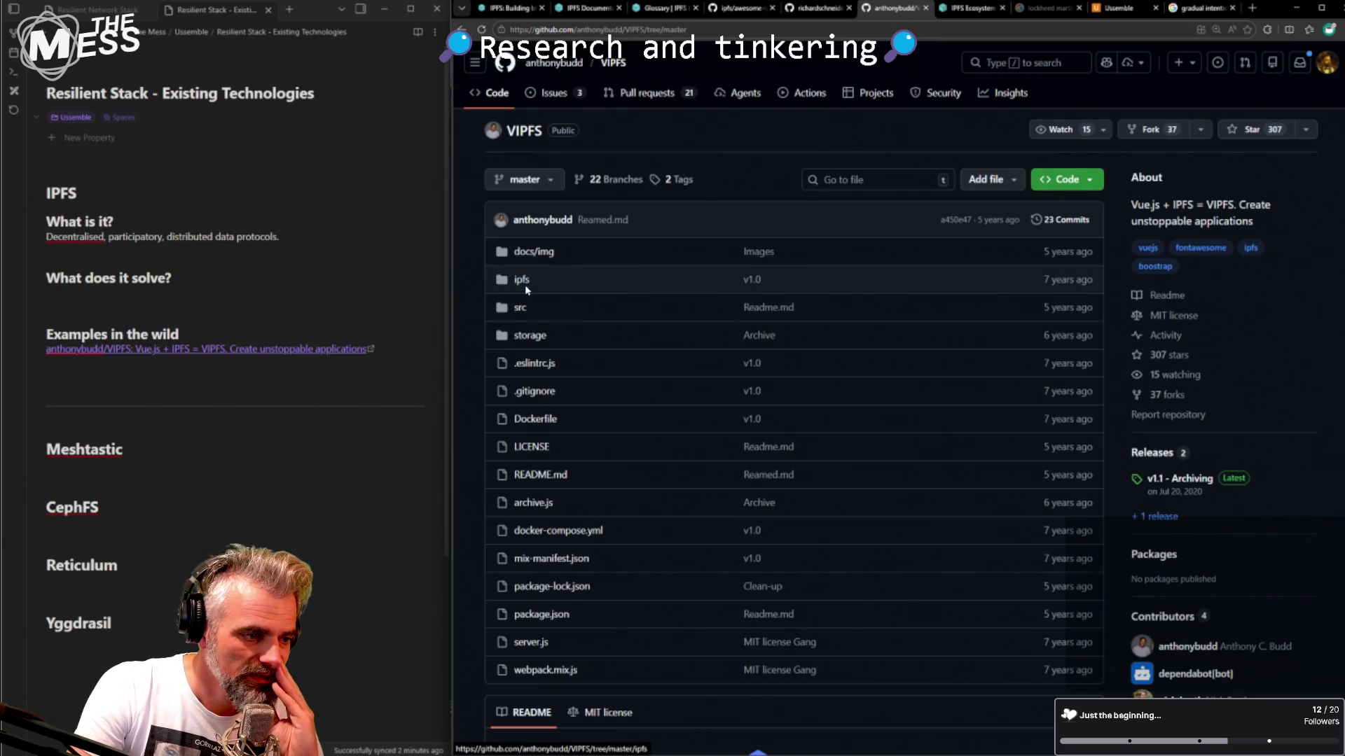
{"action": "left_click", "coordinate": [530, 335]}
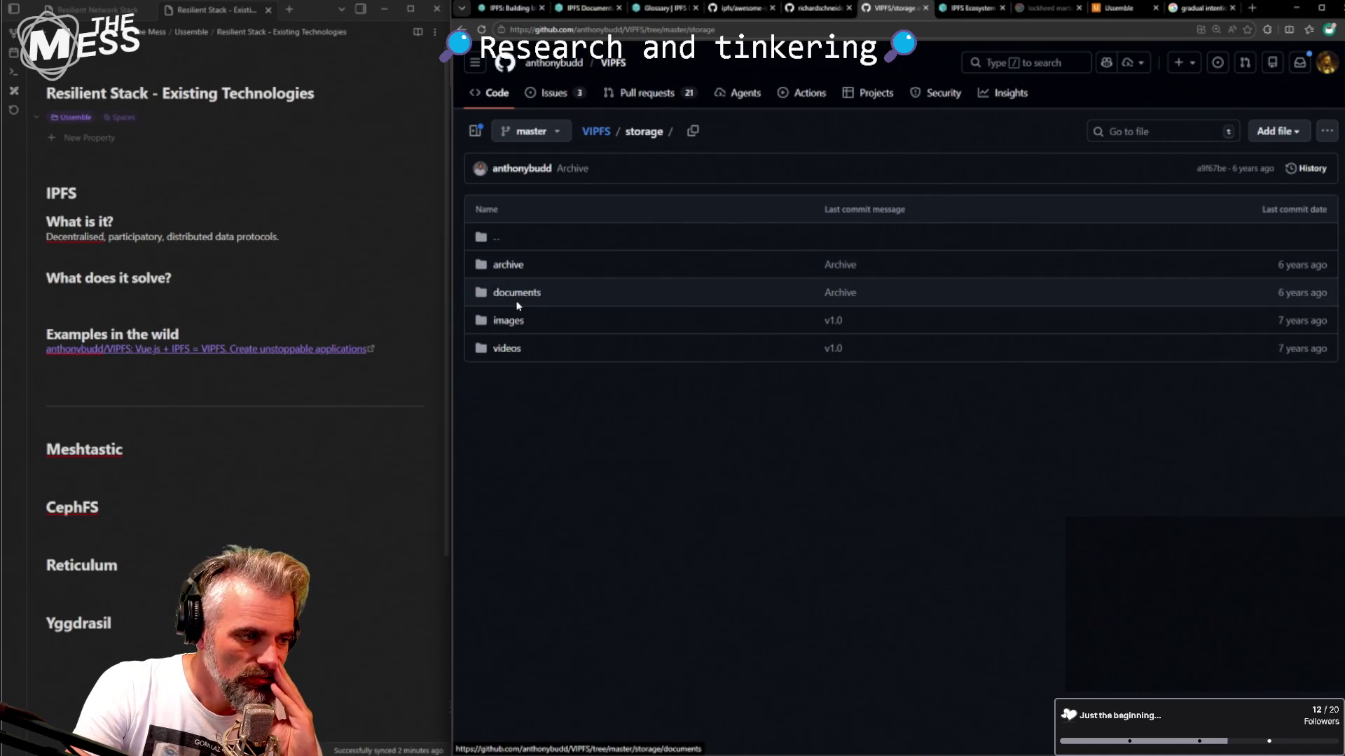
{"action": "left_click", "coordinate": [517, 292]}
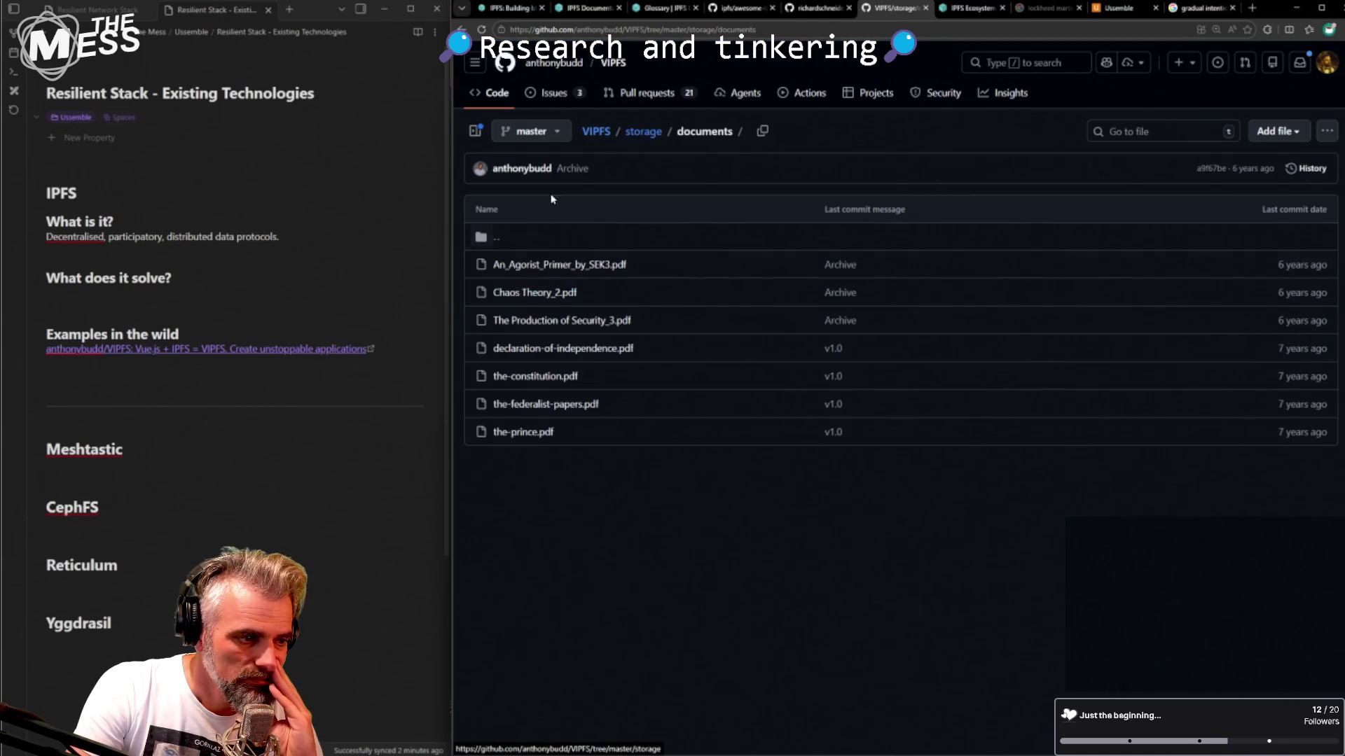
{"action": "left_click", "coordinate": [642, 133]}
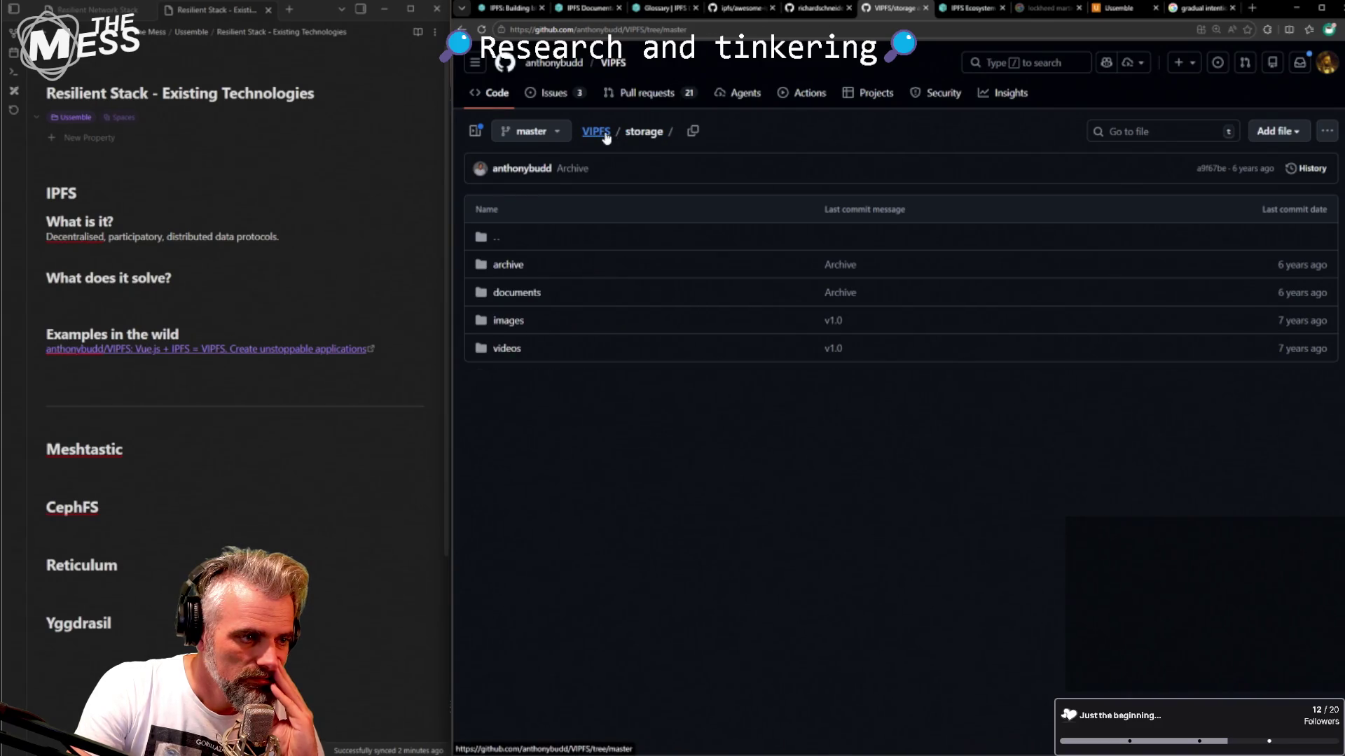
{"action": "left_click", "coordinate": [597, 133]}
{"action": "left_click", "coordinate": [539, 336]}
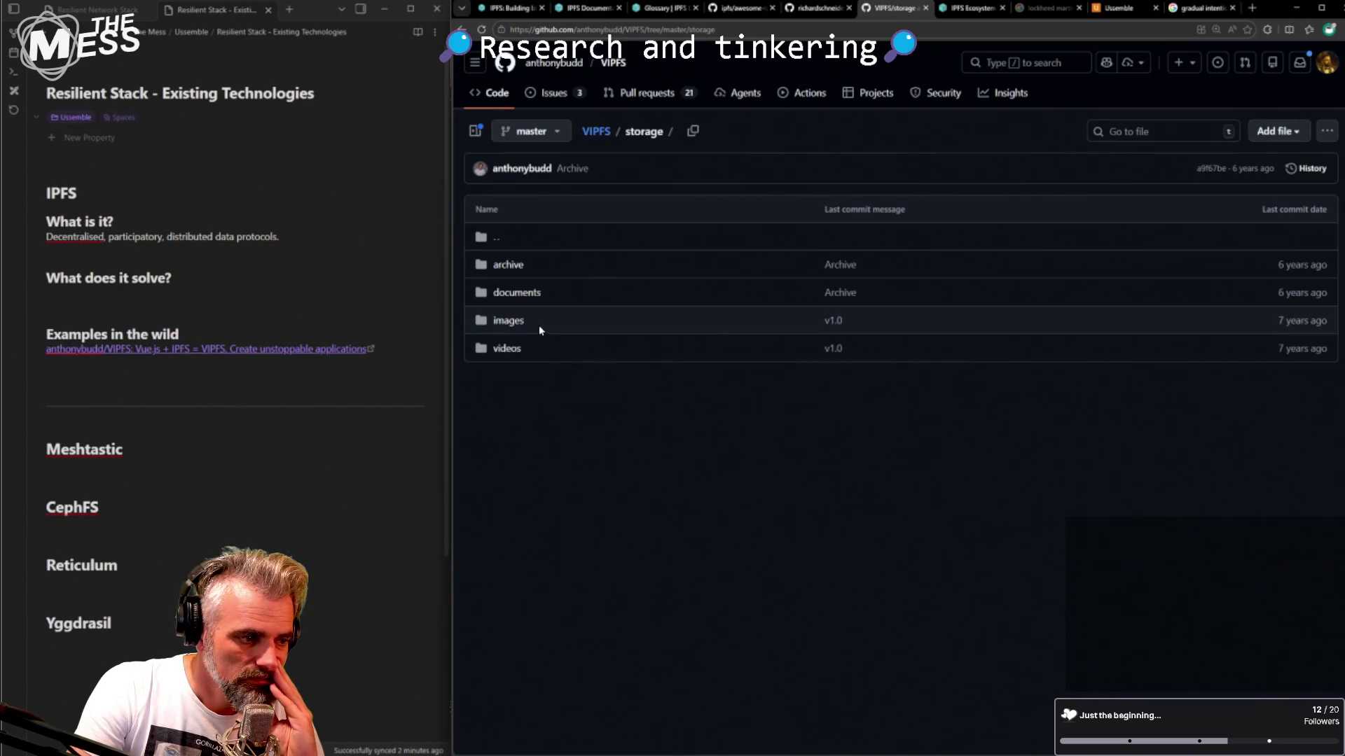
{"action": "key", "text": "alt+Left"}
{"action": "left_click", "coordinate": [519, 307]}
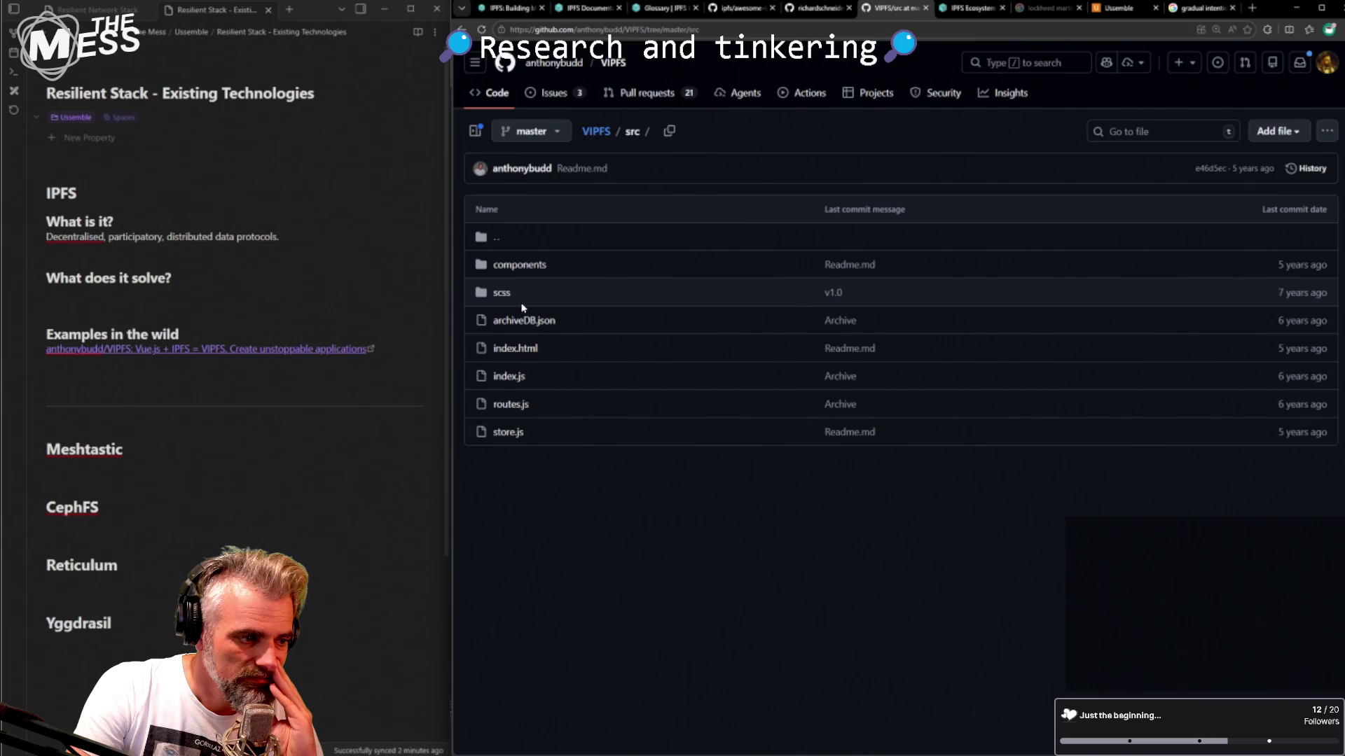
{"action": "left_click", "coordinate": [587, 135]}
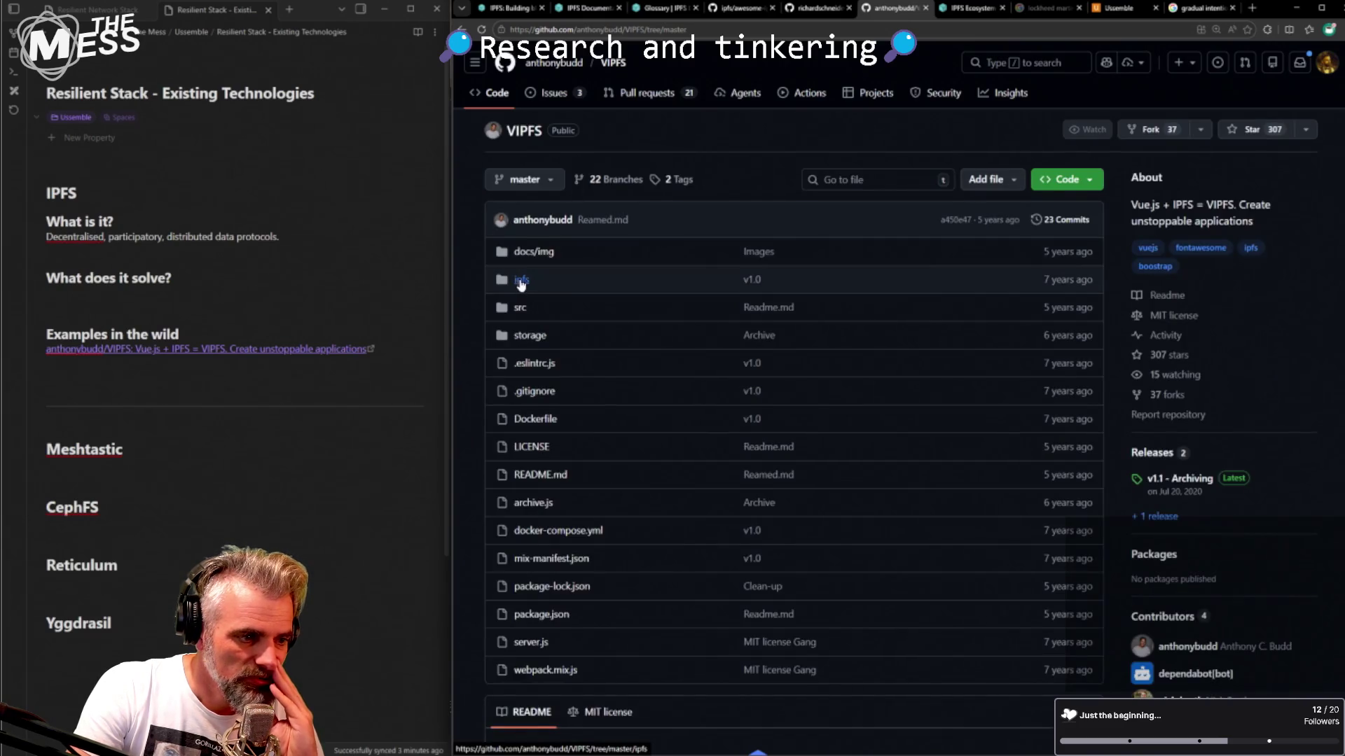
{"action": "left_click", "coordinate": [531, 279]}
{"action": "left_click", "coordinate": [528, 267]}
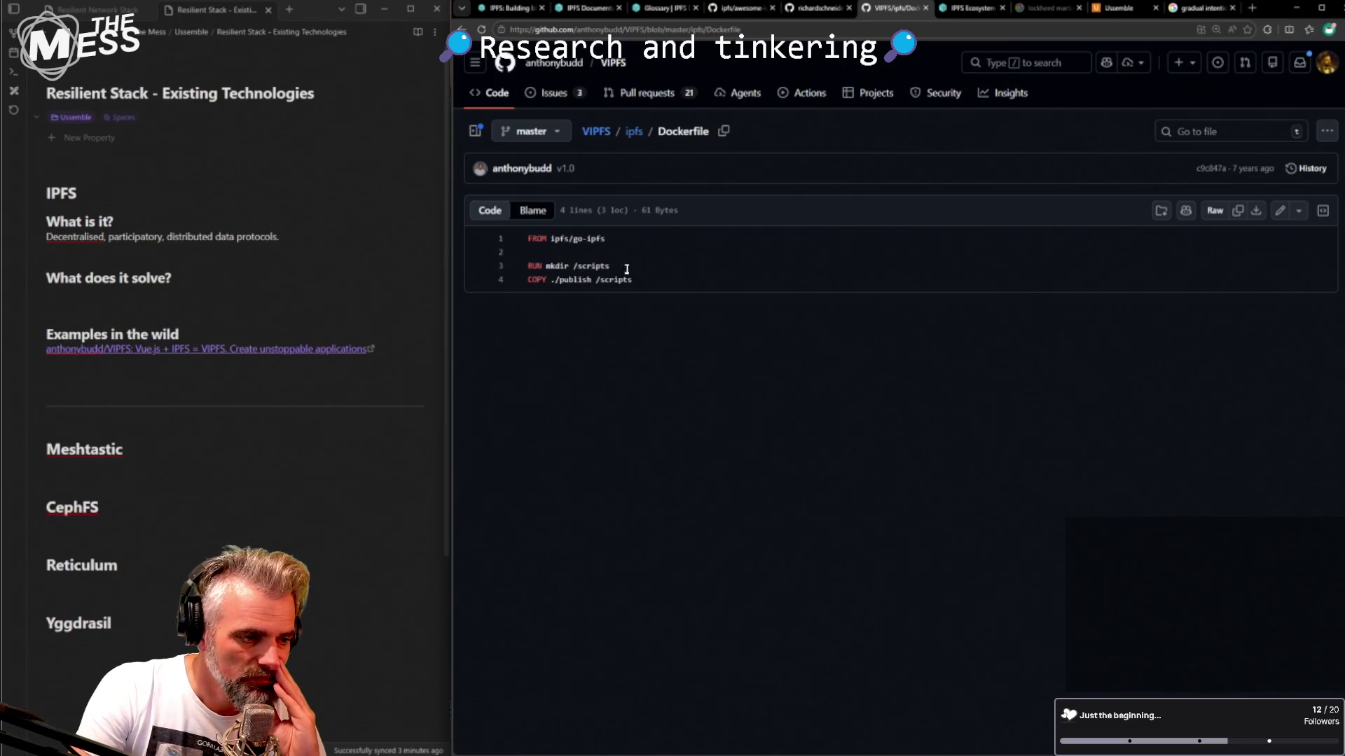
{"action": "left_click", "coordinate": [638, 130]}
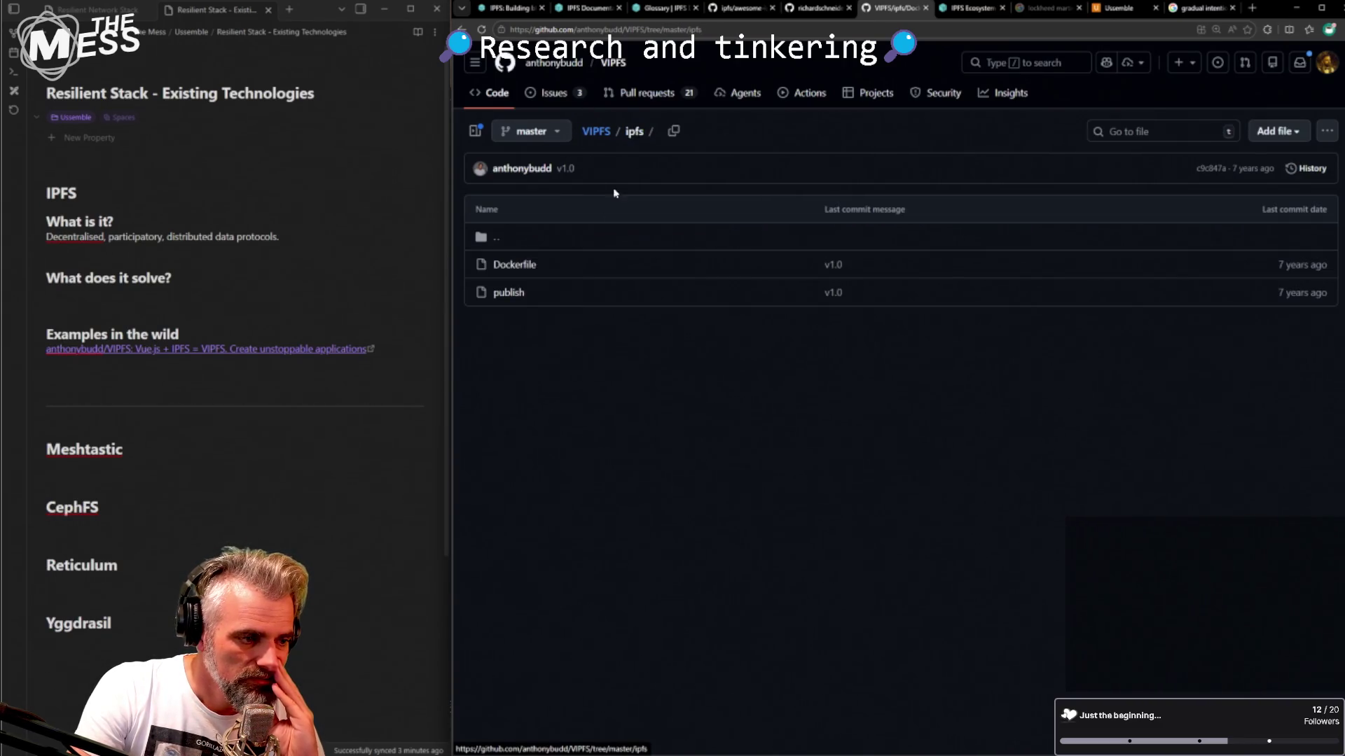
{"action": "left_click", "coordinate": [512, 293]}
{"action": "mouse_move", "coordinate": [535, 293]}
{"action": "left_mouse_down"}
{"action": "mouse_move", "coordinate": [622, 293]}
{"action": "mouse_move", "coordinate": [609, 298]}
{"action": "left_mouse_up"}
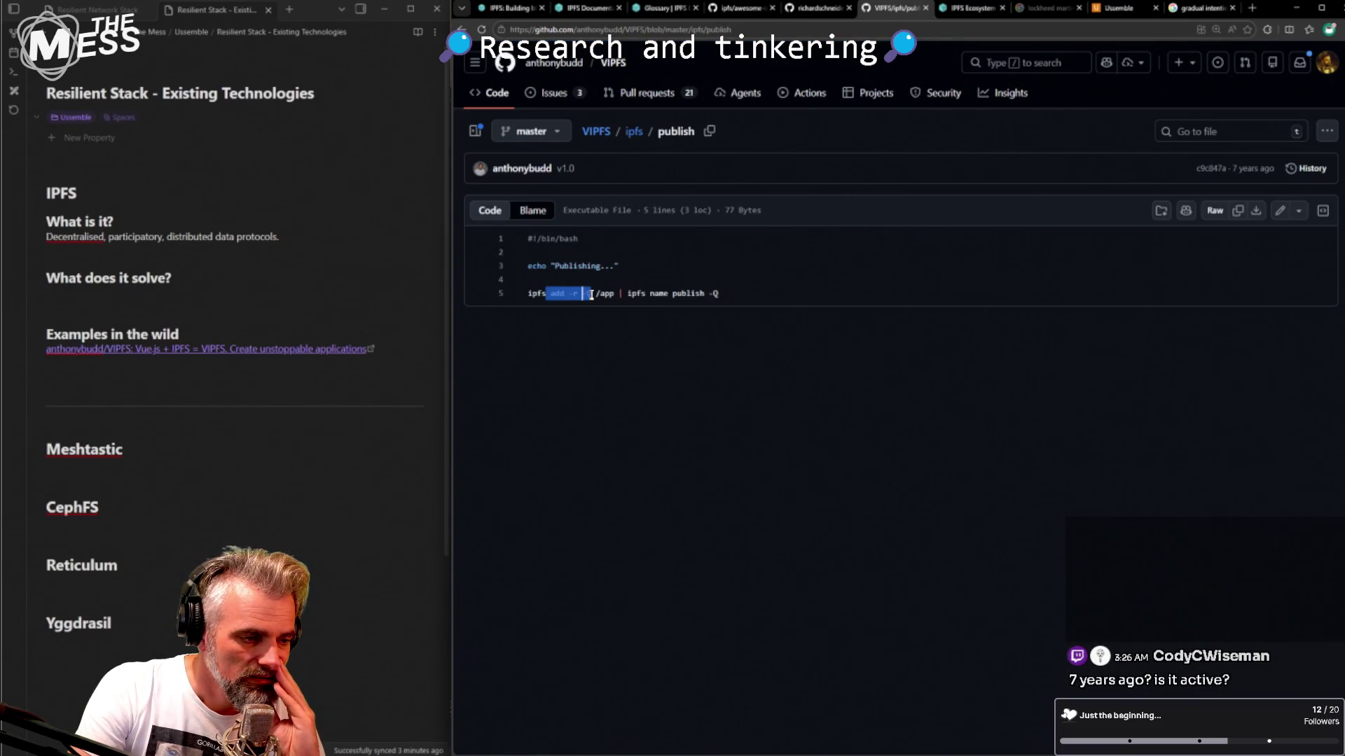
{"action": "left_click_drag", "start_coordinate": [627, 296], "coordinate": [684, 295]}
{"action": "left_click", "coordinate": [653, 297]}
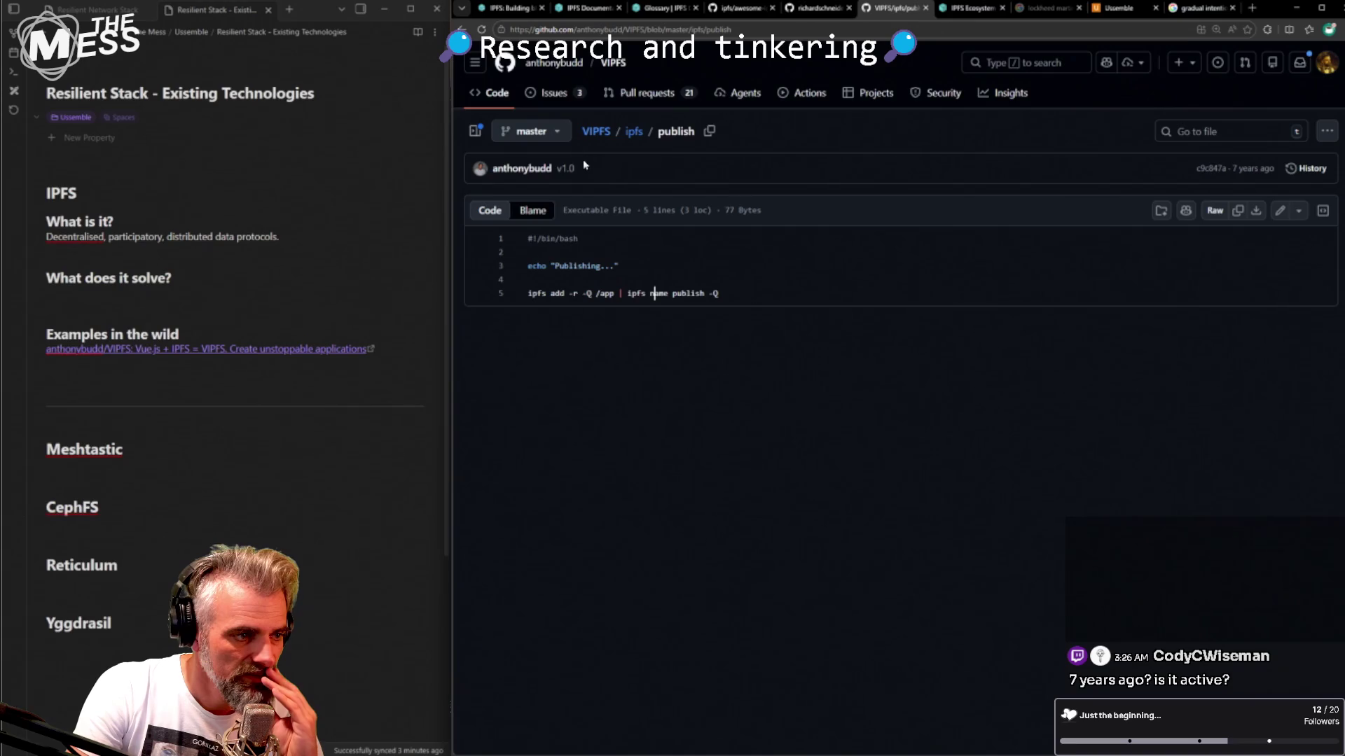
{"action": "key", "text": "alt+Left"}
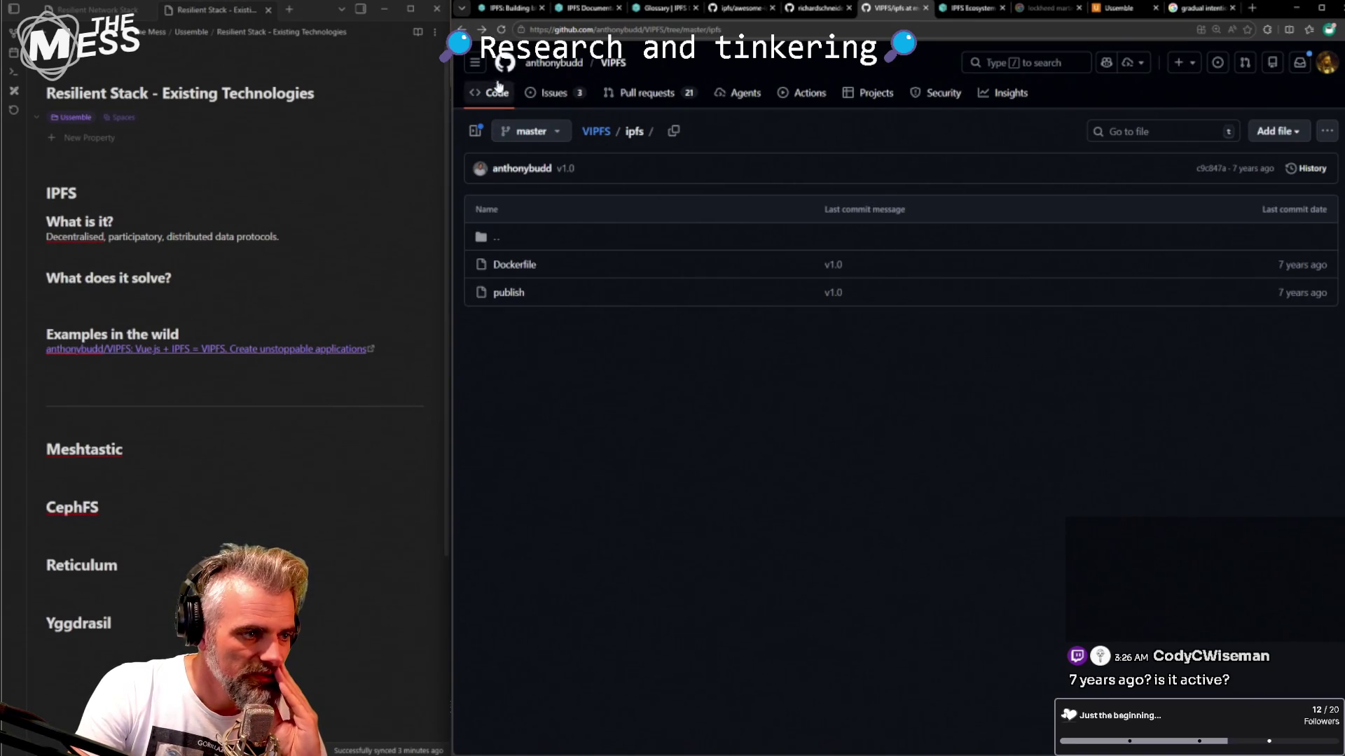
{"action": "left_click", "coordinate": [514, 264]}
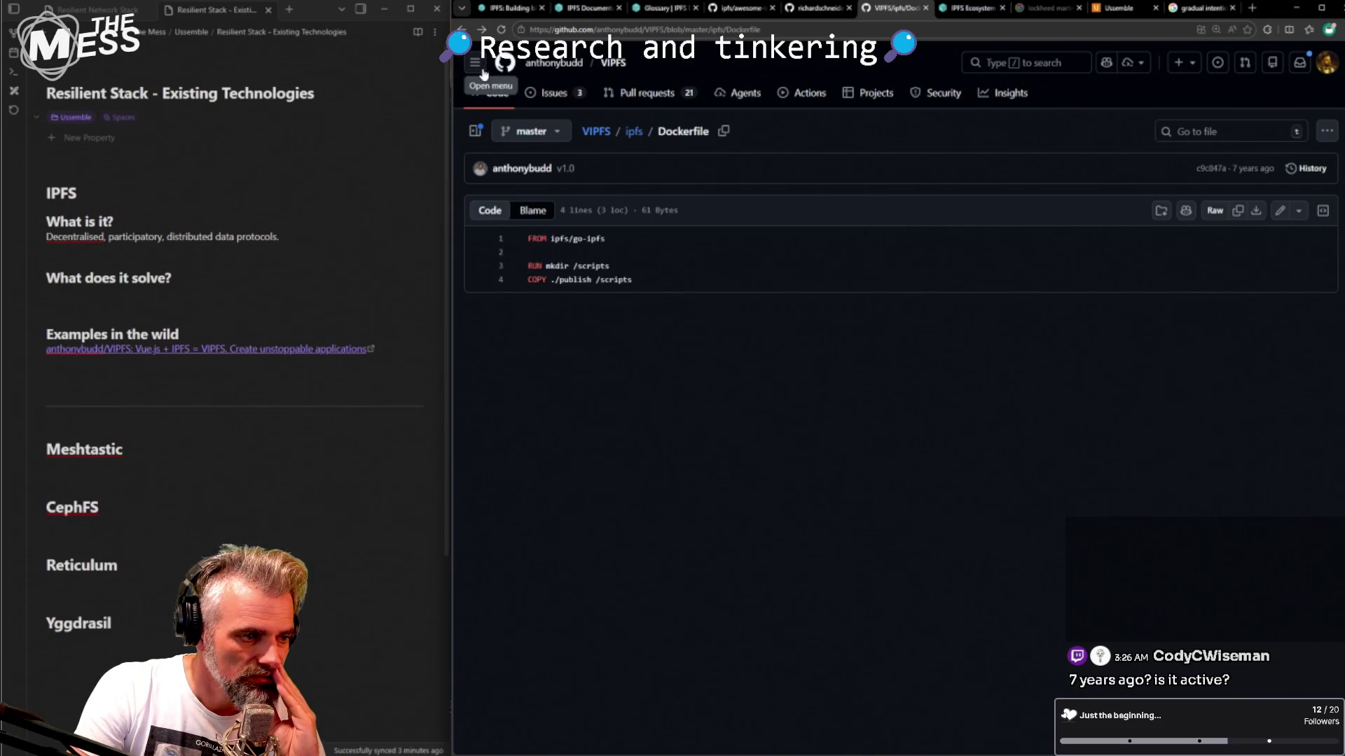
{"action": "left_click", "coordinate": [635, 131]}
{"action": "left_click", "coordinate": [597, 133]}
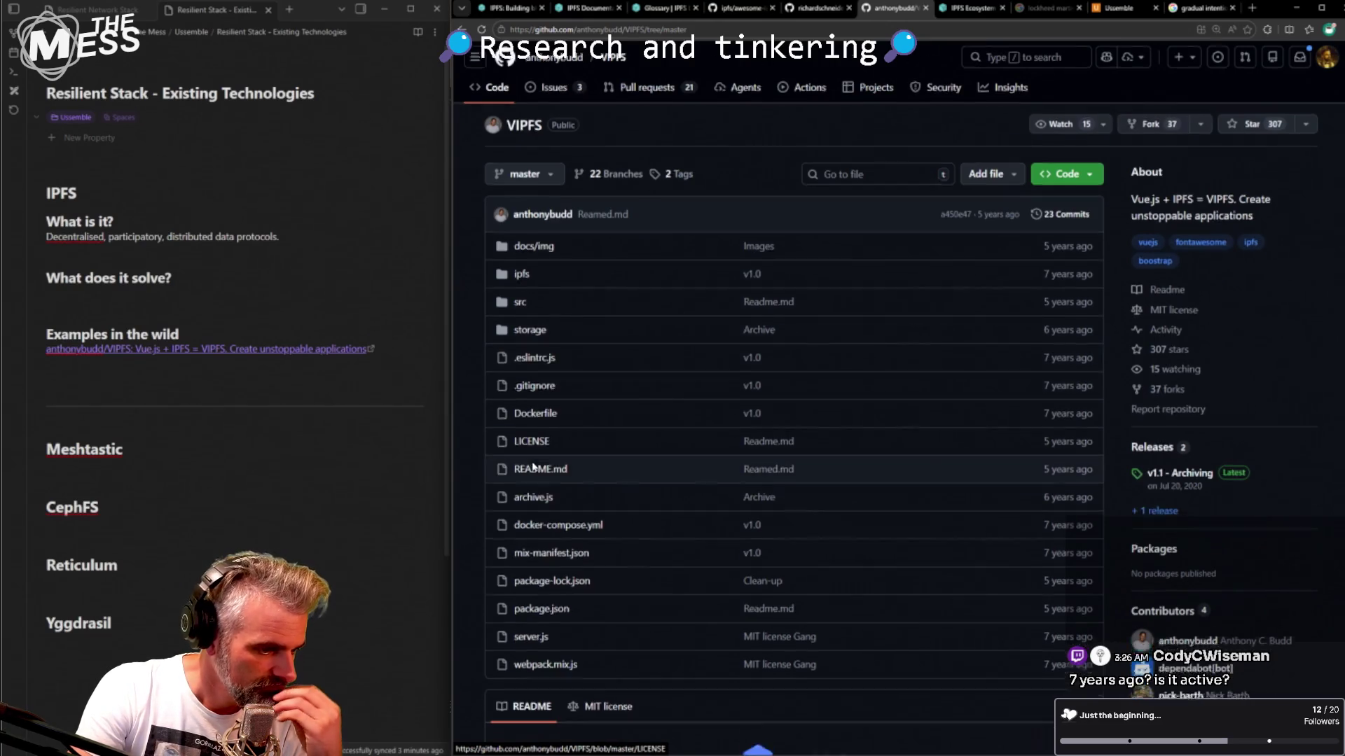
{"action": "scroll", "coordinate": [531, 378], "scroll_direction": "down", "scroll_amount": 3}
{"action": "scroll", "coordinate": [533, 441], "scroll_direction": "down", "scroll_amount": 3}
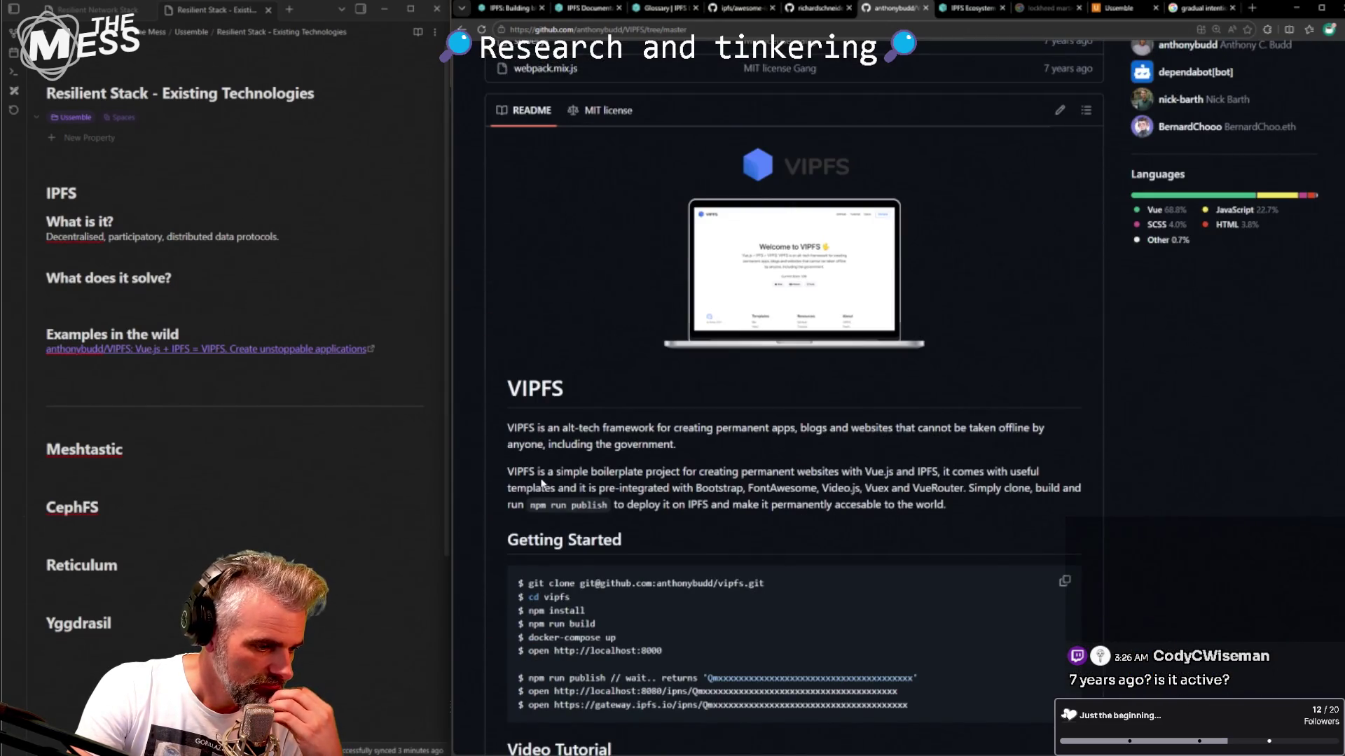
{"action": "scroll", "coordinate": [542, 484], "scroll_direction": "down", "scroll_amount": 1}
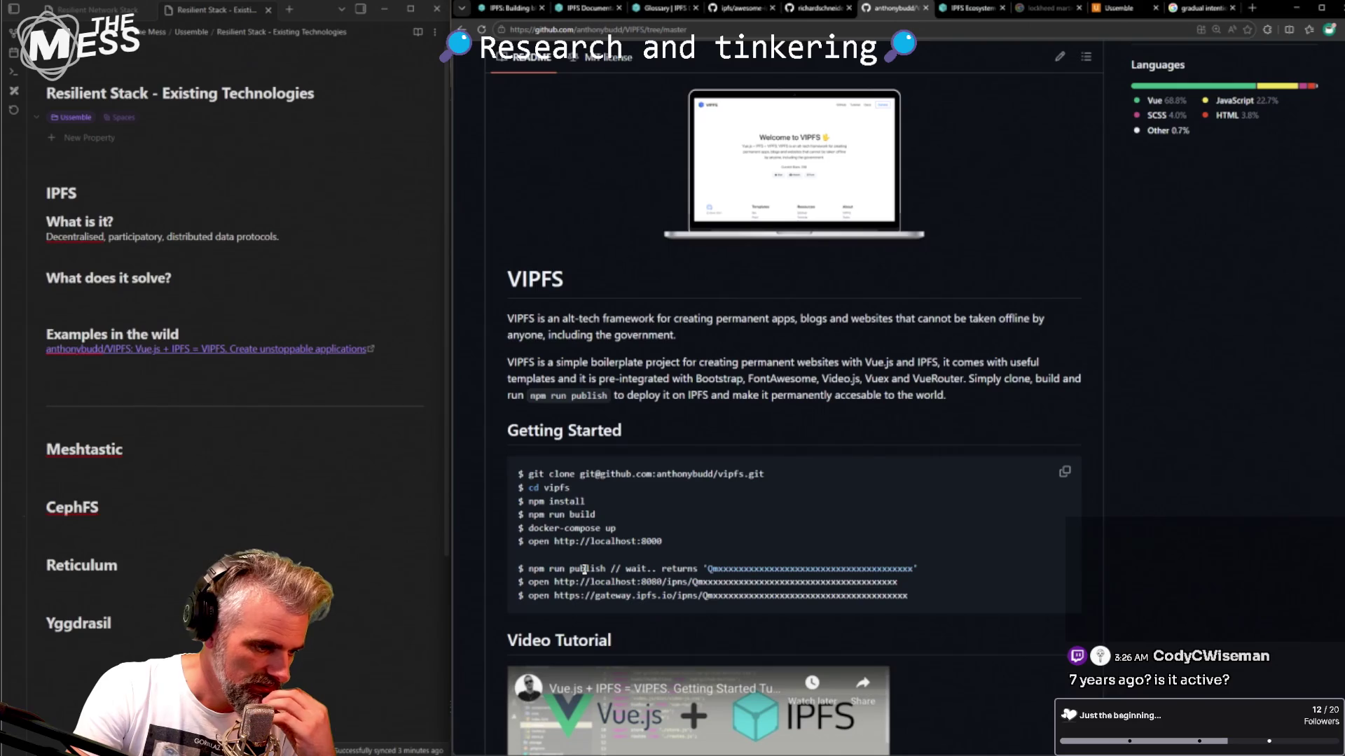
- Reread the README's ipfs publish line and localhost ipns open command
{"action": "double_click", "coordinate": [711, 569]}
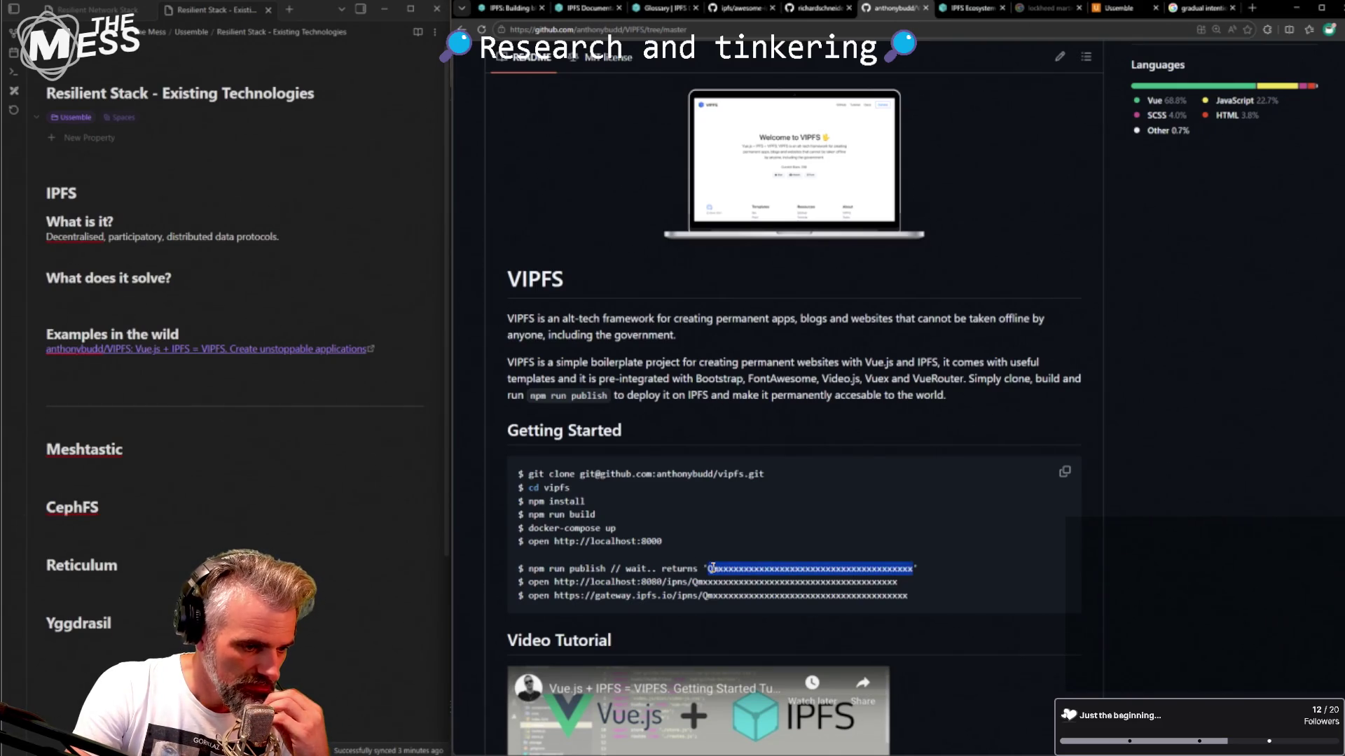
{"action": "triple_click", "coordinate": [718, 581]}
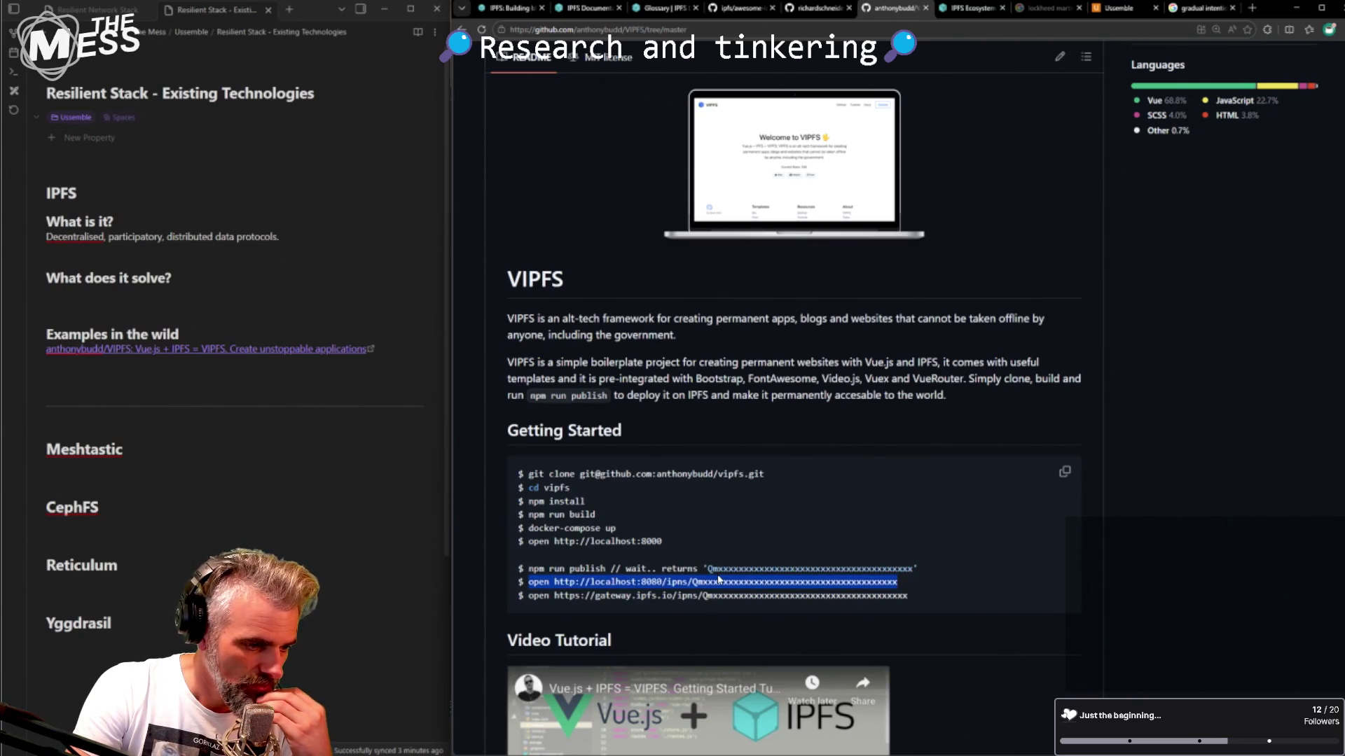
{"action": "double_click", "coordinate": [614, 582]}
{"action": "left_click", "coordinate": [607, 592]}
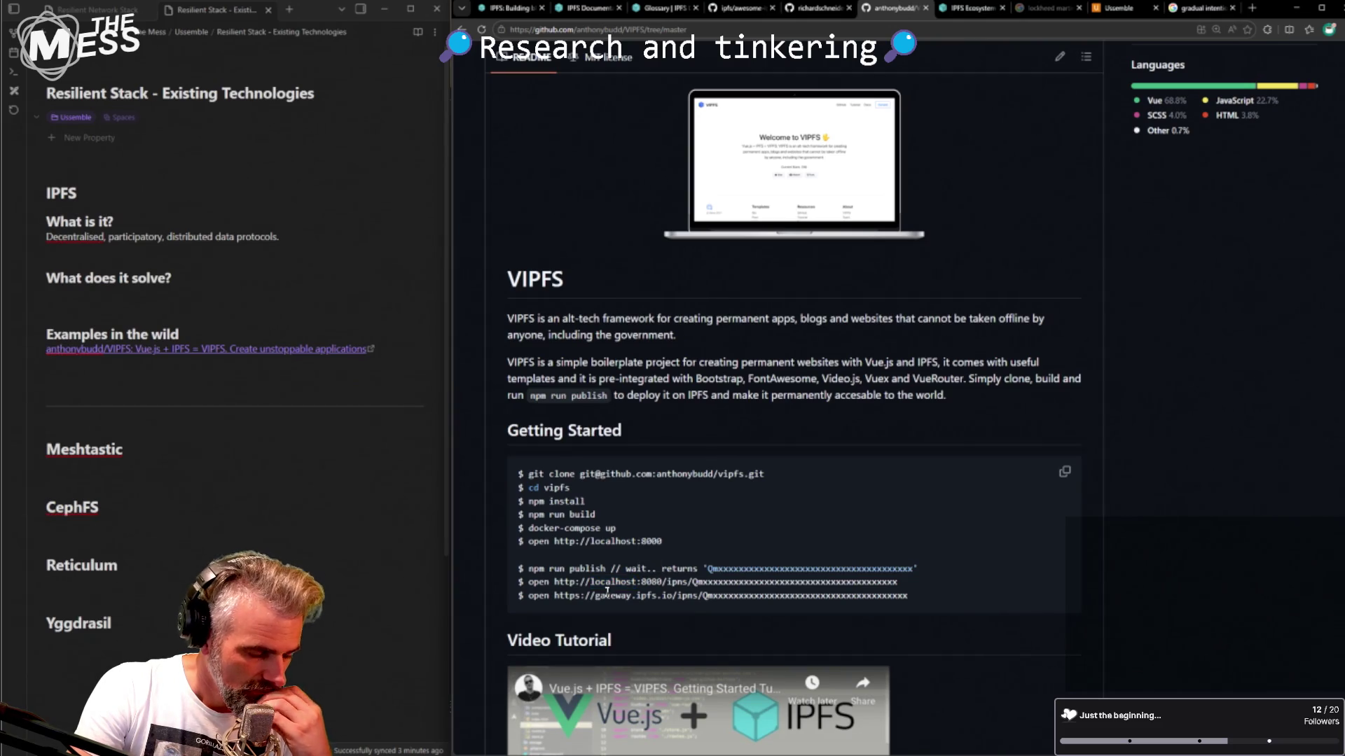
{"action": "scroll", "coordinate": [630, 546], "scroll_direction": "down", "scroll_amount": 2}
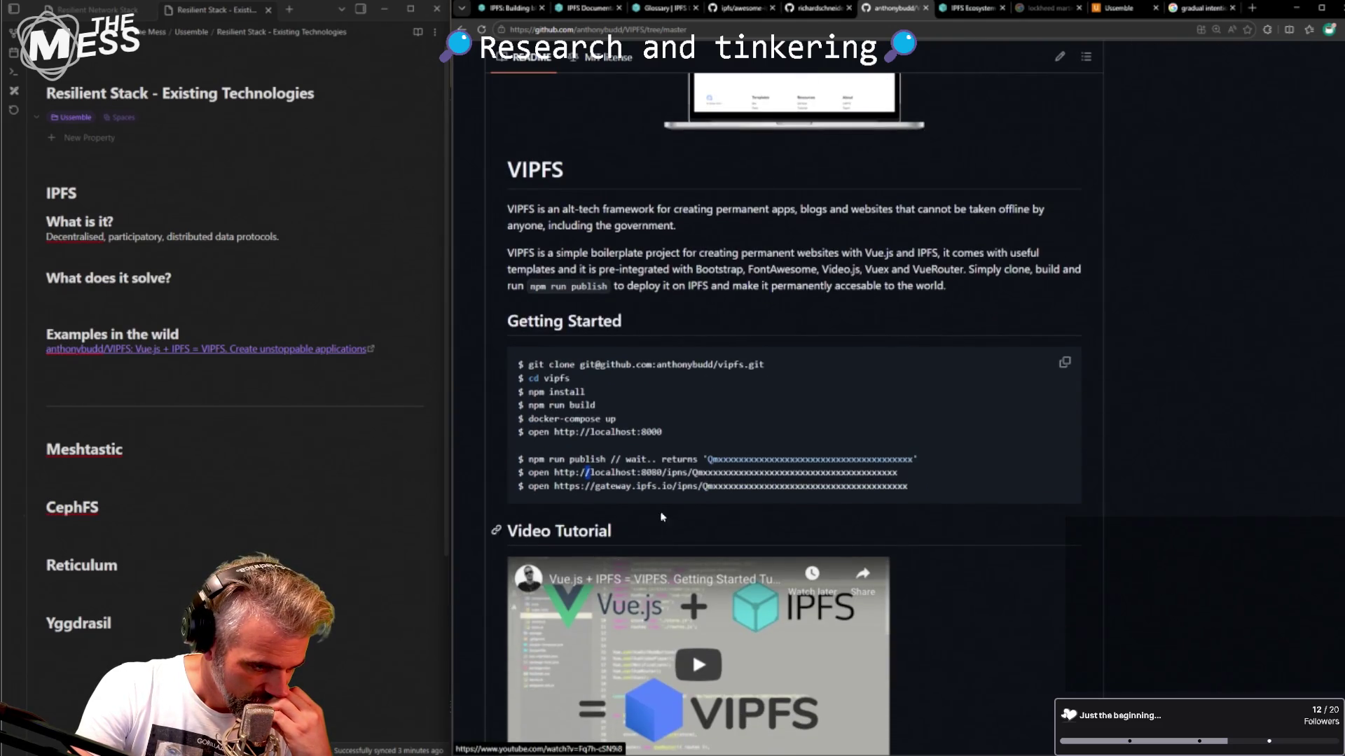
{"action": "scroll", "coordinate": [673, 509], "scroll_direction": "down", "scroll_amount": 5}
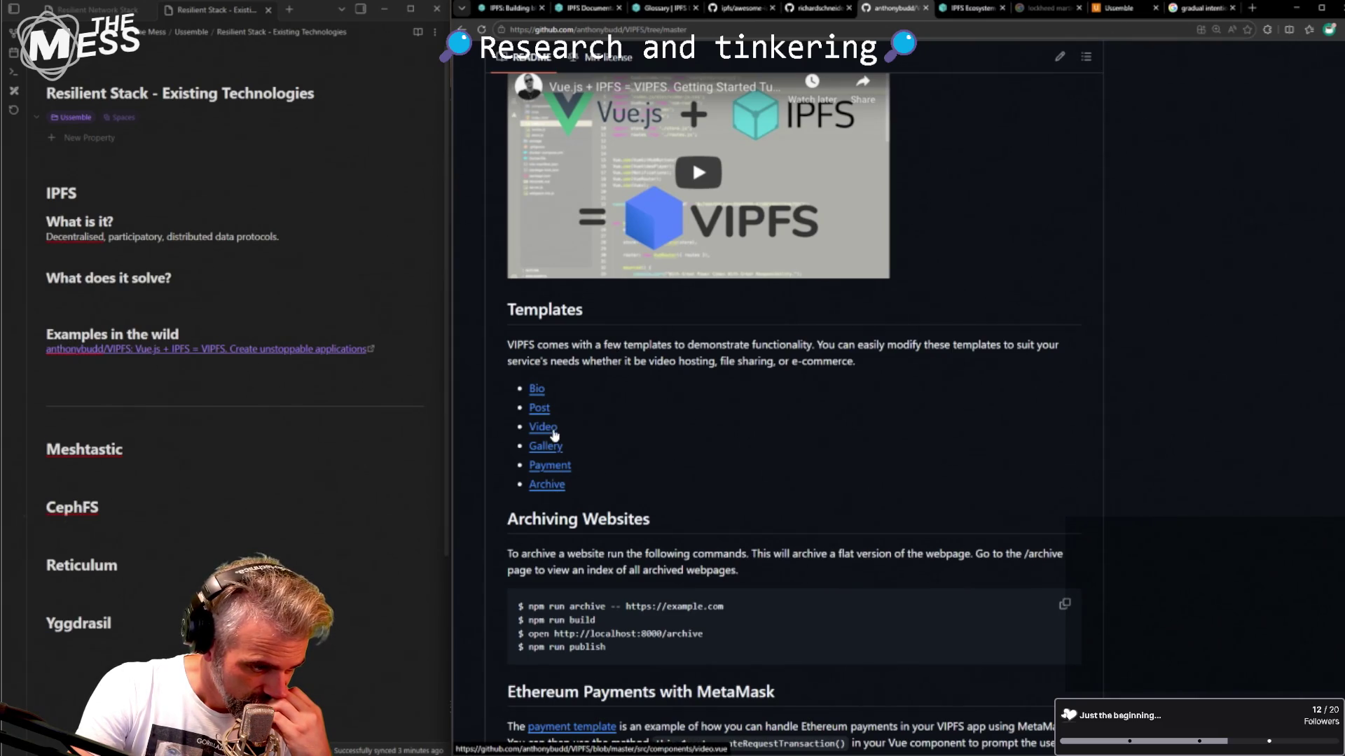
{"action": "left_click", "coordinate": [549, 409]}
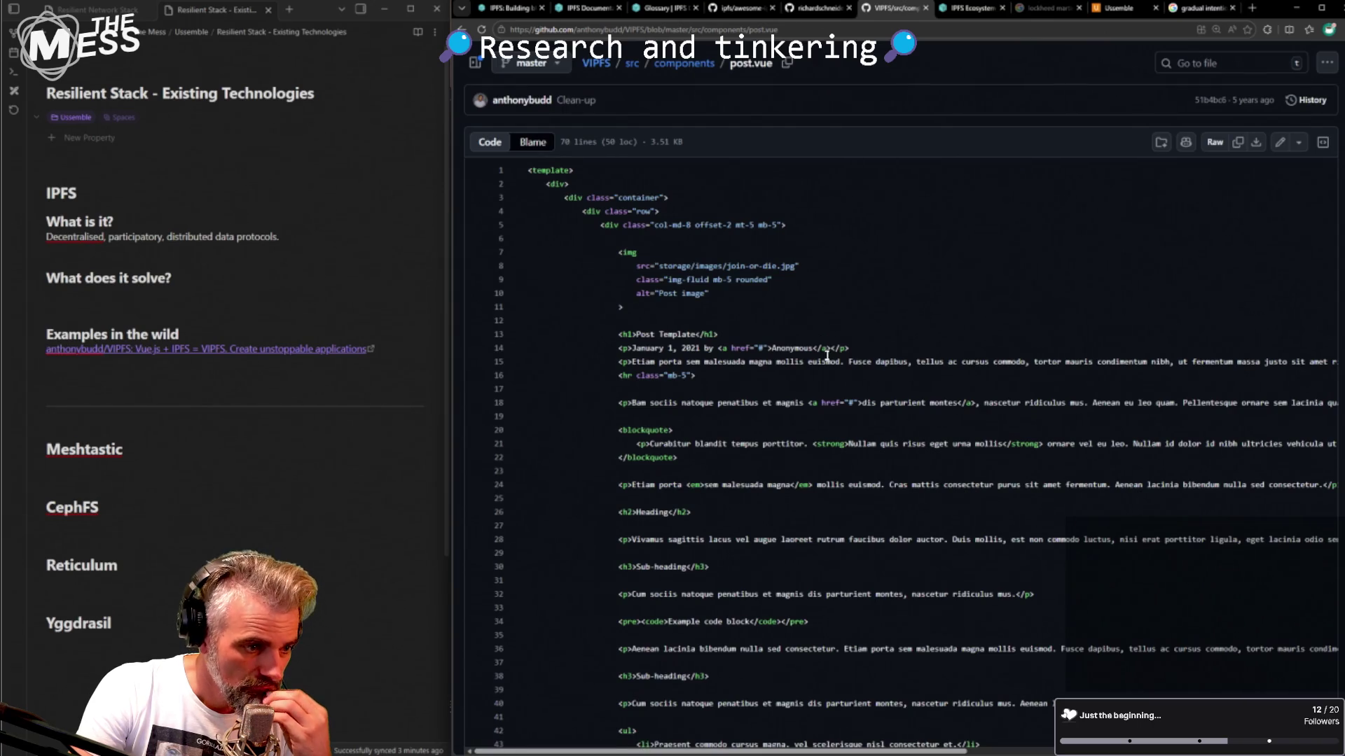
{"action": "scroll", "coordinate": [827, 354], "scroll_direction": "down", "scroll_amount": 4}
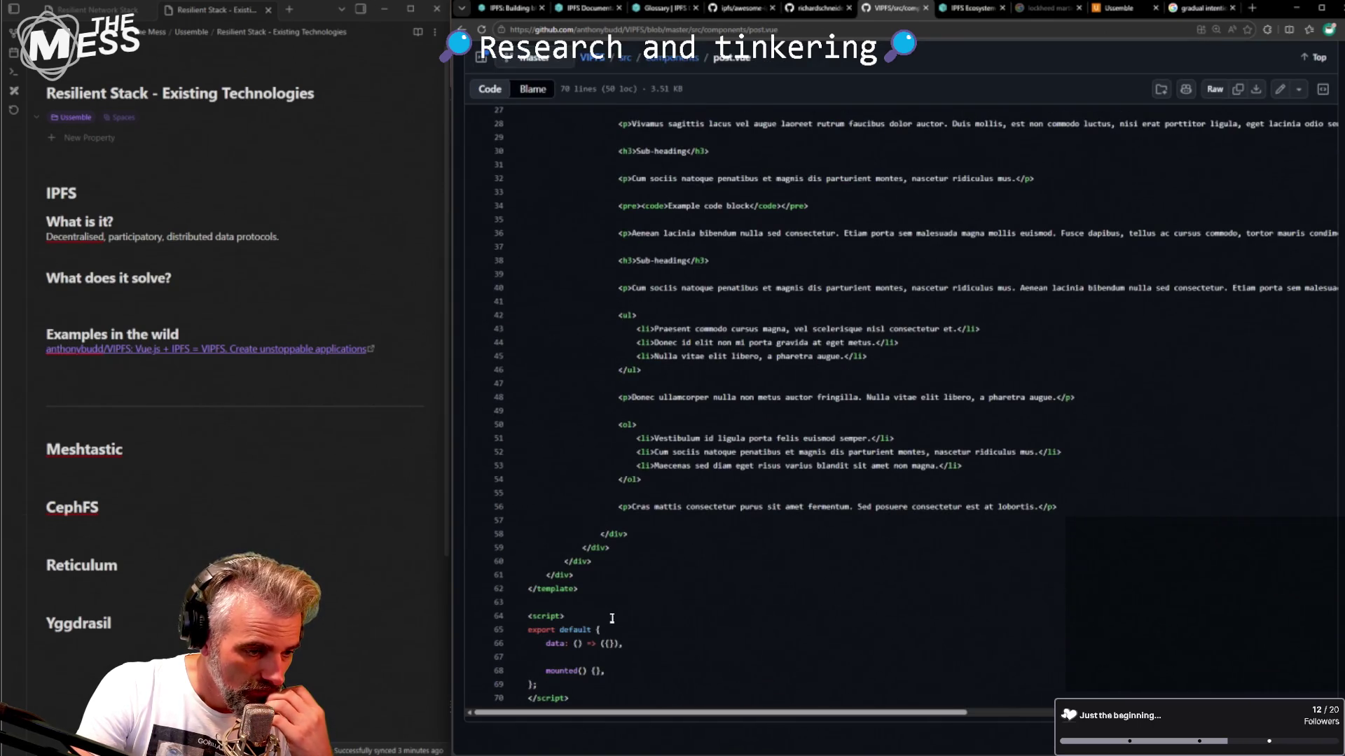
{"action": "scroll", "coordinate": [611, 618], "scroll_direction": "up", "scroll_amount": 5}
{"action": "key", "text": "alt+Left"}
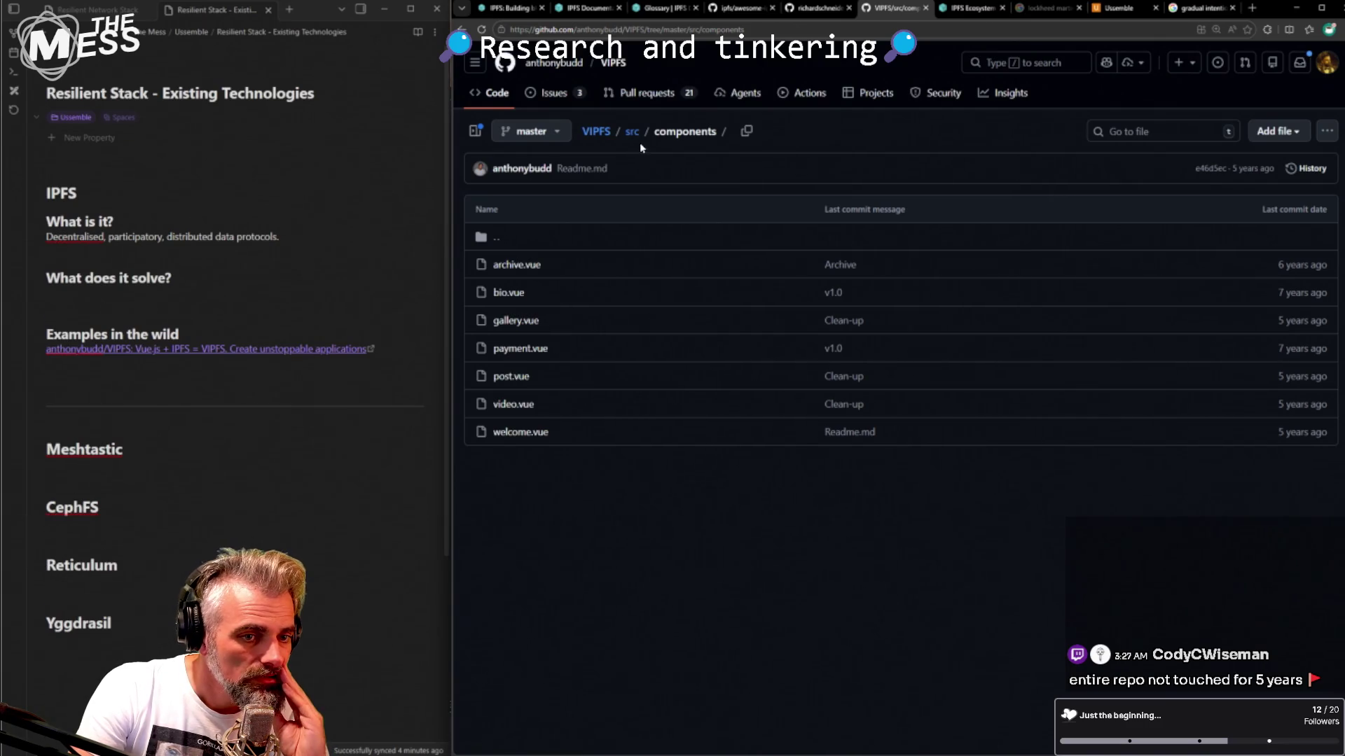
{"action": "left_click", "coordinate": [570, 66]}
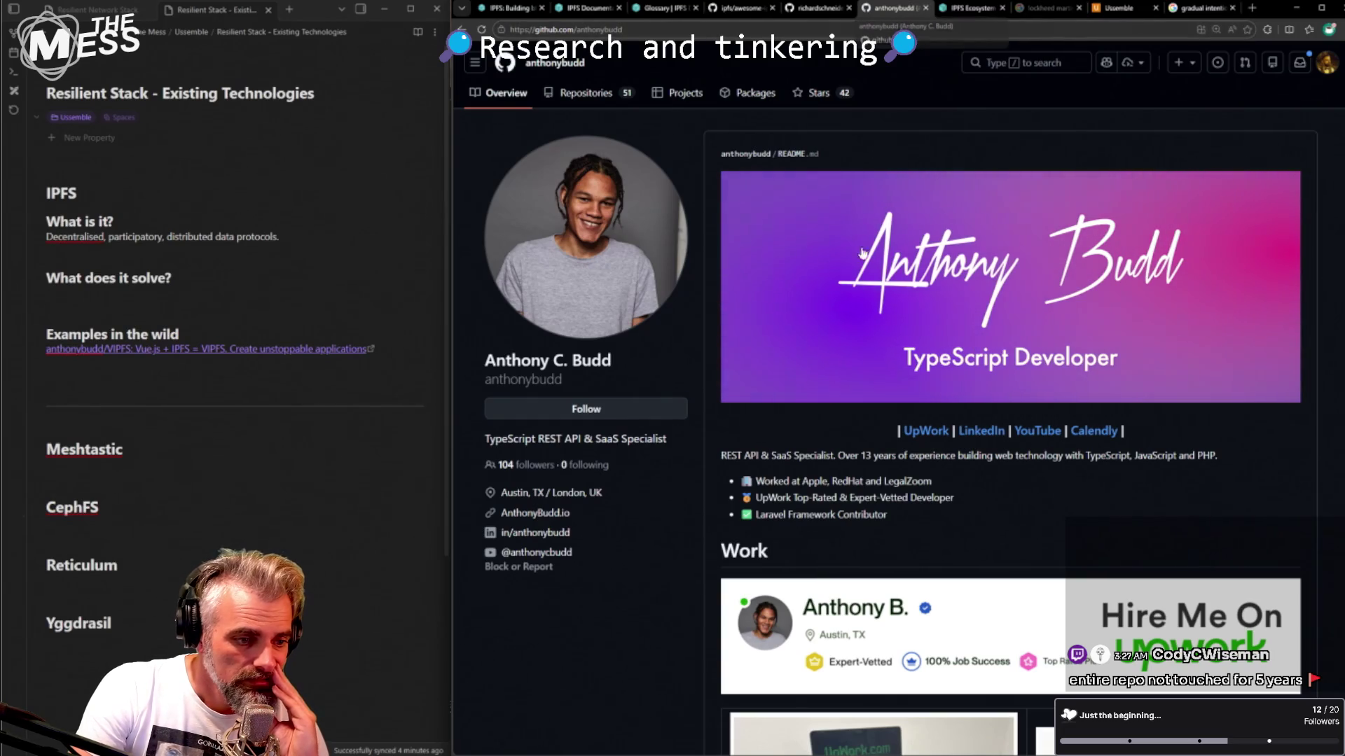
{"action": "scroll", "coordinate": [850, 473], "scroll_direction": "down", "scroll_amount": 1}
{"action": "scroll", "coordinate": [850, 468], "scroll_direction": "down", "scroll_amount": 3}
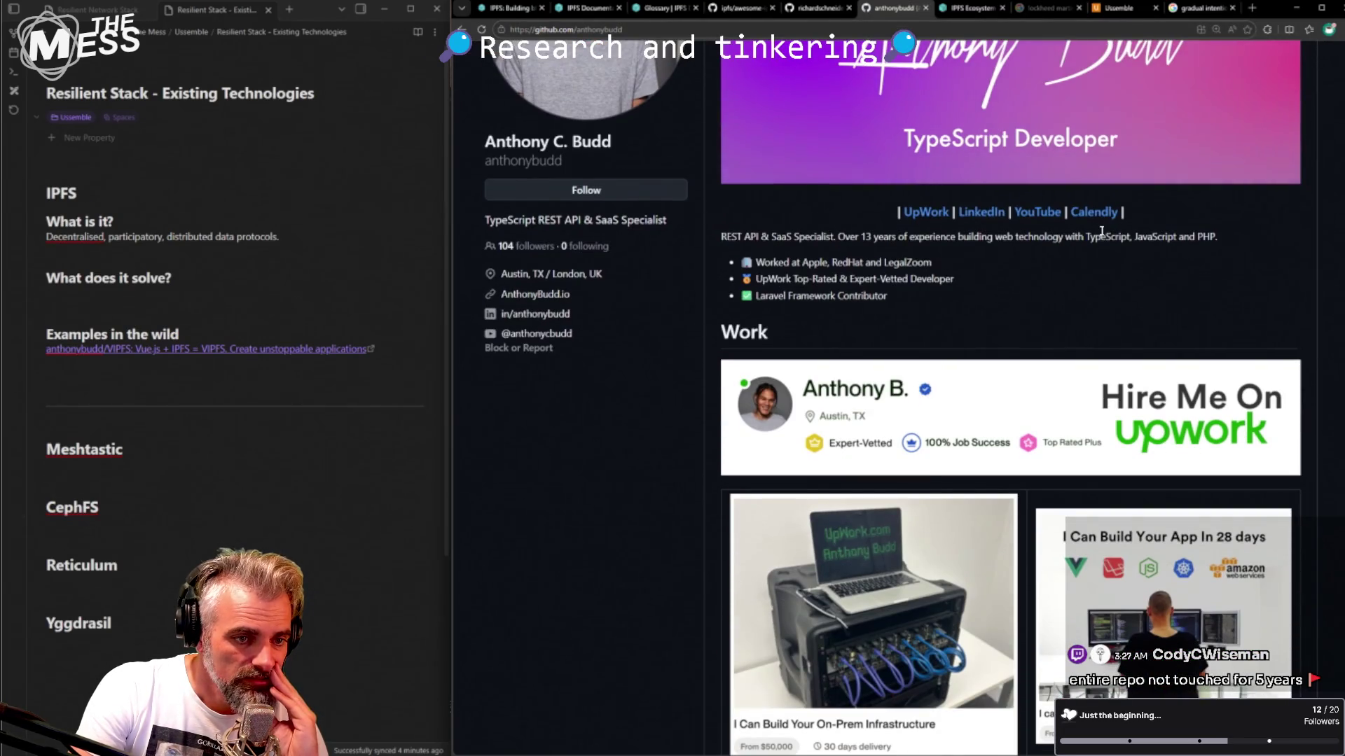
{"action": "scroll", "coordinate": [908, 294], "scroll_direction": "down", "scroll_amount": 3}
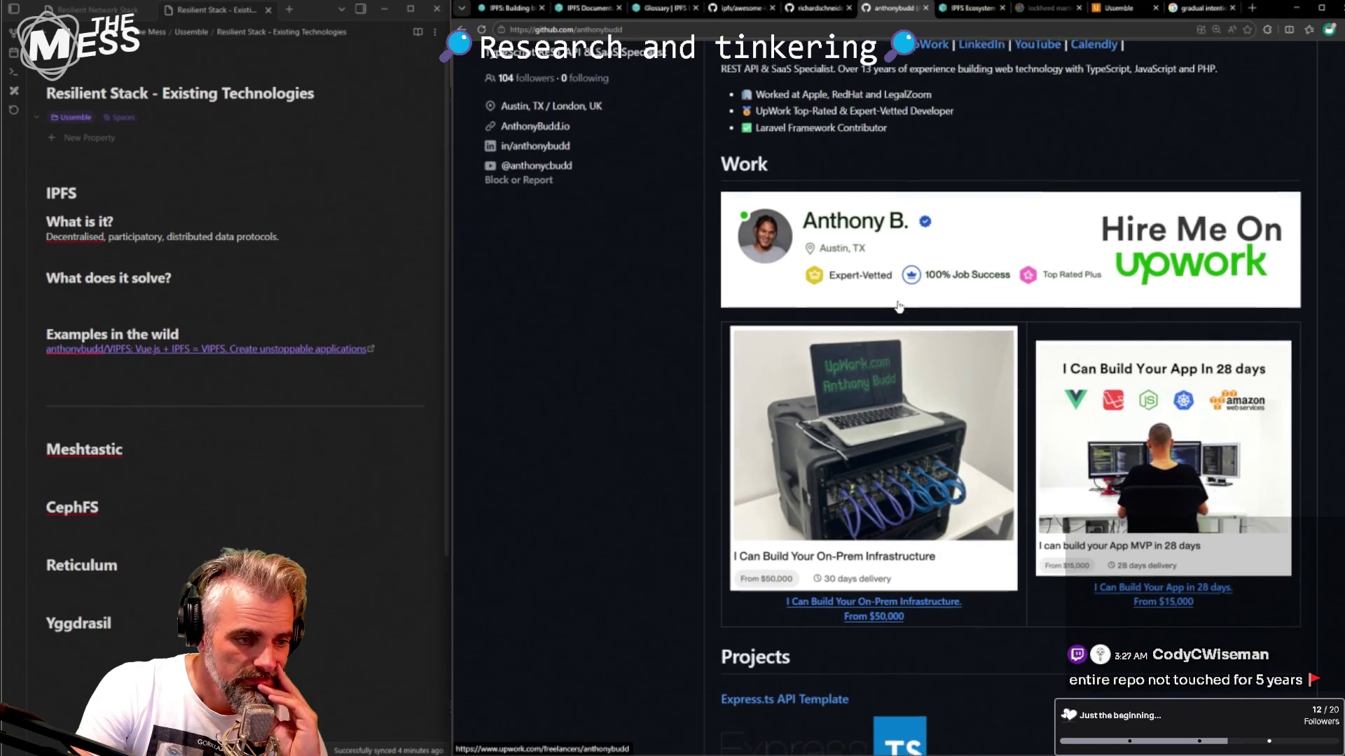
{"action": "scroll", "coordinate": [888, 315], "scroll_direction": "down", "scroll_amount": 6}
{"action": "scroll", "coordinate": [867, 334], "scroll_direction": "down", "scroll_amount": 5}
{"action": "scroll", "coordinate": [867, 334], "scroll_direction": "down", "scroll_amount": 2}
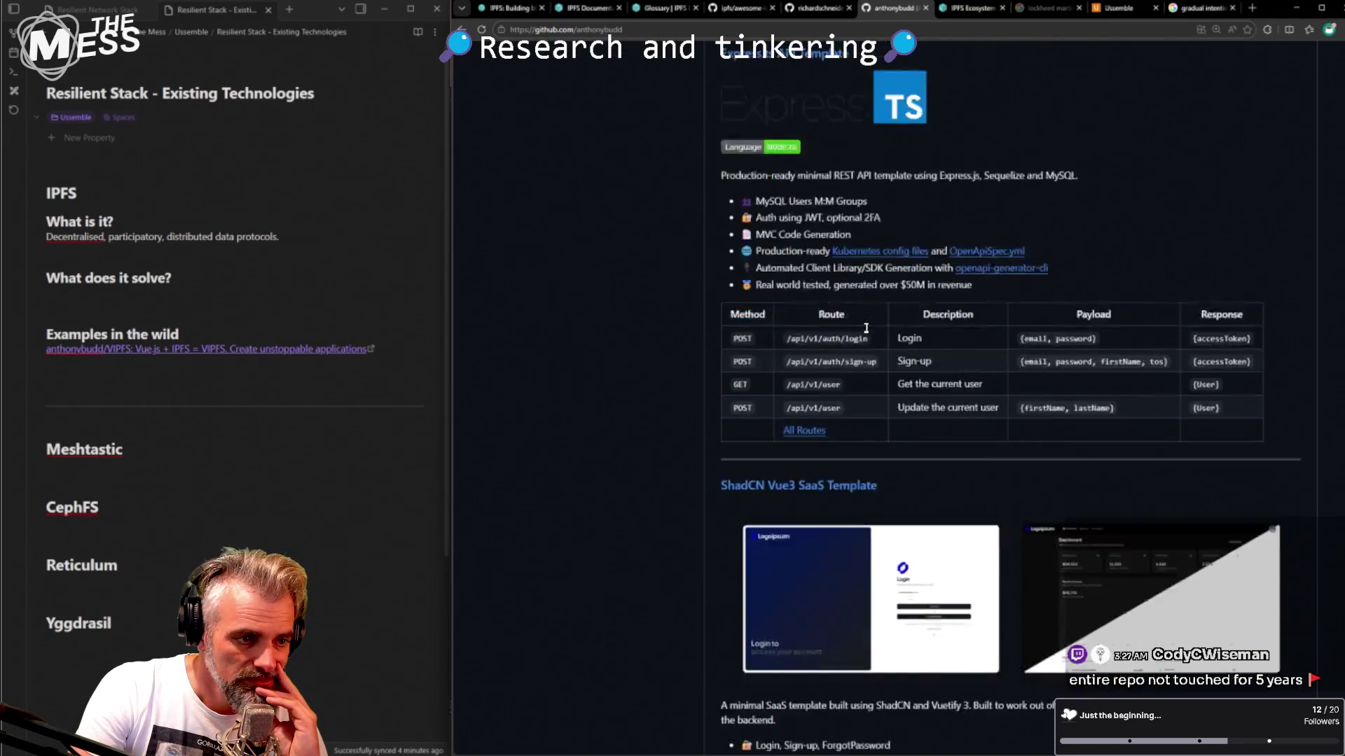
{"action": "scroll", "coordinate": [851, 295], "scroll_direction": "up", "scroll_amount": 10}
{"action": "scroll", "coordinate": [817, 157], "scroll_direction": "up", "scroll_amount": 7}
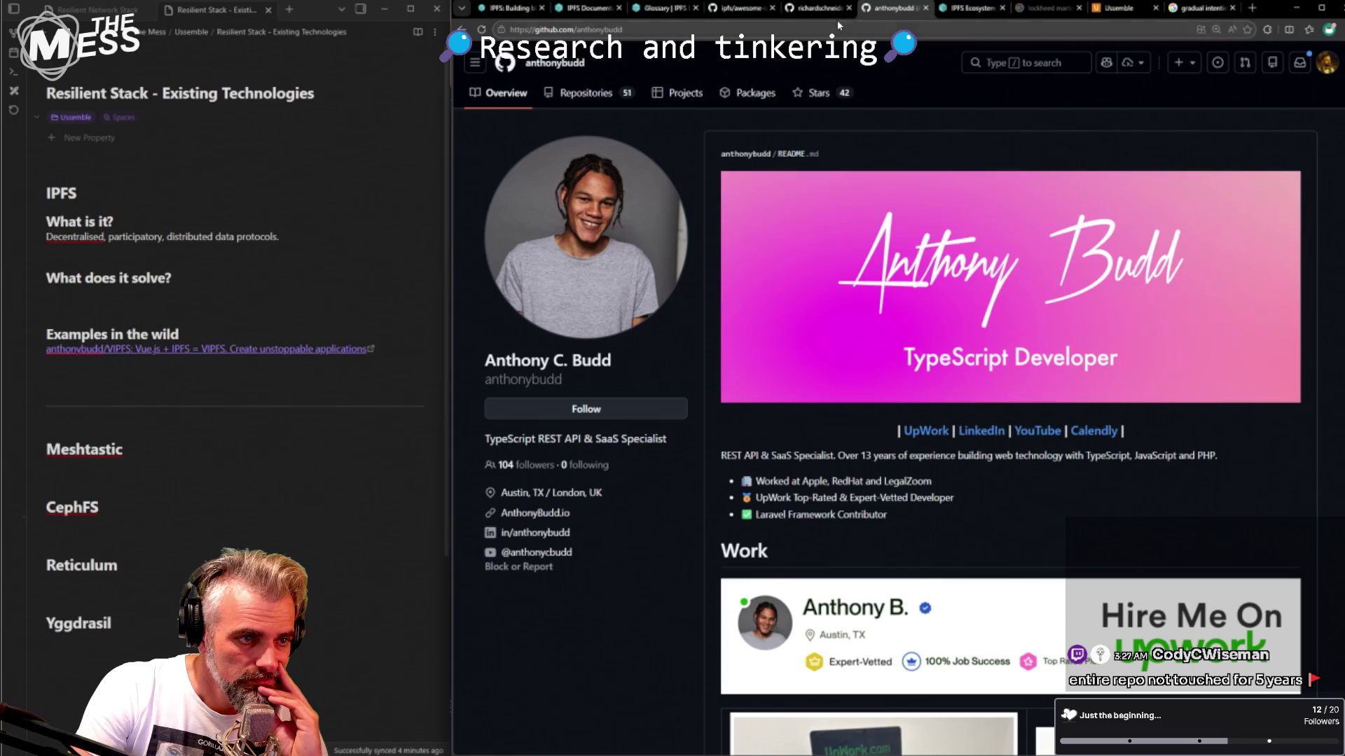
{"action": "left_click", "coordinate": [930, 9]}
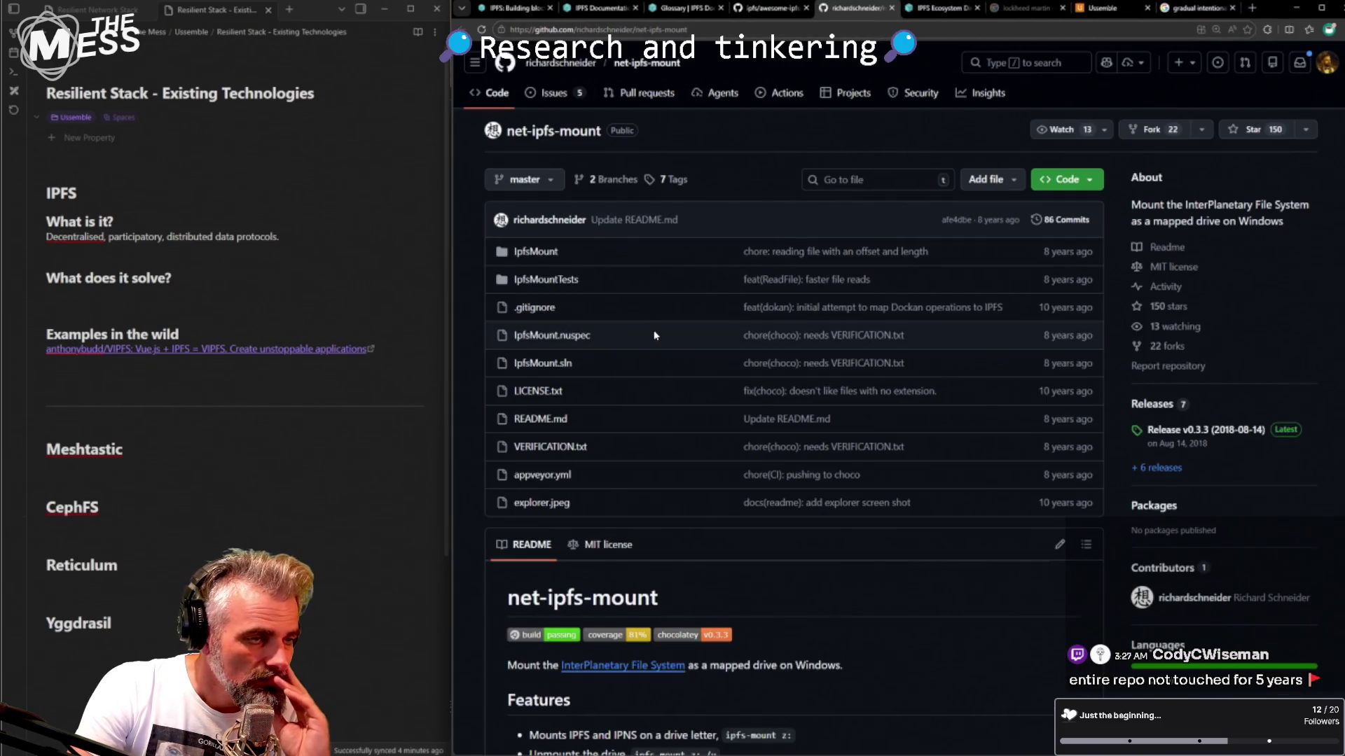
{"action": "scroll", "coordinate": [653, 331], "scroll_direction": "down", "scroll_amount": 2}
{"action": "scroll", "coordinate": [648, 341], "scroll_direction": "down", "scroll_amount": 1}
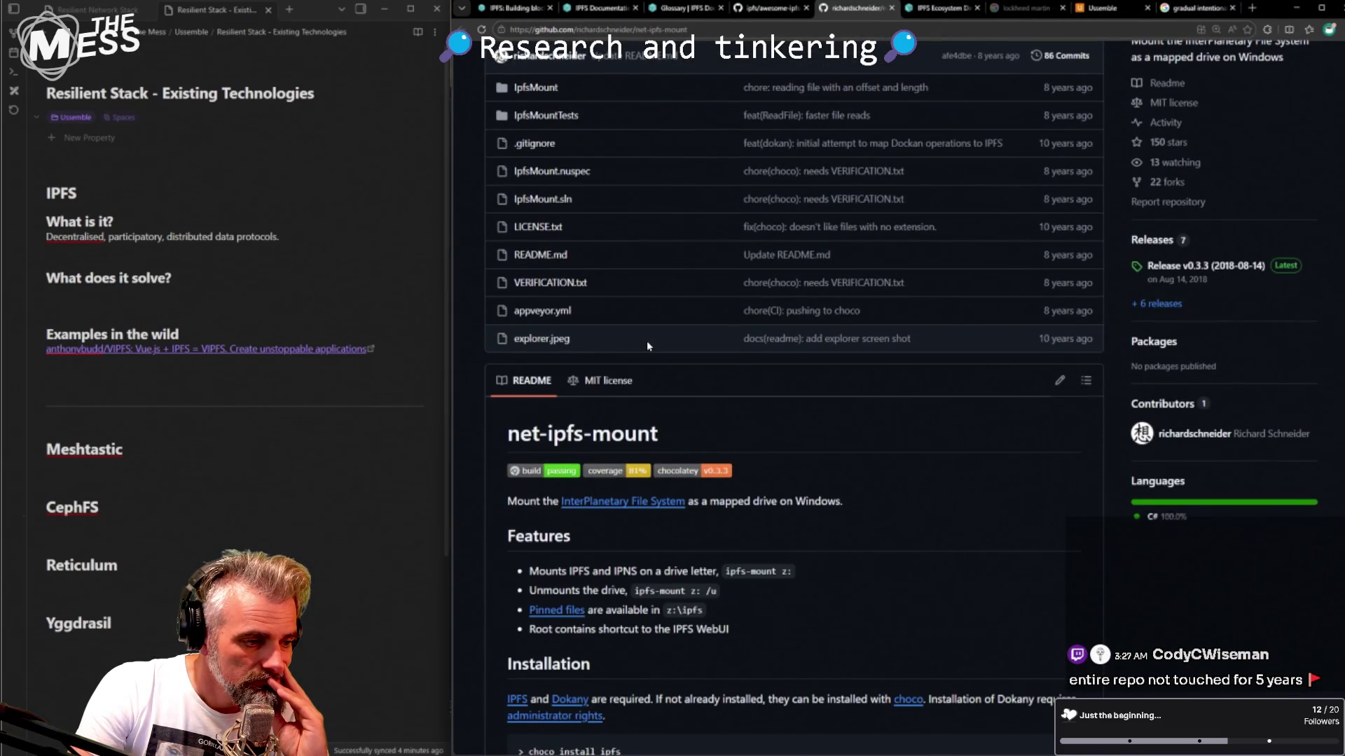
{"action": "scroll", "coordinate": [646, 341], "scroll_direction": "down", "scroll_amount": 3}
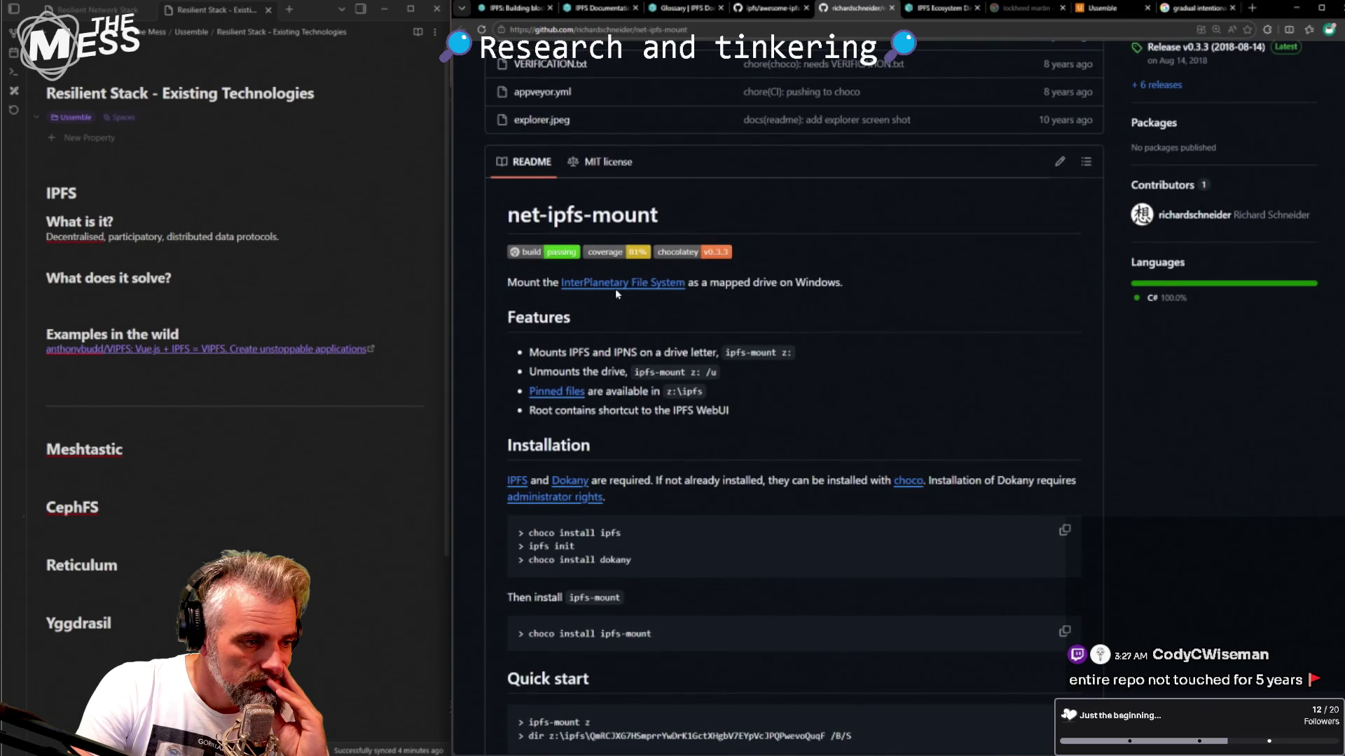
- Read the net-ipfs-mount description and Quick start output, selecting the content hashes in the commands
{"action": "double_click", "coordinate": [765, 284]}
{"action": "left_click", "coordinate": [617, 351]}
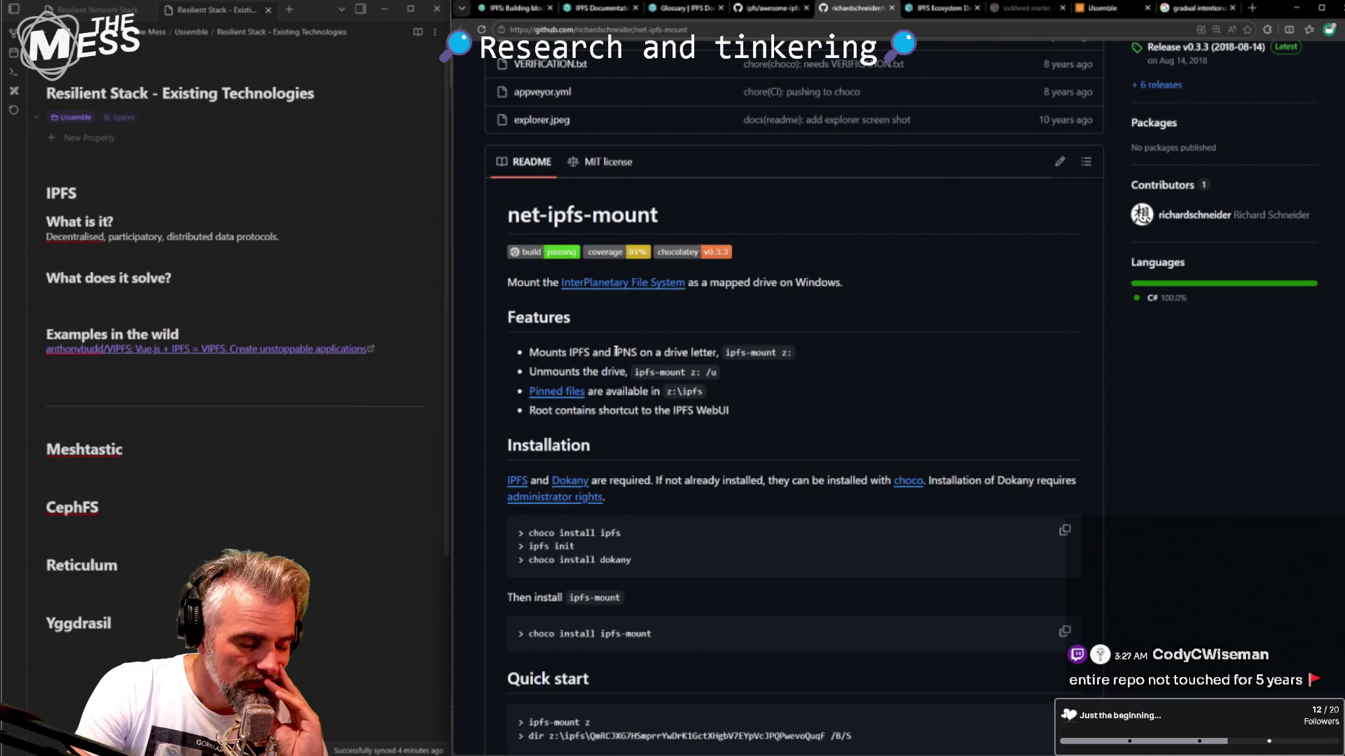
{"action": "scroll", "coordinate": [608, 354], "scroll_direction": "down", "scroll_amount": 1}
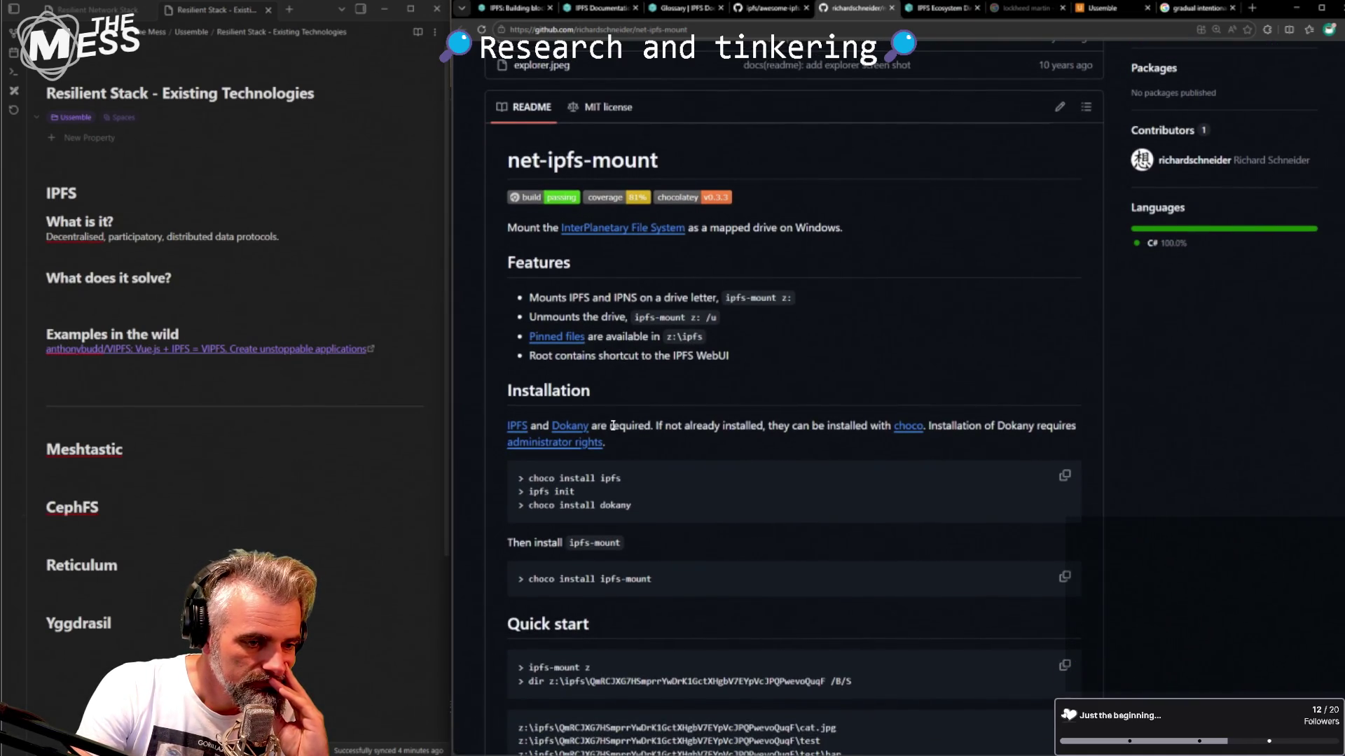
{"action": "scroll", "coordinate": [611, 426], "scroll_direction": "down", "scroll_amount": 1}
{"action": "scroll", "coordinate": [576, 413], "scroll_direction": "down", "scroll_amount": 2}
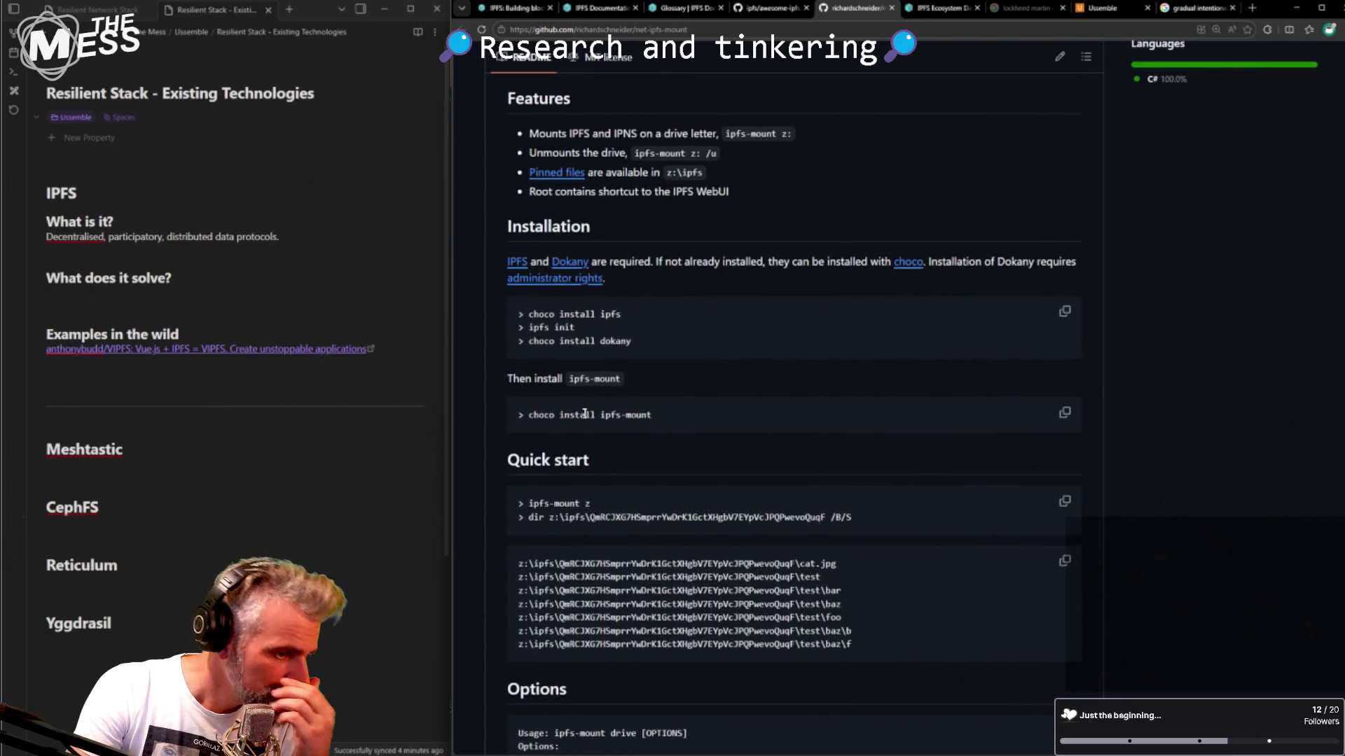
{"action": "scroll", "coordinate": [626, 413], "scroll_direction": "down", "scroll_amount": 3}
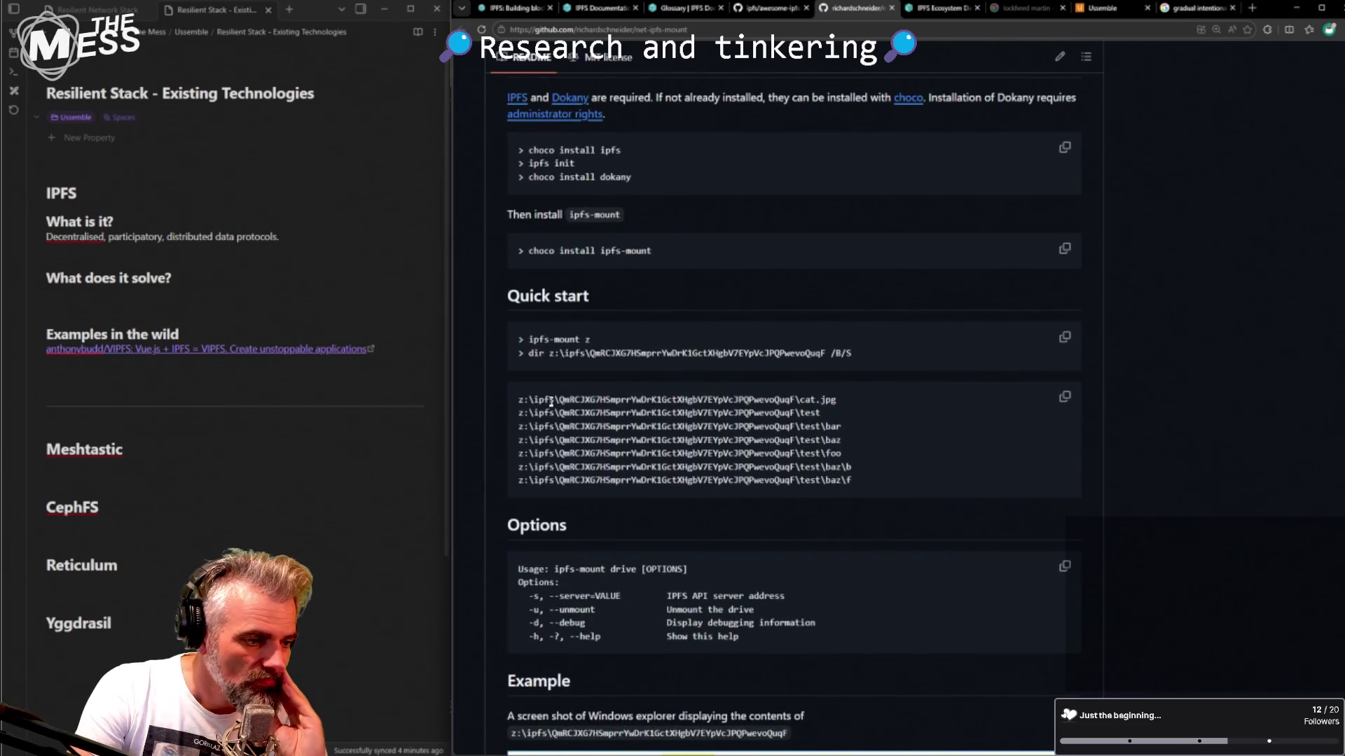
{"action": "left_click_drag", "start_coordinate": [558, 400], "coordinate": [795, 400]}
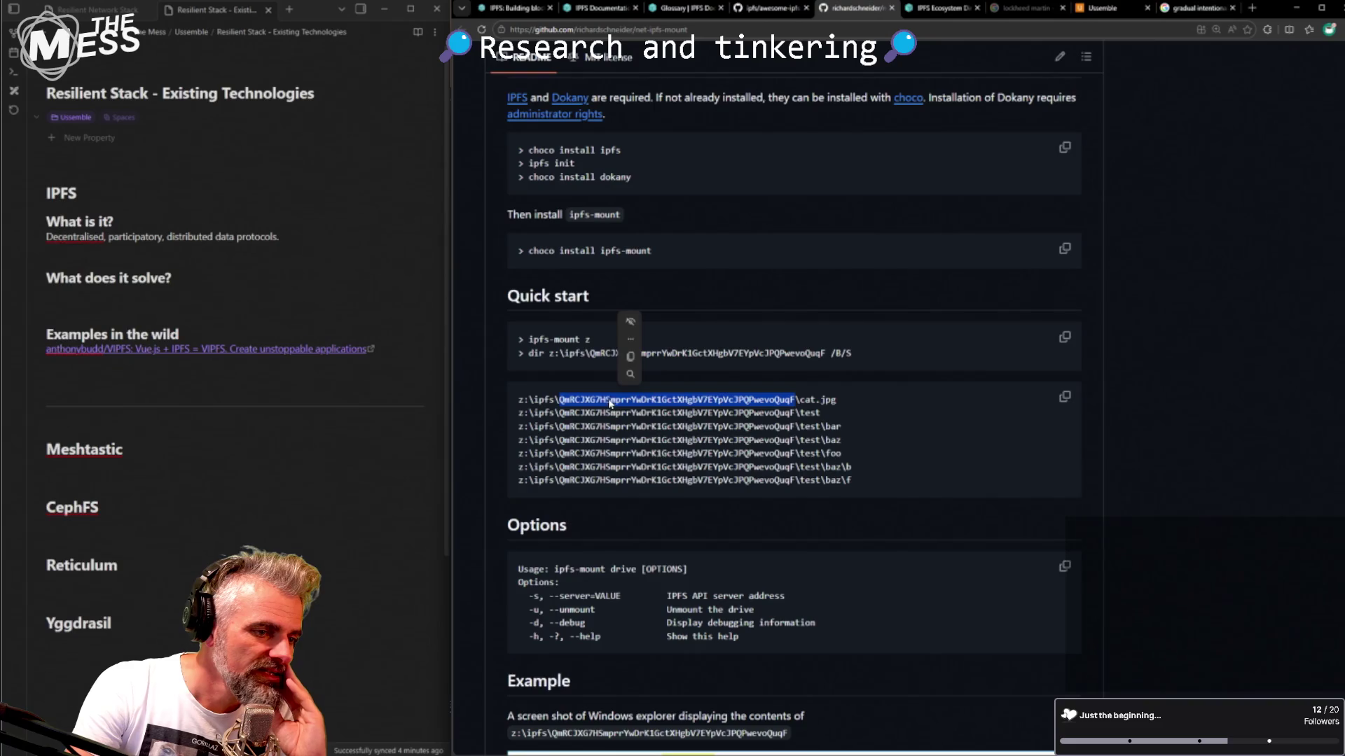
{"action": "left_click", "coordinate": [643, 410]}
{"action": "triple_click", "coordinate": [643, 413]}
{"action": "left_click", "coordinate": [639, 410]}
{"action": "double_click", "coordinate": [639, 400]}
{"action": "double_click", "coordinate": [579, 401]}
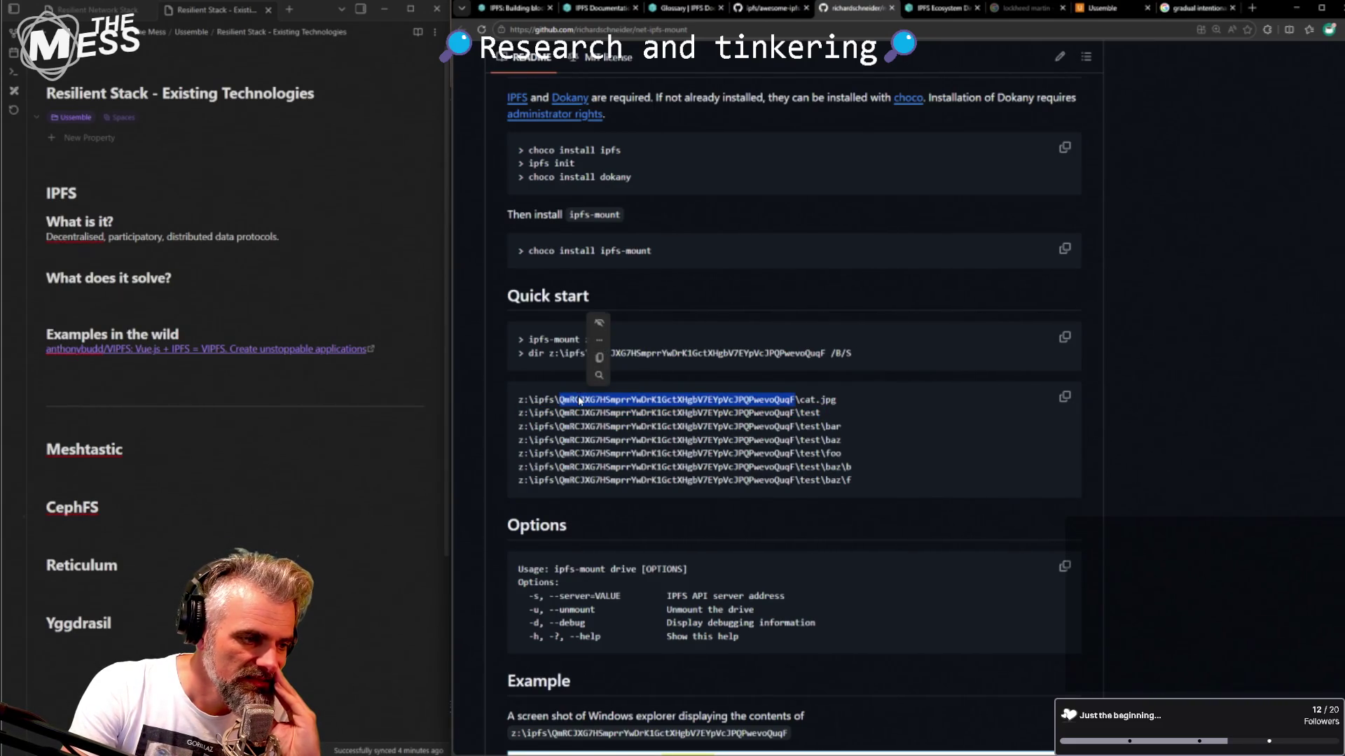
{"action": "left_click", "coordinate": [599, 339]}
{"action": "left_click", "coordinate": [677, 360]}
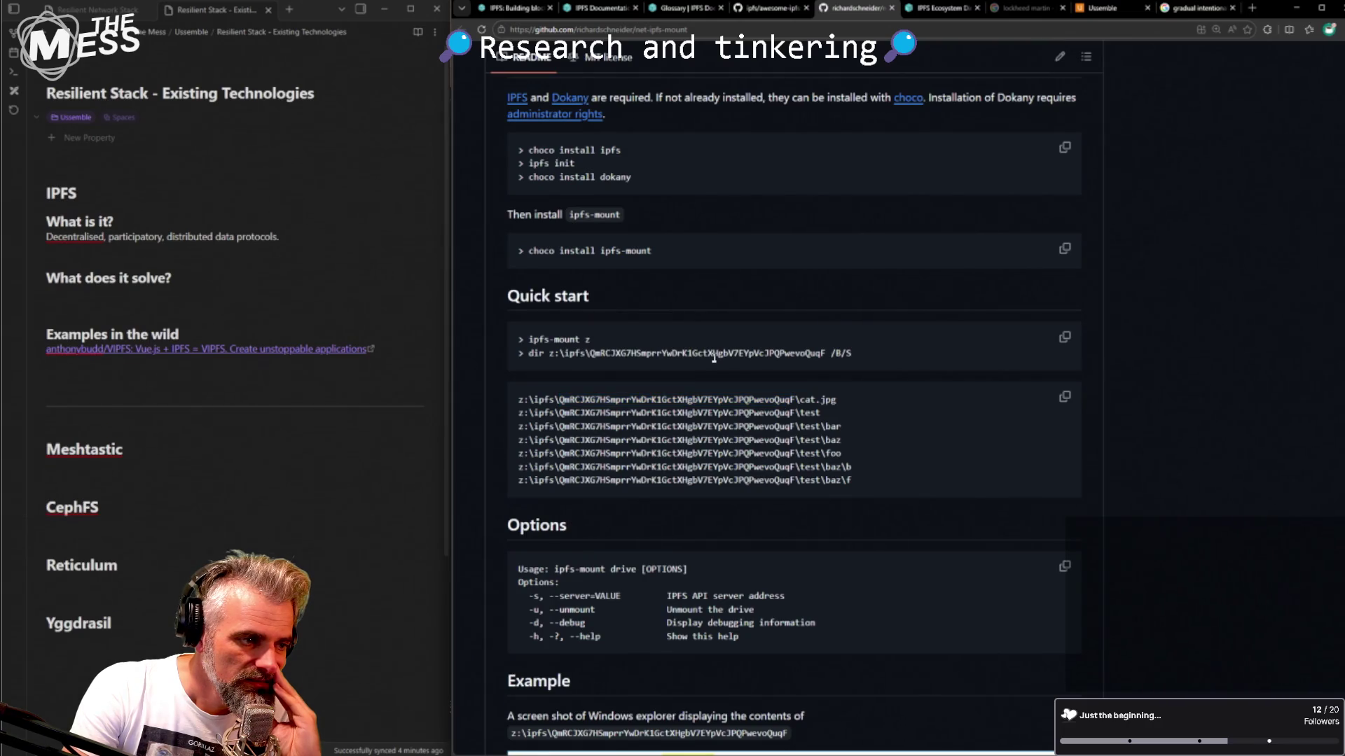
{"action": "double_click", "coordinate": [713, 357]}
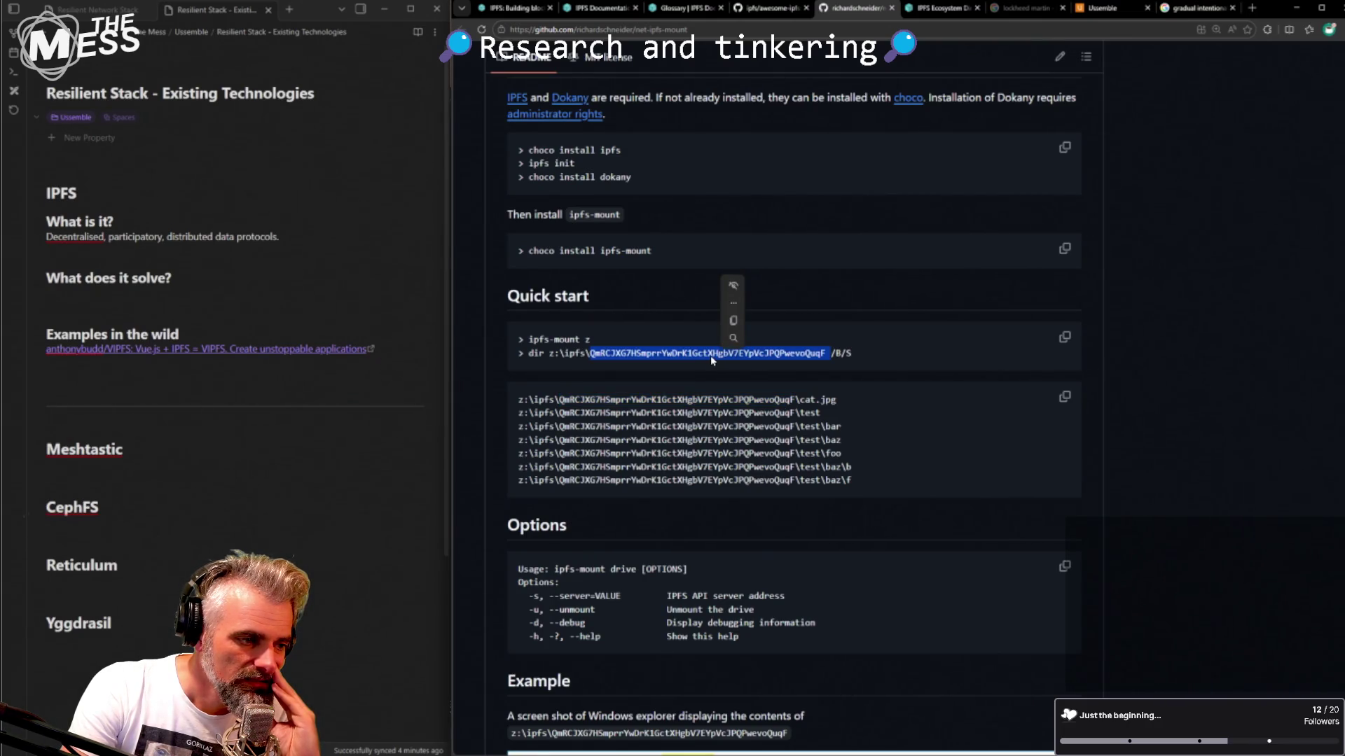
{"action": "scroll", "coordinate": [684, 420], "scroll_direction": "down", "scroll_amount": 3}
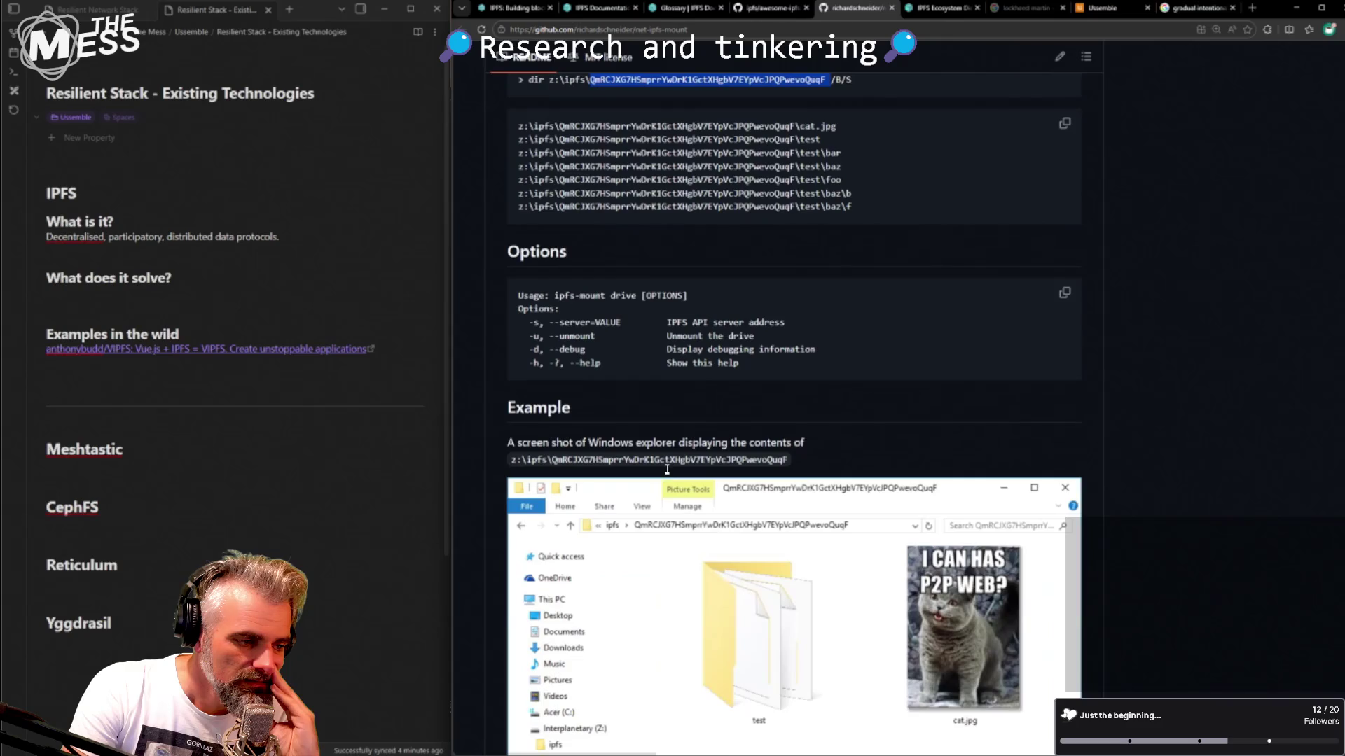
{"action": "scroll", "coordinate": [666, 474], "scroll_direction": "down", "scroll_amount": 2}
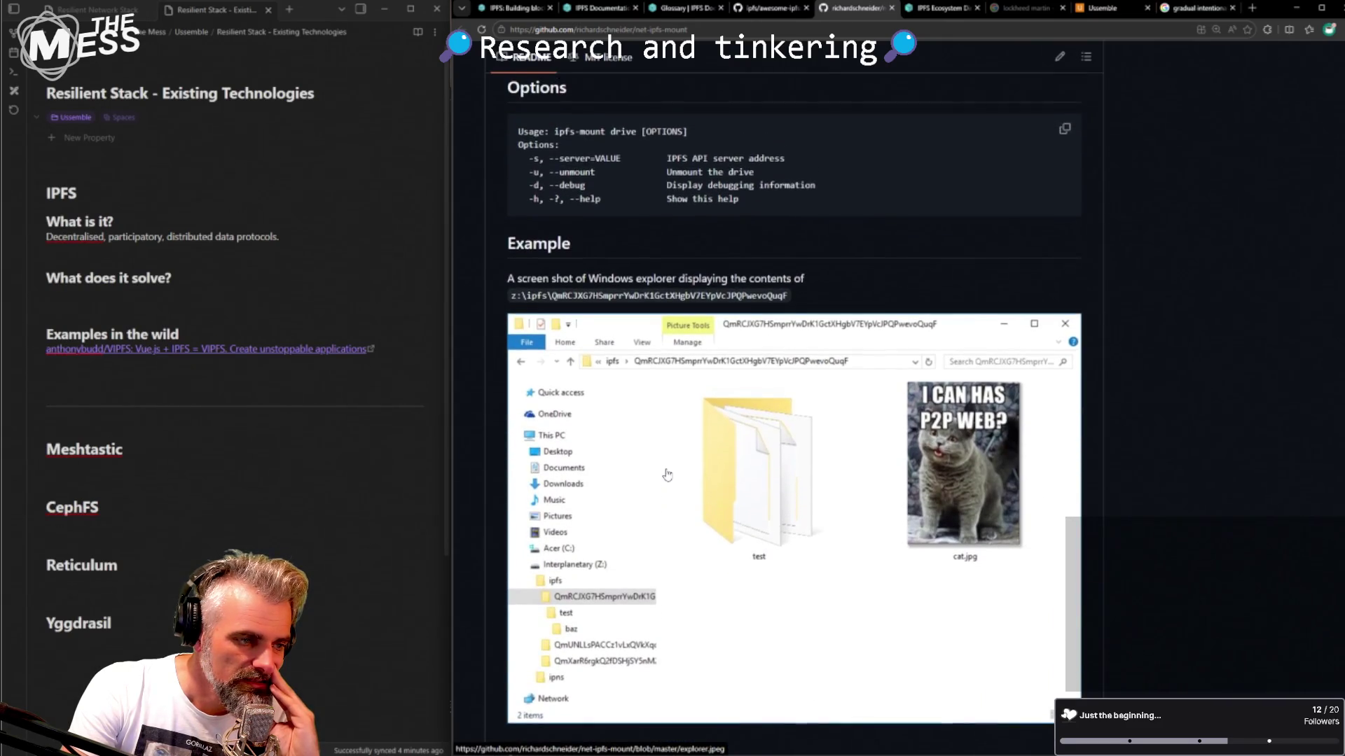
{"action": "scroll", "coordinate": [667, 475], "scroll_direction": "down", "scroll_amount": 3}
{"action": "scroll", "coordinate": [664, 471], "scroll_direction": "up", "scroll_amount": 8}
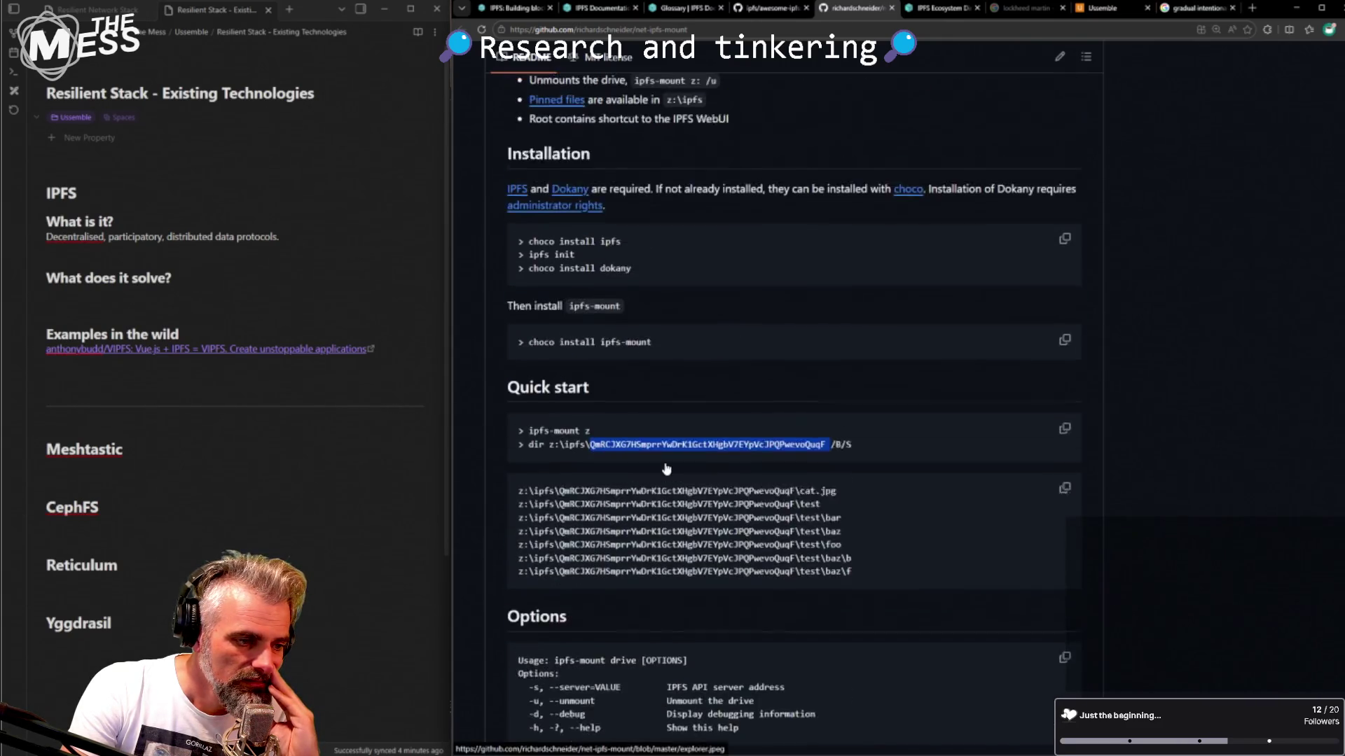
{"action": "scroll", "coordinate": [665, 463], "scroll_direction": "up", "scroll_amount": 5}
{"action": "scroll", "coordinate": [673, 468], "scroll_direction": "down", "scroll_amount": 2}
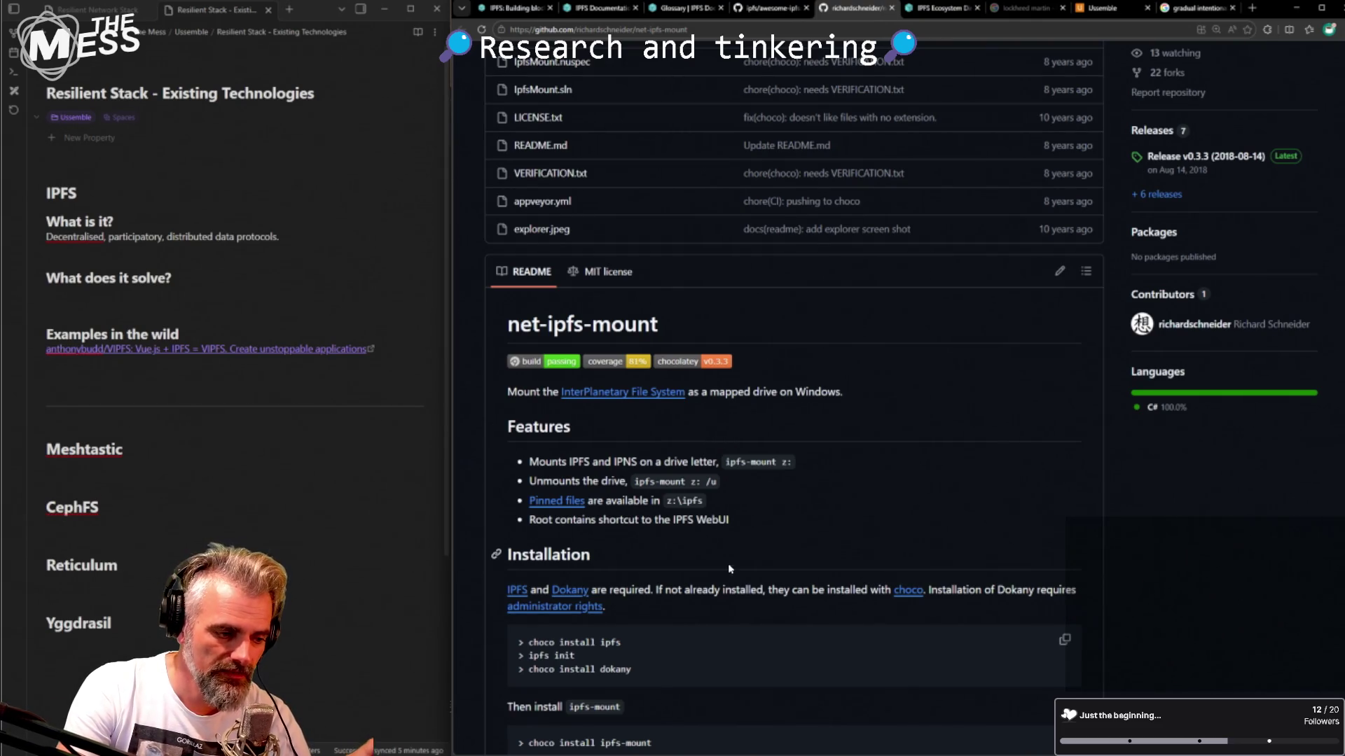
{"action": "scroll", "coordinate": [725, 562], "scroll_direction": "down", "scroll_amount": 3}
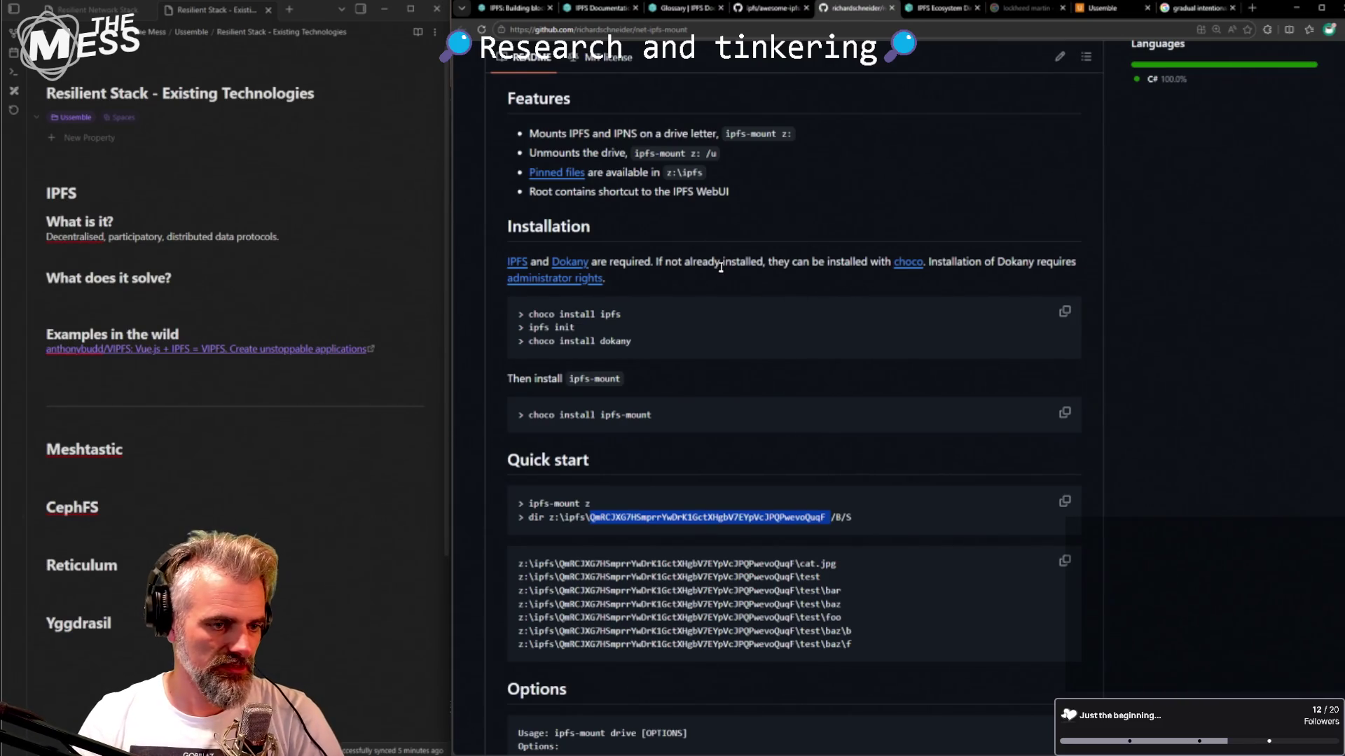
{"action": "scroll", "coordinate": [694, 253], "scroll_direction": "up", "scroll_amount": 6}
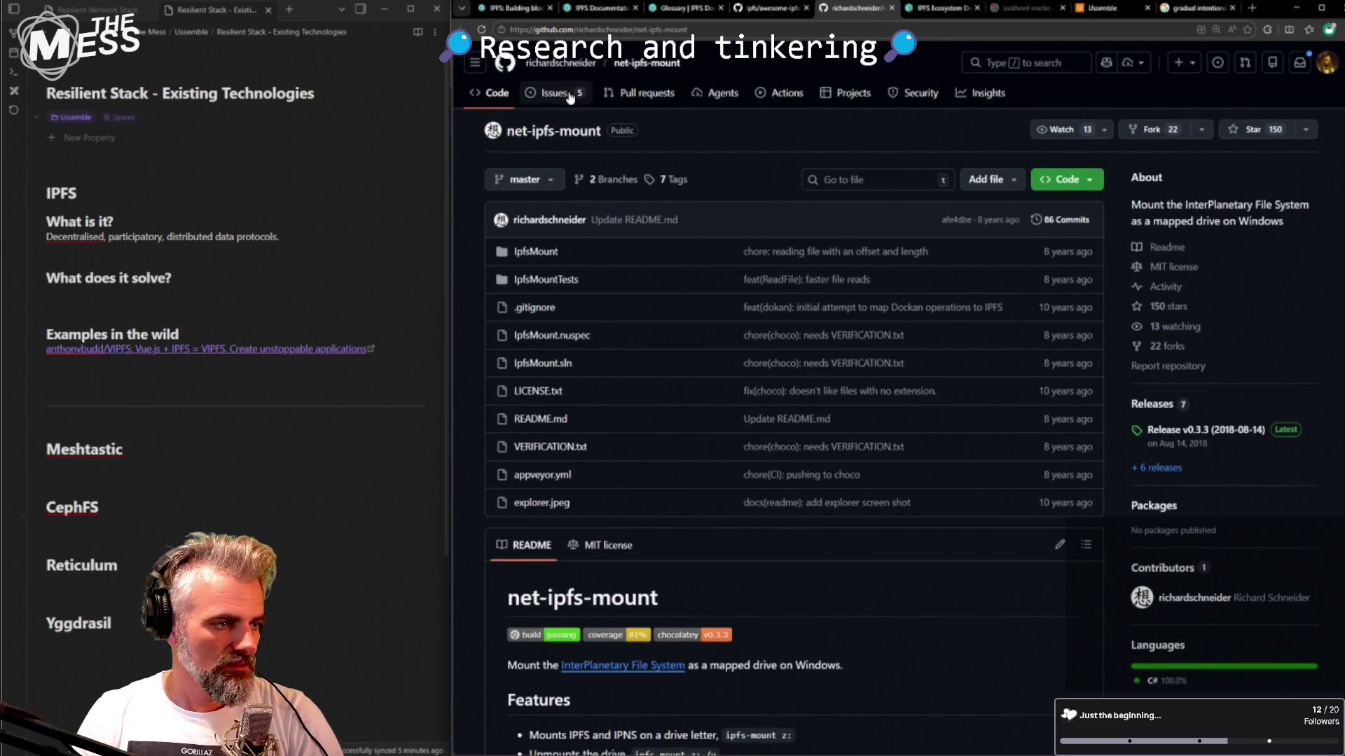
- Check the IpfsMount folder, open the owner's profile, then close the tab back to awesome-ipfs
{"action": "left_click", "coordinate": [558, 258]}
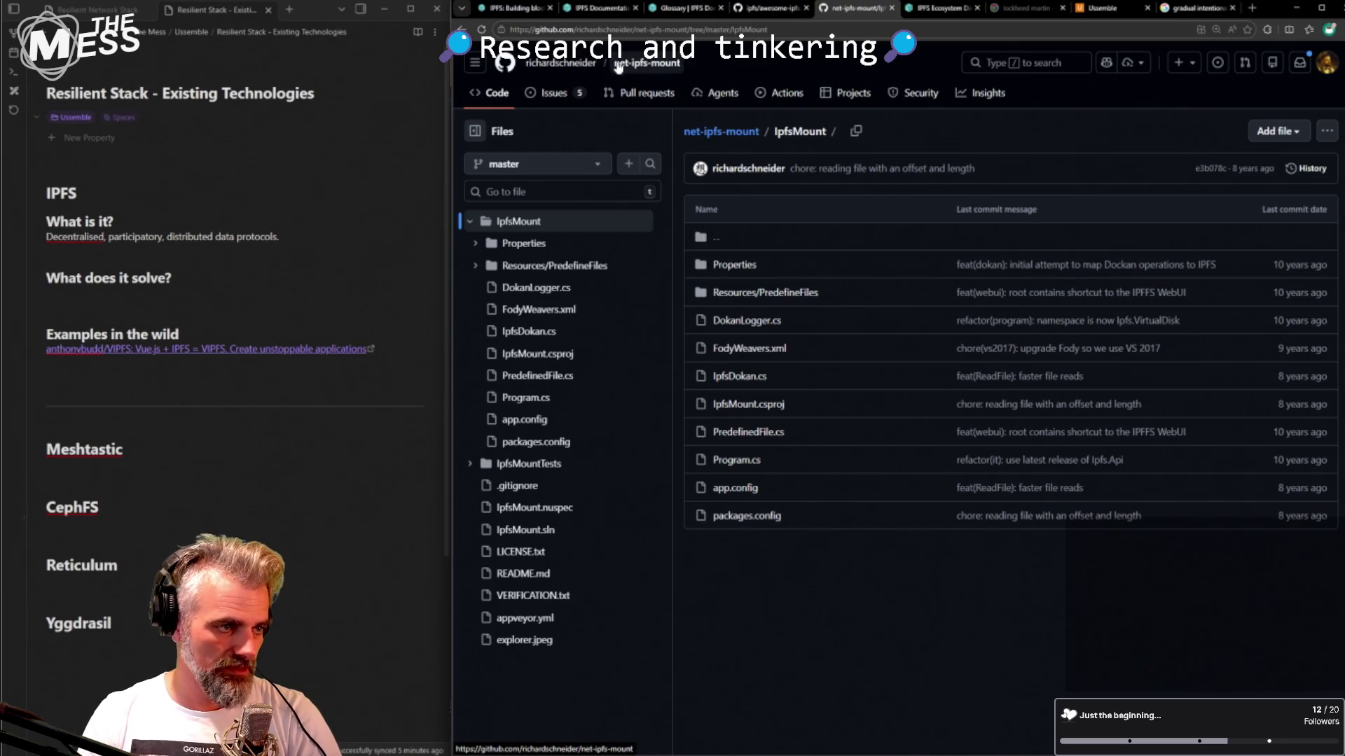
{"action": "left_click", "coordinate": [562, 62]}
{"action": "middle_click", "coordinate": [841, 16]}
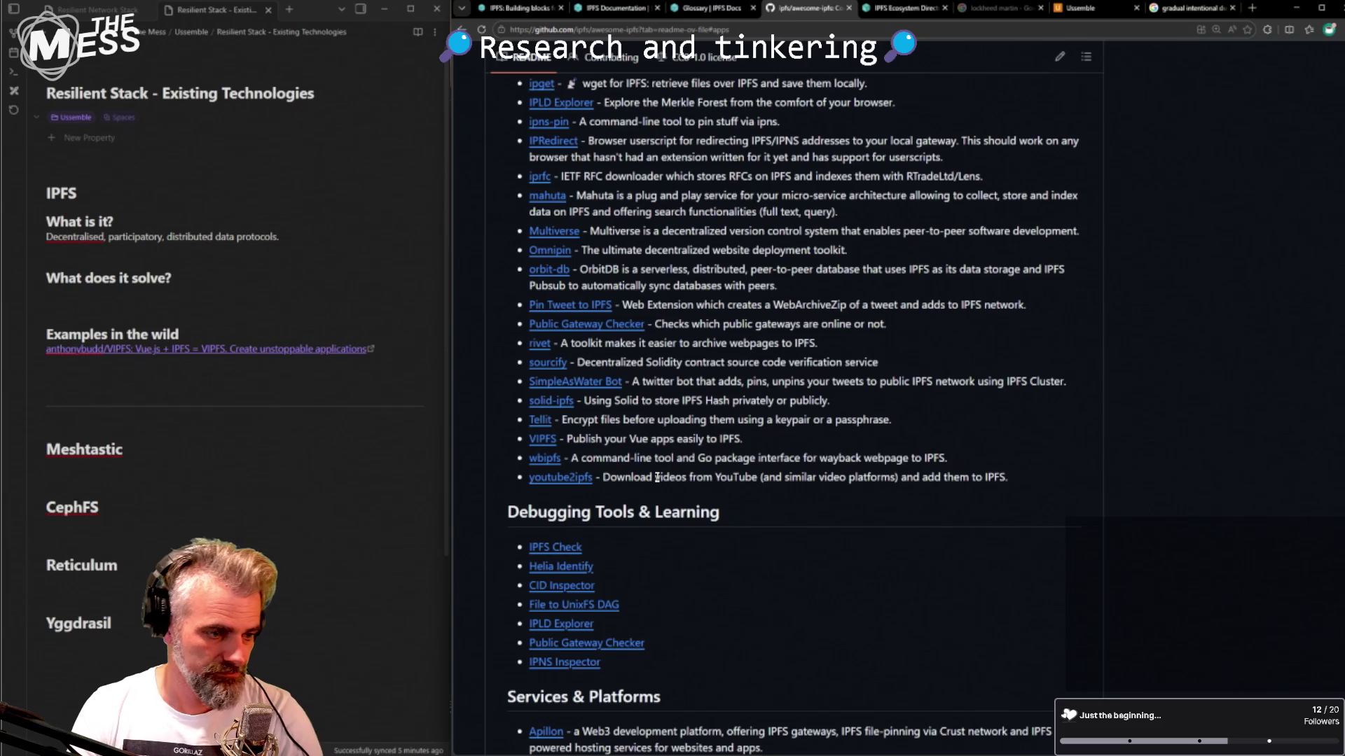
{"action": "scroll", "coordinate": [657, 463], "scroll_direction": "down", "scroll_amount": 3}
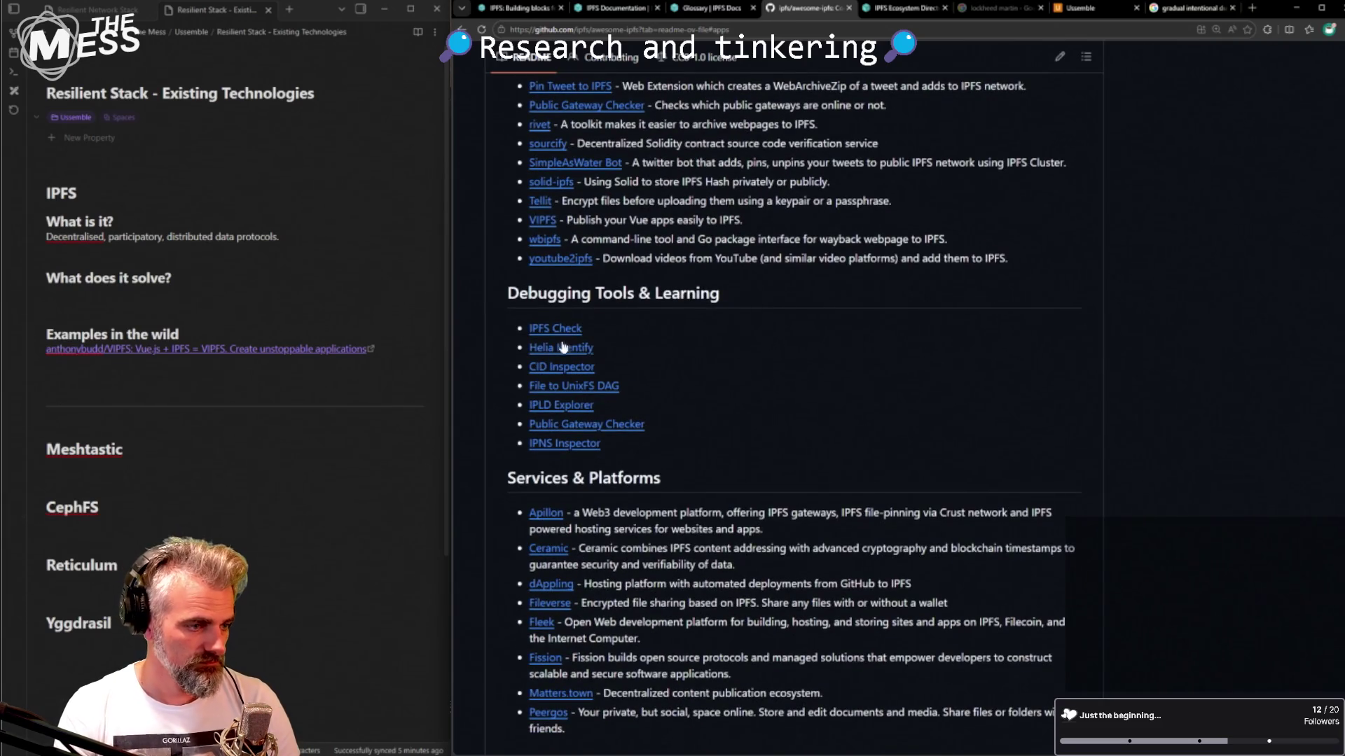
{"action": "scroll", "coordinate": [568, 379], "scroll_direction": "down", "scroll_amount": 2}
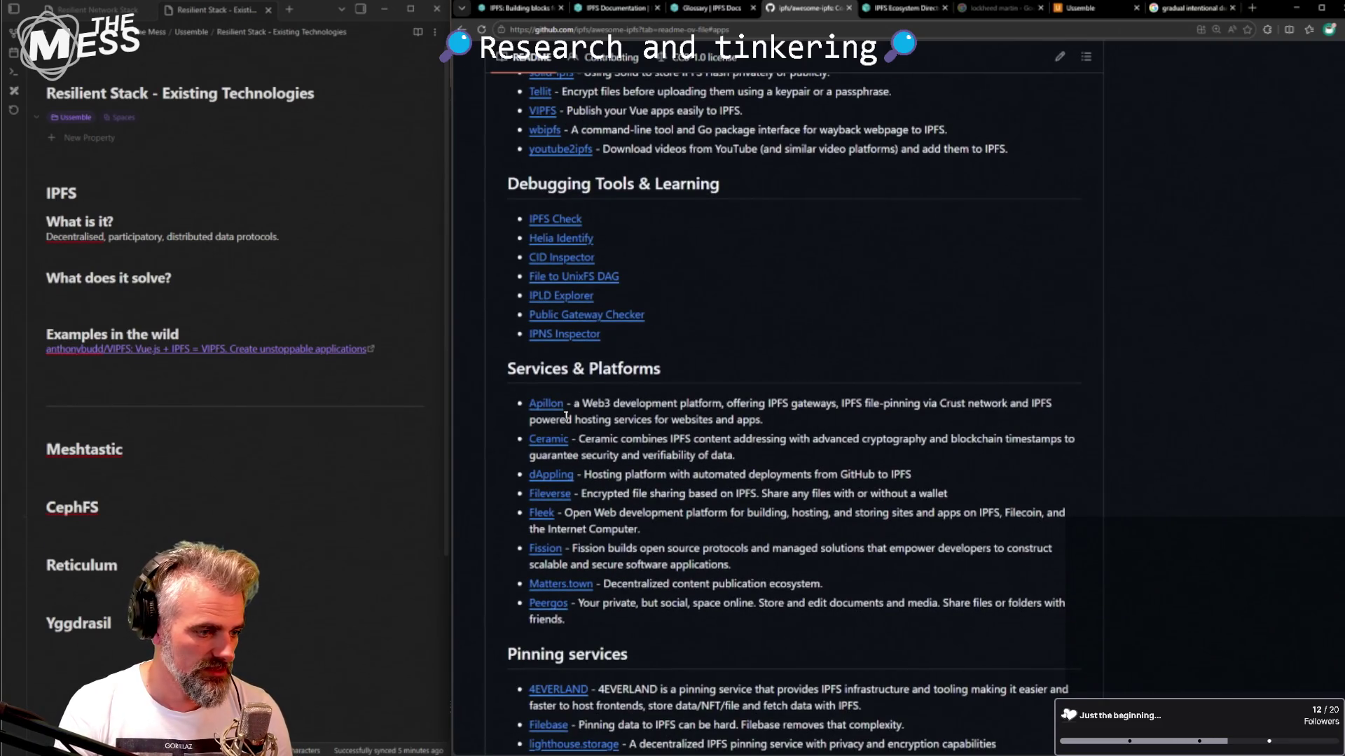
{"action": "scroll", "coordinate": [569, 426], "scroll_direction": "down", "scroll_amount": 5}
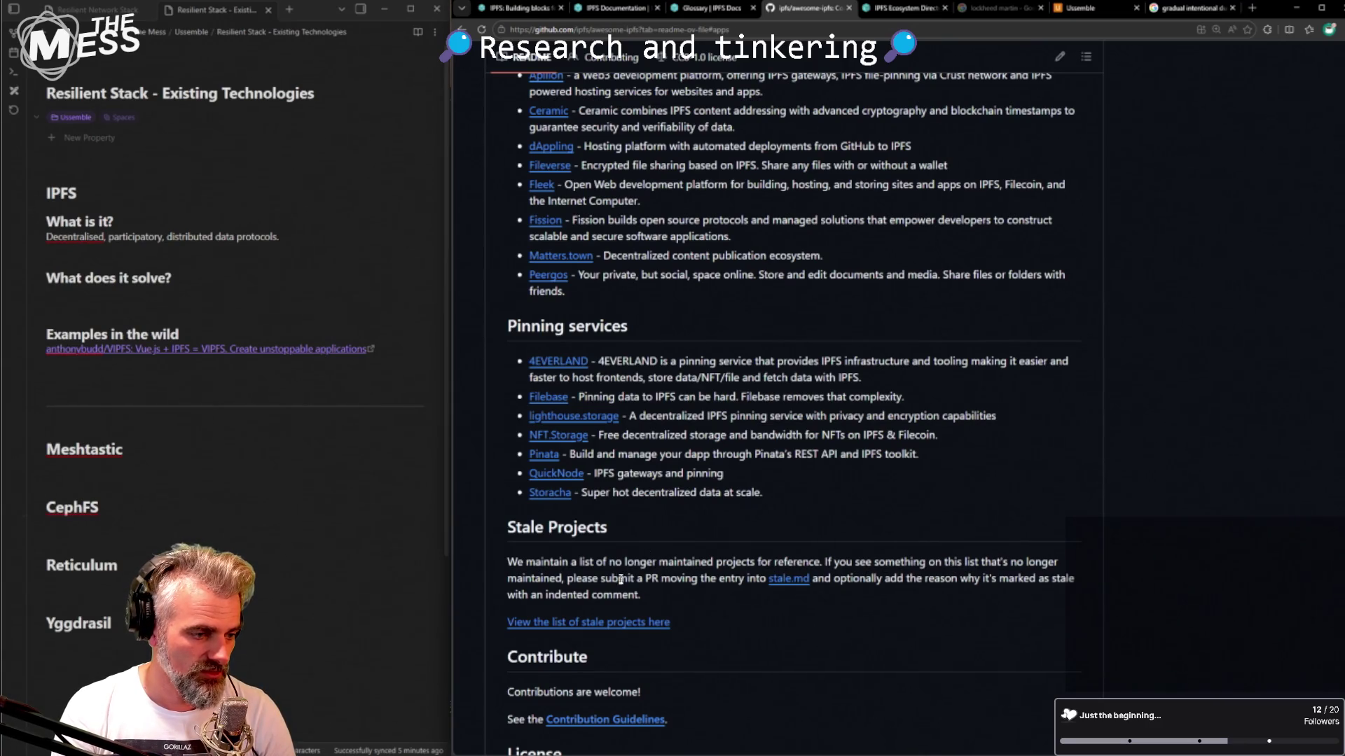
{"action": "left_click_drag", "start_coordinate": [641, 597], "coordinate": [652, 574]}
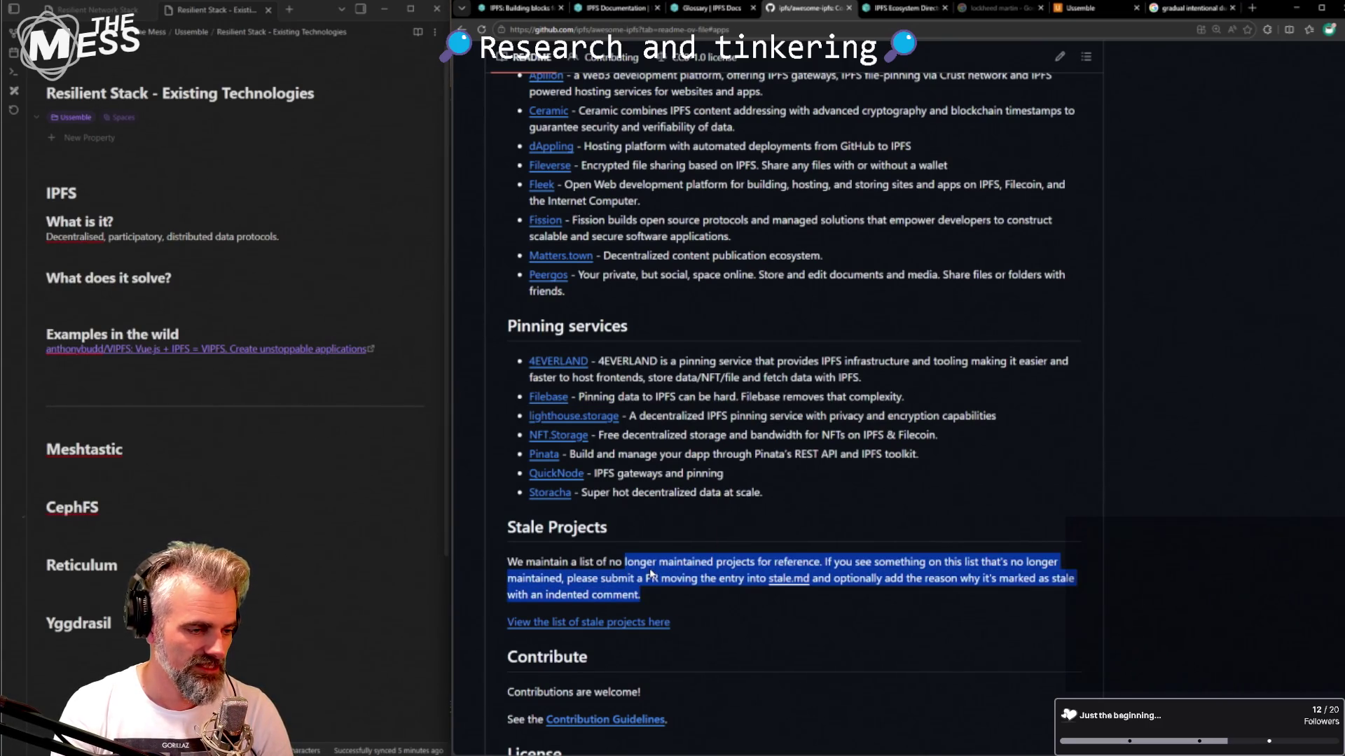
{"action": "left_click", "coordinate": [651, 568]}
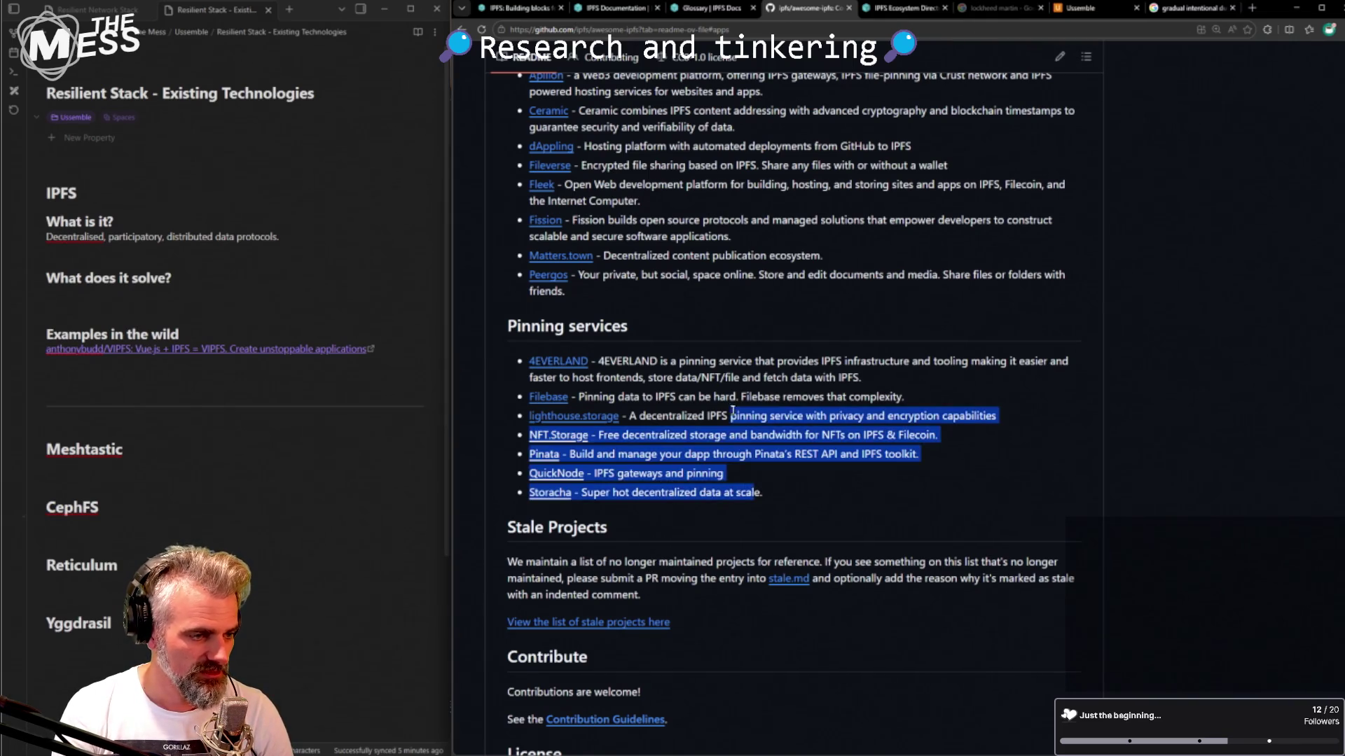
{"action": "left_click_drag", "start_coordinate": [759, 489], "coordinate": [736, 492]}
{"action": "left_click", "coordinate": [757, 490]}
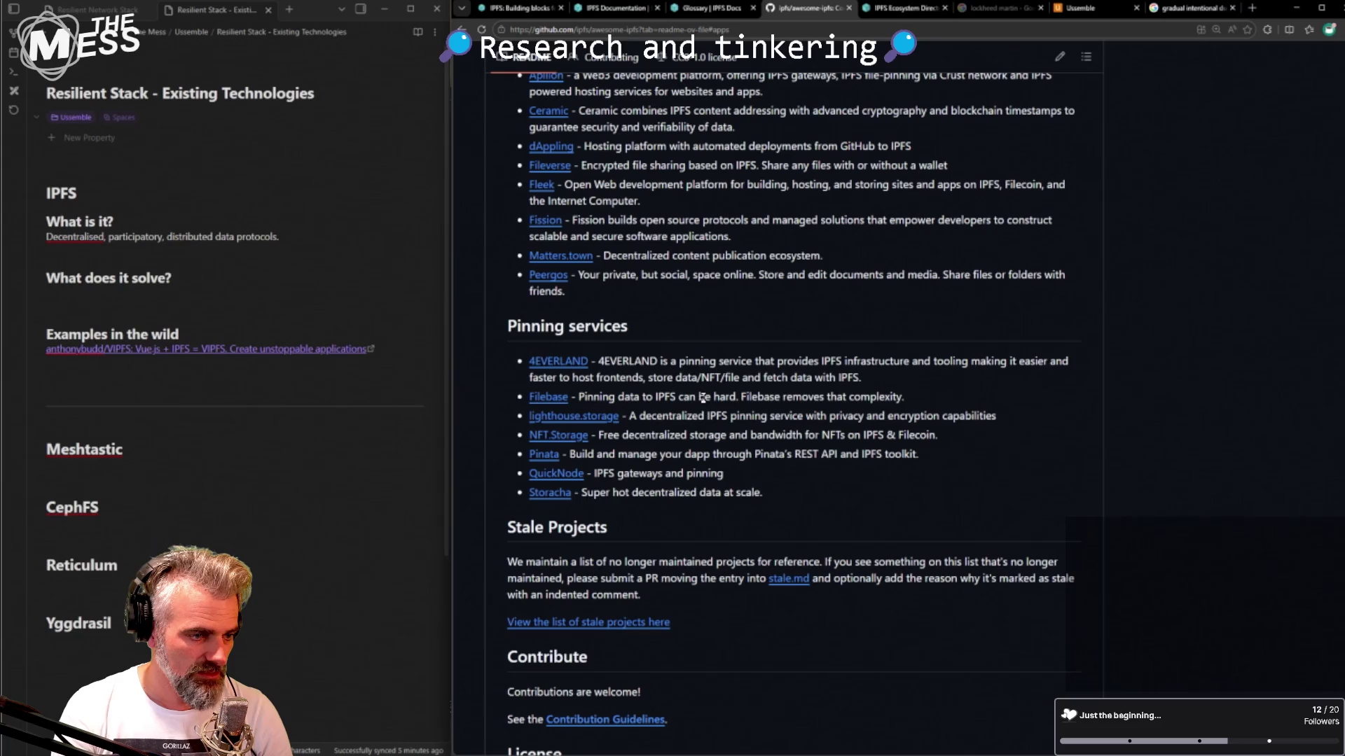
{"action": "scroll", "coordinate": [690, 373], "scroll_direction": "down", "scroll_amount": 3}
{"action": "scroll", "coordinate": [670, 421], "scroll_direction": "up", "scroll_amount": 2}
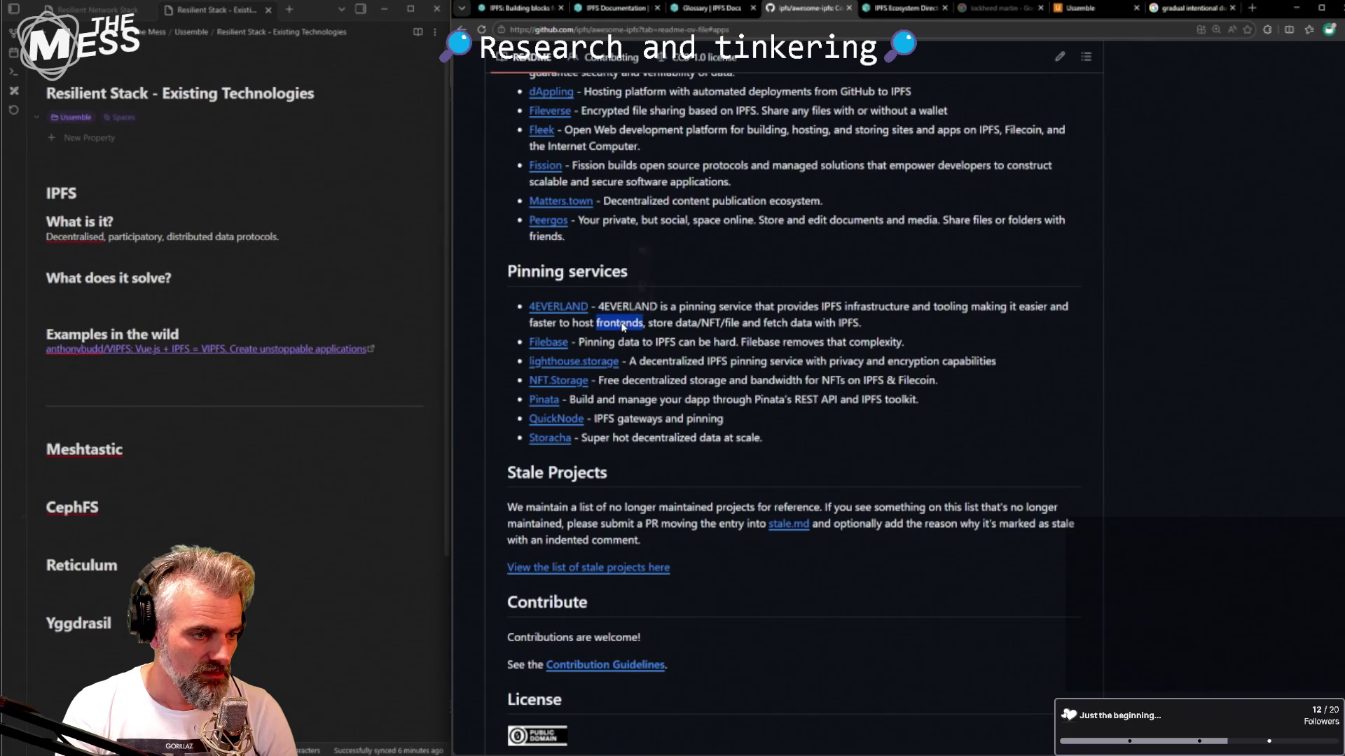
{"action": "left_click_drag", "start_coordinate": [836, 322], "coordinate": [745, 322]}
{"action": "double_click", "coordinate": [635, 306]}
{"action": "triple_click", "coordinate": [635, 305]}
{"action": "left_click", "coordinate": [634, 305]}
{"action": "double_click", "coordinate": [634, 306]}
{"action": "left_click_drag", "start_coordinate": [822, 306], "coordinate": [907, 309]}
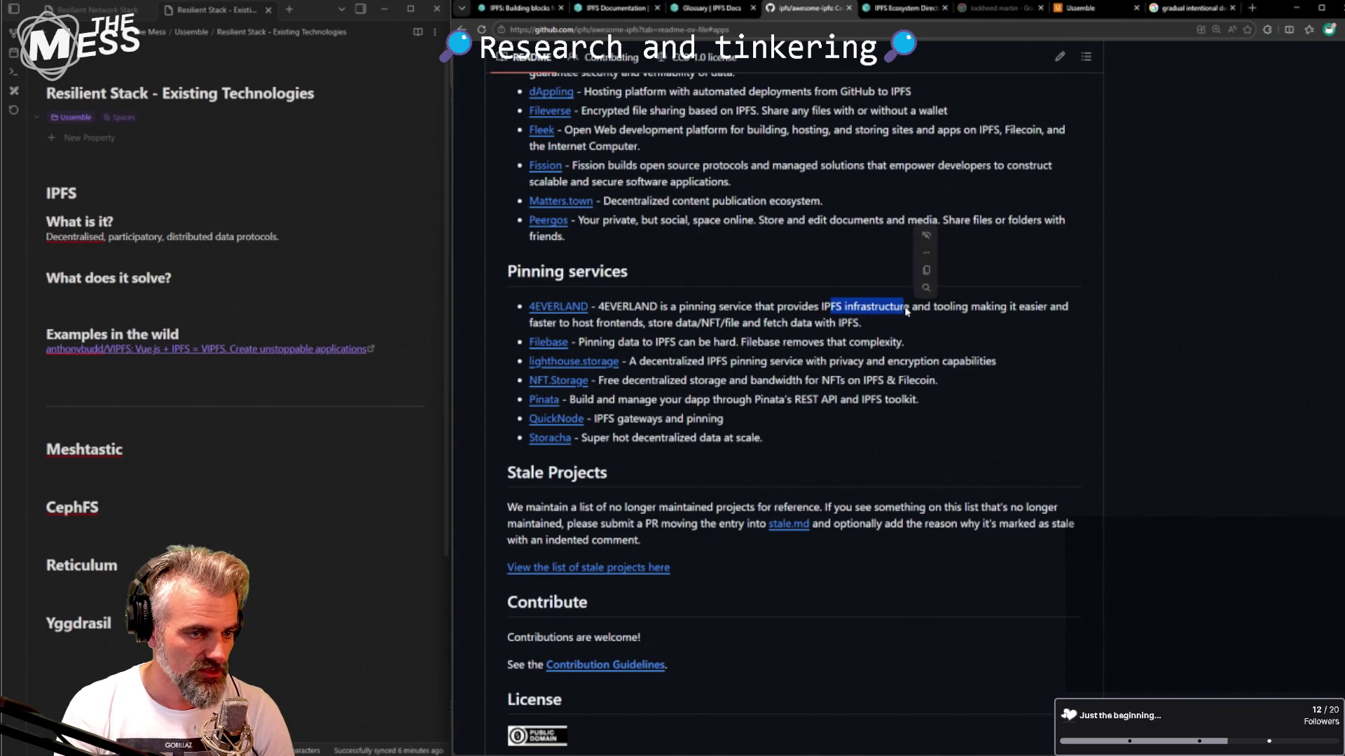
{"action": "left_click", "coordinate": [635, 306]}
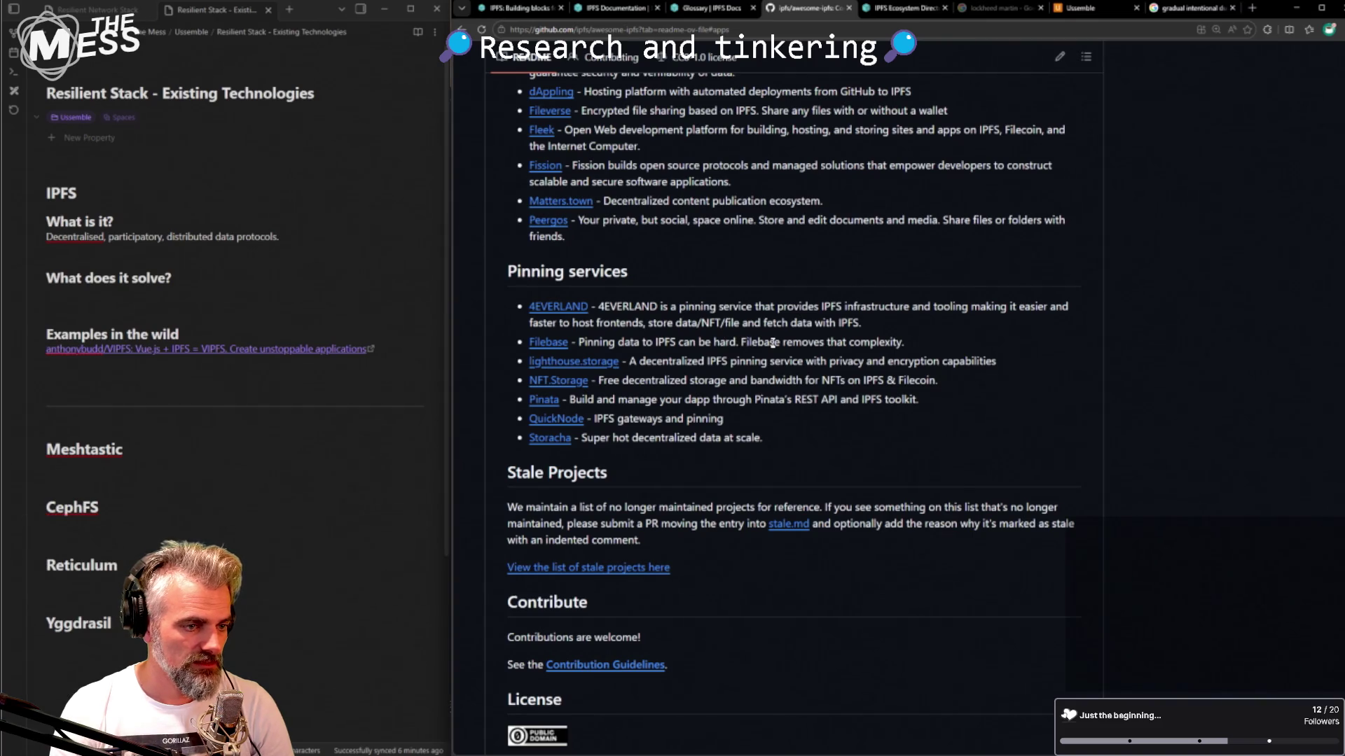
- Open Filebase in a new tab, read its tagline and Pricing plans, then return to awesome-ipfs
{"action": "middle_click", "coordinate": [546, 344]}
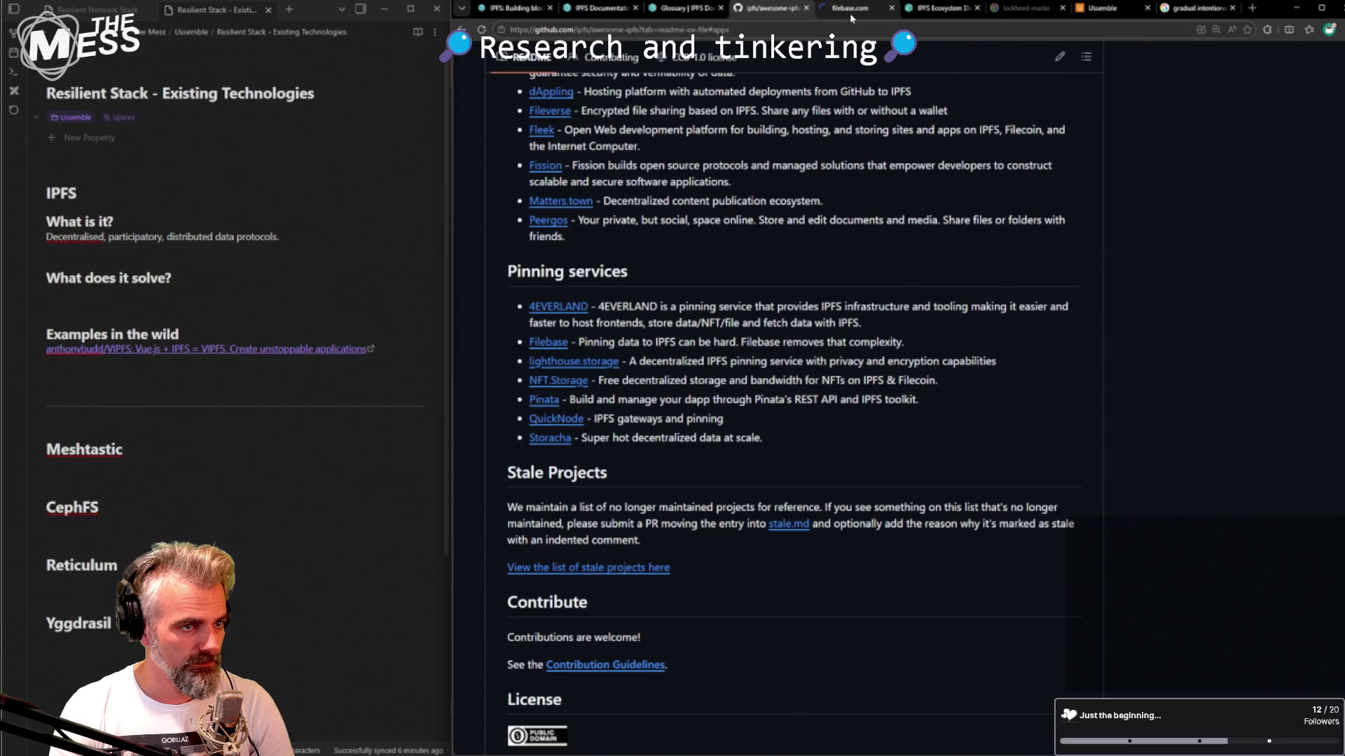
{"action": "left_click", "coordinate": [850, 14]}
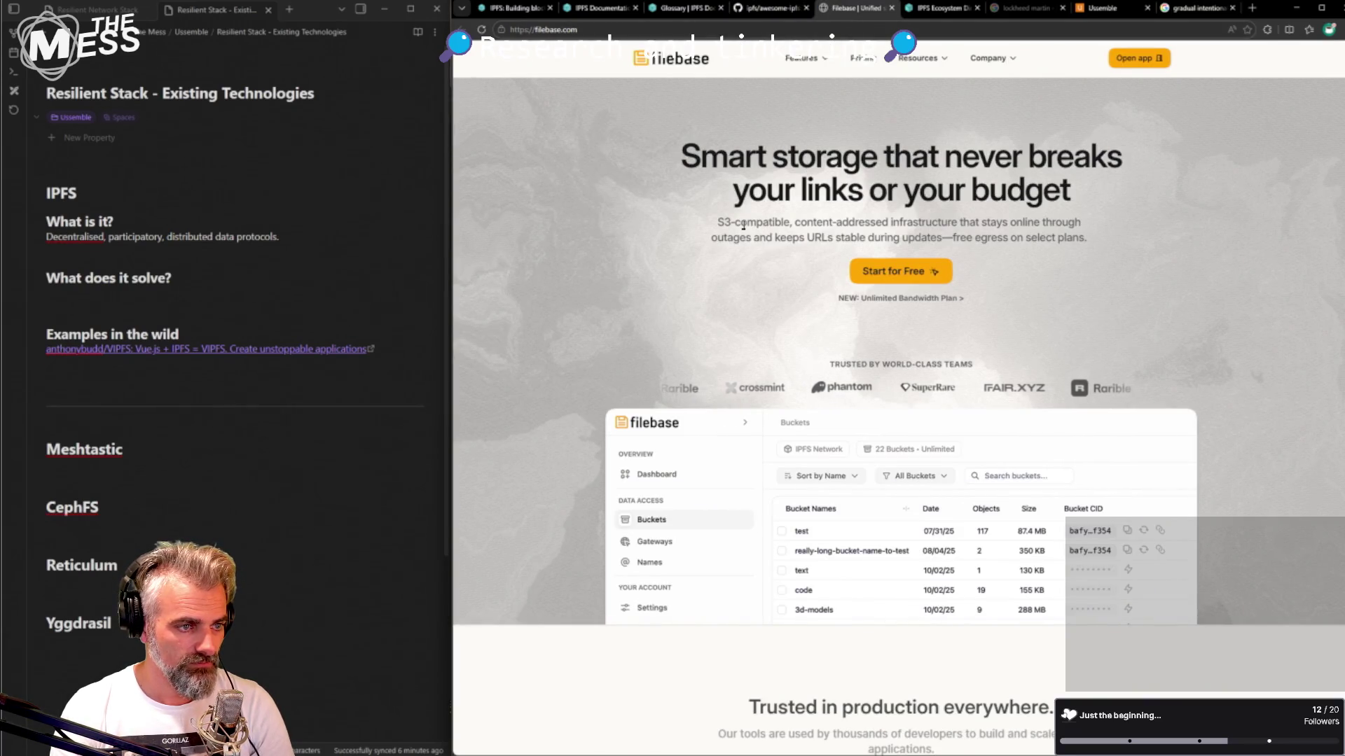
{"action": "left_click_drag", "start_coordinate": [724, 224], "coordinate": [790, 228]}
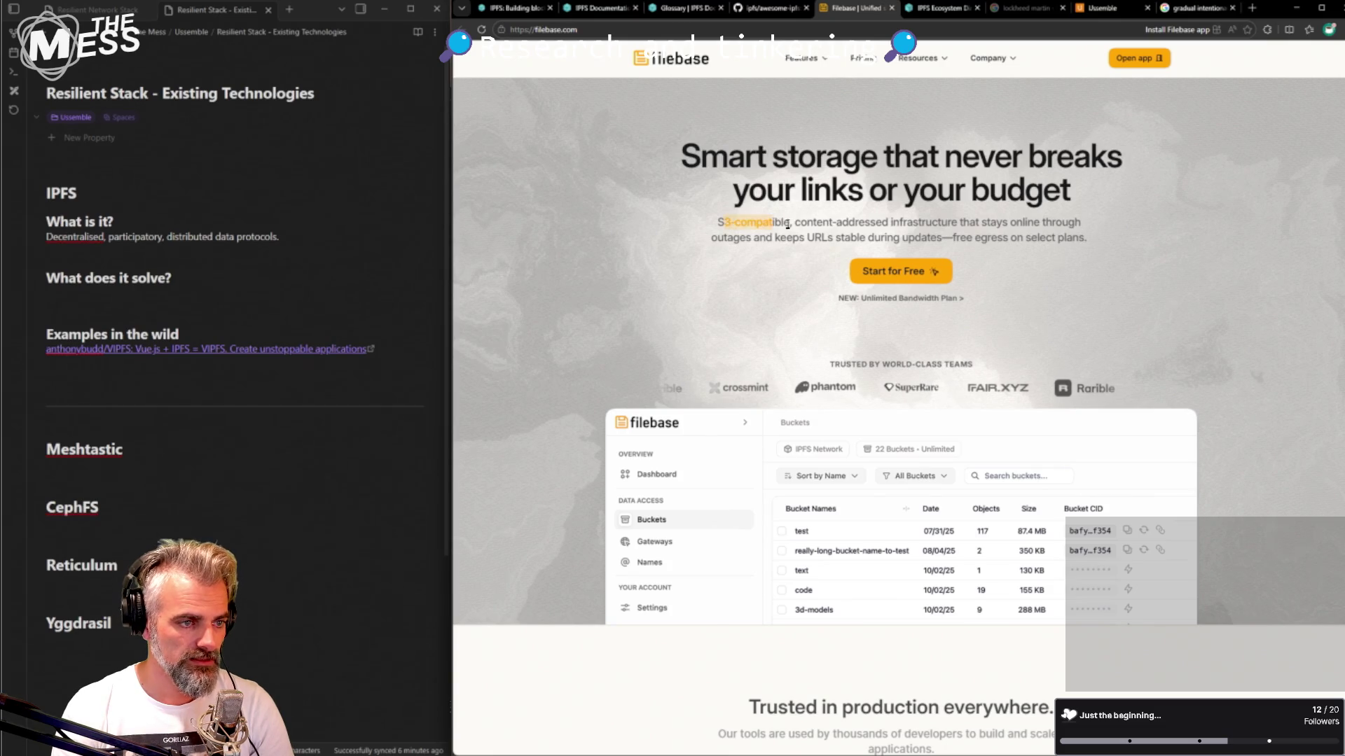
{"action": "left_click", "coordinate": [766, 224]}
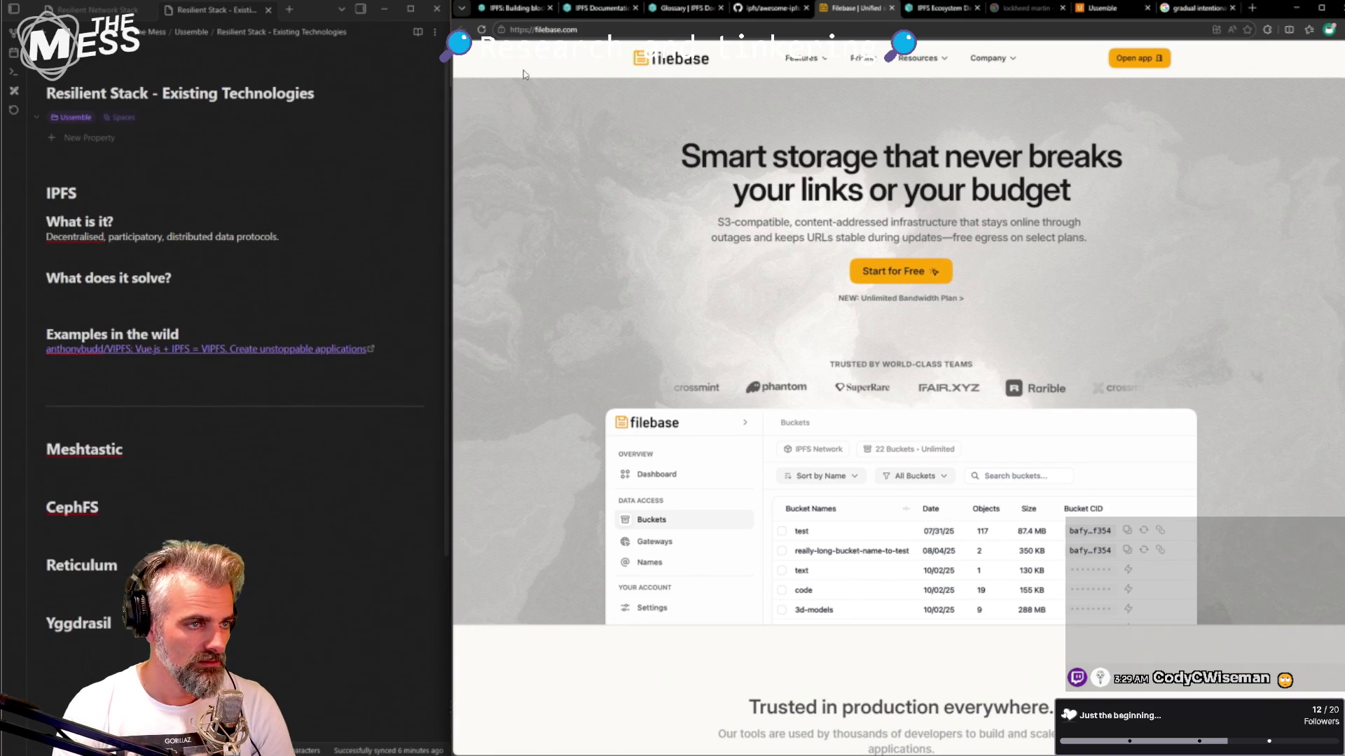
{"action": "scroll", "coordinate": [842, 430], "scroll_direction": "down", "scroll_amount": 4}
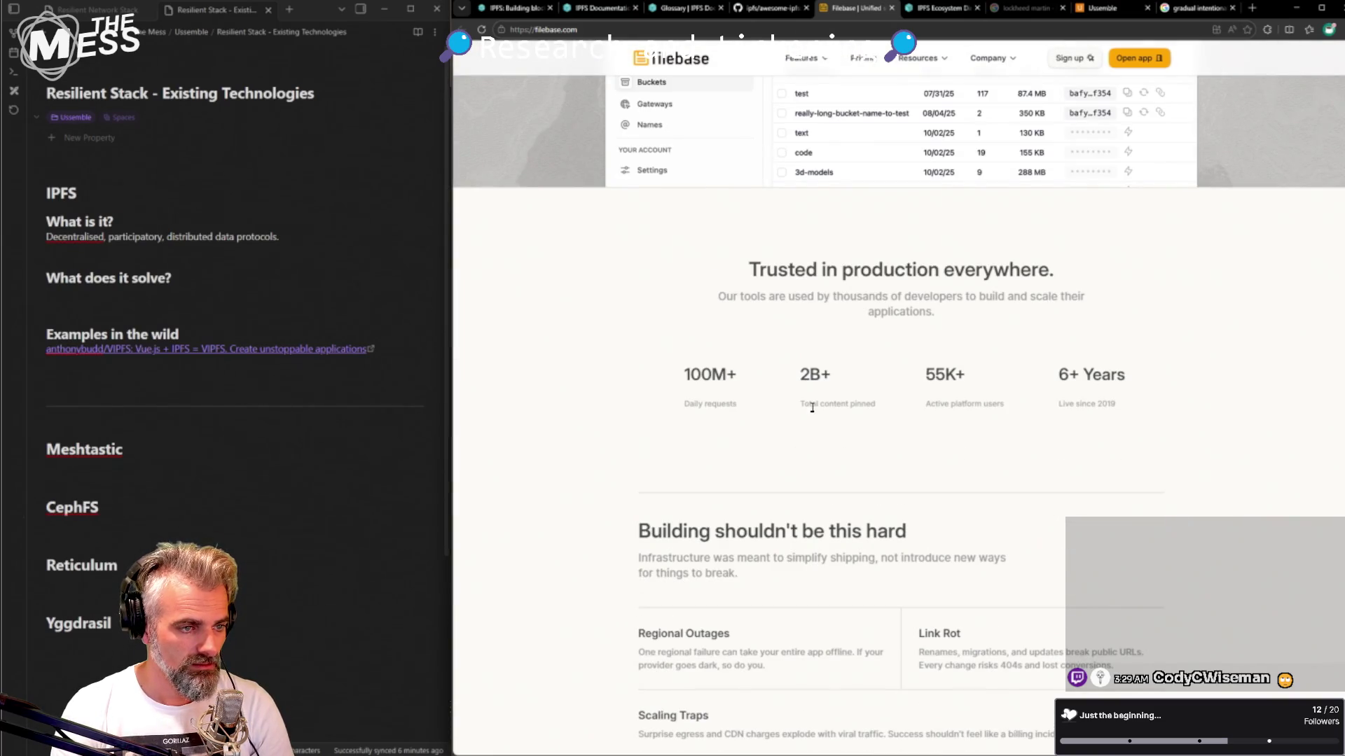
{"action": "scroll", "coordinate": [811, 407], "scroll_direction": "down", "scroll_amount": 1}
{"action": "scroll", "coordinate": [808, 403], "scroll_direction": "down", "scroll_amount": 2}
{"action": "scroll", "coordinate": [808, 401], "scroll_direction": "down", "scroll_amount": 5}
{"action": "scroll", "coordinate": [808, 400], "scroll_direction": "up", "scroll_amount": 12}
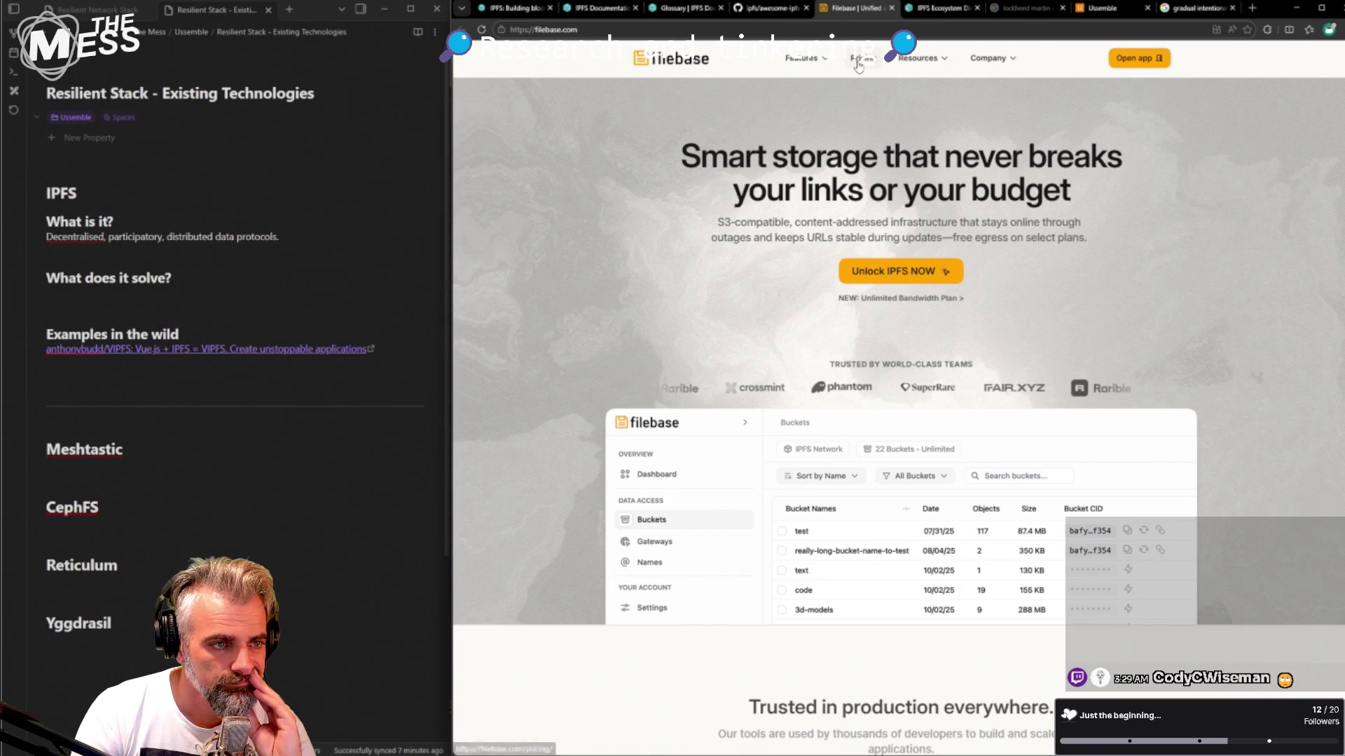
{"action": "left_click", "coordinate": [860, 59]}
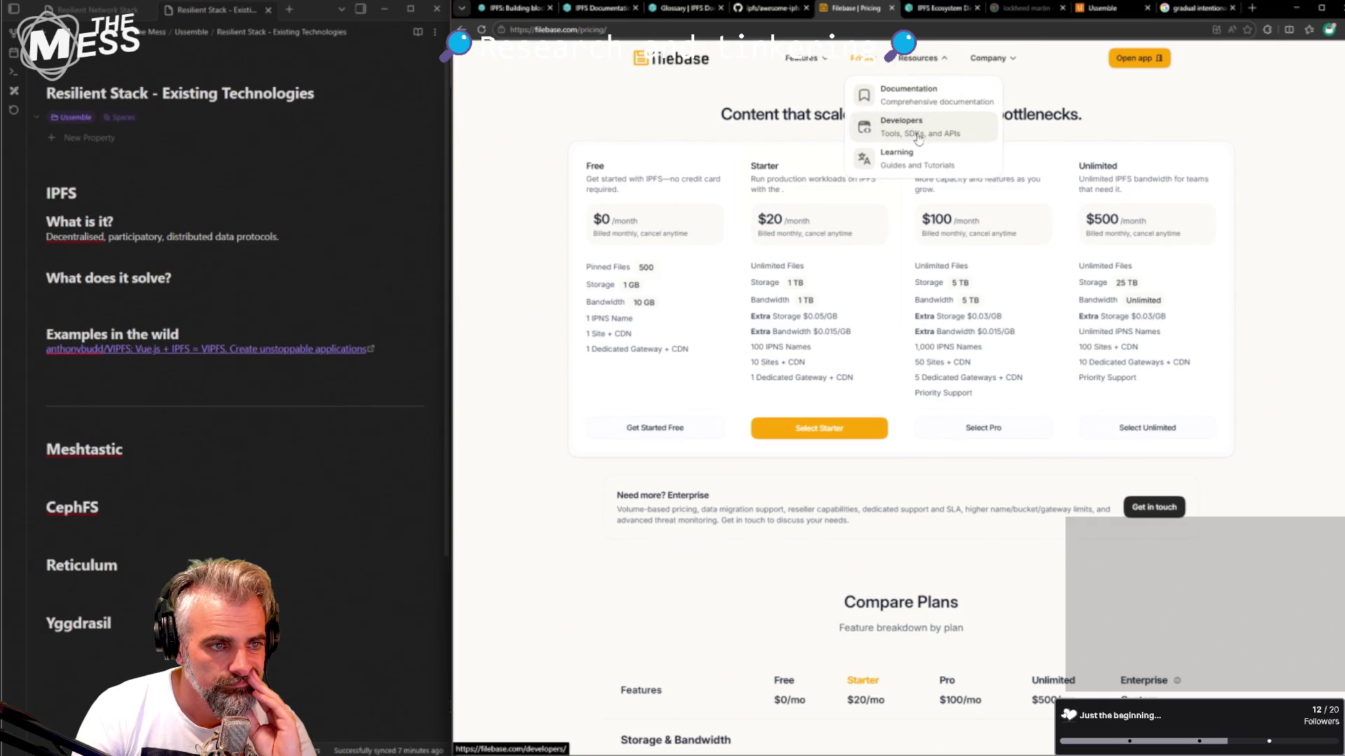
{"action": "mouse_move", "coordinate": [802, 58]}
{"action": "left_click", "coordinate": [772, 8]}
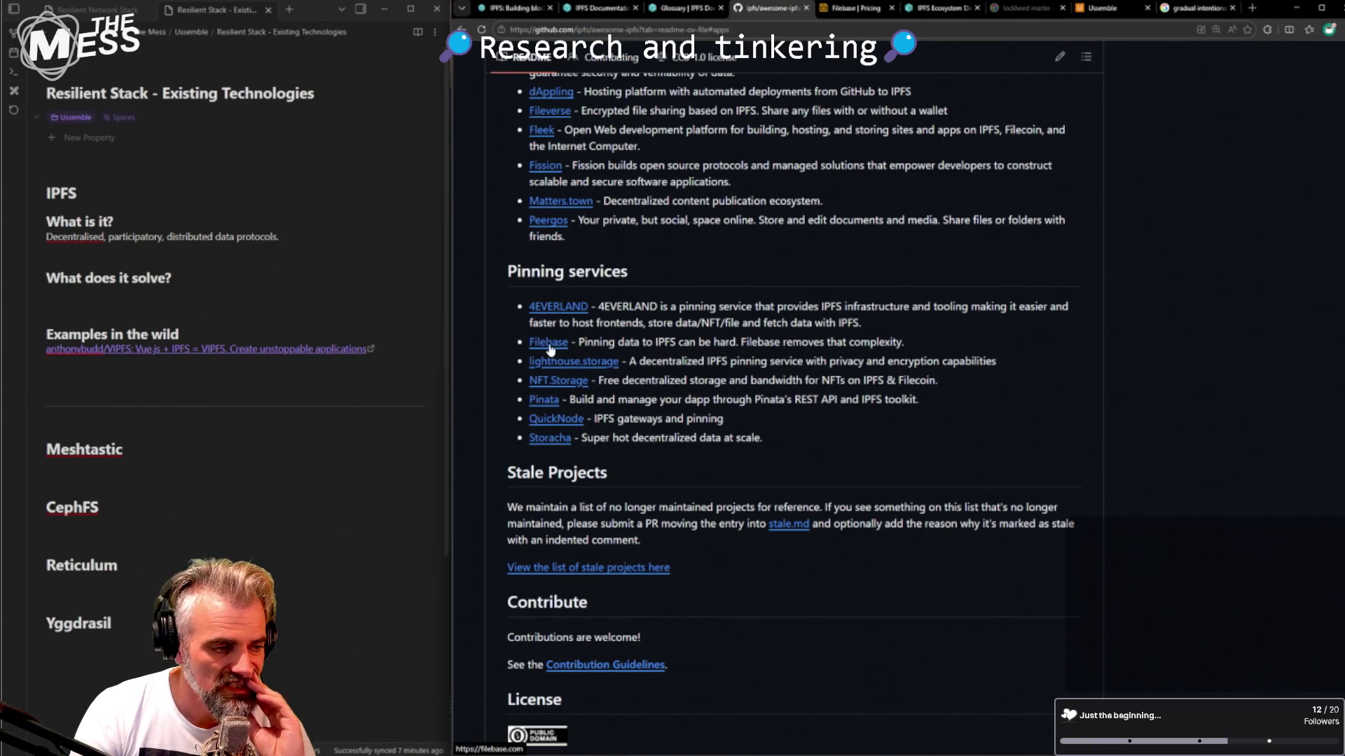
- Close the Filebase pricing tab and switch to the IPFS Docs glossary
{"action": "left_click", "coordinate": [889, 7]}
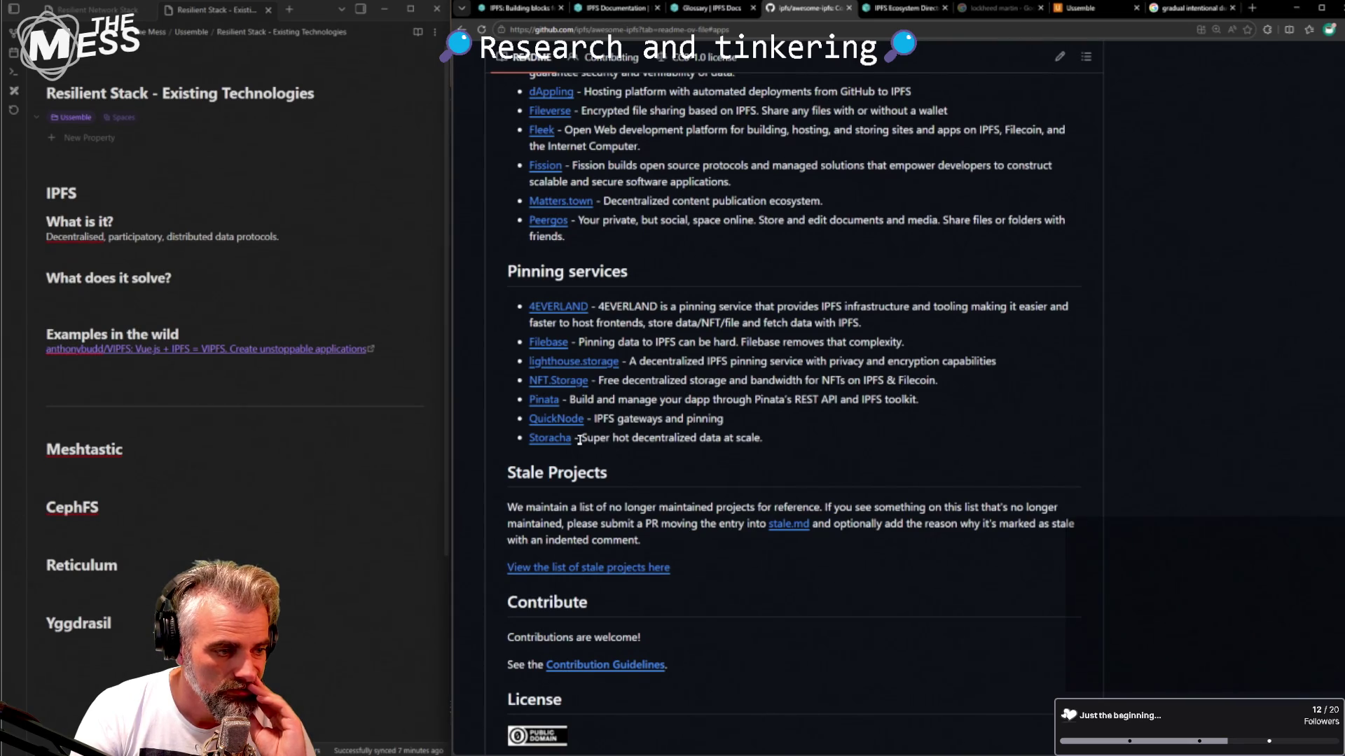
{"action": "scroll", "coordinate": [580, 440], "scroll_direction": "down", "scroll_amount": 1}
{"action": "scroll", "coordinate": [588, 443], "scroll_direction": "up", "scroll_amount": 10}
{"action": "scroll", "coordinate": [589, 448], "scroll_direction": "up", "scroll_amount": 5}
{"action": "scroll", "coordinate": [588, 446], "scroll_direction": "up", "scroll_amount": 3}
{"action": "scroll", "coordinate": [587, 443], "scroll_direction": "down", "scroll_amount": 10}
{"action": "scroll", "coordinate": [587, 445], "scroll_direction": "up", "scroll_amount": 10}
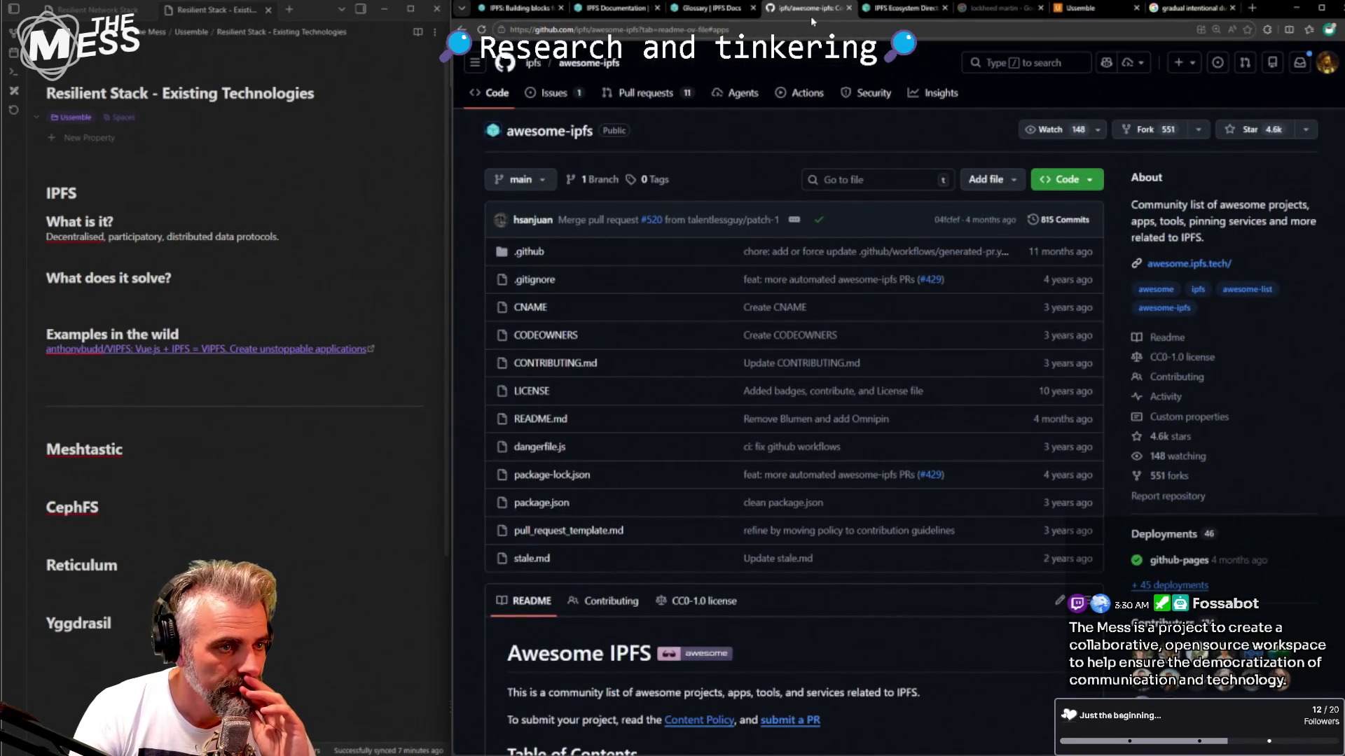
{"action": "left_click", "coordinate": [692, 11]}
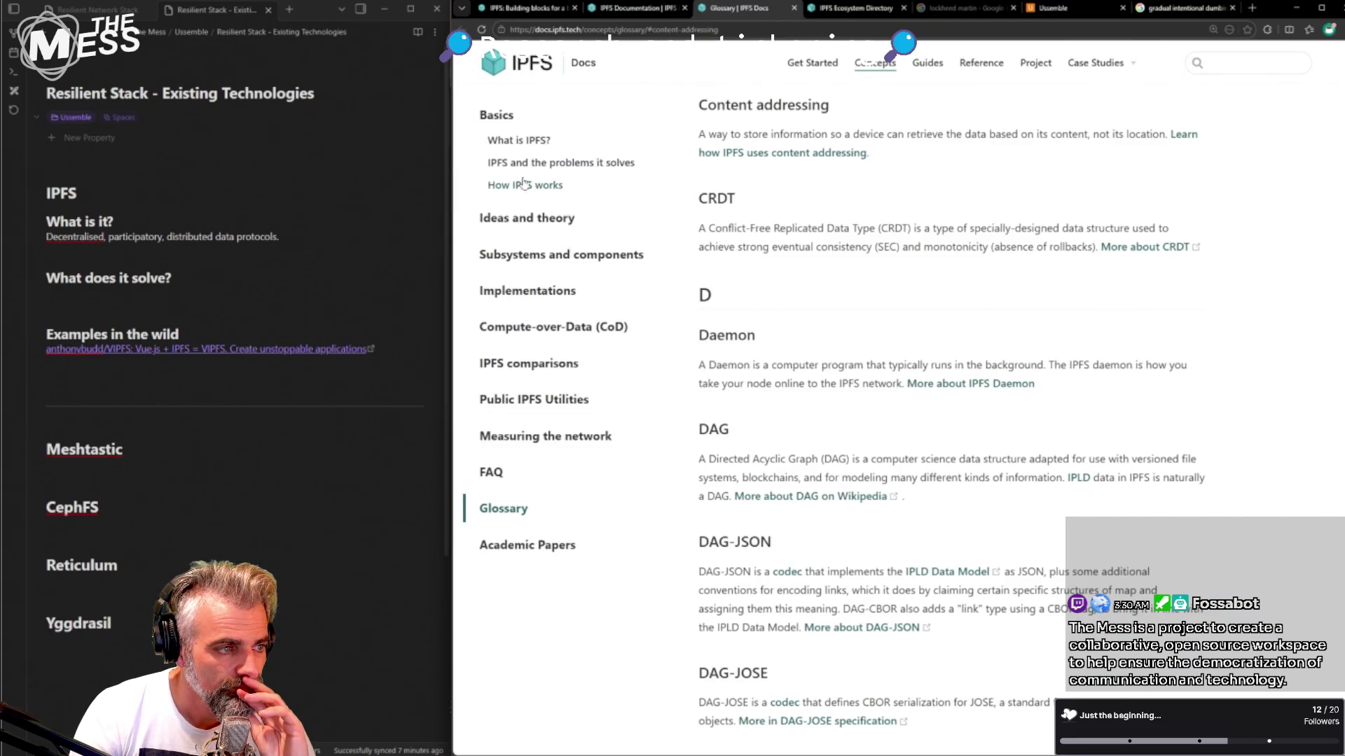
- Read the What is IPFS definition and What IPFS isn't section, then start a new note line
{"action": "left_click", "coordinate": [531, 151]}
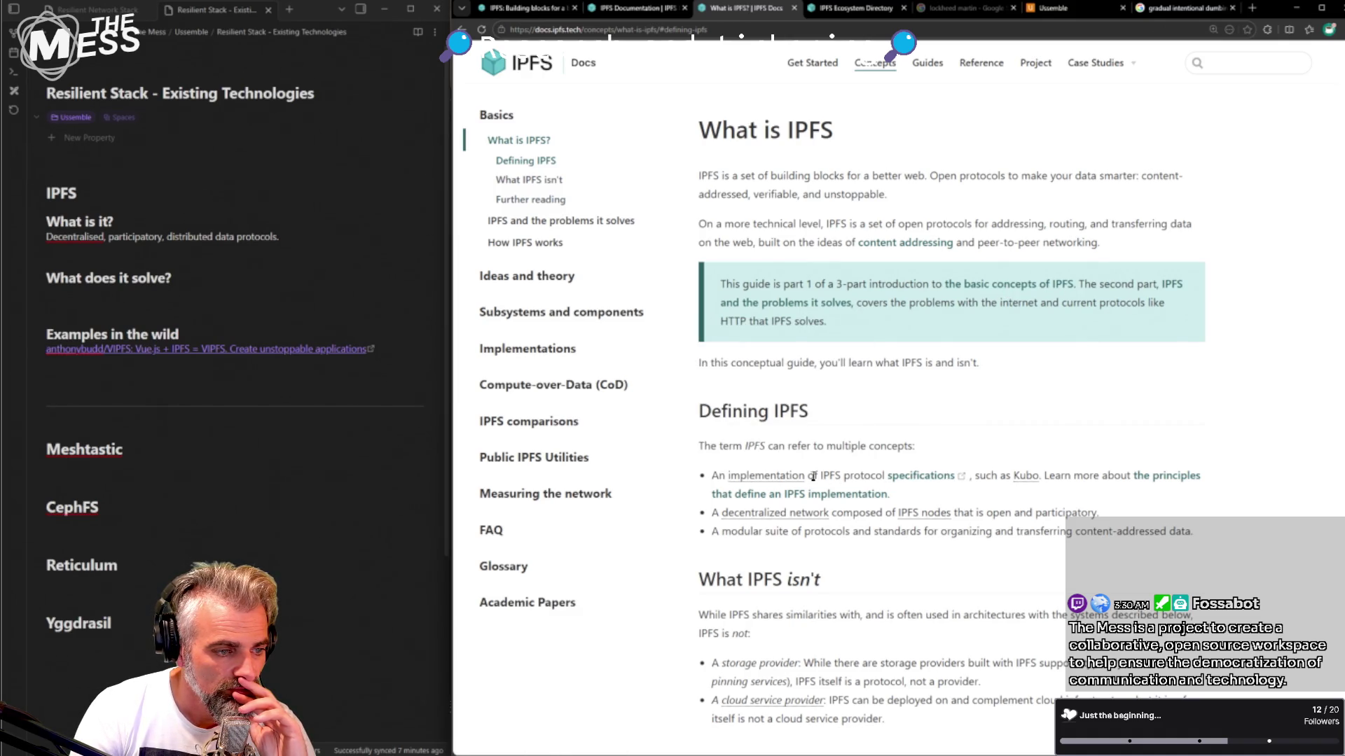
{"action": "double_click", "coordinate": [752, 448]}
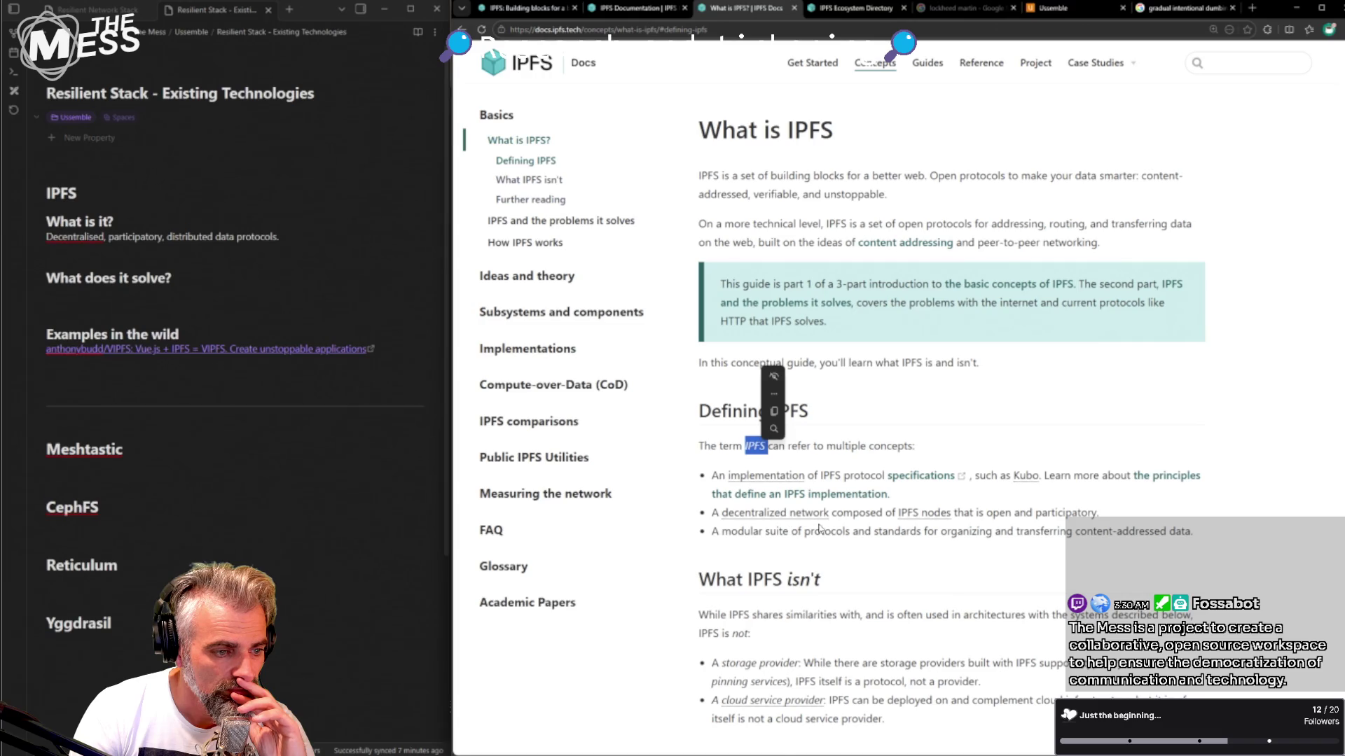
{"action": "double_click", "coordinate": [844, 513]}
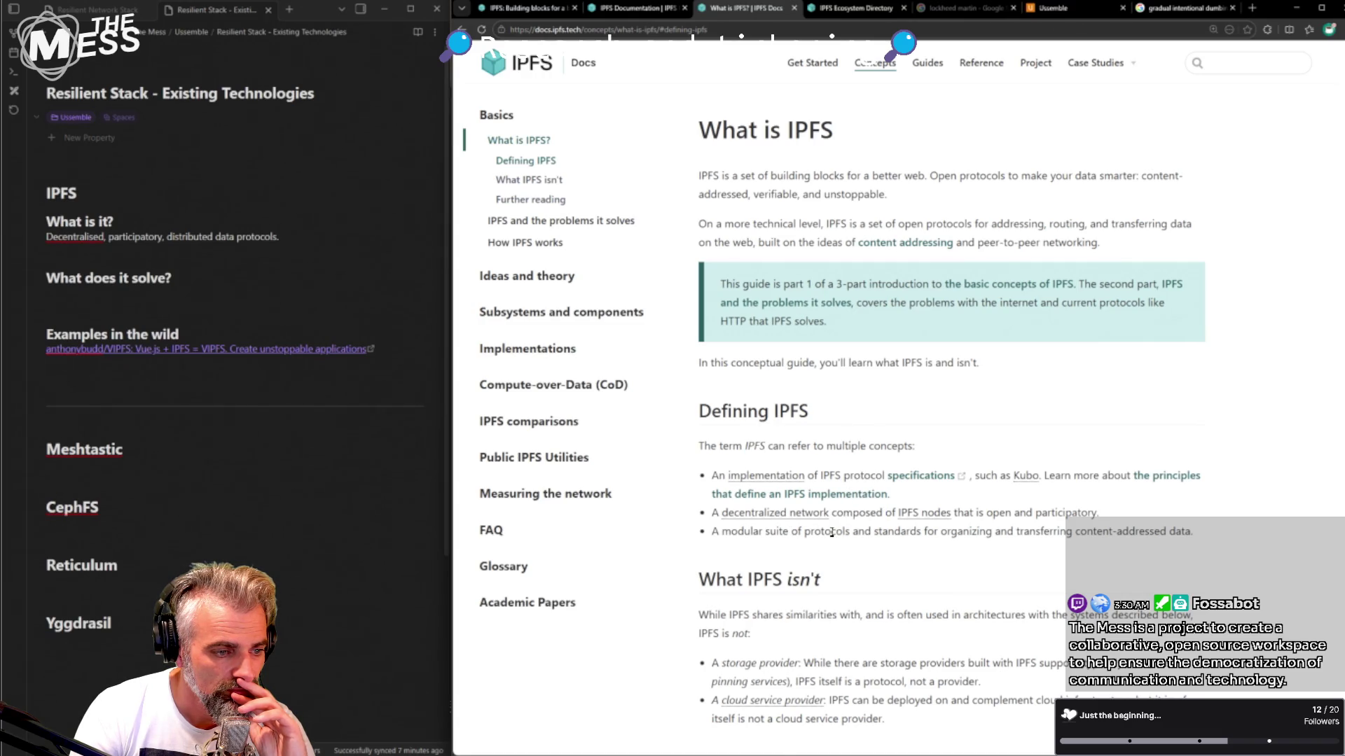
{"action": "double_click", "coordinate": [829, 532]}
{"action": "scroll", "coordinate": [837, 541], "scroll_direction": "down", "scroll_amount": 2}
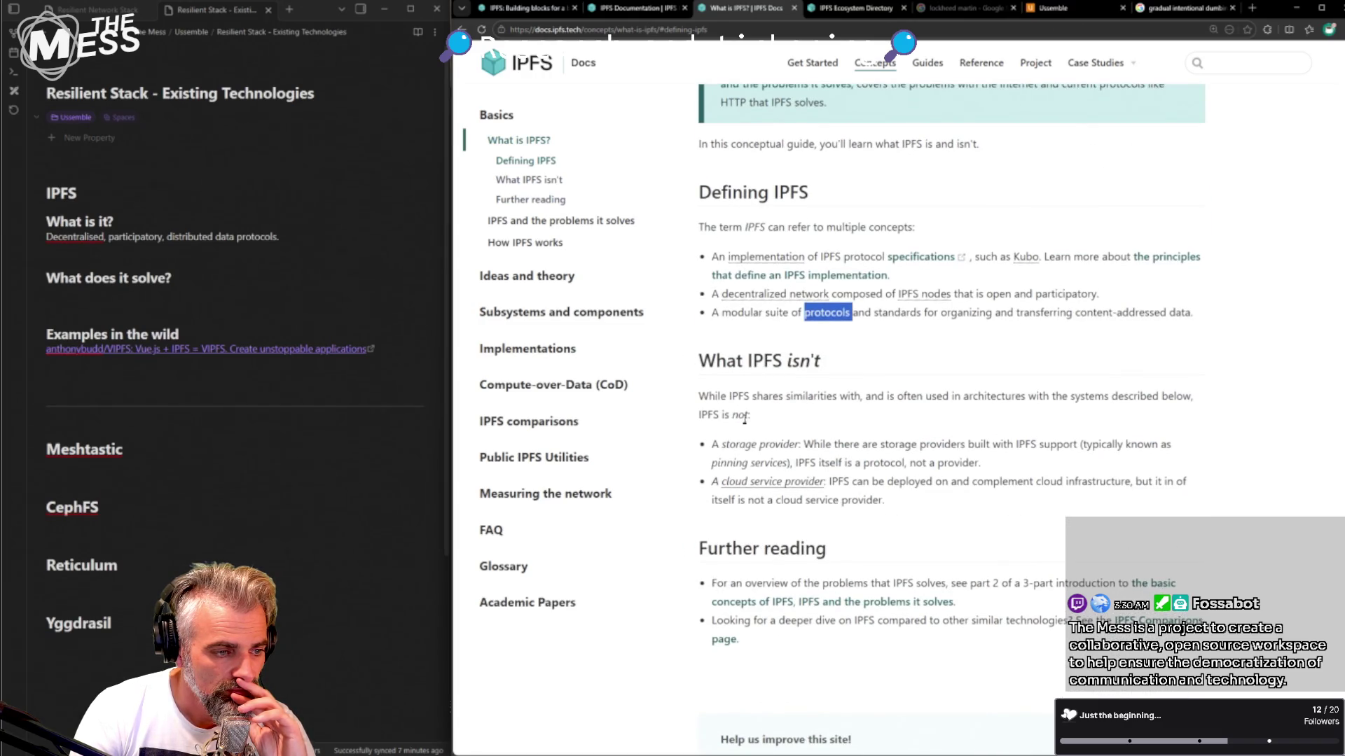
{"action": "mouse_move", "coordinate": [804, 445]}
{"action": "left_mouse_down"}
{"action": "mouse_move", "coordinate": [981, 464]}
{"action": "mouse_move", "coordinate": [806, 445]}
{"action": "left_mouse_up"}
{"action": "left_click", "coordinate": [806, 446]}
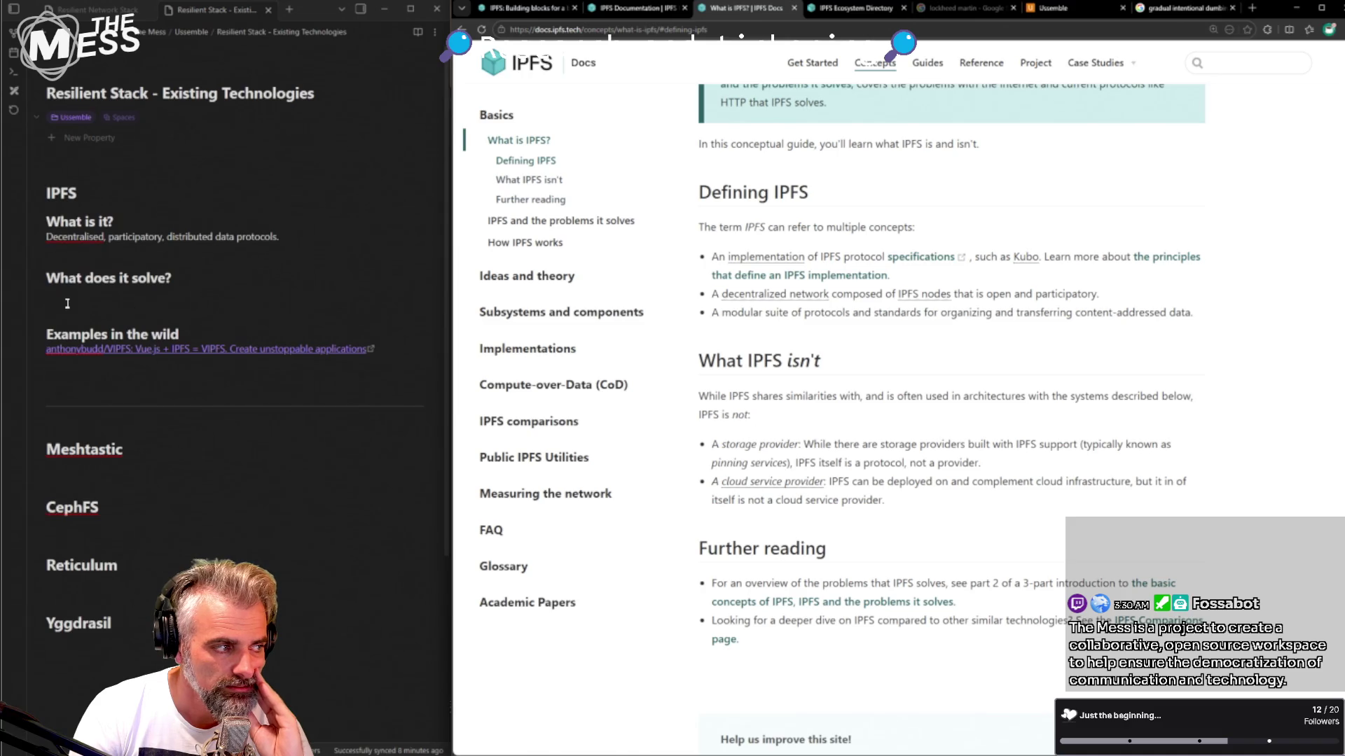
{"action": "left_click", "coordinate": [291, 242]}
{"action": "key", "text": "Return"}
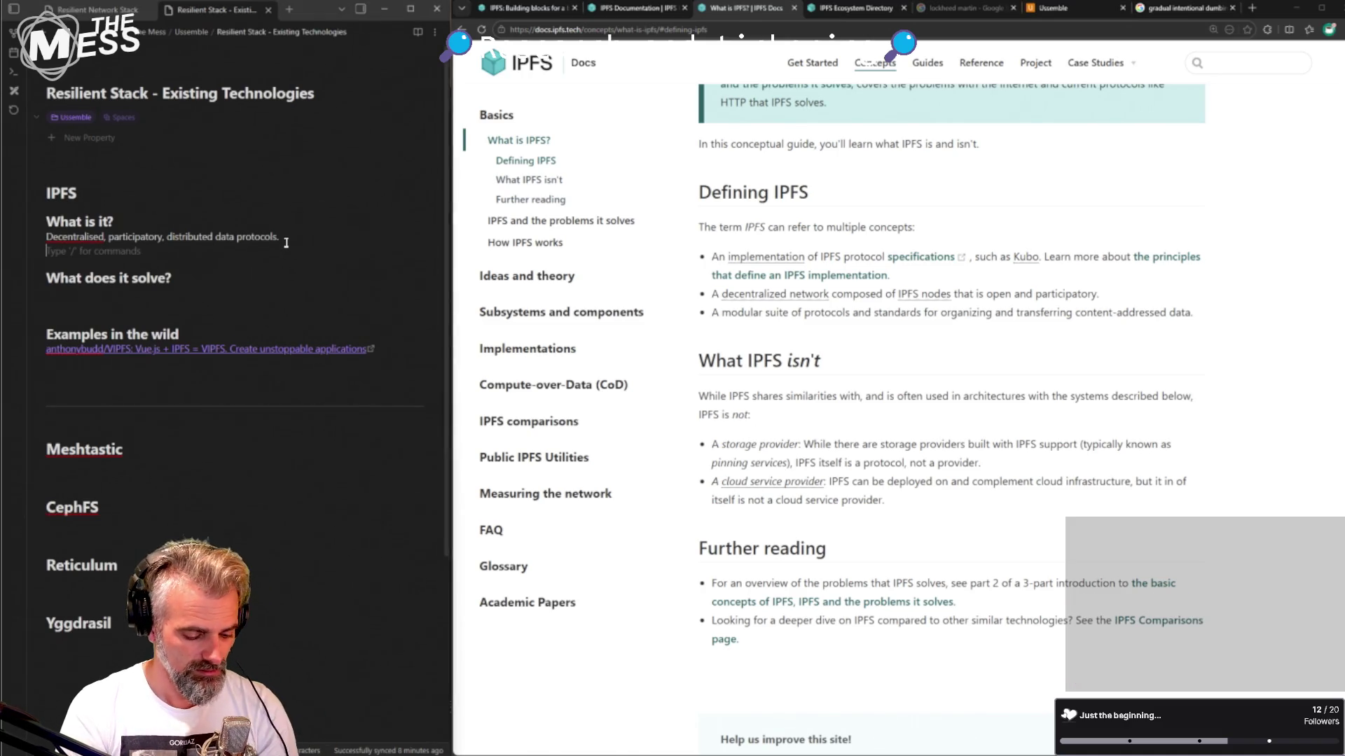
- Add the quote "A protocol, not a provider" below the IPFS definition and bring up the Implementations explained page
{"action": "key", "text": "Return"}
{"action": "type", "text": "\"A prof"}
{"action": "type", "text": "col, n"}
{"action": "type", "text": "provider\"."}
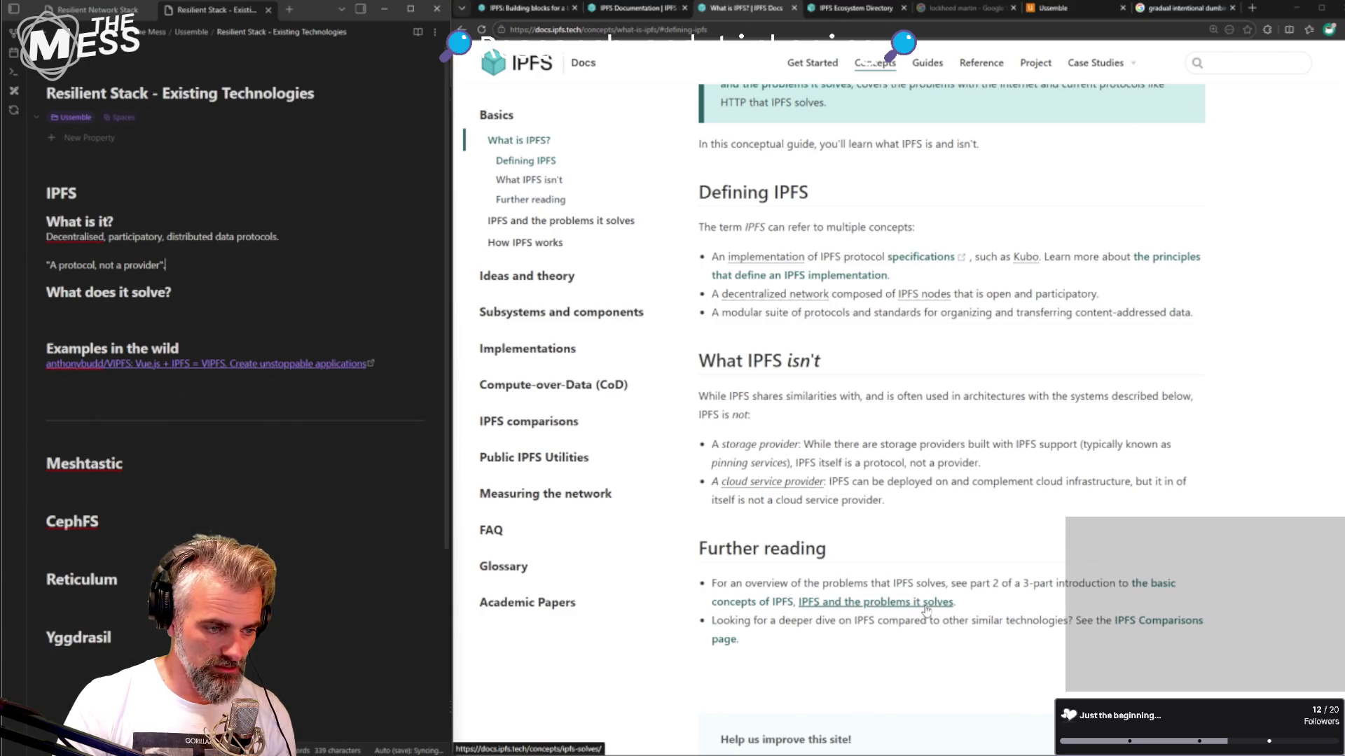
{"action": "scroll", "coordinate": [925, 609], "scroll_direction": "down", "scroll_amount": 1}
{"action": "scroll", "coordinate": [951, 577], "scroll_direction": "up", "scroll_amount": 3}
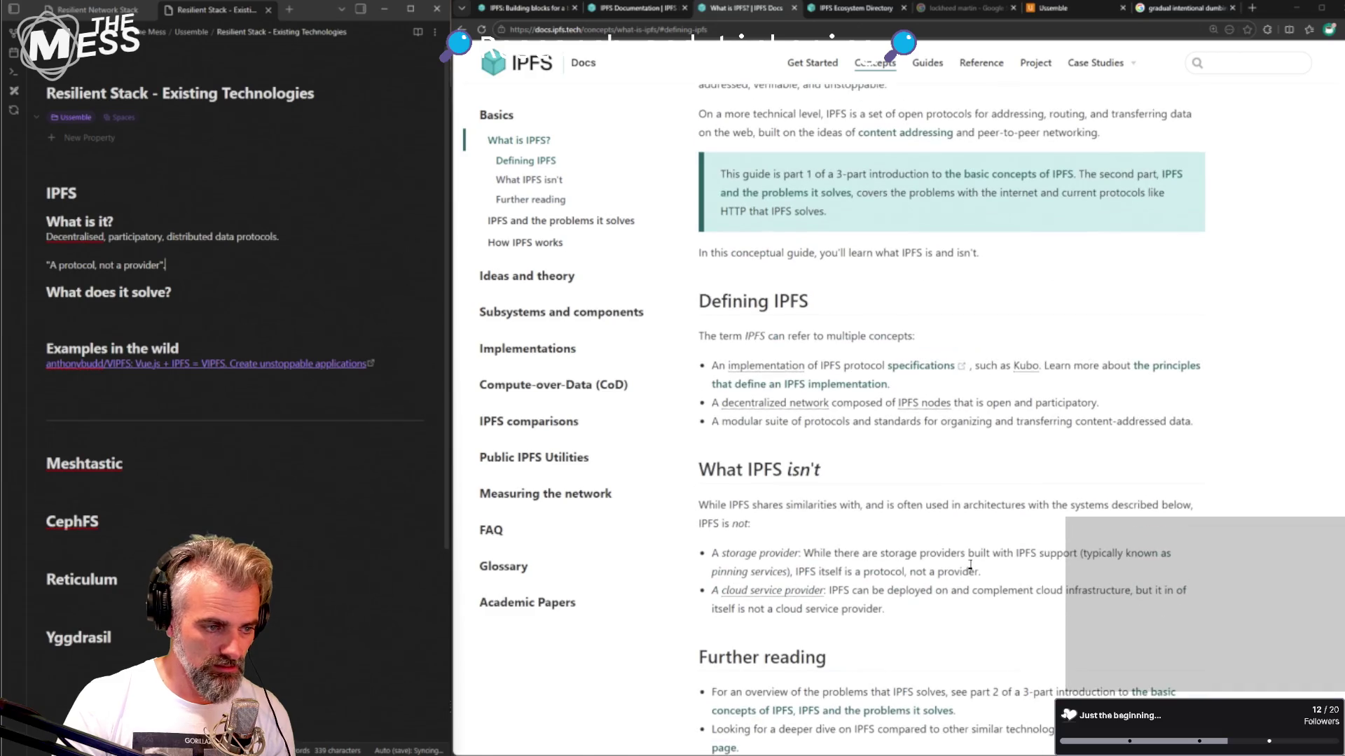
{"action": "scroll", "coordinate": [846, 421], "scroll_direction": "up", "scroll_amount": 1}
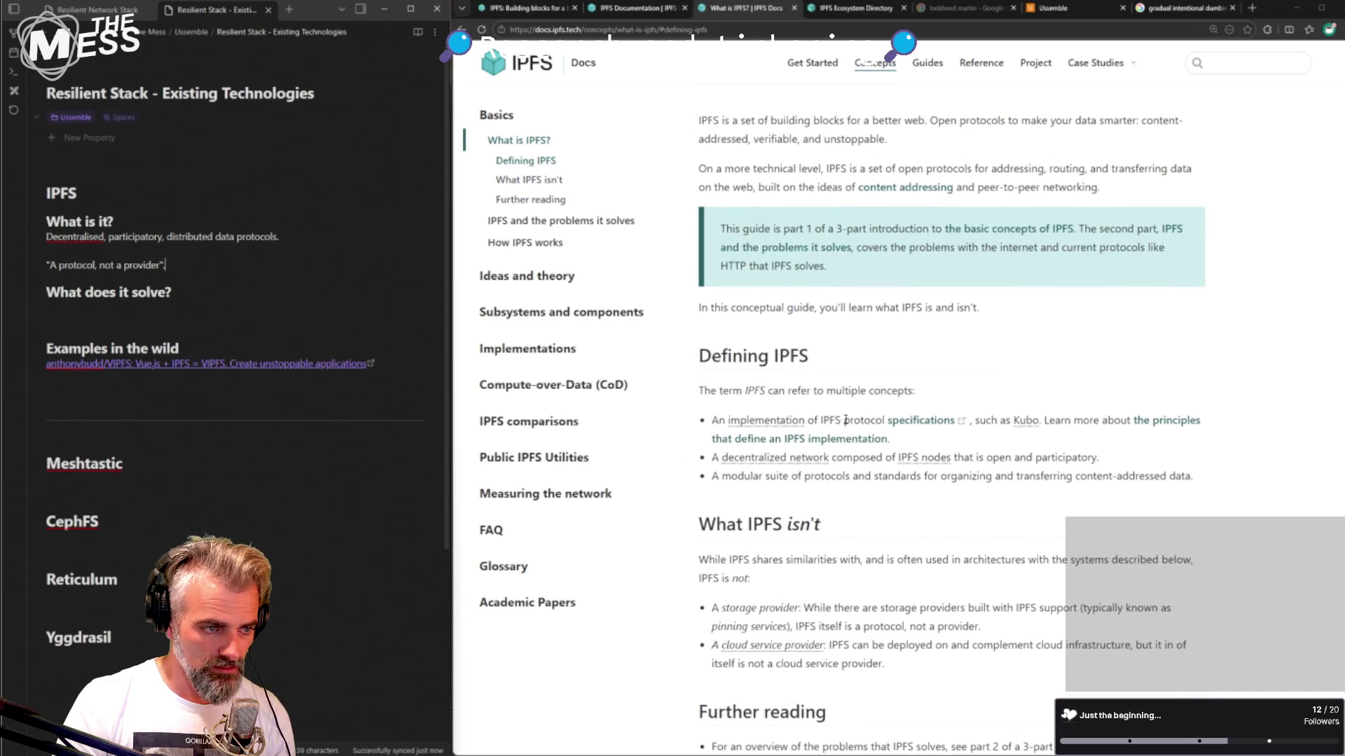
{"action": "middle_click", "coordinate": [1166, 426]}
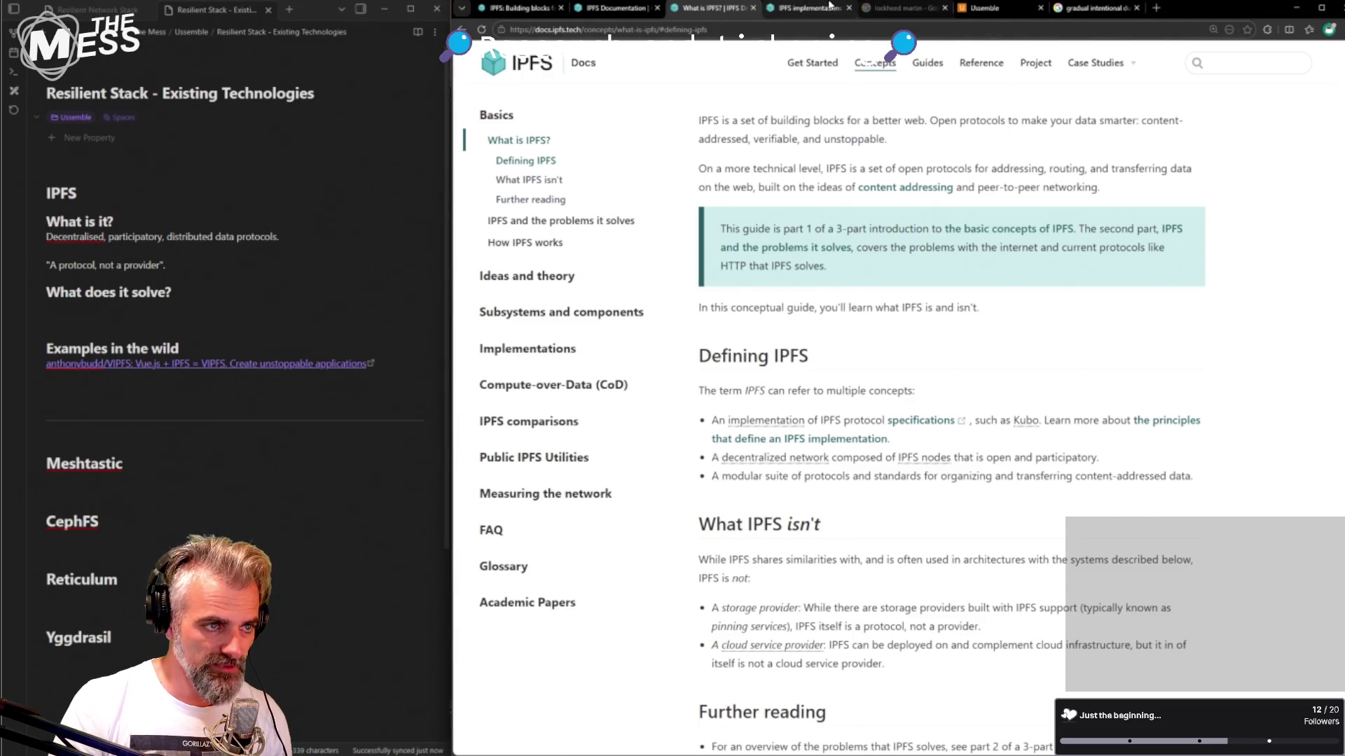
{"action": "left_click", "coordinate": [814, 7]}
{"action": "scroll", "coordinate": [741, 417], "scroll_direction": "down", "scroll_amount": 1}
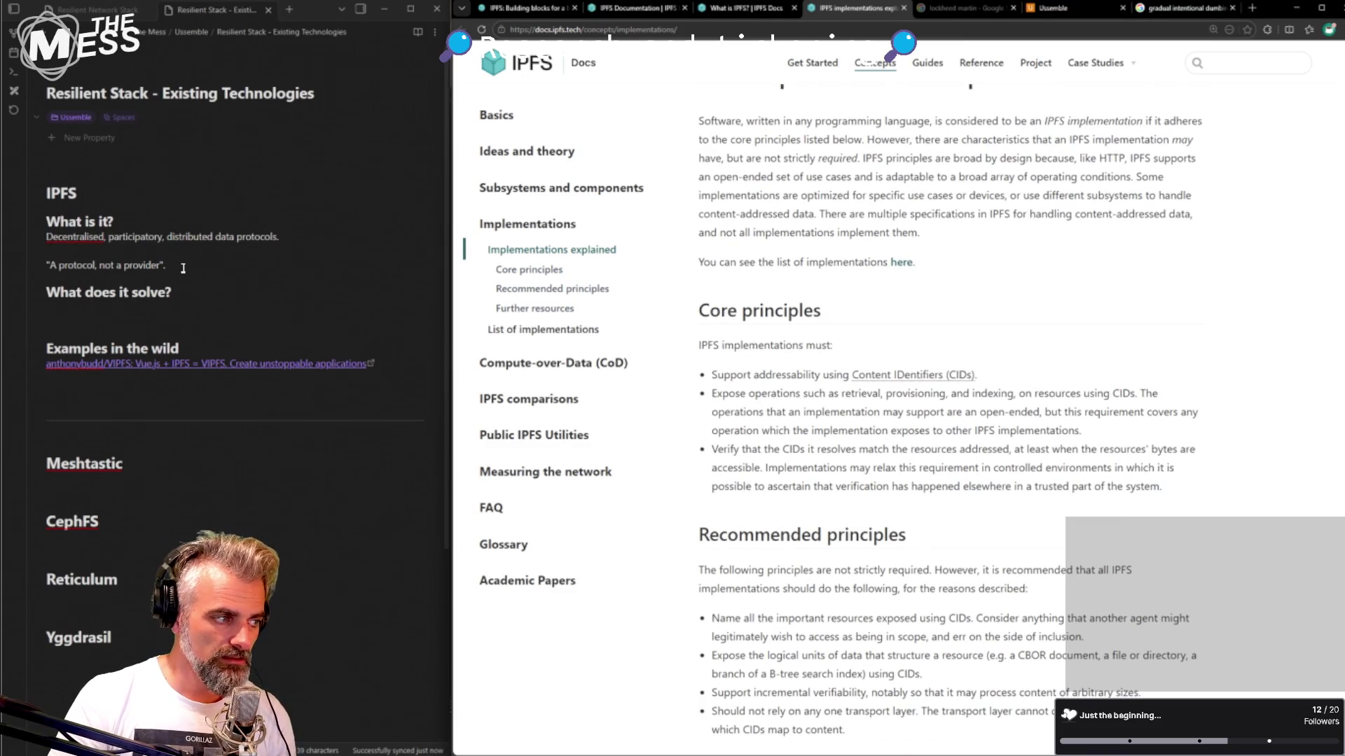
- Add the line "Addressability using Content IDentifiers (CID's)" to the IPFS note
{"action": "left_click", "coordinate": [184, 268]}
{"action": "key", "text": "Return"}
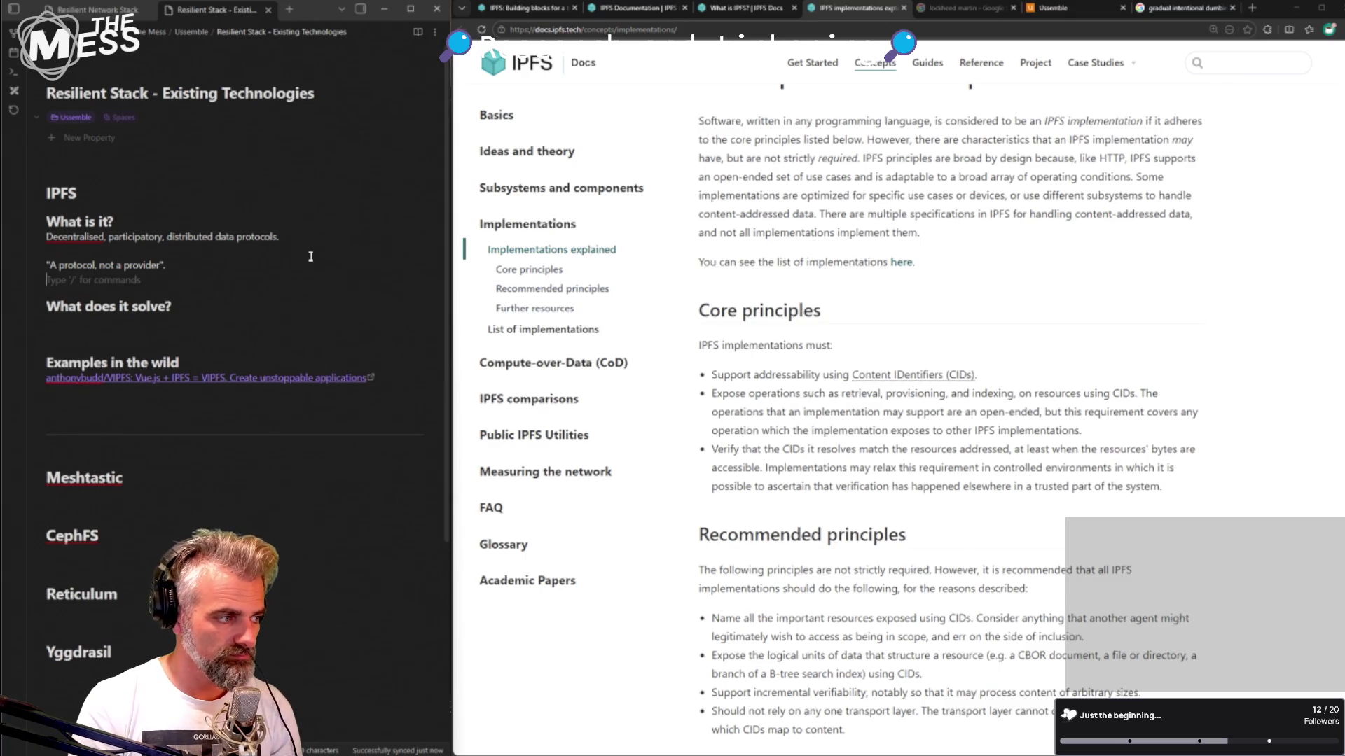
{"action": "type", "text": "Addressability usi"}
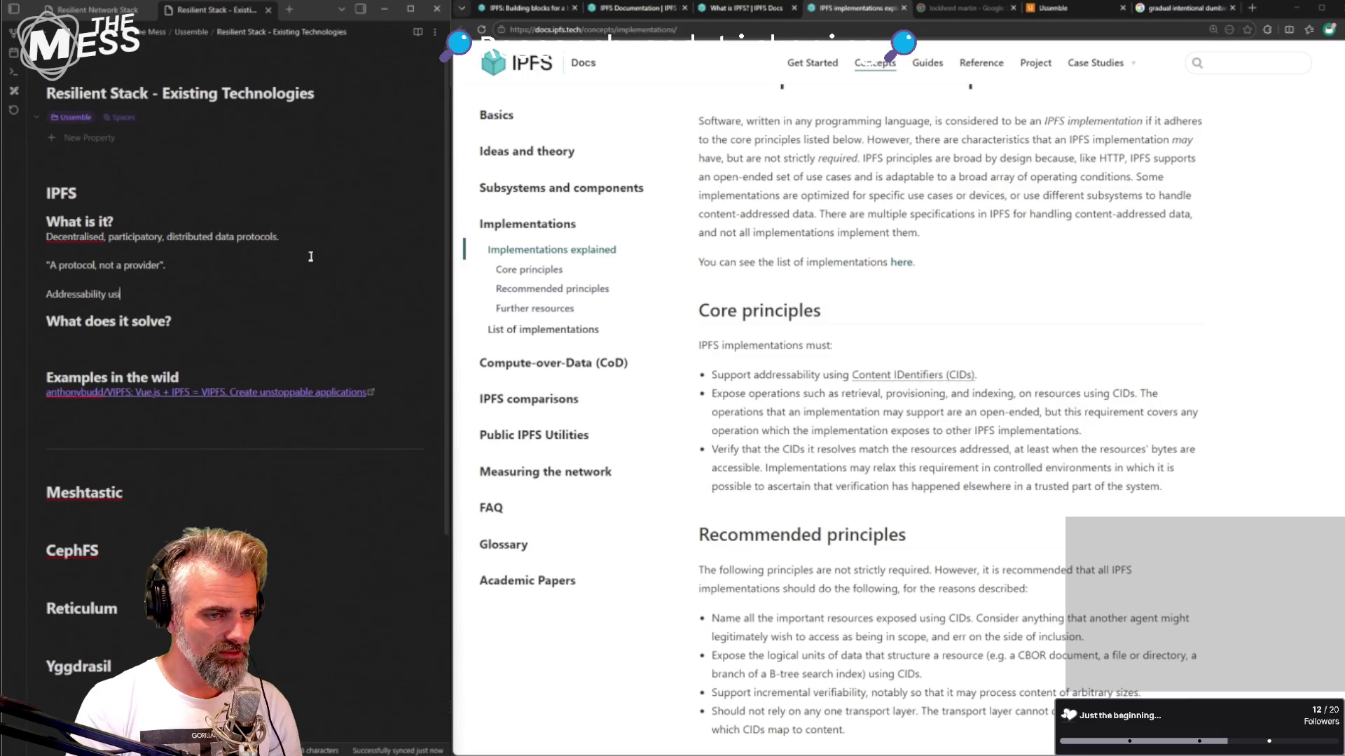
{"action": "type", "text": "Content IDentifiers (CID's"}
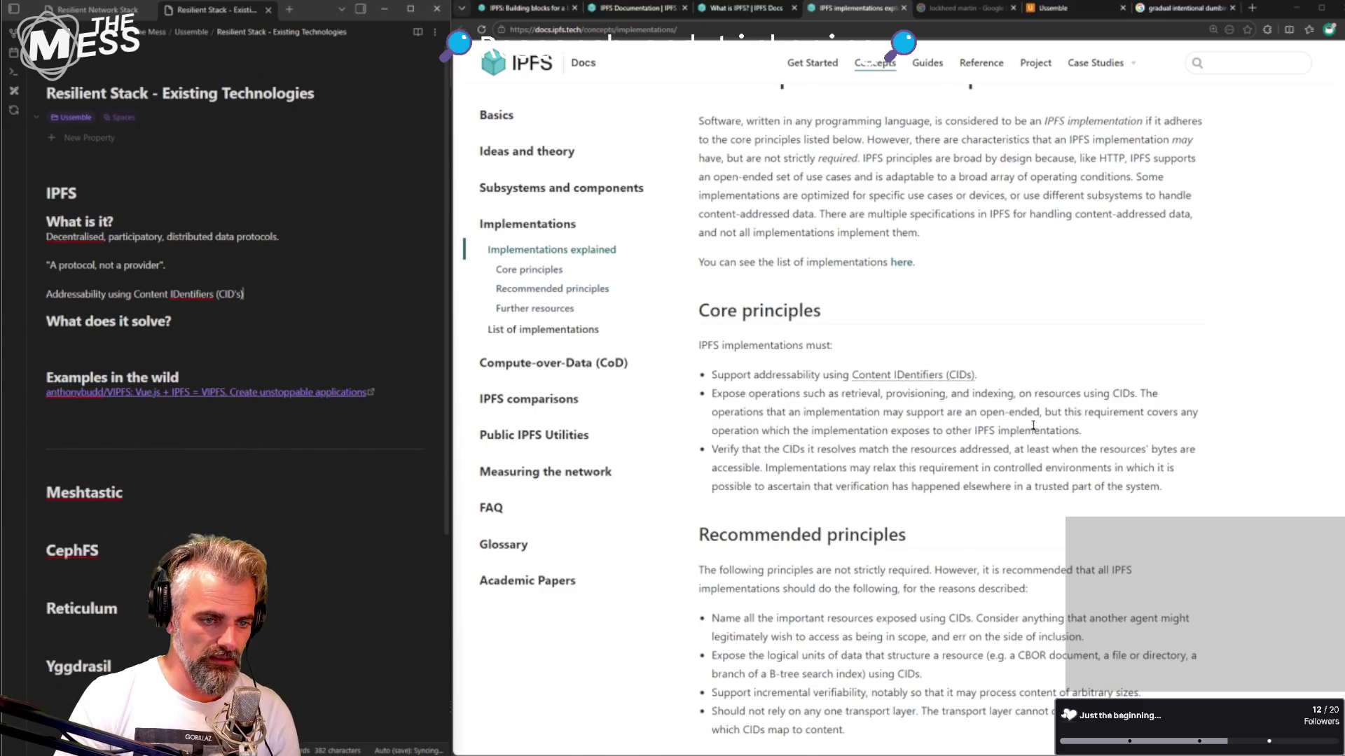
{"action": "double_click", "coordinate": [792, 449]}
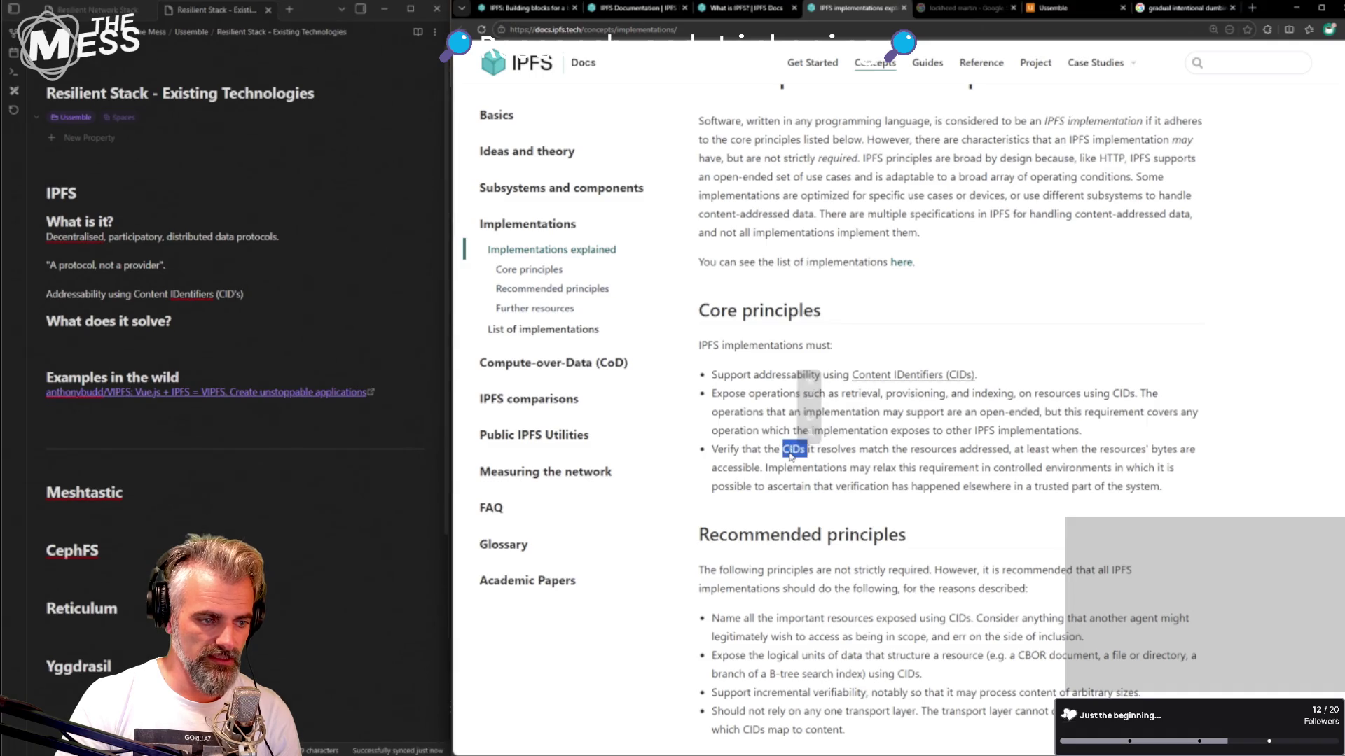
{"action": "left_click", "coordinate": [894, 449]}
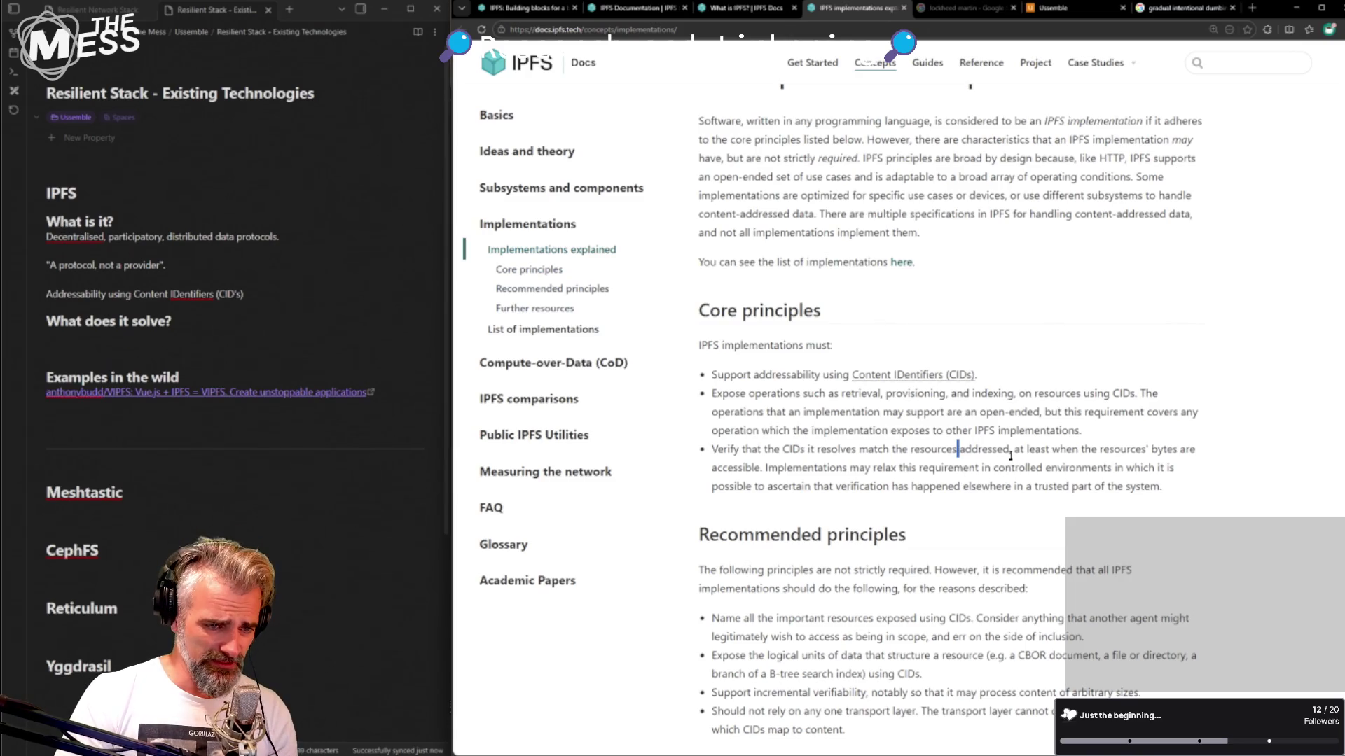
{"action": "scroll", "coordinate": [924, 519], "scroll_direction": "down", "scroll_amount": 1}
{"action": "scroll", "coordinate": [777, 505], "scroll_direction": "down", "scroll_amount": 1}
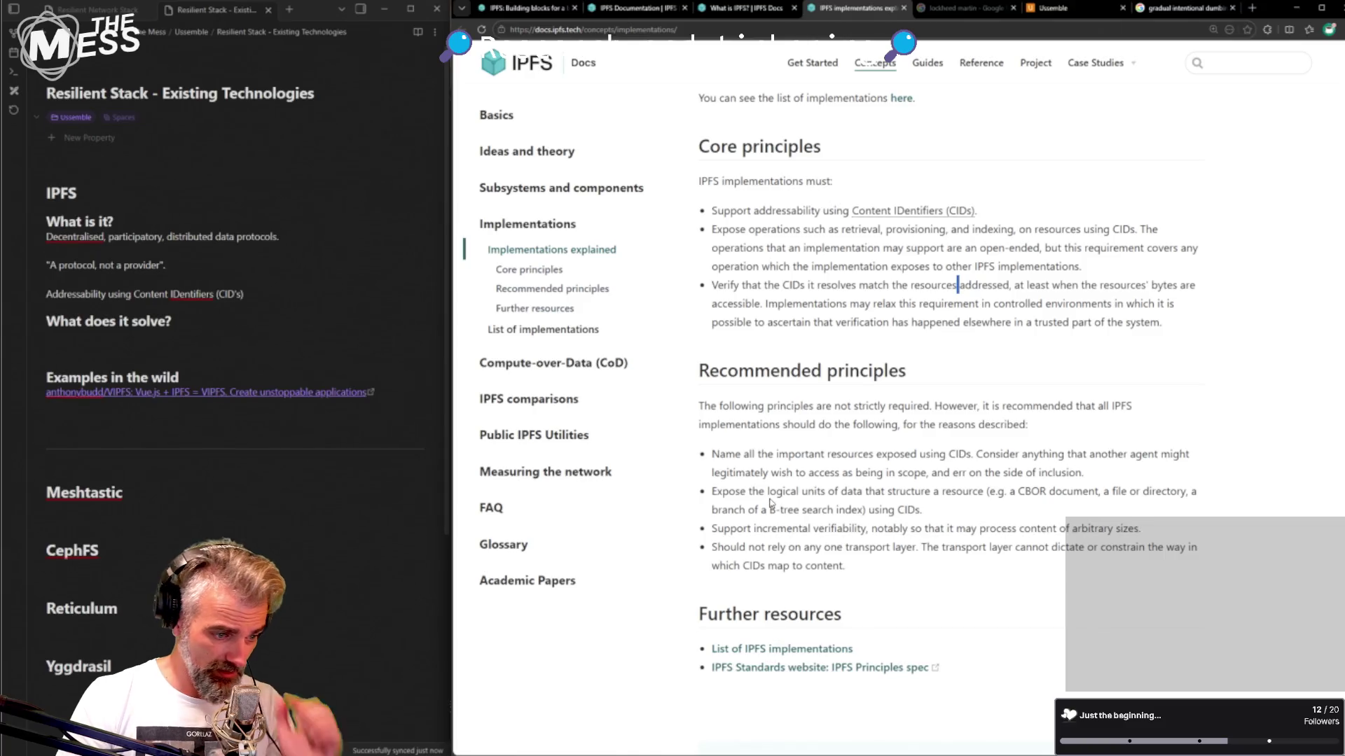
{"action": "scroll", "coordinate": [775, 495], "scroll_direction": "up", "scroll_amount": 1}
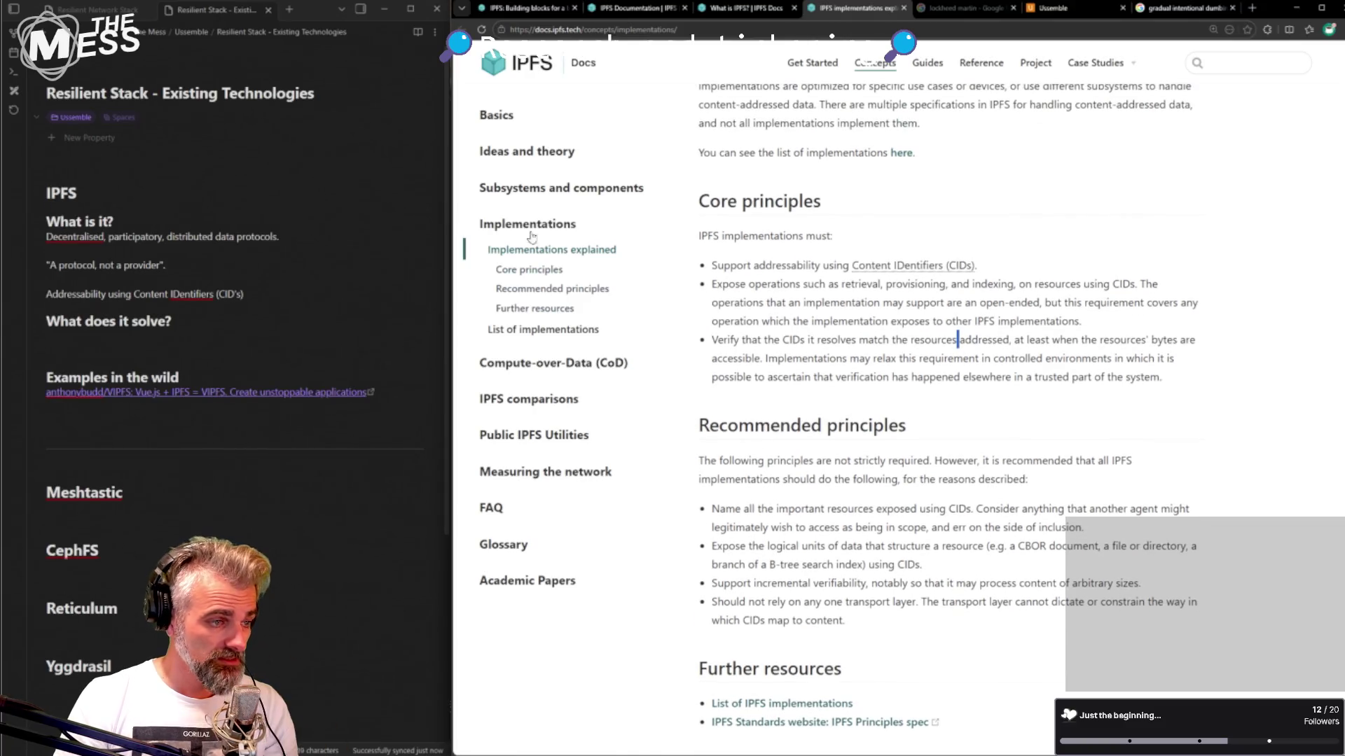
- Navigate via Core principles and Ideas and theory to The lifecycle of data in IPFS page
{"action": "left_click", "coordinate": [551, 275]}
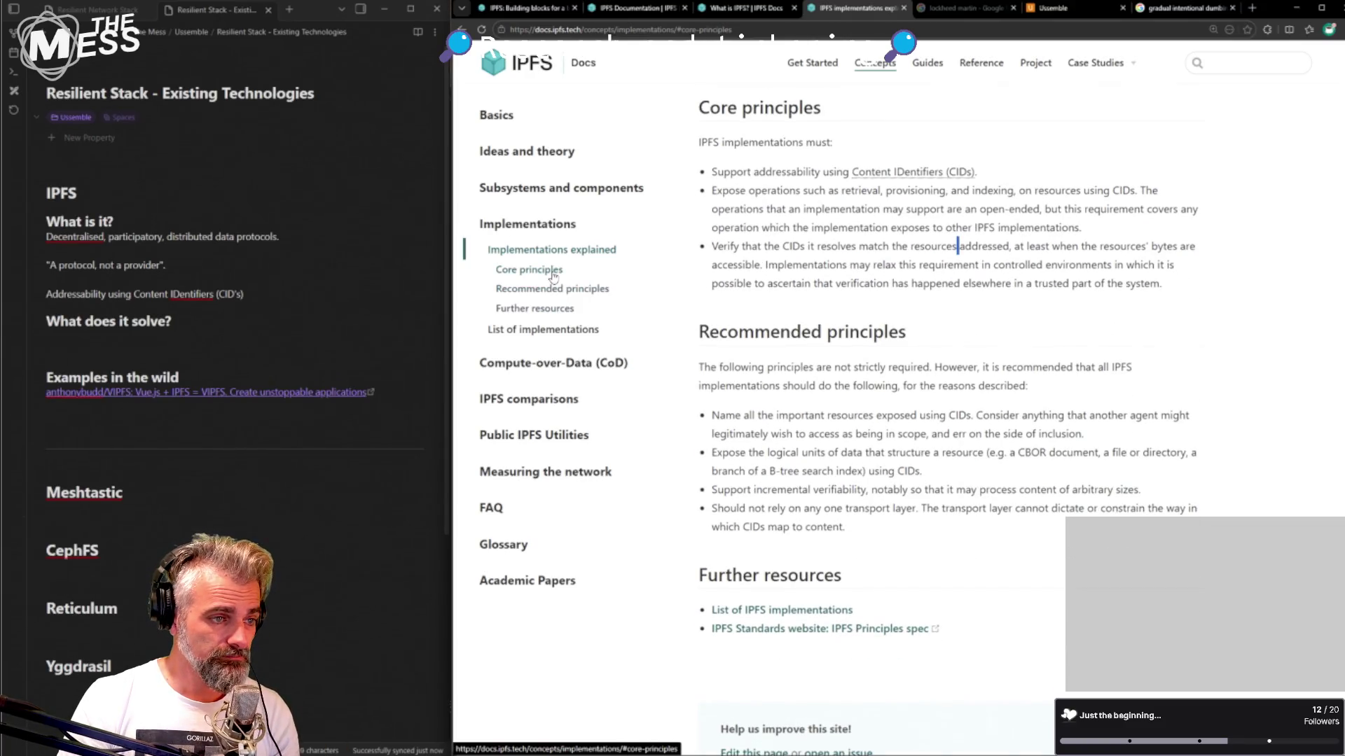
{"action": "left_click", "coordinate": [550, 157]}
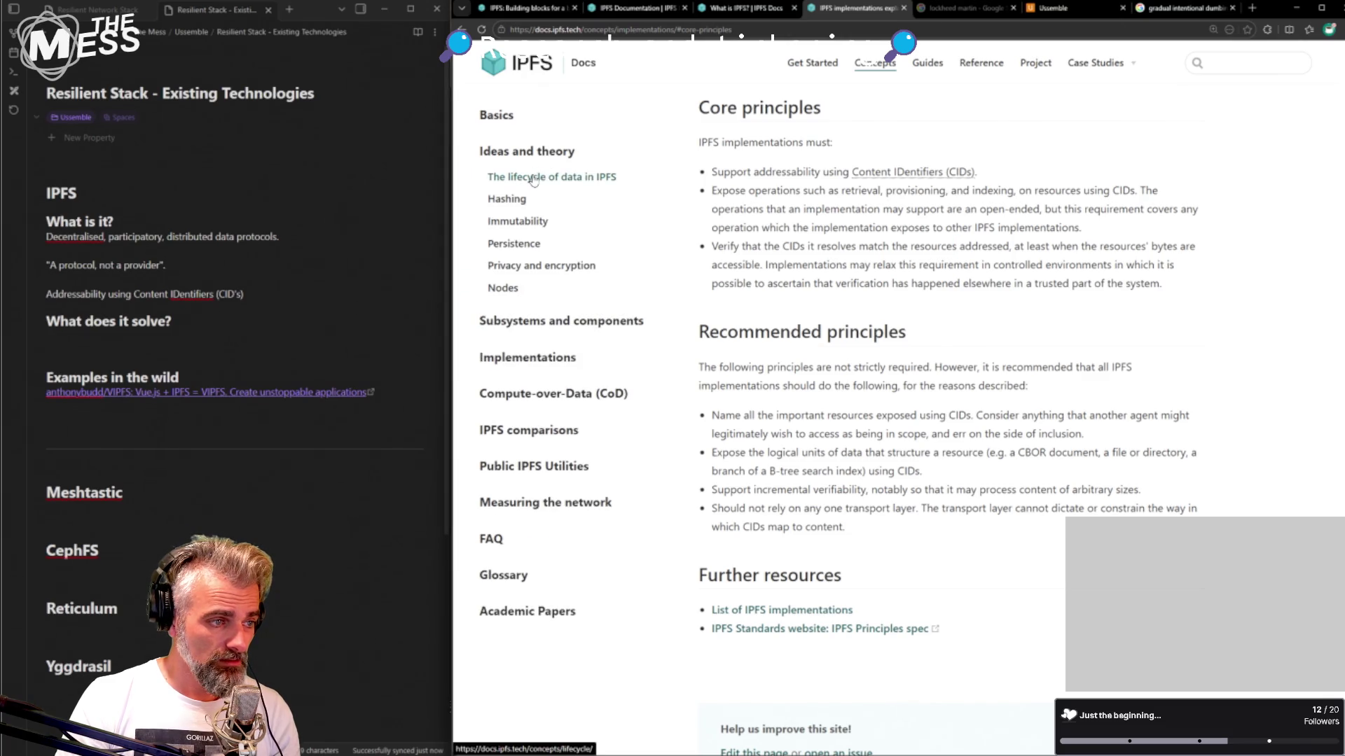
{"action": "left_click", "coordinate": [533, 180]}
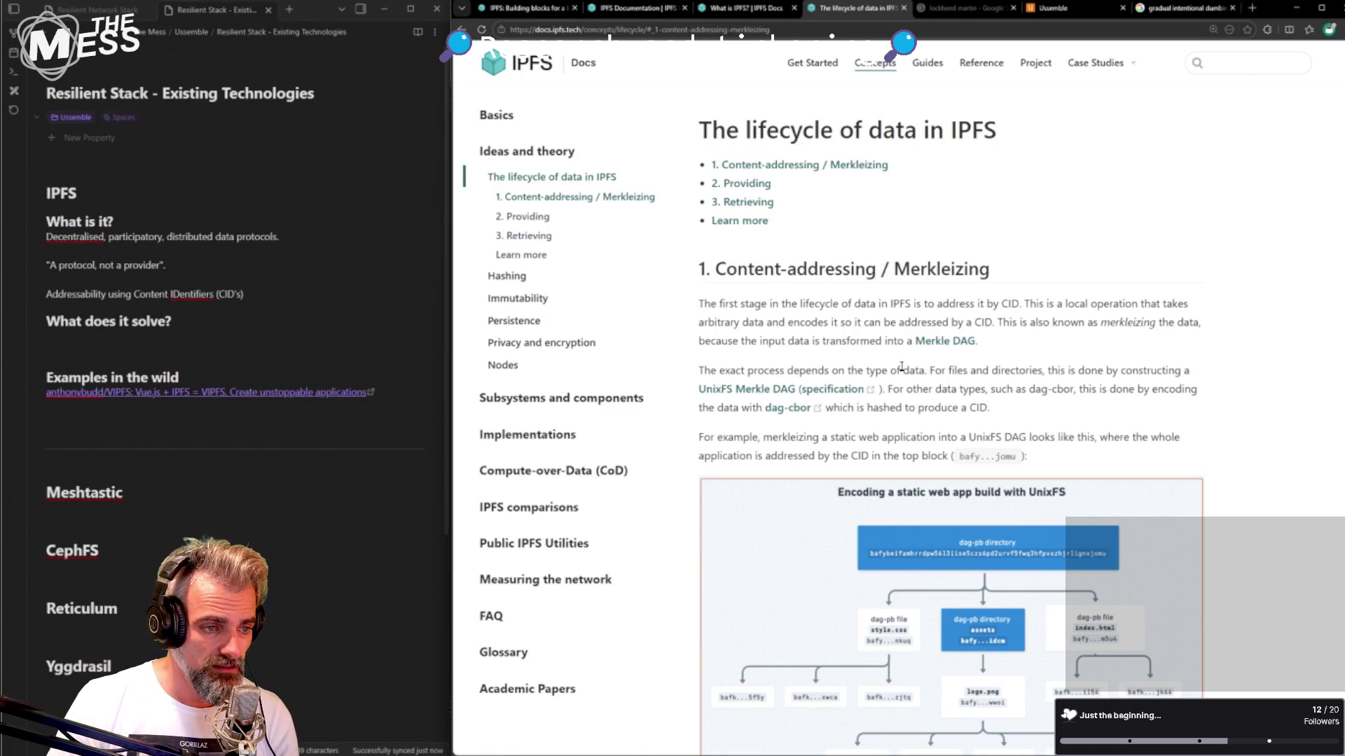
- Read the content-addressing section, picking out terms like merkleizing and addressed
{"action": "left_click_drag", "start_coordinate": [834, 370], "coordinate": [946, 370]}
{"action": "left_click", "coordinate": [872, 360]}
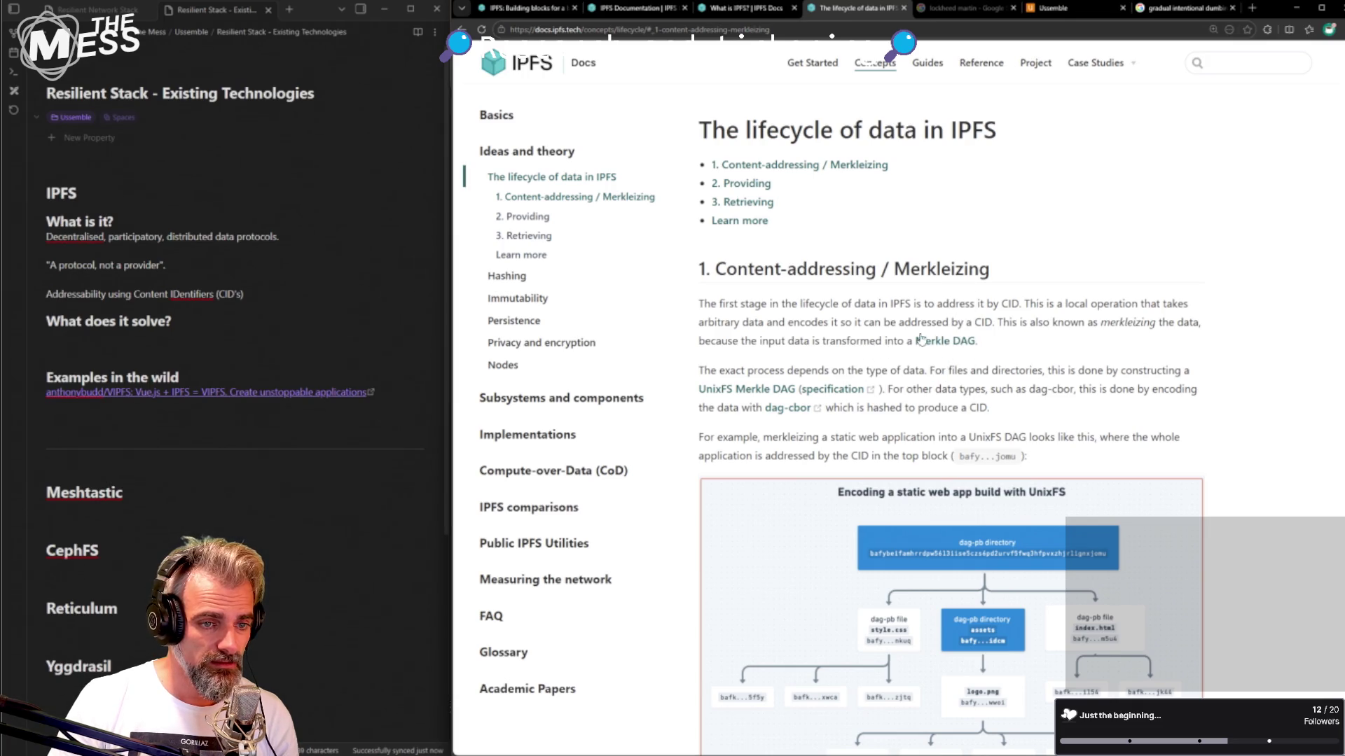
{"action": "double_click", "coordinate": [1123, 320]}
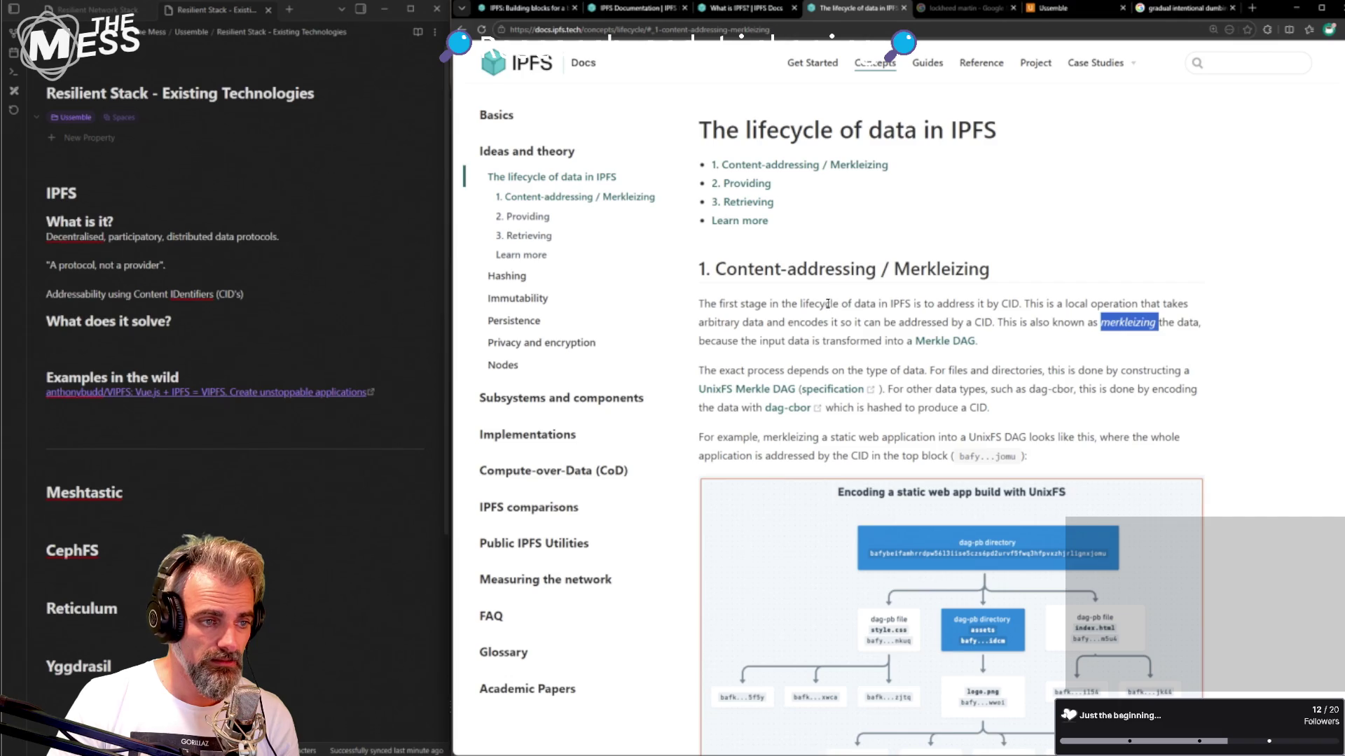
{"action": "scroll", "coordinate": [781, 303], "scroll_direction": "down", "scroll_amount": 2}
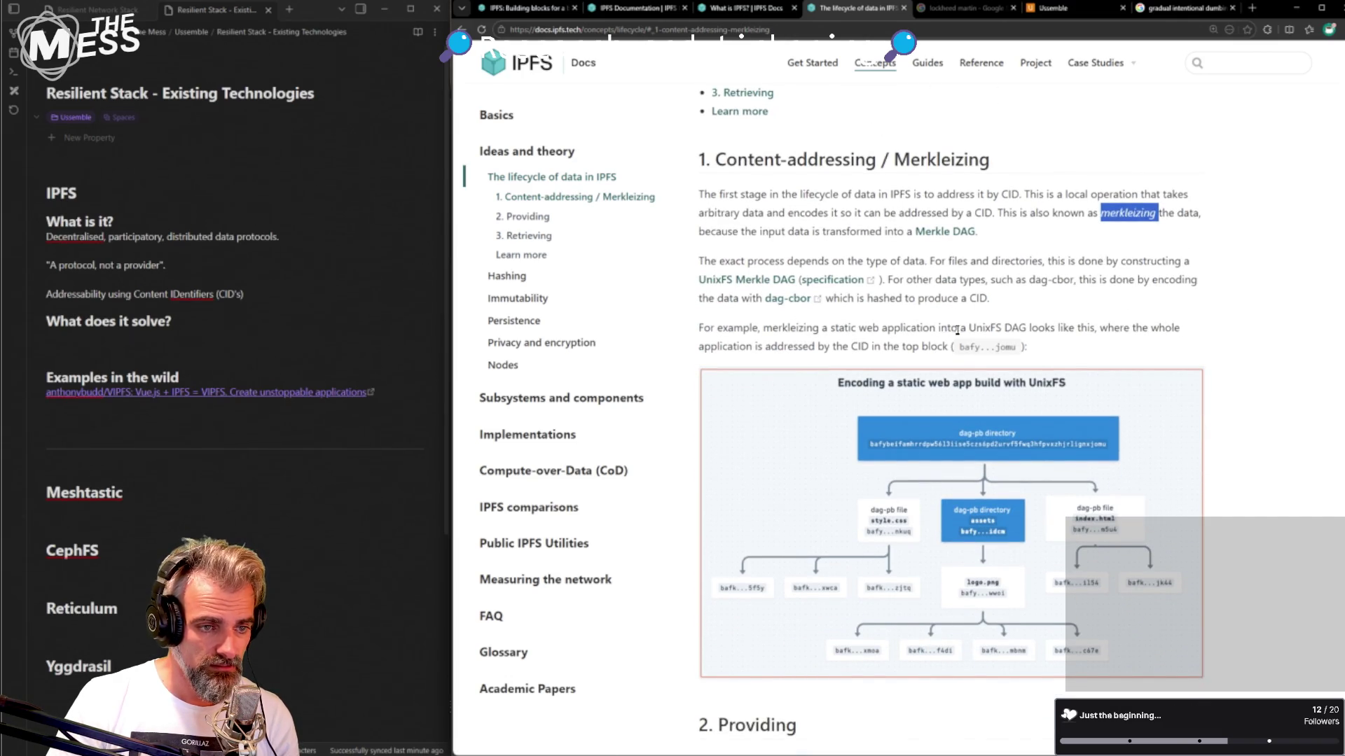
{"action": "left_click", "coordinate": [776, 348]}
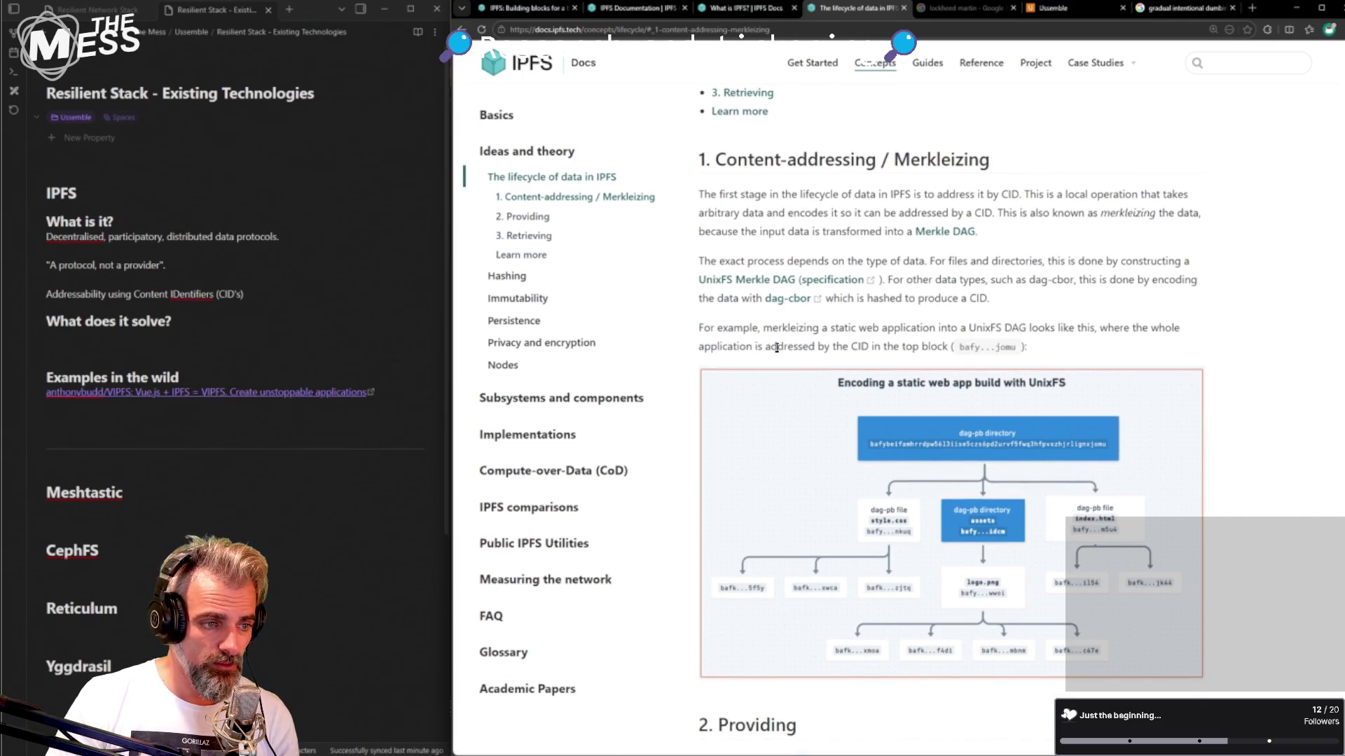
{"action": "double_click", "coordinate": [804, 348]}
{"action": "left_click", "coordinate": [799, 347]}
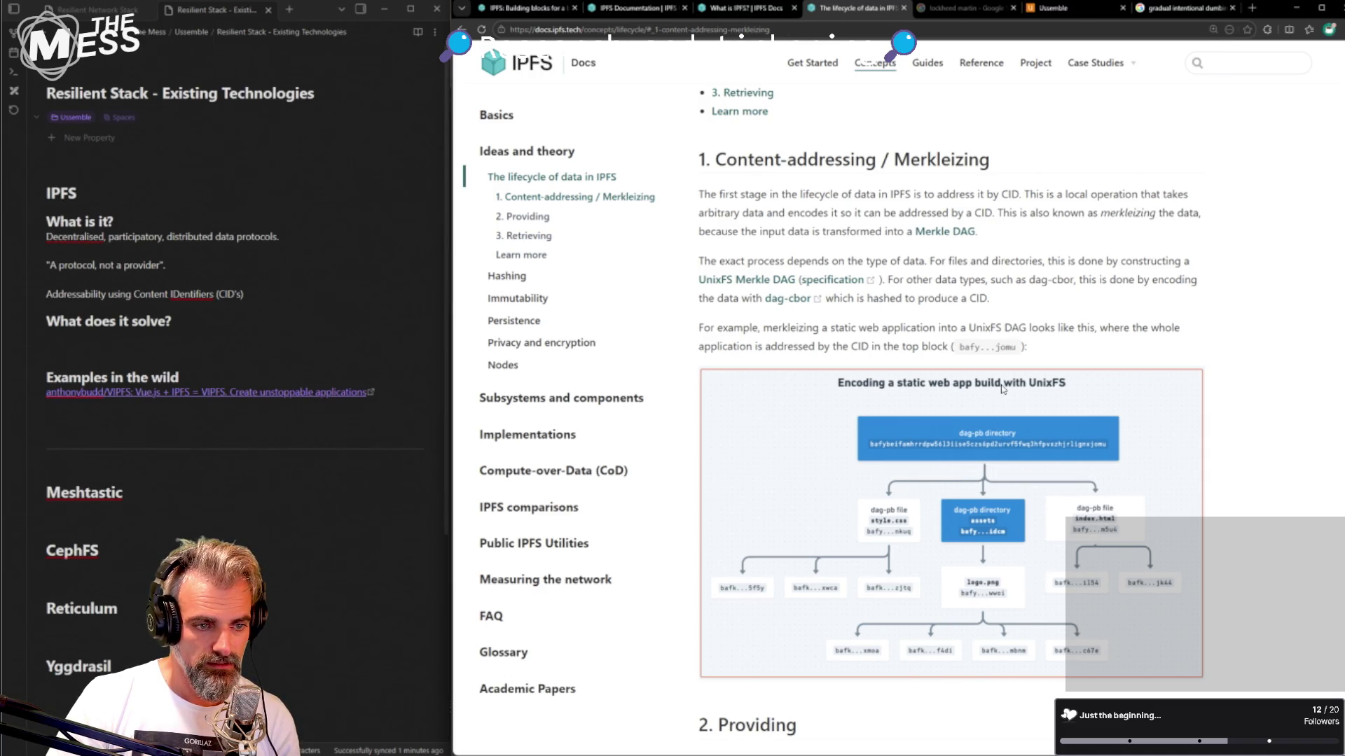
{"action": "scroll", "coordinate": [849, 351], "scroll_direction": "down", "scroll_amount": 2}
{"action": "scroll", "coordinate": [792, 486], "scroll_direction": "down", "scroll_amount": 3}
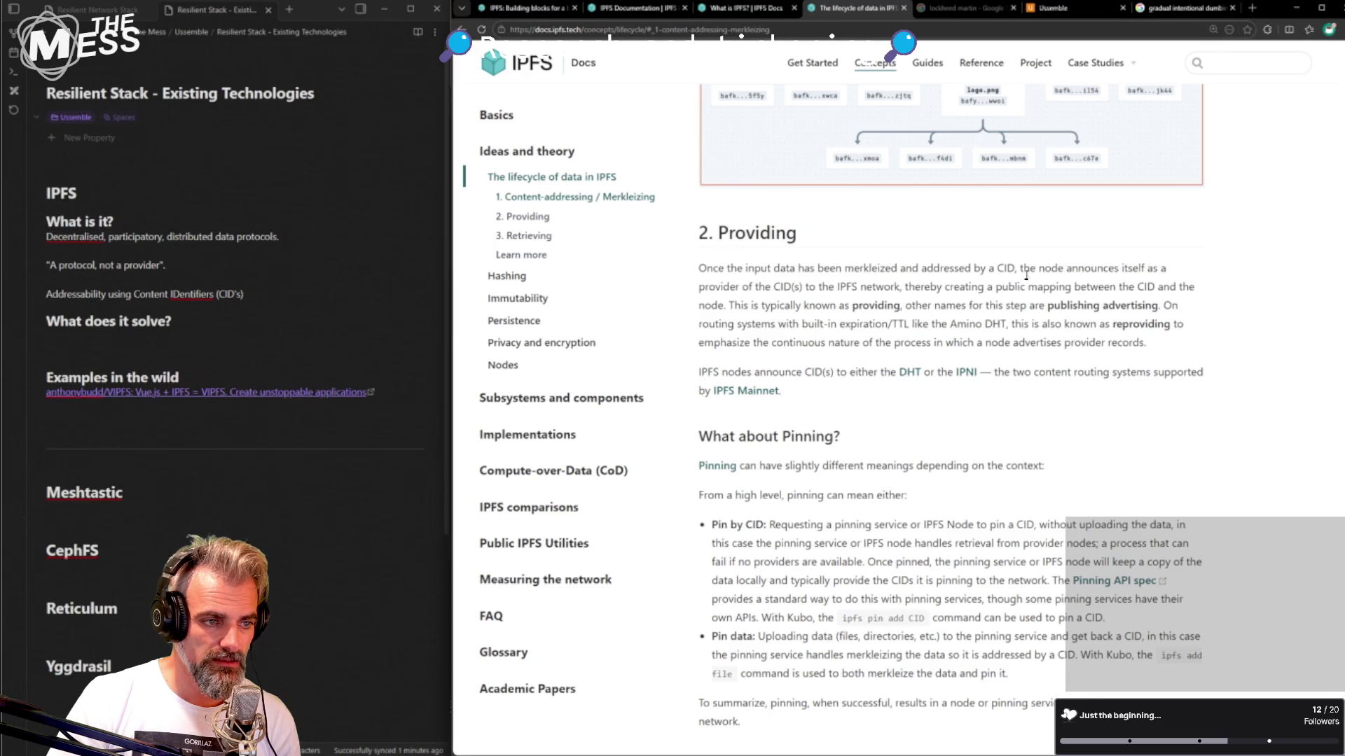
- Read the Providing section on DHT announcements and bring up the IPNI page in a new tab
{"action": "double_click", "coordinate": [847, 287]}
{"action": "left_click", "coordinate": [966, 294]}
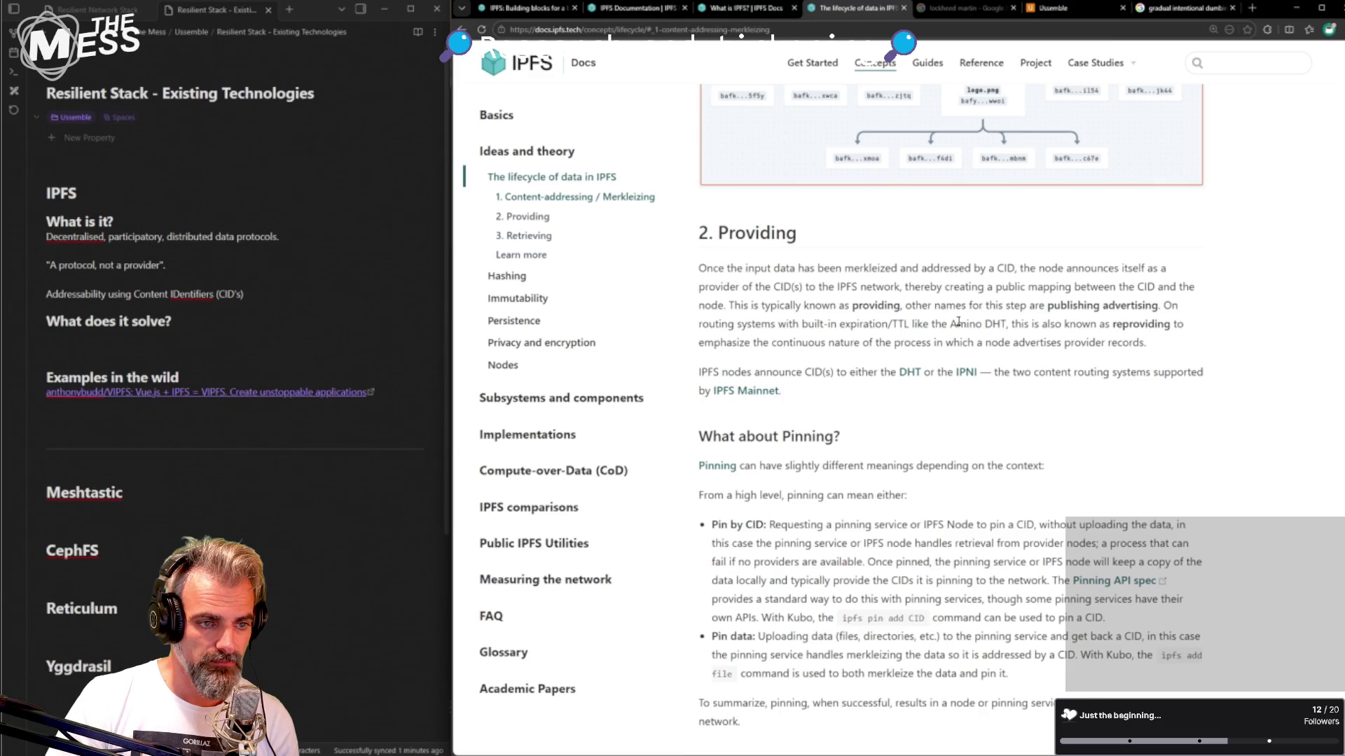
{"action": "double_click", "coordinate": [995, 324]}
{"action": "left_click", "coordinate": [971, 332]}
{"action": "double_click", "coordinate": [995, 325]}
{"action": "left_click", "coordinate": [1013, 336]}
{"action": "left_click_drag", "start_coordinate": [722, 374], "coordinate": [837, 378]}
{"action": "left_click", "coordinate": [825, 373]}
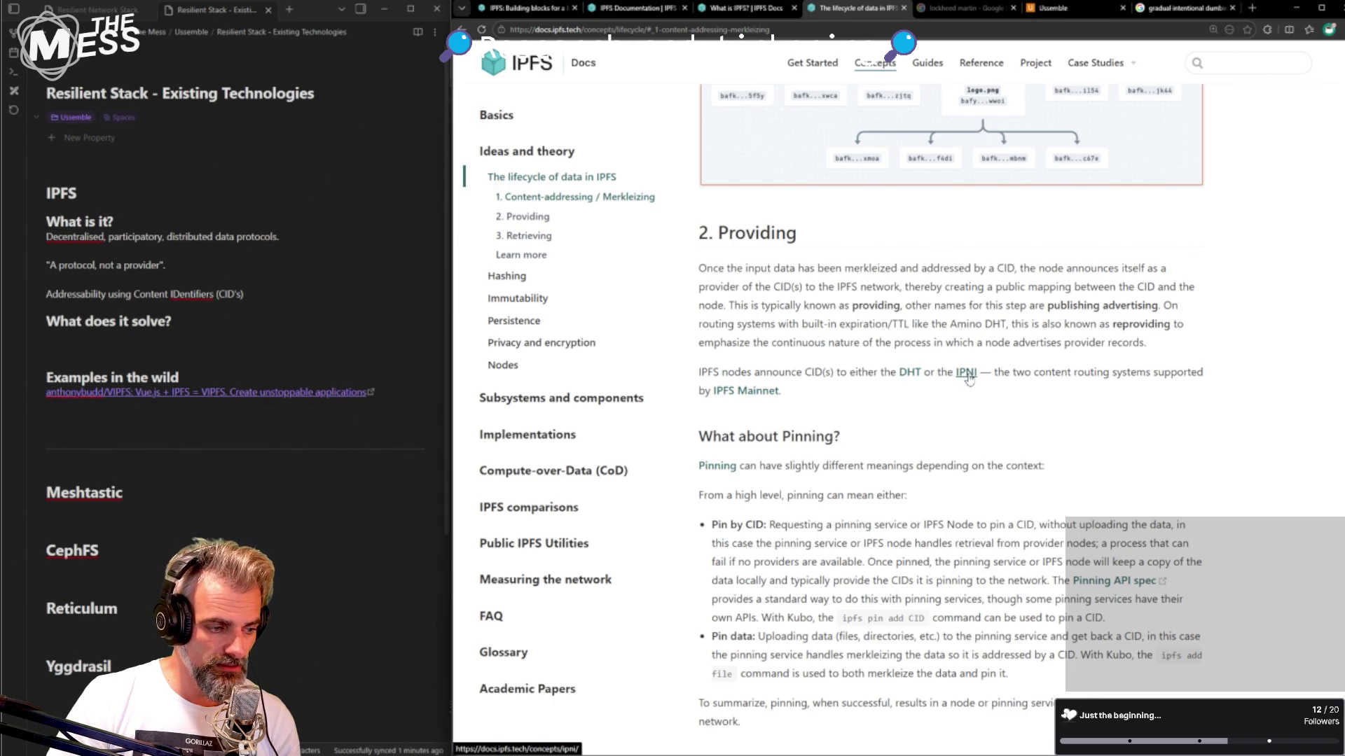
{"action": "middle_click", "coordinate": [966, 374]}
{"action": "left_click", "coordinate": [904, 12]}
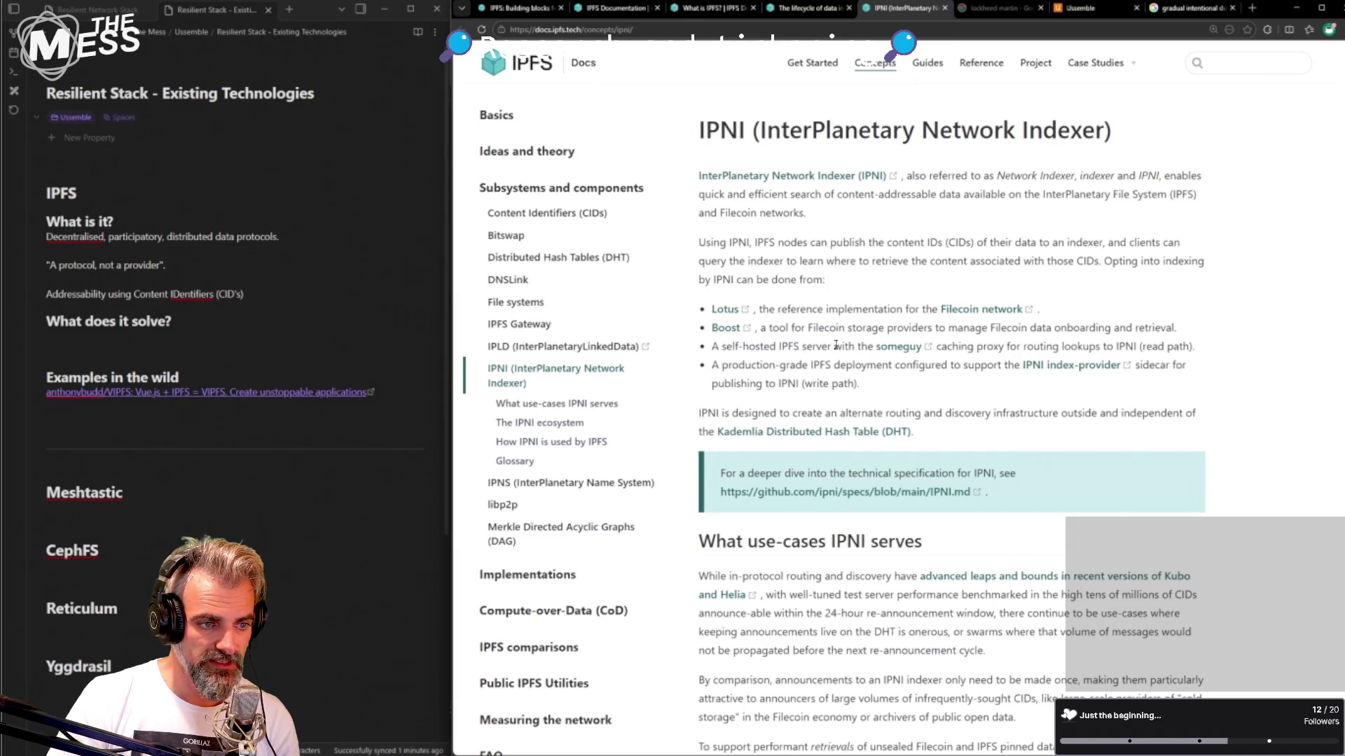
- Read the IPNI overview and view the Distributed Hash Table page's Kademlia section in a new tab
{"action": "left_click_drag", "start_coordinate": [857, 346], "coordinate": [1069, 349]}
{"action": "left_click", "coordinate": [898, 378]}
{"action": "mouse_move", "coordinate": [750, 364]}
{"action": "left_mouse_down"}
{"action": "mouse_move", "coordinate": [876, 367]}
{"action": "mouse_move", "coordinate": [860, 384]}
{"action": "mouse_move", "coordinate": [922, 413]}
{"action": "left_mouse_up"}
{"action": "left_click", "coordinate": [878, 377]}
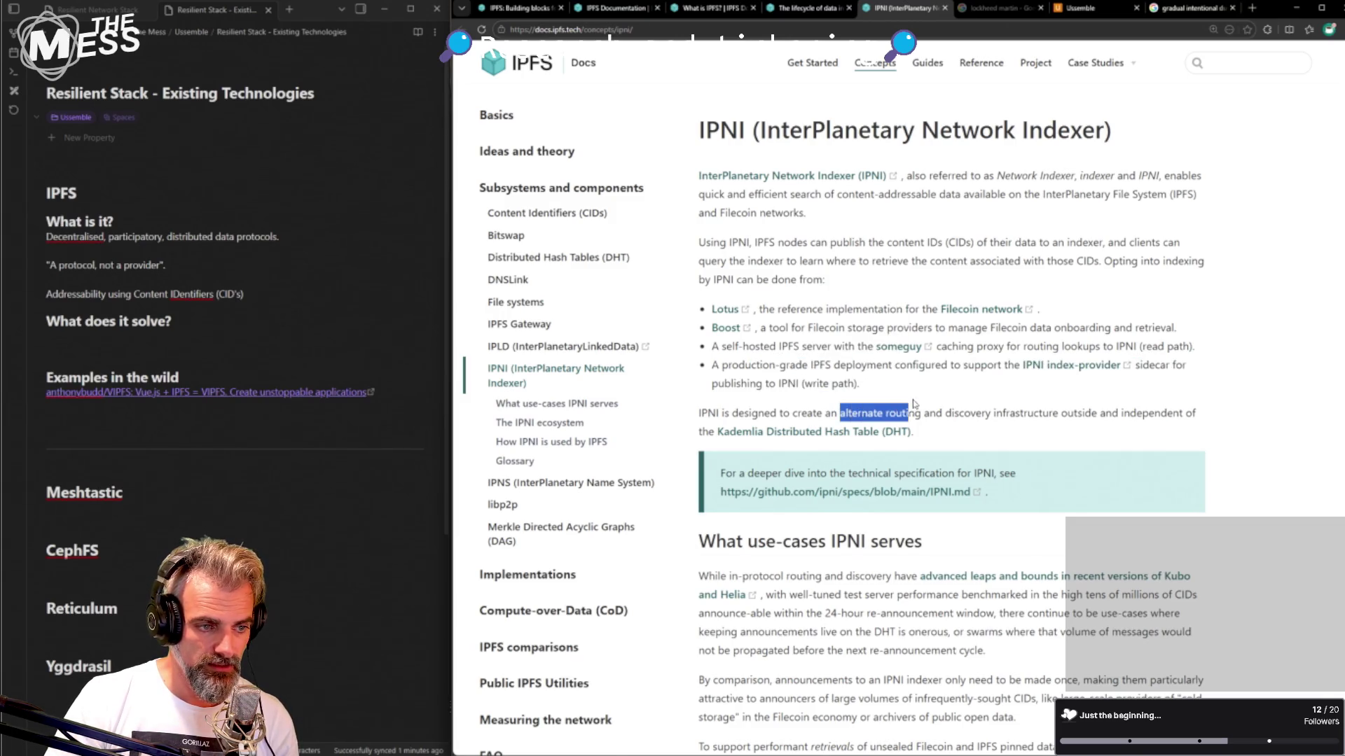
{"action": "left_click", "coordinate": [937, 415]}
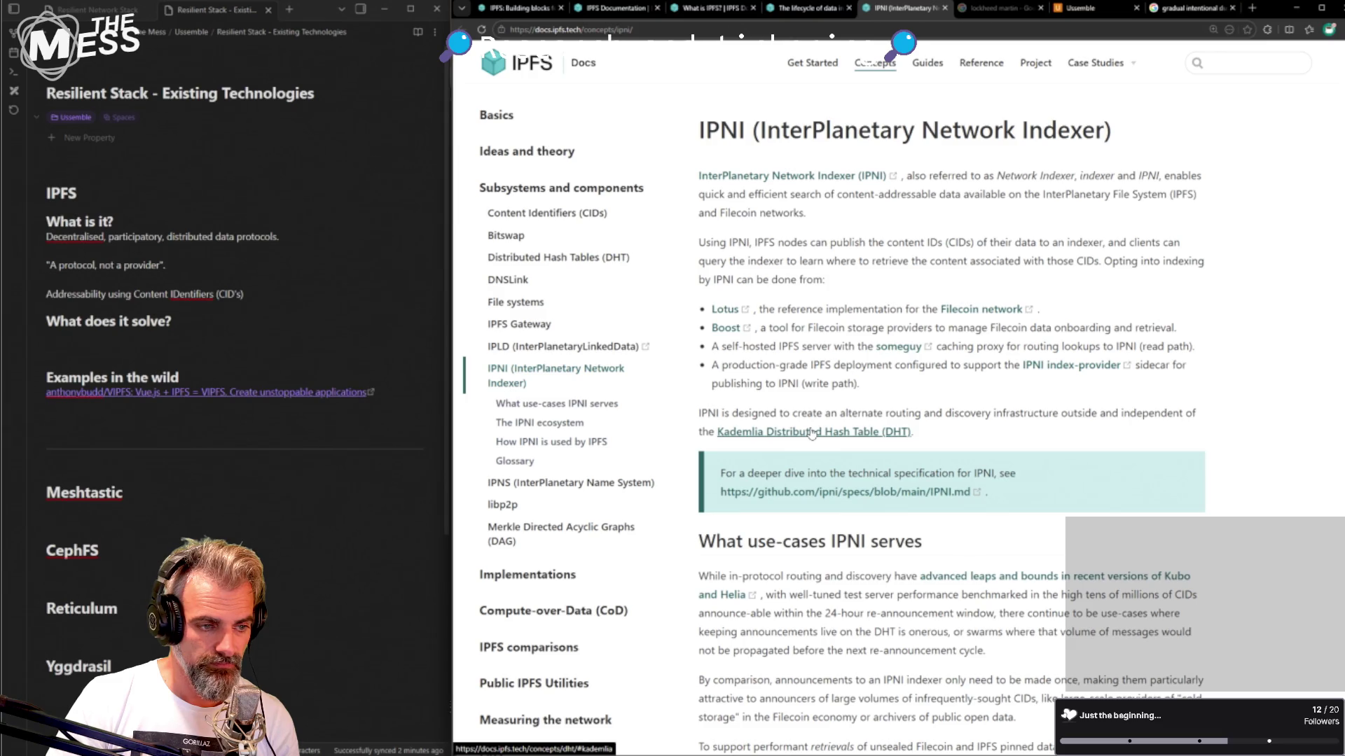
{"action": "middle_click", "coordinate": [811, 433]}
{"action": "left_click", "coordinate": [940, 8]}
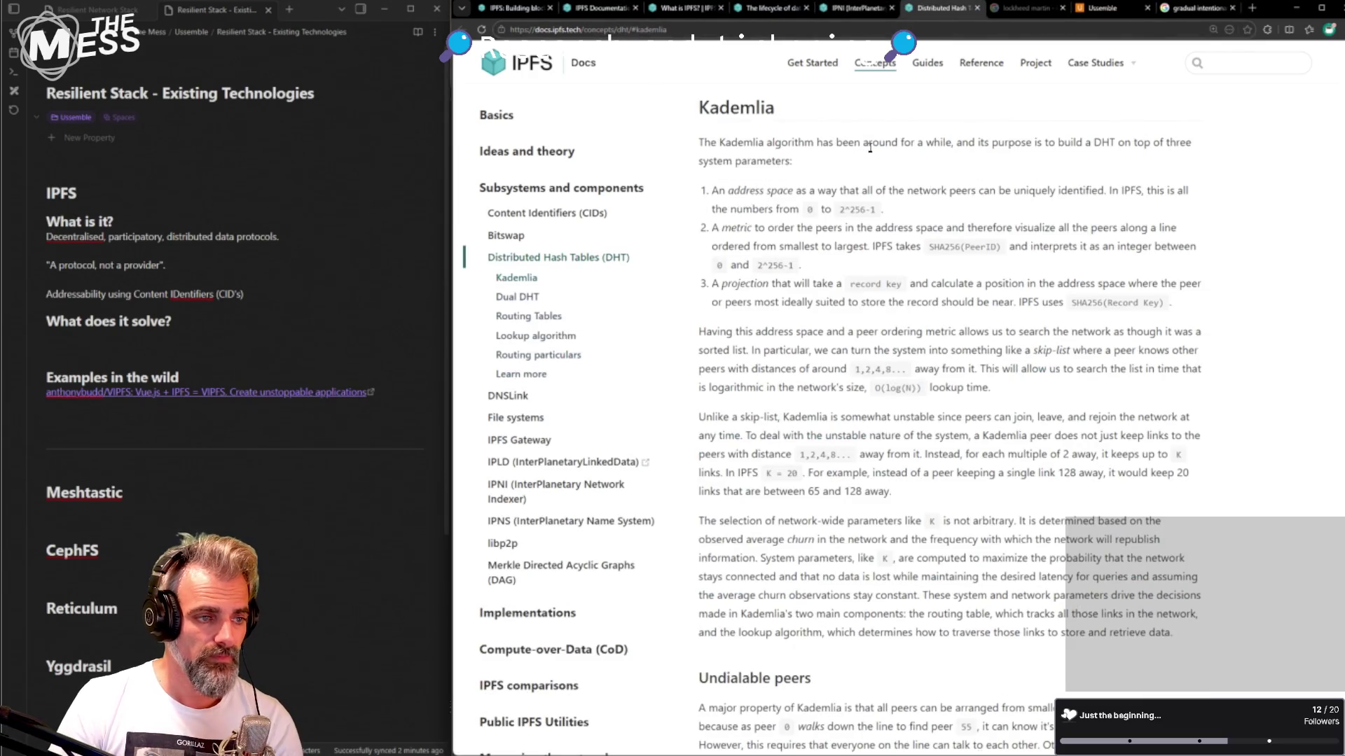
{"action": "scroll", "coordinate": [867, 142], "scroll_direction": "down", "scroll_amount": 1}
{"action": "scroll", "coordinate": [830, 232], "scroll_direction": "down", "scroll_amount": 1}
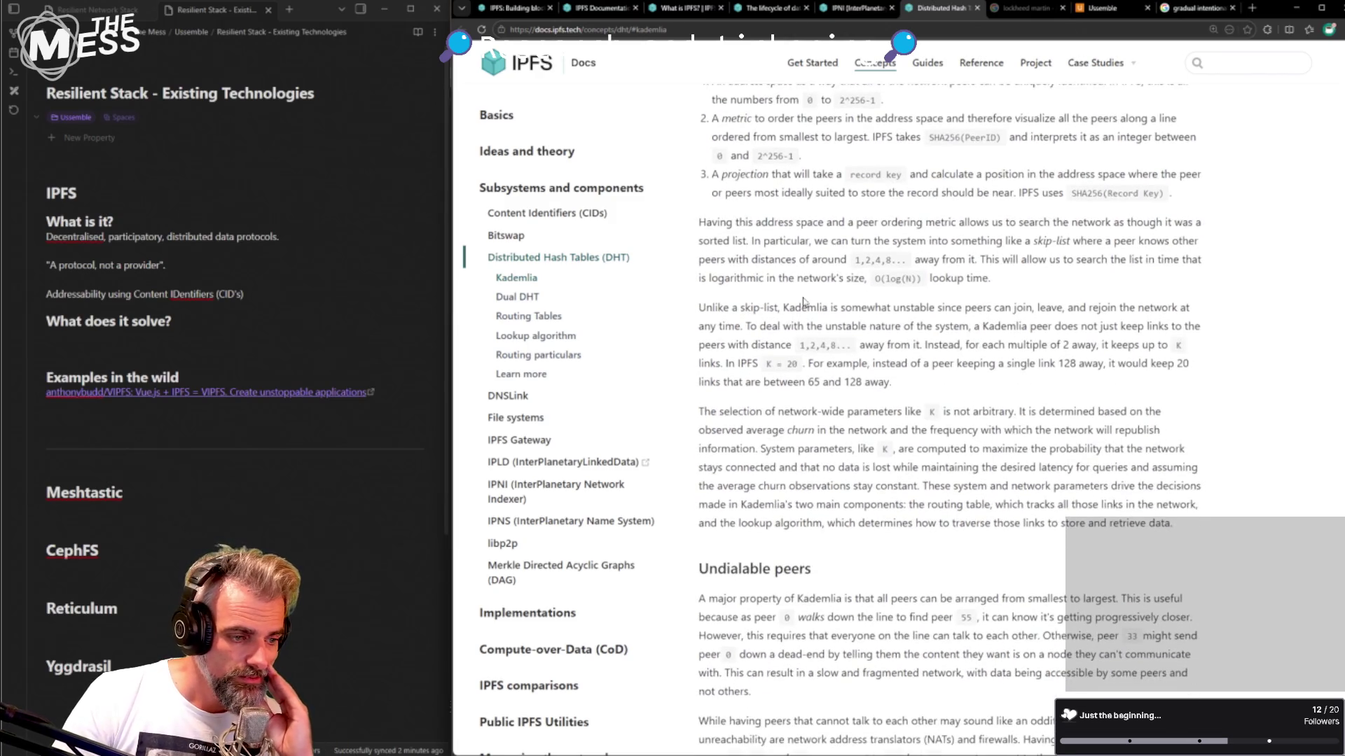
{"action": "scroll", "coordinate": [793, 316], "scroll_direction": "down", "scroll_amount": 3}
- Return to the lifecycle page's What about Pinning? section, then start a line under What does it solve?
{"action": "left_click", "coordinate": [772, 8]}
{"action": "left_click", "coordinate": [685, 10]}
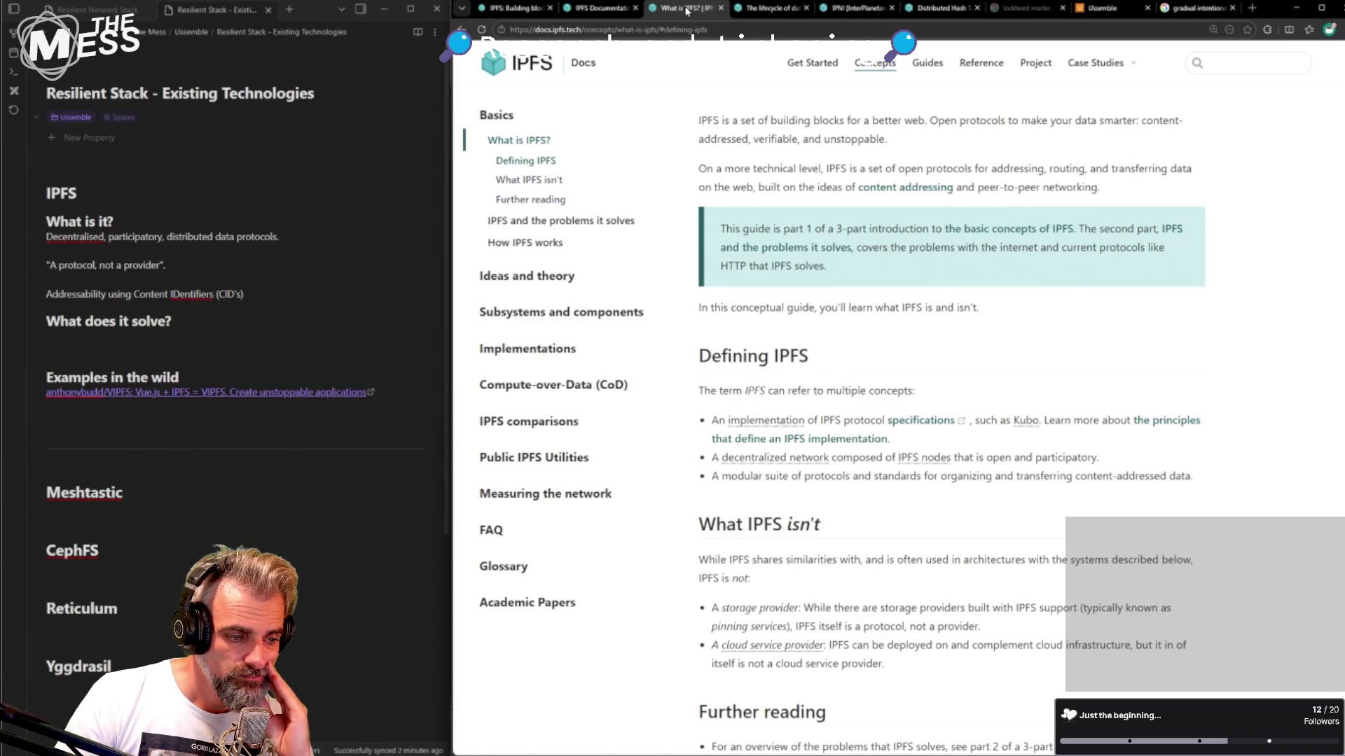
{"action": "left_click", "coordinate": [774, 9]}
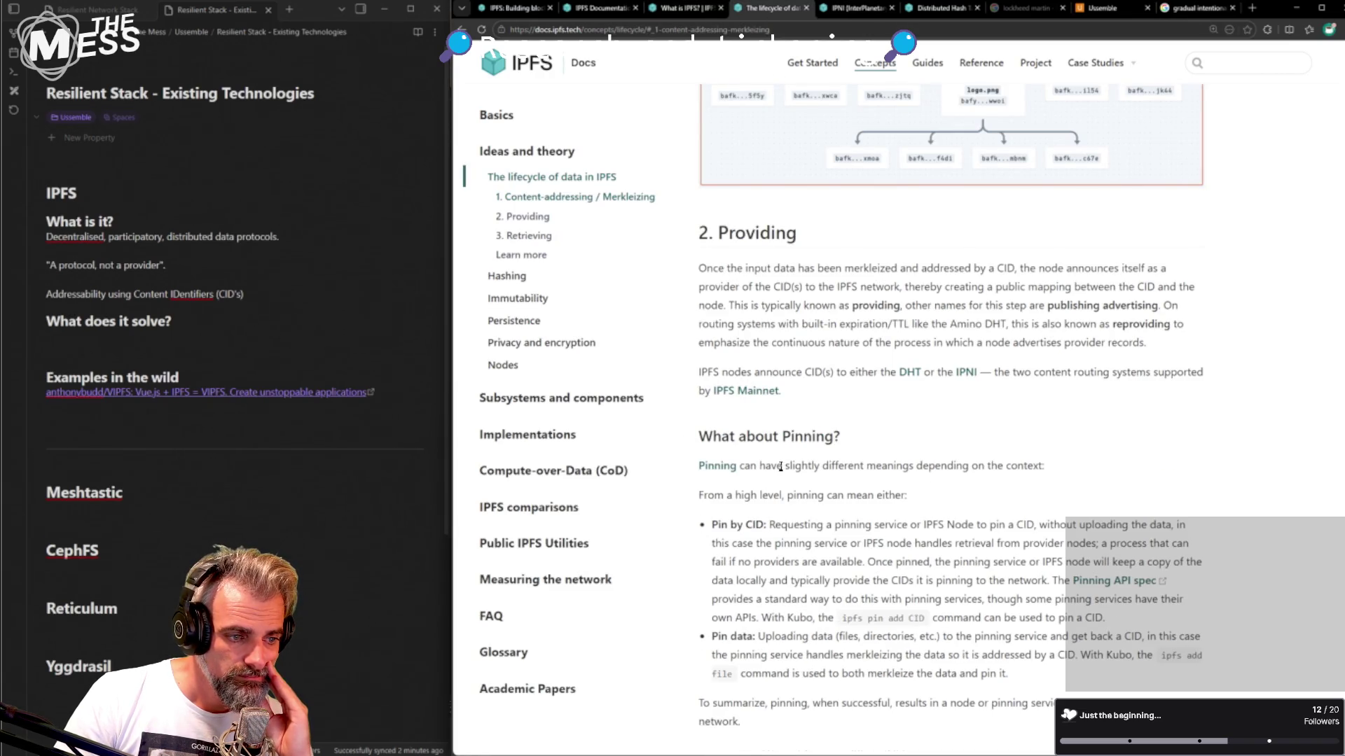
{"action": "scroll", "coordinate": [781, 468], "scroll_direction": "down", "scroll_amount": 1}
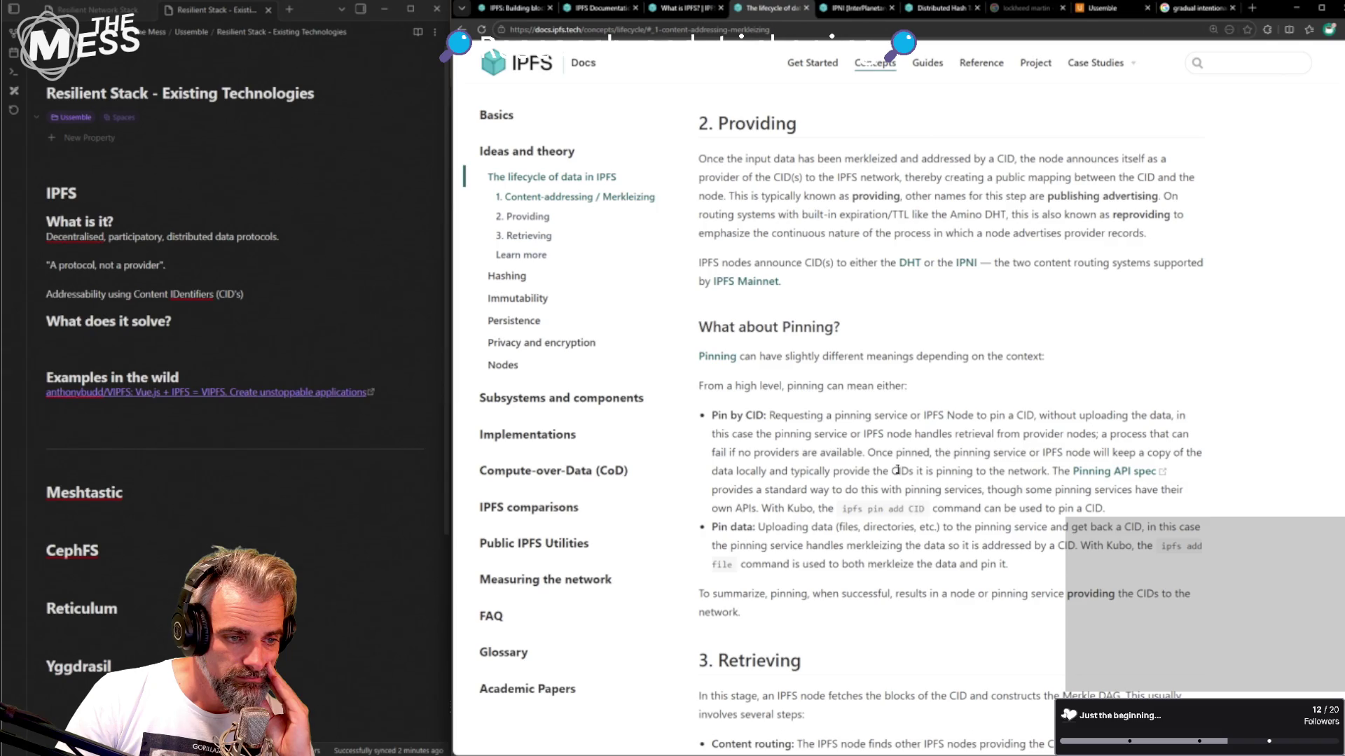
{"action": "double_click", "coordinate": [896, 470]}
{"action": "left_click", "coordinate": [897, 472]}
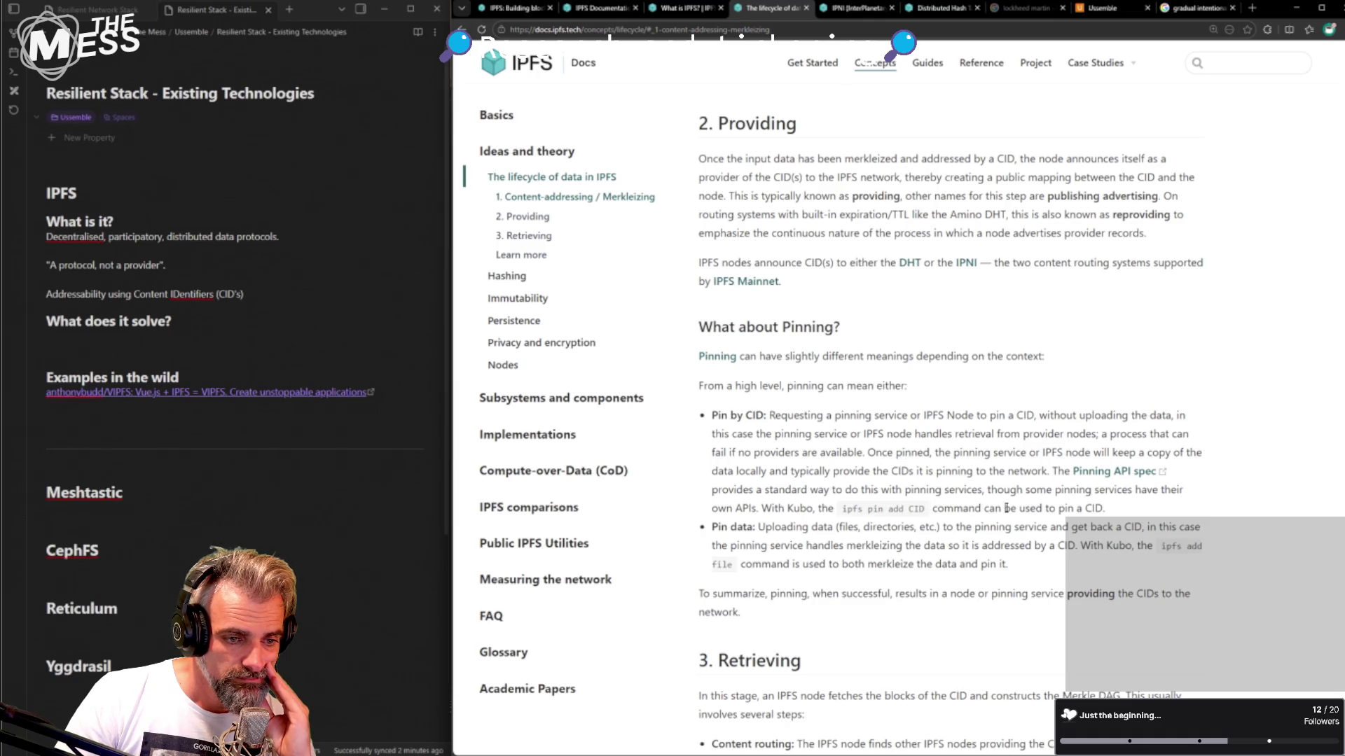
{"action": "left_click", "coordinate": [189, 347]}
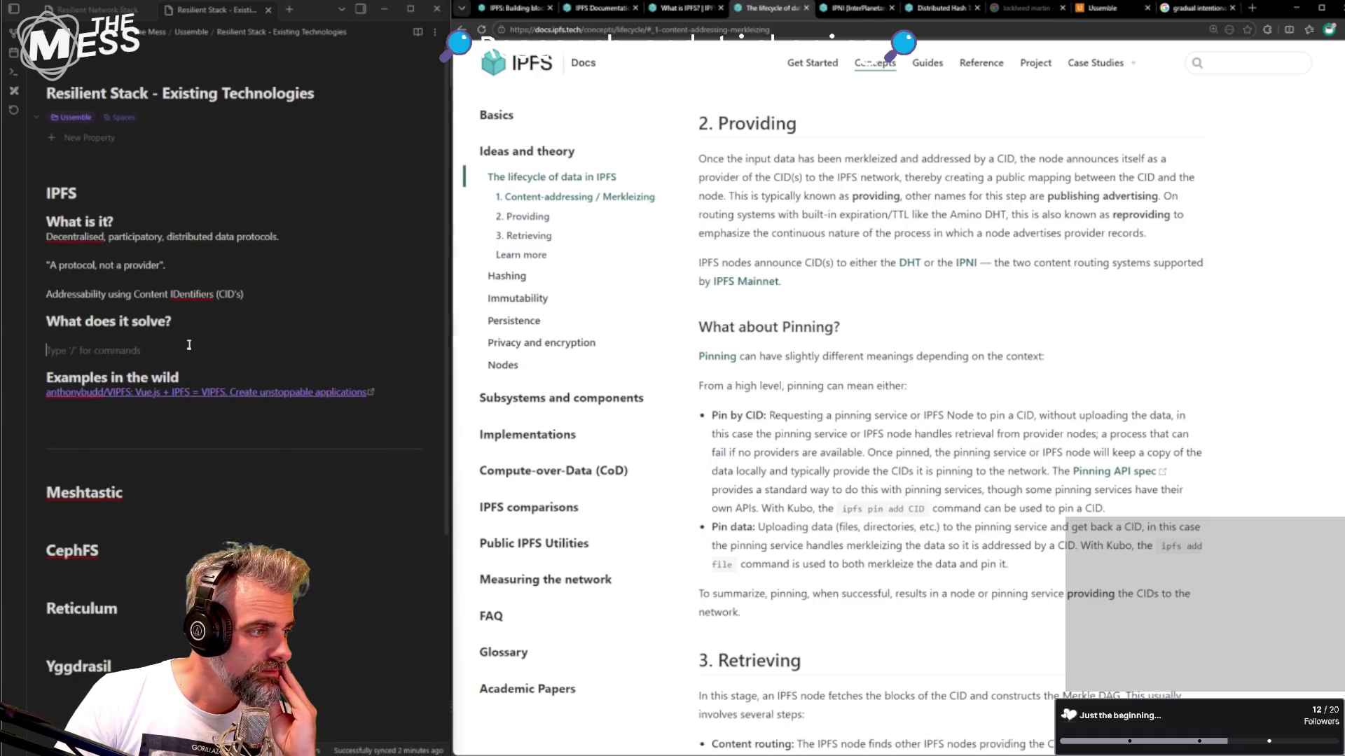
{"action": "key", "text": "Return"}
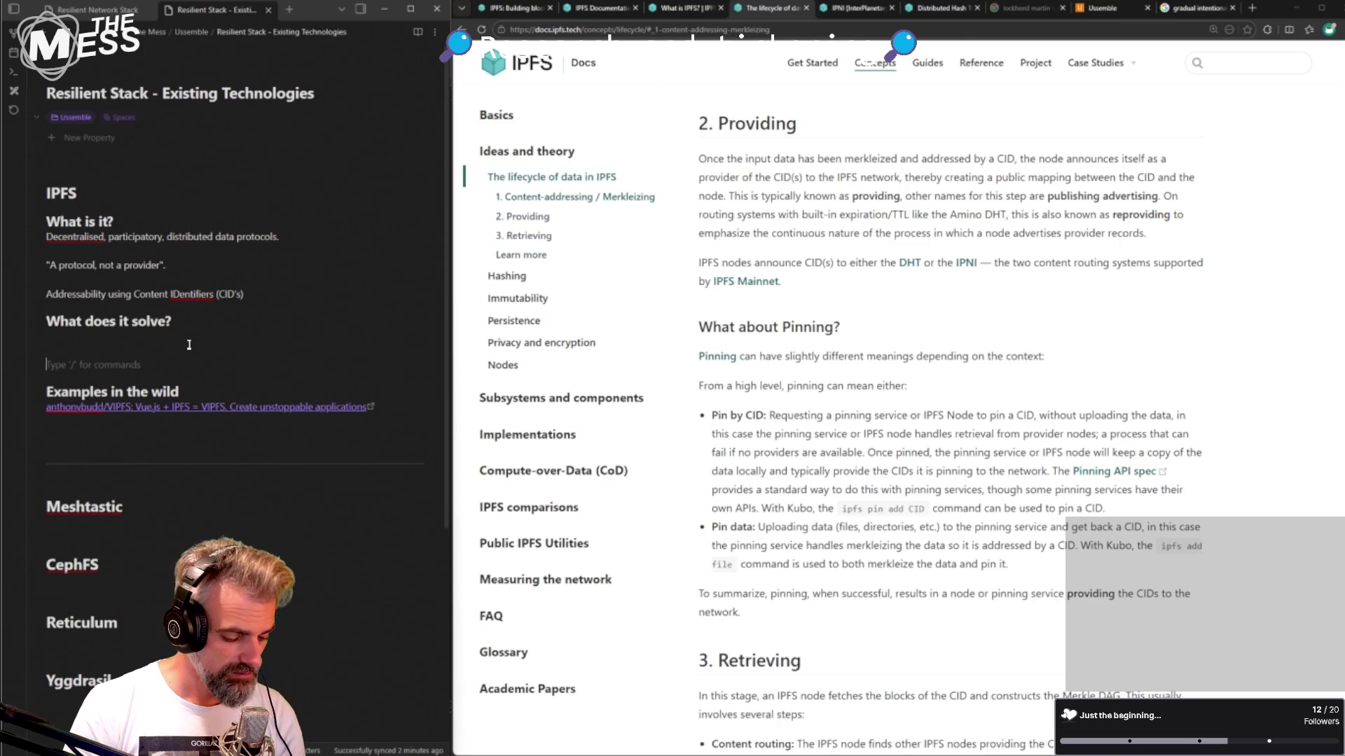
{"action": "key", "text": "Return"}
{"action": "type", "text": "##"}
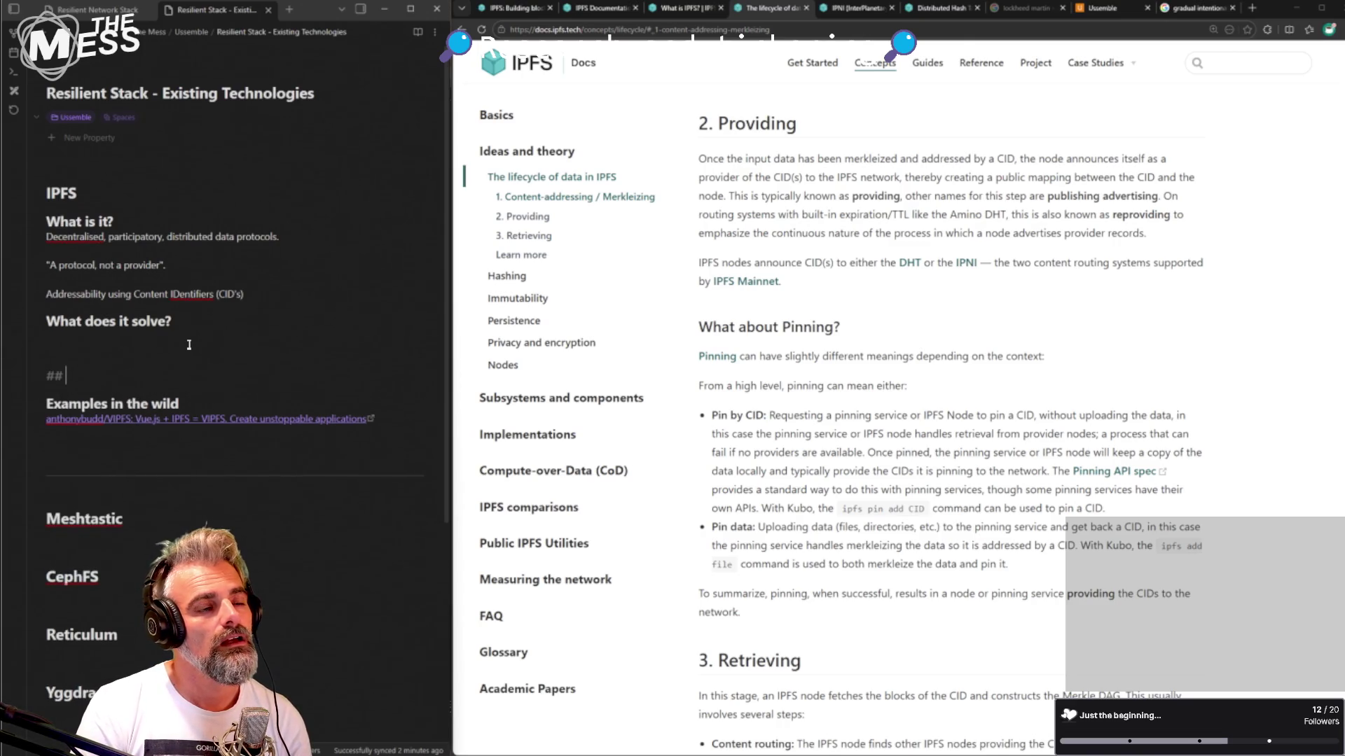
{"action": "type", "text": "Kub"}
{"action": "key", "text": "BackSpace"}
{"action": "key", "text": "BackSpace"}
{"action": "key", "text": "BackSpace"}
{"action": "type", "text": "ubo -"}
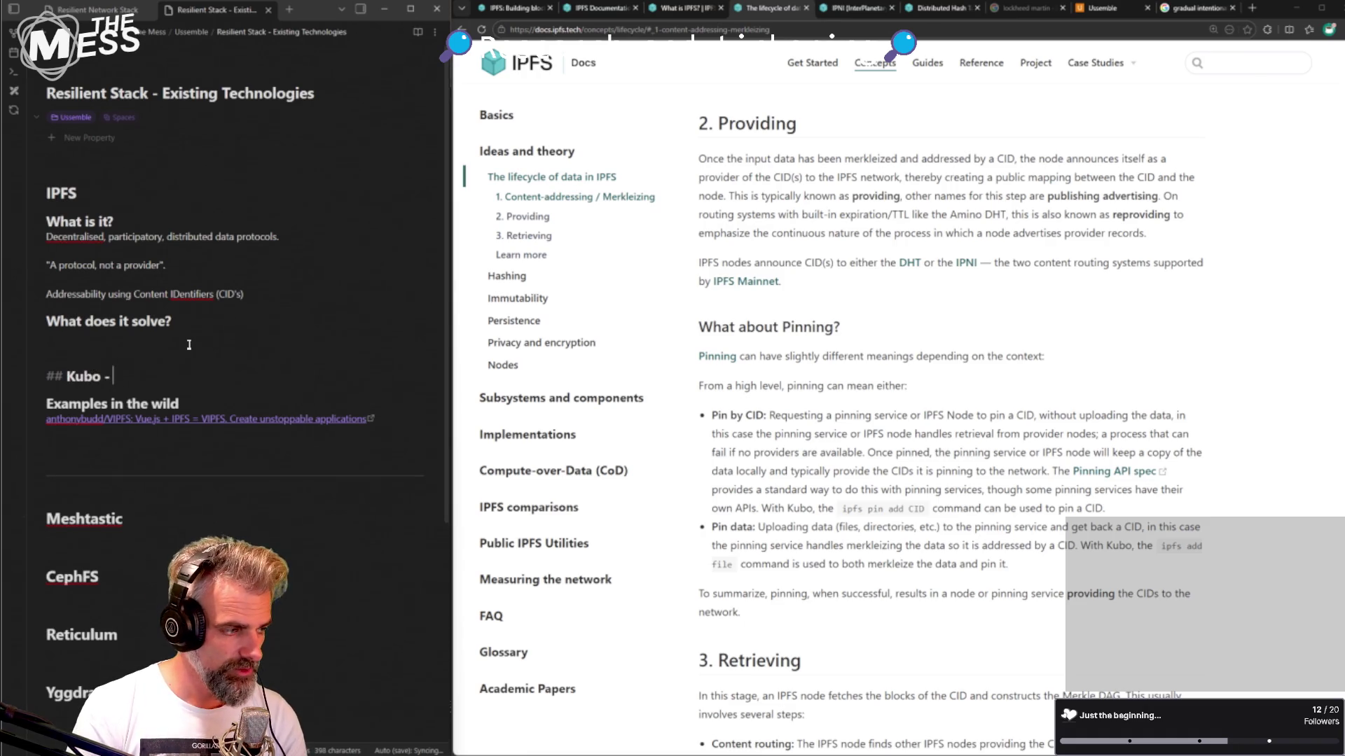
{"action": "type", "text": "mplementation written in GoLanf"}
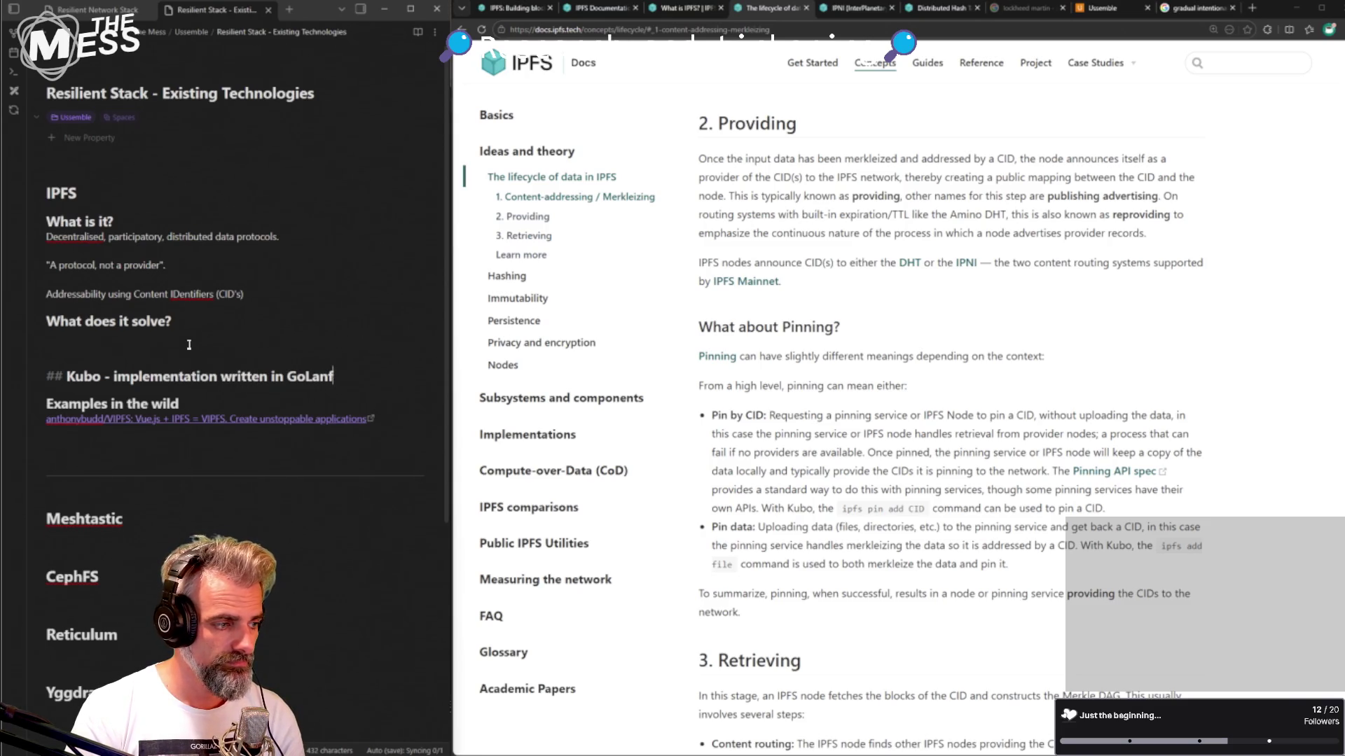
{"action": "type", "text": "g"}
{"action": "key", "text": "Return"}
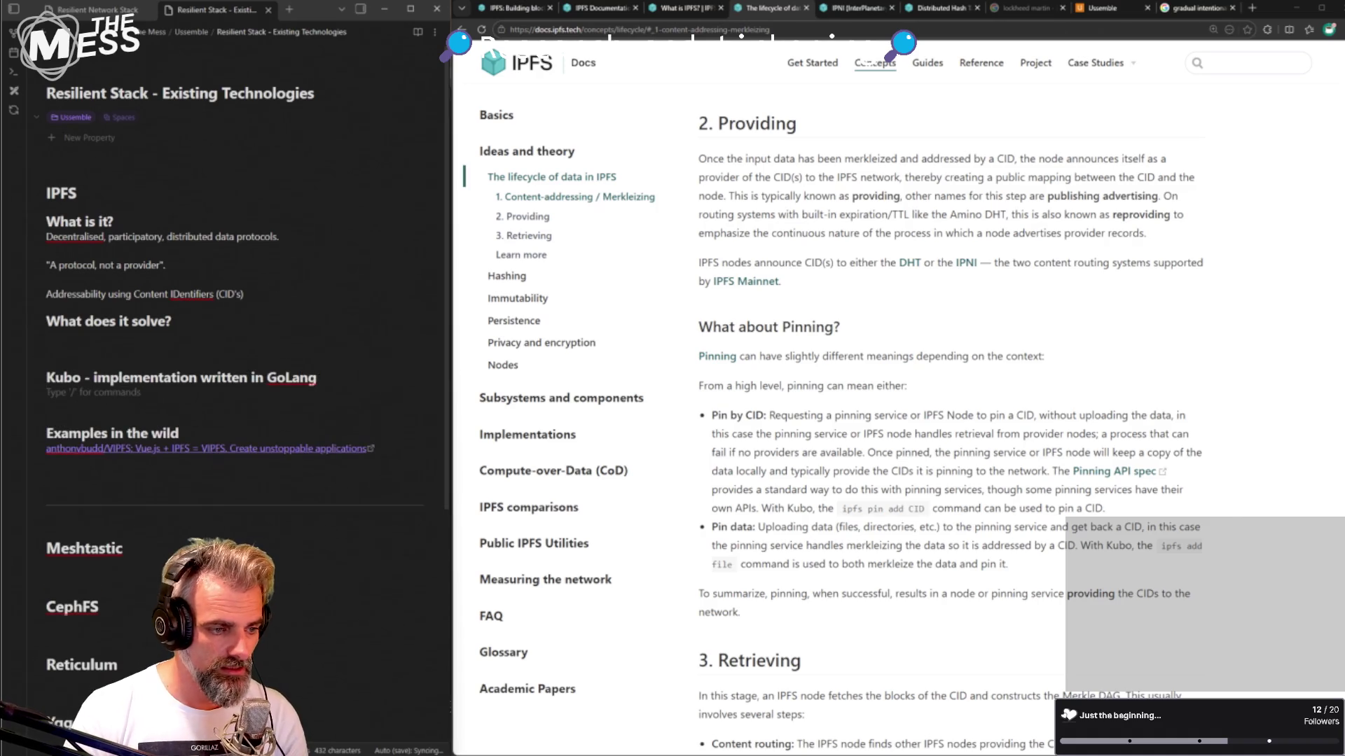
{"action": "scroll", "coordinate": [779, 455], "scroll_direction": "down", "scroll_amount": 1}
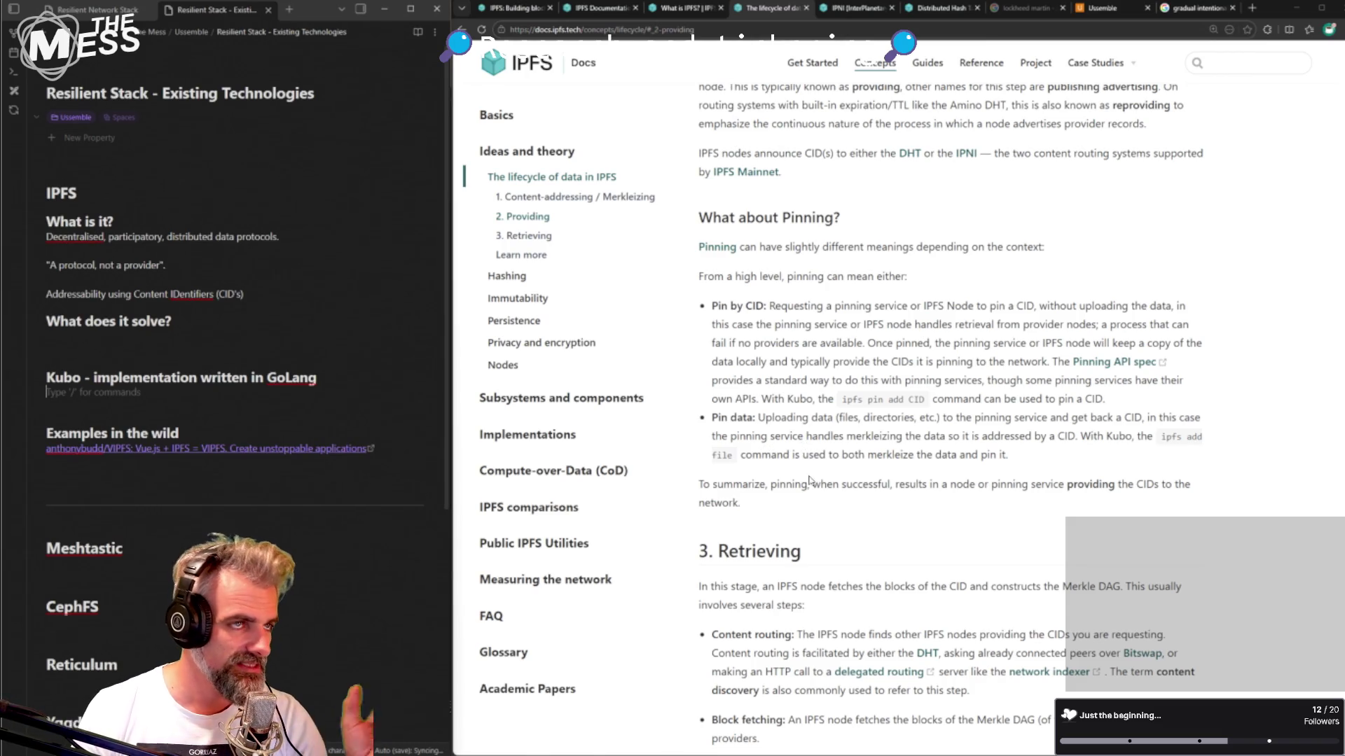
{"action": "mouse_move", "coordinate": [749, 552]}
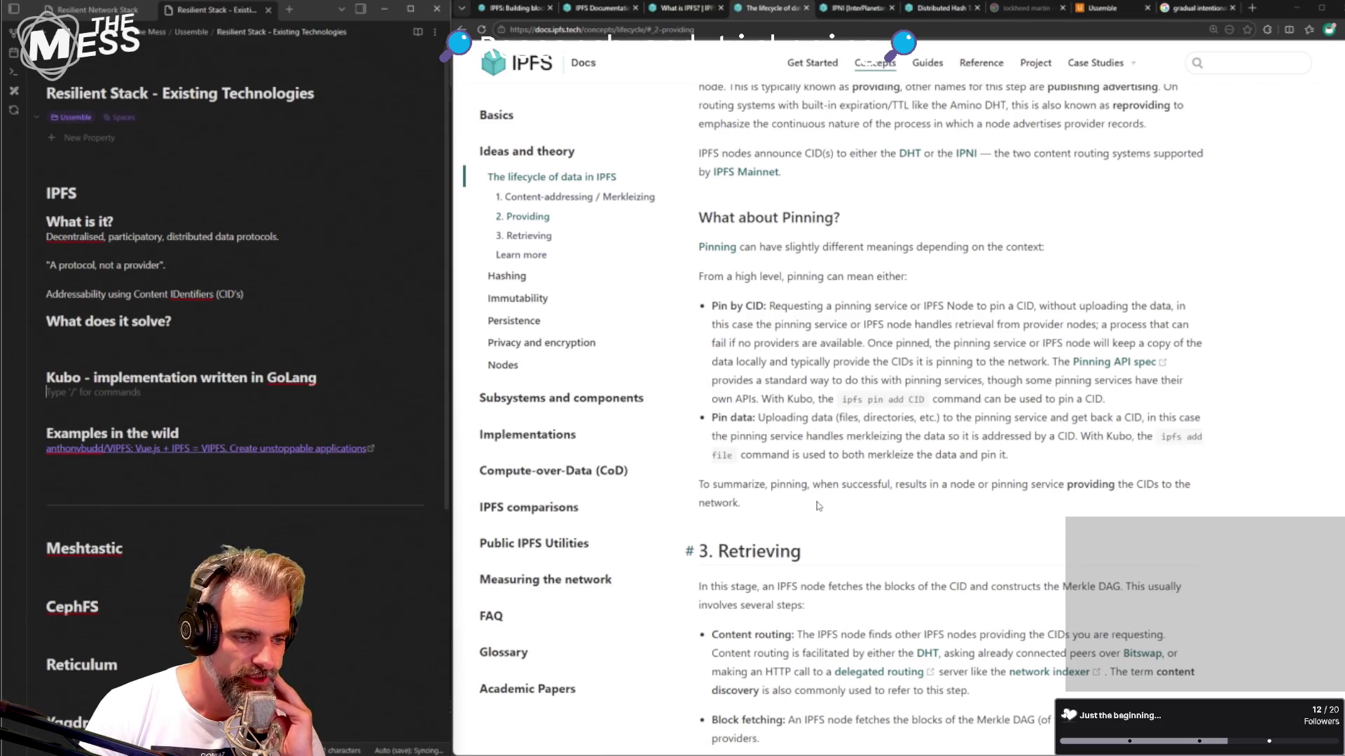
{"action": "scroll", "coordinate": [817, 506], "scroll_direction": "down", "scroll_amount": 1}
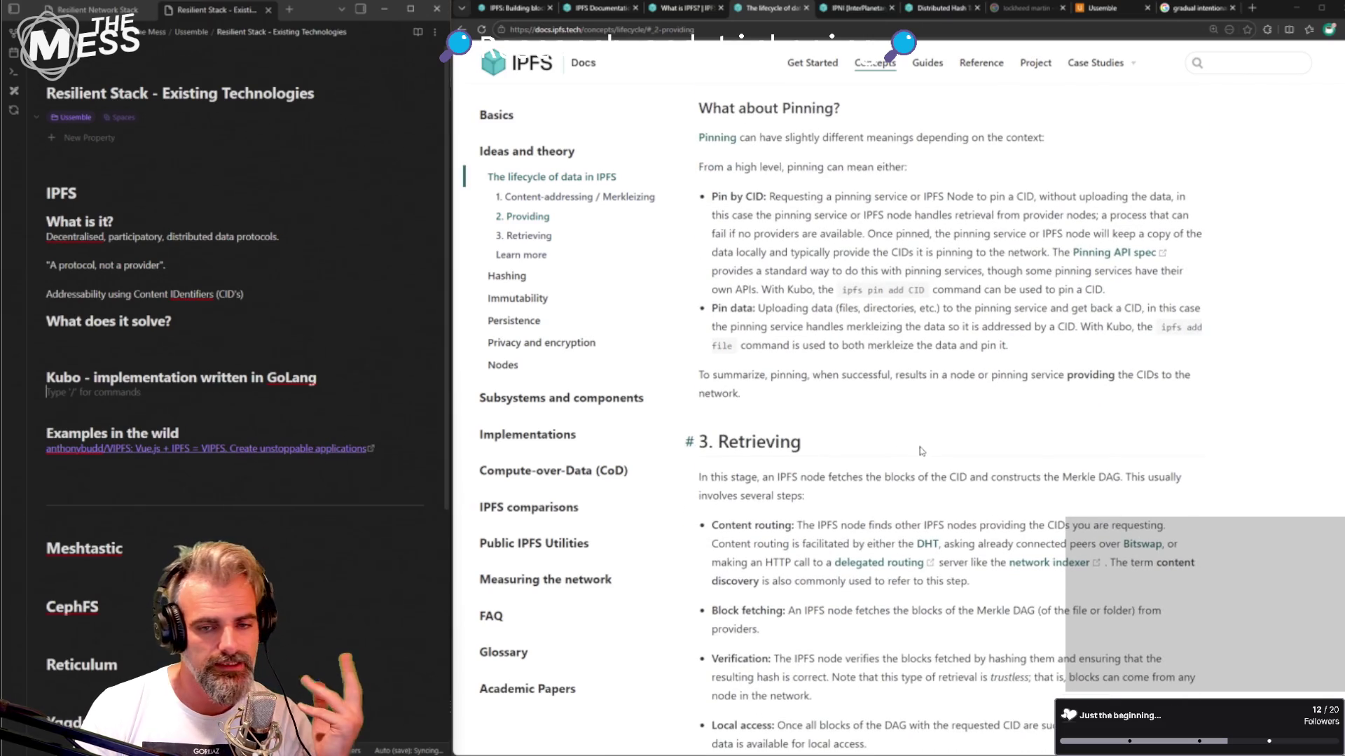
{"action": "left_click", "coordinate": [194, 213]}
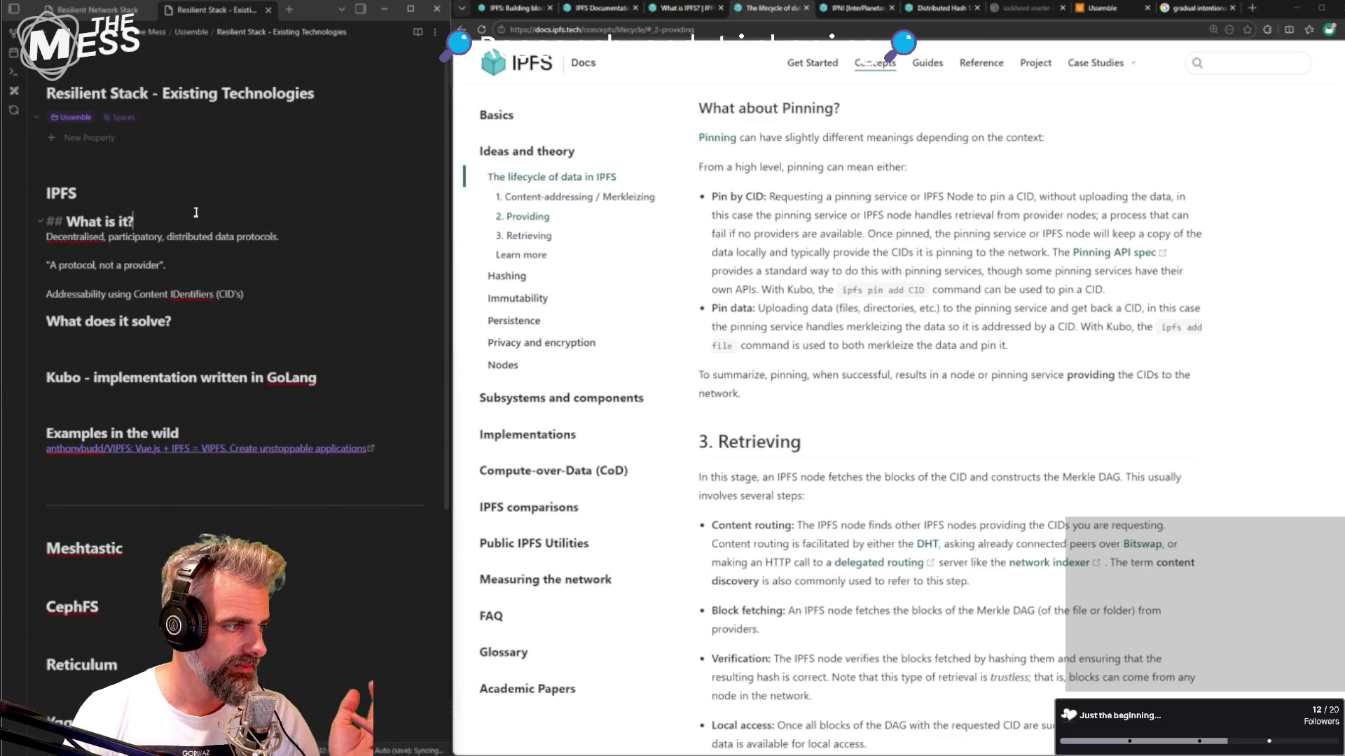
- Place "What does it solve?" above "What is it?" and answer it with "Distributed data indexing and retrieval."
{"action": "key", "text": "Down"}
{"action": "key", "text": "Down"}
{"action": "key", "text": "Down"}
{"action": "key", "text": "Down"}
{"action": "key", "text": "Home"}
{"action": "key", "text": "shift+End"}
{"action": "key", "text": "BackSpace"}
{"action": "key", "text": "BackSpace"}
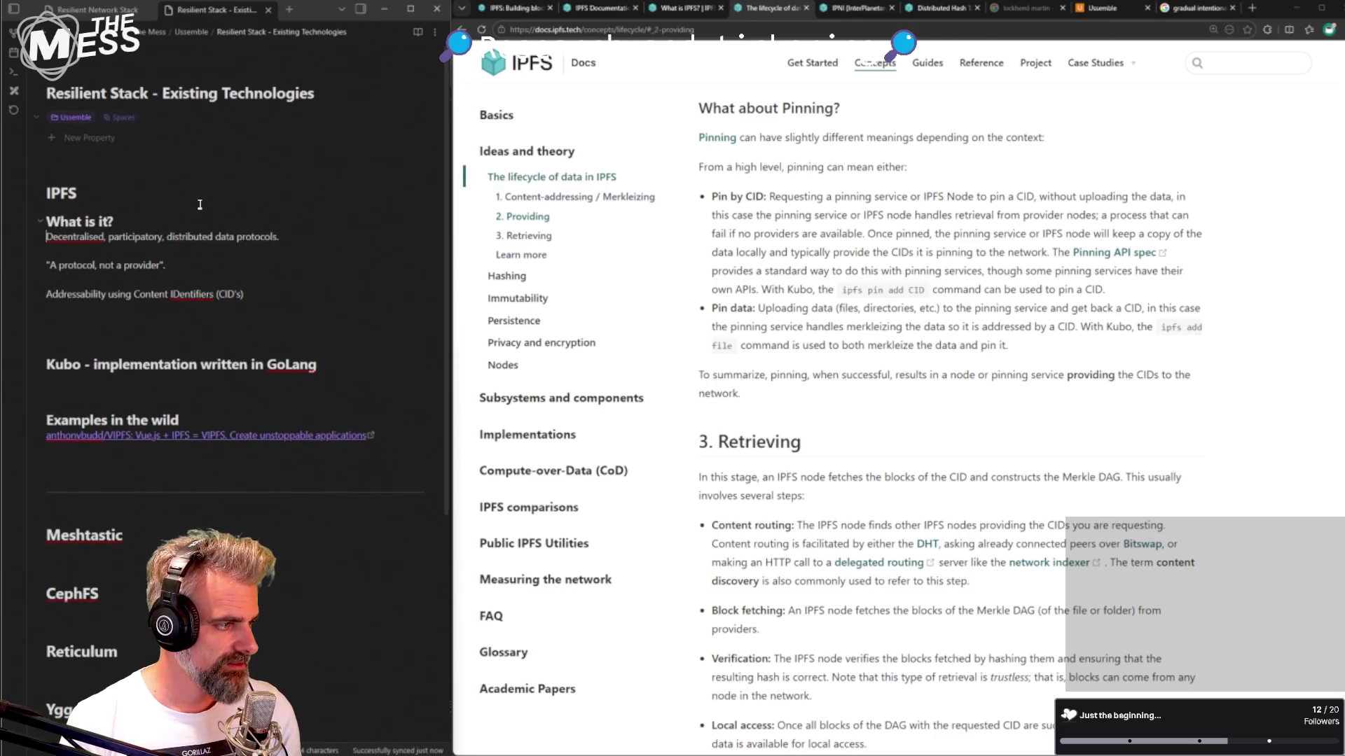
{"action": "key", "text": "ctrl+z"}
{"action": "key", "text": "ctrl+z"}
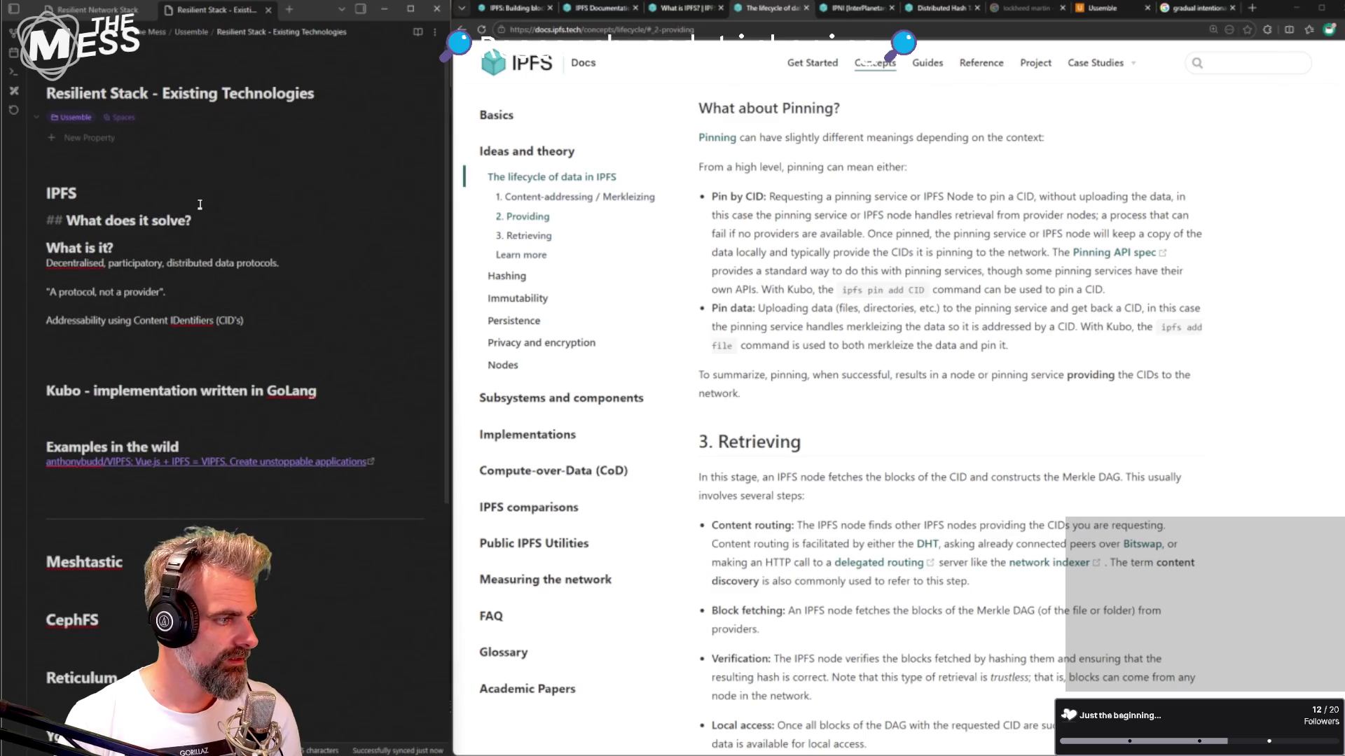
{"action": "key", "text": "Return"}
{"action": "type", "text": "Dat"}
{"action": "key", "text": "BackSpace"}
{"action": "type", "text": "istributed data"}
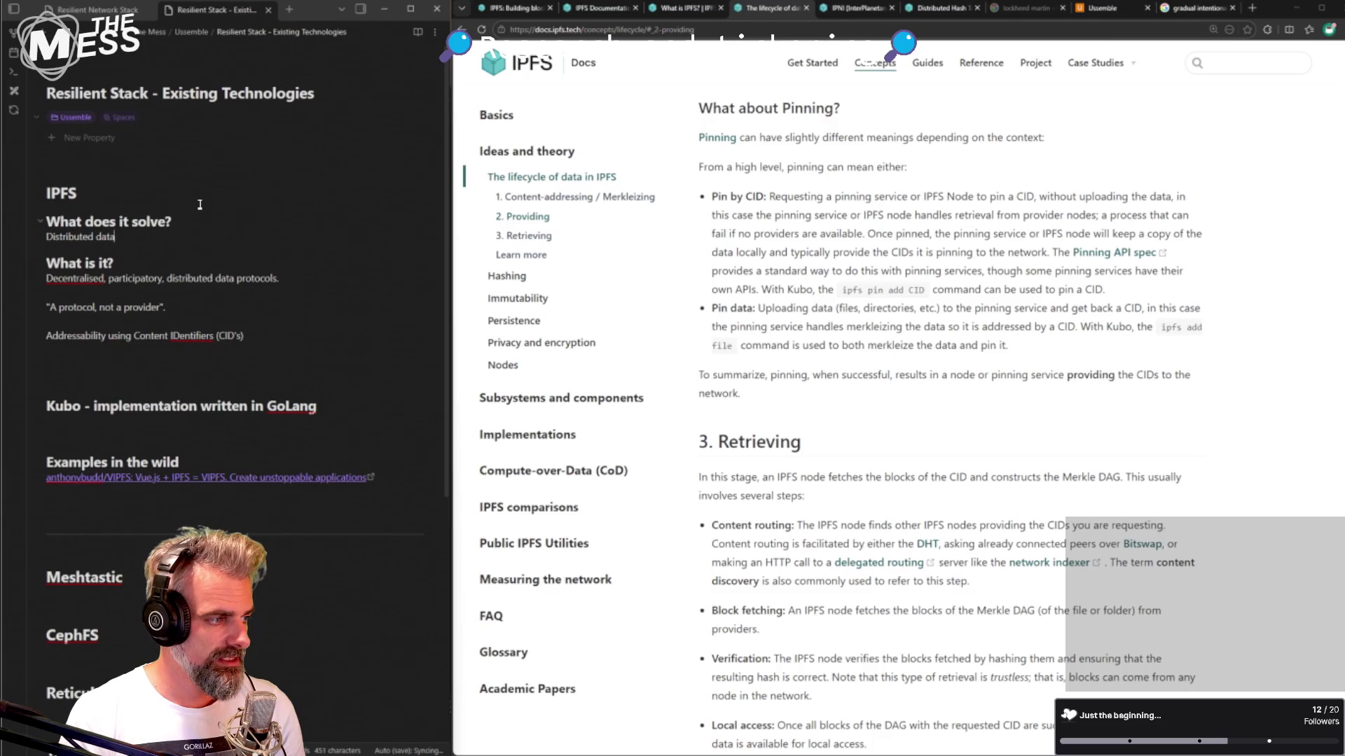
{"action": "type", "text": "ing and"}
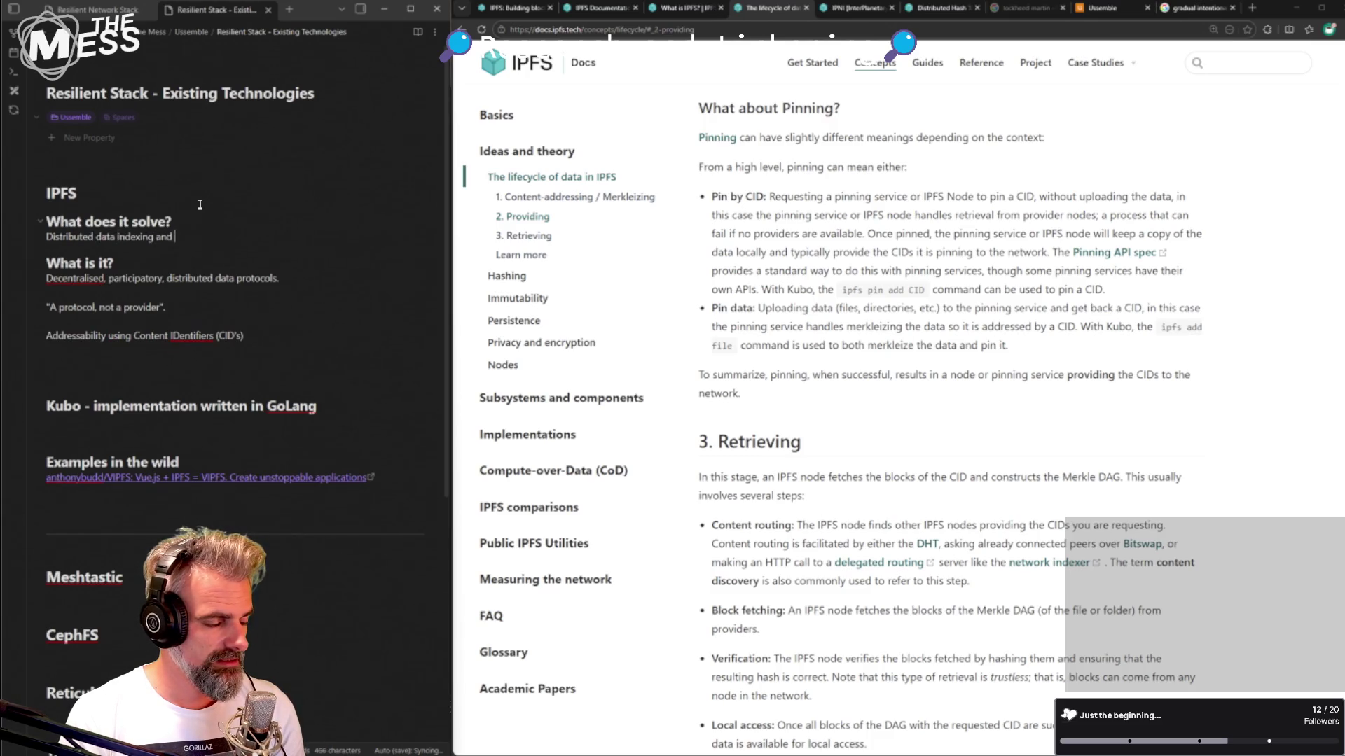
{"action": "key", "text": "Return"}
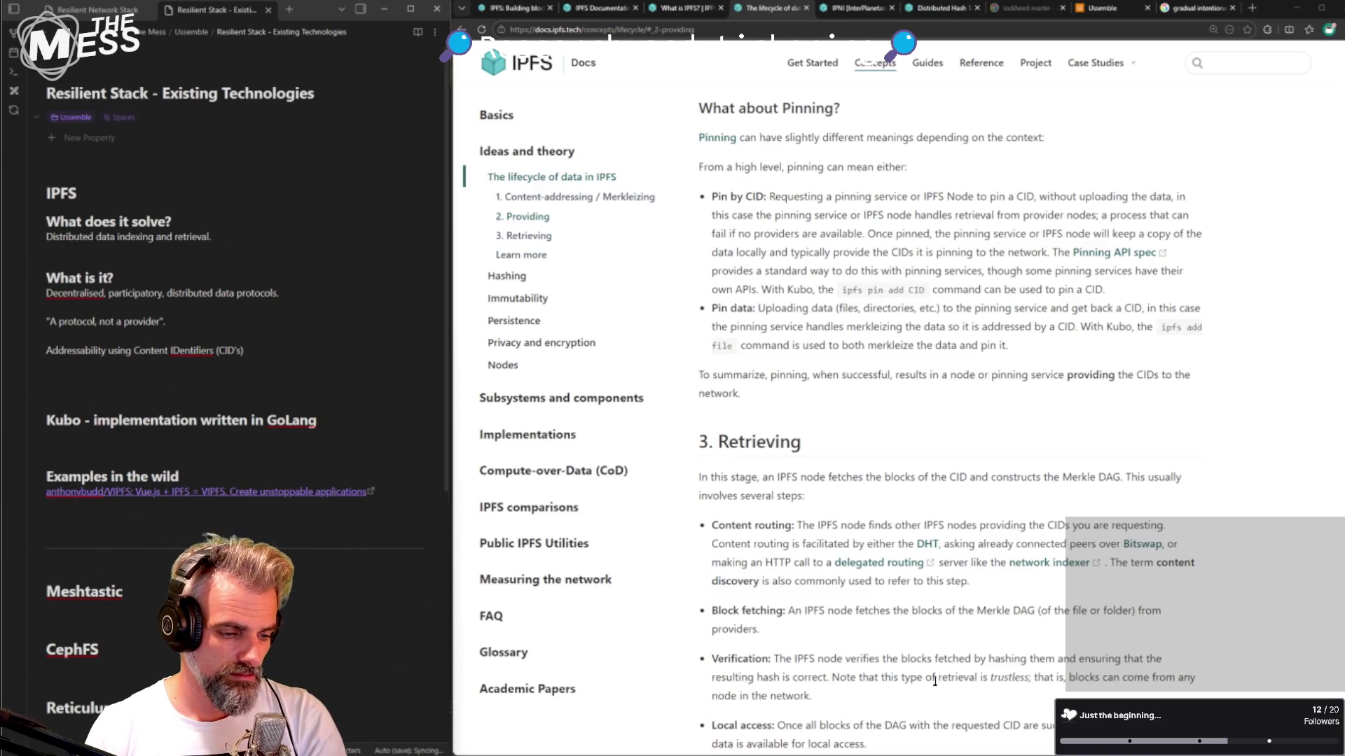
{"action": "scroll", "coordinate": [930, 688], "scroll_direction": "down", "scroll_amount": 3}
{"action": "scroll", "coordinate": [894, 355], "scroll_direction": "up", "scroll_amount": 4}
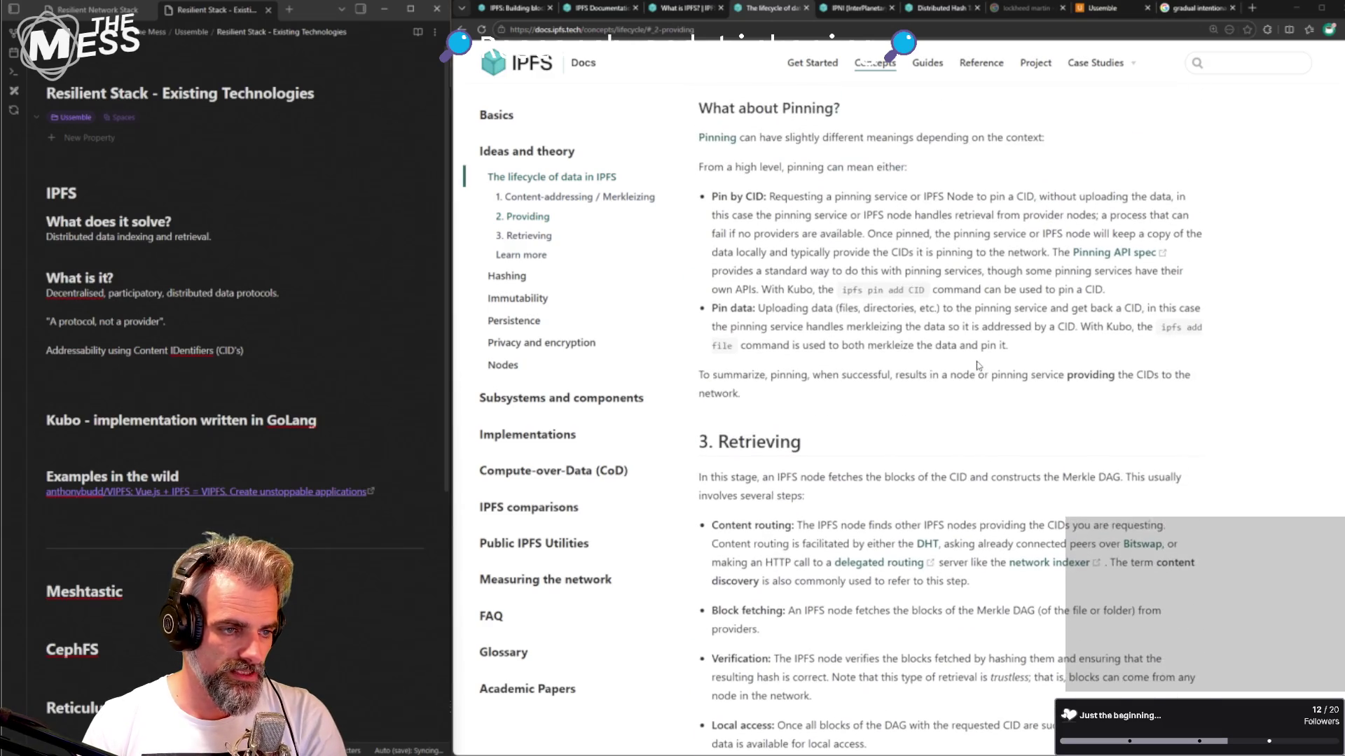
{"action": "scroll", "coordinate": [893, 355], "scroll_direction": "up", "scroll_amount": 3}
{"action": "scroll", "coordinate": [903, 367], "scroll_direction": "up", "scroll_amount": 2}
{"action": "scroll", "coordinate": [910, 384], "scroll_direction": "up", "scroll_amount": 5}
{"action": "scroll", "coordinate": [909, 380], "scroll_direction": "up", "scroll_amount": 3}
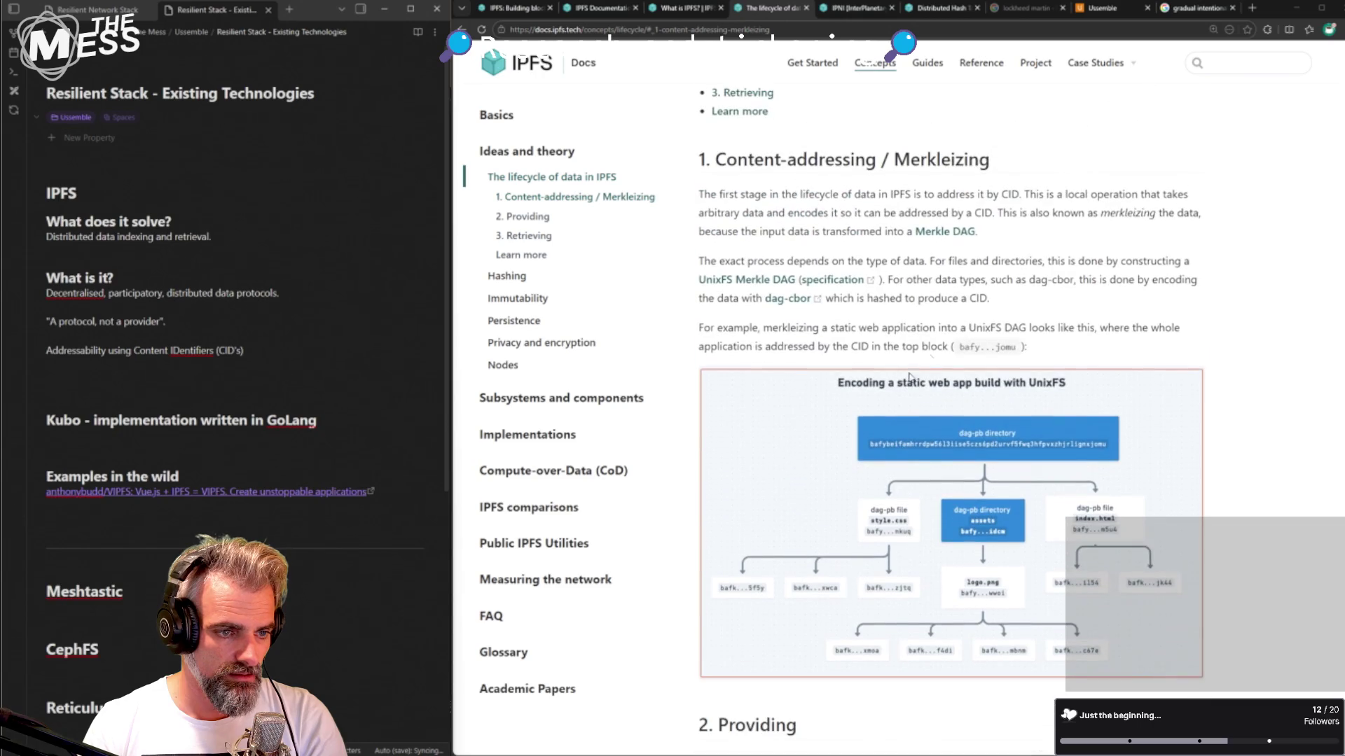
- Pick out the term DAG in the merkleizing section and start a fresh browser tab to look it up
{"action": "double_click", "coordinate": [1003, 327]}
{"action": "left_click", "coordinate": [1006, 327]}
{"action": "double_click", "coordinate": [1007, 327]}
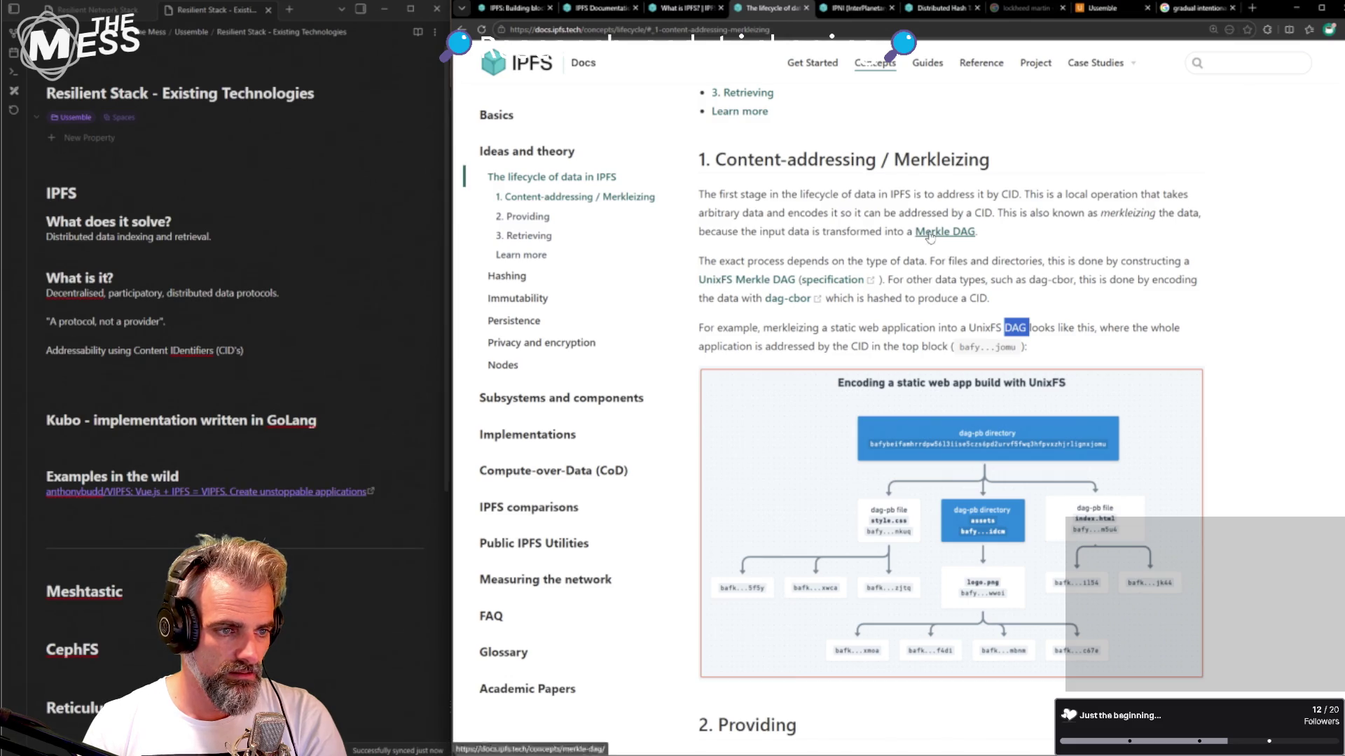
{"action": "scroll", "coordinate": [982, 237], "scroll_direction": "up", "scroll_amount": 1}
{"action": "scroll", "coordinate": [981, 236], "scroll_direction": "up", "scroll_amount": 1}
{"action": "scroll", "coordinate": [967, 248], "scroll_direction": "down", "scroll_amount": 3}
{"action": "scroll", "coordinate": [935, 279], "scroll_direction": "down", "scroll_amount": 2}
{"action": "scroll", "coordinate": [924, 287], "scroll_direction": "down", "scroll_amount": 2}
{"action": "scroll", "coordinate": [923, 289], "scroll_direction": "down", "scroll_amount": 1}
{"action": "scroll", "coordinate": [908, 300], "scroll_direction": "down", "scroll_amount": 1}
{"action": "scroll", "coordinate": [894, 243], "scroll_direction": "down", "scroll_amount": 3}
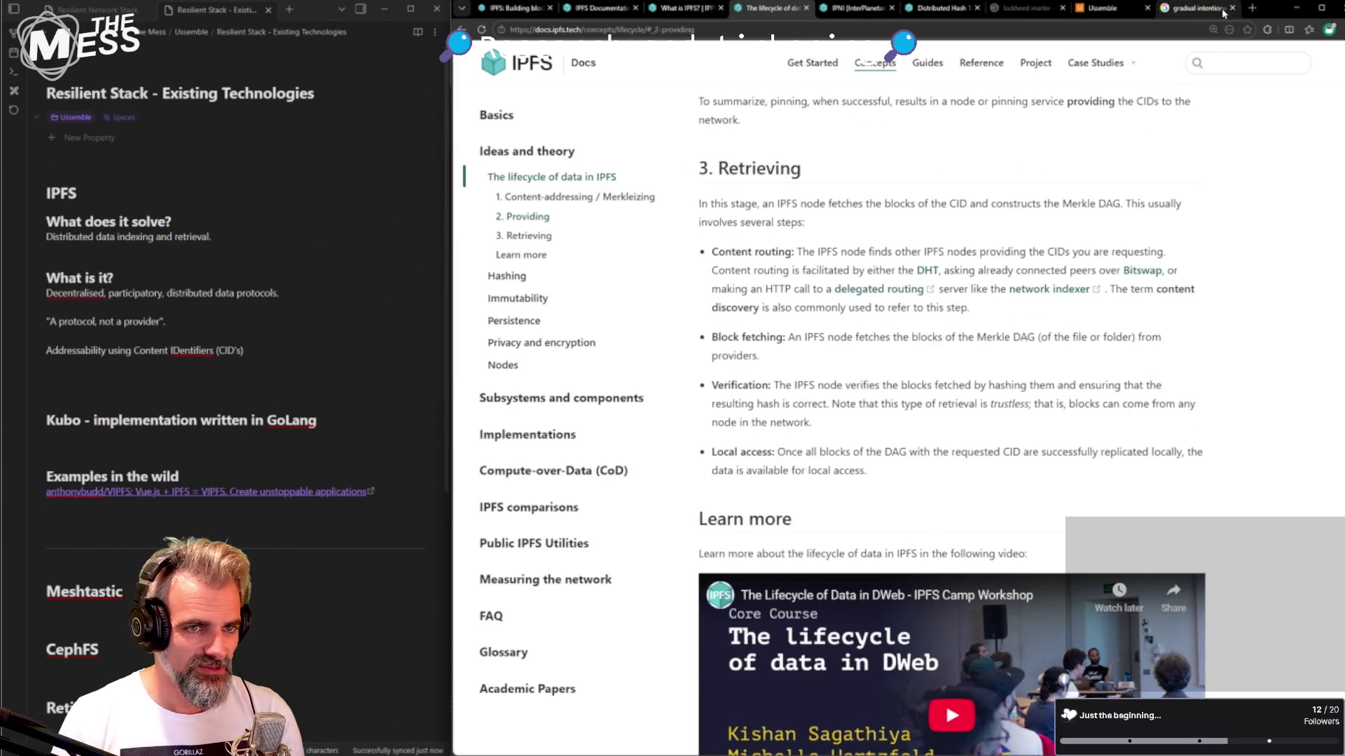
{"action": "left_click", "coordinate": [1251, 8]}
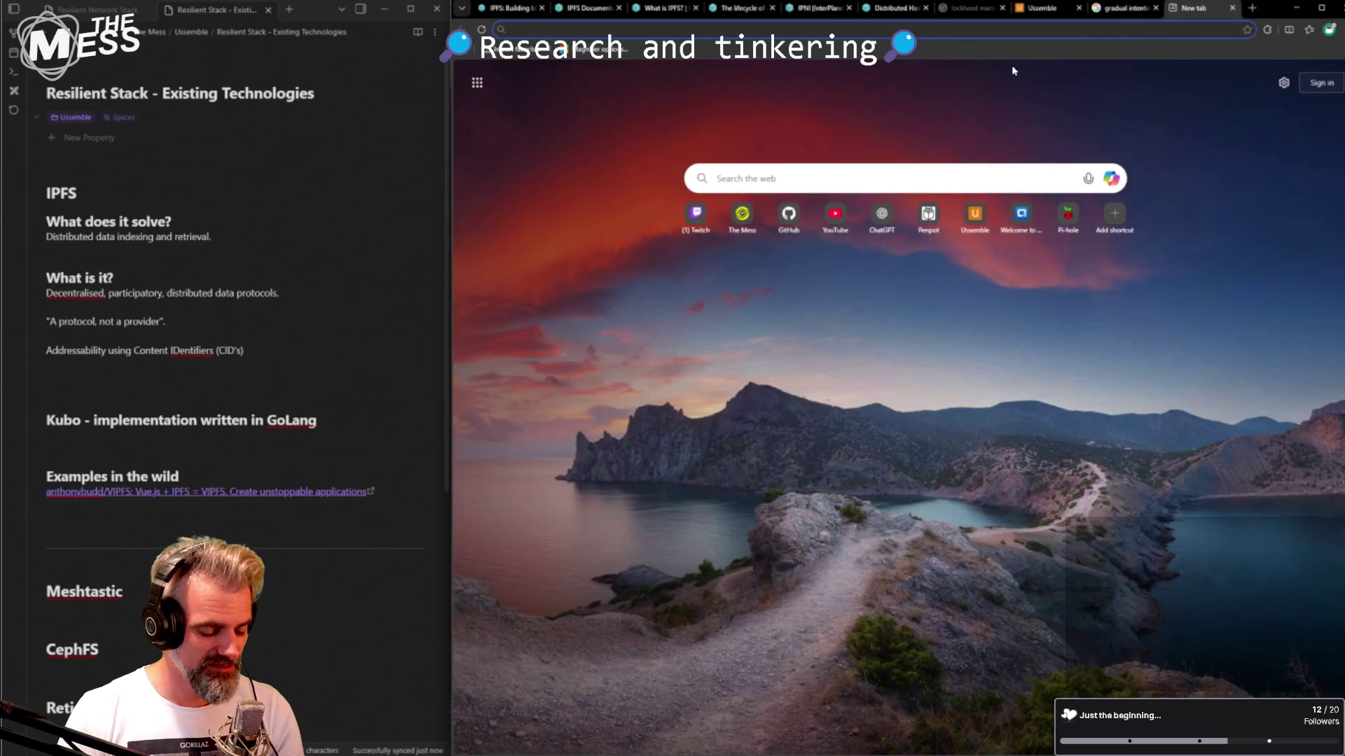
{"action": "type", "text": "what does DAG stand for in data"}
- Google "what does DAG stand for in data engineering", read the Directed Acyclic Graph answer, then close the tab
{"action": "key", "text": "Return"}
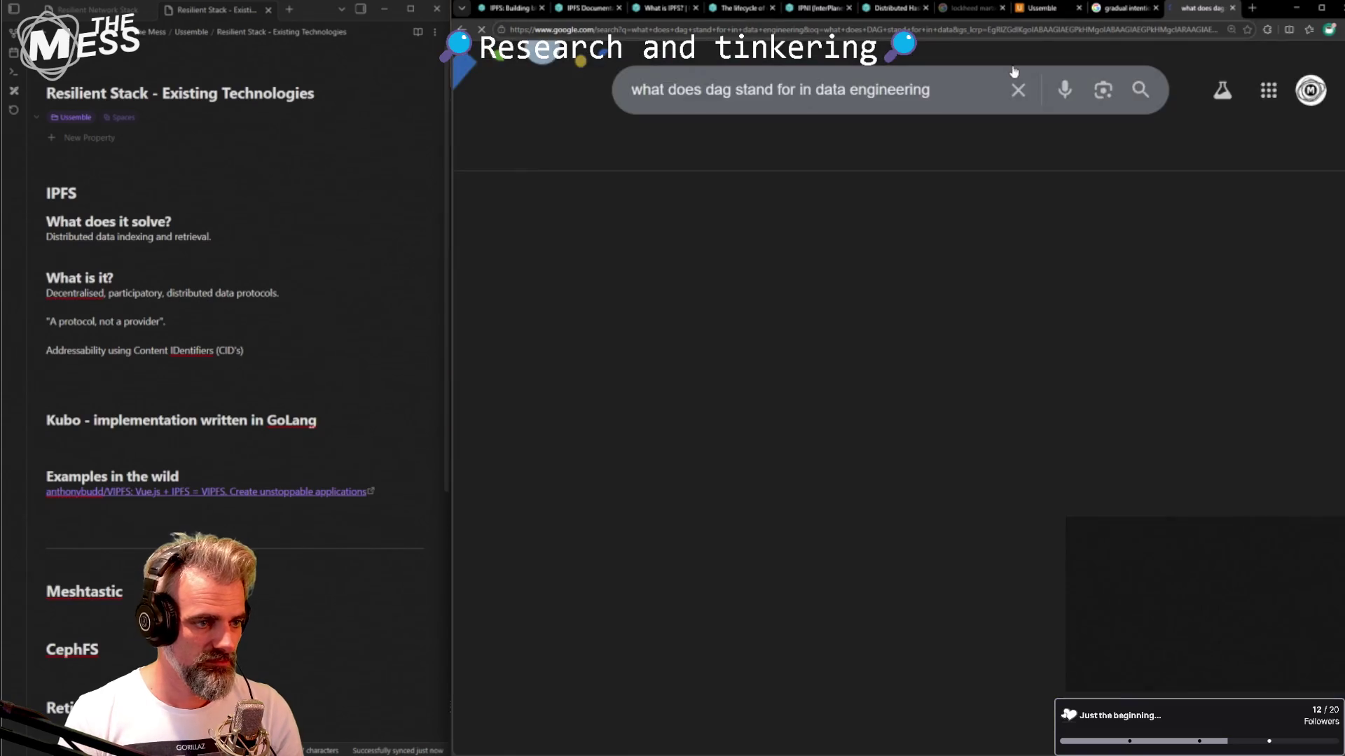
{"action": "left_click", "coordinate": [982, 552]}
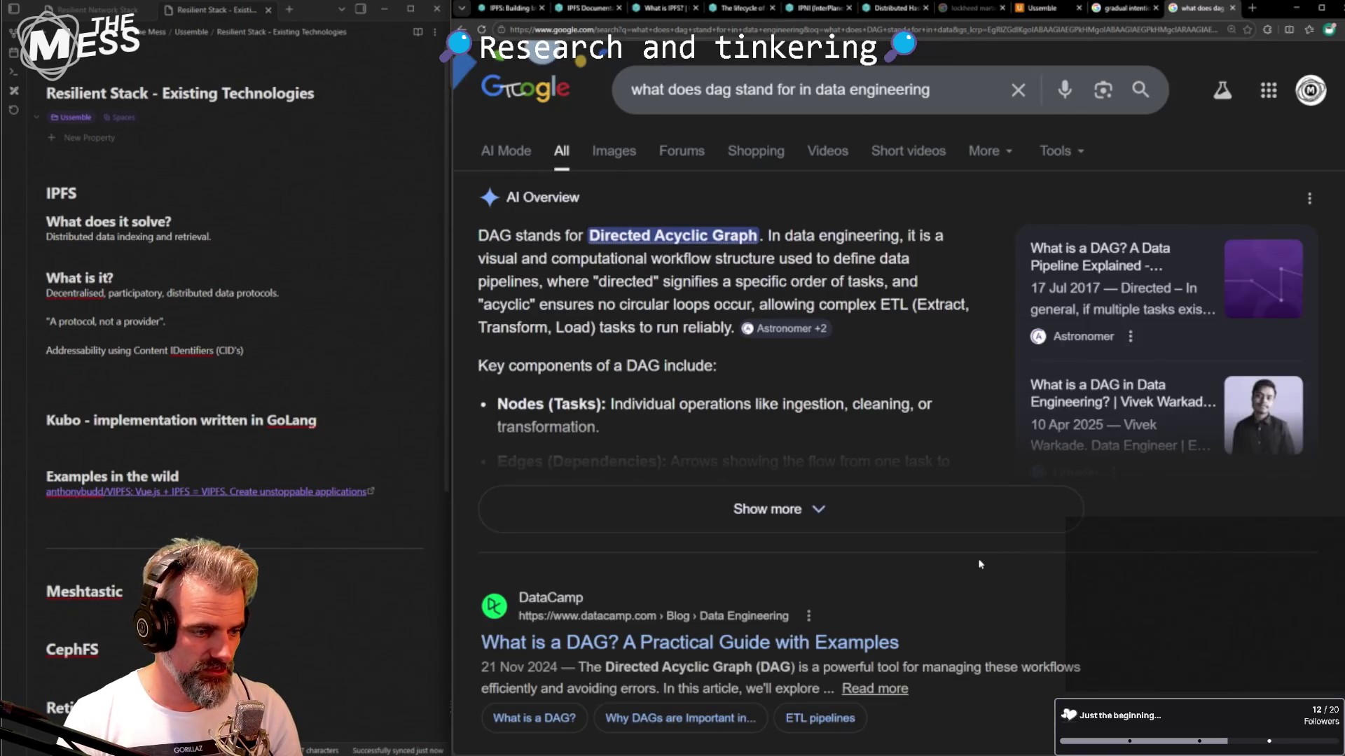
{"action": "scroll", "coordinate": [746, 587], "scroll_direction": "down", "scroll_amount": 1}
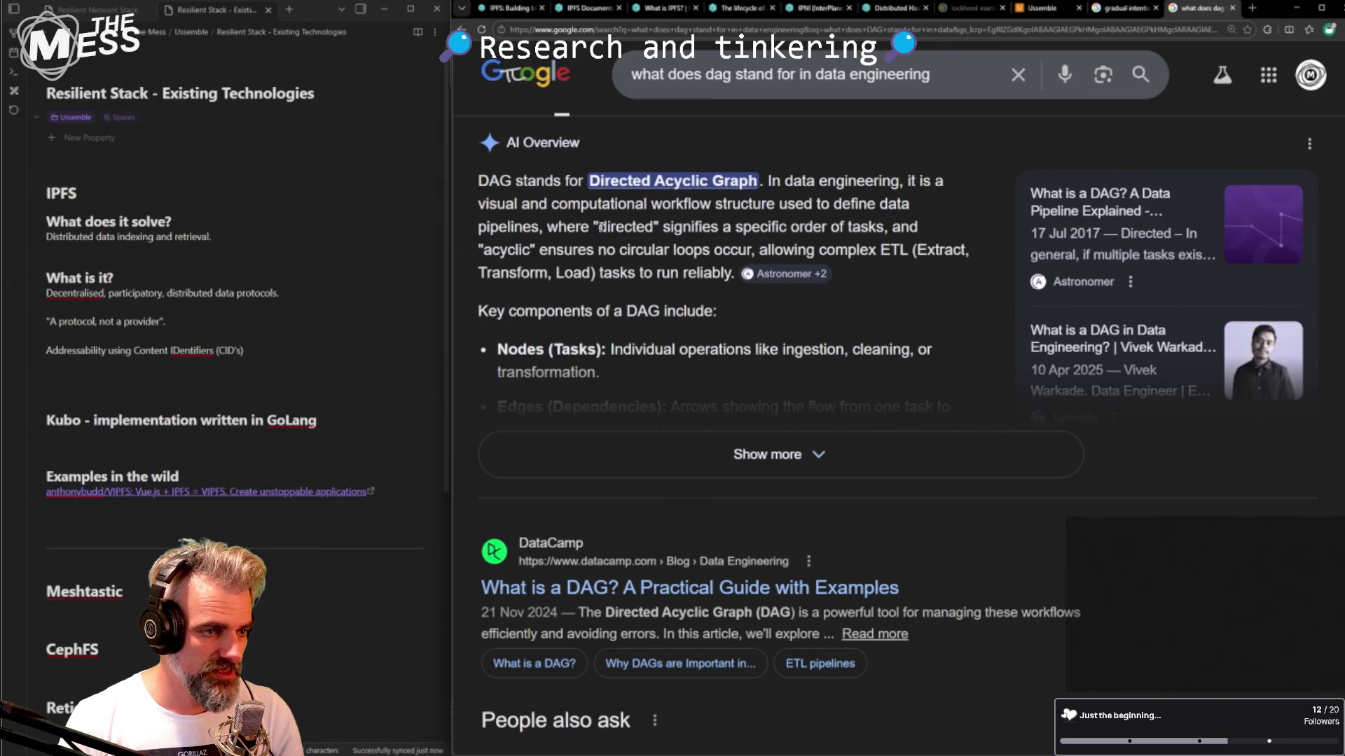
{"action": "left_click_drag", "start_coordinate": [600, 227], "coordinate": [719, 227]}
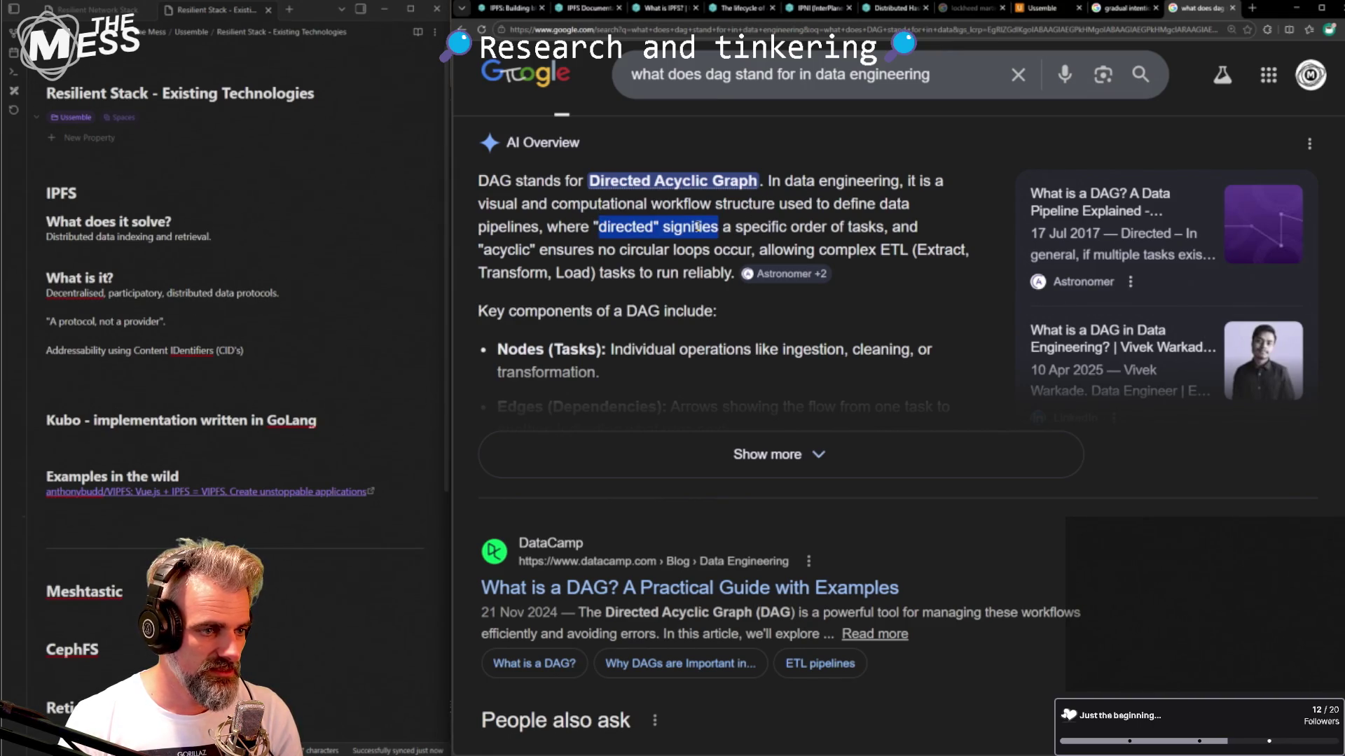
{"action": "left_click", "coordinate": [502, 255]}
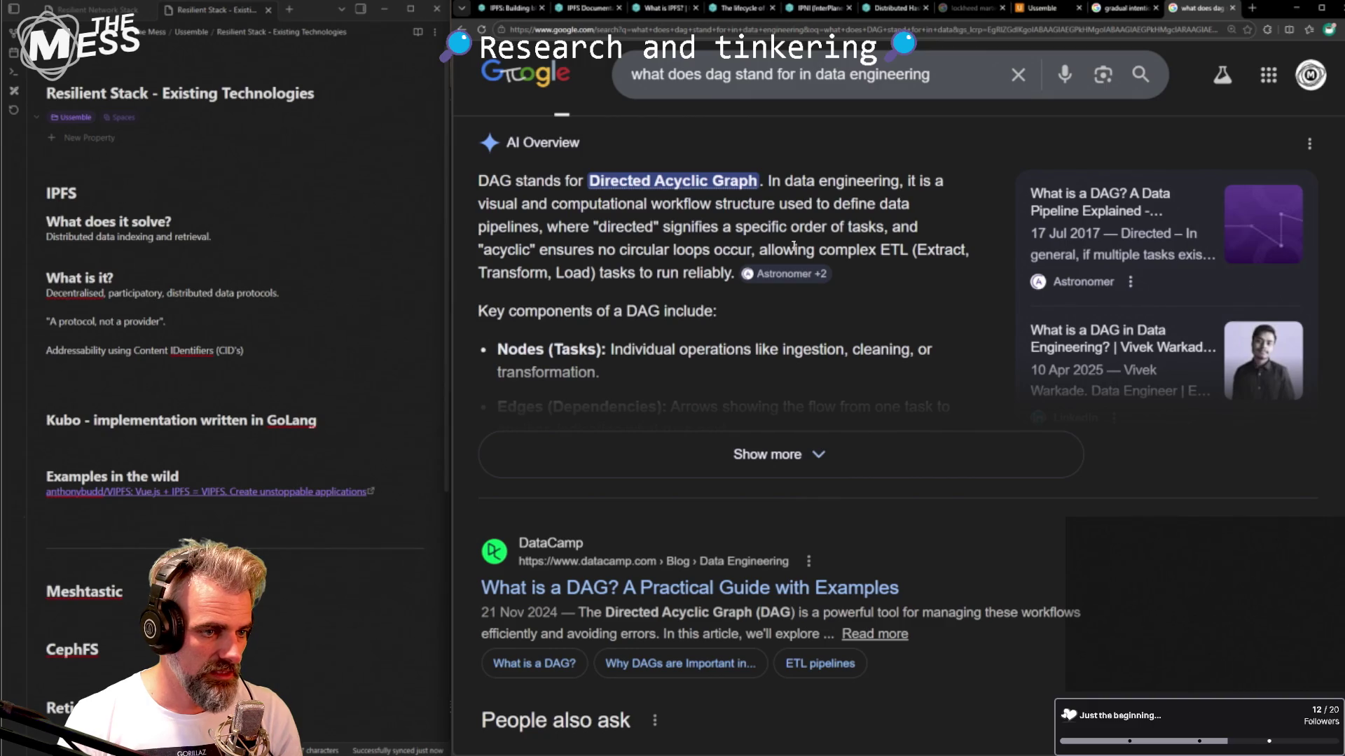
{"action": "left_click_drag", "start_coordinate": [794, 248], "coordinate": [904, 250]}
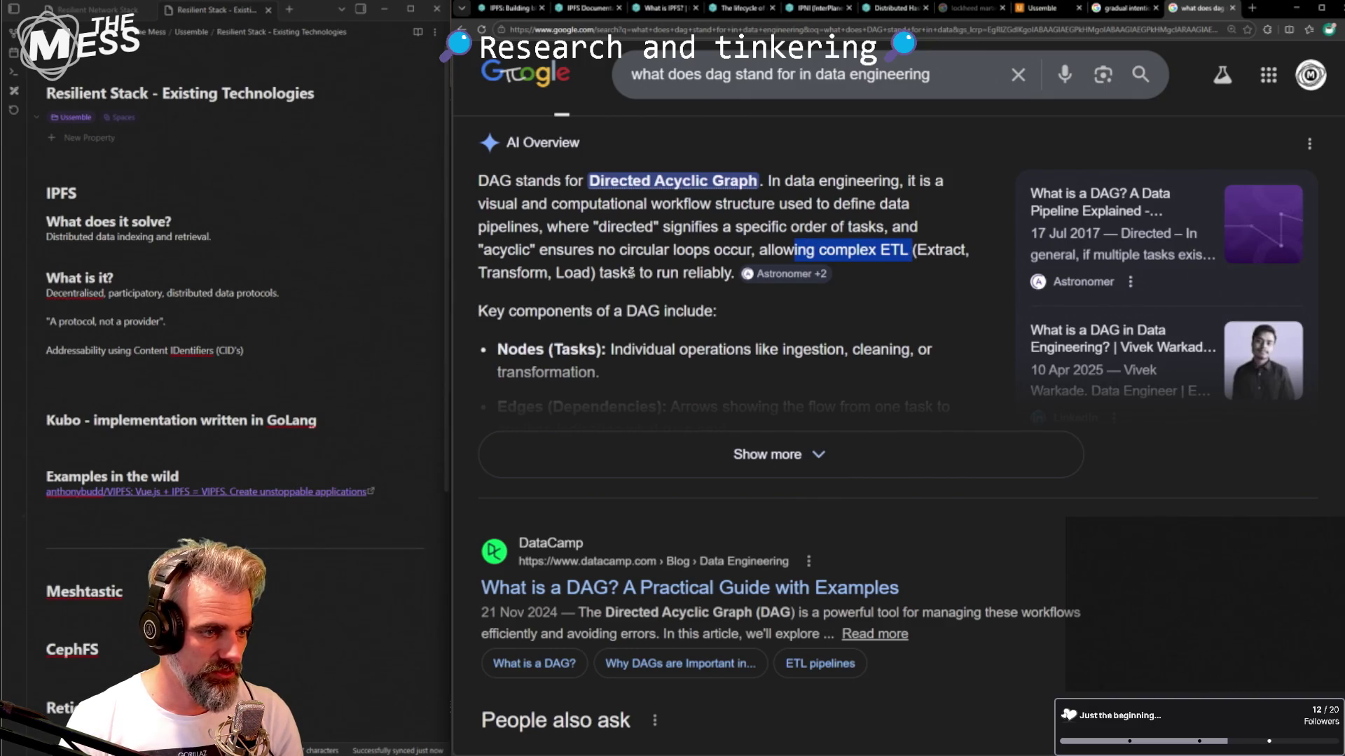
{"action": "left_click", "coordinate": [629, 358]}
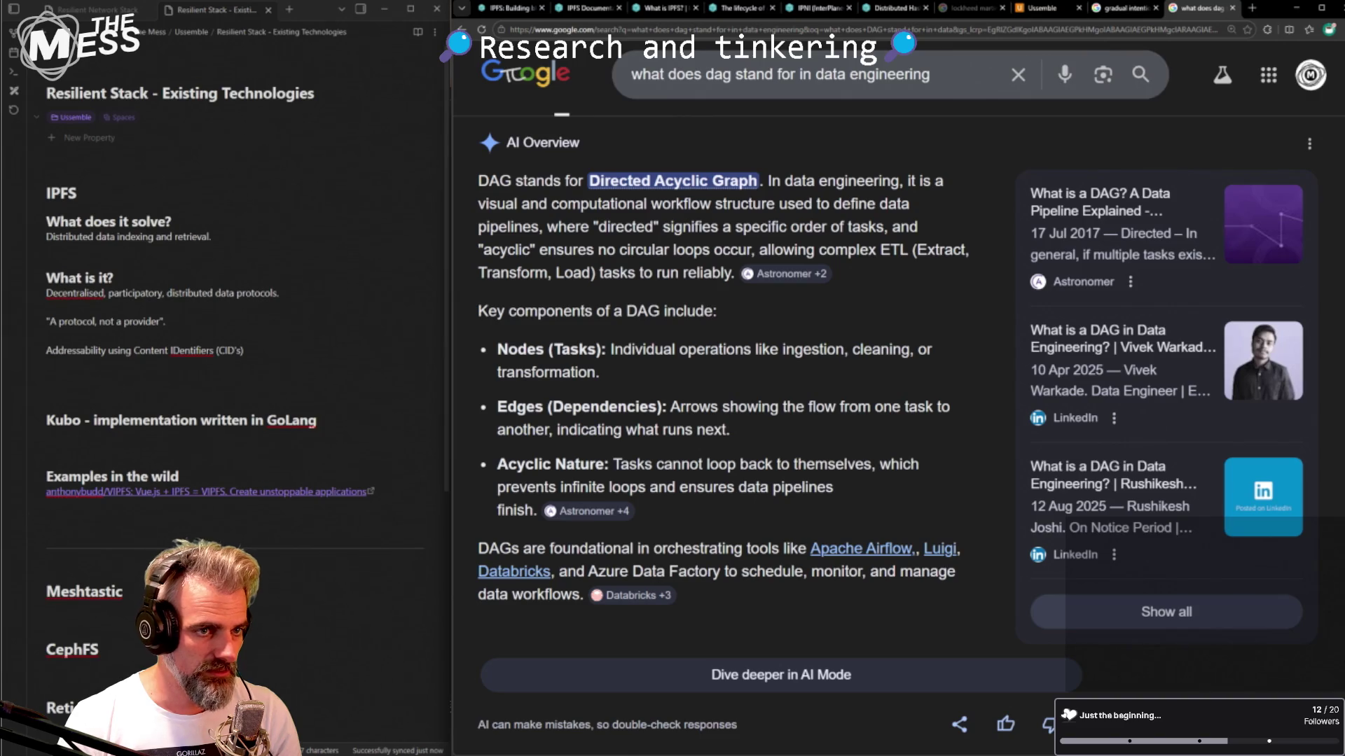
{"action": "left_click", "coordinate": [1234, 8]}
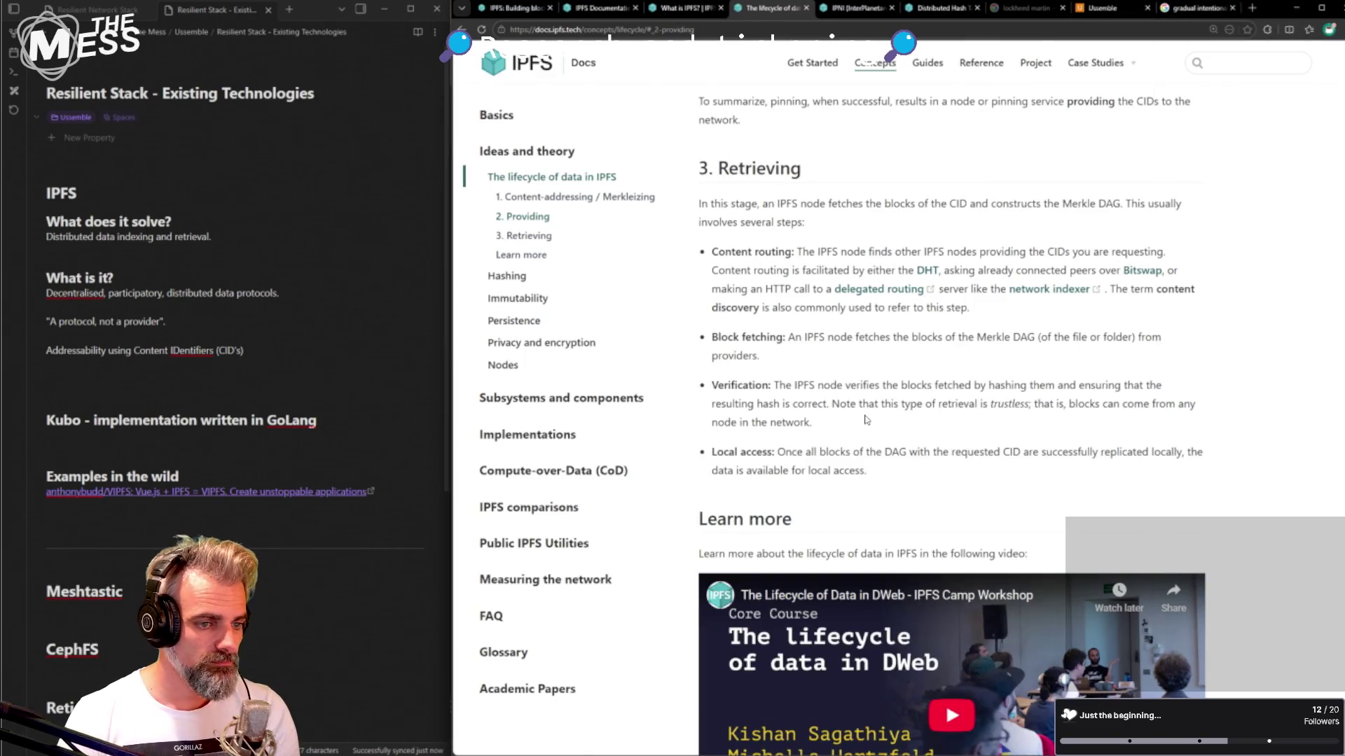
{"action": "scroll", "coordinate": [859, 421], "scroll_direction": "down", "scroll_amount": 2}
{"action": "scroll", "coordinate": [882, 442], "scroll_direction": "down", "scroll_amount": 1}
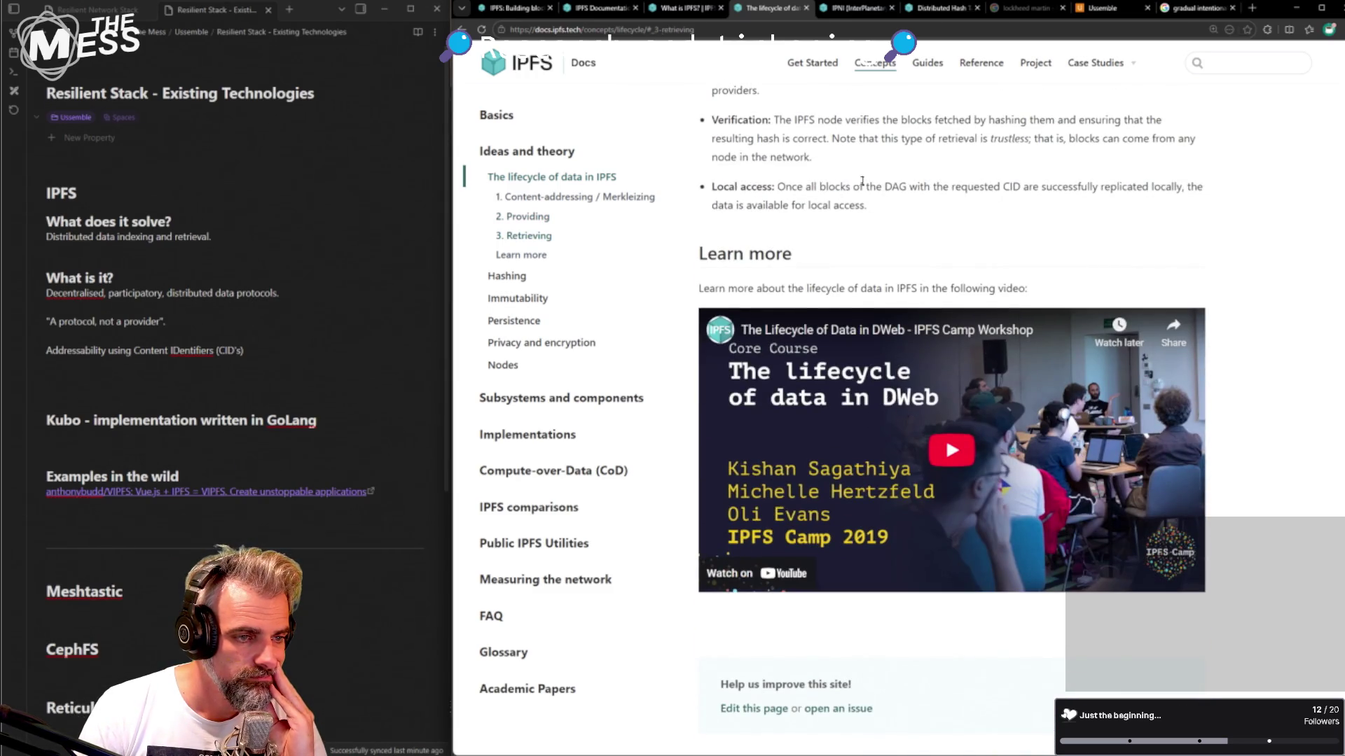
{"action": "scroll", "coordinate": [855, 210], "scroll_direction": "up", "scroll_amount": 2}
{"action": "scroll", "coordinate": [809, 342], "scroll_direction": "up", "scroll_amount": 5}
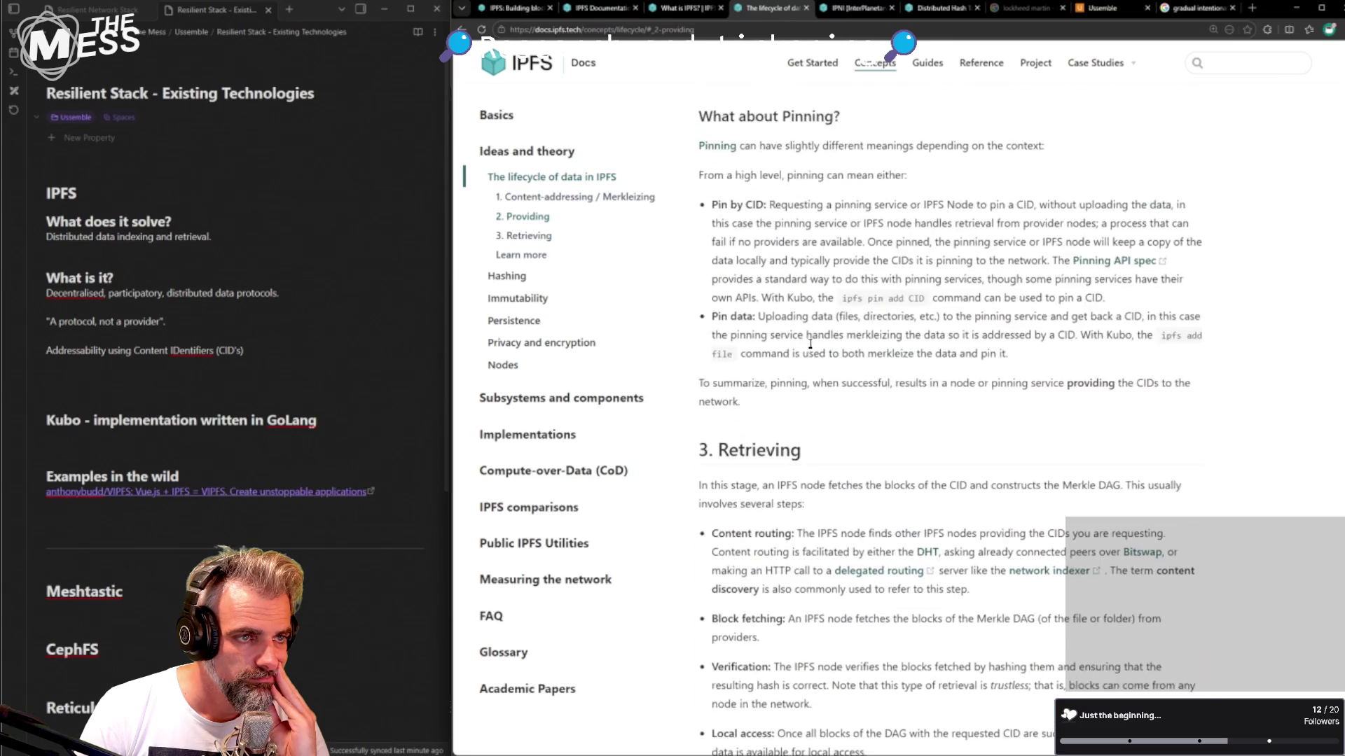
{"action": "scroll", "coordinate": [809, 346], "scroll_direction": "down", "scroll_amount": 4}
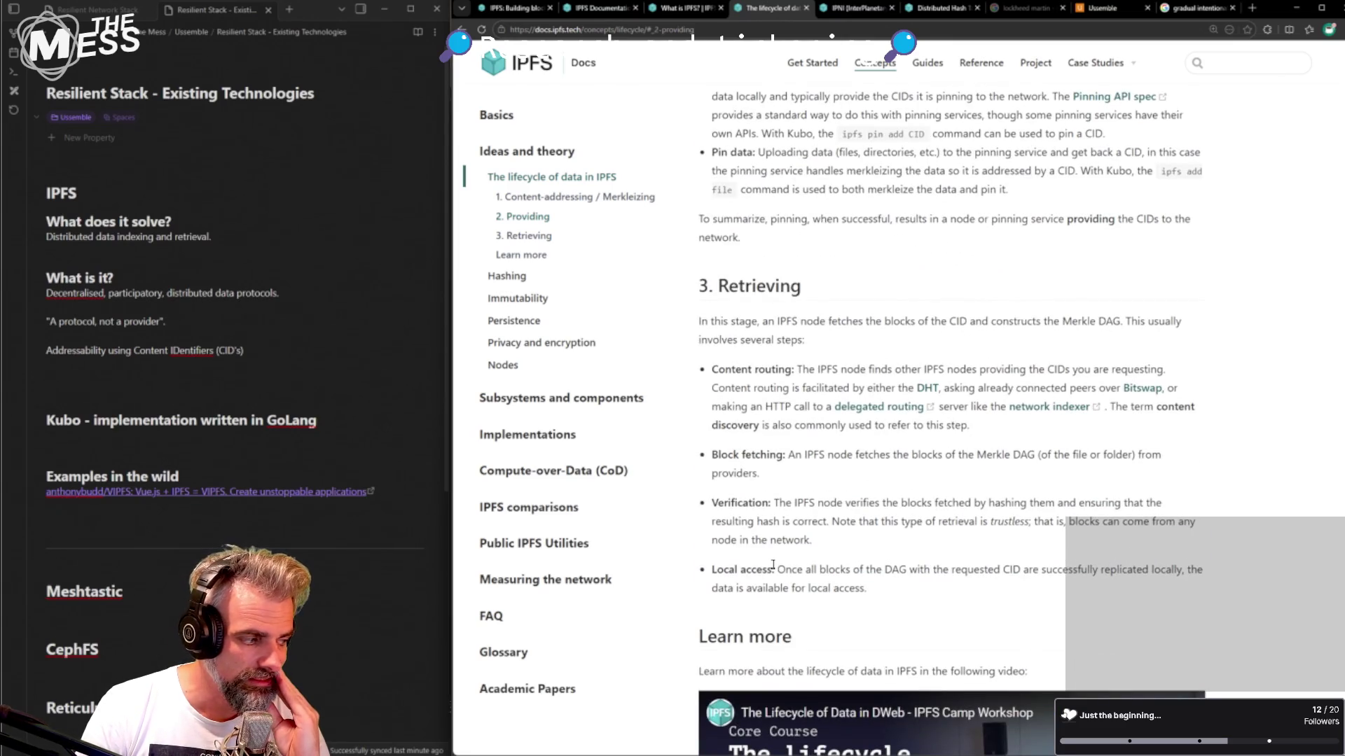
{"action": "scroll", "coordinate": [777, 565], "scroll_direction": "up", "scroll_amount": 3}
{"action": "scroll", "coordinate": [773, 551], "scroll_direction": "up", "scroll_amount": 1}
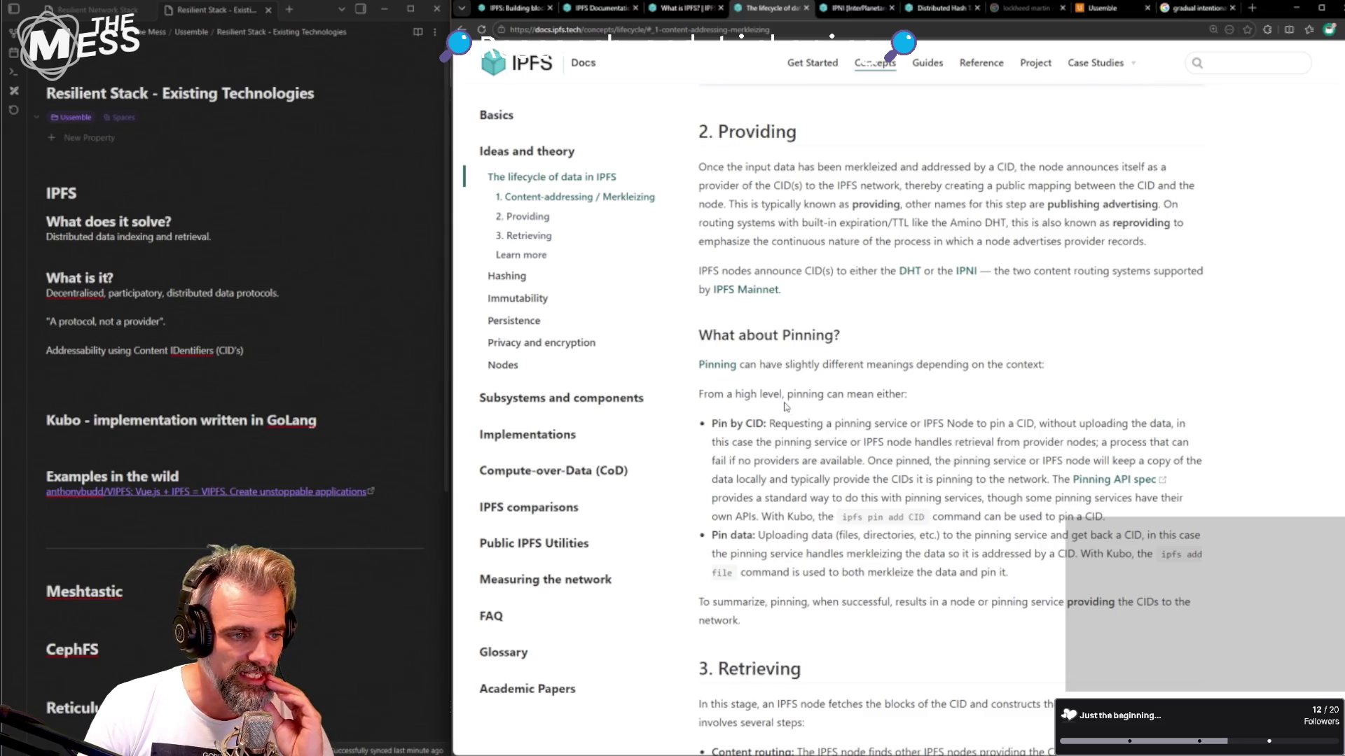
{"action": "scroll", "coordinate": [781, 376], "scroll_direction": "up", "scroll_amount": 1}
{"action": "scroll", "coordinate": [781, 374], "scroll_direction": "up", "scroll_amount": 1}
{"action": "scroll", "coordinate": [781, 370], "scroll_direction": "up", "scroll_amount": 1}
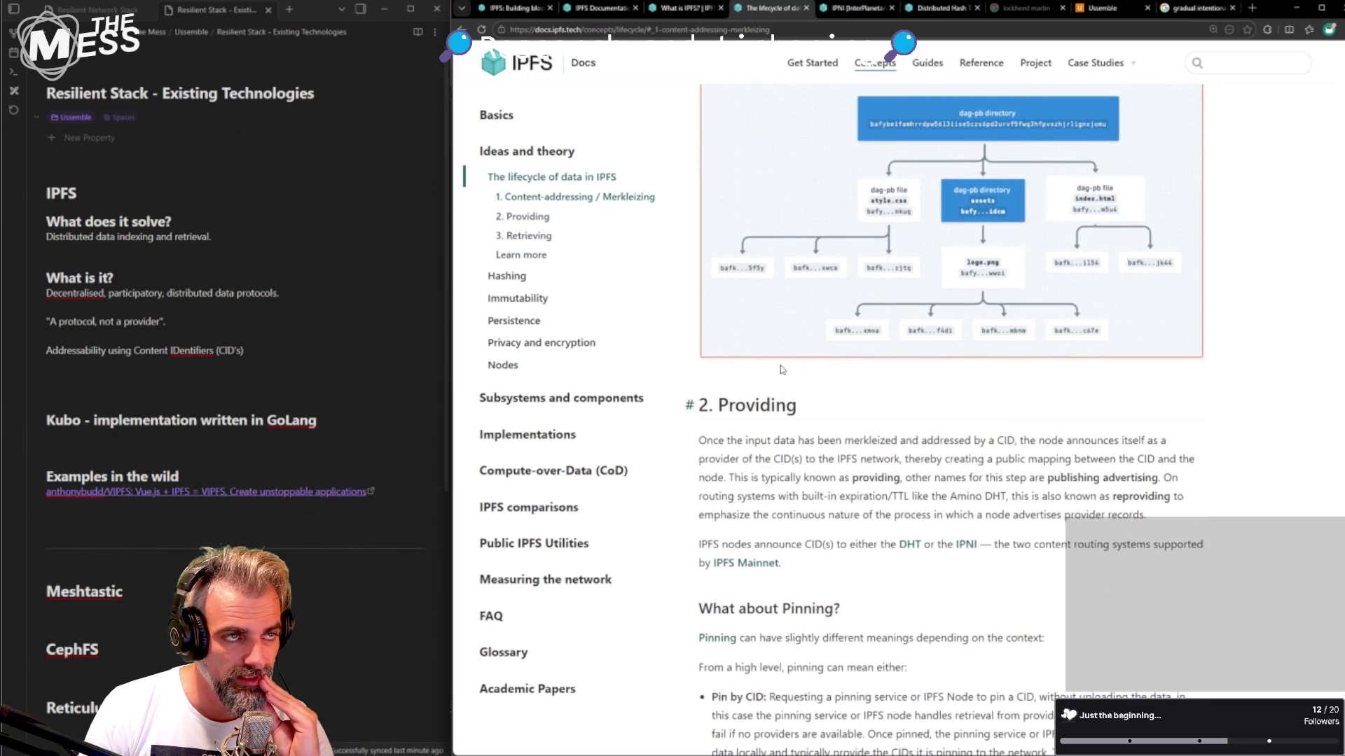
{"action": "scroll", "coordinate": [789, 368], "scroll_direction": "up", "scroll_amount": 1}
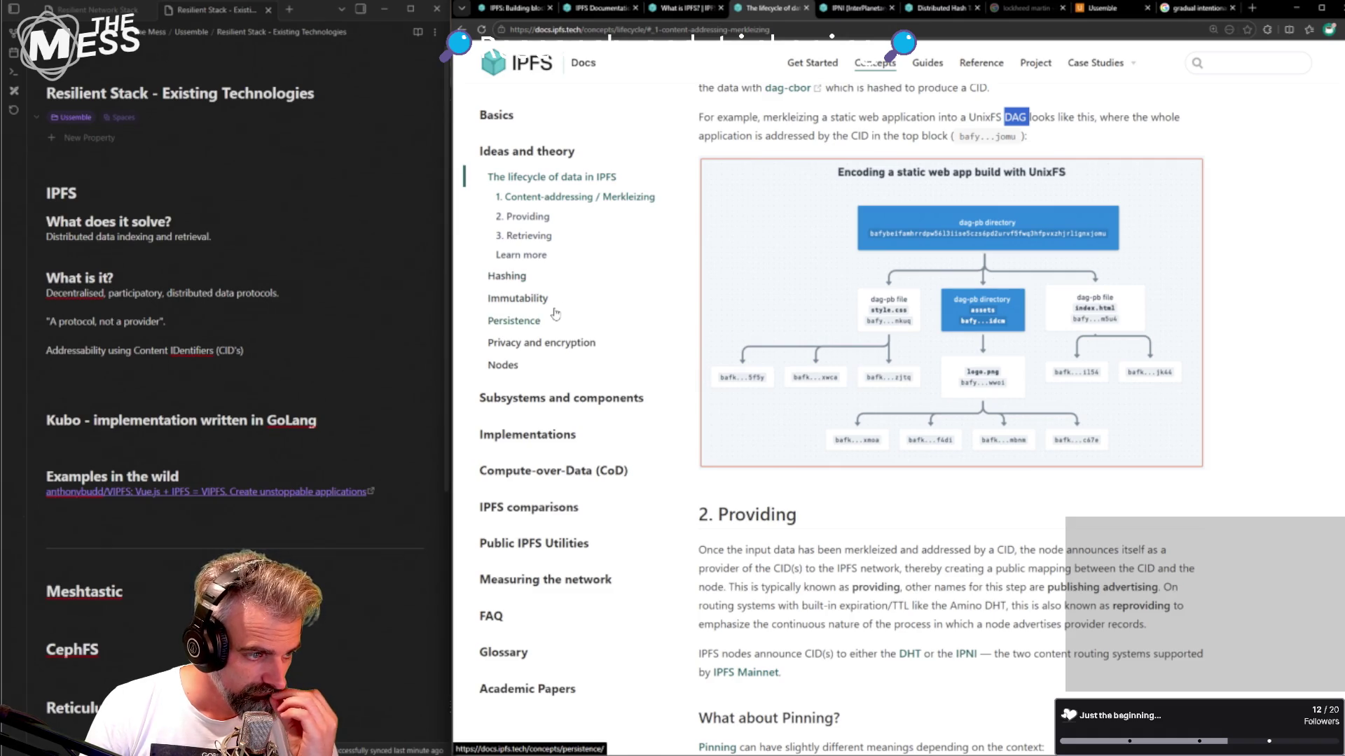
{"action": "scroll", "coordinate": [672, 202], "scroll_direction": "up", "scroll_amount": 3}
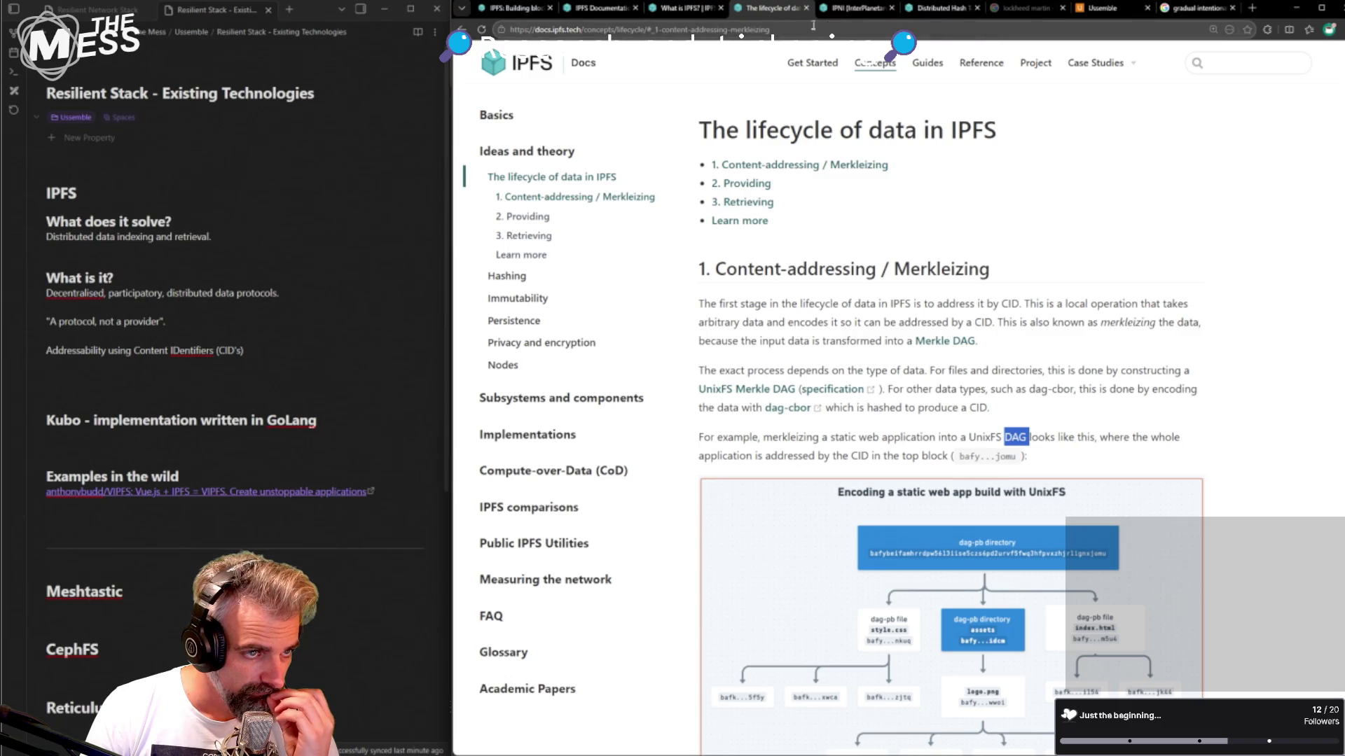
{"action": "left_click", "coordinate": [224, 449]}
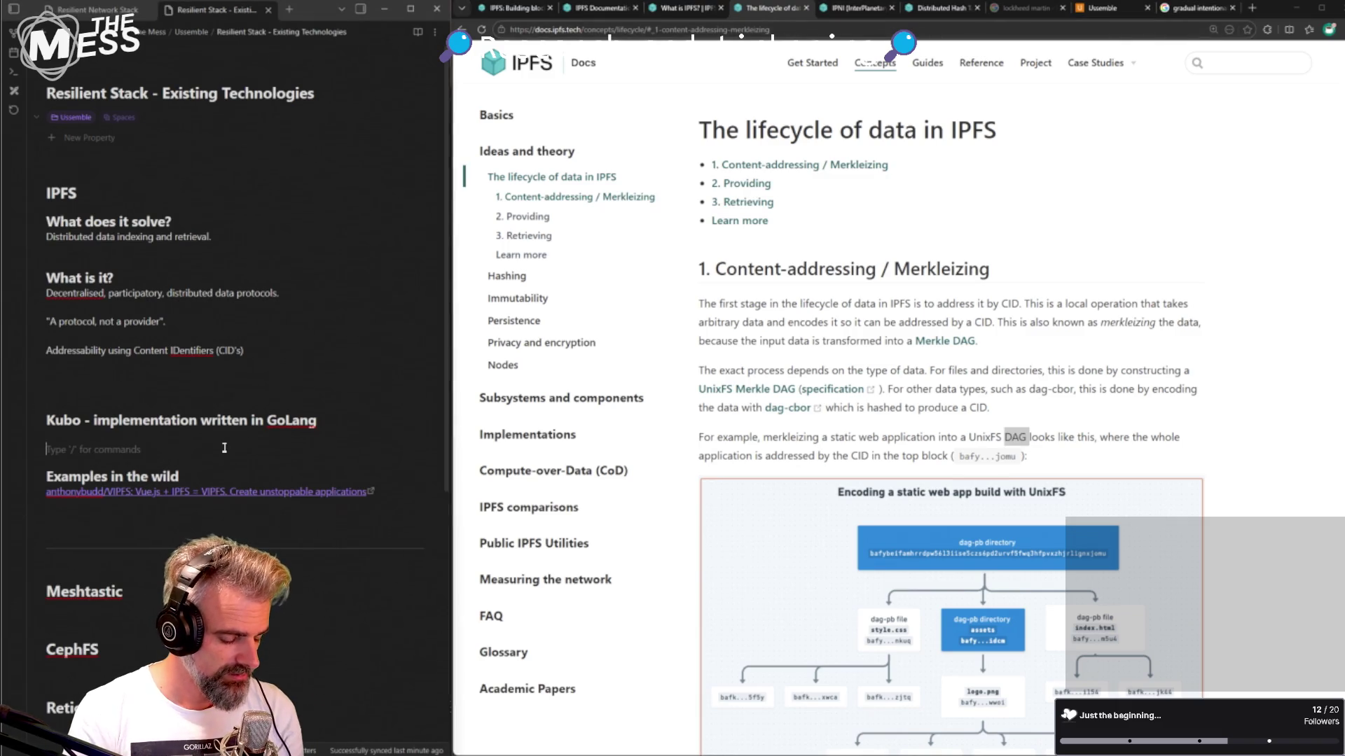
{"action": "type", "text": "## Questions"}
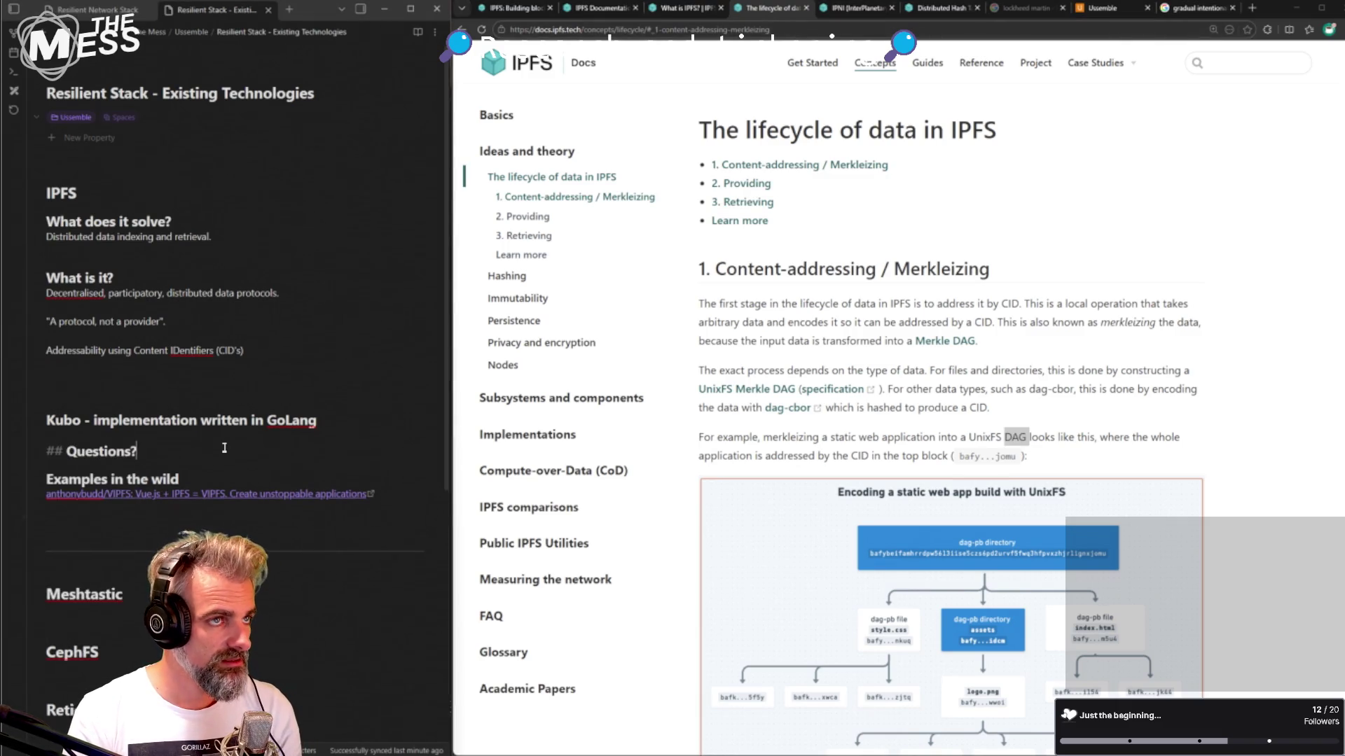
{"action": "type", "text": "?"}
{"action": "key", "text": "Return"}
{"action": "type", "text": "Speed? Is it slow?"}
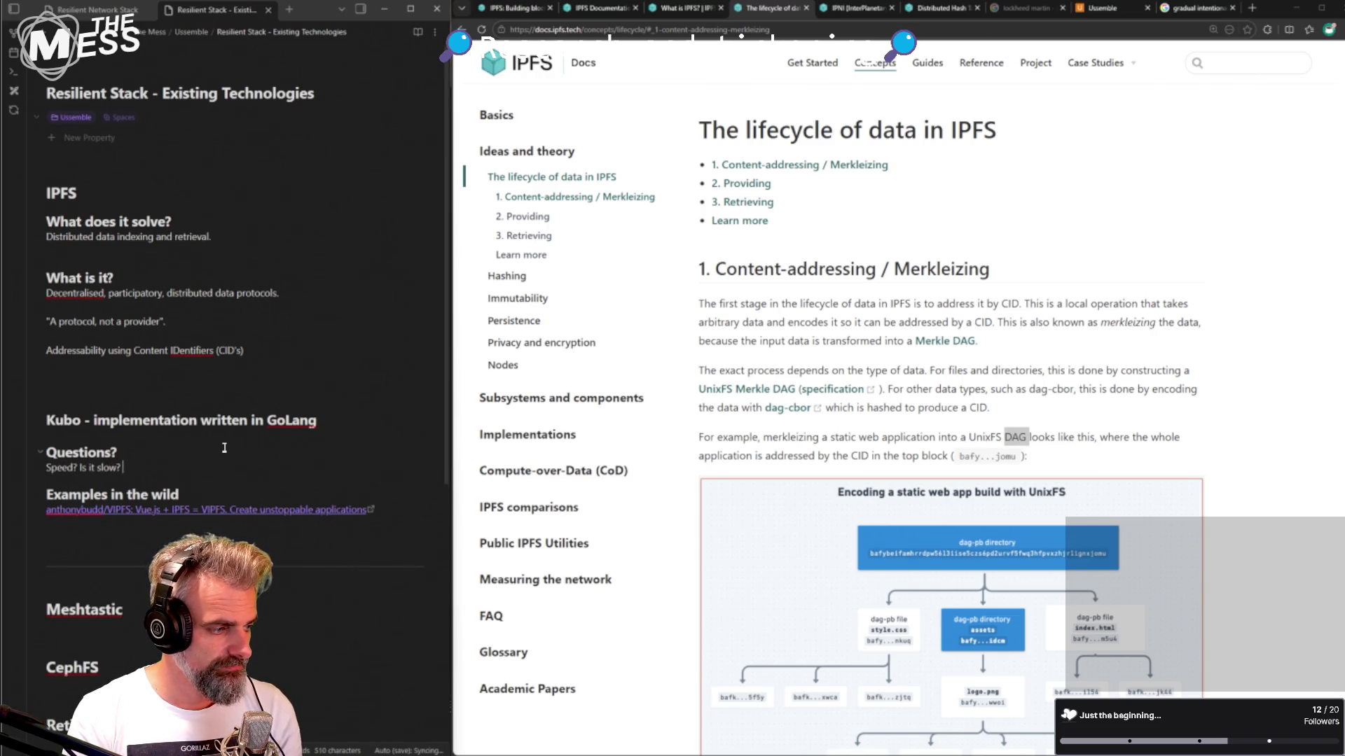
{"action": "key", "text": "Return"}
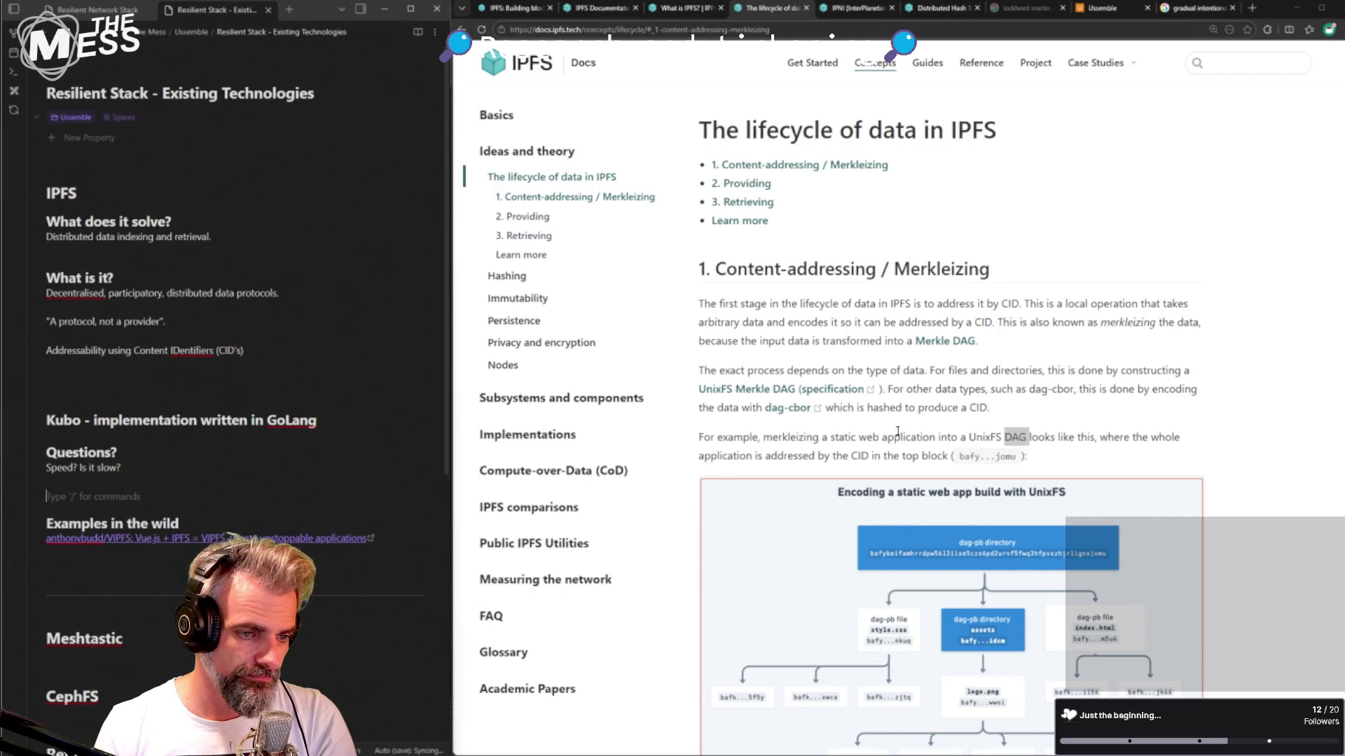
{"action": "left_click", "coordinate": [539, 217]}
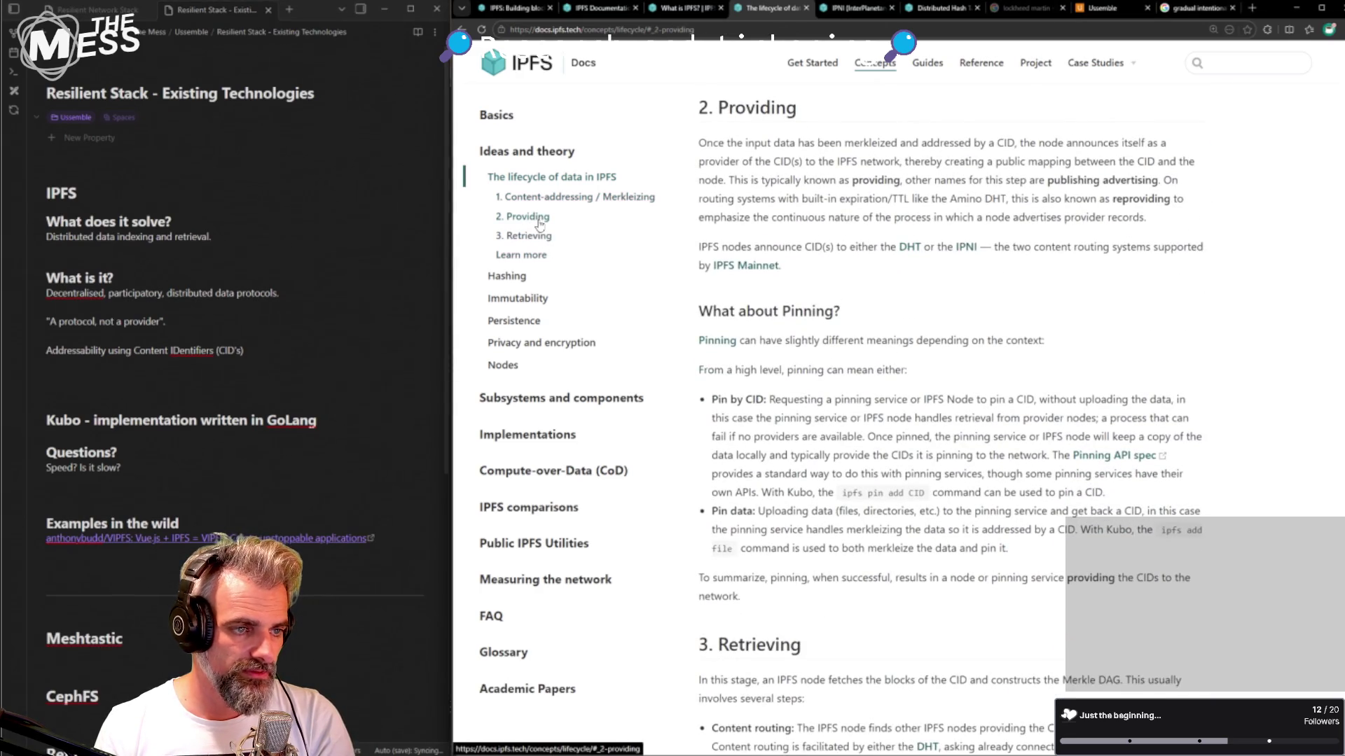
- Read the Hashing page's characteristics: deterministic, uncorrelated, unique and one-way
{"action": "left_click", "coordinate": [515, 276]}
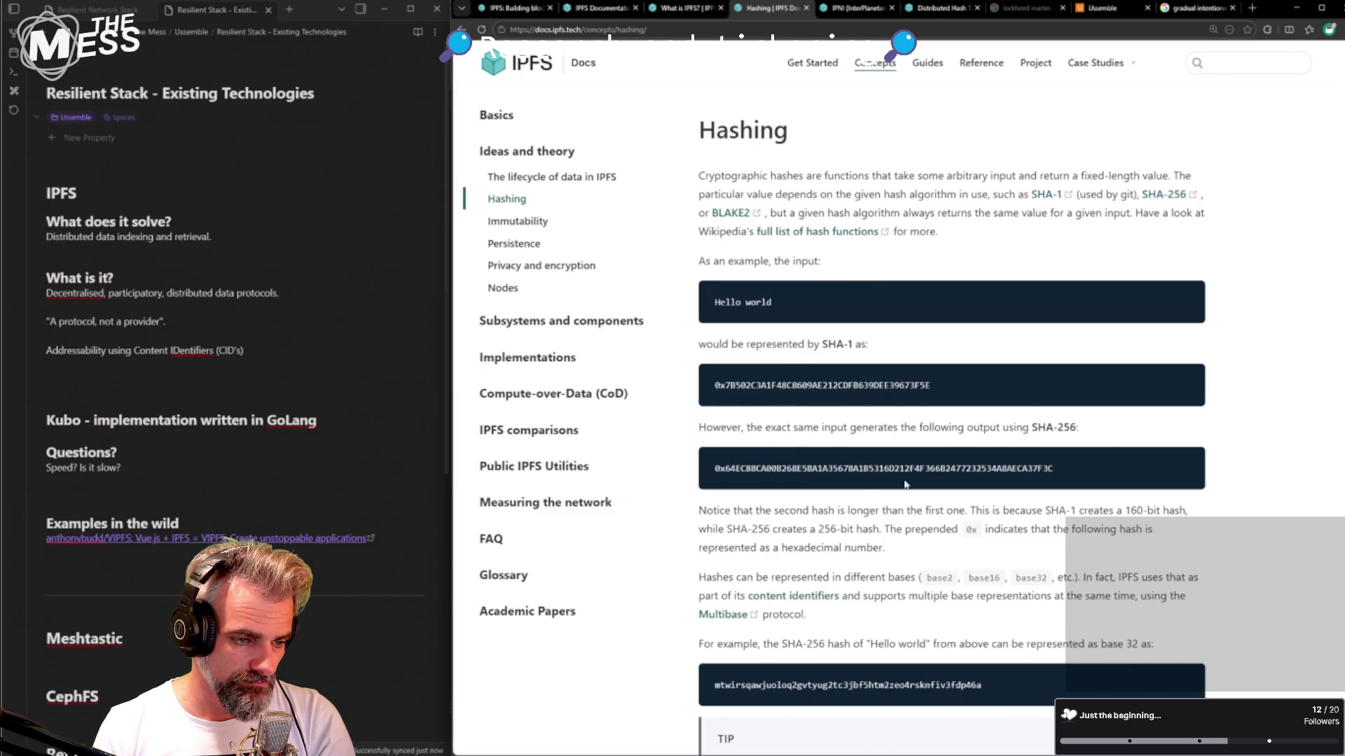
{"action": "scroll", "coordinate": [841, 522], "scroll_direction": "down", "scroll_amount": 2}
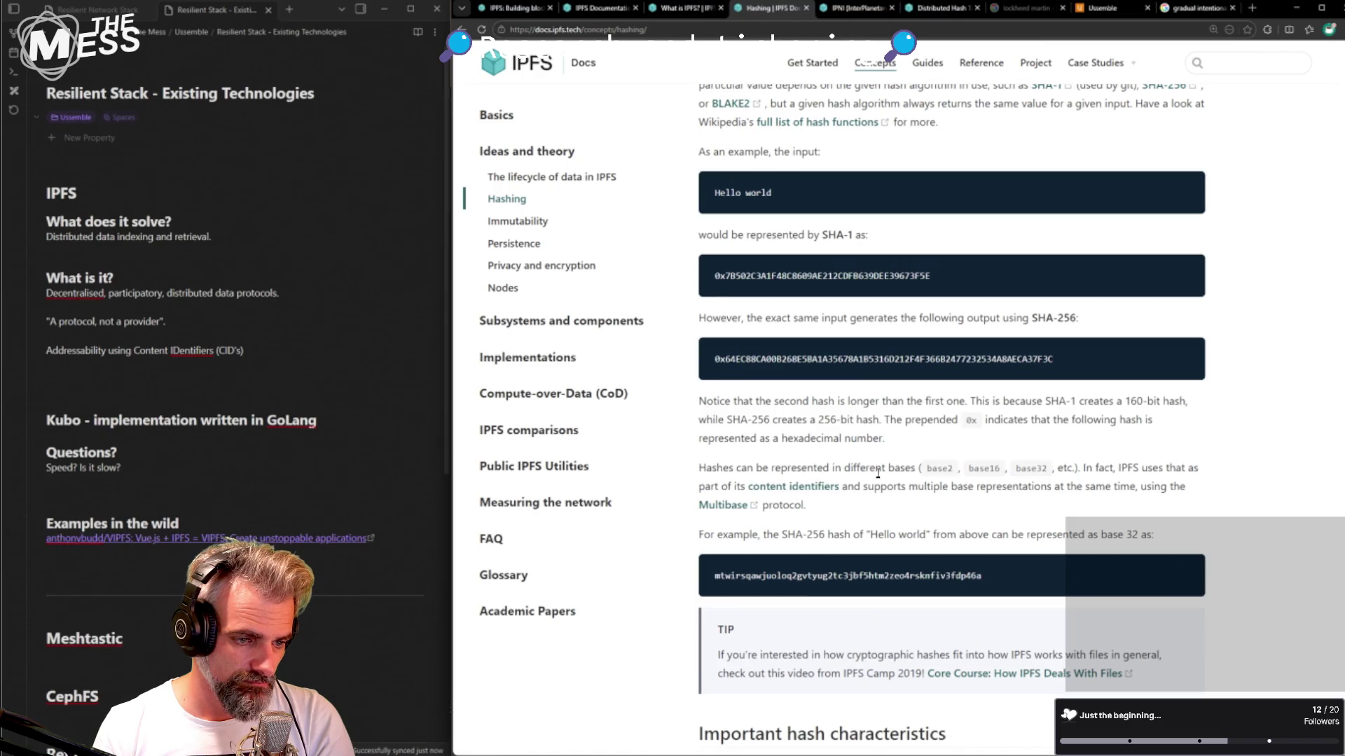
{"action": "scroll", "coordinate": [877, 473], "scroll_direction": "down", "scroll_amount": 3}
{"action": "scroll", "coordinate": [791, 461], "scroll_direction": "down", "scroll_amount": 2}
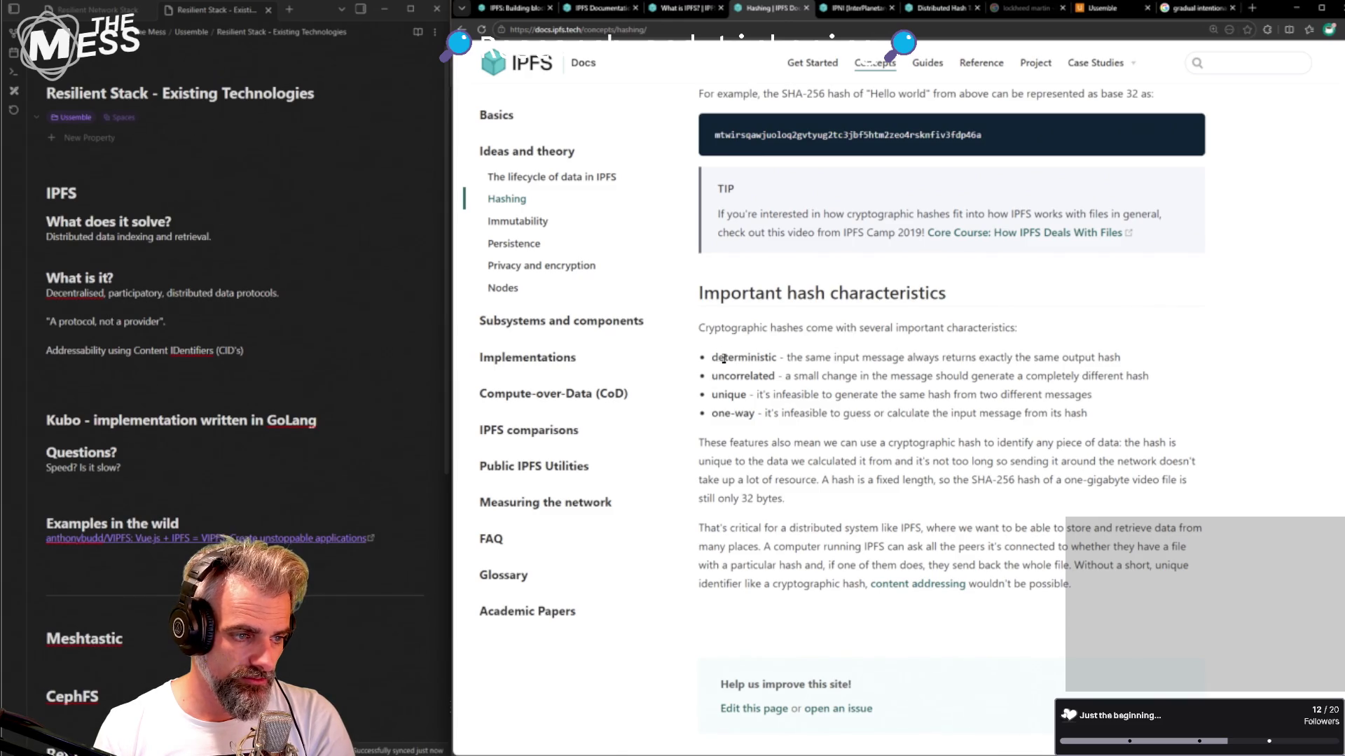
{"action": "double_click", "coordinate": [723, 359]}
{"action": "left_click", "coordinate": [723, 358]}
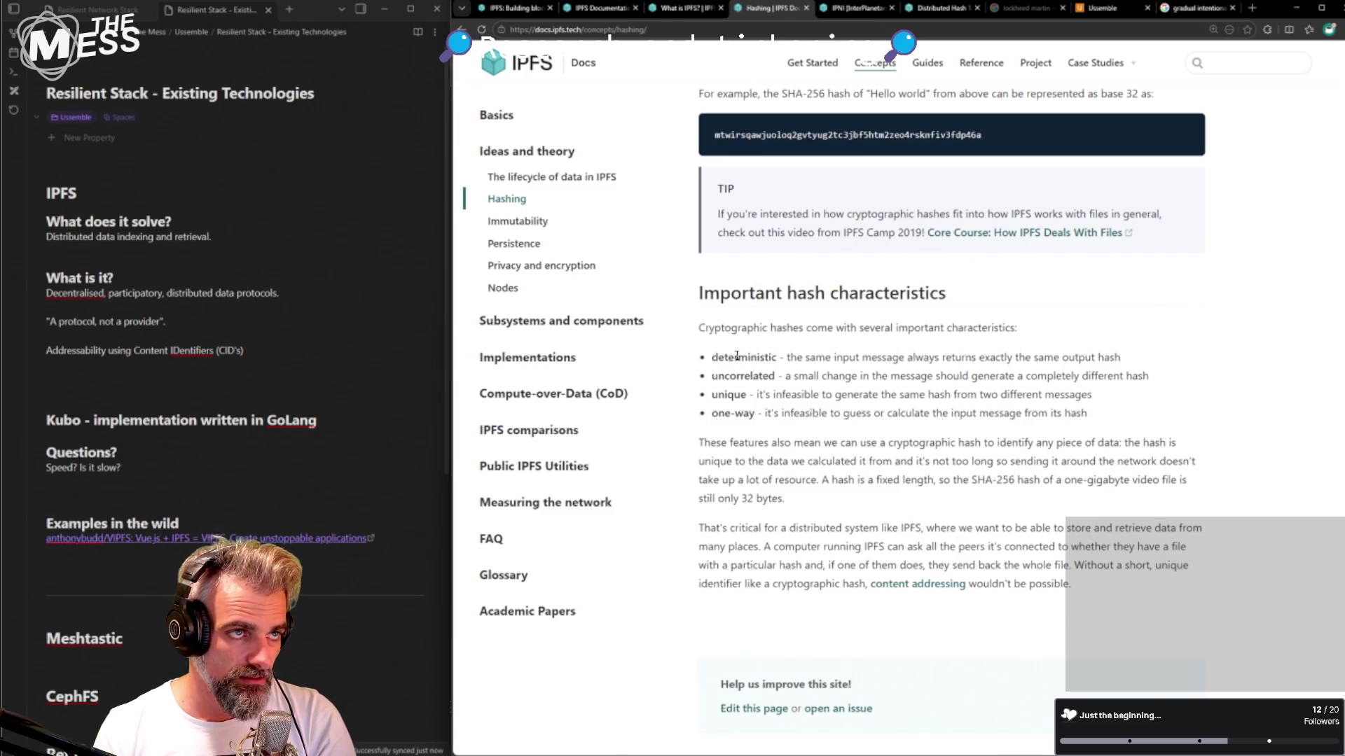
{"action": "double_click", "coordinate": [724, 376]}
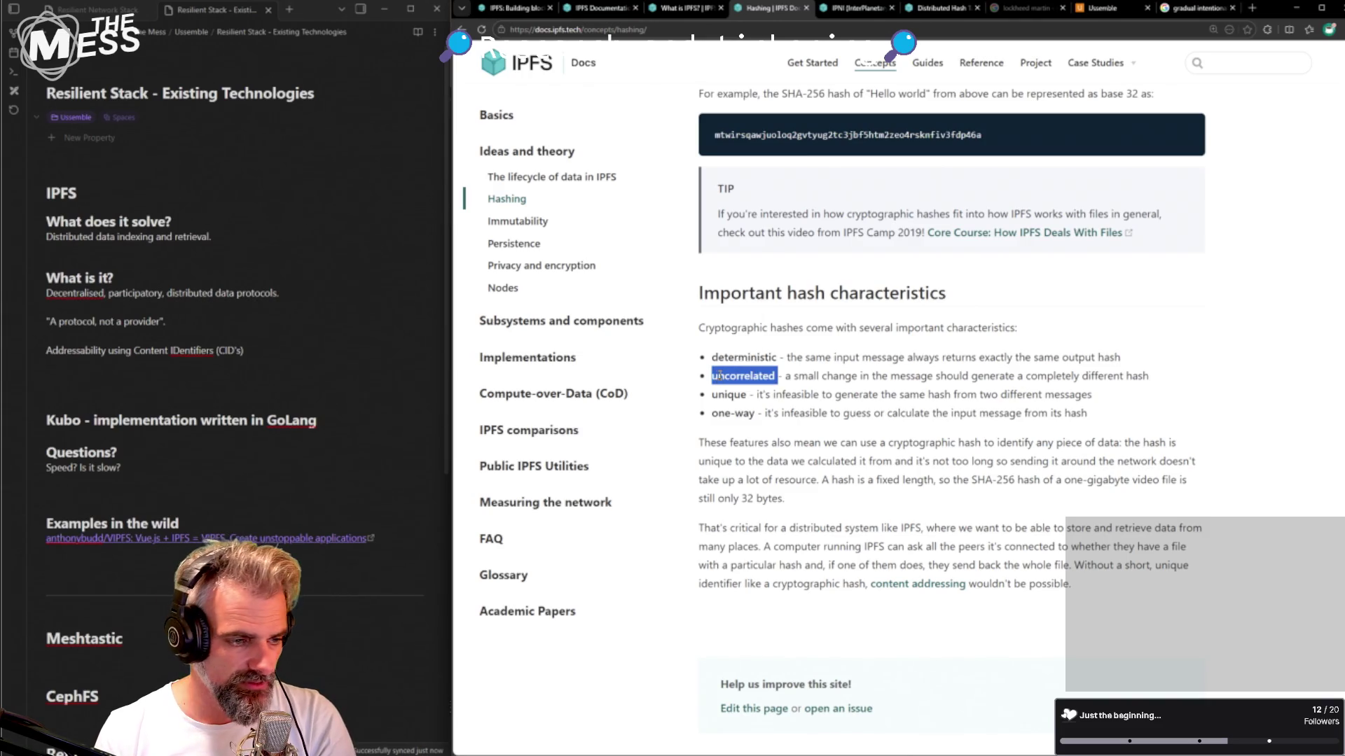
{"action": "double_click", "coordinate": [718, 397]}
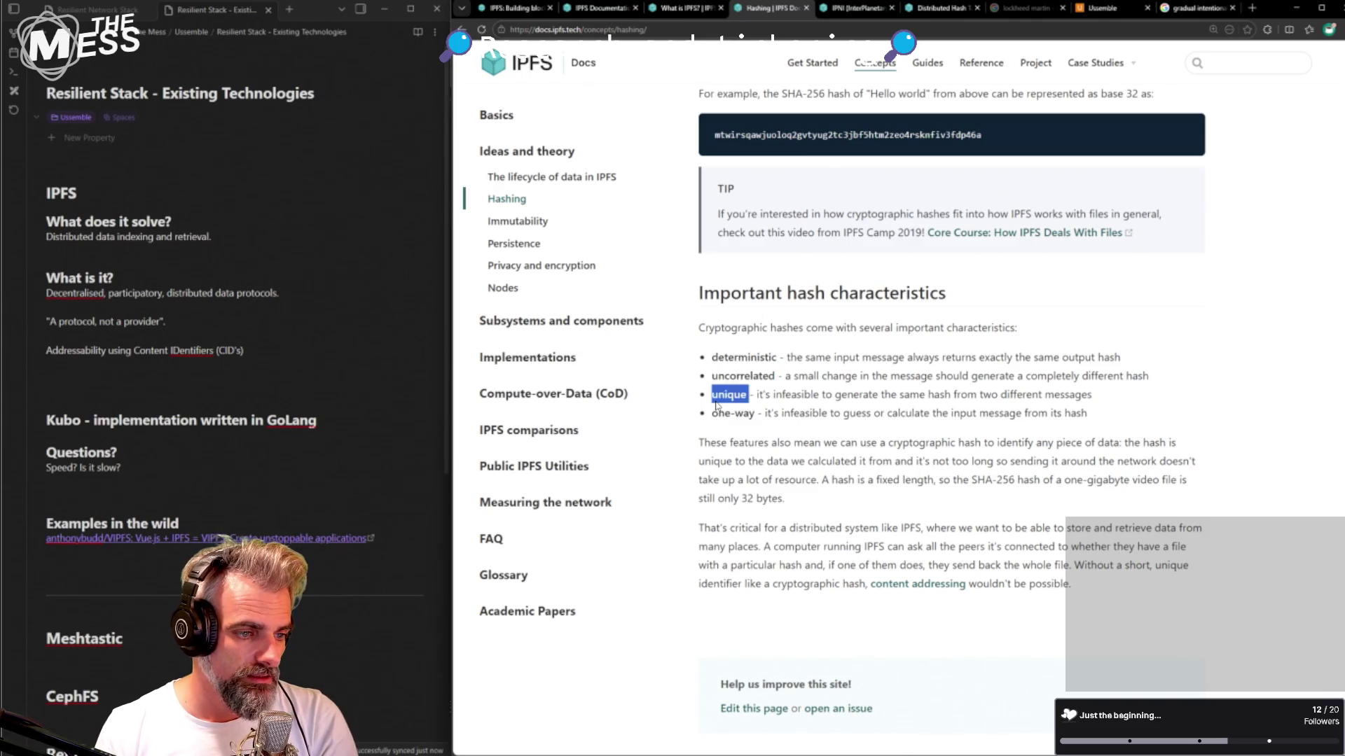
{"action": "left_click", "coordinate": [716, 397]}
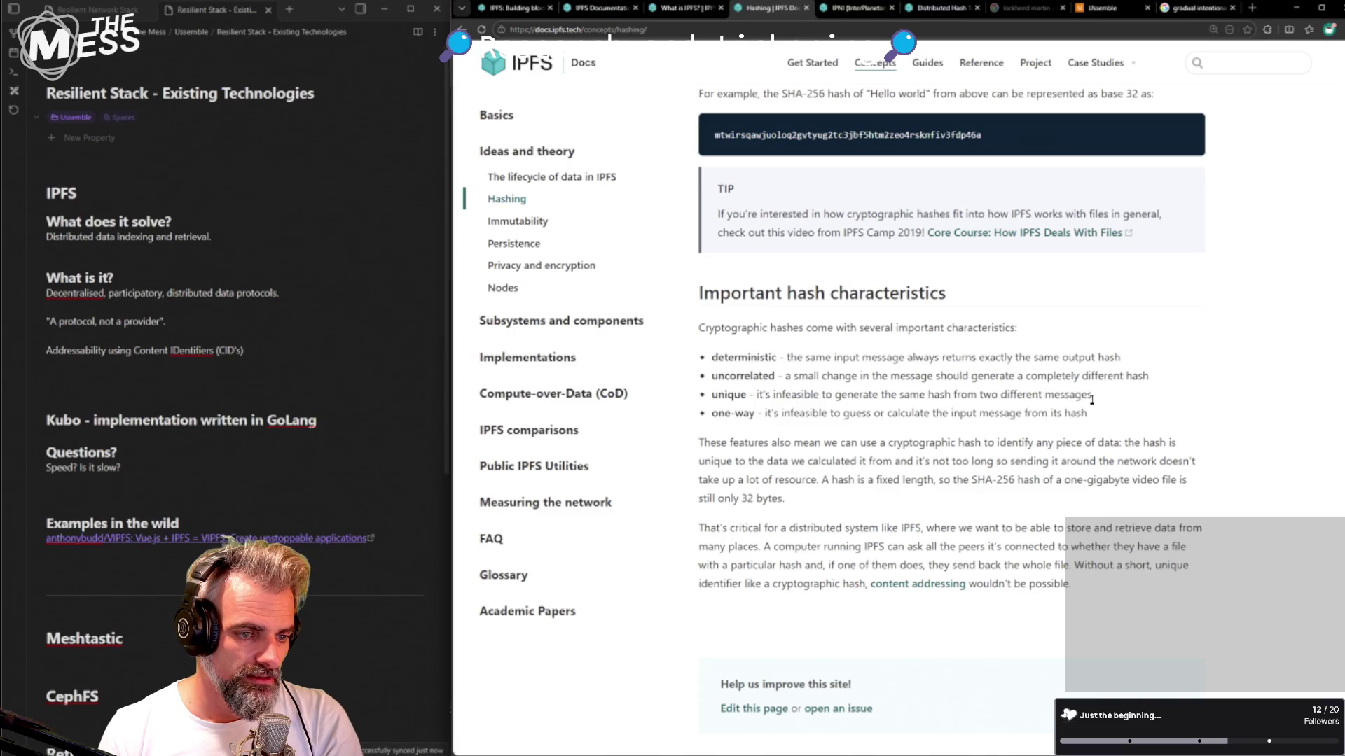
{"action": "left_click_drag", "start_coordinate": [1092, 398], "coordinate": [815, 397]}
{"action": "left_click", "coordinate": [816, 397]}
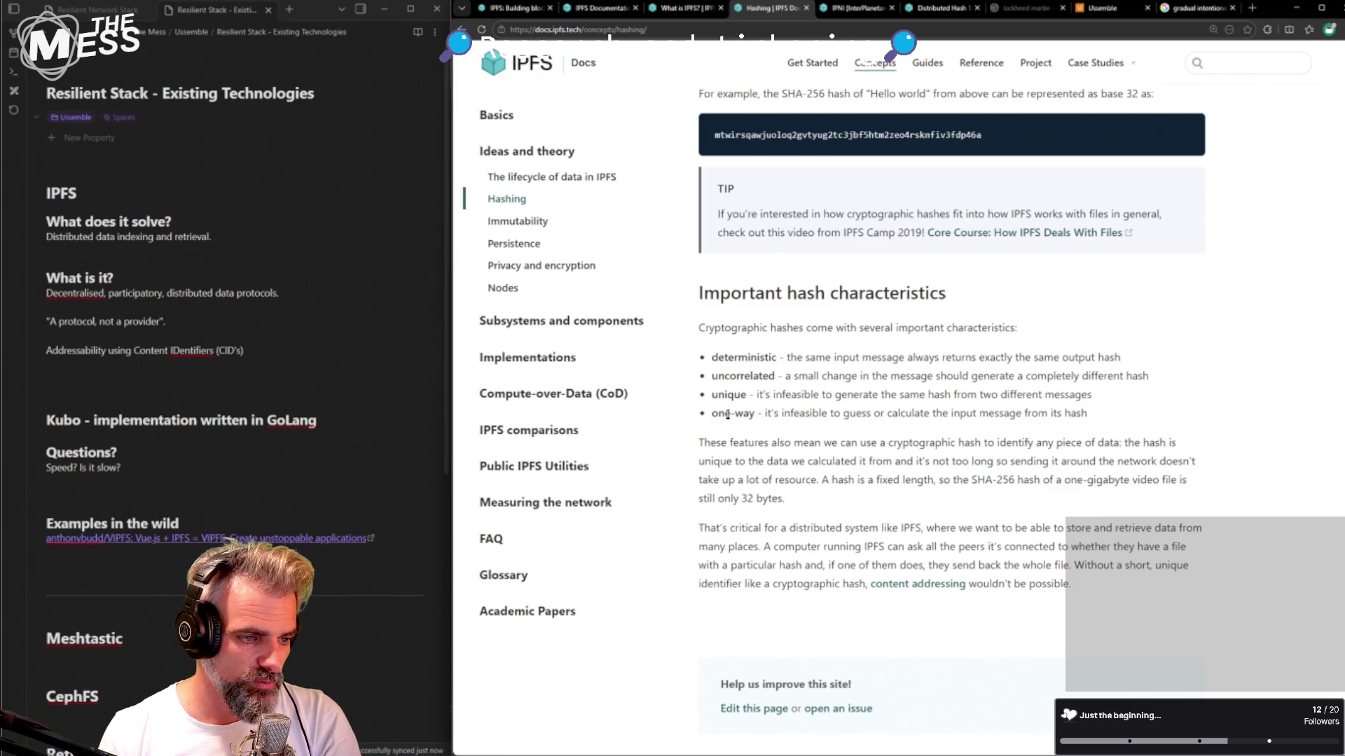
{"action": "left_click_drag", "start_coordinate": [718, 413], "coordinate": [788, 394]}
{"action": "left_click", "coordinate": [836, 416]}
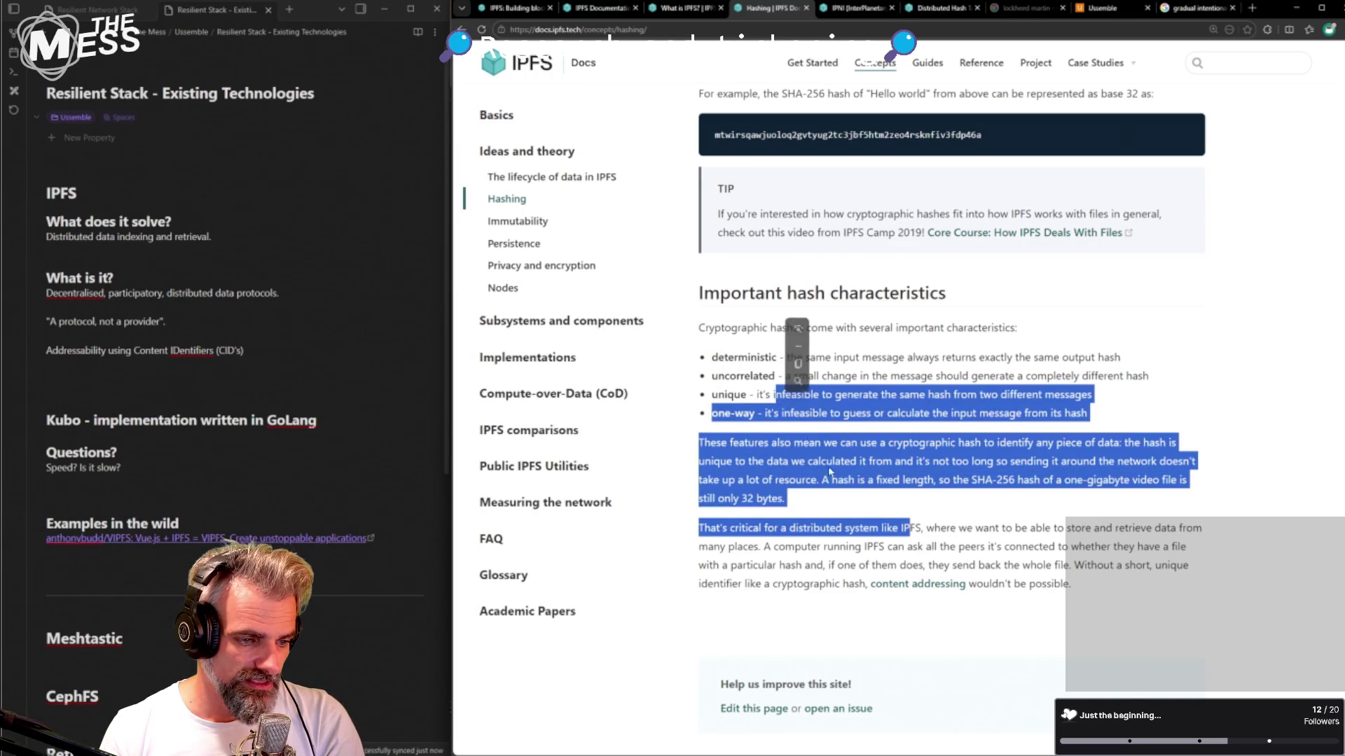
- Read why hashes matter for IPFS, then move through Immutability to the Persistence, permanence, and pinning page
{"action": "left_click", "coordinate": [855, 505]}
{"action": "left_click_drag", "start_coordinate": [816, 506], "coordinate": [1018, 589]}
{"action": "left_click", "coordinate": [1088, 589]}
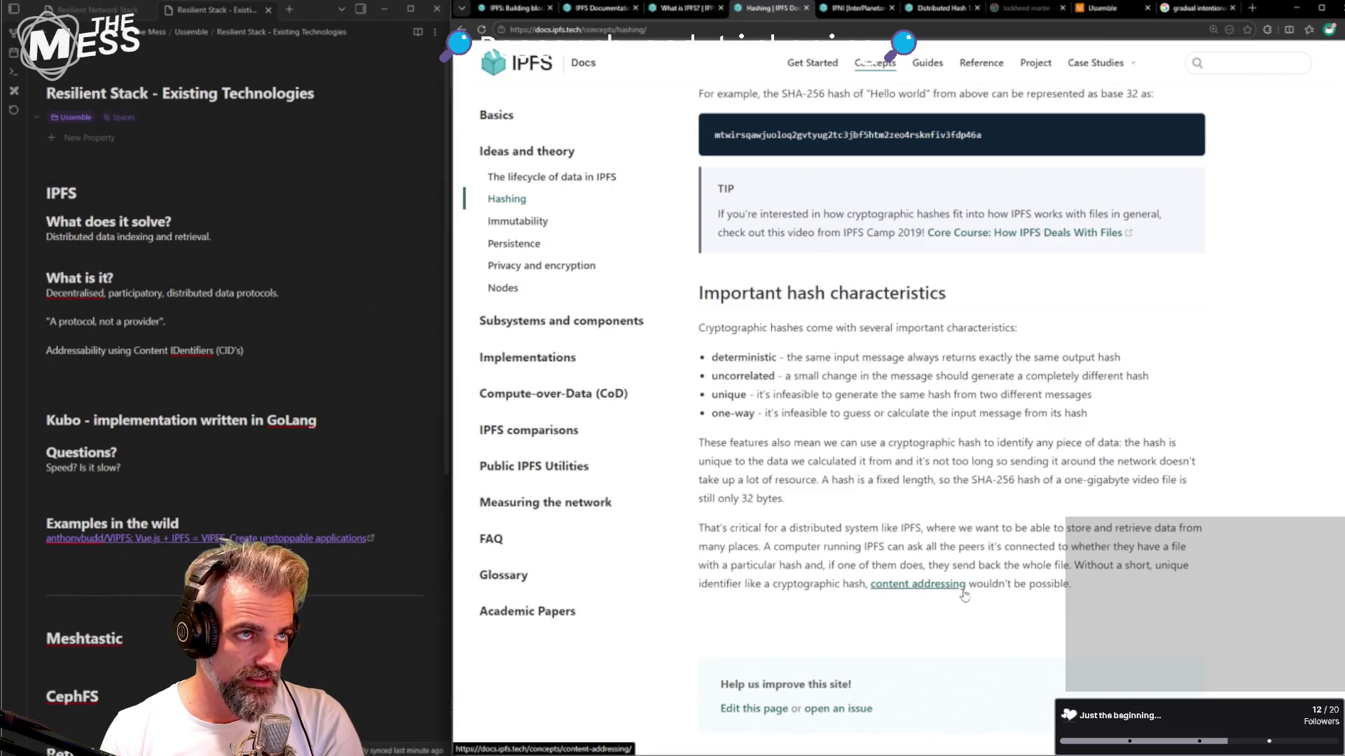
{"action": "left_click", "coordinate": [517, 222]}
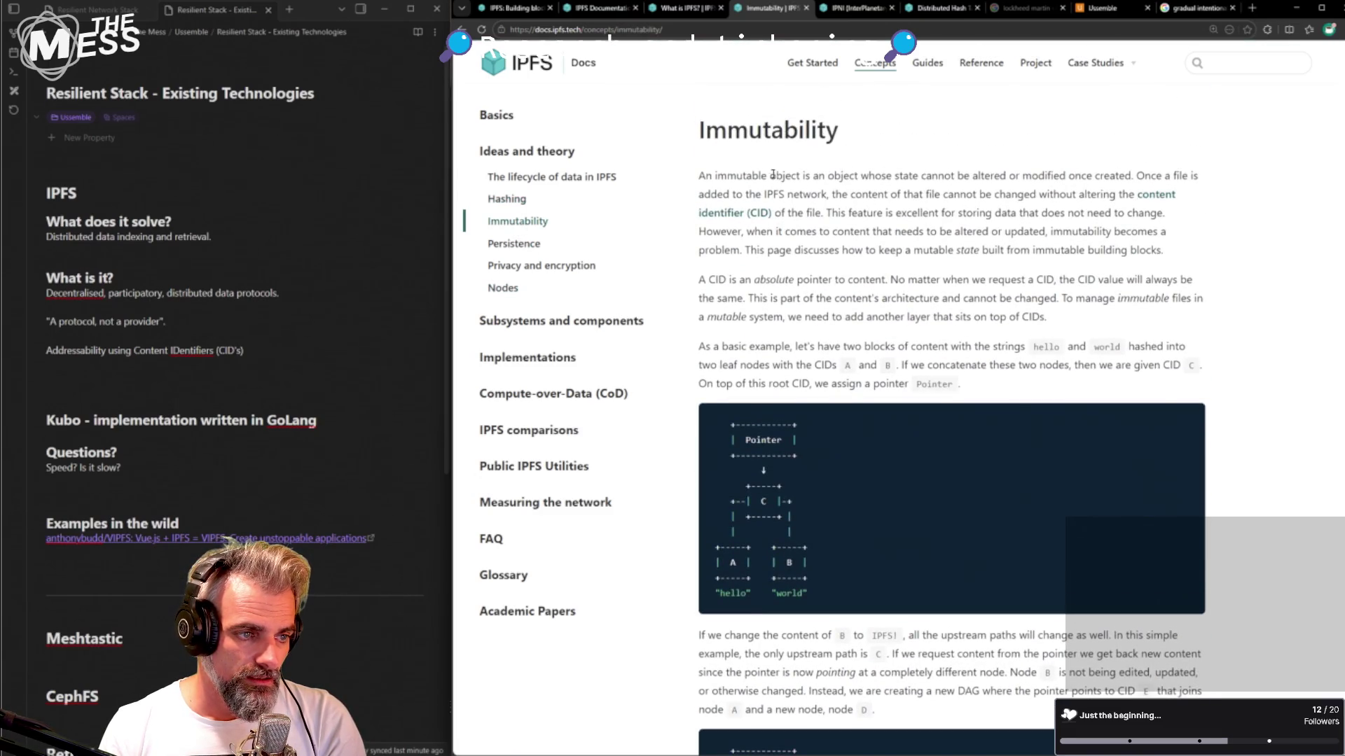
{"action": "left_click", "coordinate": [517, 245]}
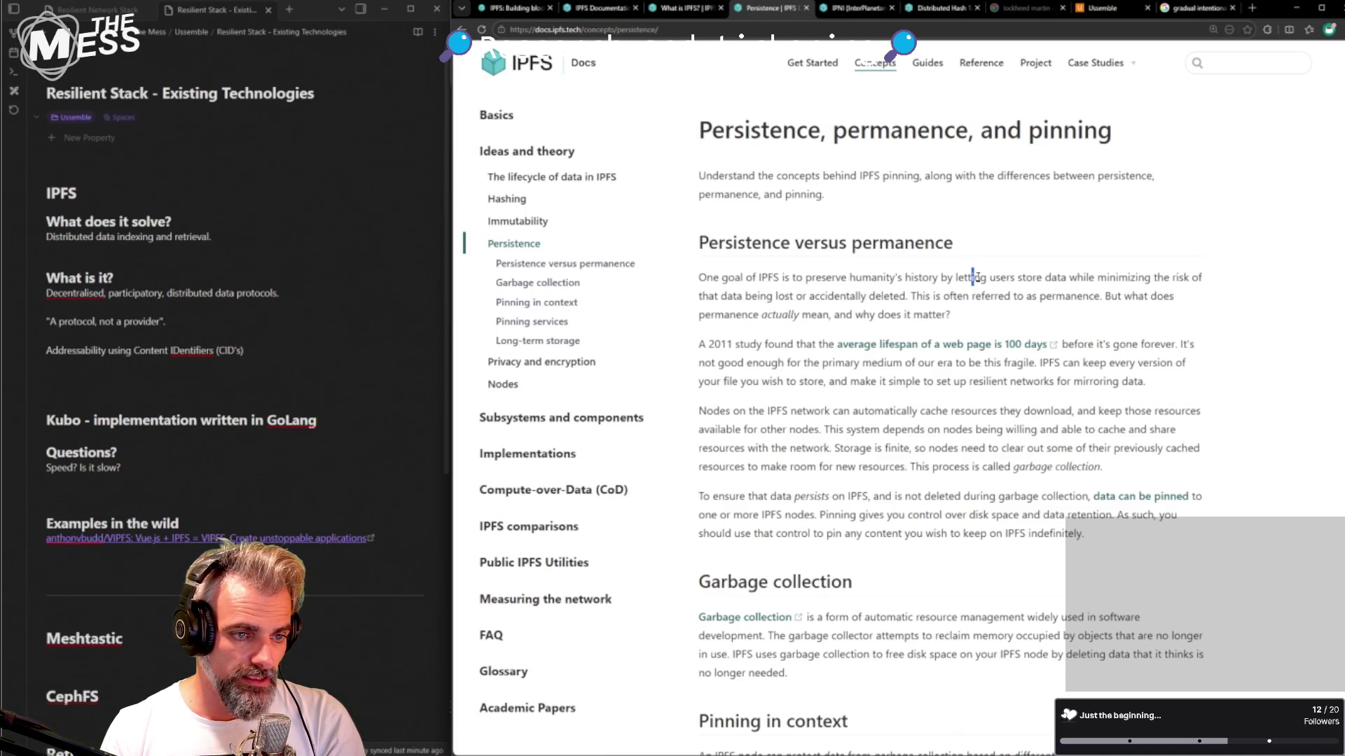
- Read the Persistence versus permanence intro on preserving history and the 2011 link-rot study
{"action": "left_click_drag", "start_coordinate": [973, 278], "coordinate": [1062, 278]}
{"action": "left_click_drag", "start_coordinate": [1200, 277], "coordinate": [843, 277]}
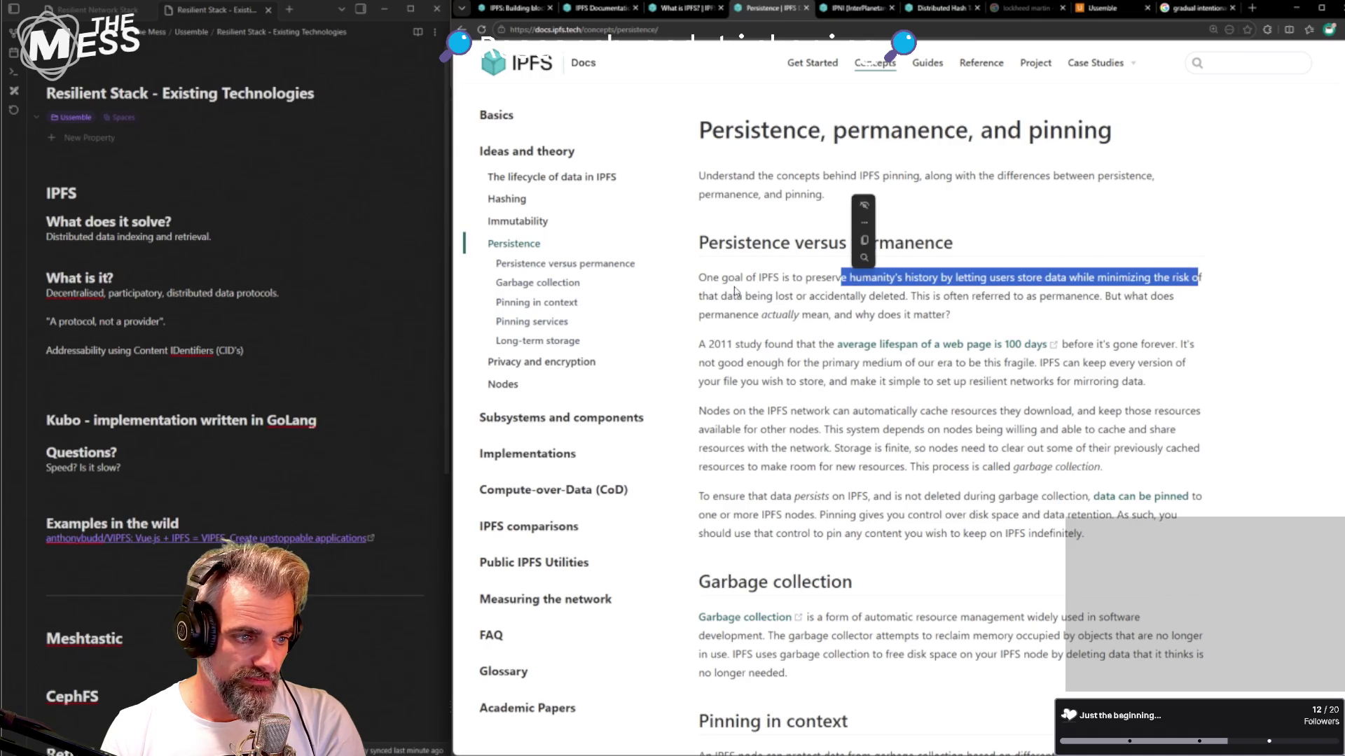
{"action": "left_click", "coordinate": [735, 295]}
{"action": "left_click", "coordinate": [909, 297]}
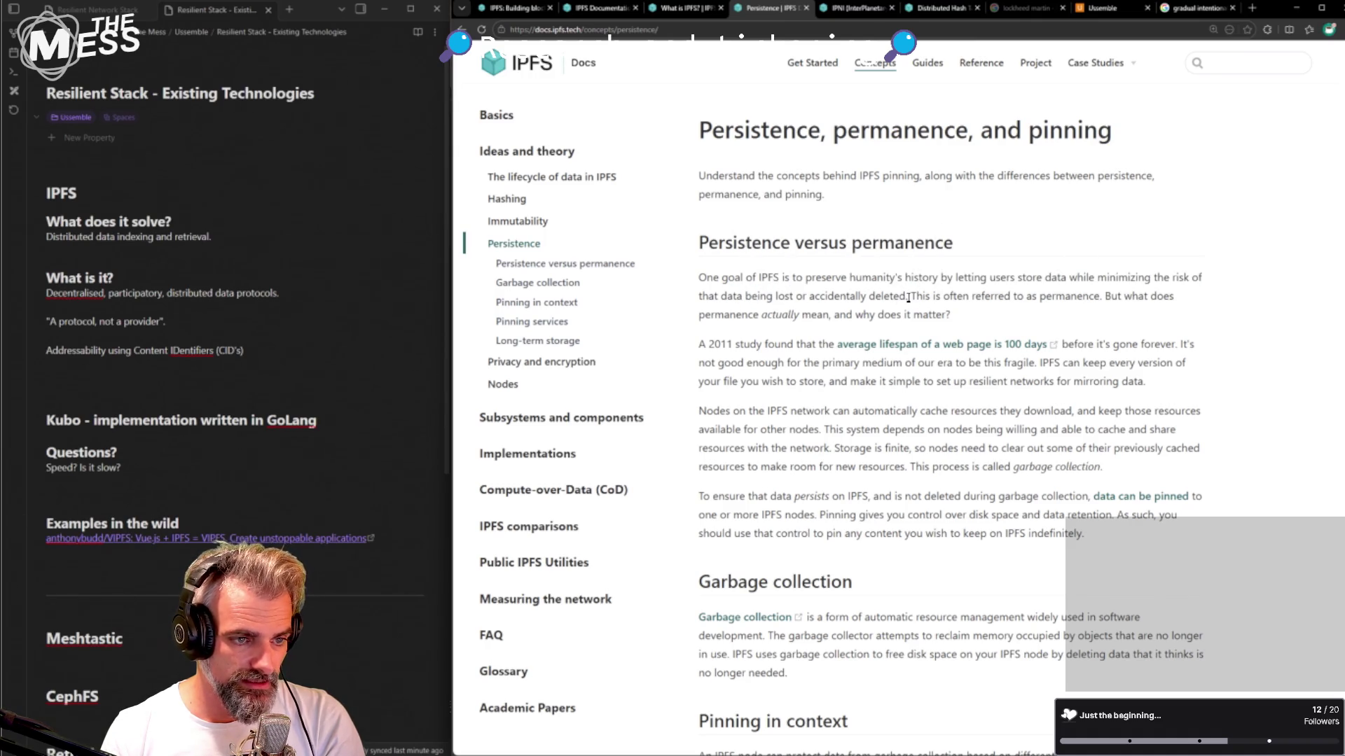
{"action": "double_click", "coordinate": [928, 314]}
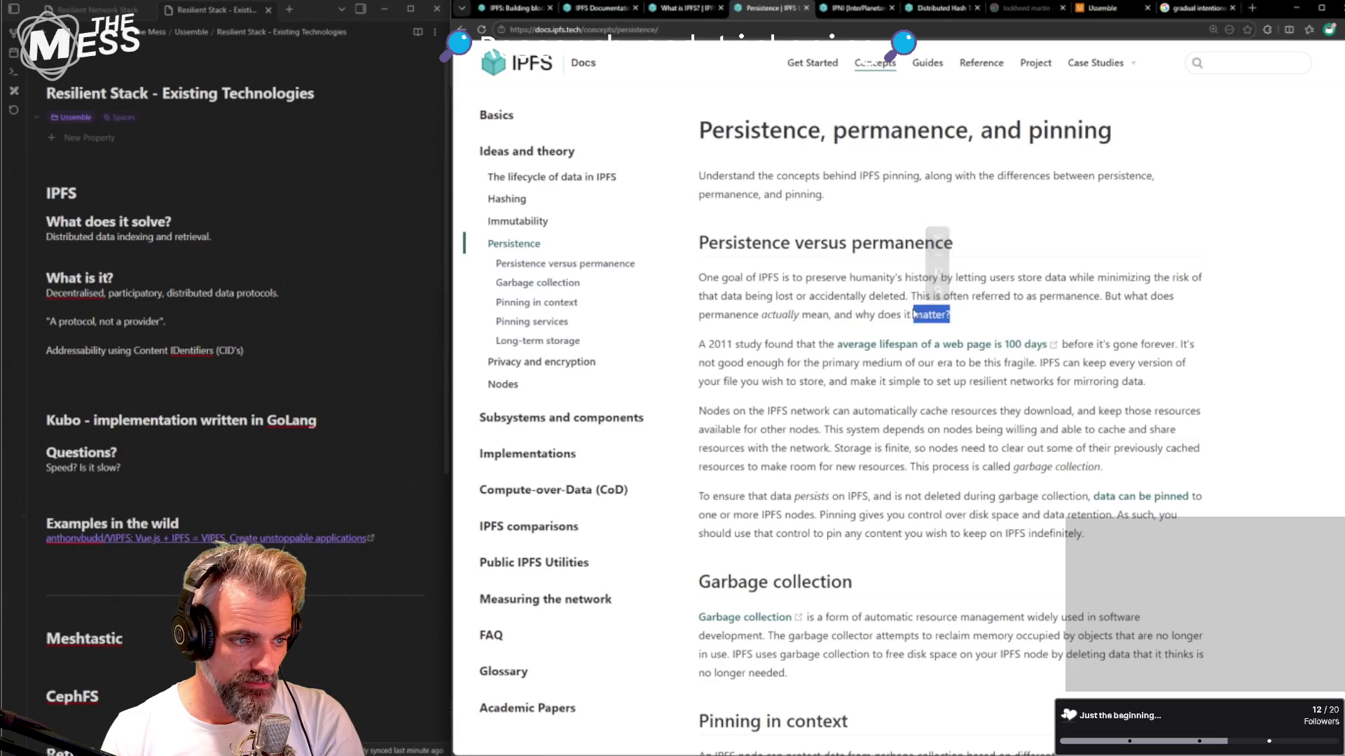
{"action": "left_click", "coordinate": [818, 333]}
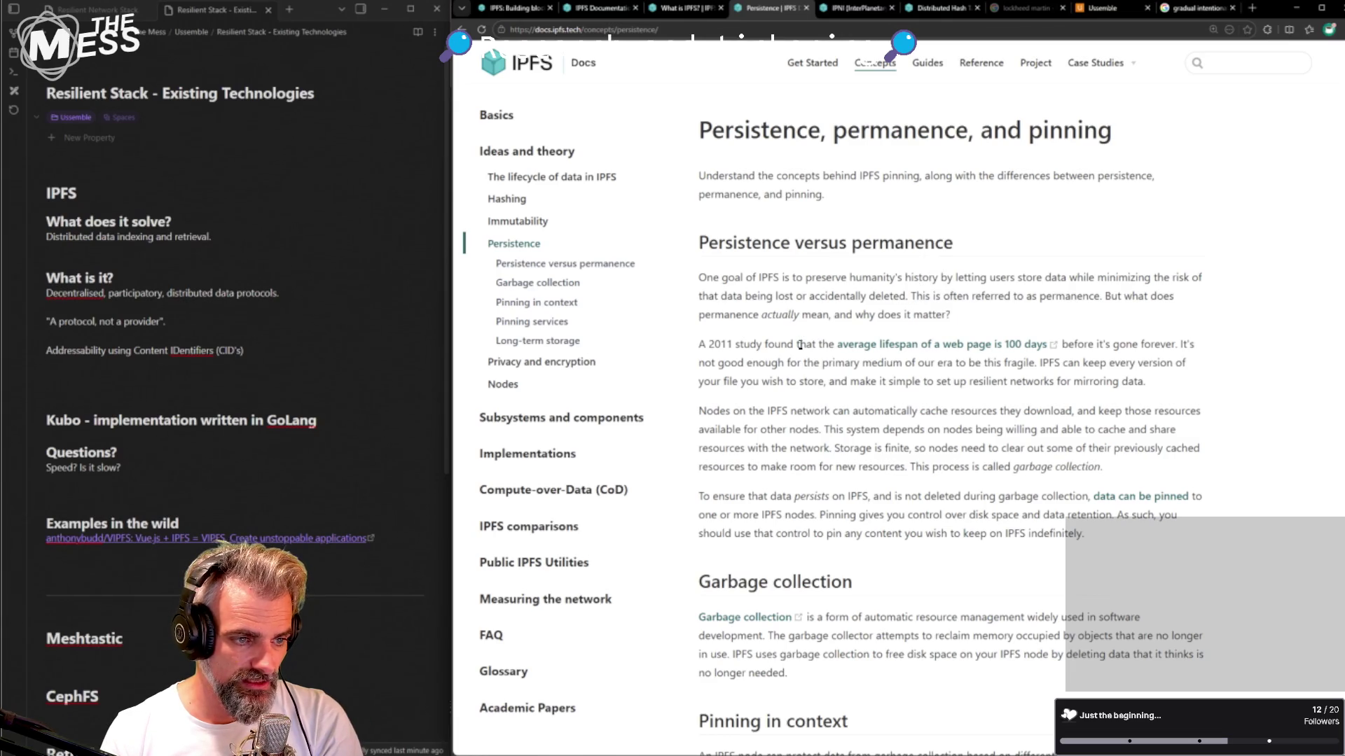
{"action": "double_click", "coordinate": [783, 347]}
{"action": "left_click", "coordinate": [781, 346]}
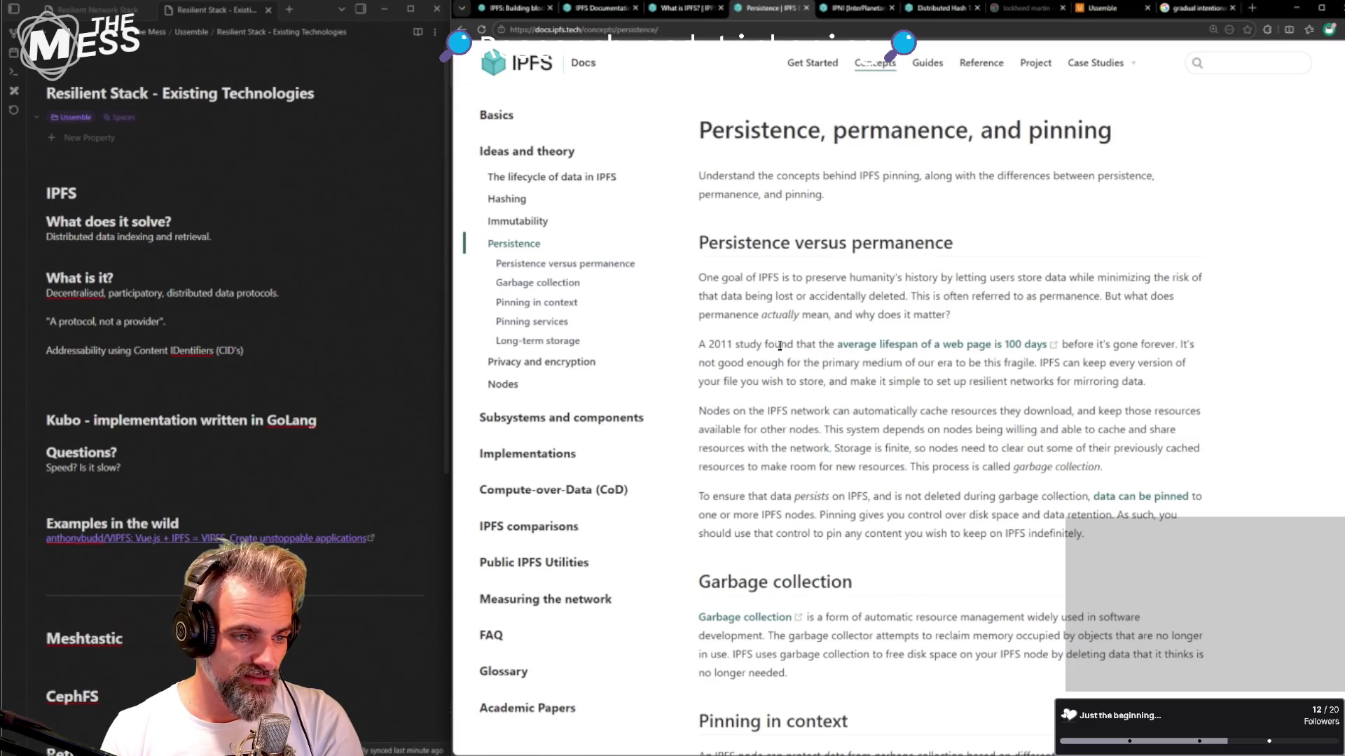
{"action": "left_click_drag", "start_coordinate": [780, 345], "coordinate": [823, 347]}
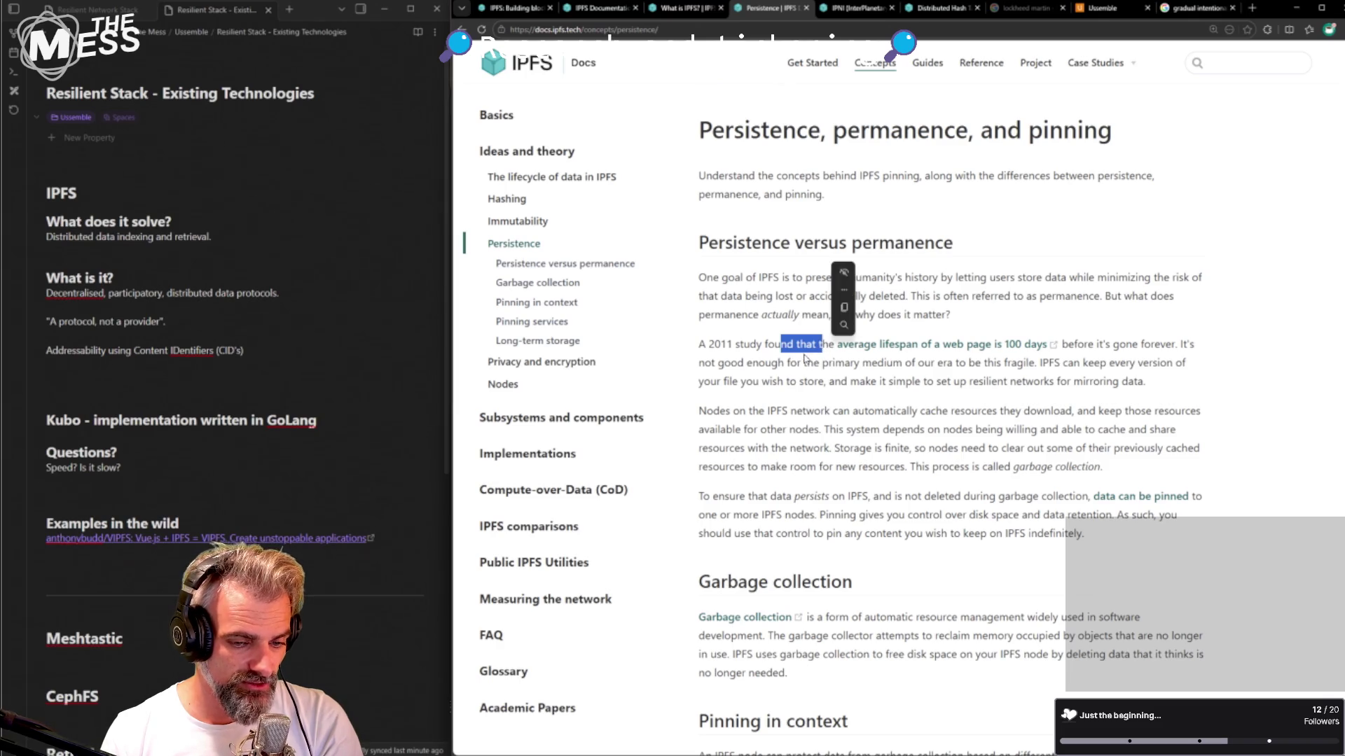
{"action": "left_click", "coordinate": [784, 359]}
{"action": "left_click_drag", "start_coordinate": [752, 363], "coordinate": [793, 411]}
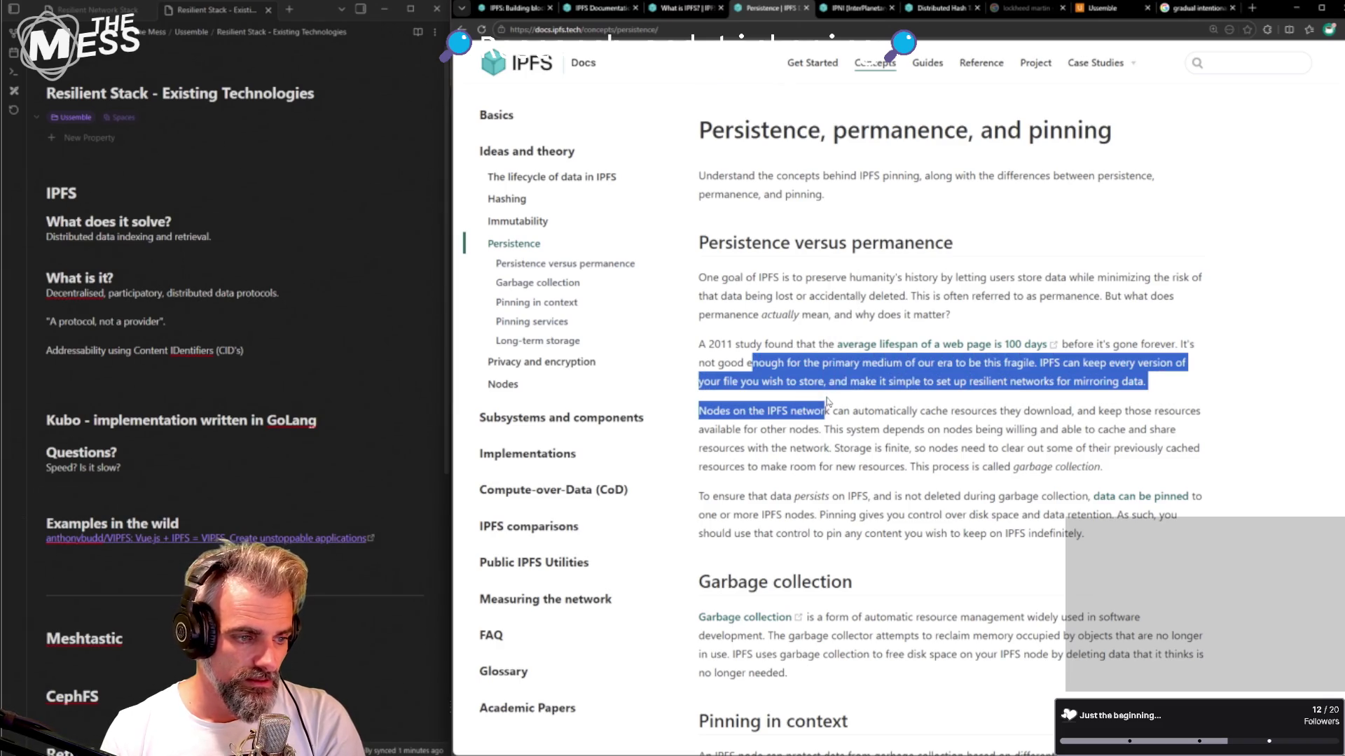
{"action": "left_click", "coordinate": [772, 412]}
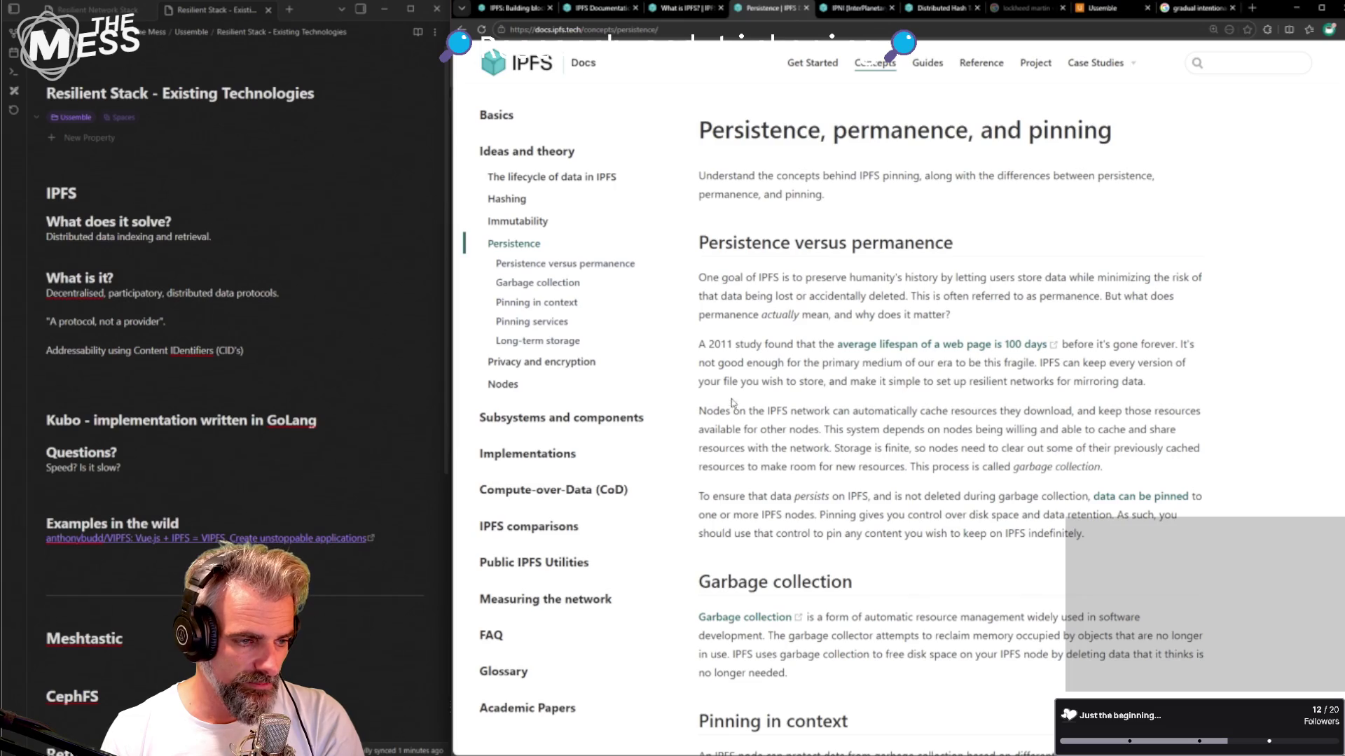
- Read the passage on nodes caching, pinning and garbage collection, then return to the note's empty line under Addressability
{"action": "mouse_move", "coordinate": [702, 410]}
{"action": "left_mouse_down"}
{"action": "mouse_move", "coordinate": [1103, 469]}
{"action": "mouse_move", "coordinate": [698, 386]}
{"action": "mouse_move", "coordinate": [698, 403]}
{"action": "left_mouse_up"}
{"action": "left_click", "coordinate": [1104, 476]}
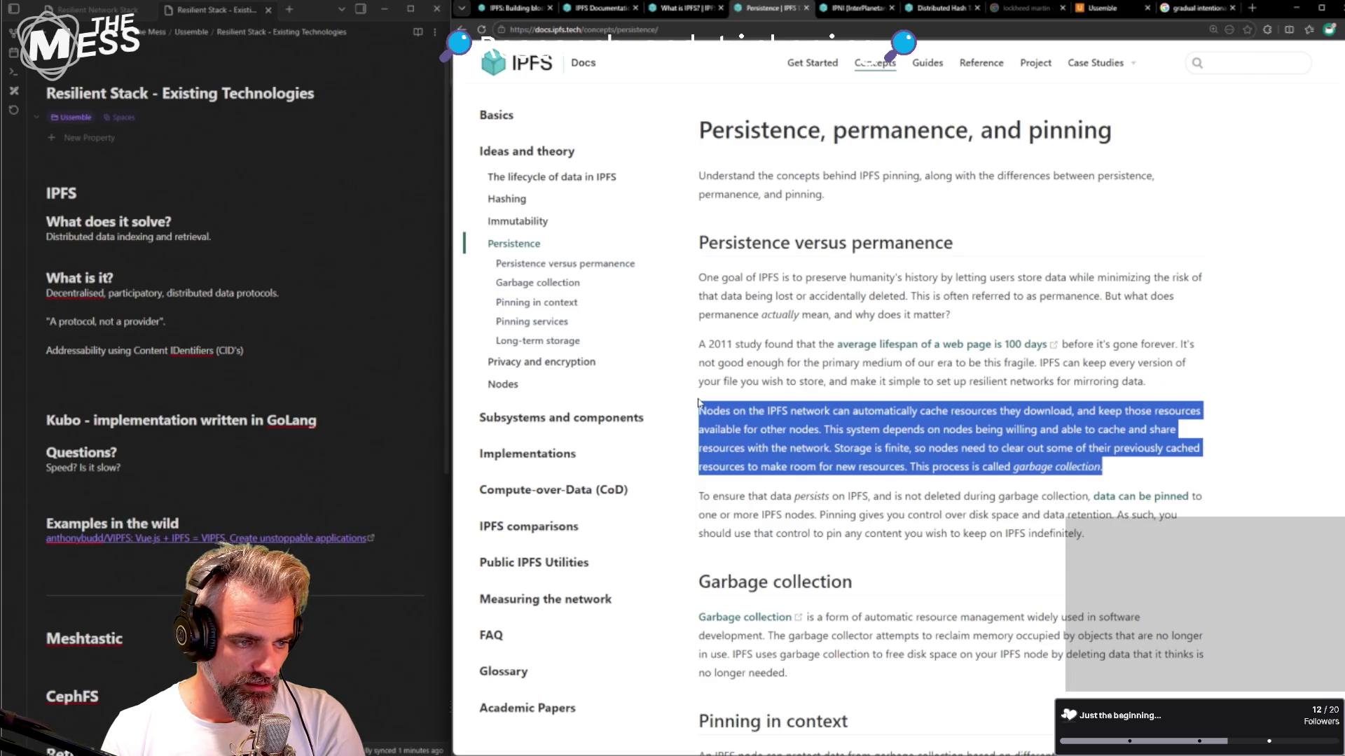
{"action": "left_click", "coordinate": [723, 416]}
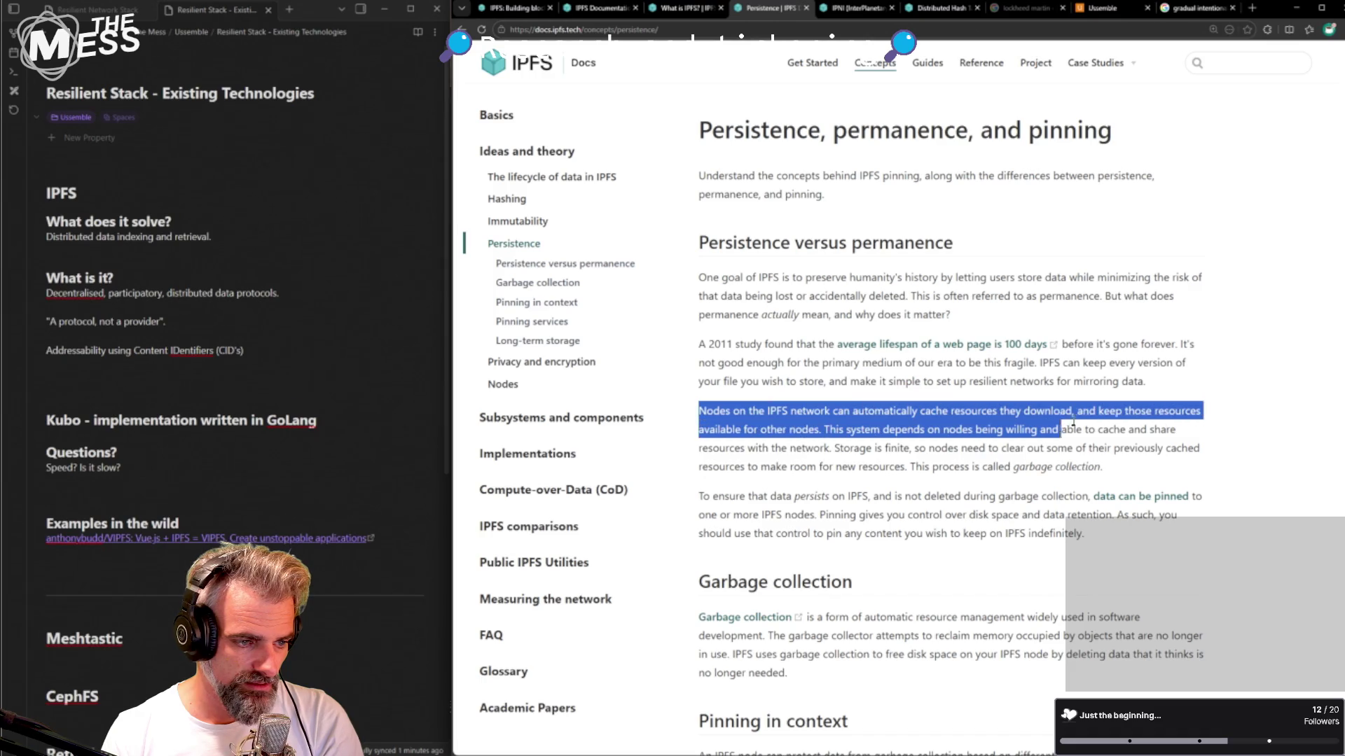
{"action": "left_click_drag", "start_coordinate": [701, 410], "coordinate": [1143, 469]}
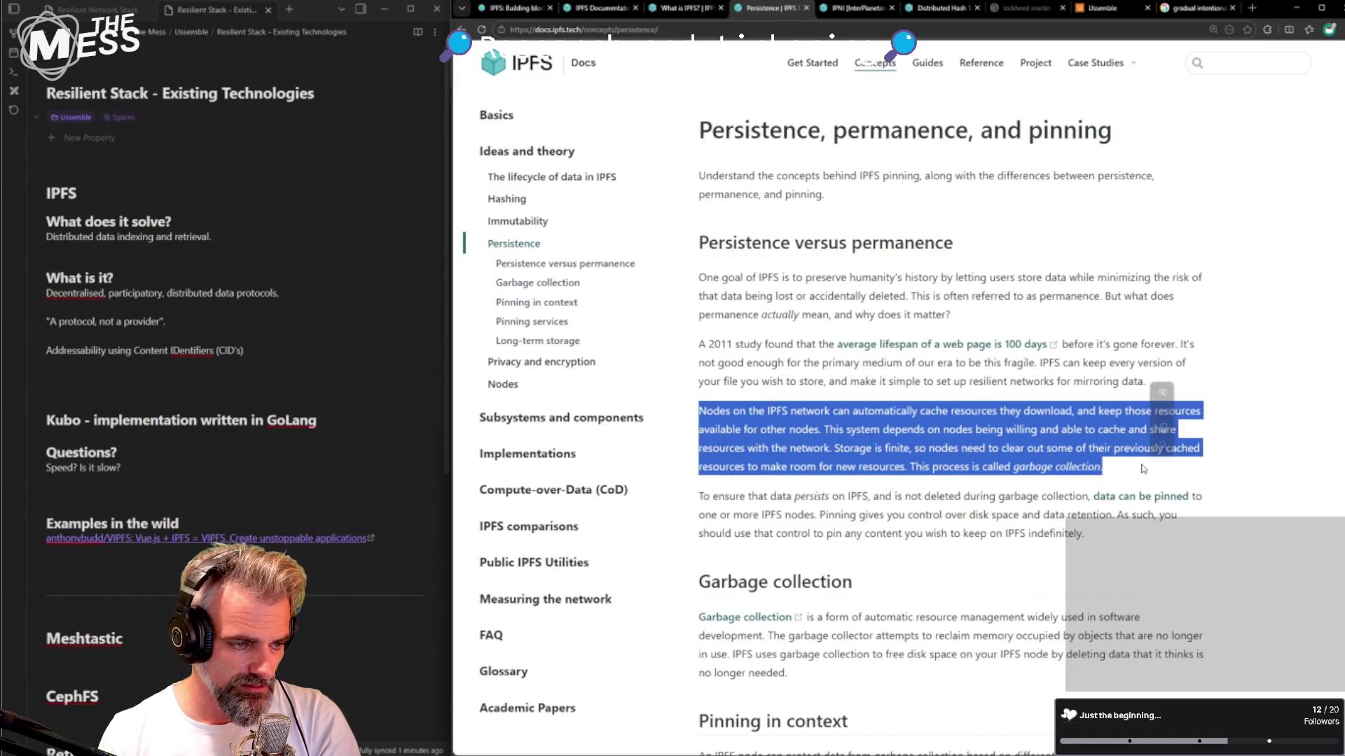
{"action": "left_click", "coordinate": [1131, 475]}
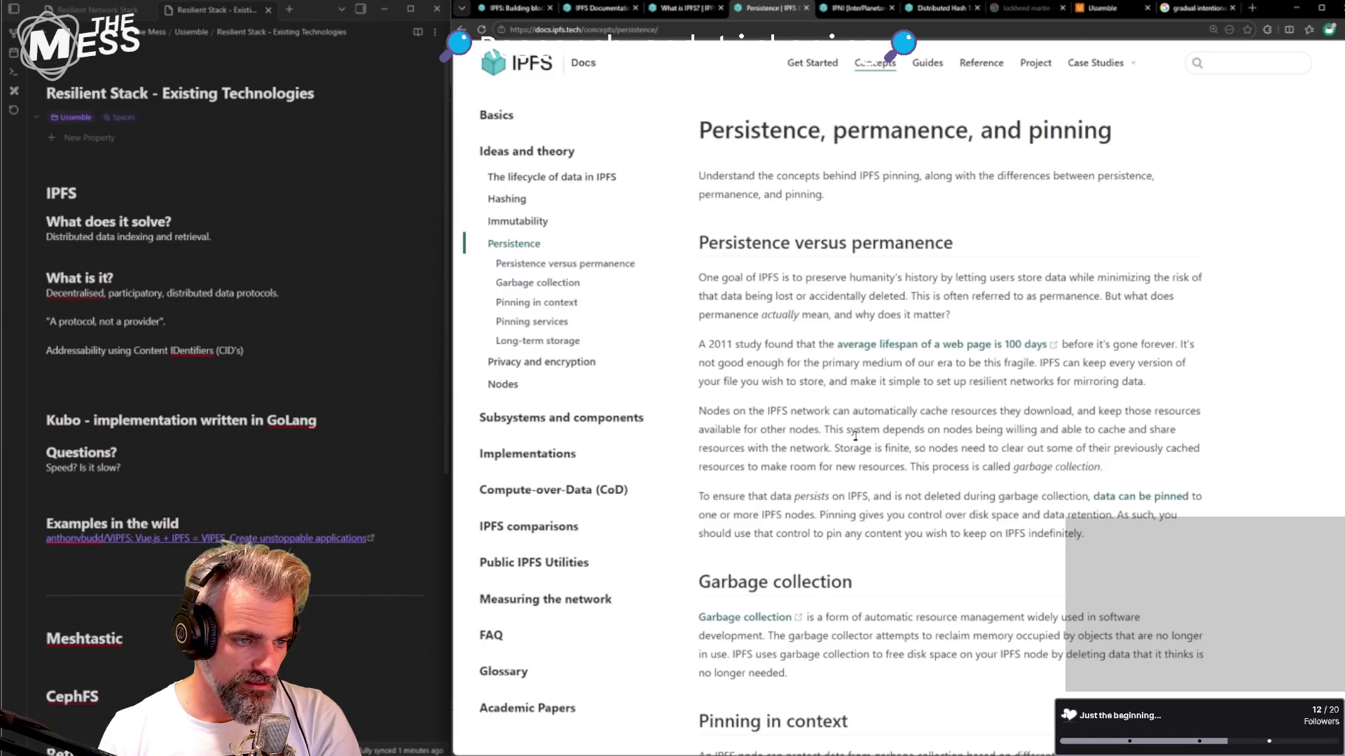
{"action": "left_click_drag", "start_coordinate": [855, 431], "coordinate": [1004, 431]}
{"action": "left_click", "coordinate": [1185, 431]}
{"action": "left_click_drag", "start_coordinate": [1184, 431], "coordinate": [817, 432]}
{"action": "mouse_move", "coordinate": [699, 447]}
{"action": "left_mouse_down"}
{"action": "mouse_move", "coordinate": [832, 448]}
{"action": "mouse_move", "coordinate": [826, 431]}
{"action": "left_mouse_up"}
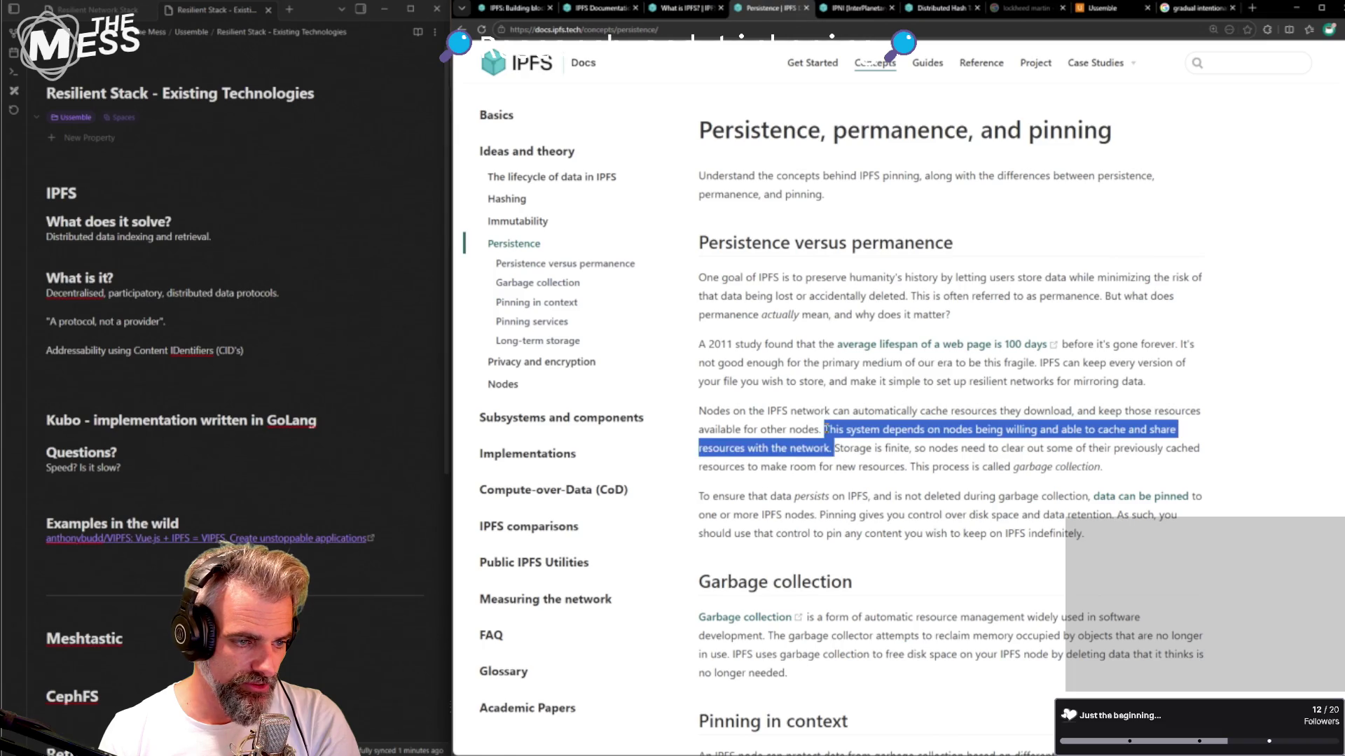
{"action": "left_click", "coordinate": [895, 450]}
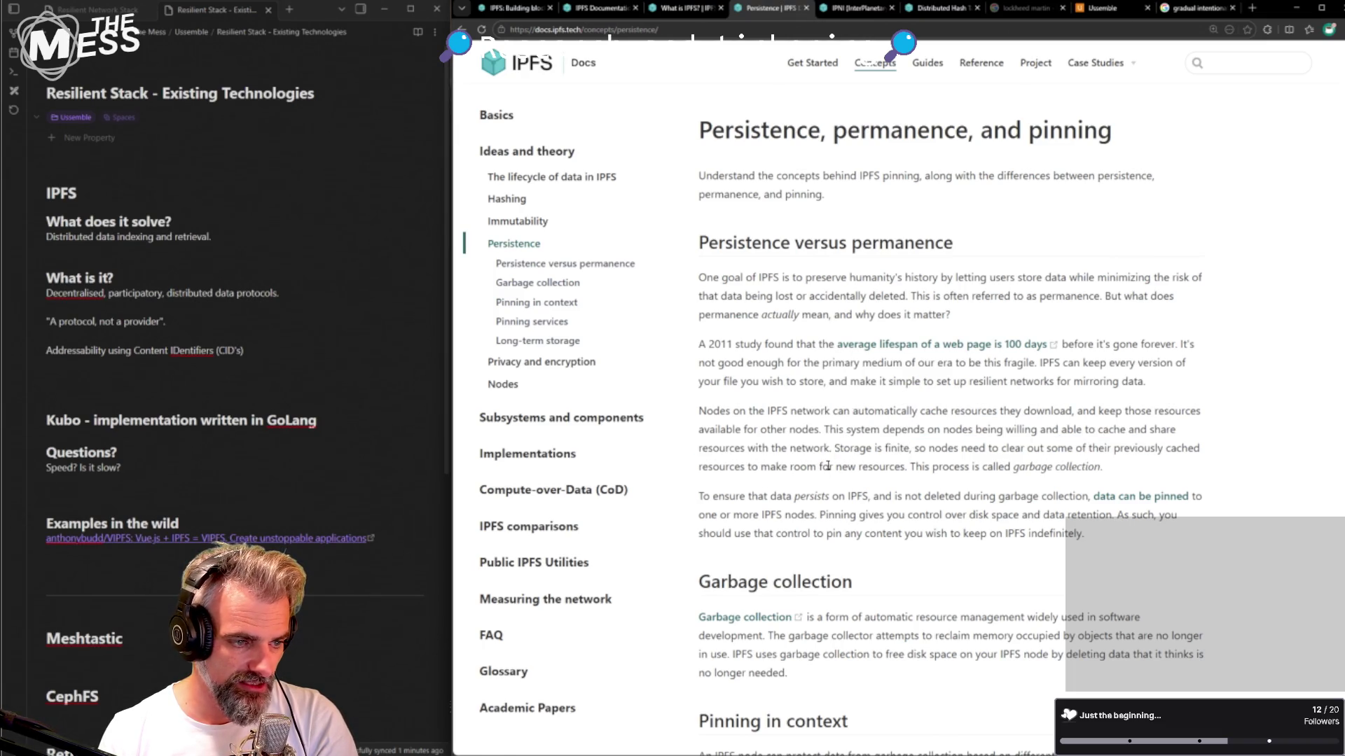
{"action": "left_click_drag", "start_coordinate": [828, 465], "coordinate": [903, 468]}
{"action": "left_click_drag", "start_coordinate": [767, 411], "coordinate": [915, 423]}
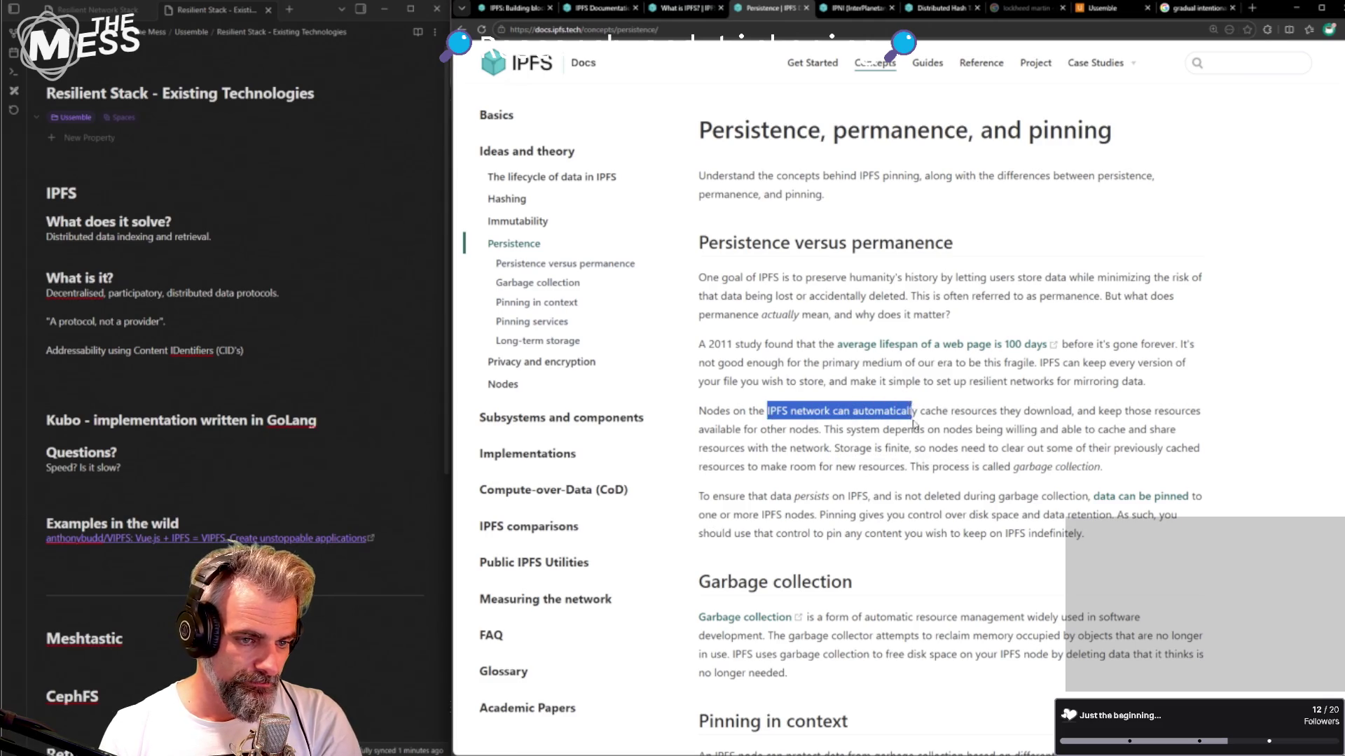
{"action": "triple_click", "coordinate": [915, 424]}
{"action": "left_click_drag", "start_coordinate": [746, 497], "coordinate": [818, 498]}
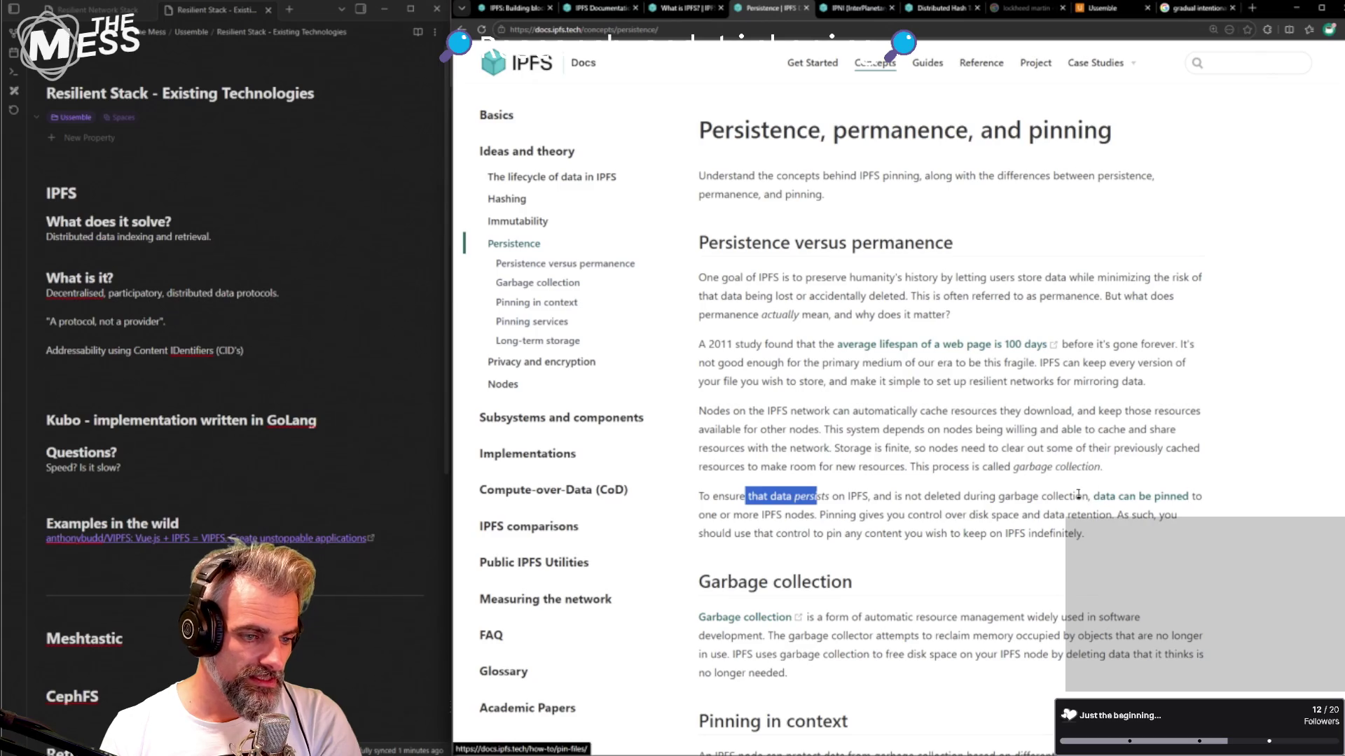
{"action": "left_click_drag", "start_coordinate": [1079, 496], "coordinate": [795, 496]}
{"action": "left_click", "coordinate": [102, 376]}
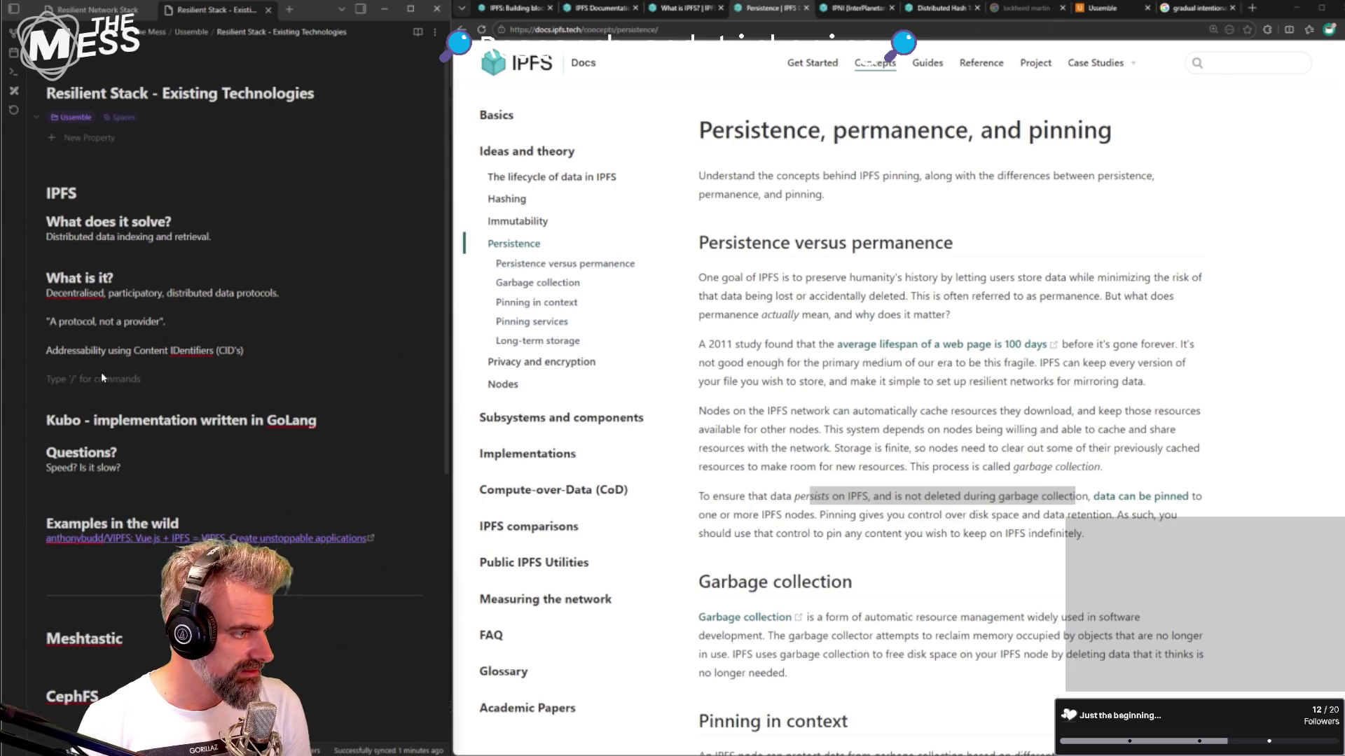
- Add a '## "Data Pinning"' heading below the Kubo heading
{"action": "key", "text": "Down"}
{"action": "key", "text": "Return"}
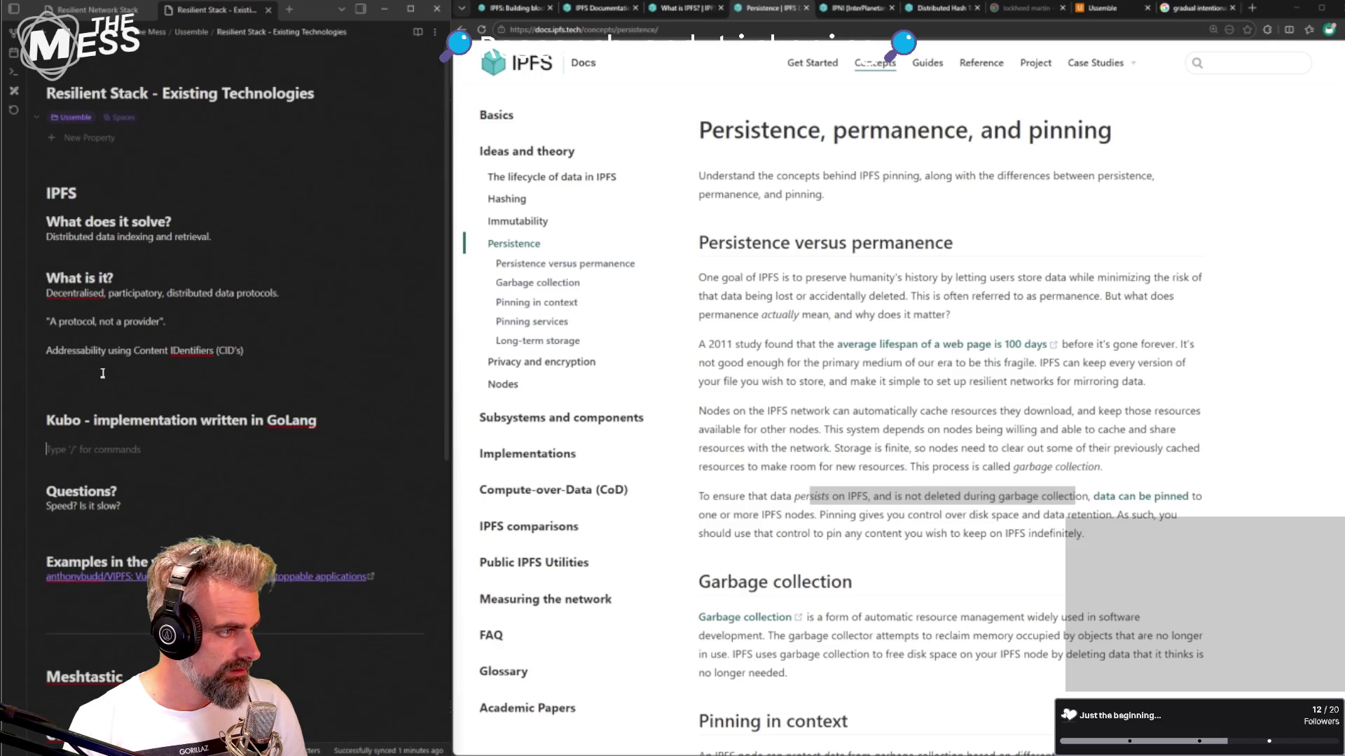
{"action": "key", "text": "Delete"}
{"action": "key", "text": "Return"}
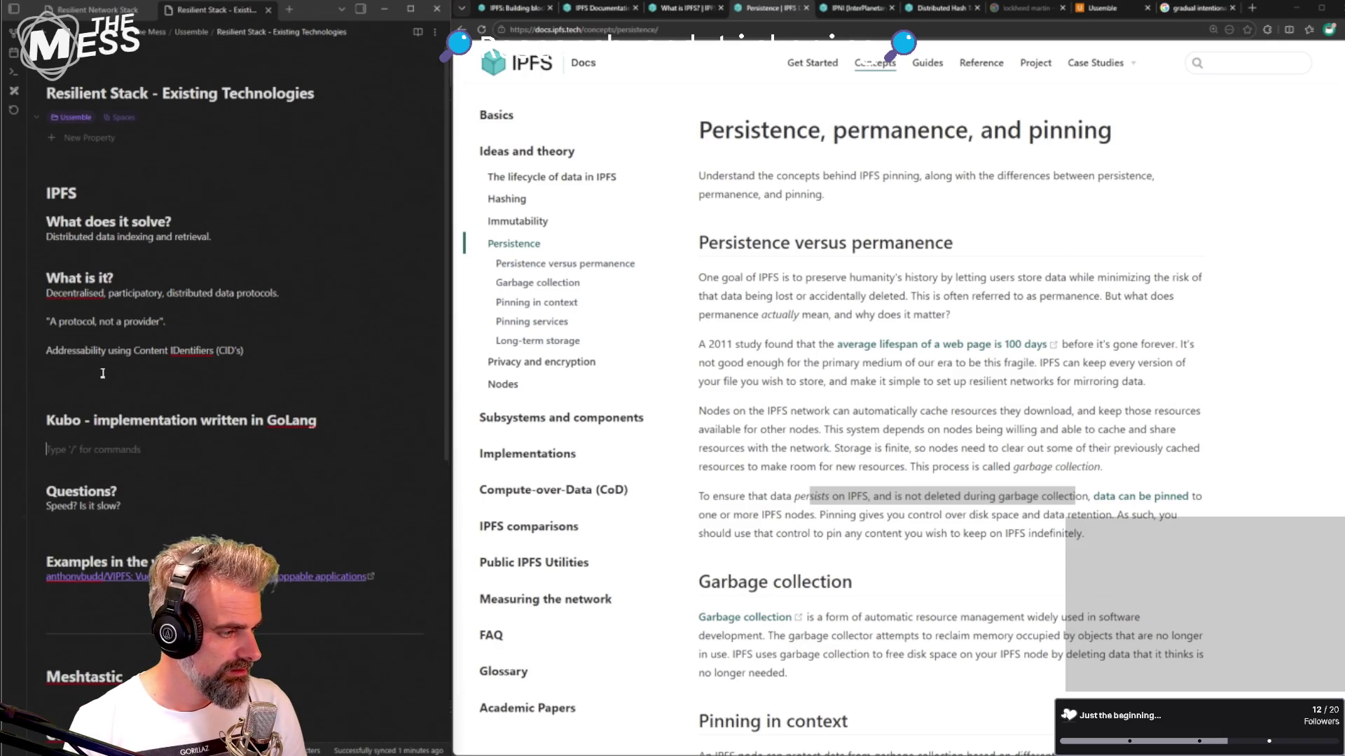
{"action": "key", "text": "Return"}
{"action": "type", "text": "Pinnign"}
{"action": "key", "text": "BackSpace"}
{"action": "key", "text": "BackSpace"}
{"action": "type", "text": "ng\""}
{"action": "type", "text": "\""}
{"action": "type", "text": "Data"}
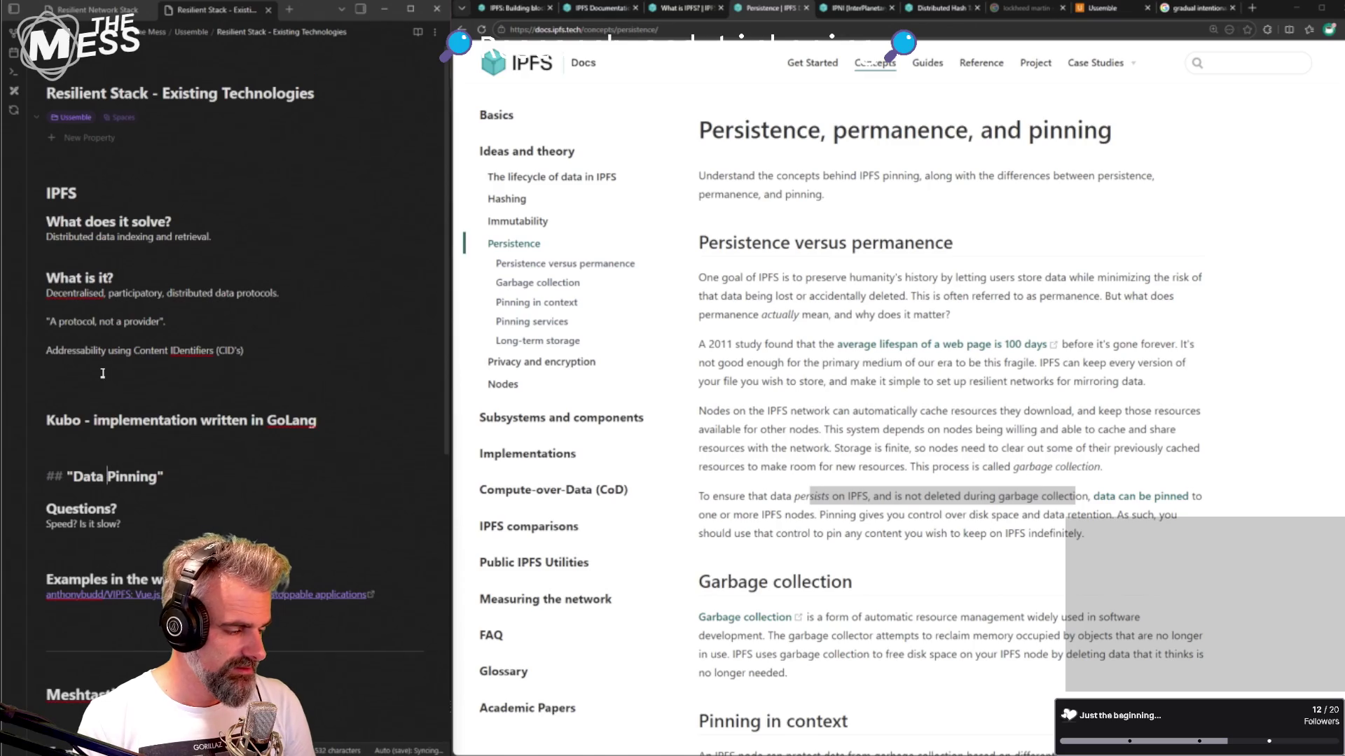
{"action": "key", "text": "End"}
{"action": "key", "text": "Return"}
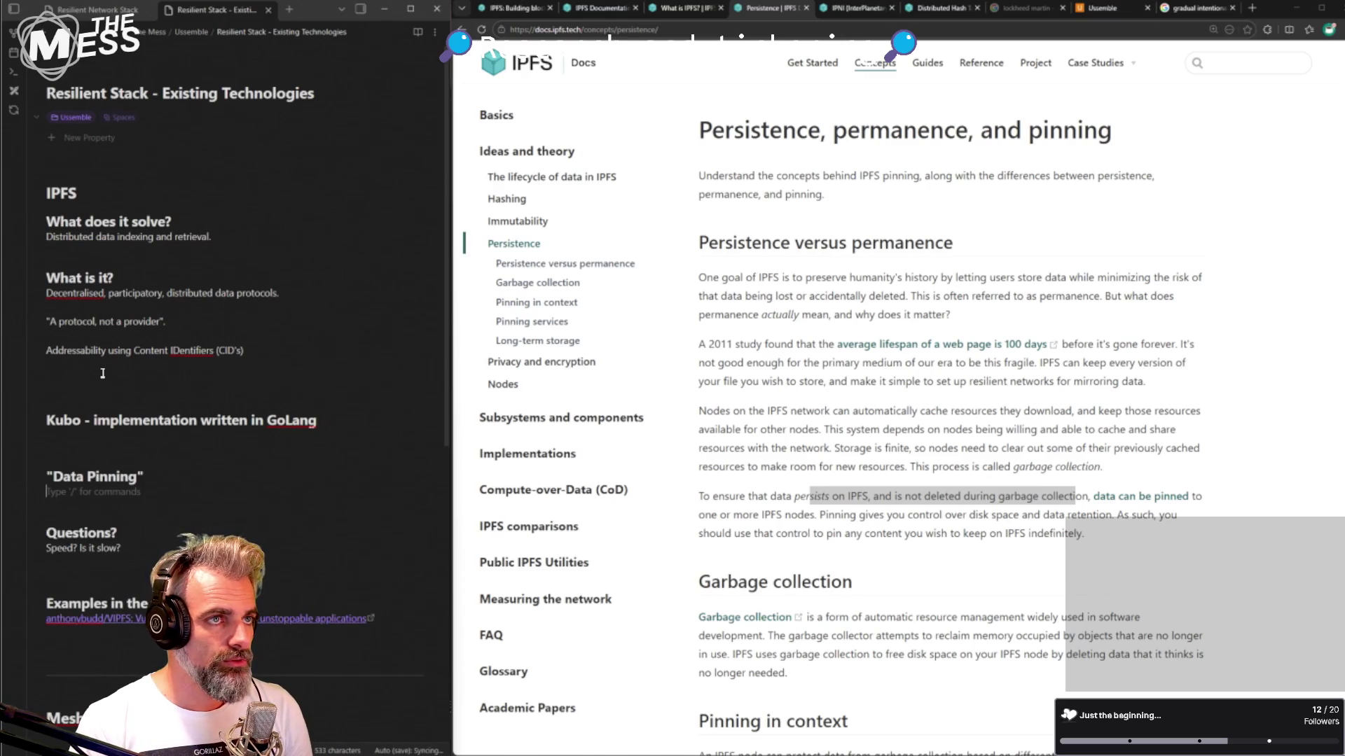
{"action": "type", "text": "- "}
{"action": "type", "text": "Helps with"}
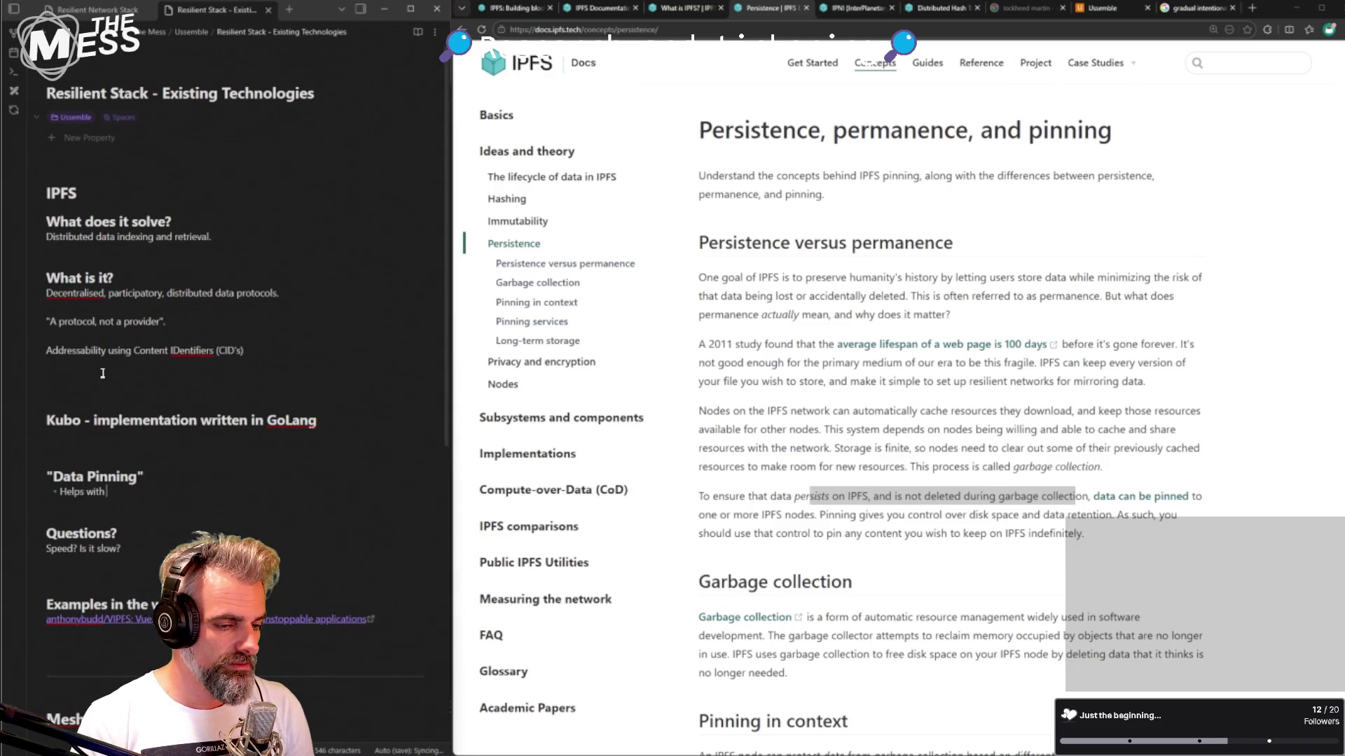
{"action": "type", "text": " data"}
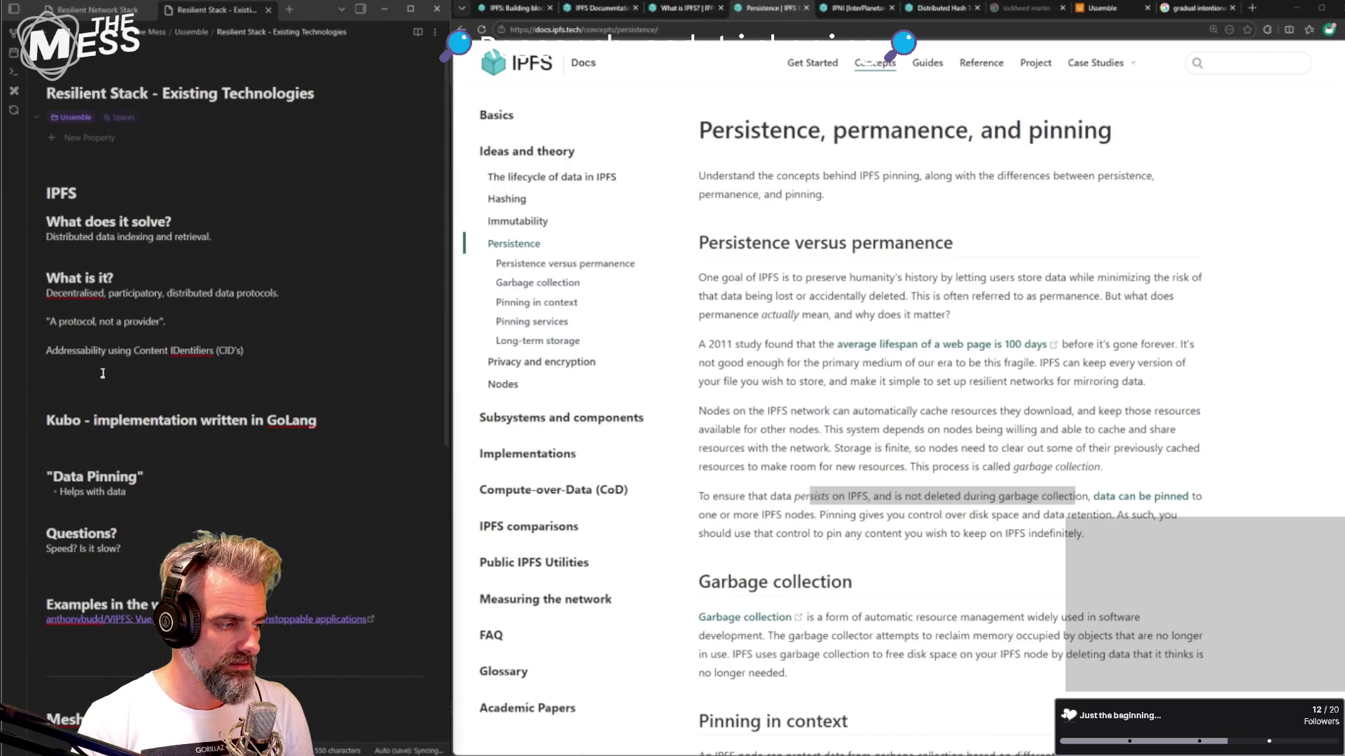
{"action": "type", "text": " persistencenc"}
- Write bullets on persistence, pinning and caching, starting a garbage-collection bullet
{"action": "key", "text": "Return"}
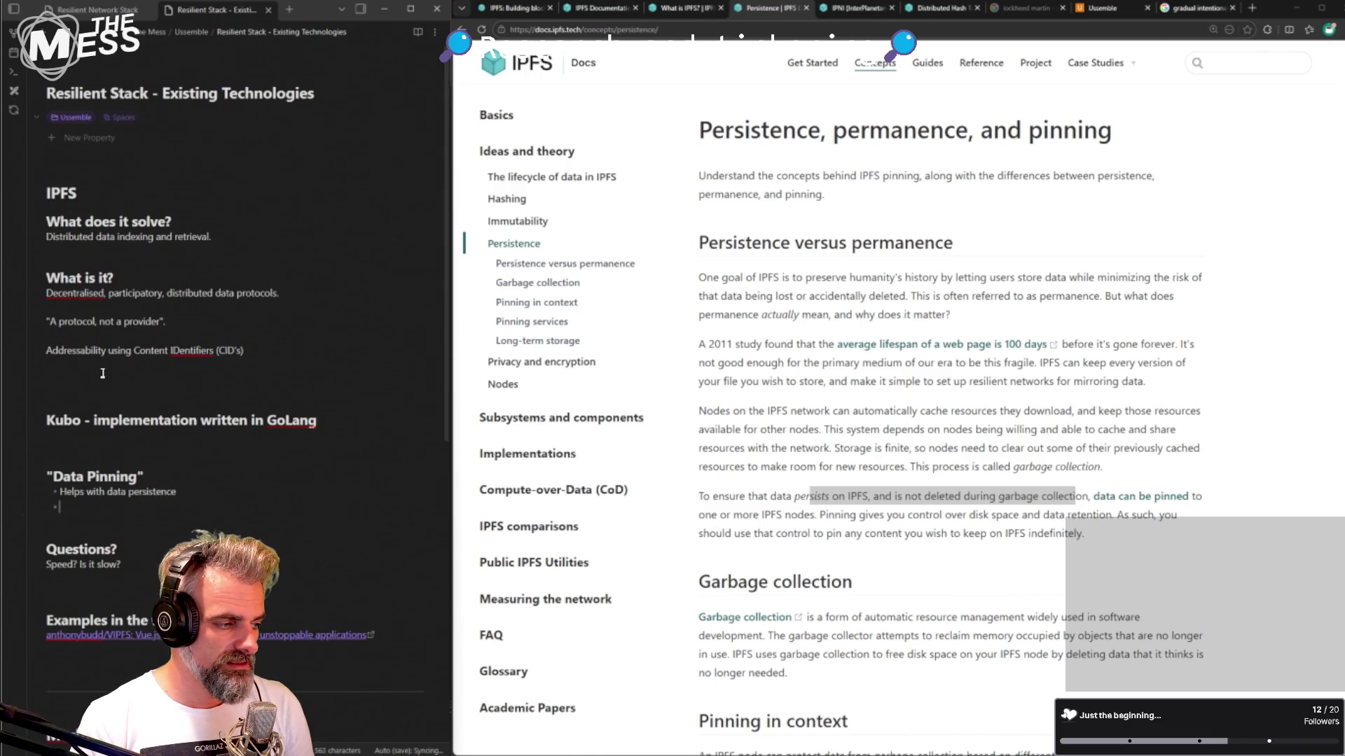
{"action": "type", "text": "Data is"}
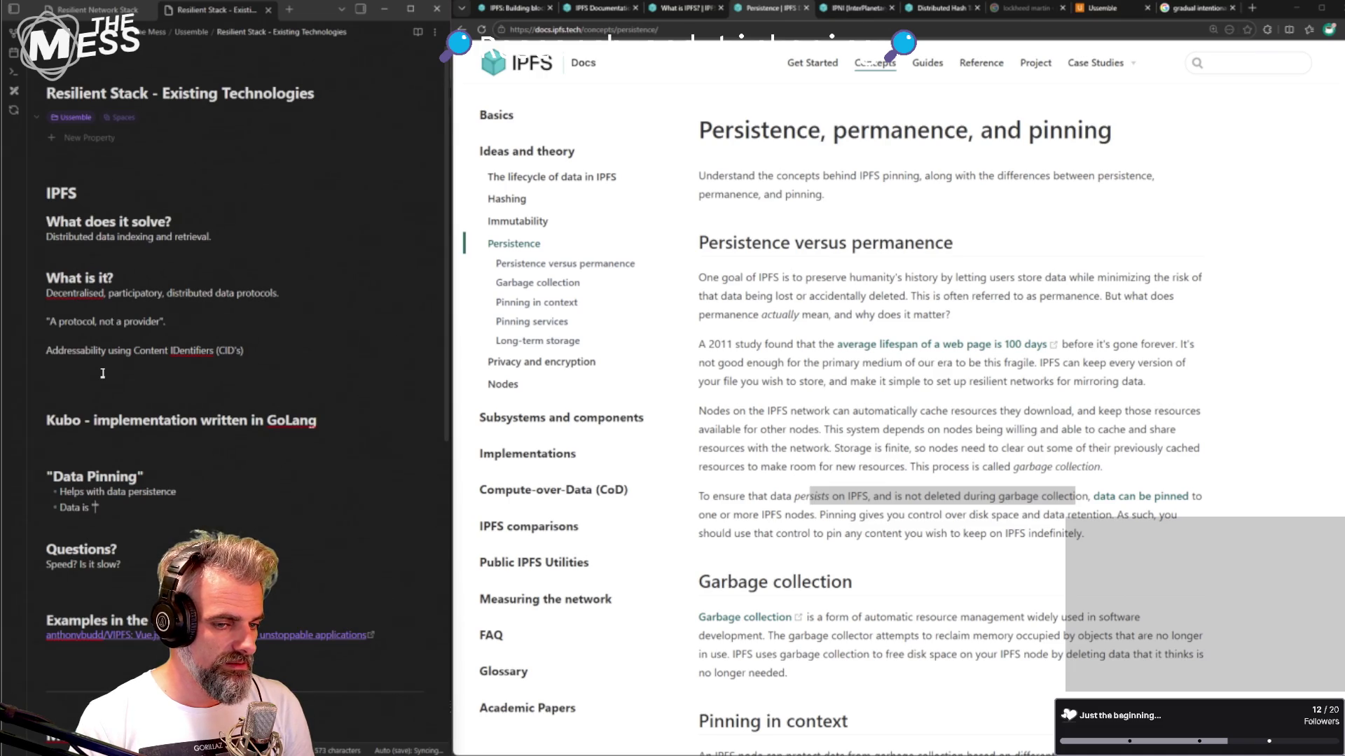
{"action": "type", "text": "pinni"}
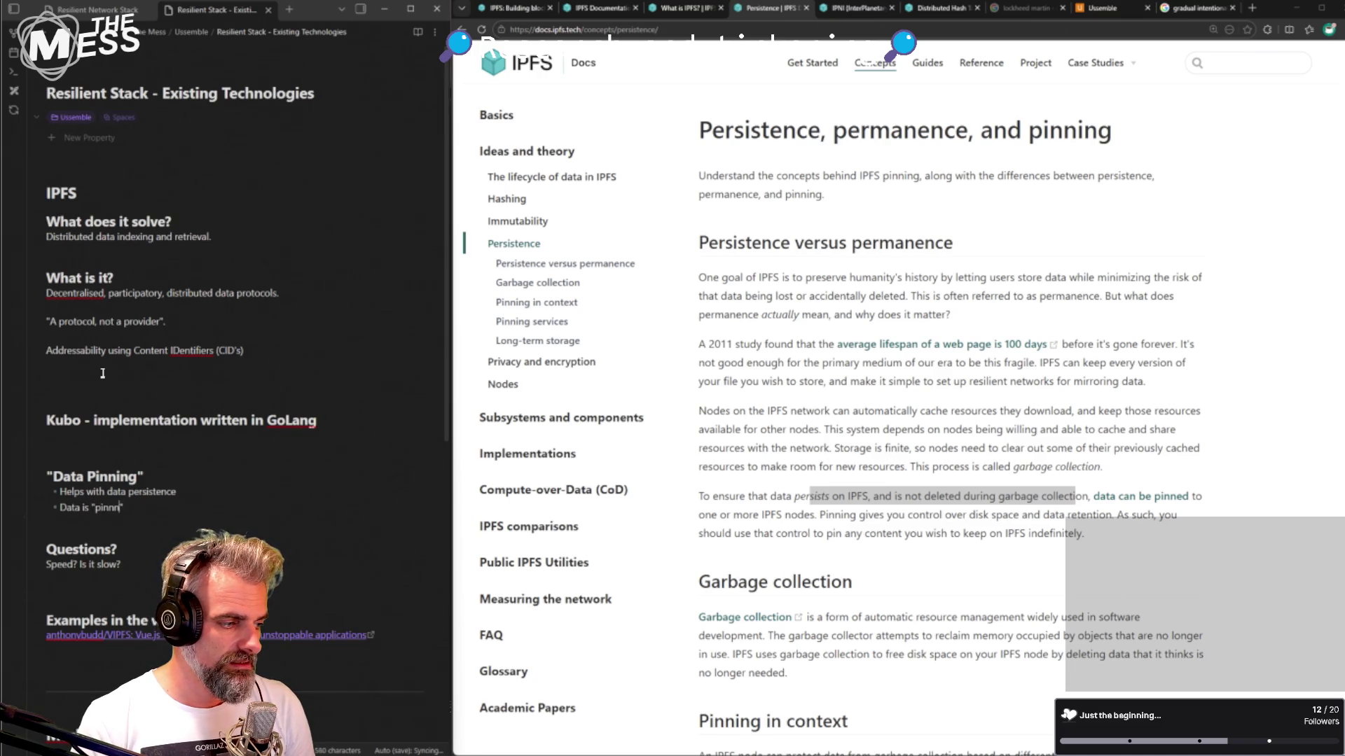
{"action": "type", "text": " to one or more IPFS nod"}
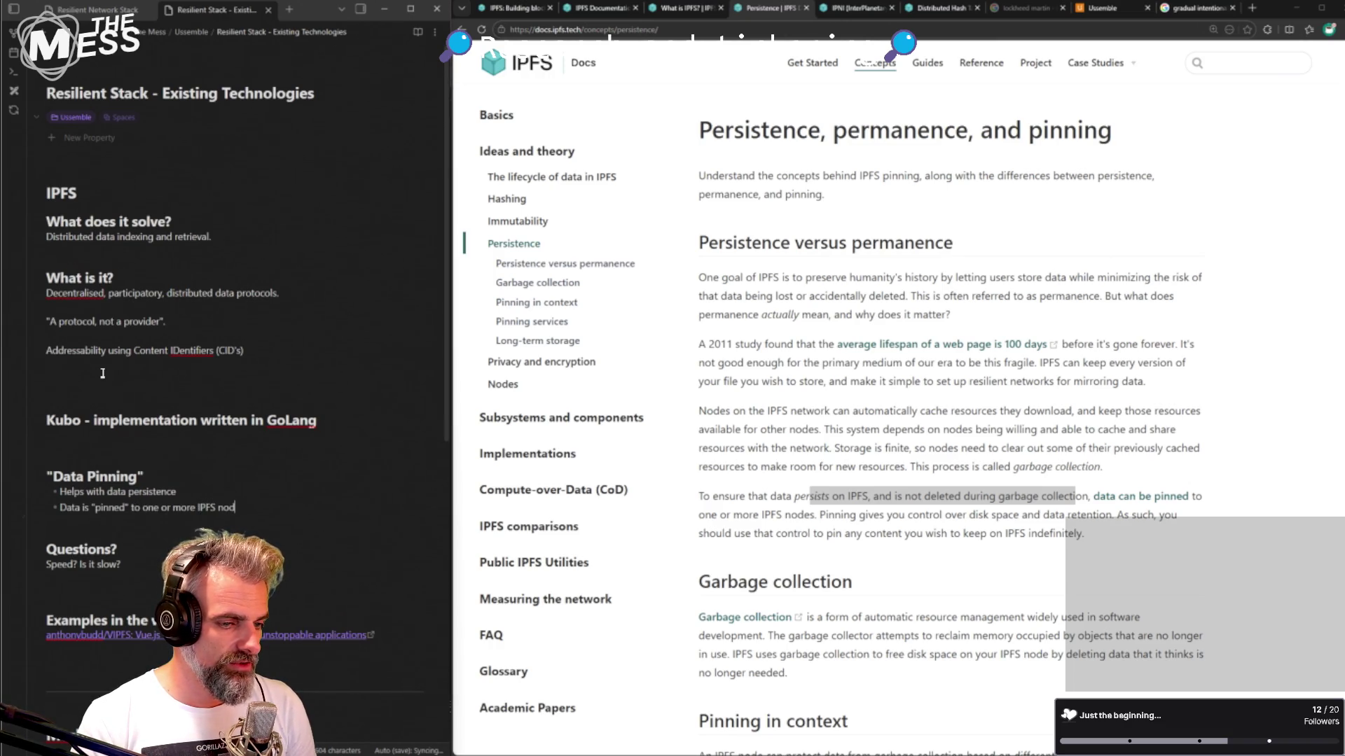
{"action": "key", "text": "Return"}
{"action": "type", "text": "That data may"}
{"action": "key", "text": "BackSpace"}
{"action": "key", "text": "BackSpace"}
{"action": "key", "text": "BackSpace"}
{"action": "type", "text": "MAYB"}
{"action": "type", "text": " be cached on other nod"}
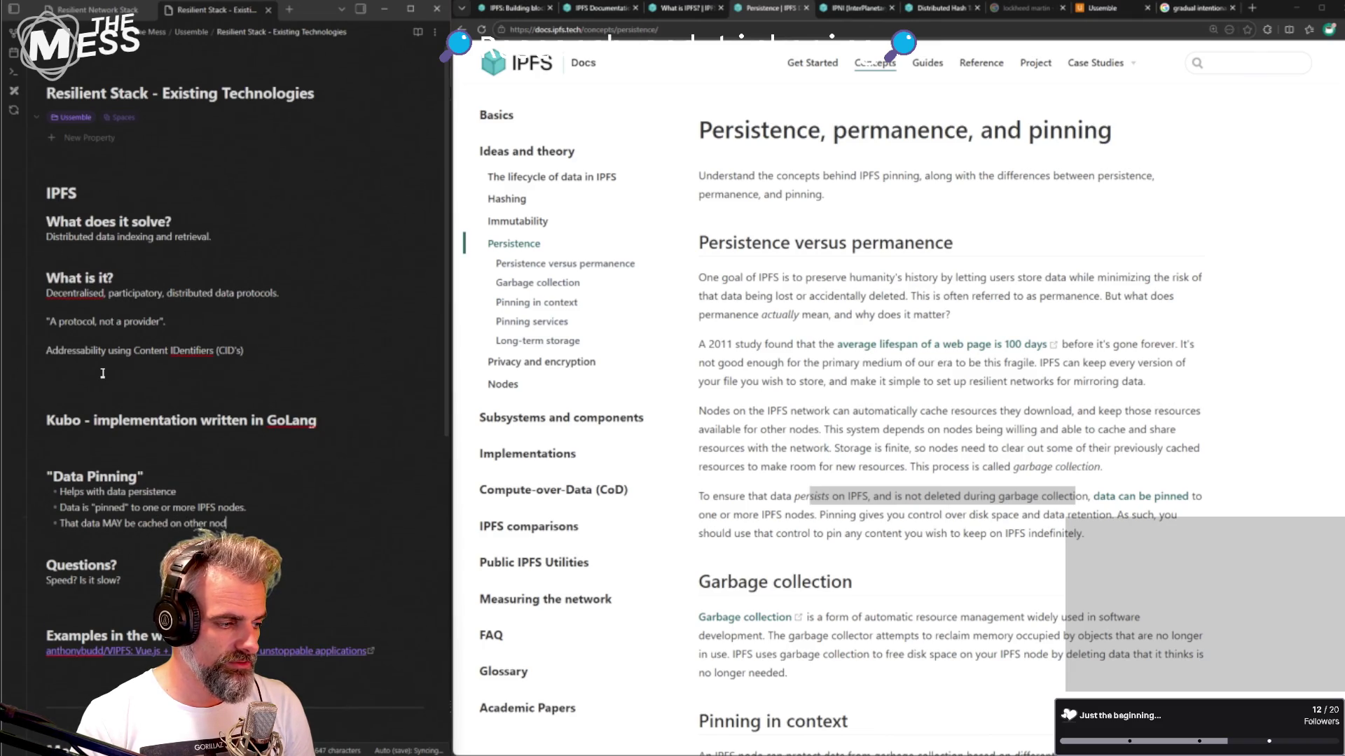
{"action": "type", "text": "'s no NOT pinned."}
{"action": "key", "text": "Return"}
{"action": "type", "text": "Cached data can be garbage col"}
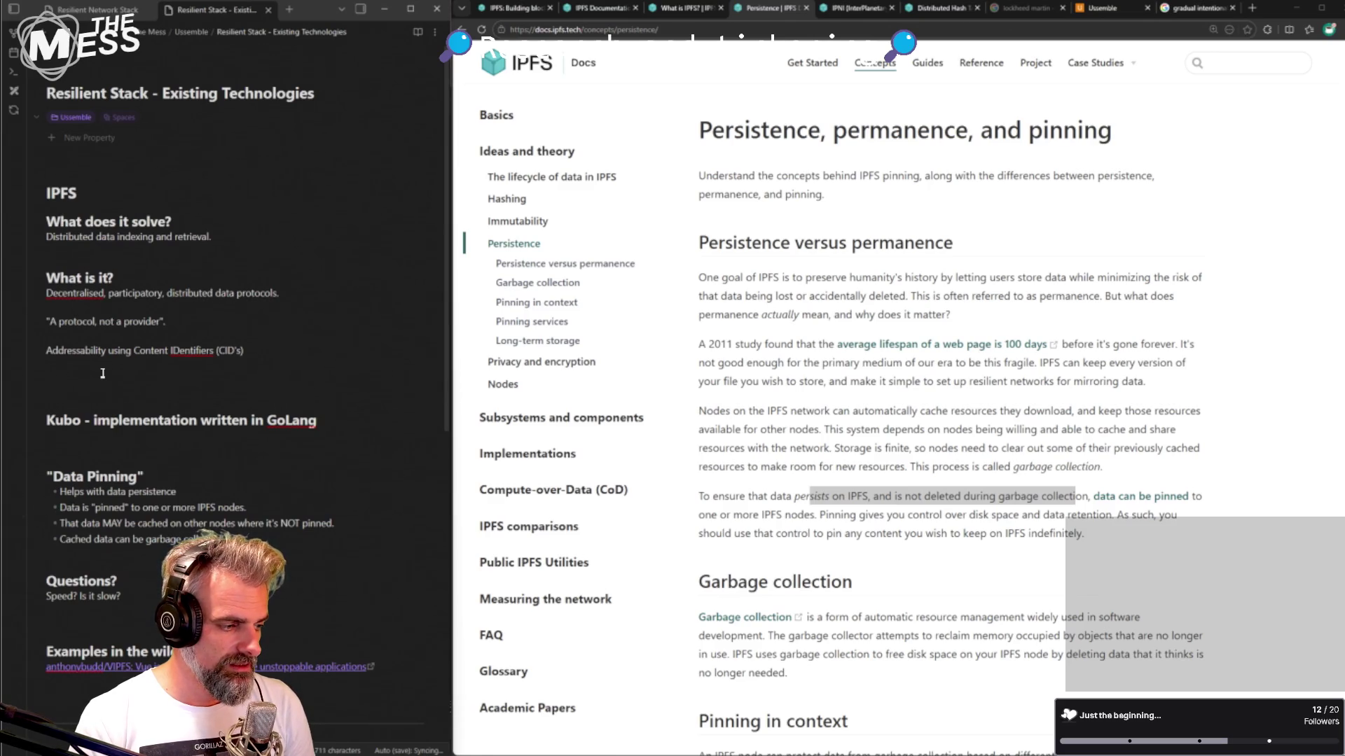
{"action": "type", "text": "not be relied on for persistence."}
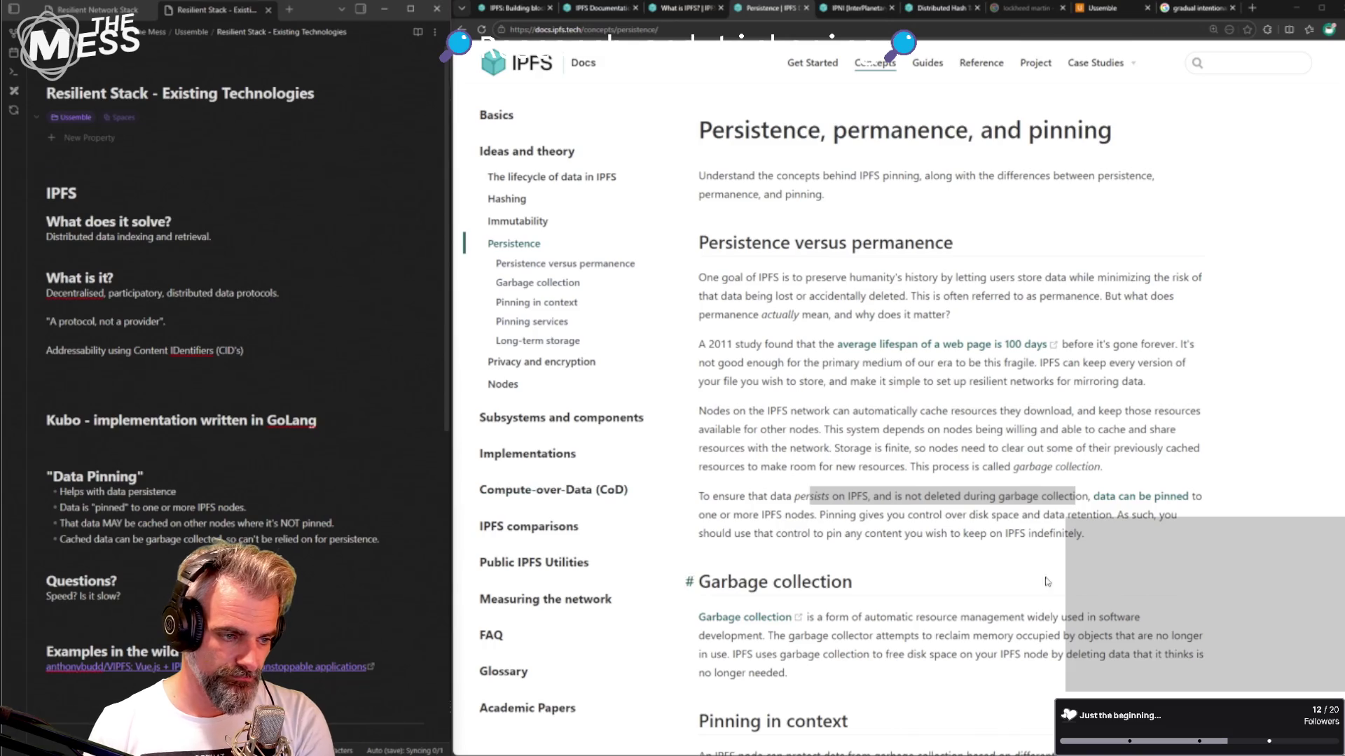
- Read the pinning paragraph in IPFS Docs, selecting and clearing words such as 'Pinning' while reading
{"action": "left_click", "coordinate": [861, 536]}
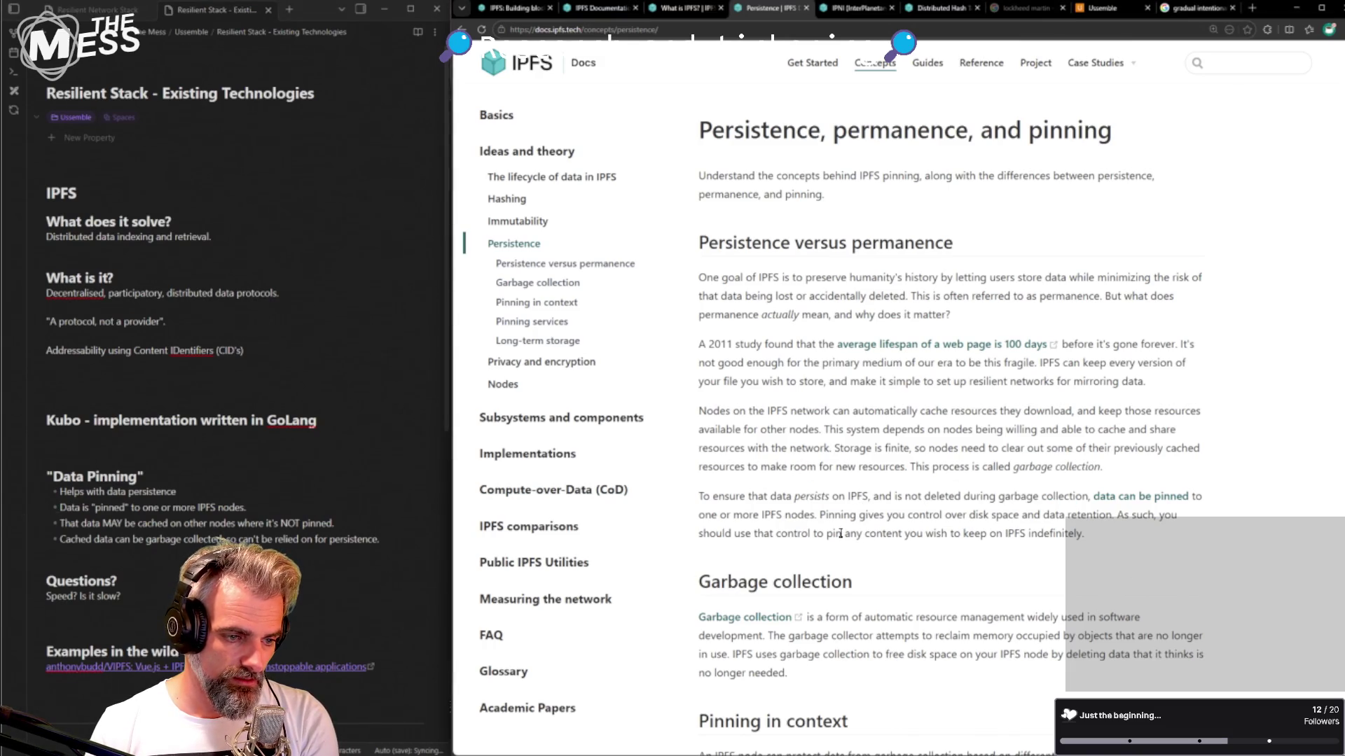
{"action": "double_click", "coordinate": [841, 515]}
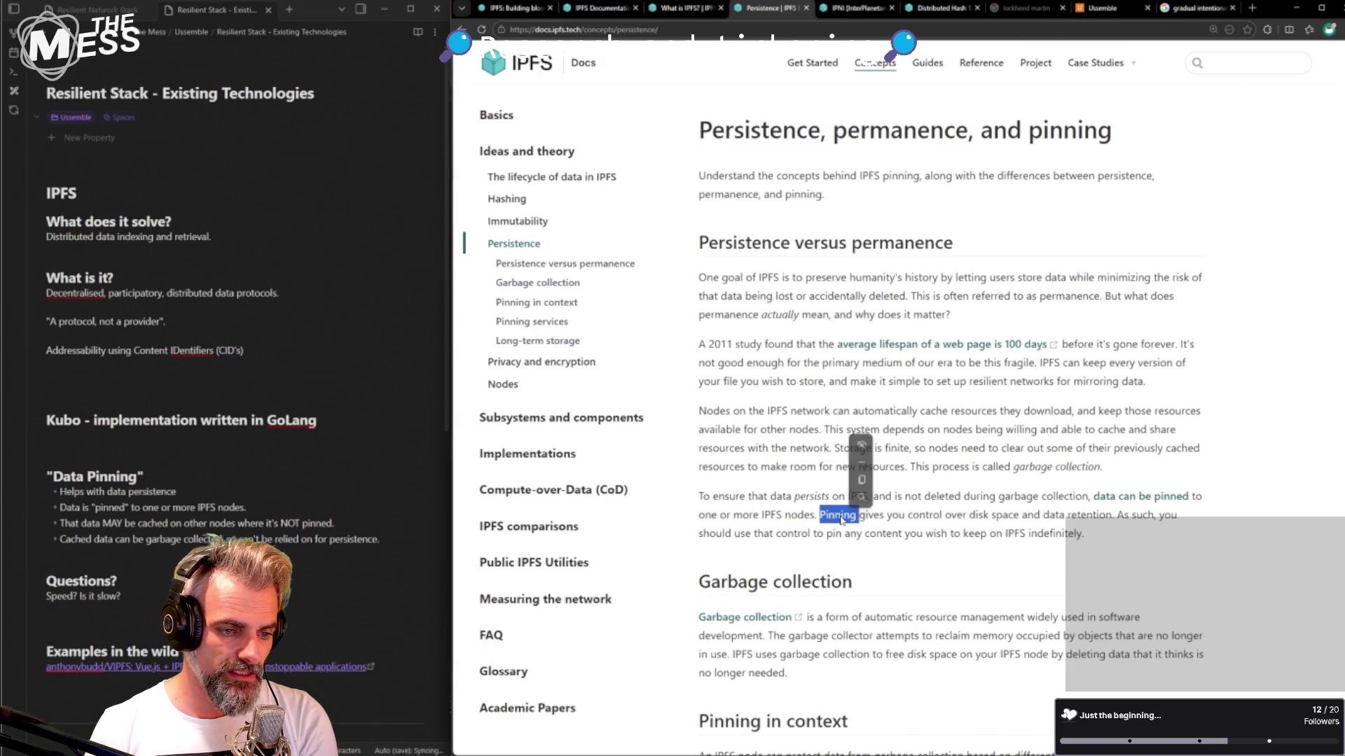
{"action": "left_click", "coordinate": [1027, 513]}
{"action": "double_click", "coordinate": [1149, 515]}
{"action": "double_click", "coordinate": [848, 533]}
{"action": "left_click", "coordinate": [830, 533]}
{"action": "double_click", "coordinate": [840, 533]}
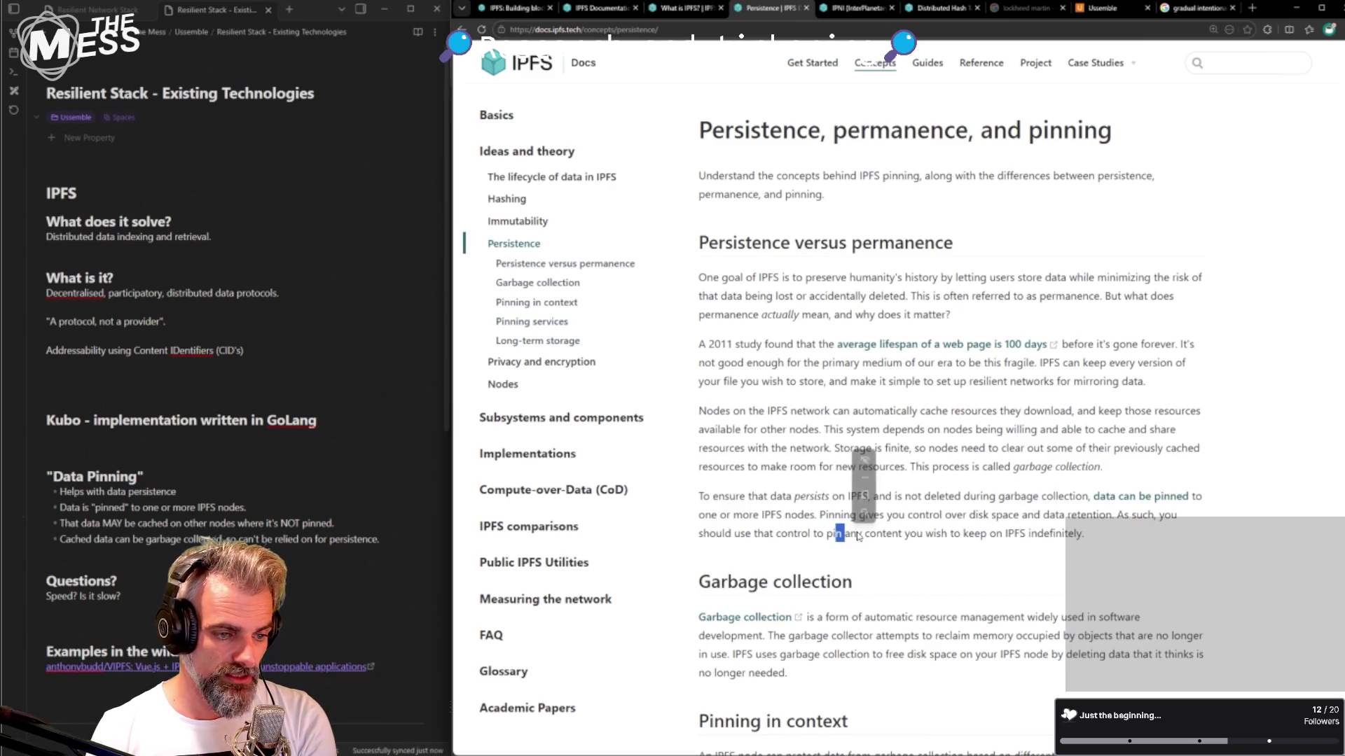
{"action": "left_click", "coordinate": [1030, 538]}
{"action": "scroll", "coordinate": [994, 534], "scroll_direction": "down", "scroll_amount": 3}
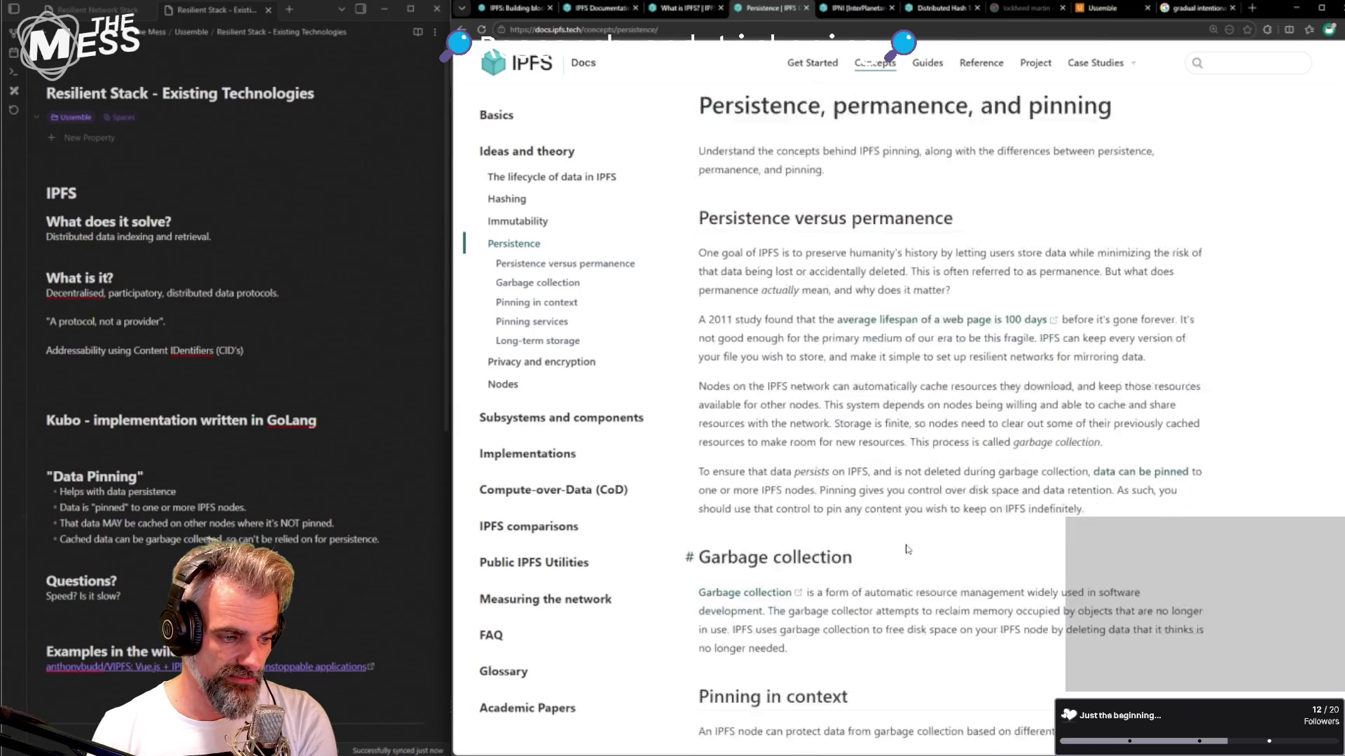
{"action": "scroll", "coordinate": [844, 530], "scroll_direction": "down", "scroll_amount": 3}
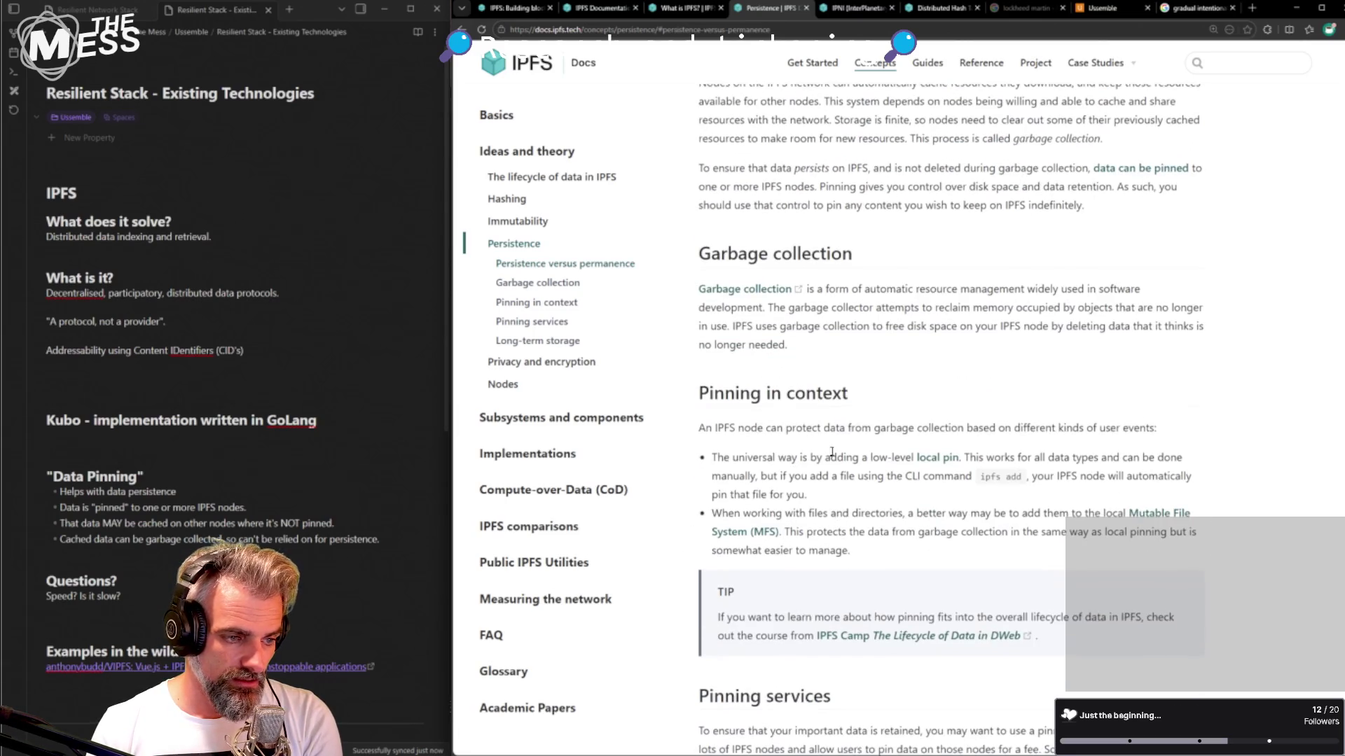
- Read the Pinning in context section with the Mutable File System passage, then widen the notes window over the docs
{"action": "double_click", "coordinate": [754, 458]}
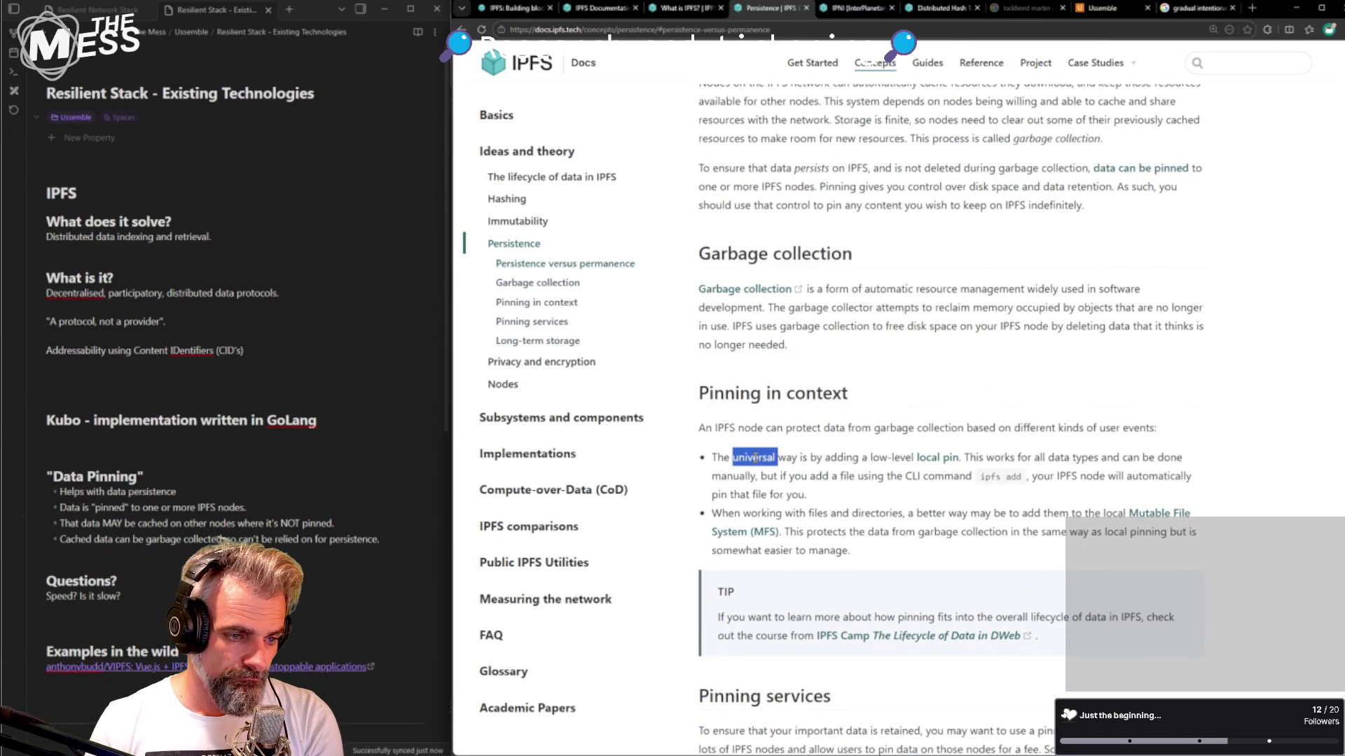
{"action": "left_click", "coordinate": [844, 460]}
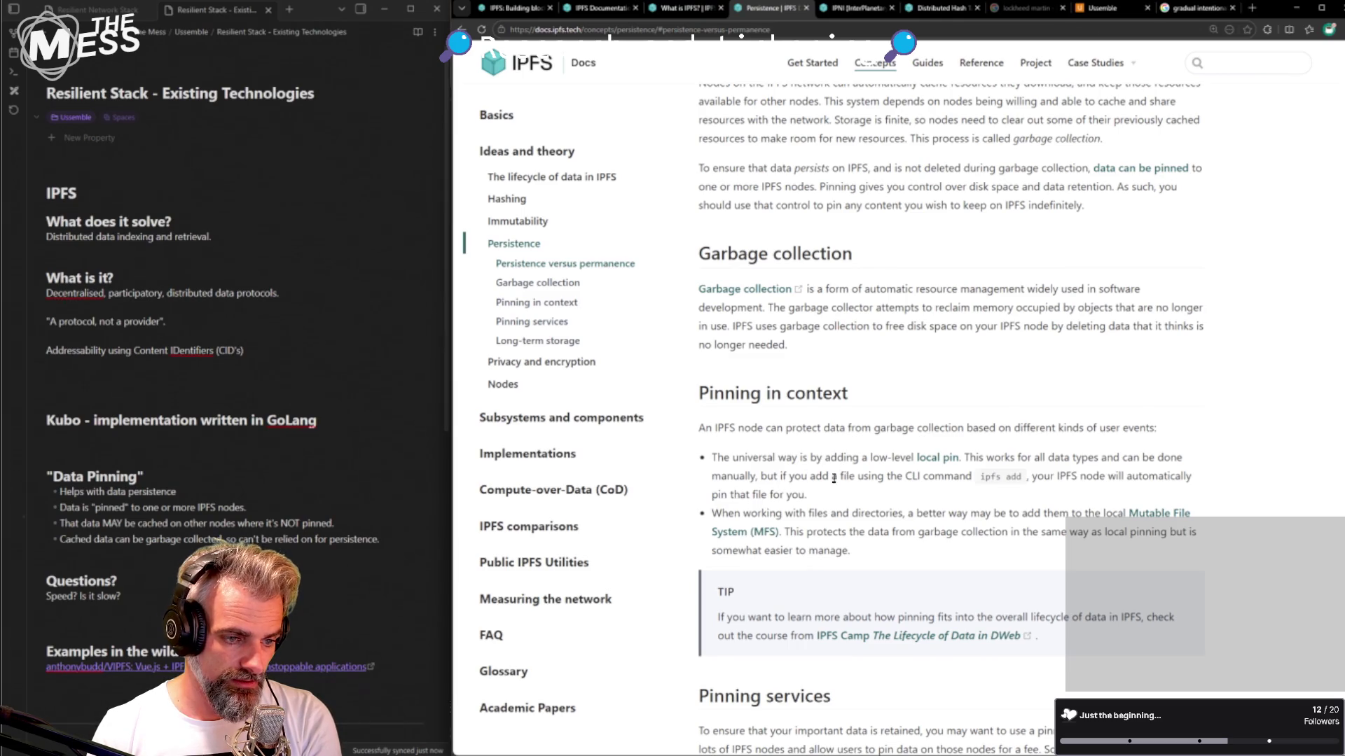
{"action": "scroll", "coordinate": [822, 499], "scroll_direction": "down", "scroll_amount": 1}
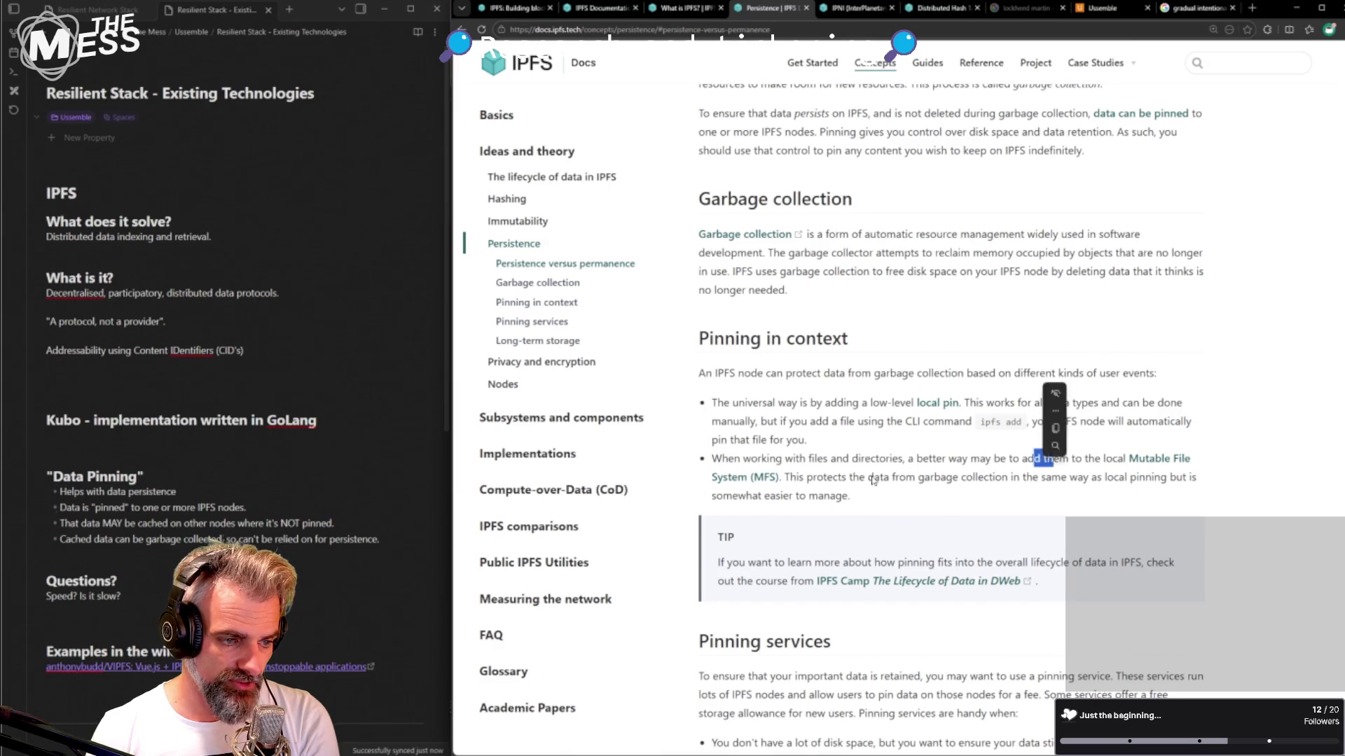
{"action": "left_click_drag", "start_coordinate": [851, 496], "coordinate": [856, 458]}
{"action": "left_click", "coordinate": [856, 465]}
{"action": "left_click", "coordinate": [853, 500]}
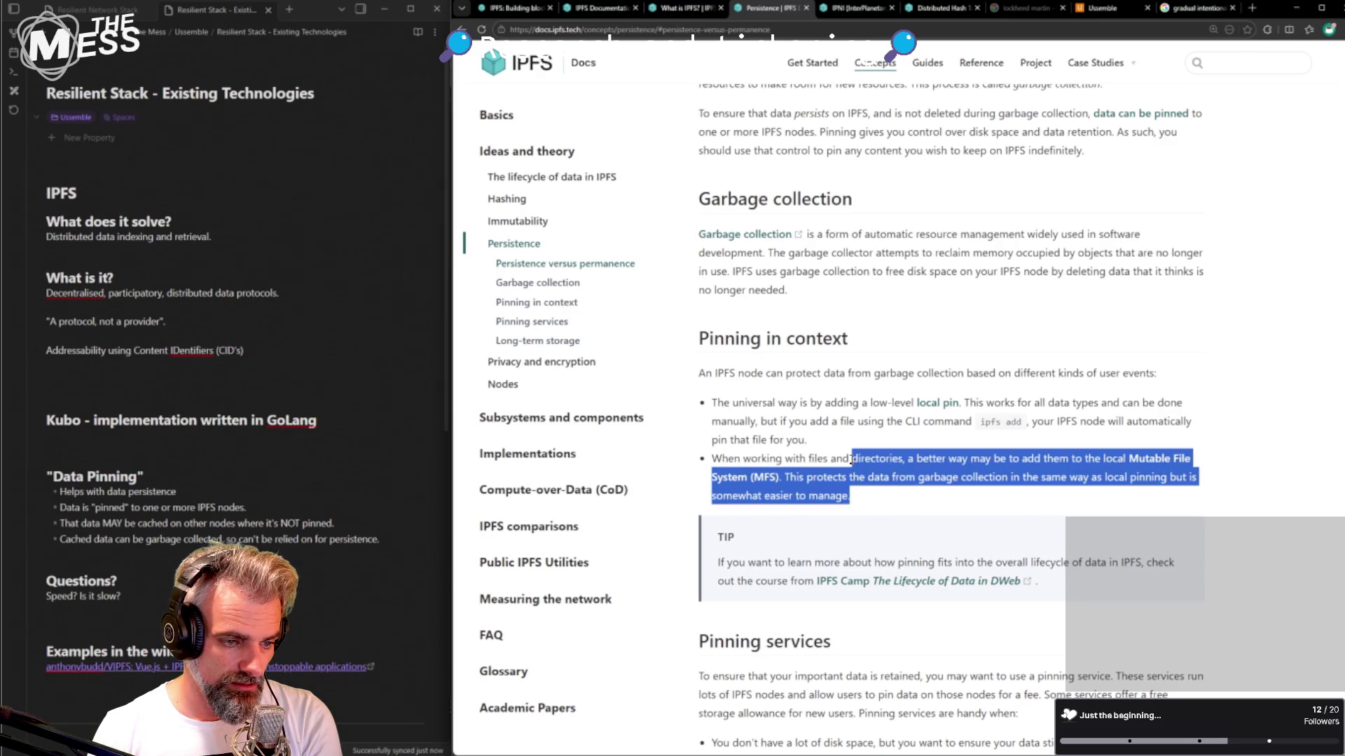
{"action": "left_click", "coordinate": [847, 462]}
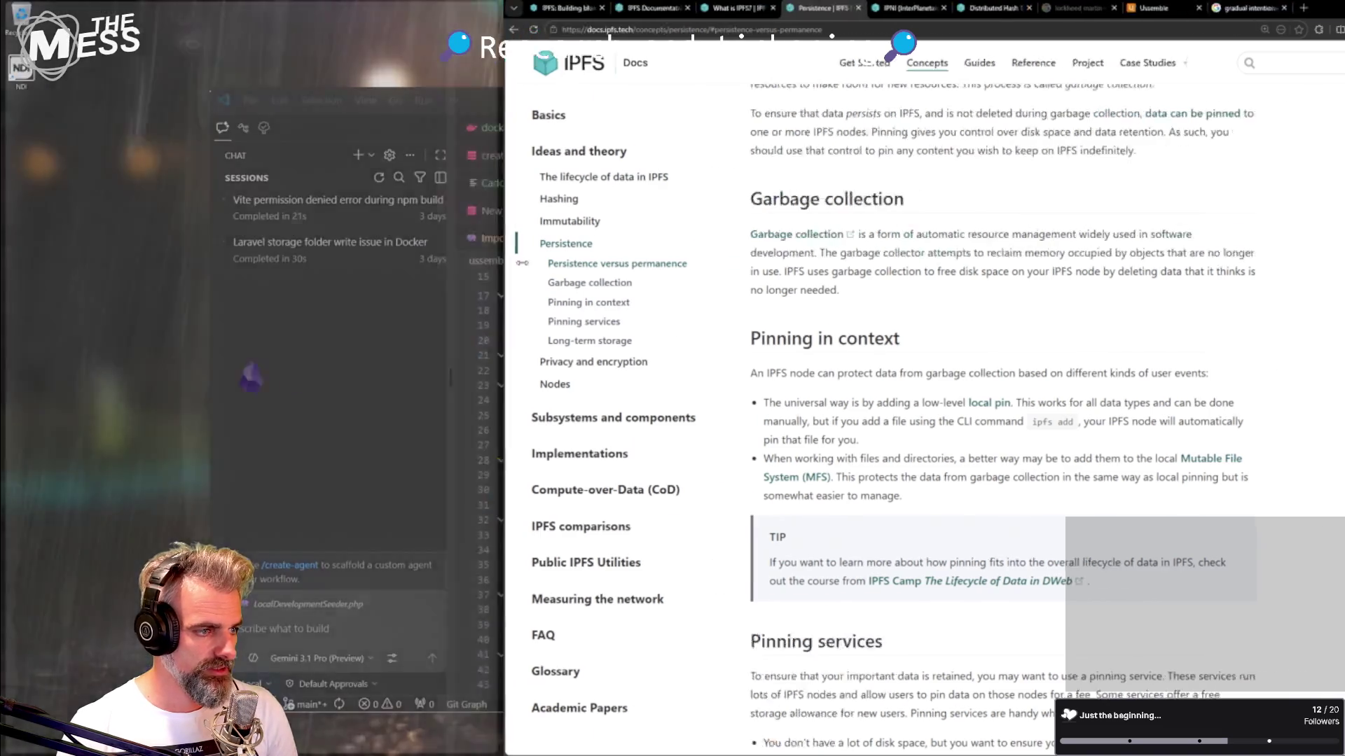
{"action": "left_click_drag", "start_coordinate": [451, 270], "coordinate": [762, 275]}
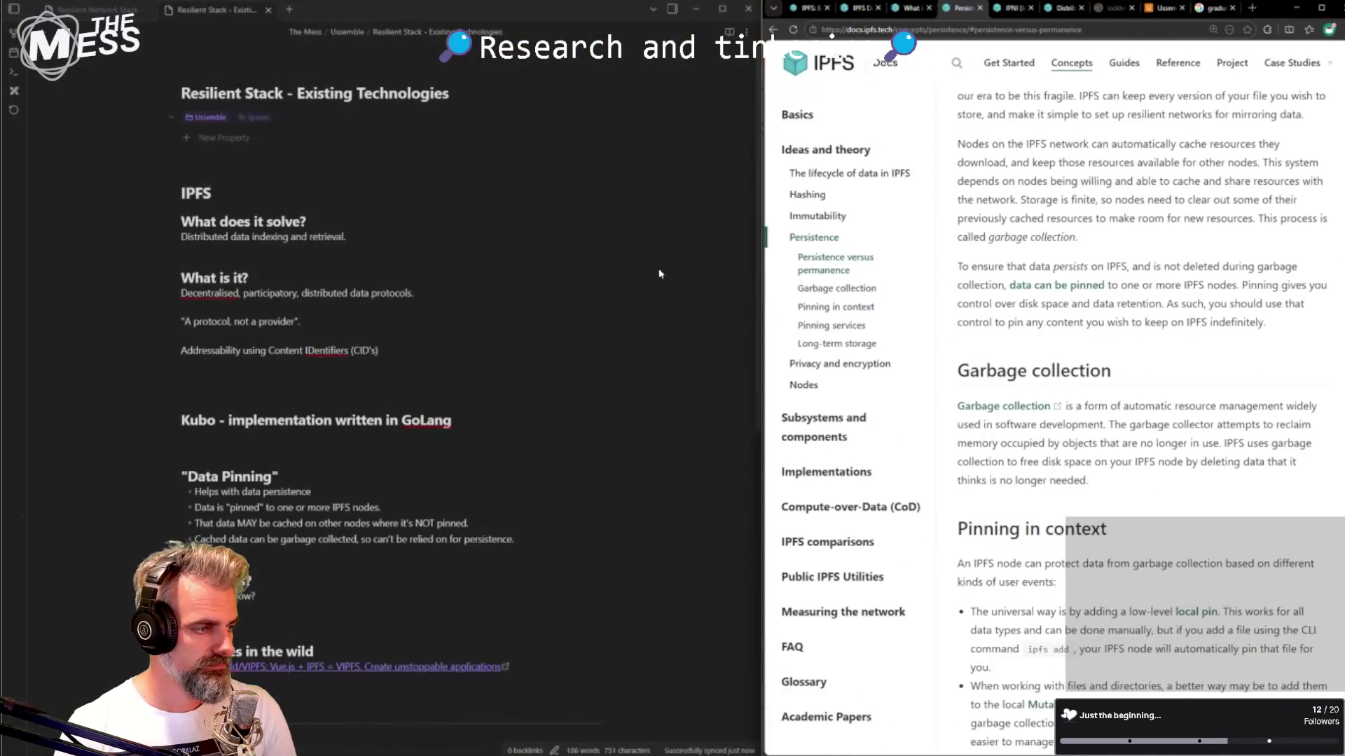
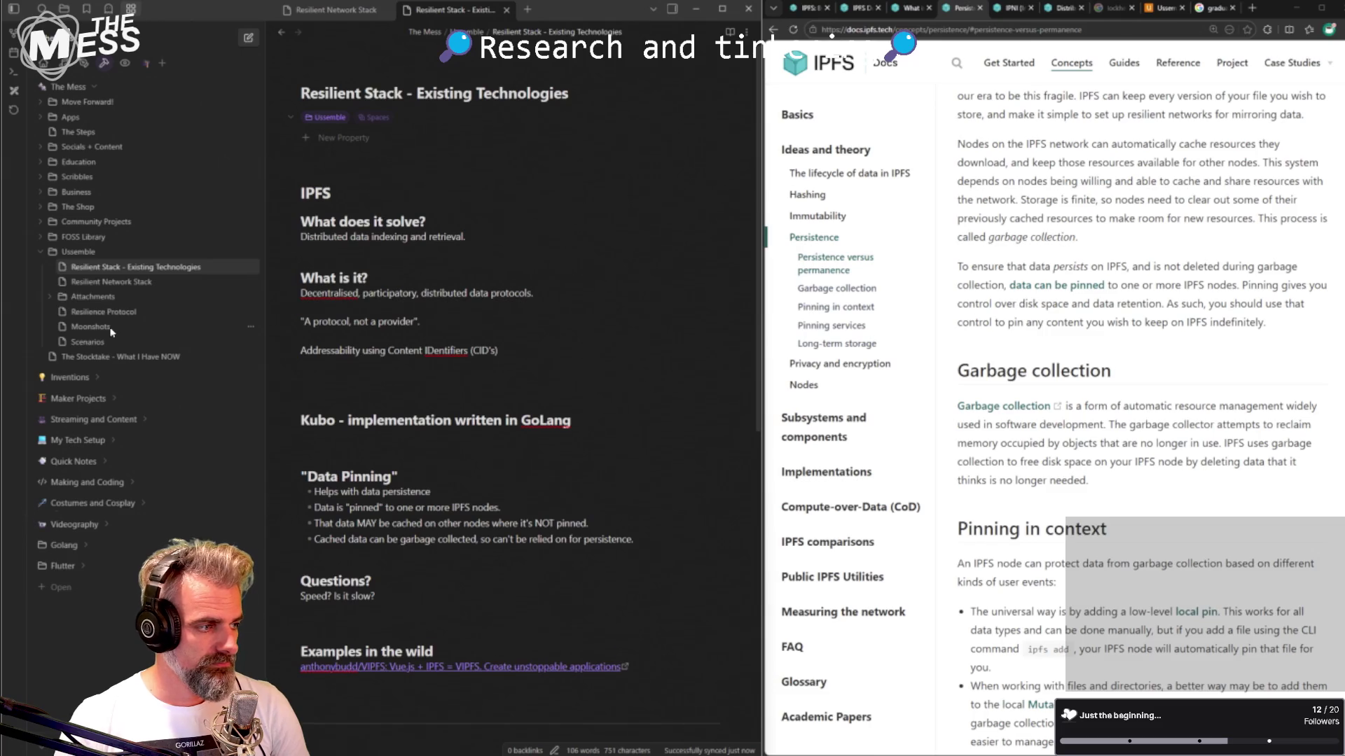
- Open the Resilient Network Stack note's Excalidraw drawing attachment from the Attachments folder
{"action": "left_click", "coordinate": [125, 286]}
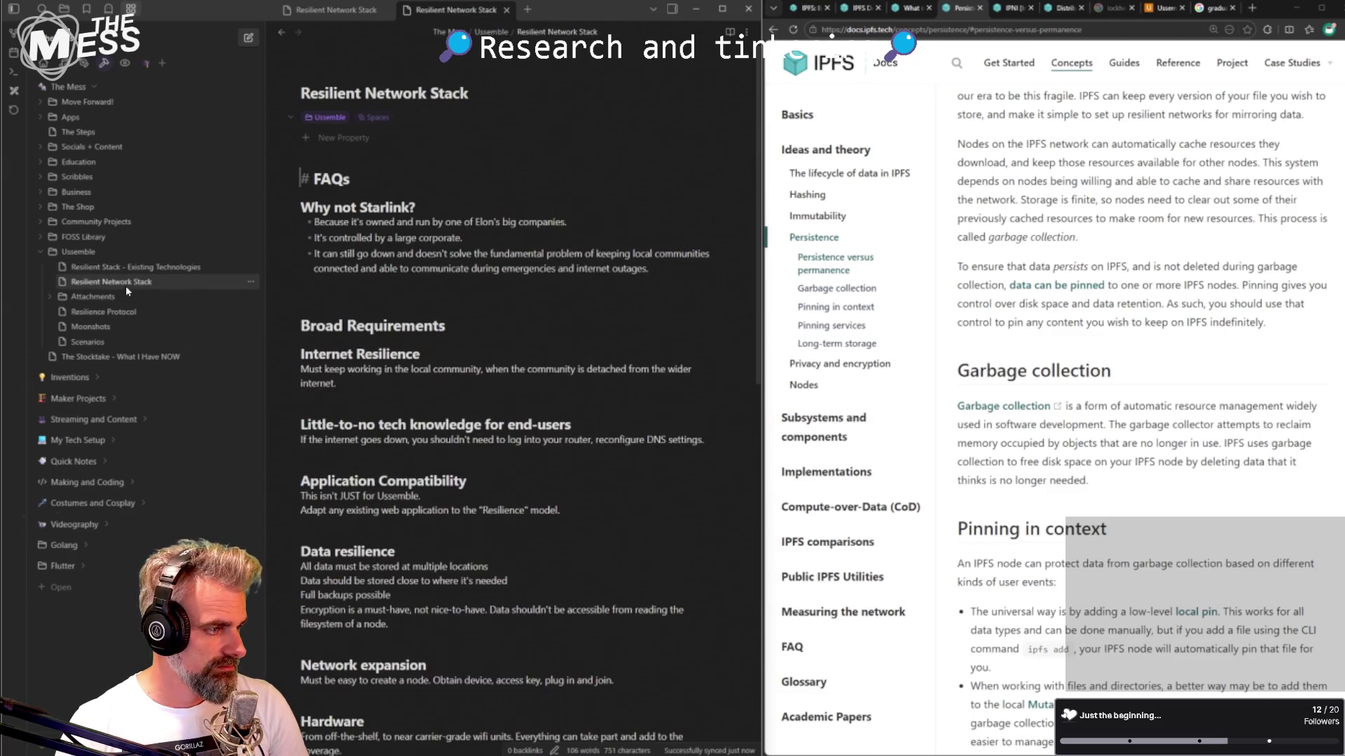
{"action": "left_click", "coordinate": [63, 302]}
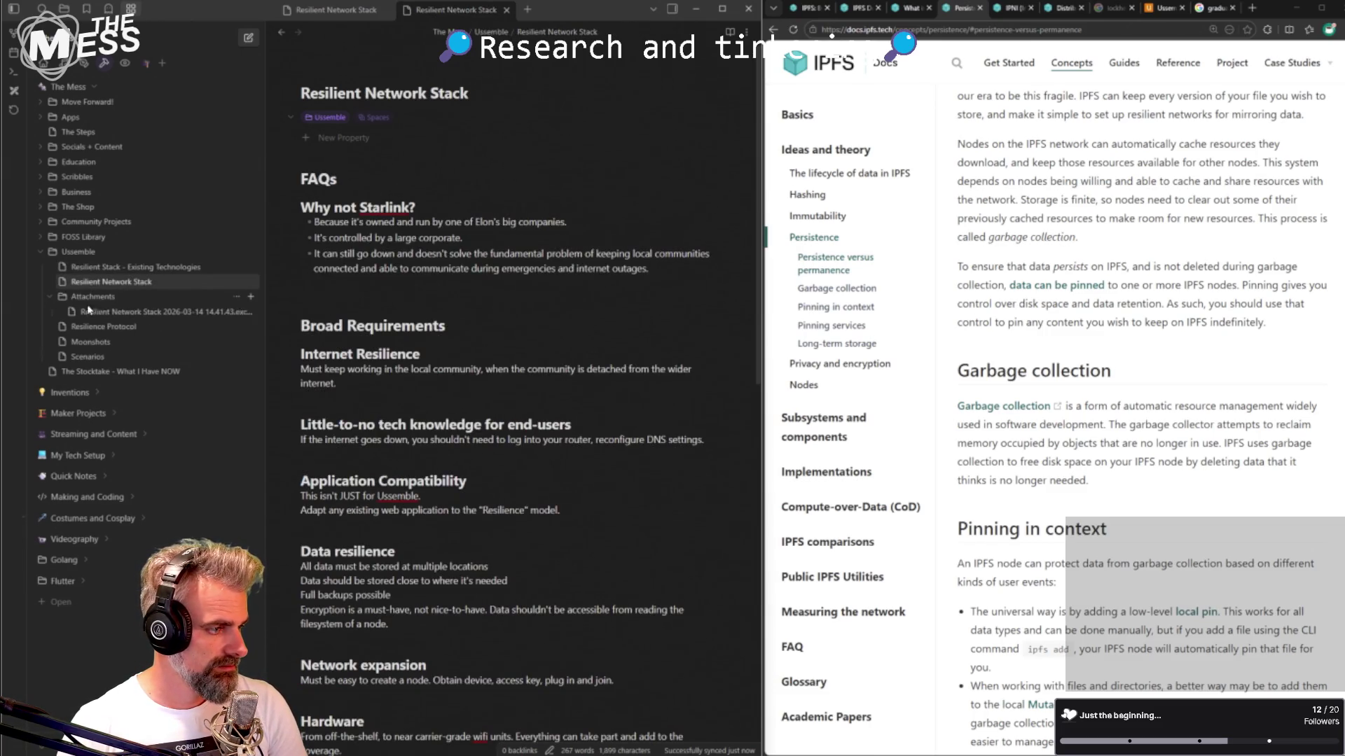
{"action": "left_click", "coordinate": [526, 10]}
{"action": "left_click", "coordinate": [120, 314]}
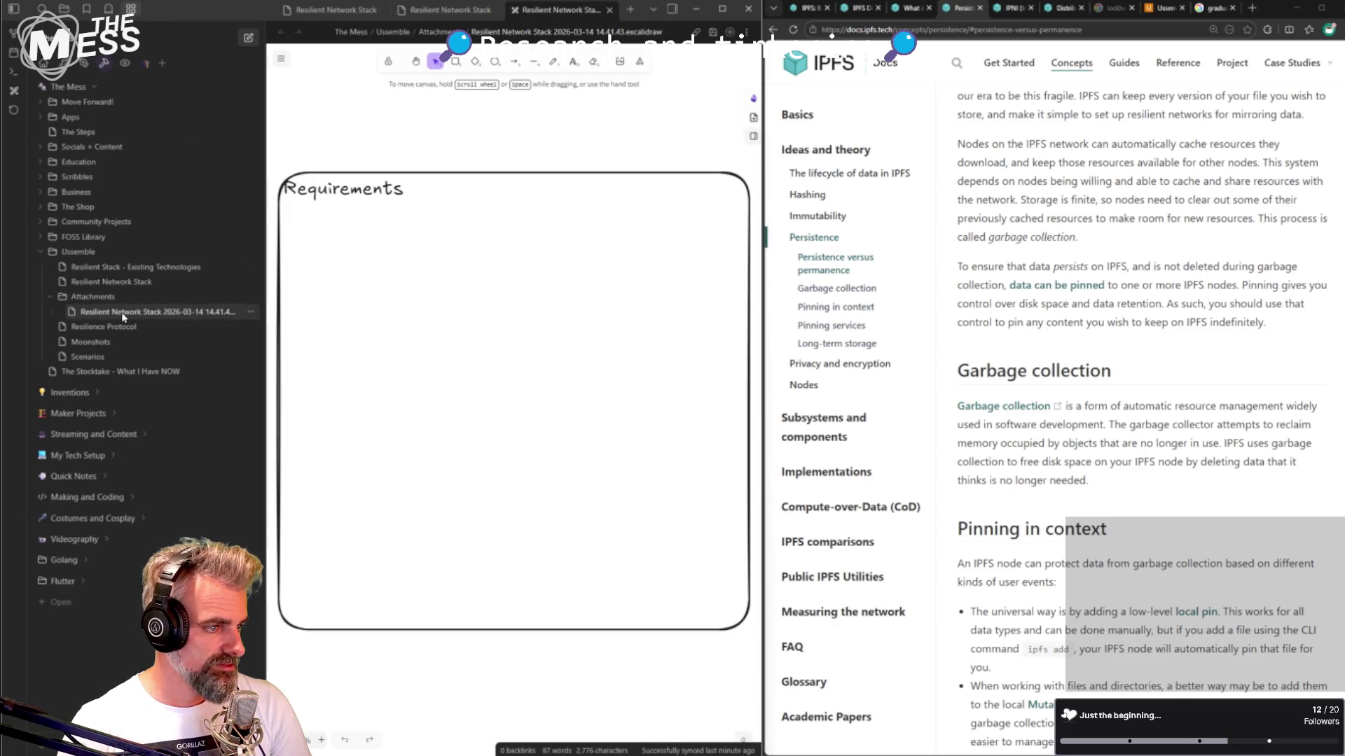
- Shrink the Requirements box and relabel it 'IPFS Node', with the file tree hidden
{"action": "left_click", "coordinate": [373, 199]}
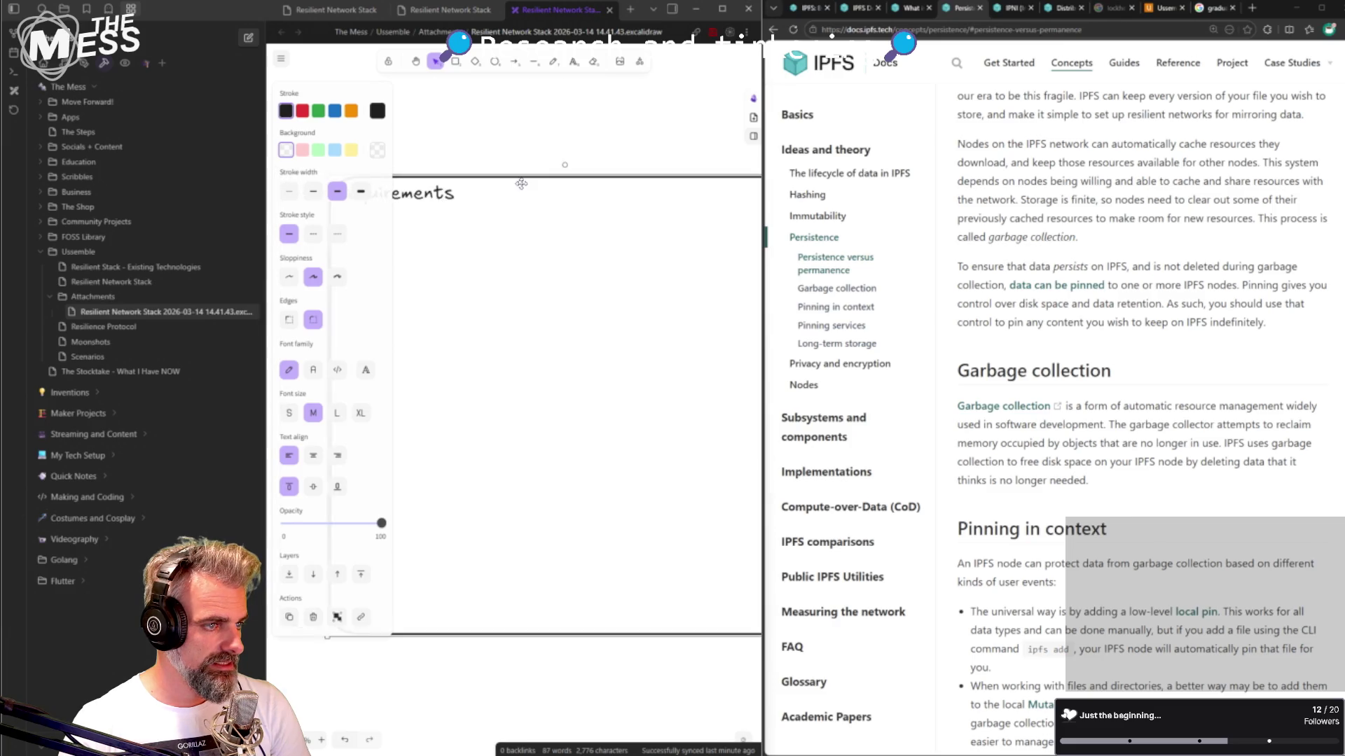
{"action": "left_click", "coordinate": [14, 9]}
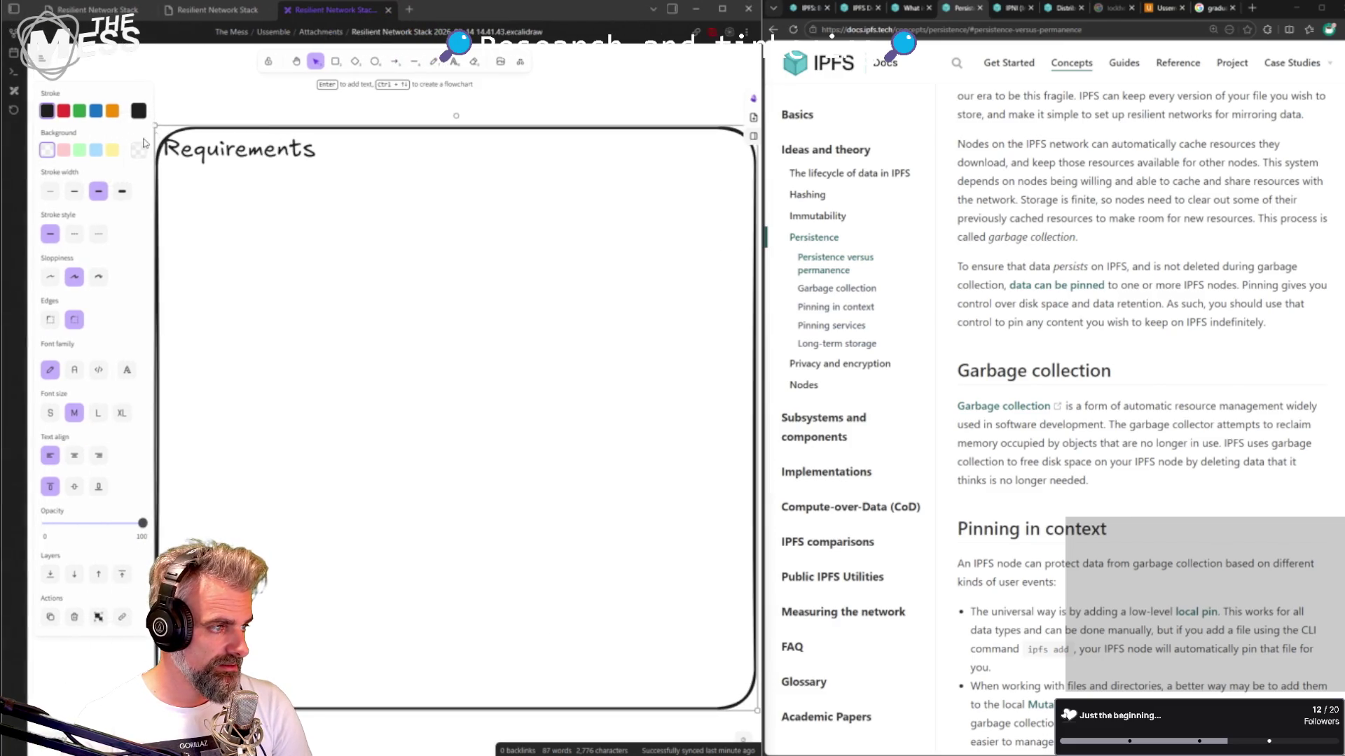
{"action": "mouse_move", "coordinate": [163, 122]}
{"action": "left_mouse_down"}
{"action": "mouse_move", "coordinate": [216, 316]}
{"action": "mouse_move", "coordinate": [444, 447]}
{"action": "left_mouse_up"}
{"action": "scroll", "coordinate": [443, 446], "scroll_direction": "down", "scroll_amount": 5}
{"action": "double_click", "coordinate": [323, 158]}
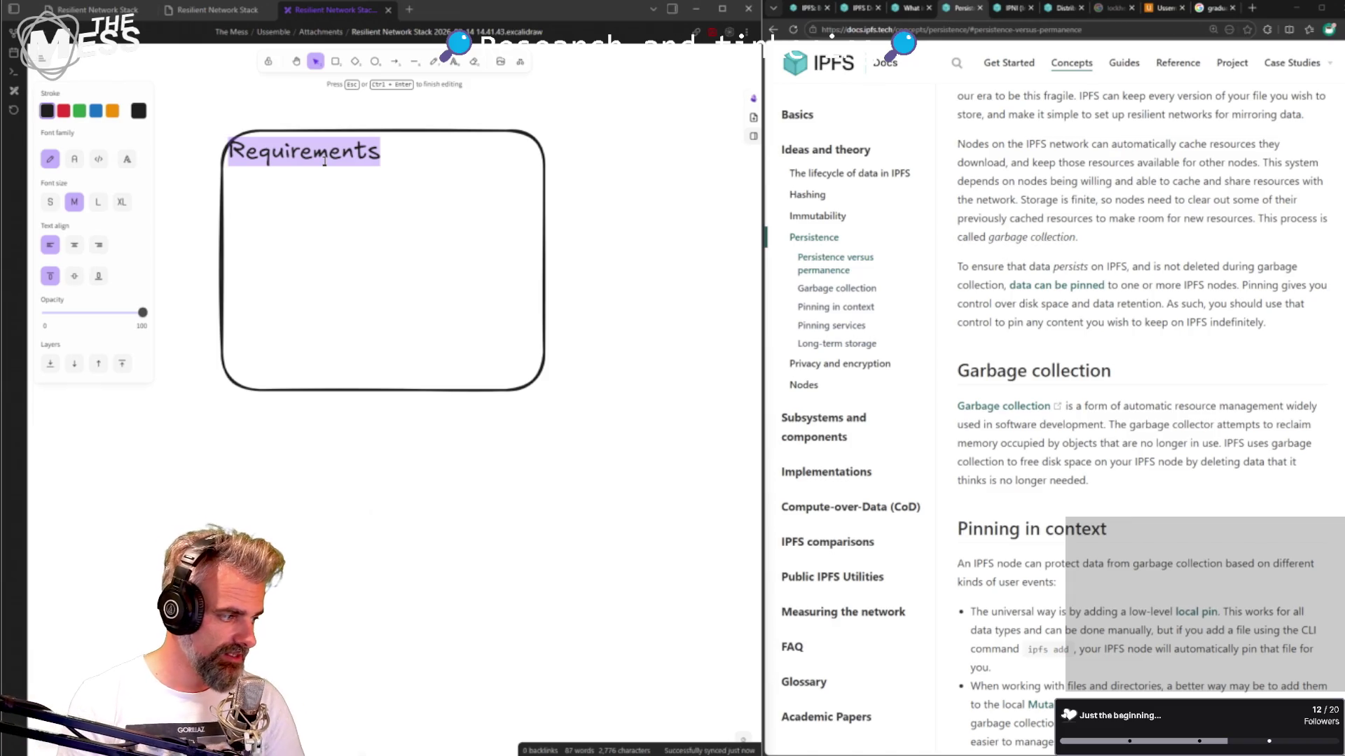
{"action": "type", "text": "IPFS "}
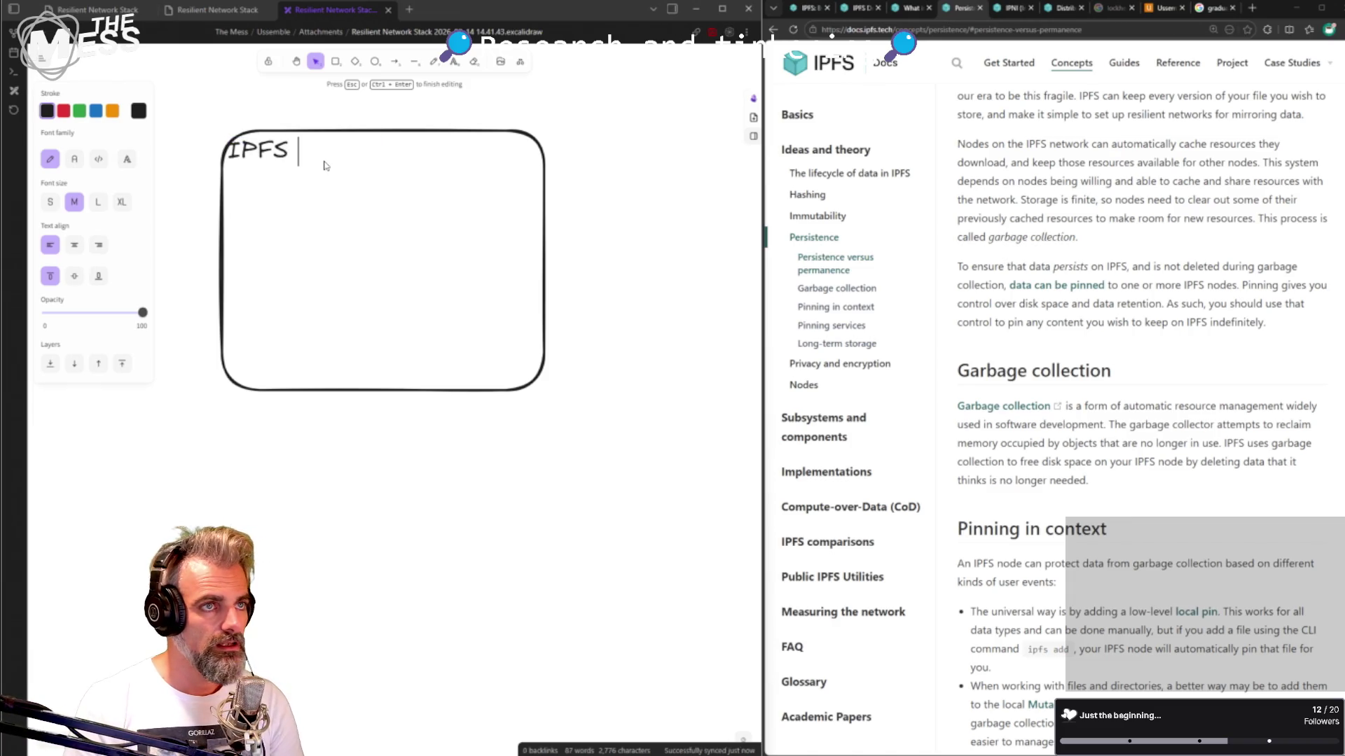
{"action": "type", "text": "Node"}
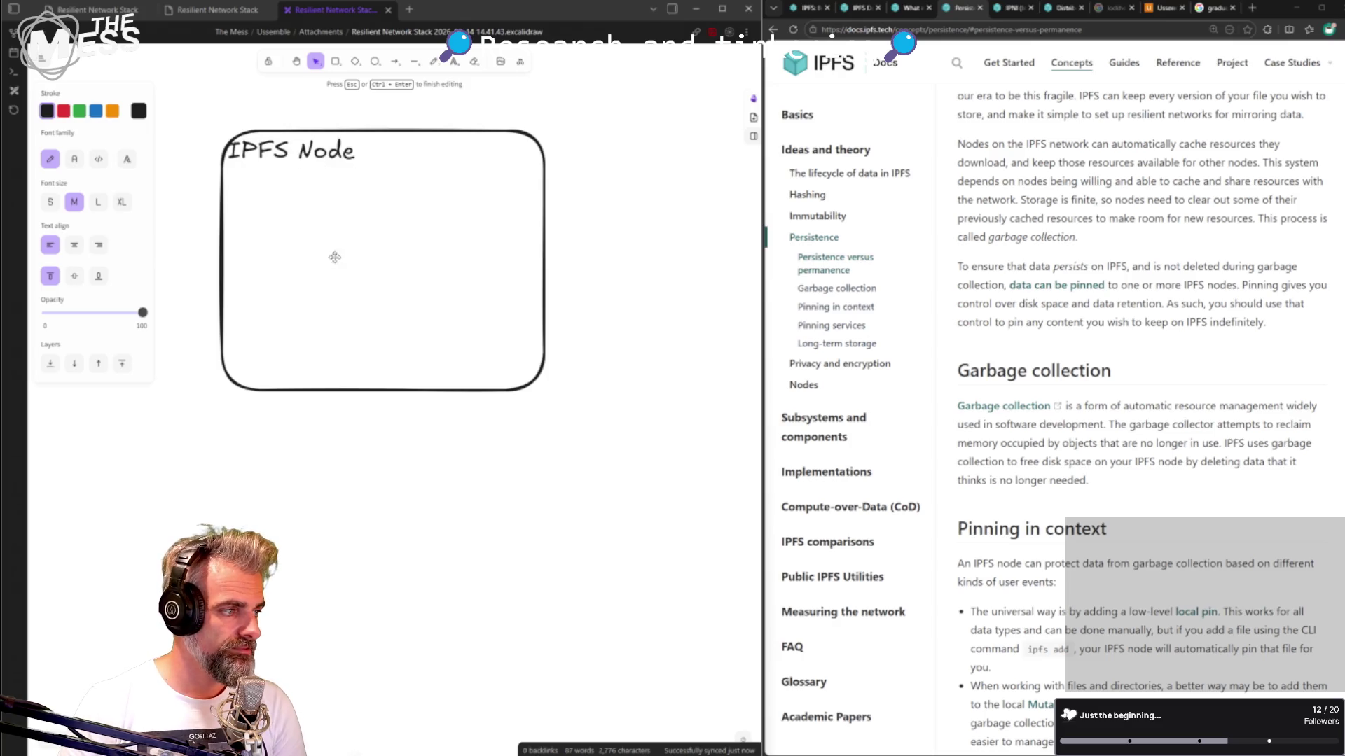
{"action": "key", "text": "Escape"}
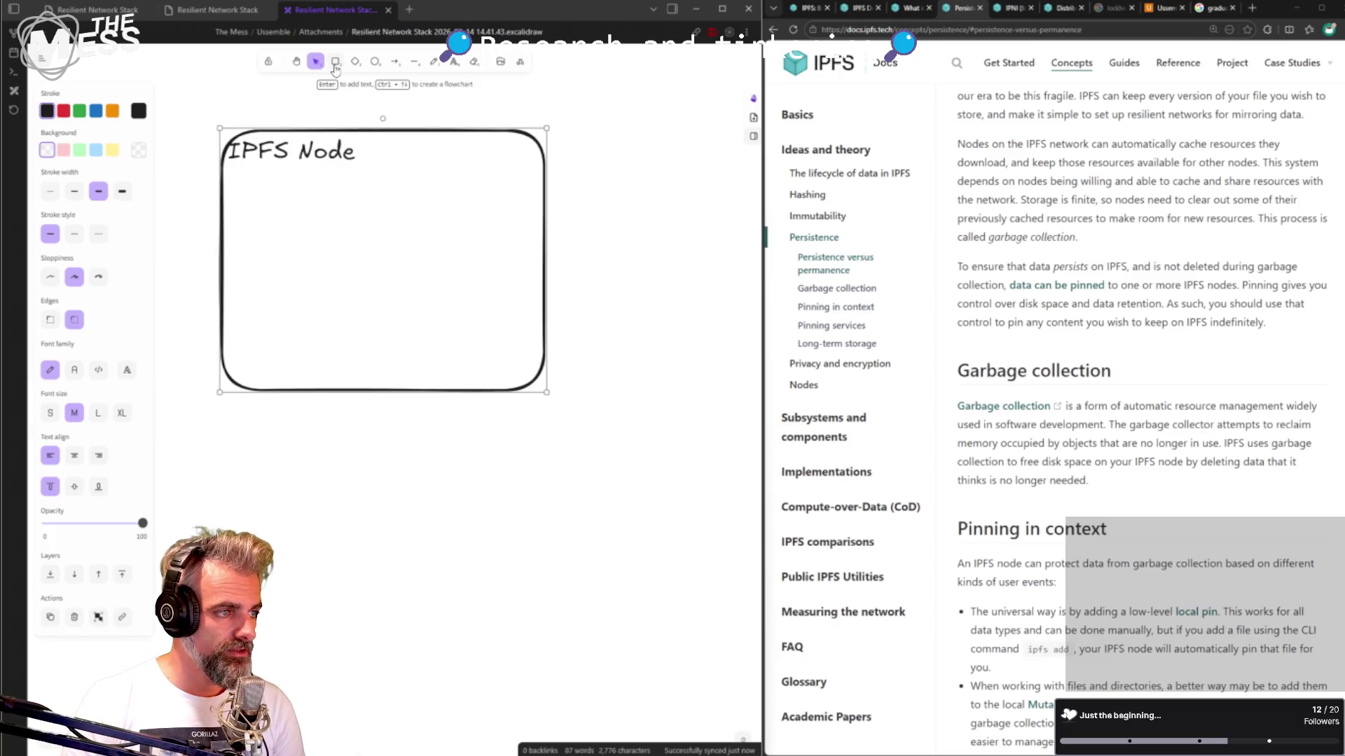
- Draw an empty second box below the IPFS Node box, then return to the Resilient Network Stack notes
{"action": "left_click", "coordinate": [335, 63]}
{"action": "left_click_drag", "start_coordinate": [302, 494], "coordinate": [559, 656]}
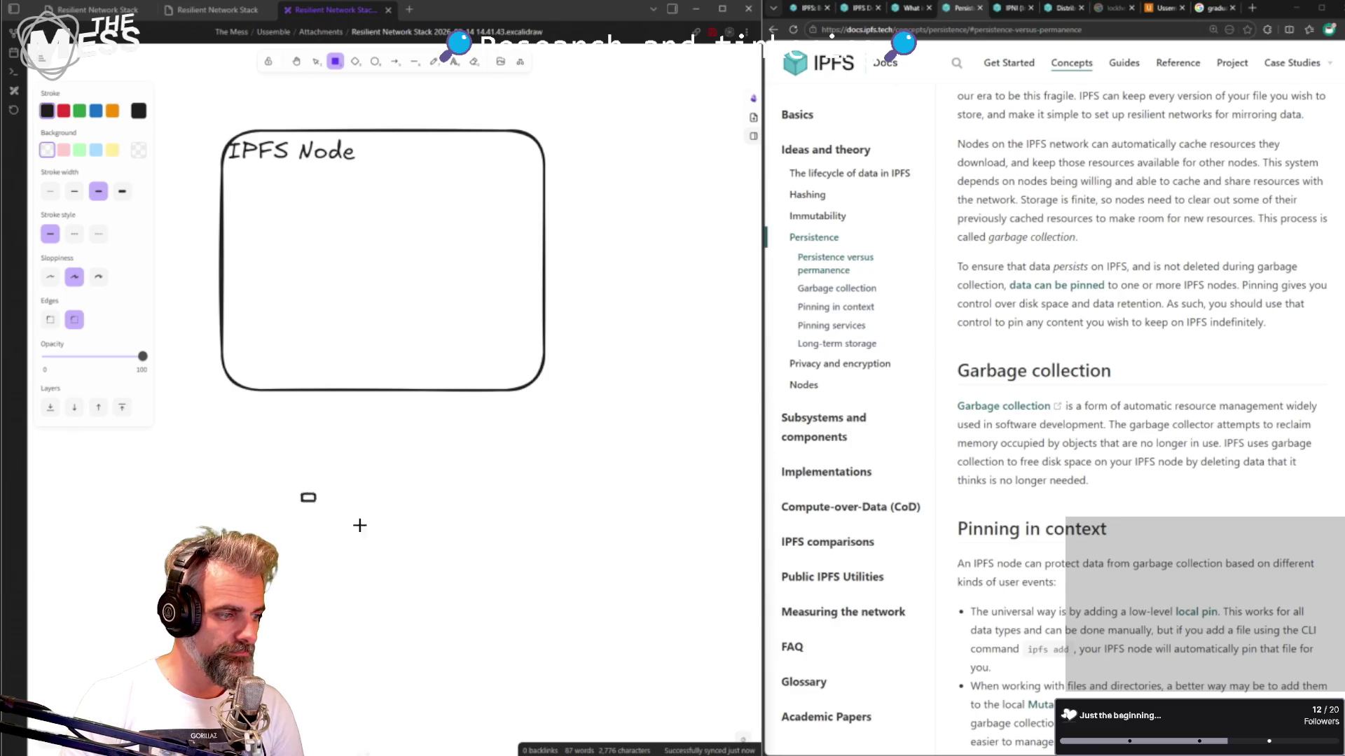
{"action": "left_click", "coordinate": [460, 555]}
{"action": "double_click", "coordinate": [460, 554]}
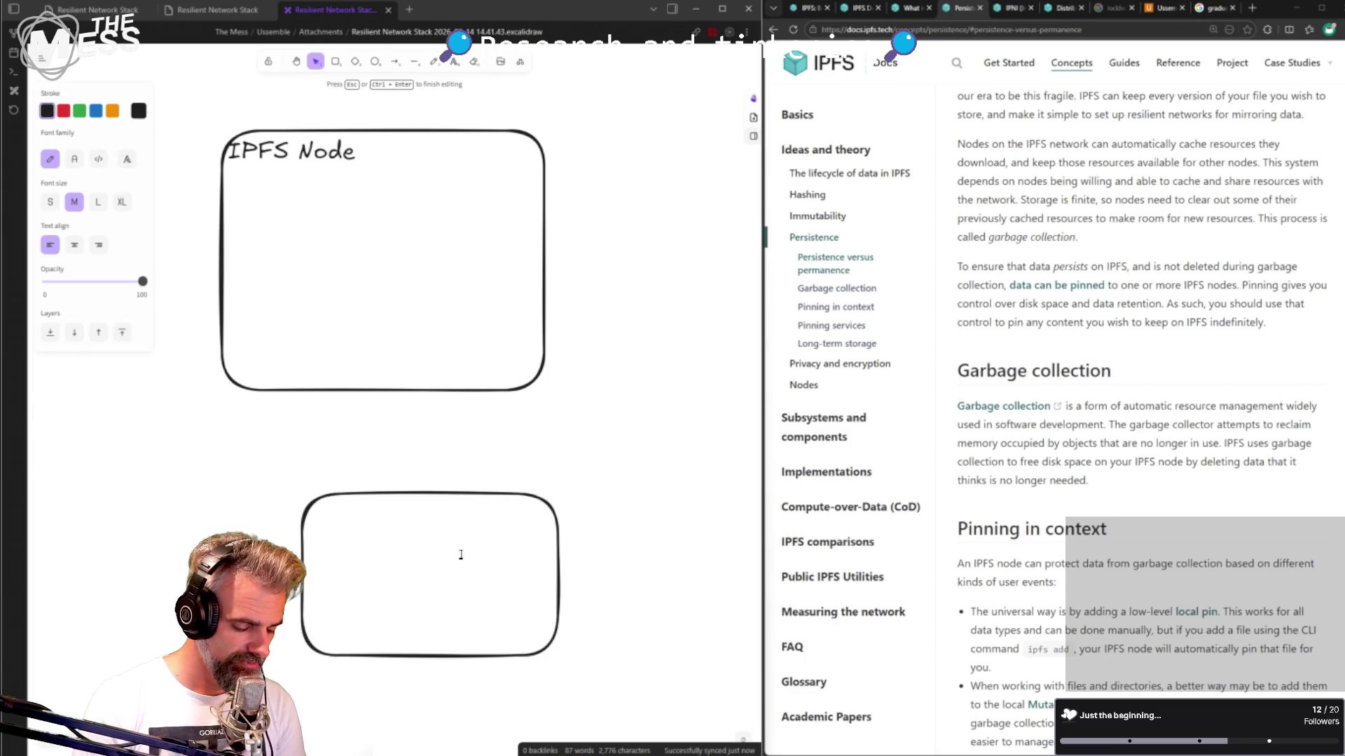
{"action": "key", "text": "Escape"}
{"action": "left_click", "coordinate": [466, 494]}
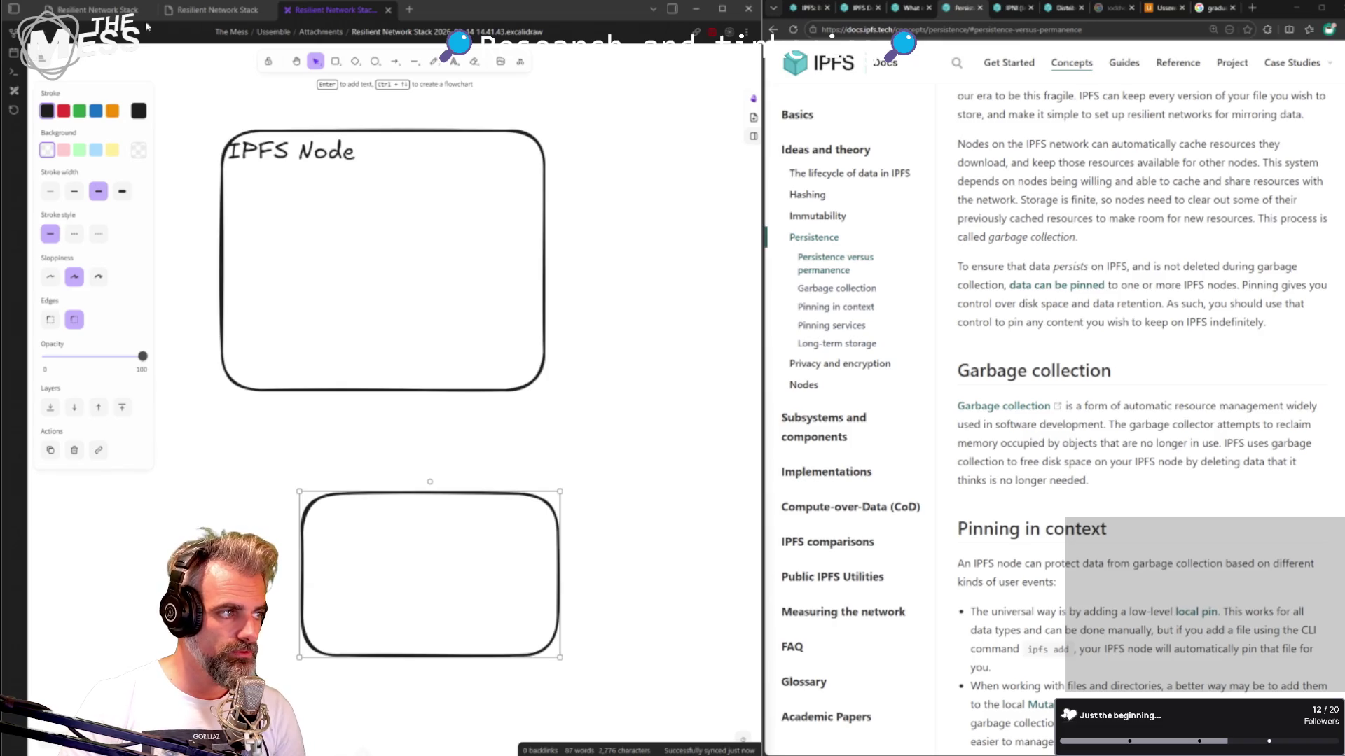
{"action": "left_click", "coordinate": [95, 10]}
{"action": "scroll", "coordinate": [257, 401], "scroll_direction": "up", "scroll_amount": 10}
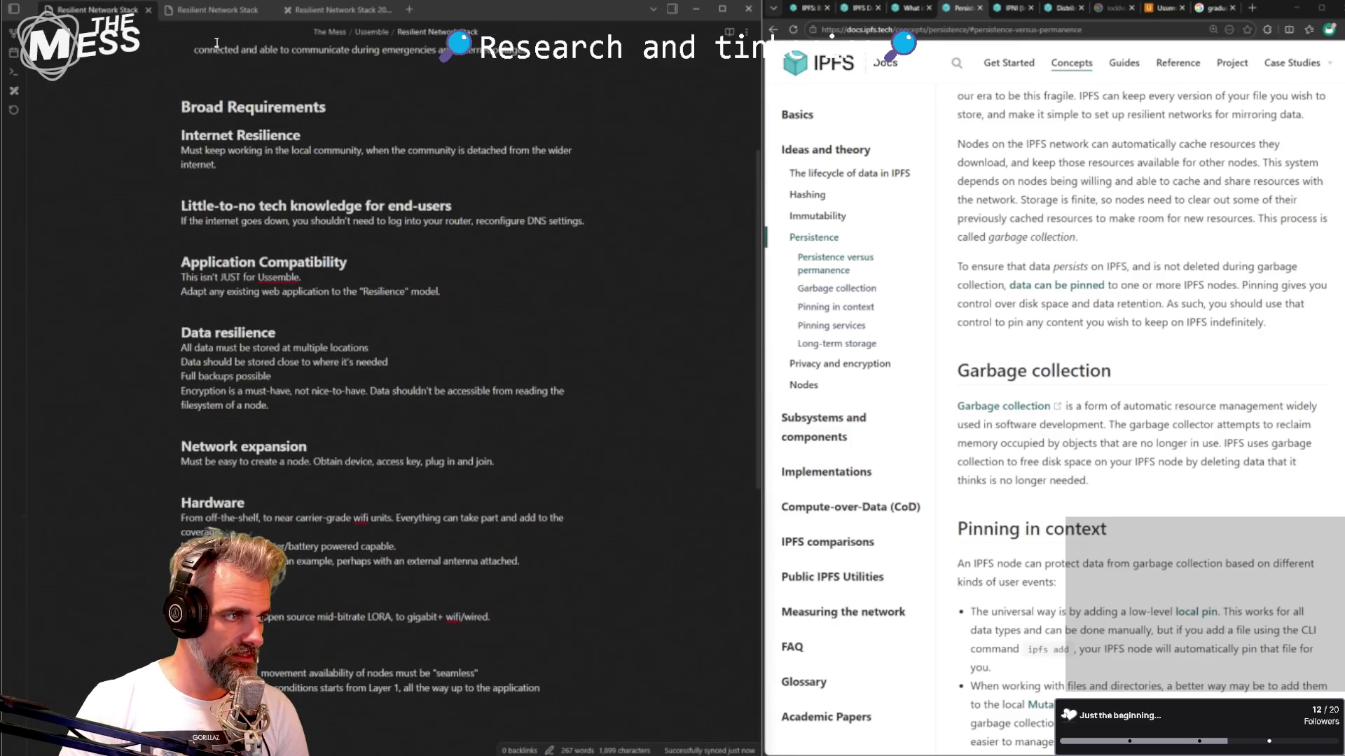
- Open Resilient Stack - Existing Technologies in a new tab and place the cursor under the CIDs line
{"action": "left_click", "coordinate": [411, 12]}
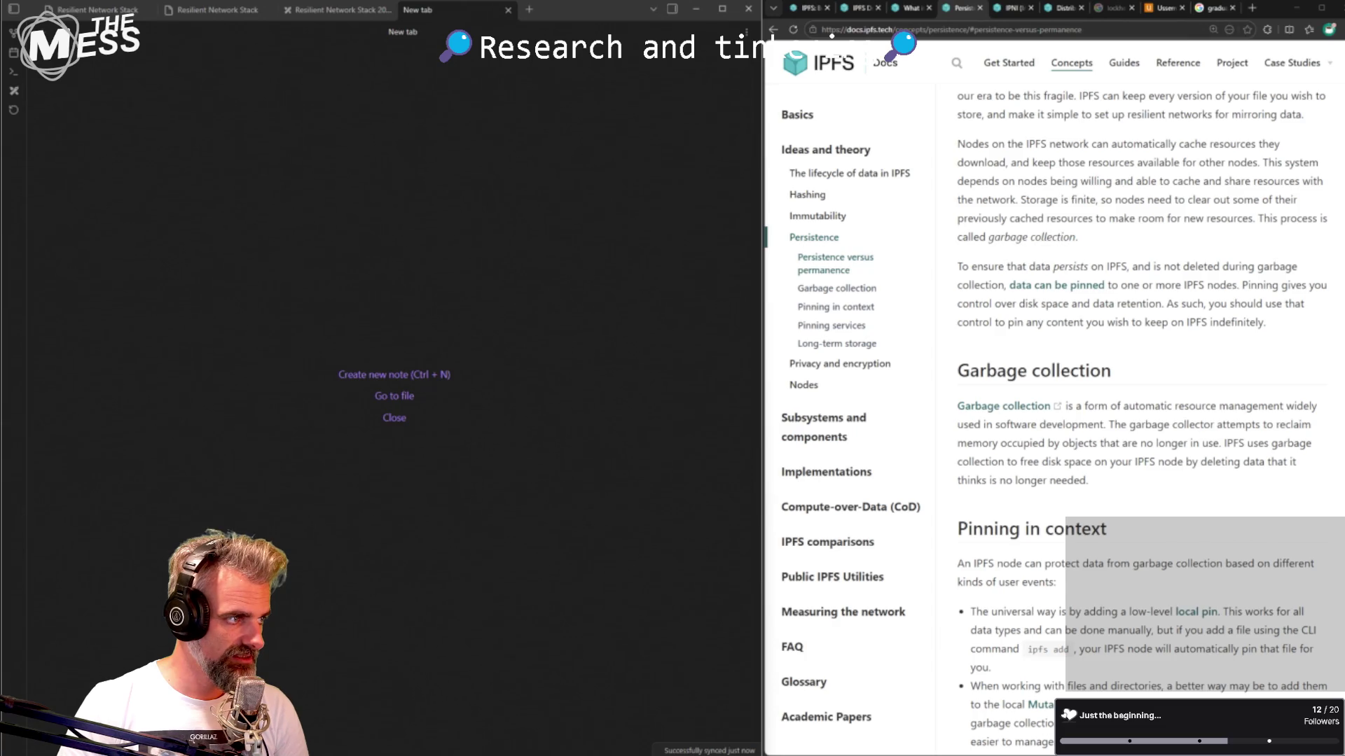
{"action": "left_click", "coordinate": [13, 9]}
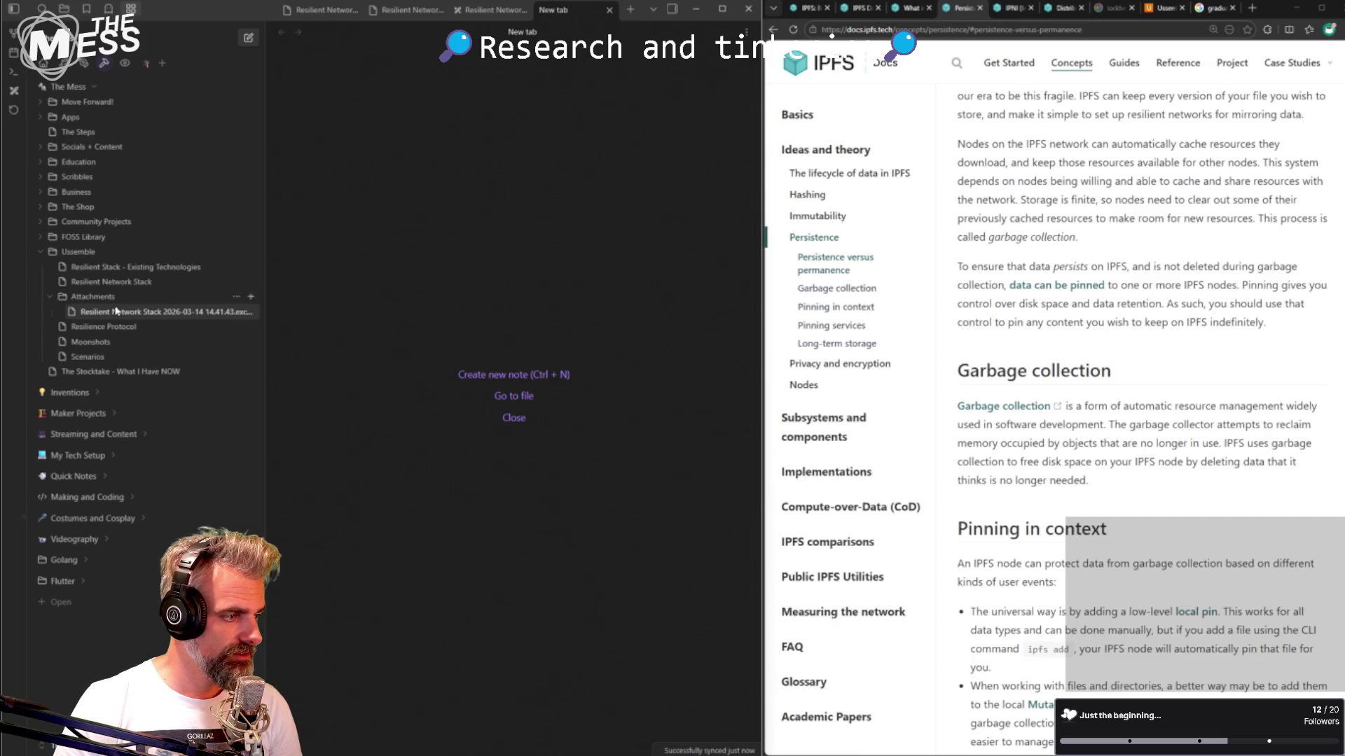
{"action": "left_click", "coordinate": [121, 267]}
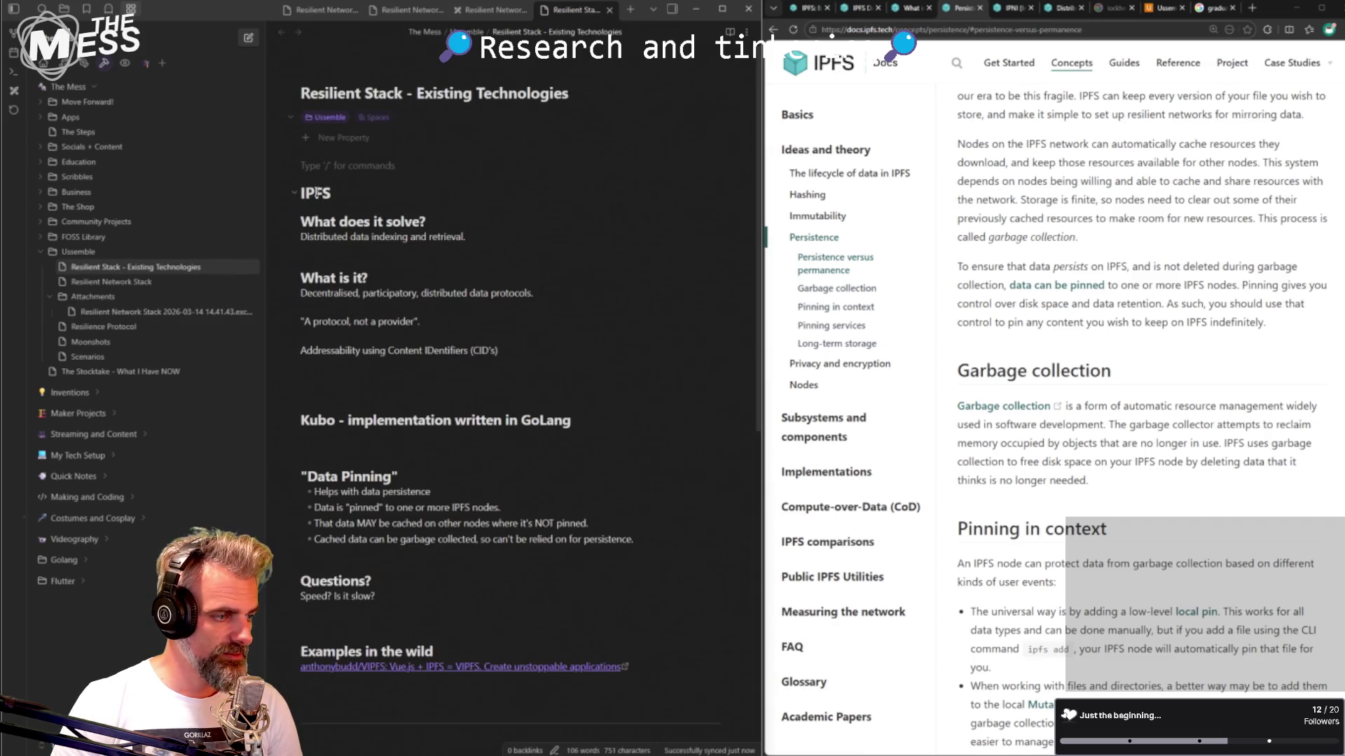
{"action": "left_click", "coordinate": [358, 374]}
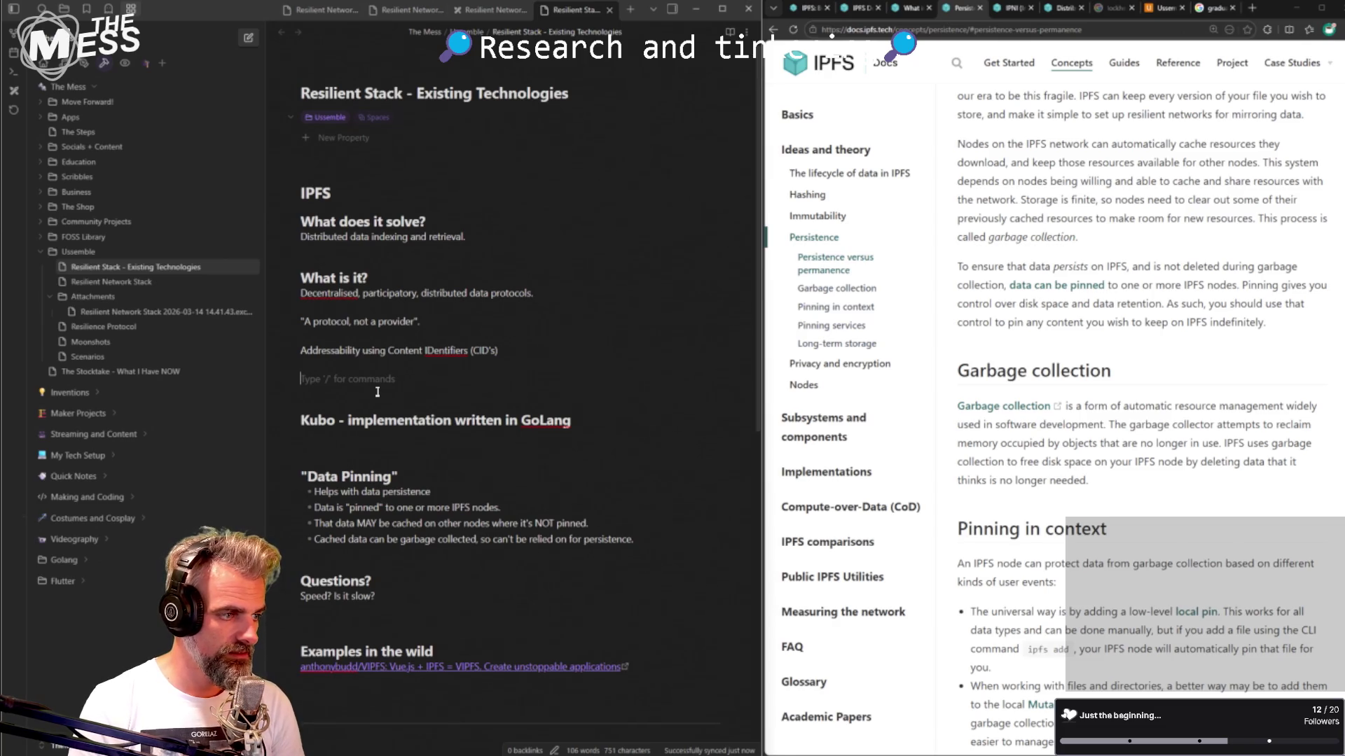
- Add a '## CID Heirarchy' heading under the Content IDentifiers line
{"action": "key", "text": "Delete"}
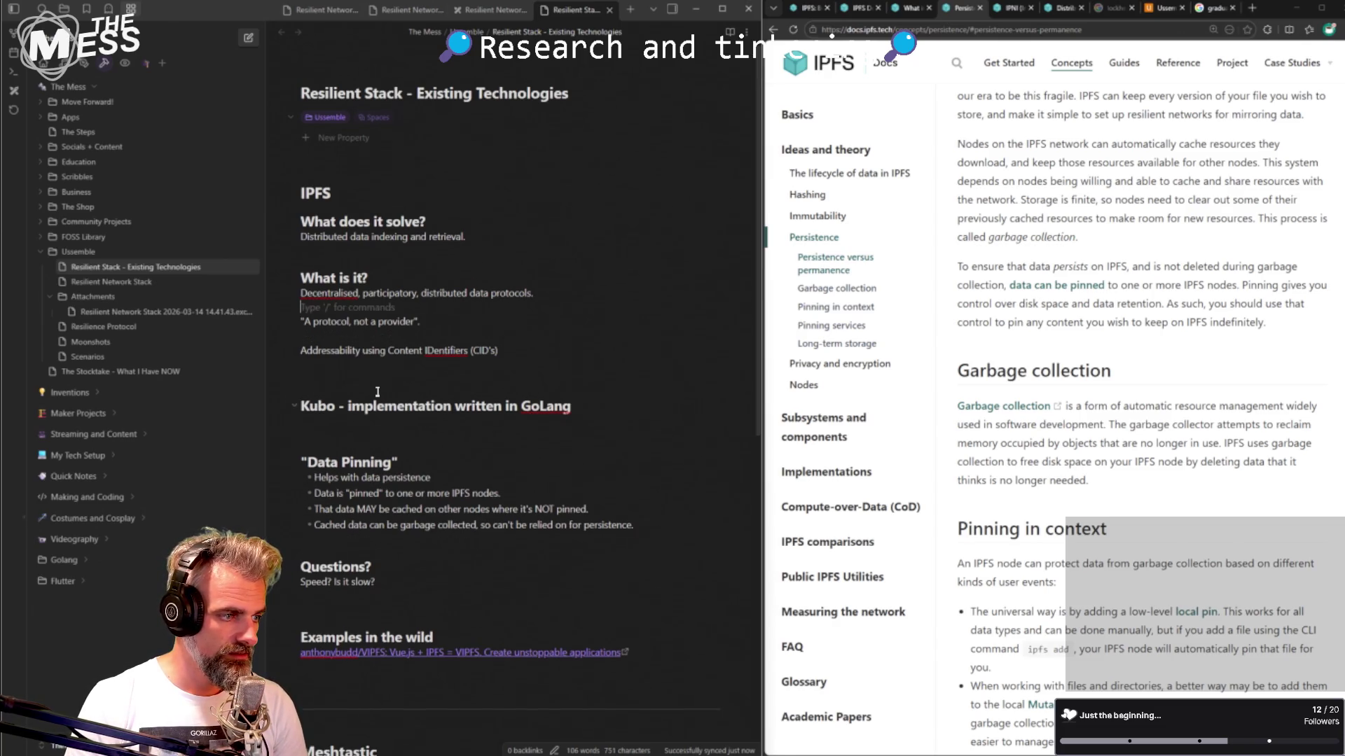
{"action": "type", "text": "#"}
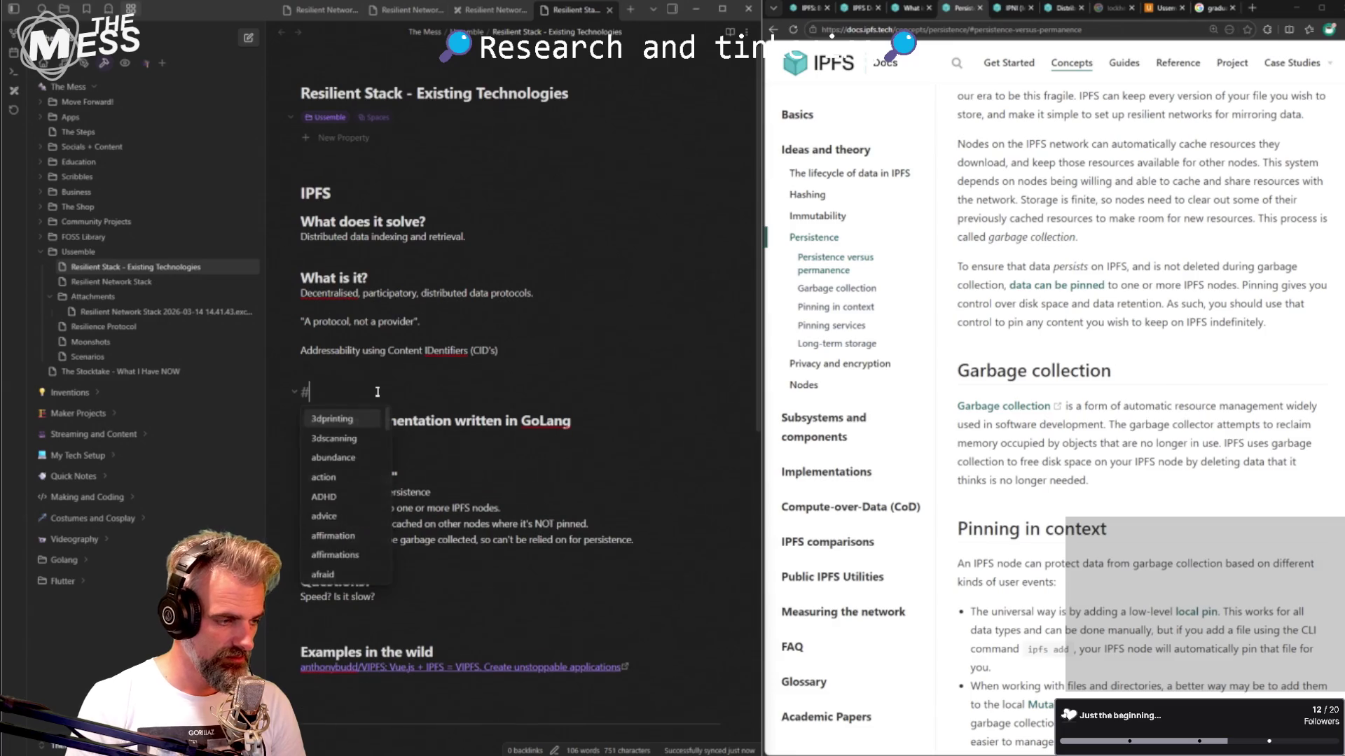
{"action": "type", "text": "# CID Heirarac"}
{"action": "key", "text": "BackSpace"}
{"action": "key", "text": "BackSpace"}
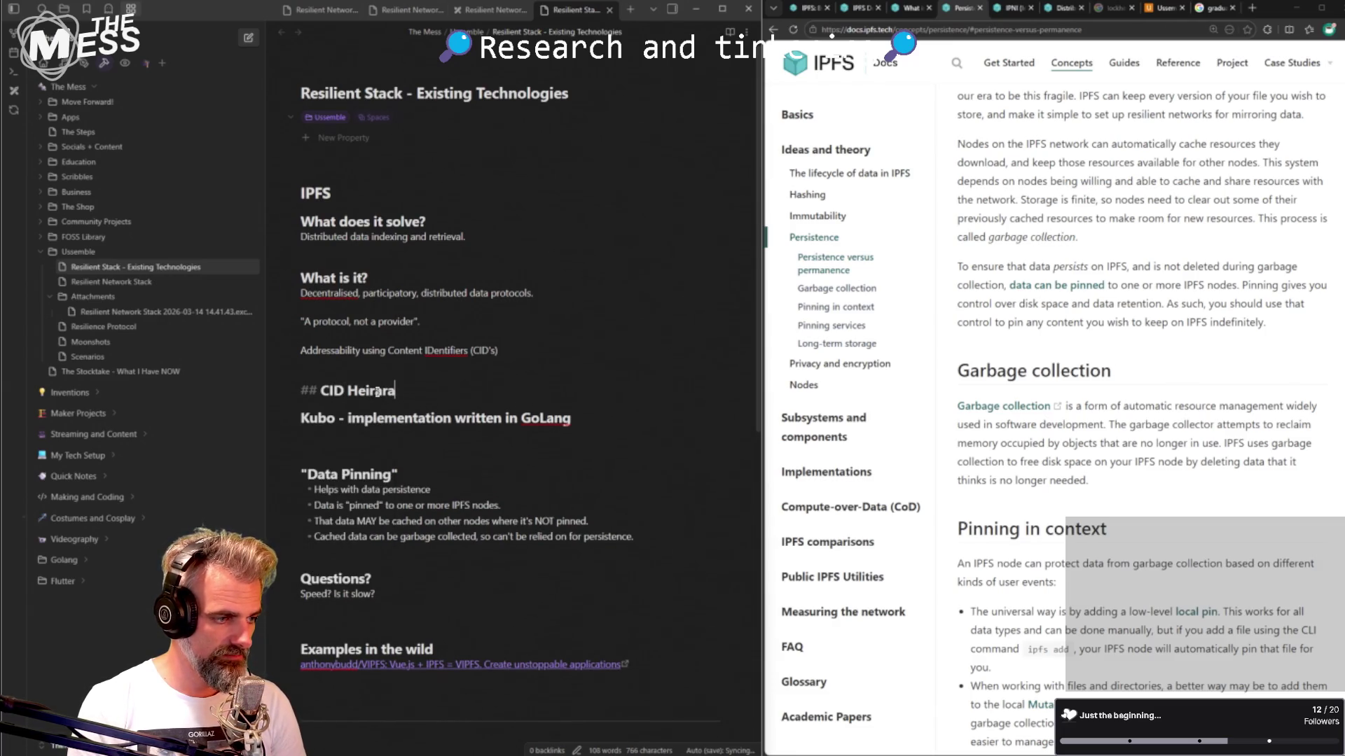
{"action": "type", "text": "chy"}
{"action": "key", "text": "Return"}
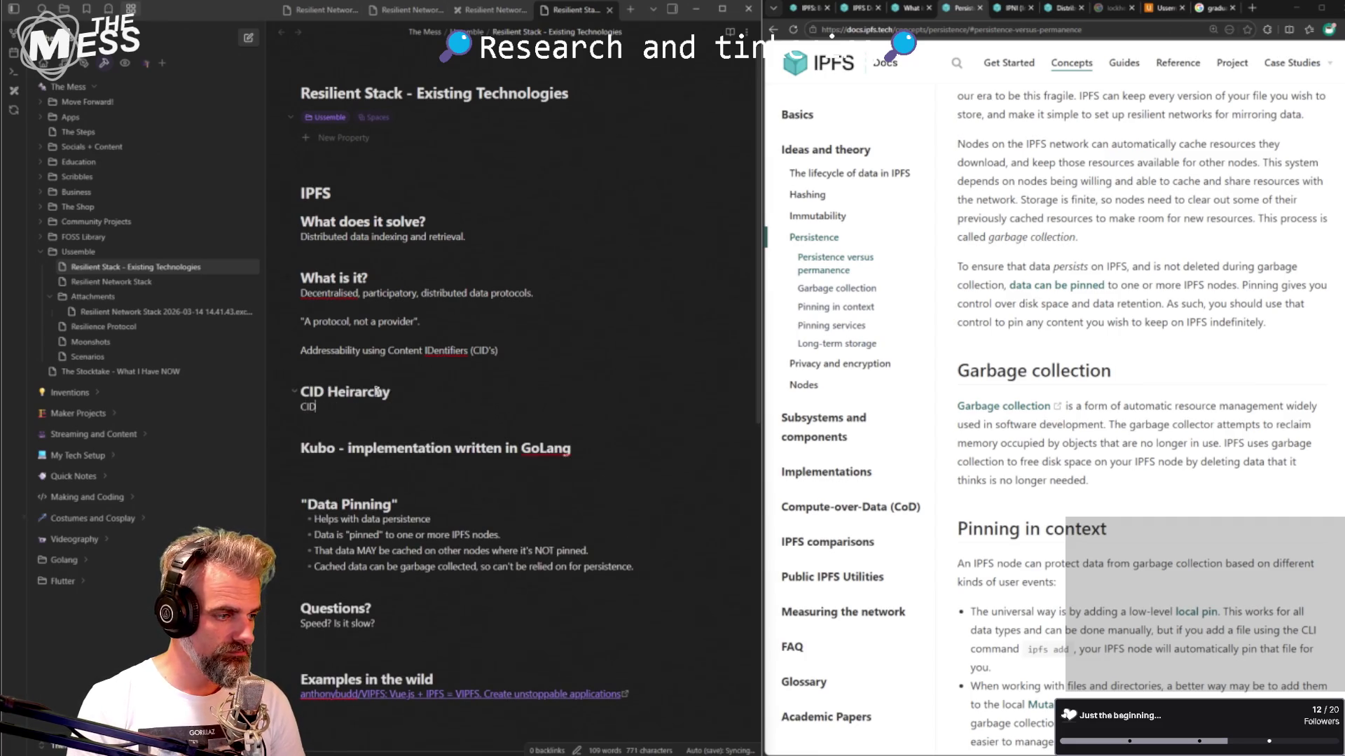
{"action": "type", "text": "You could have athe"}
- Write two bullets: a website root folder could be a CID, pinned to a few core IPFS nodes
{"action": "key", "text": "shift+Home"}
{"action": "type", "text": "- The root fold"}
{"action": "type", "text": " a websit"}
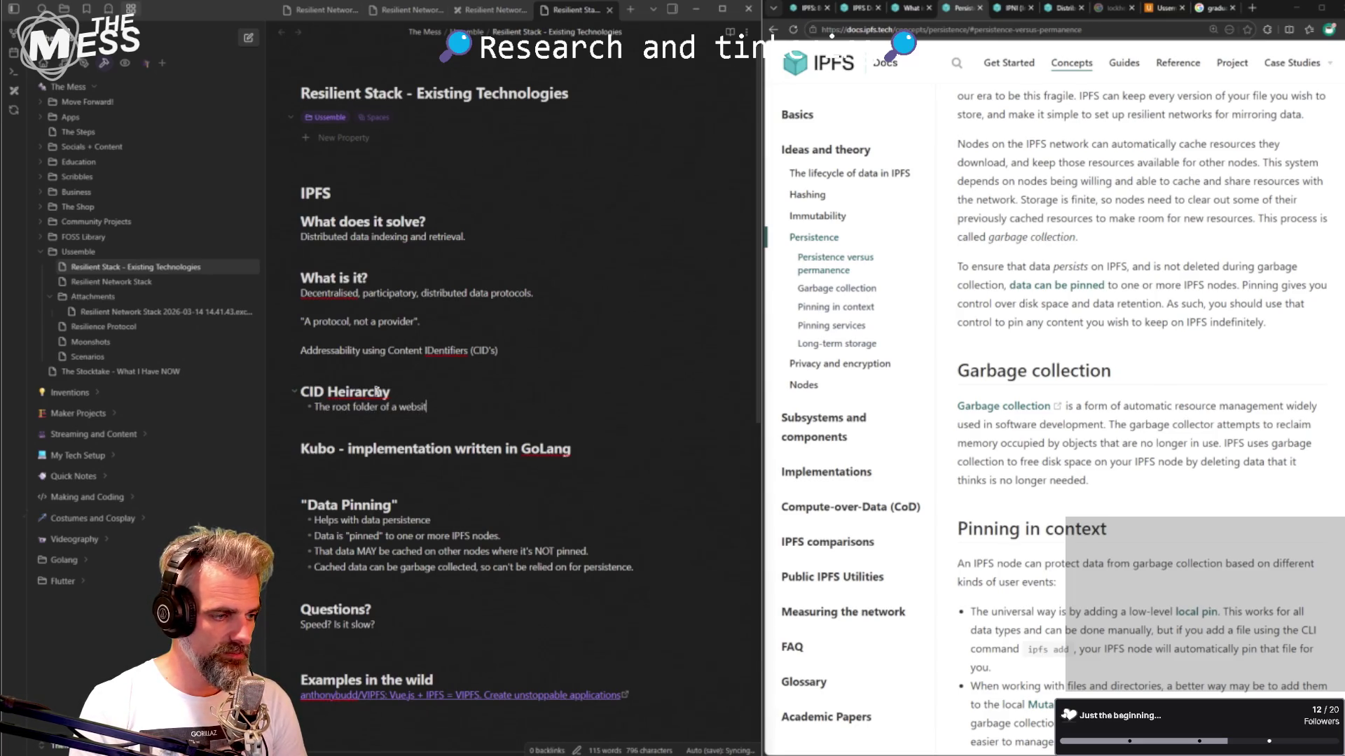
{"action": "type", "text": "r example"}
{"action": "type", "text": "could be "}
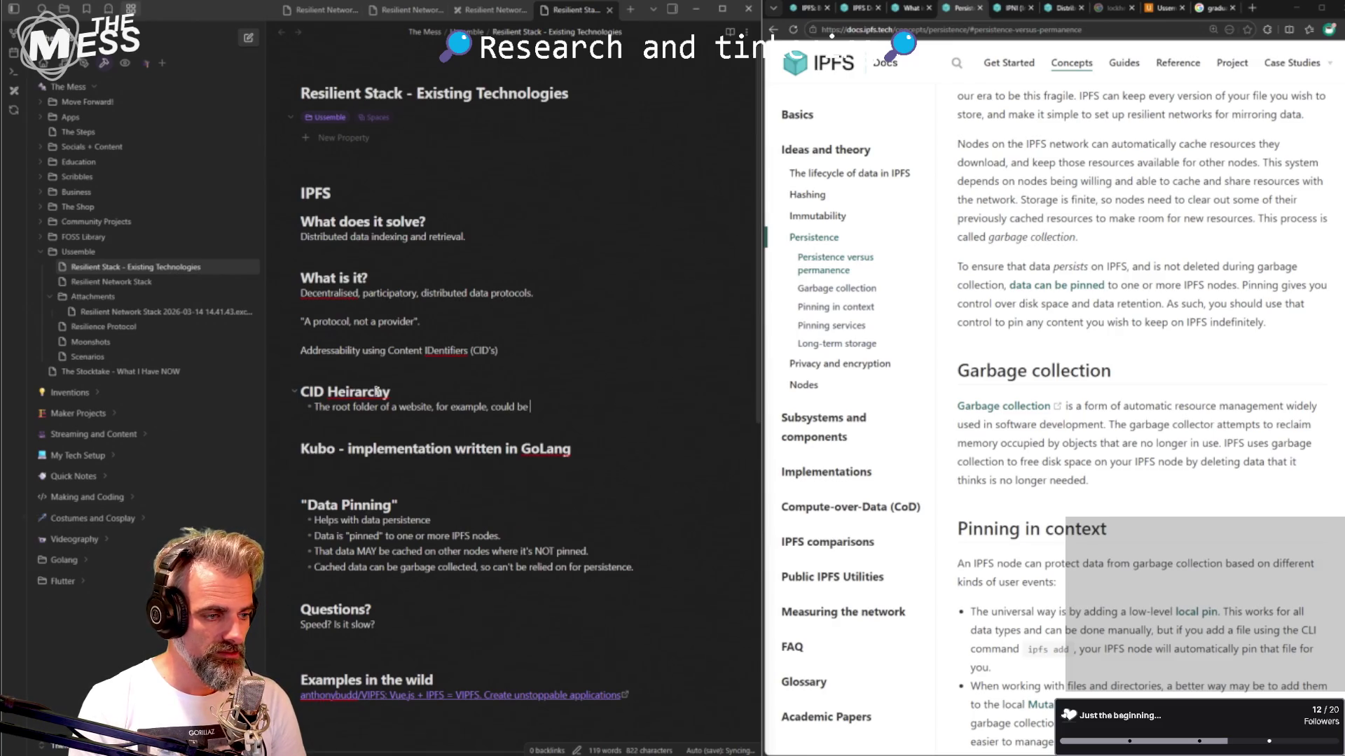
{"action": "type", "text": " CID"}
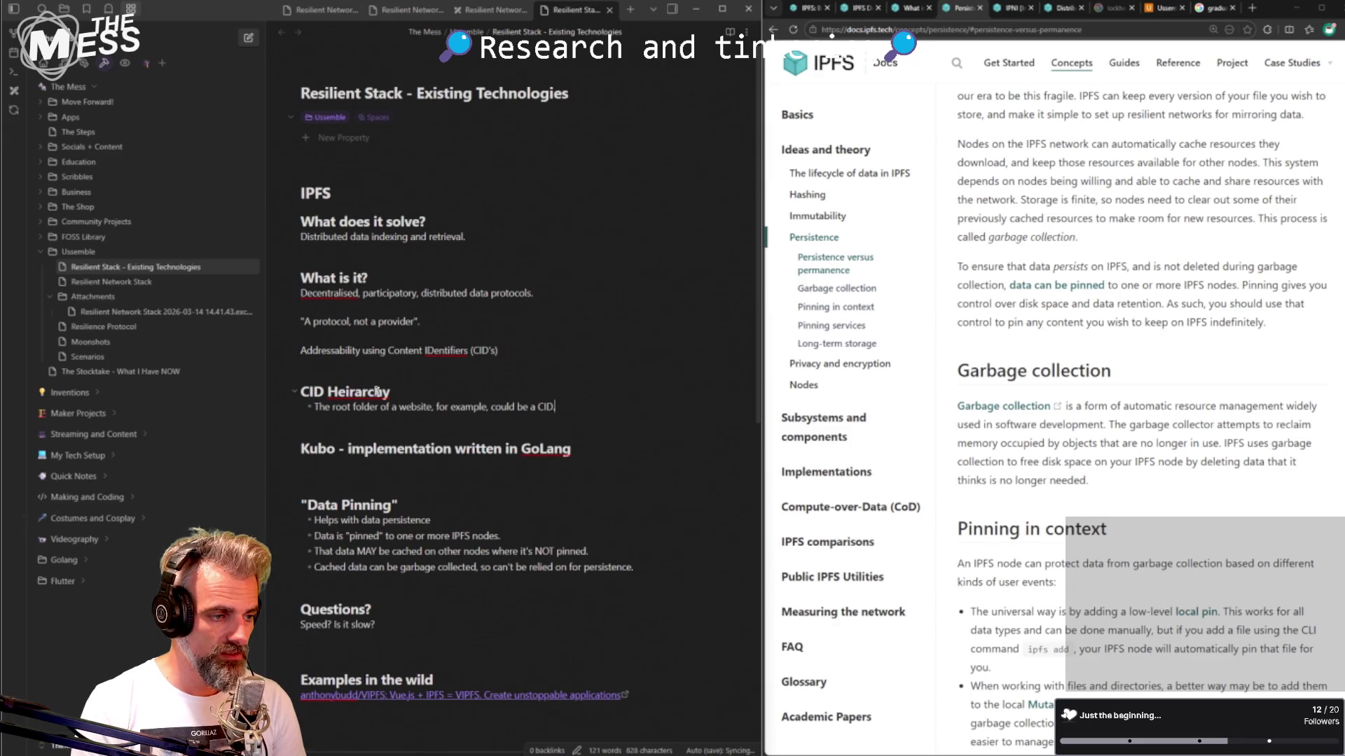
{"action": "type", "text": "."}
{"action": "key", "text": "Return"}
{"action": "type", "text": "So you could pin"}
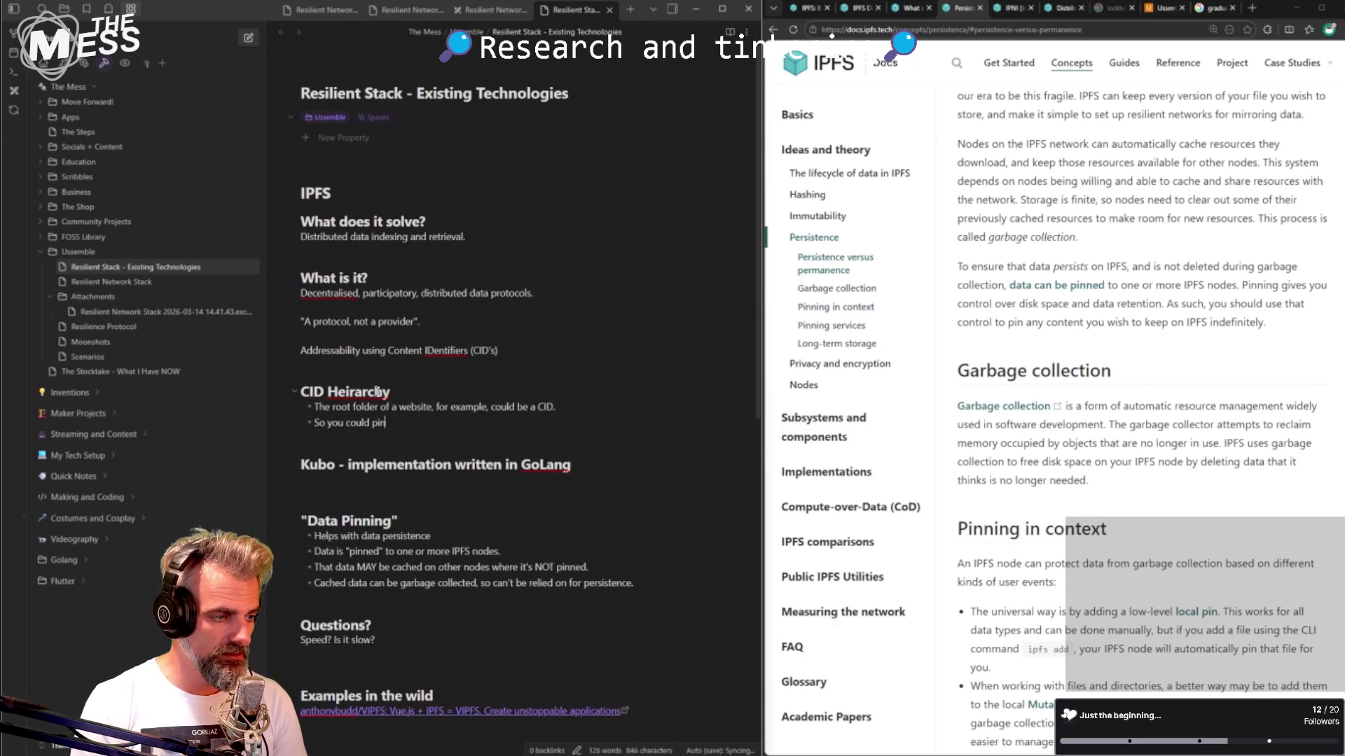
{"action": "type", "text": " the CID of a website, to a f"}
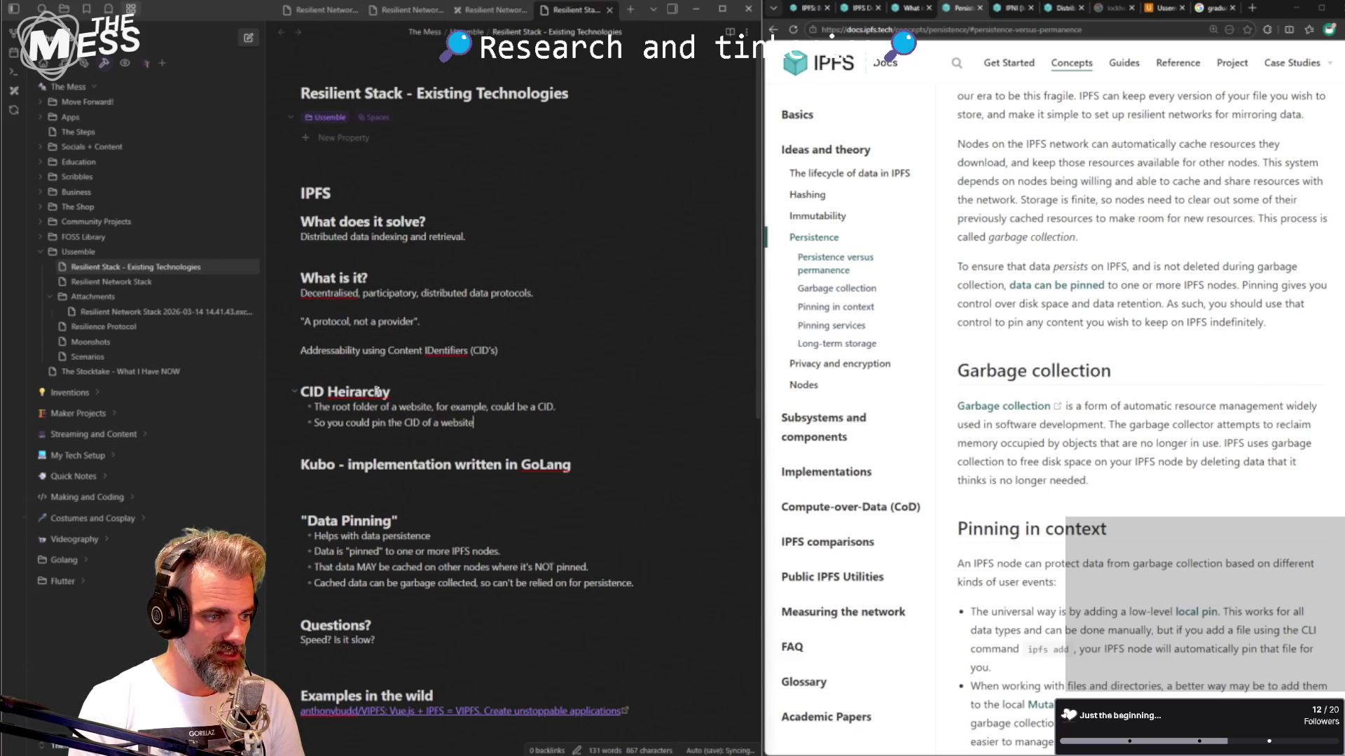
{"action": "type", "text": "ew \"col"}
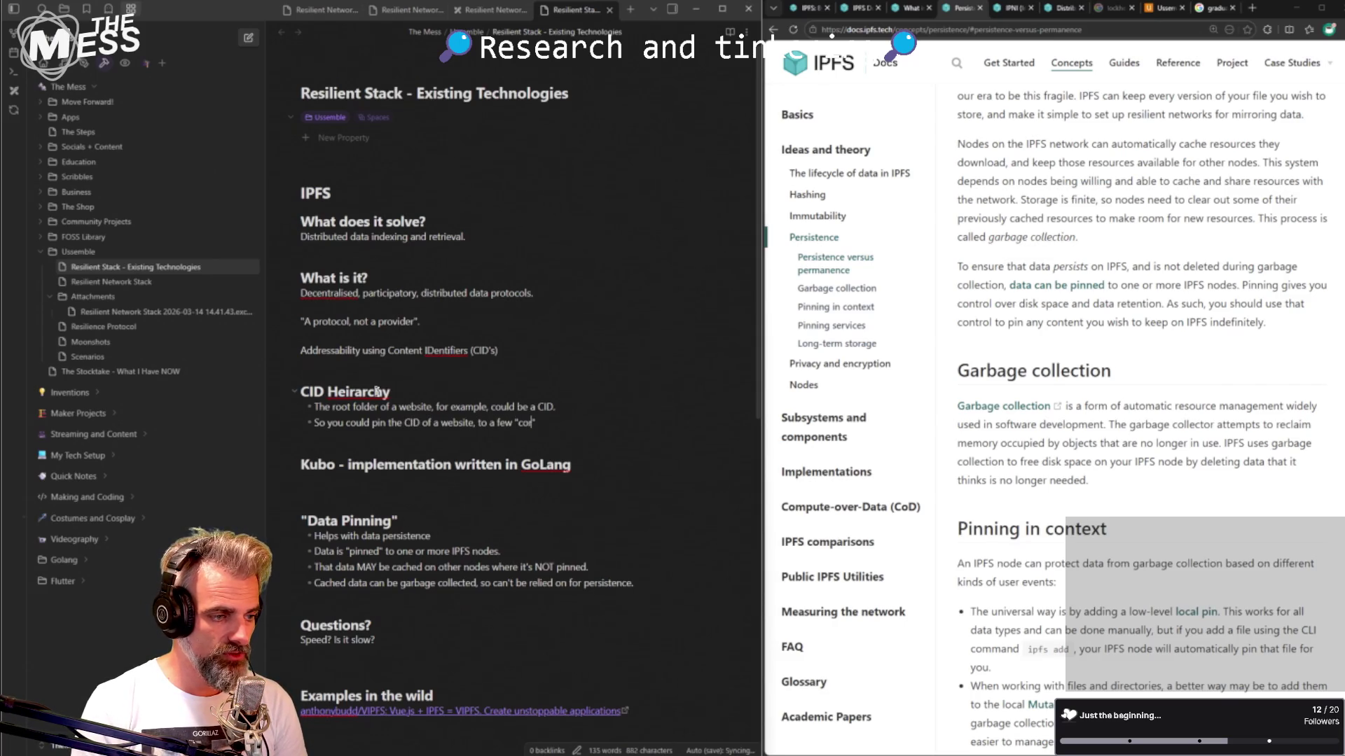
{"action": "key", "text": "BackSpace"}
{"action": "key", "text": "BackSpace"}
{"action": "key", "text": "BackSpace"}
{"action": "key", "text": "BackSpace"}
{"action": "type", "text": "IPFS nodes."}
{"action": "key", "text": "Return"}
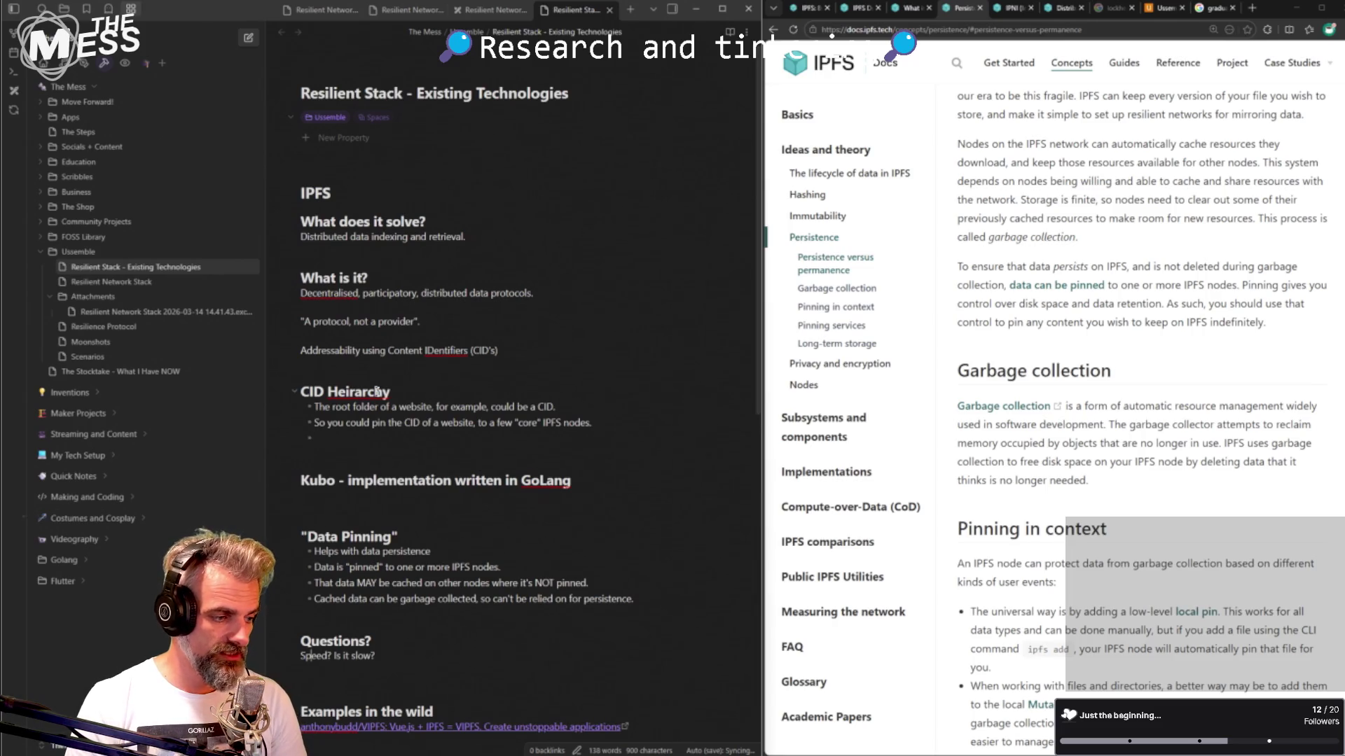
{"action": "left_click", "coordinate": [301, 655]}
{"action": "type", "text": "-"}
- Add the question whether data can be auto-re-pinned if all pinned CID nodes go offline
{"action": "key", "text": "Return"}
{"action": "type", "text": "What happens, if all the \"pinned\" CID no"}
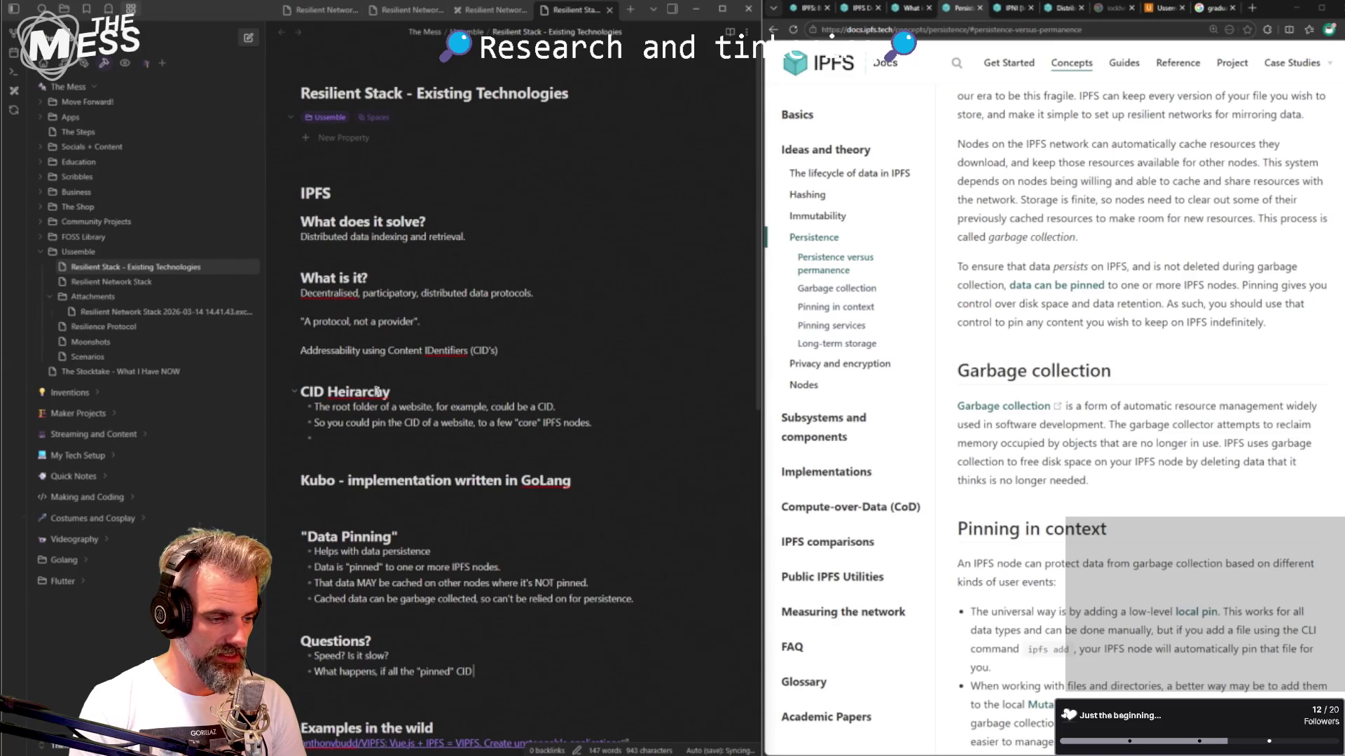
{"action": "type", "text": "des are"}
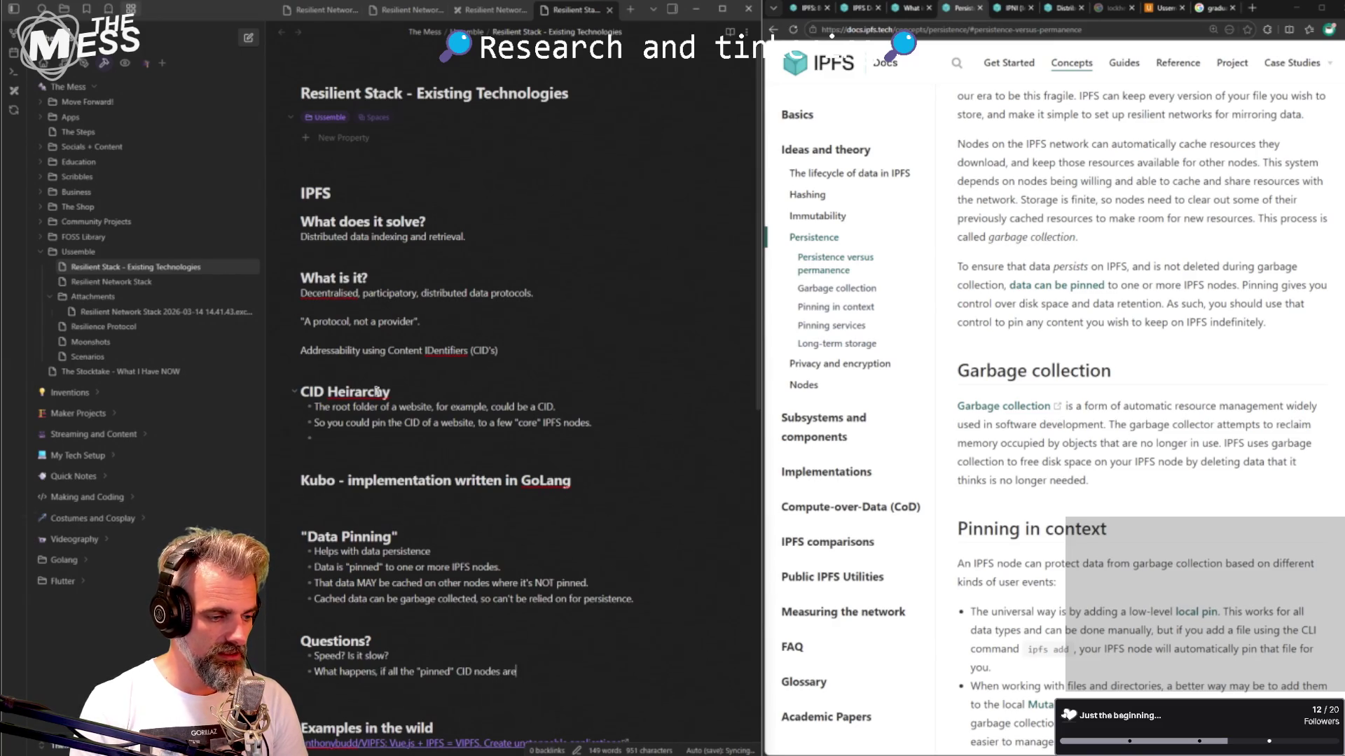
{"action": "type", "text": " taken offline?"}
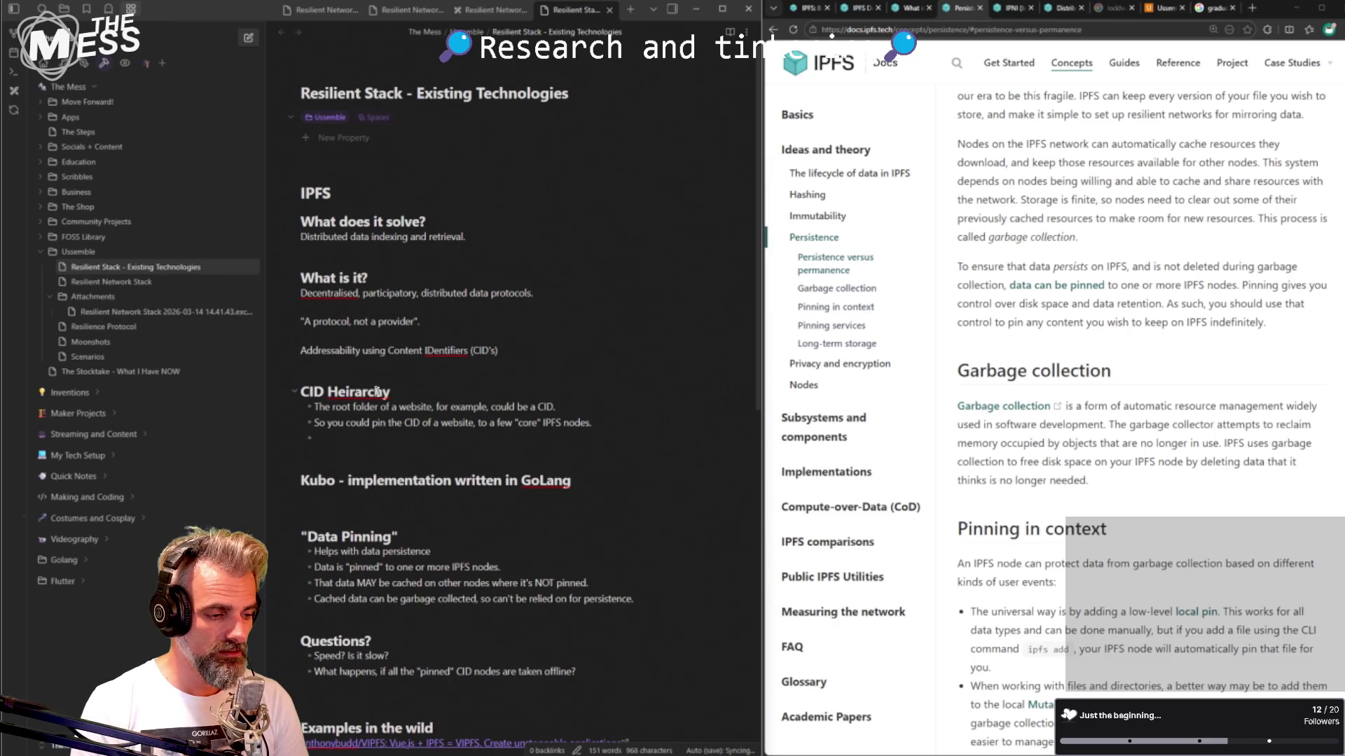
{"action": "type", "text": " Is there a way to auto-re-pin"}
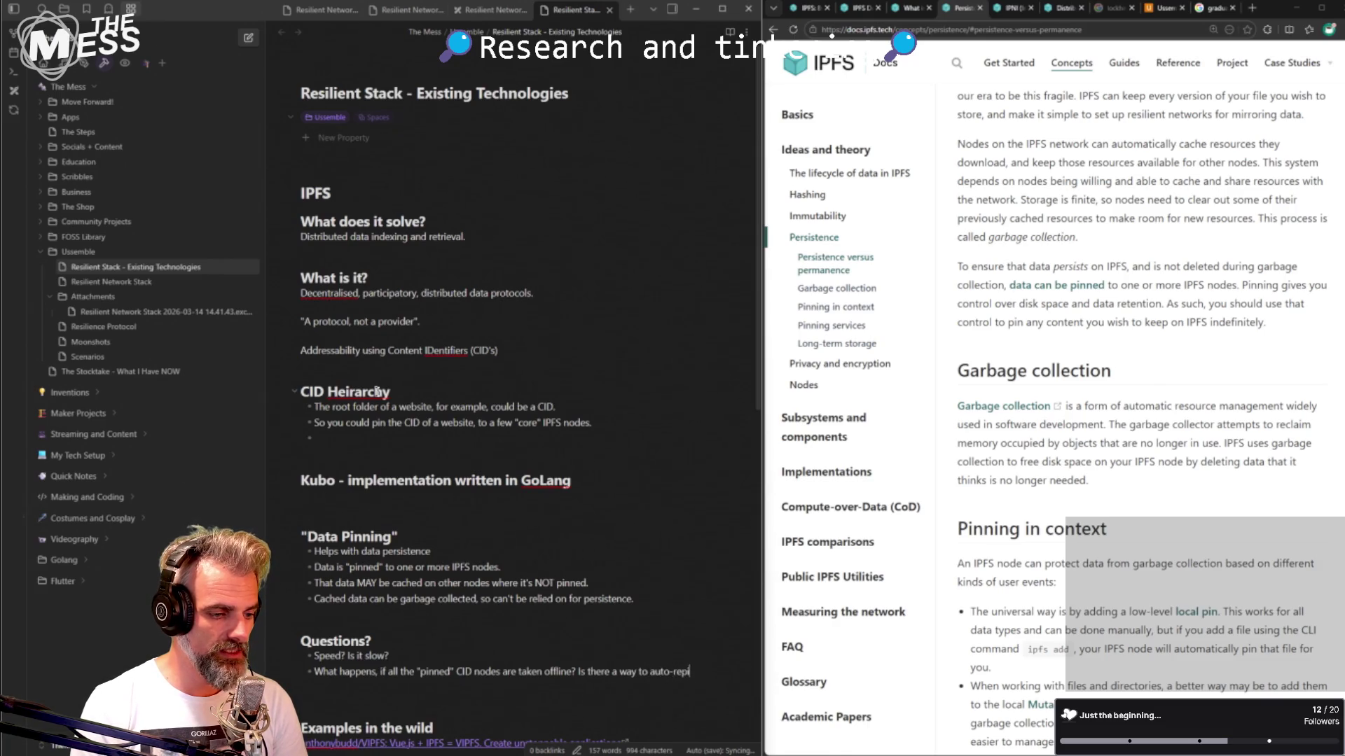
{"action": "type", "text": " data?"}
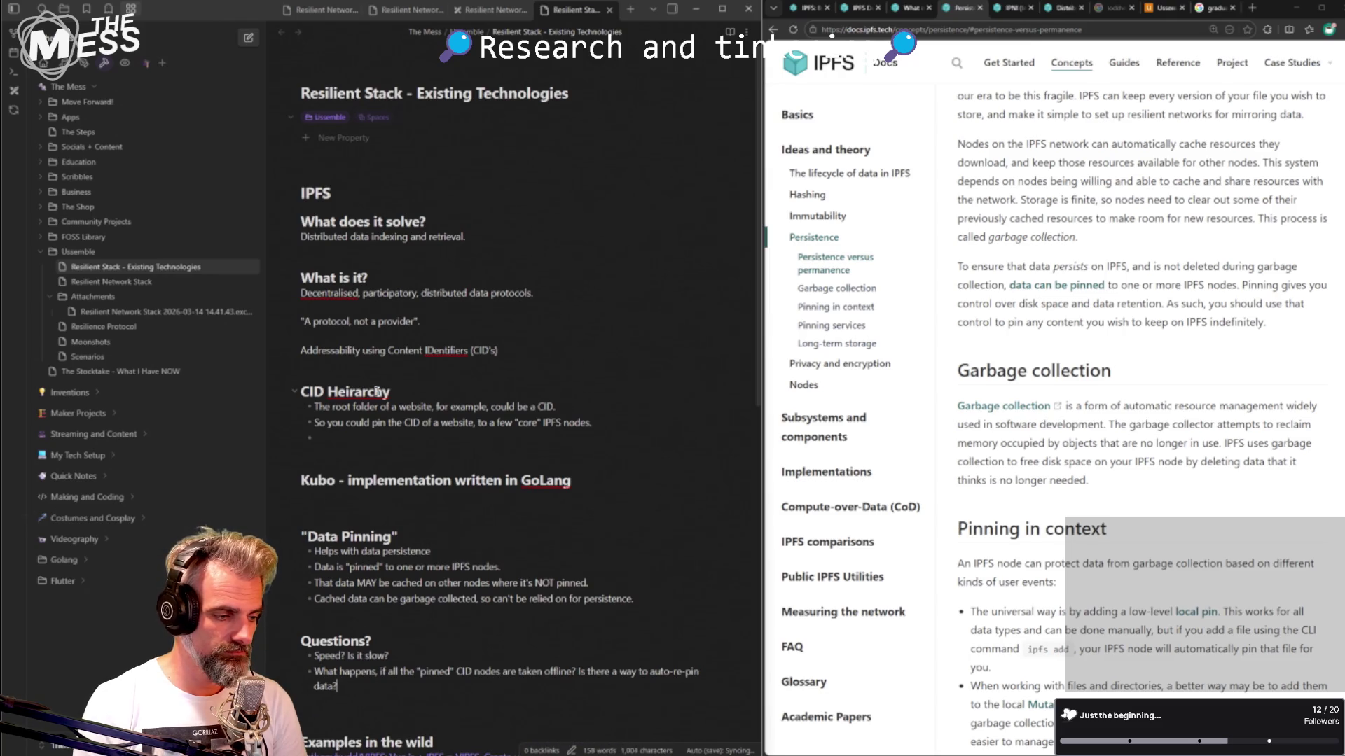
{"action": "key", "text": "Up"}
{"action": "key", "text": "Up"}
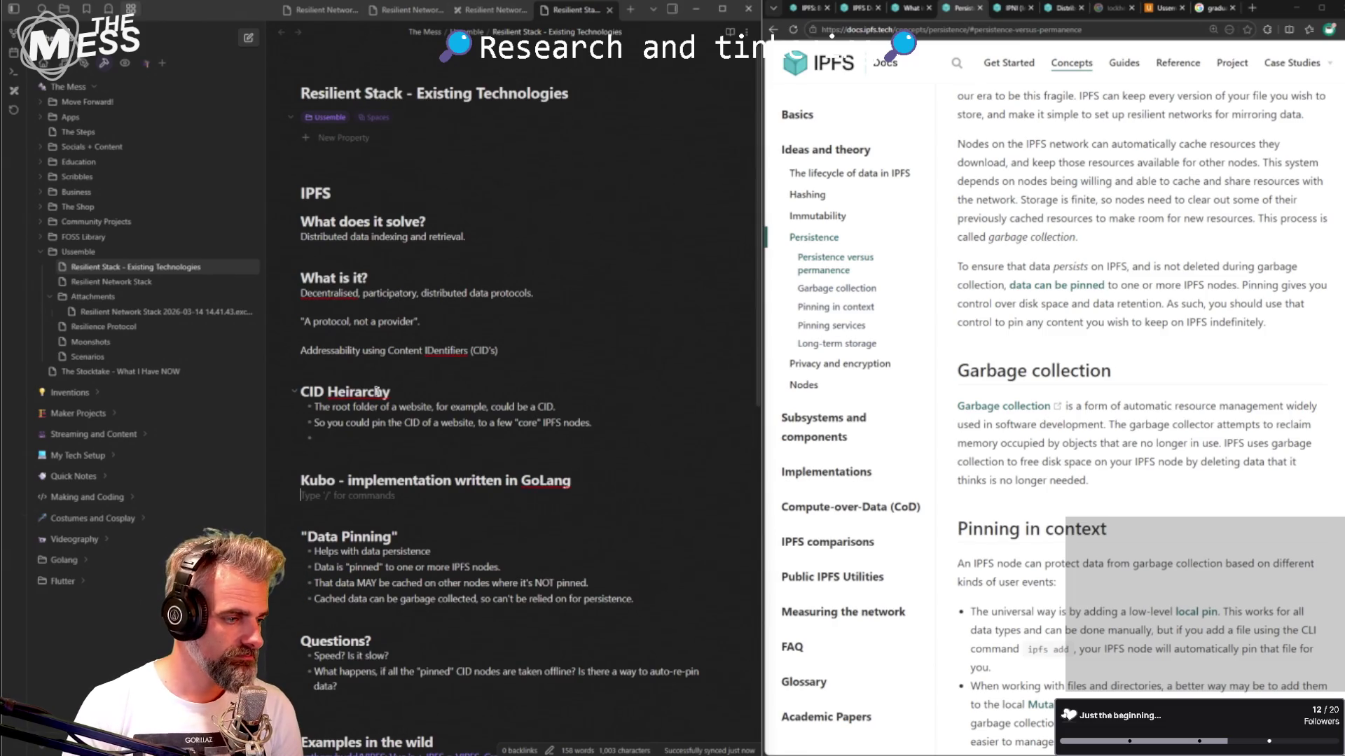
{"action": "key", "text": "Up"}
{"action": "key", "text": "Up"}
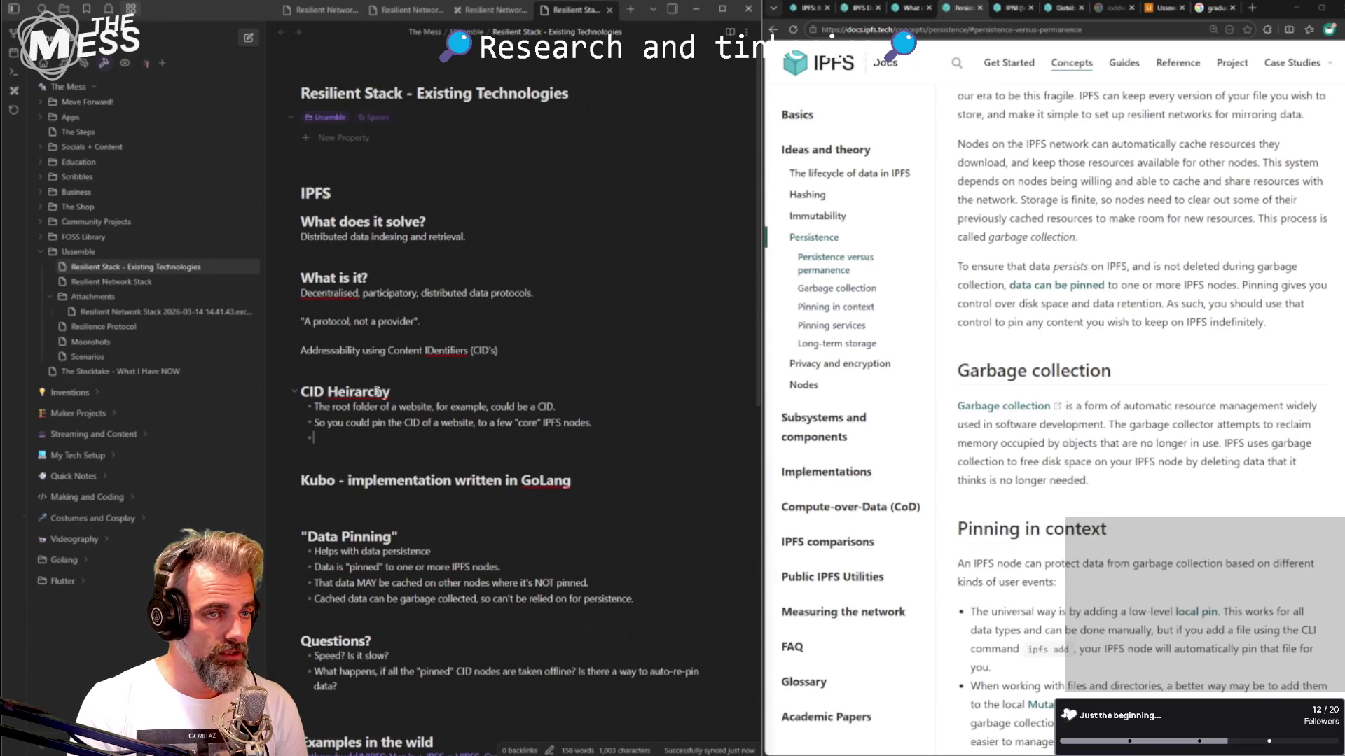
{"action": "type", "text": "he data ind"}
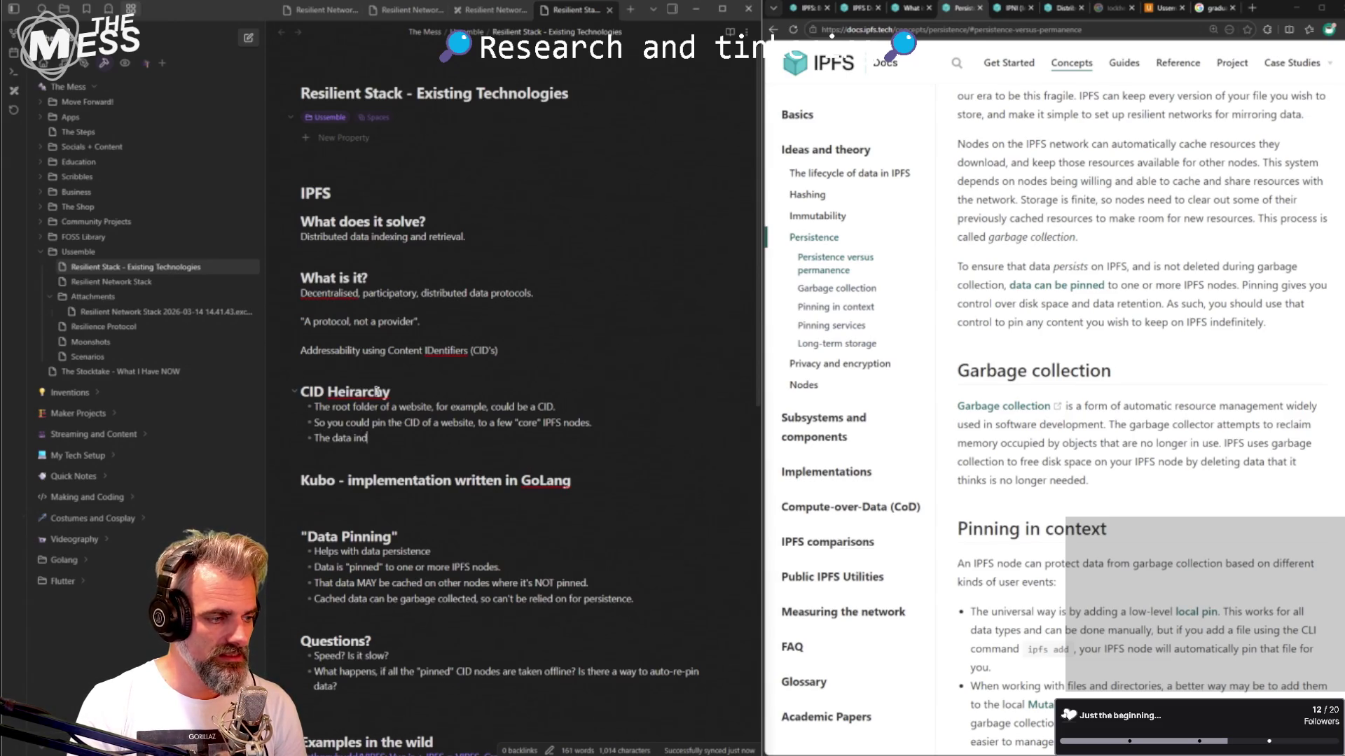
{"action": "type", "text": "side that website, would all have it'sown CIDs."}
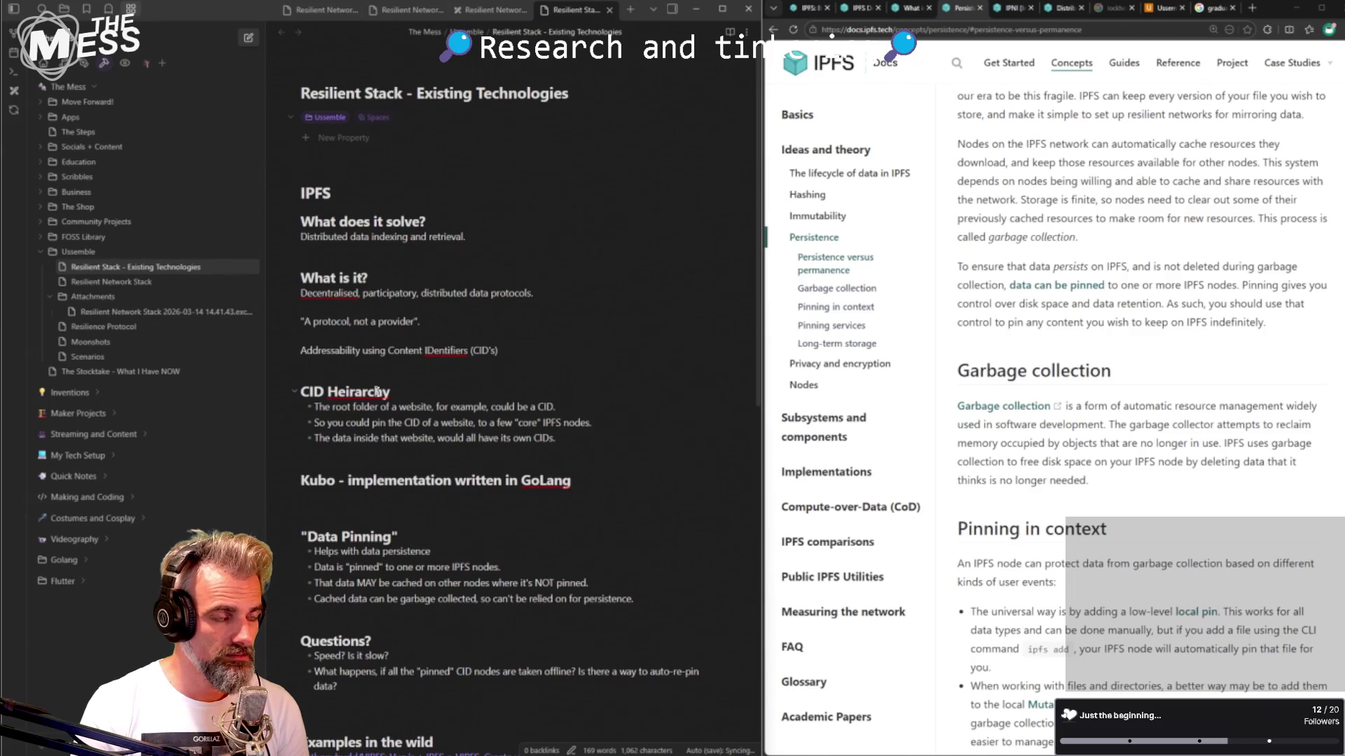
{"action": "type", "text": ", possibly pinned to ot"}
- Write the bullet: the website's inner data would have its own CIDs, possibly pinned to other nodes
{"action": "key", "text": "BackSpace"}
{"action": "key", "text": "BackSpace"}
{"action": "key", "text": "BackSpace"}
{"action": "type", "text": "to other nodes."}
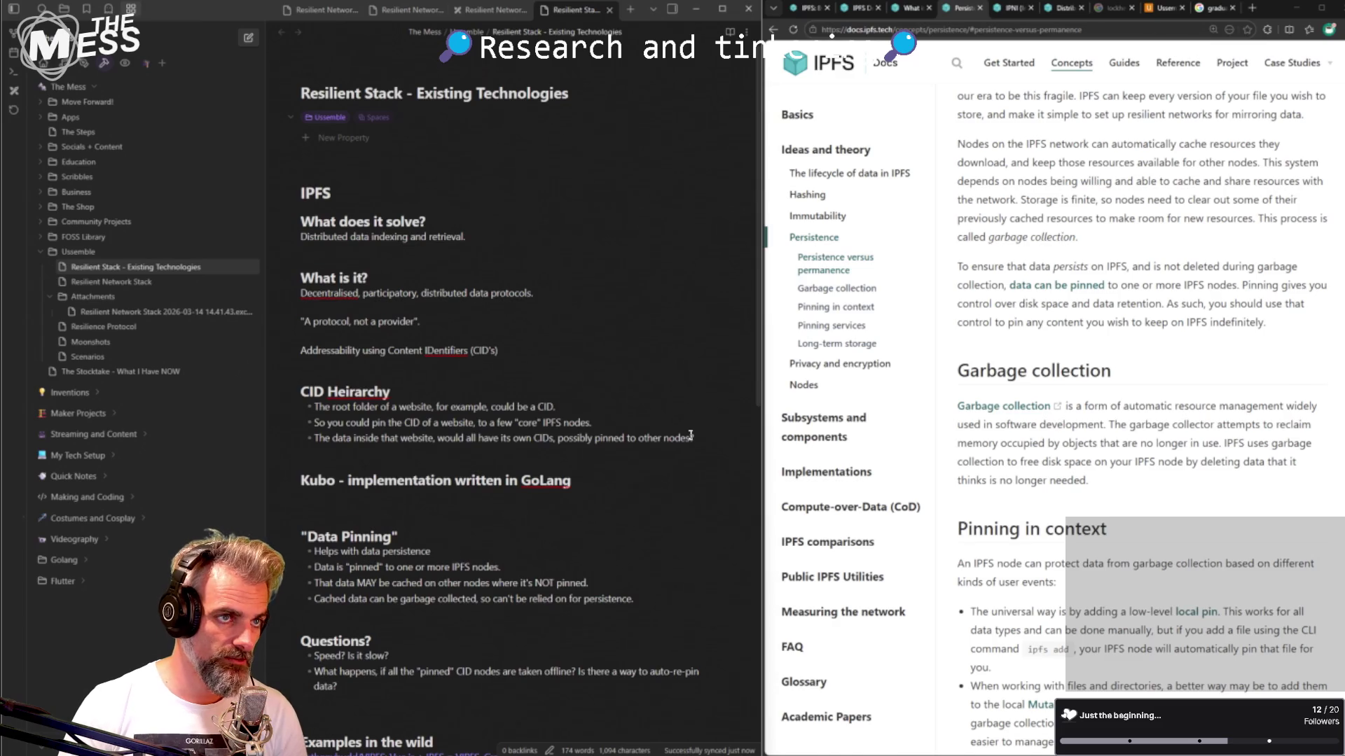
{"action": "type", "text": "?"}
{"action": "left_click", "coordinate": [532, 457]}
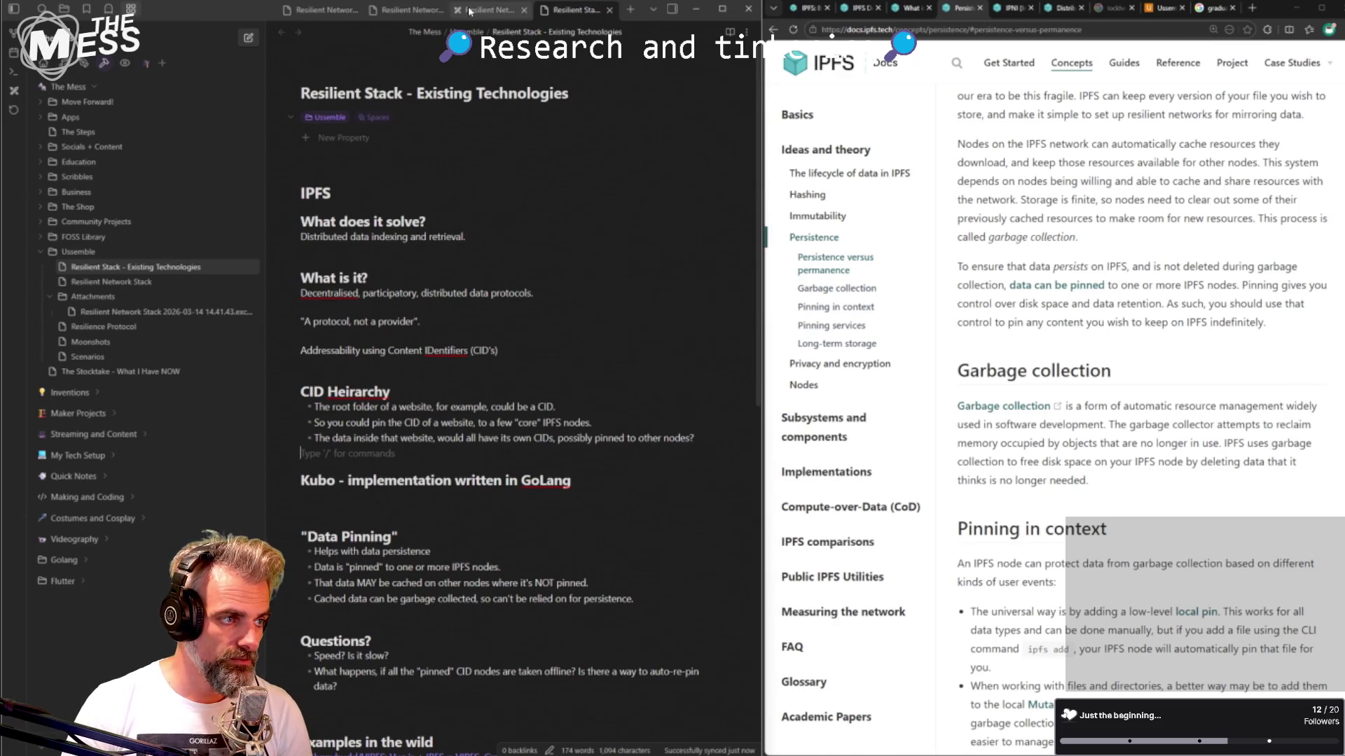
- In the network stack drawing, centre-align the IPFS Node box label
{"action": "left_click", "coordinate": [491, 10]}
{"action": "scroll", "coordinate": [585, 266], "scroll_direction": "down", "scroll_amount": 2}
{"action": "left_click", "coordinate": [497, 187]}
{"action": "double_click", "coordinate": [497, 187]}
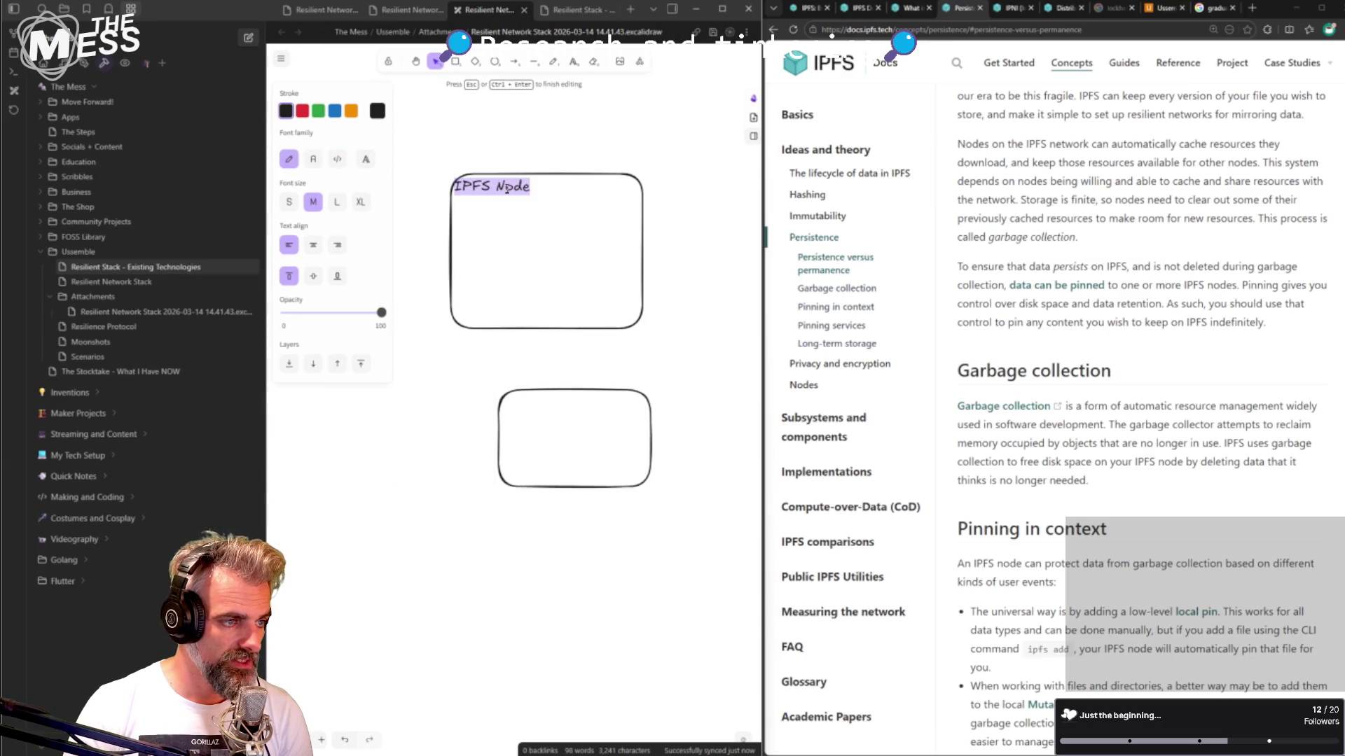
{"action": "left_click", "coordinate": [495, 187]}
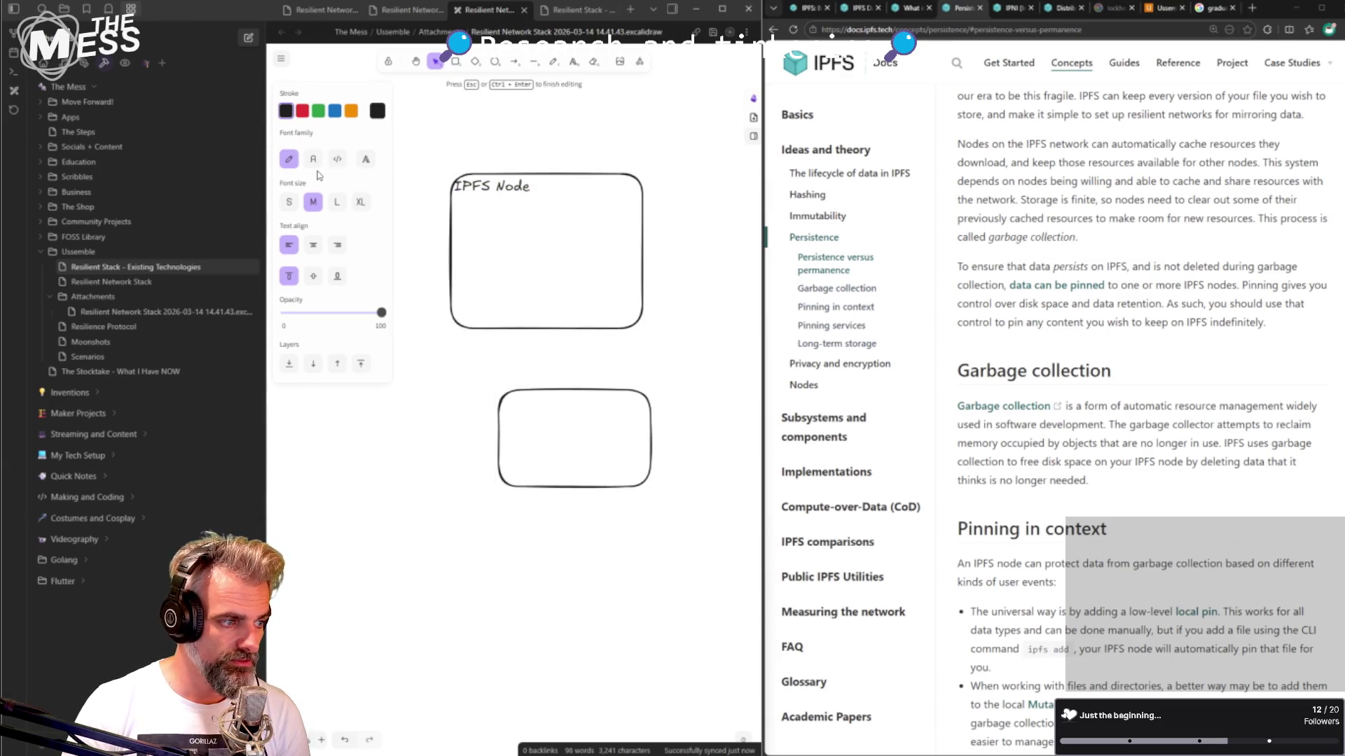
{"action": "left_click", "coordinate": [312, 245]}
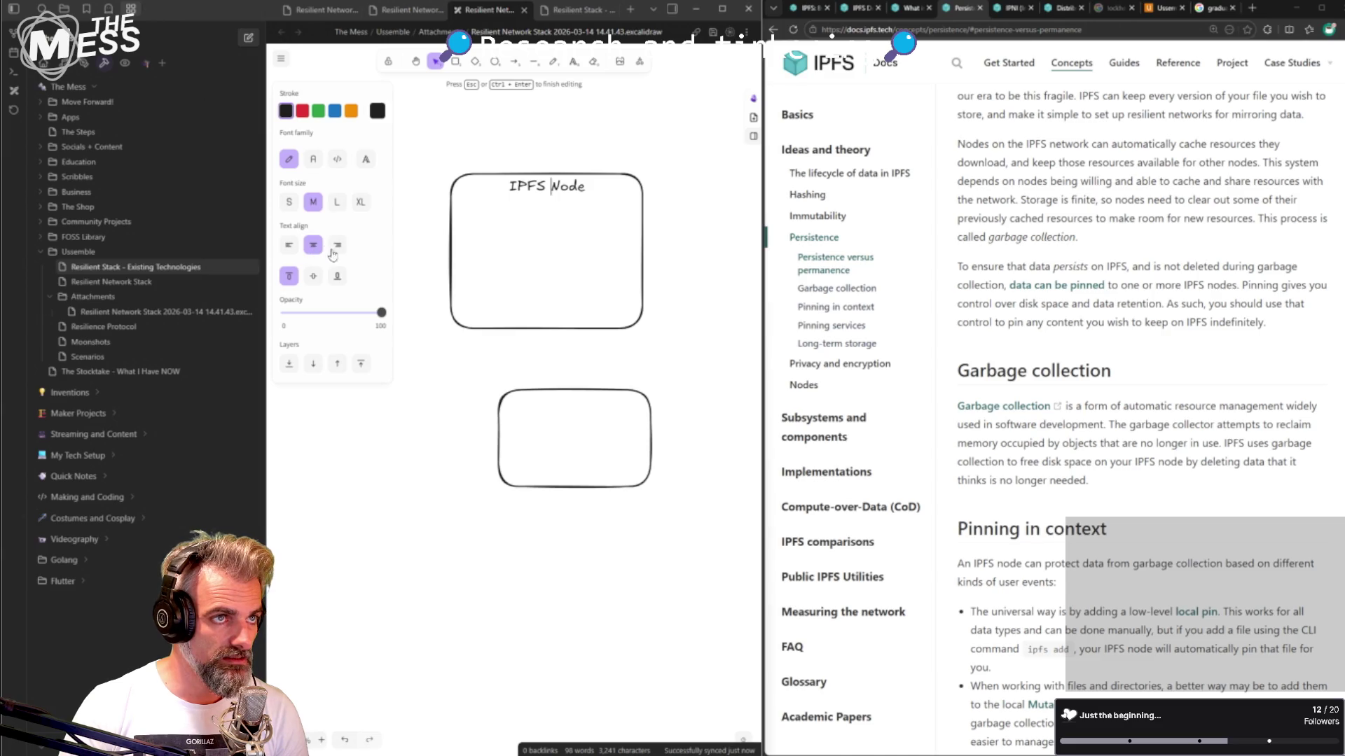
- Add 'Pinned:' and 'Website Root CID' lines beneath the IPFS Node title in the box
{"action": "double_click", "coordinate": [584, 187]}
{"action": "left_click", "coordinate": [584, 183]}
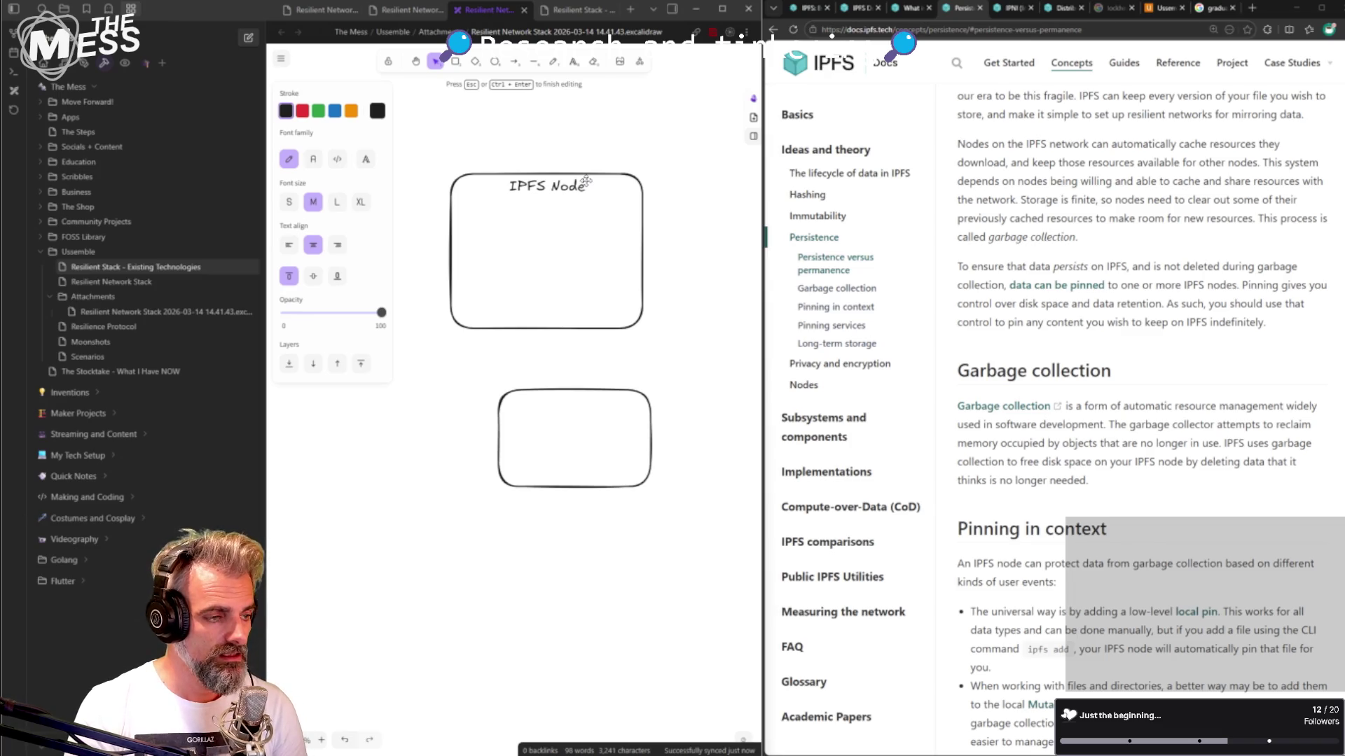
{"action": "key", "text": "Return"}
{"action": "type", "text": "Website "}
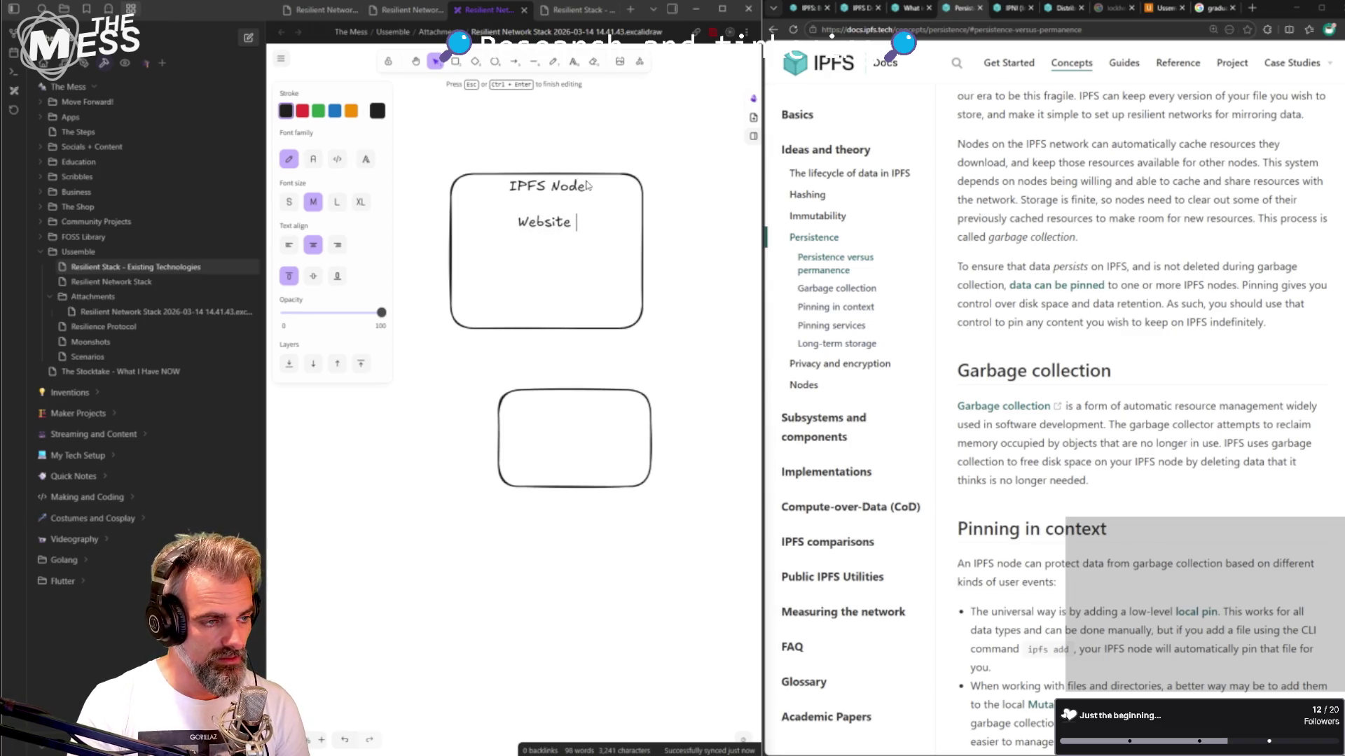
{"action": "type", "text": "Root"}
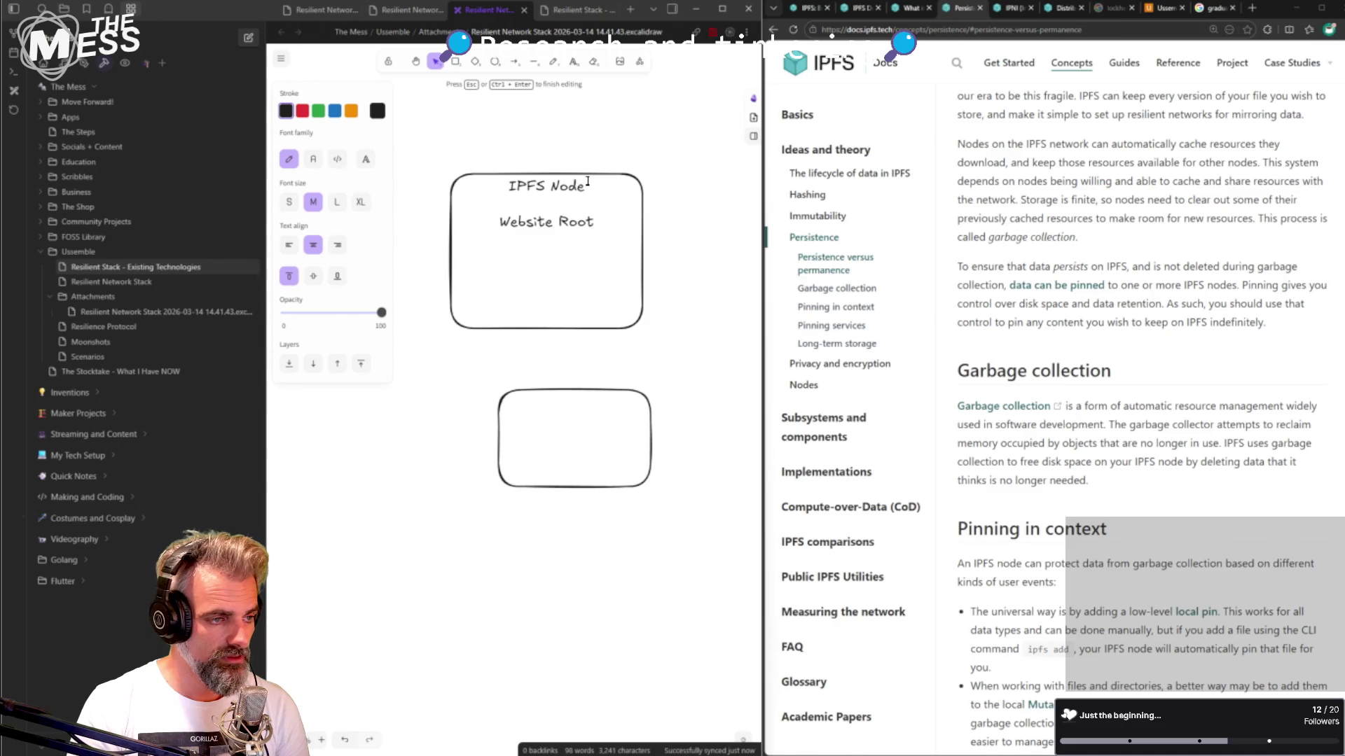
{"action": "type", "text": " CID"}
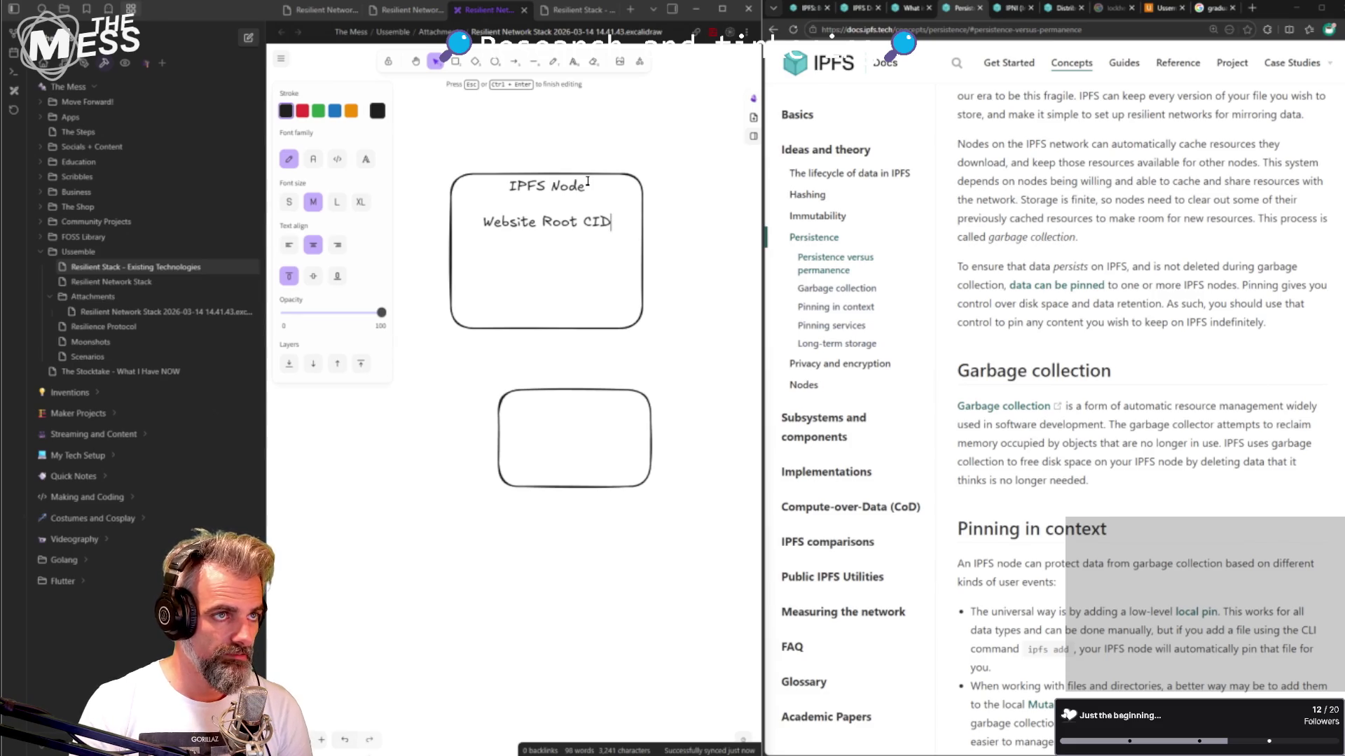
{"action": "key", "text": "Up"}
{"action": "key", "text": "Return"}
{"action": "type", "text": "Pinned:"}
{"action": "key", "text": "Down"}
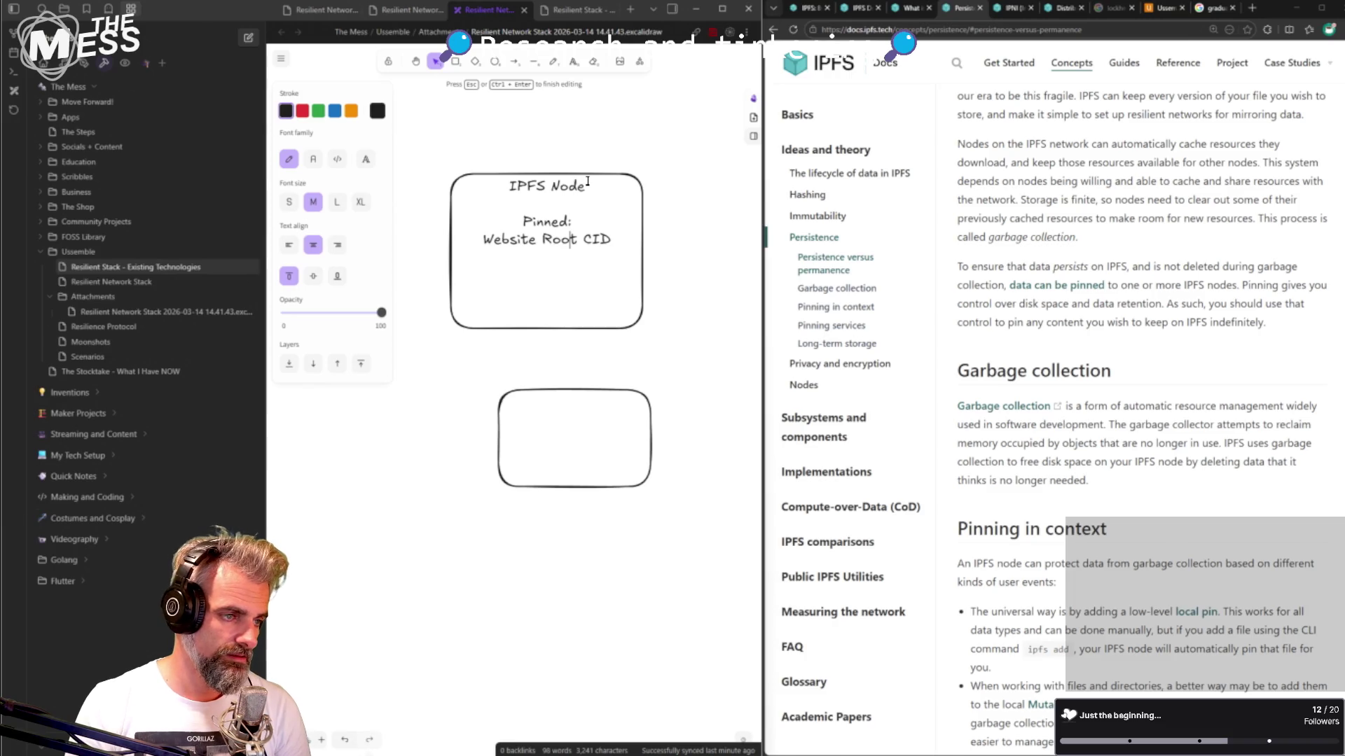
{"action": "key", "text": "End"}
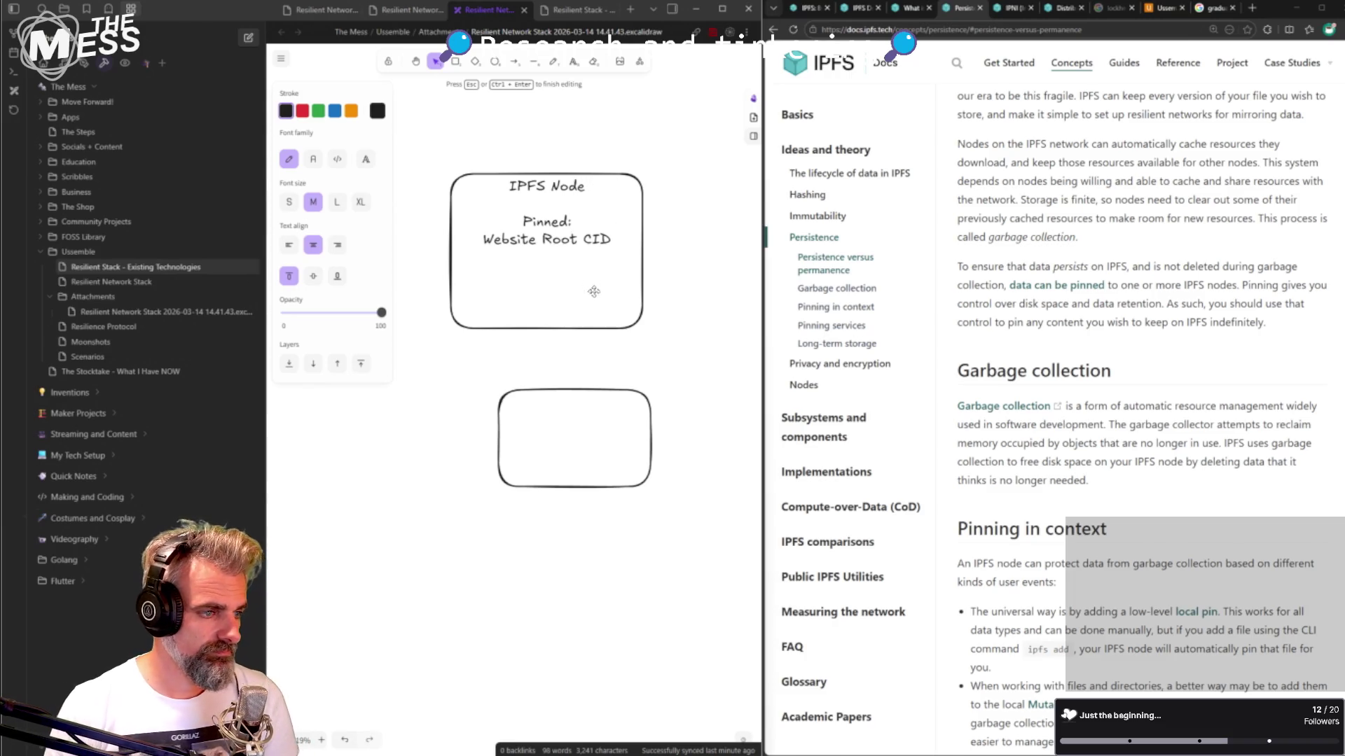
{"action": "key", "text": "Escape"}
- Shorten the IPFS Node box from the bottom and nudge the lower box up and left
{"action": "left_click_drag", "start_coordinate": [547, 328], "coordinate": [555, 277]}
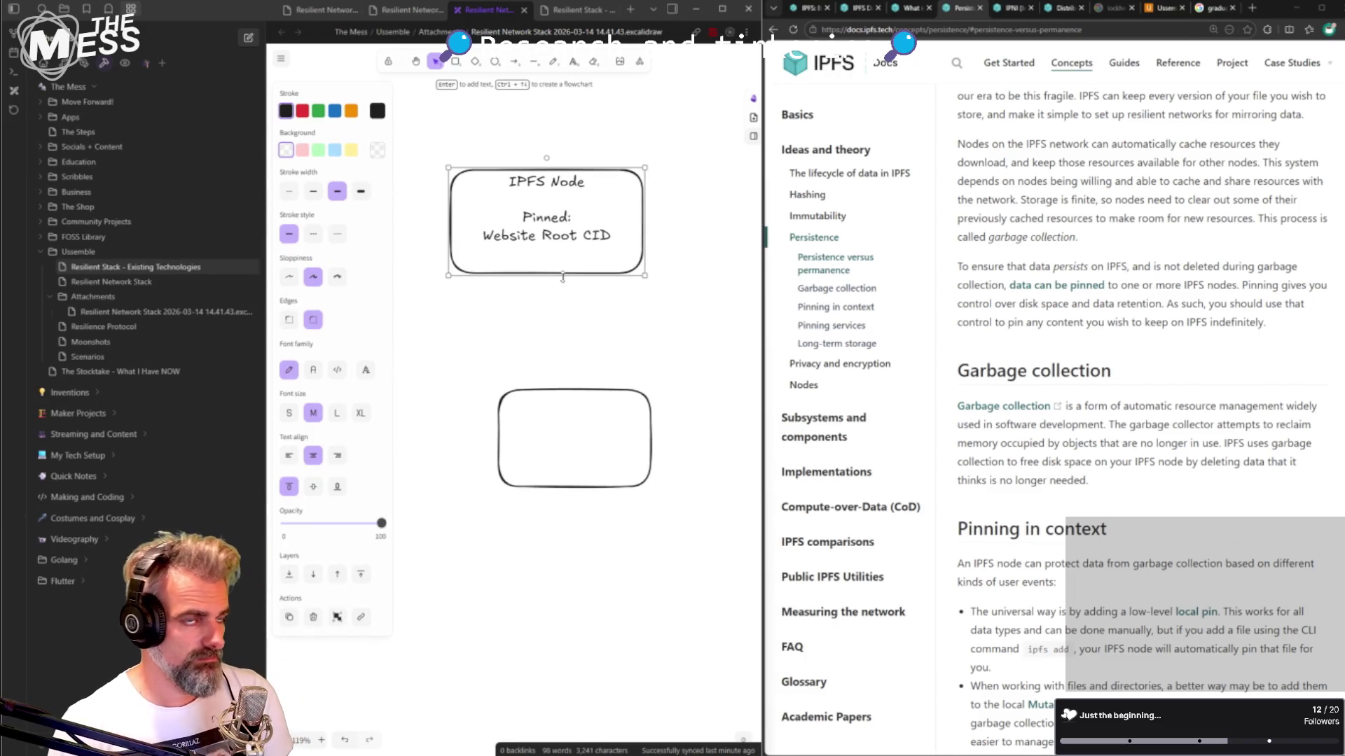
{"action": "left_click", "coordinate": [638, 417]}
{"action": "left_click", "coordinate": [594, 390]}
{"action": "mouse_move", "coordinate": [583, 384]}
{"action": "left_mouse_down"}
{"action": "mouse_move", "coordinate": [552, 330]}
{"action": "mouse_move", "coordinate": [549, 378]}
{"action": "left_mouse_up"}
- Label the lower box 'Raspberry PI' with 'Local fileserver' on a line below
{"action": "double_click", "coordinate": [571, 382]}
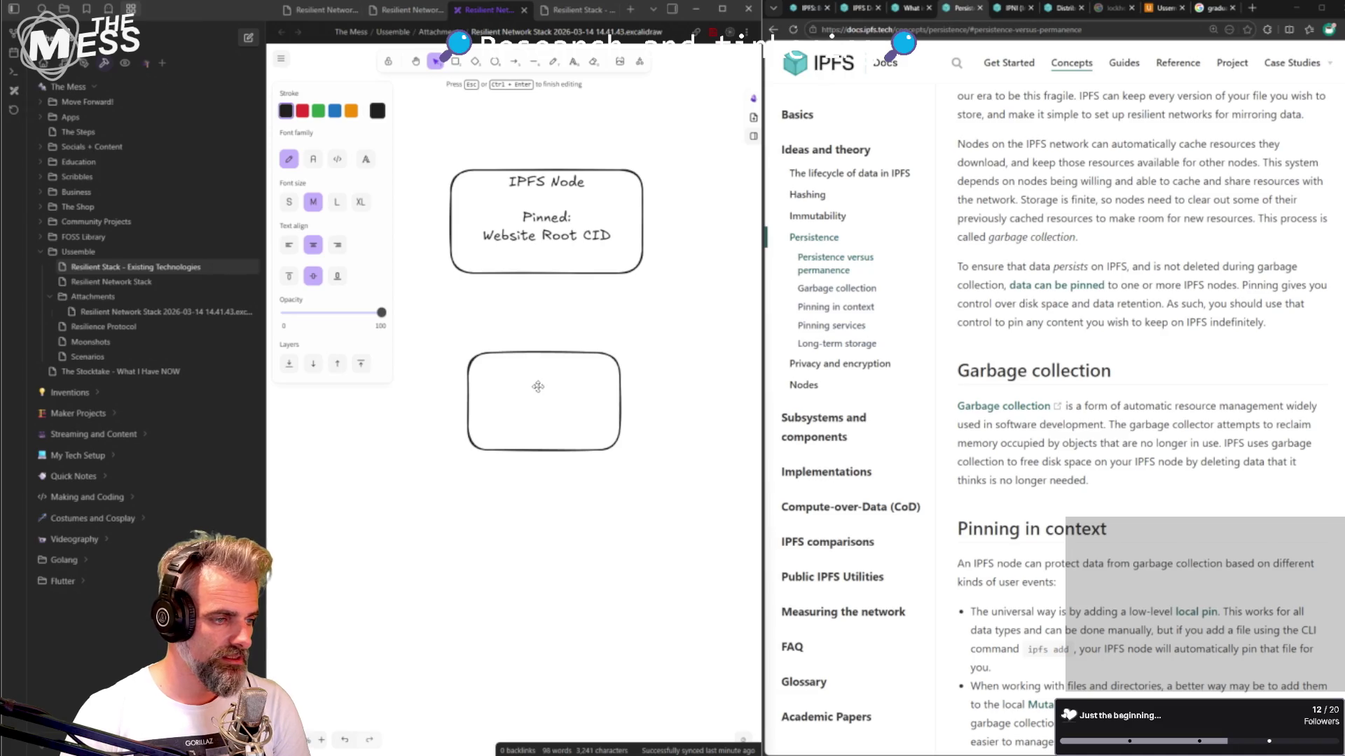
{"action": "type", "text": "Local"}
{"action": "type", "text": " feil"}
{"action": "key", "text": "BackSpace"}
{"action": "key", "text": "BackSpace"}
{"action": "key", "text": "BackSpace"}
{"action": "type", "text": "ileserver"}
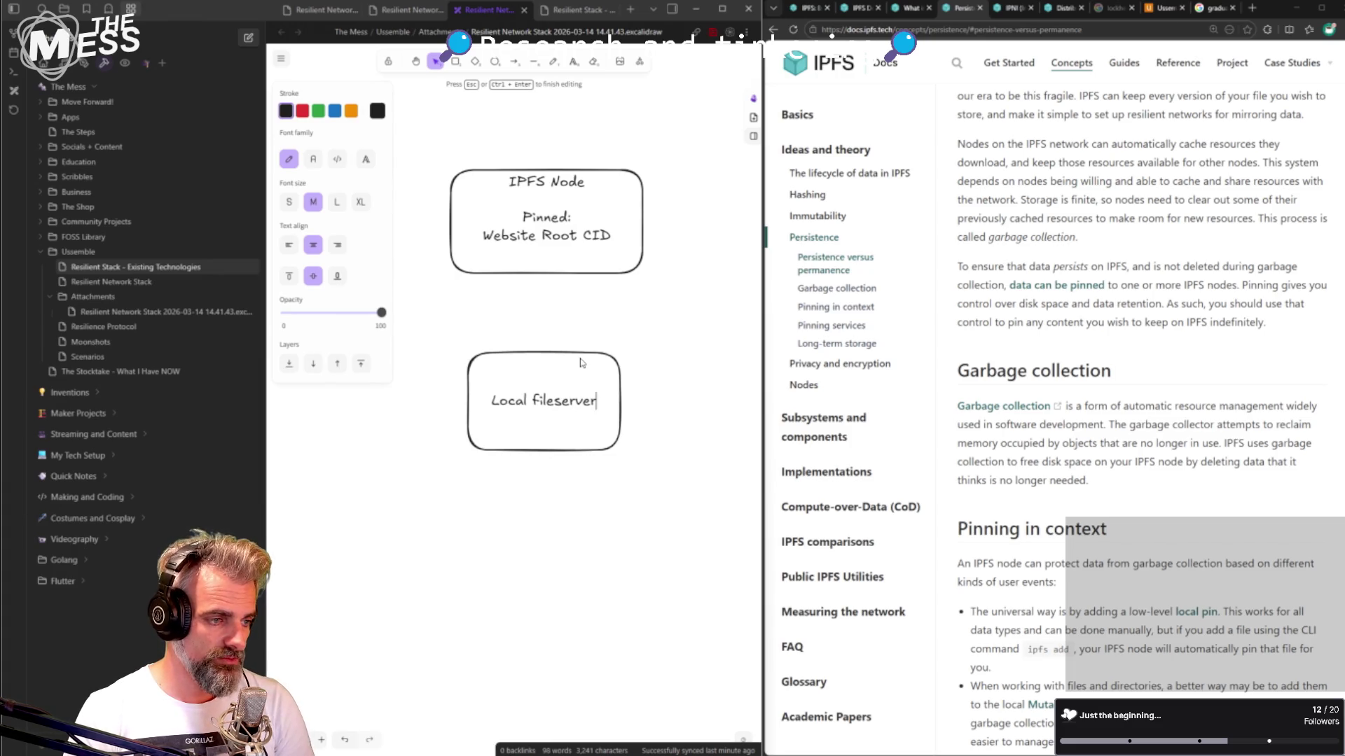
{"action": "key", "text": "Home"}
{"action": "key", "text": "Return"}
{"action": "key", "text": "Up"}
{"action": "type", "text": "R"}
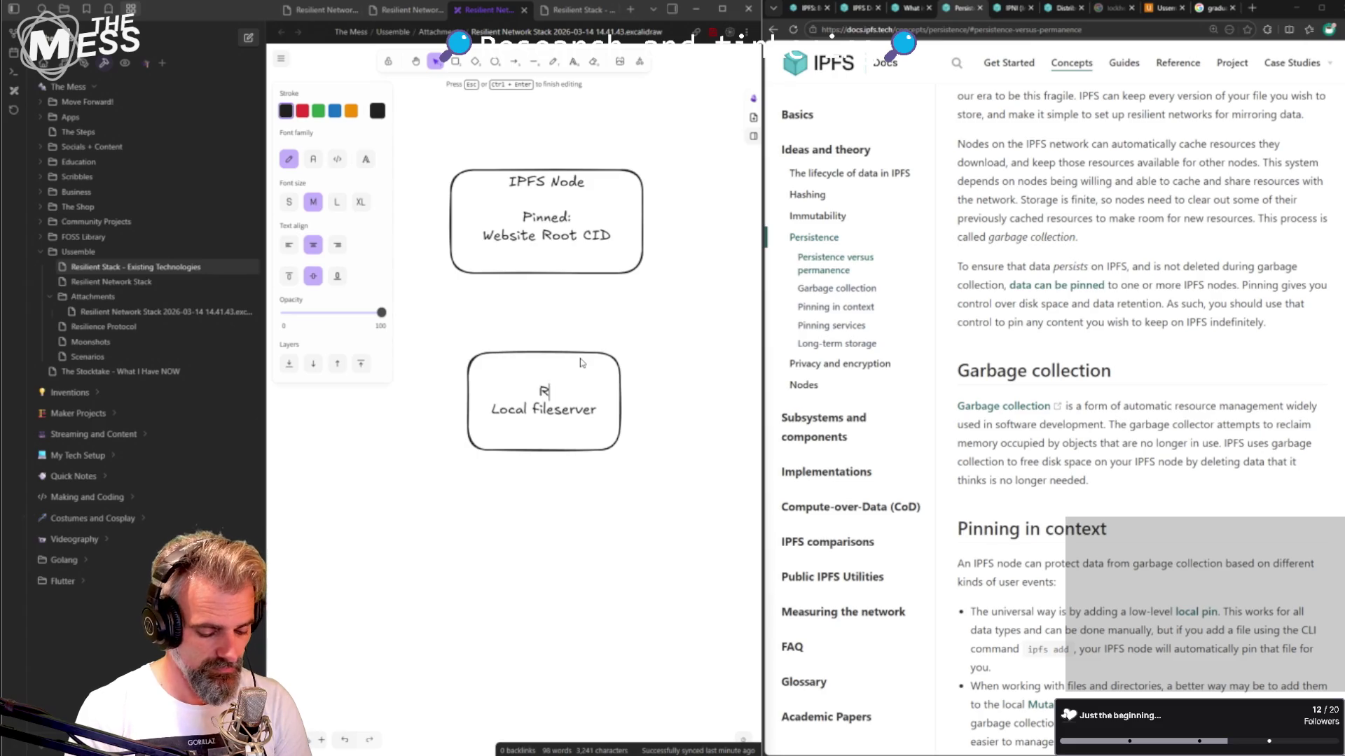
{"action": "type", "text": "aspberry PI Local fi"}
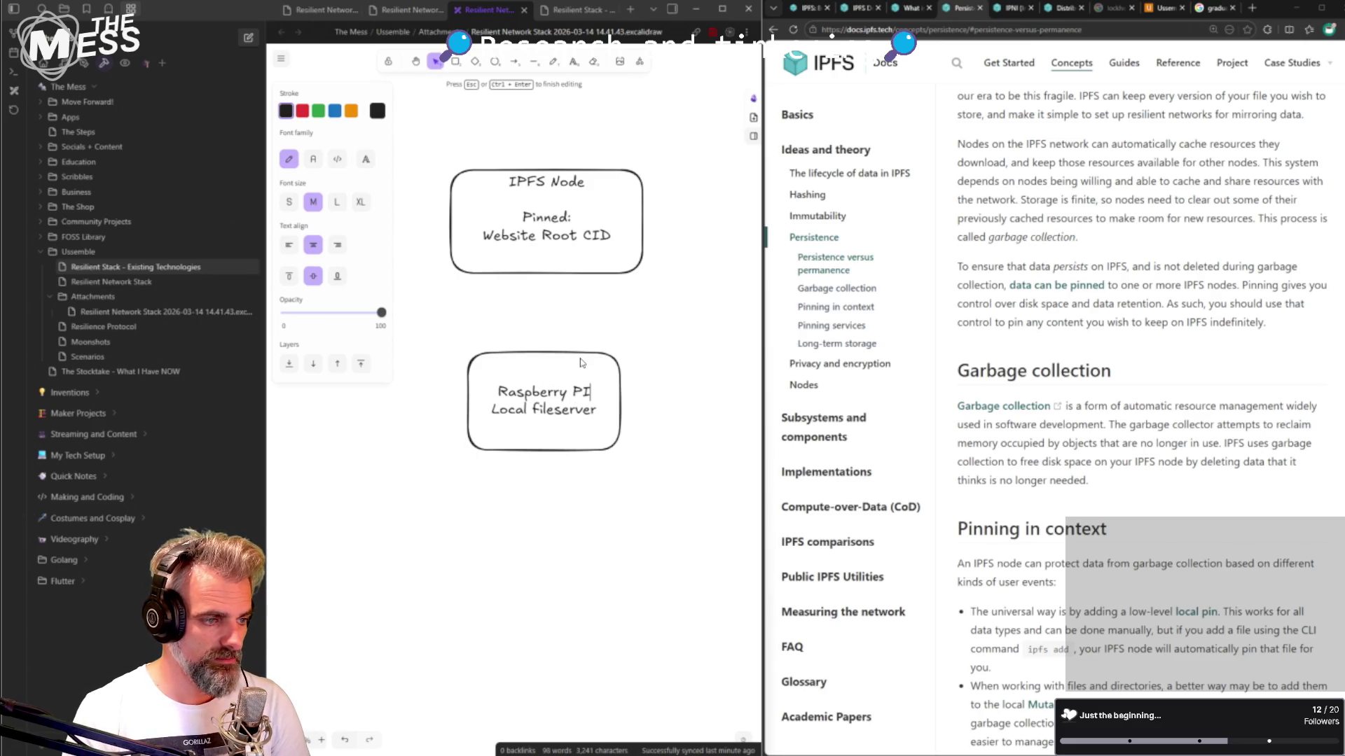
{"action": "key", "text": "BackSpace"}
{"action": "type", "text": "I"}
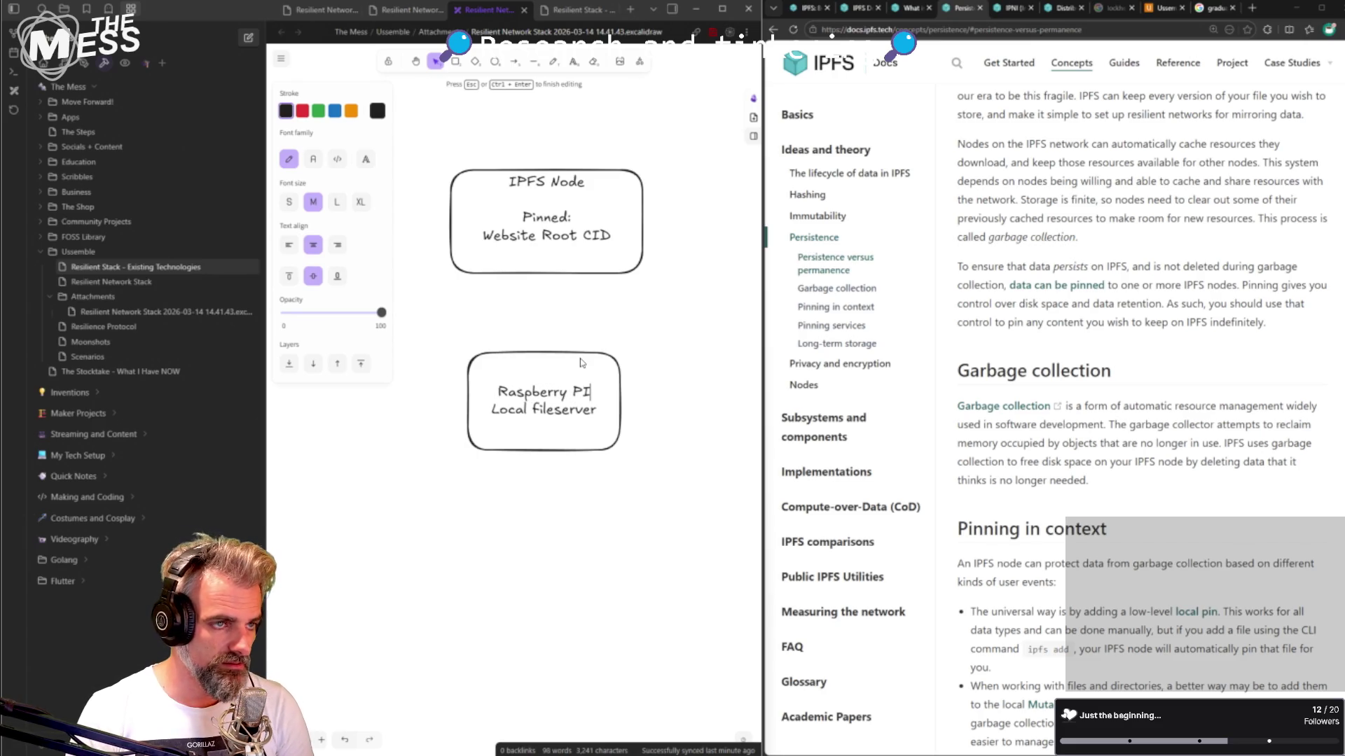
{"action": "key", "text": "Return"}
{"action": "key", "text": "Down"}
{"action": "key", "text": "End"}
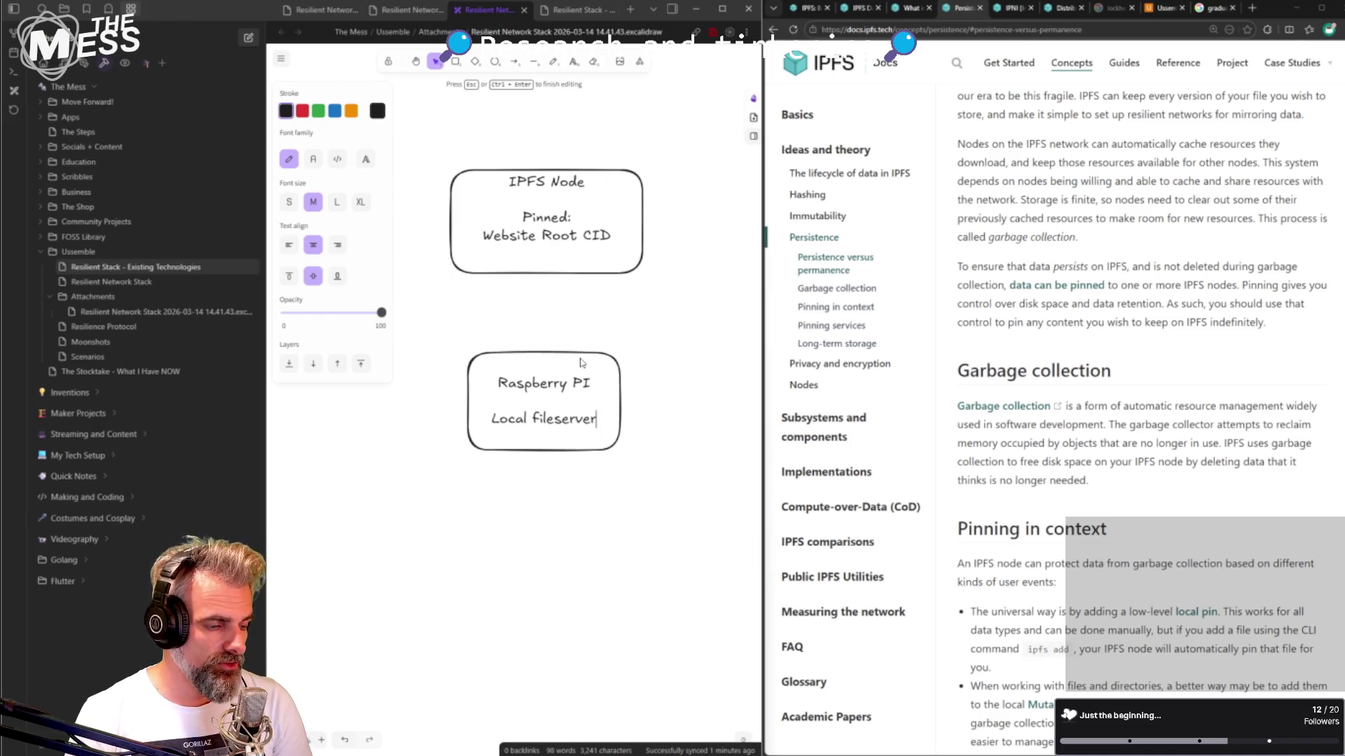
- Move and widen the Raspberry PI box and add an 'IPFS Node' line under its title
{"action": "left_click_drag", "start_coordinate": [564, 354], "coordinate": [546, 380]}
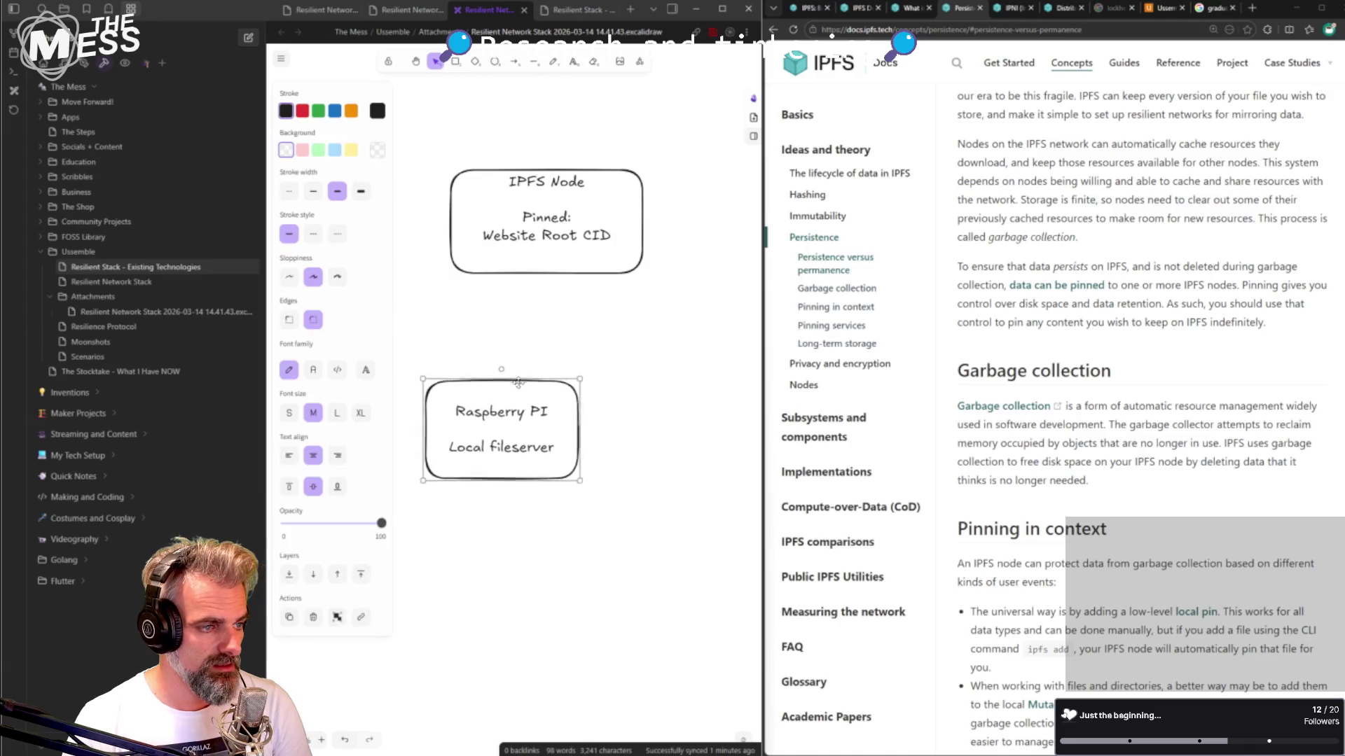
{"action": "left_click_drag", "start_coordinate": [607, 449], "coordinate": [649, 449]}
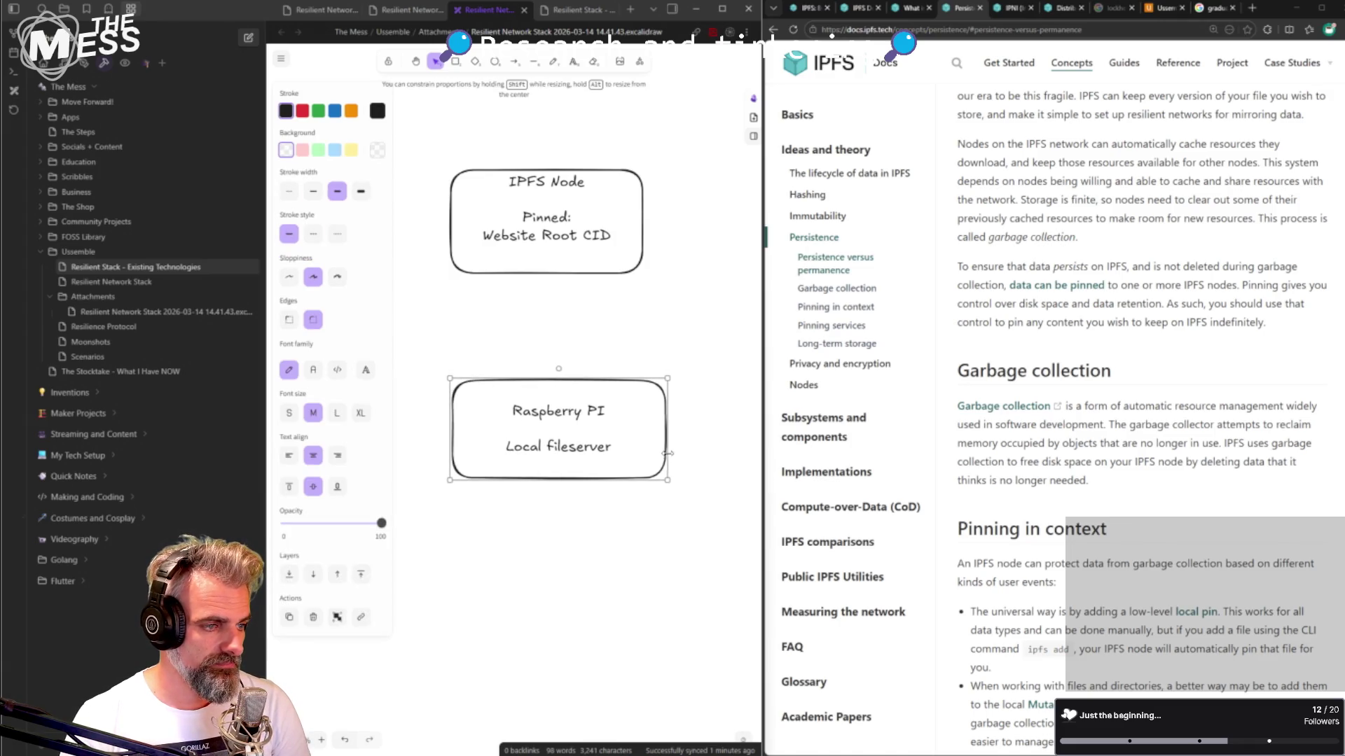
{"action": "double_click", "coordinate": [576, 454]}
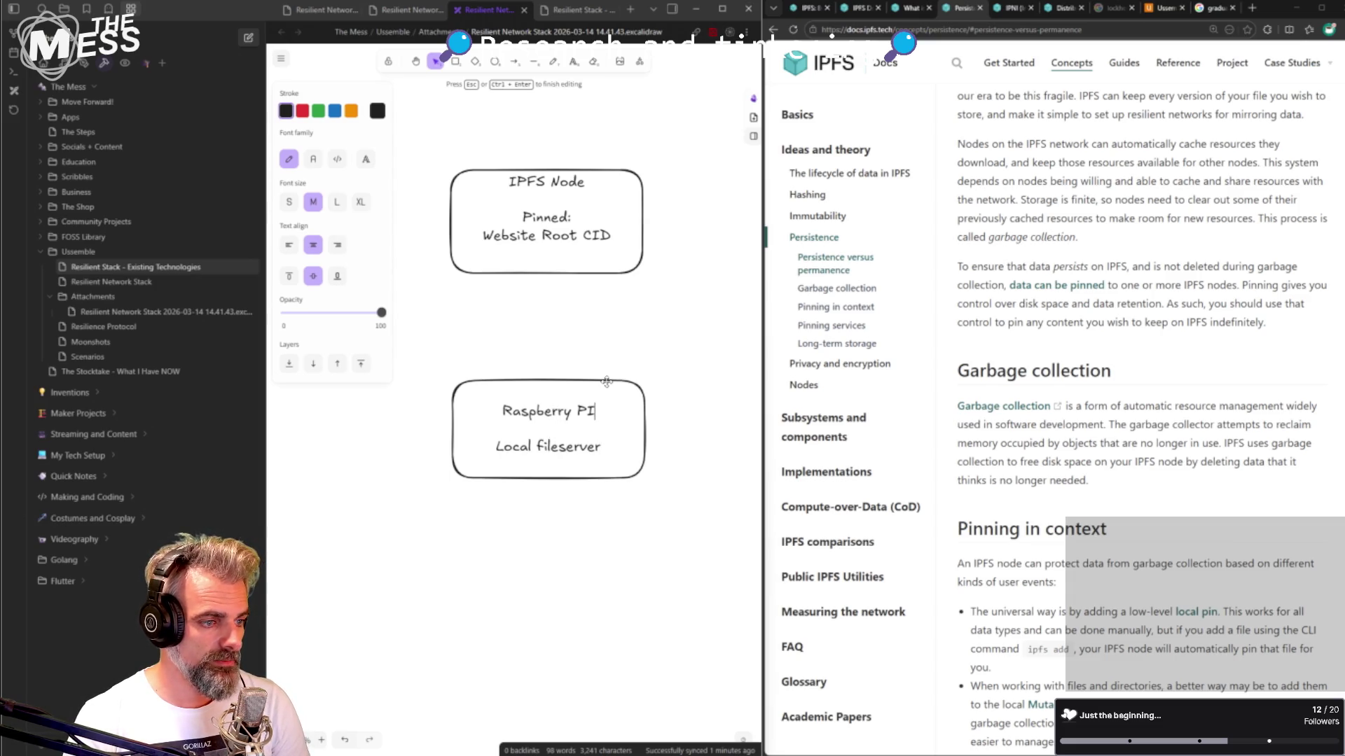
{"action": "key", "text": "Return"}
{"action": "type", "text": "IPFS Node"}
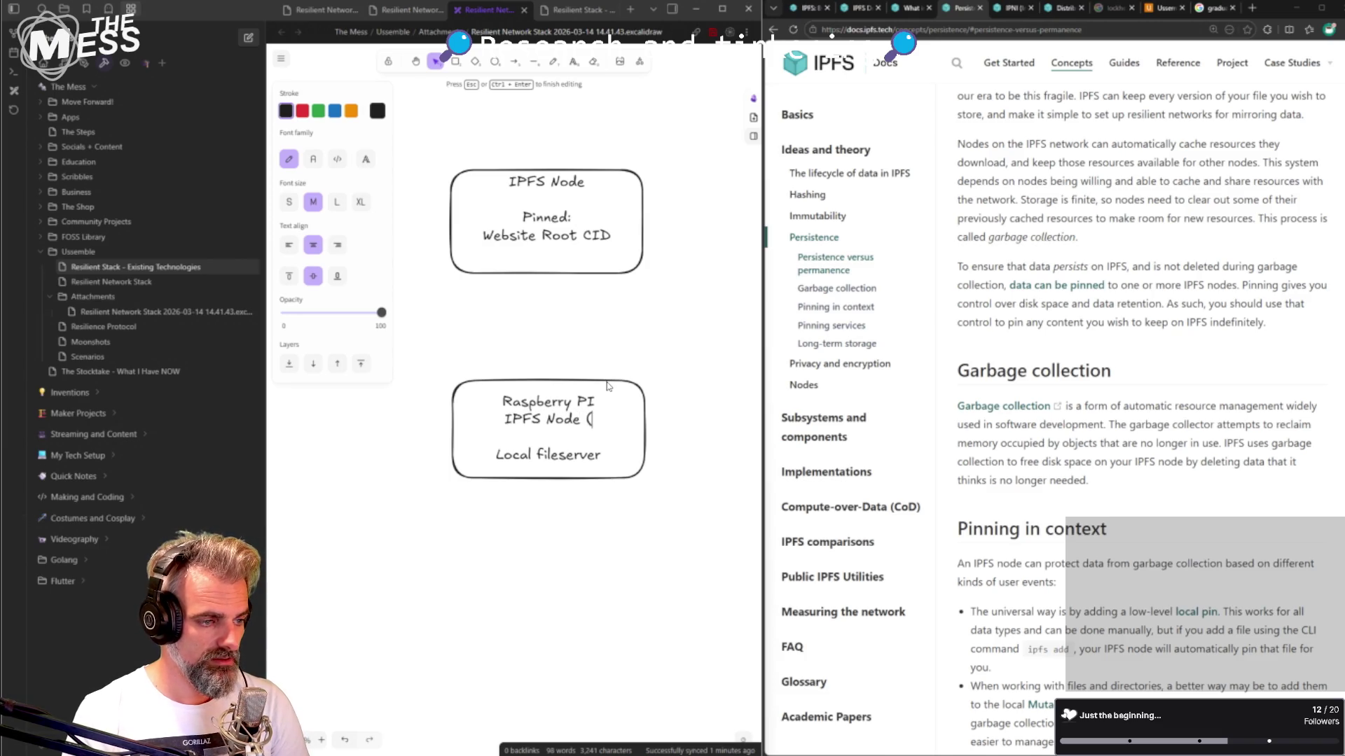
{"action": "left_click", "coordinate": [613, 332]}
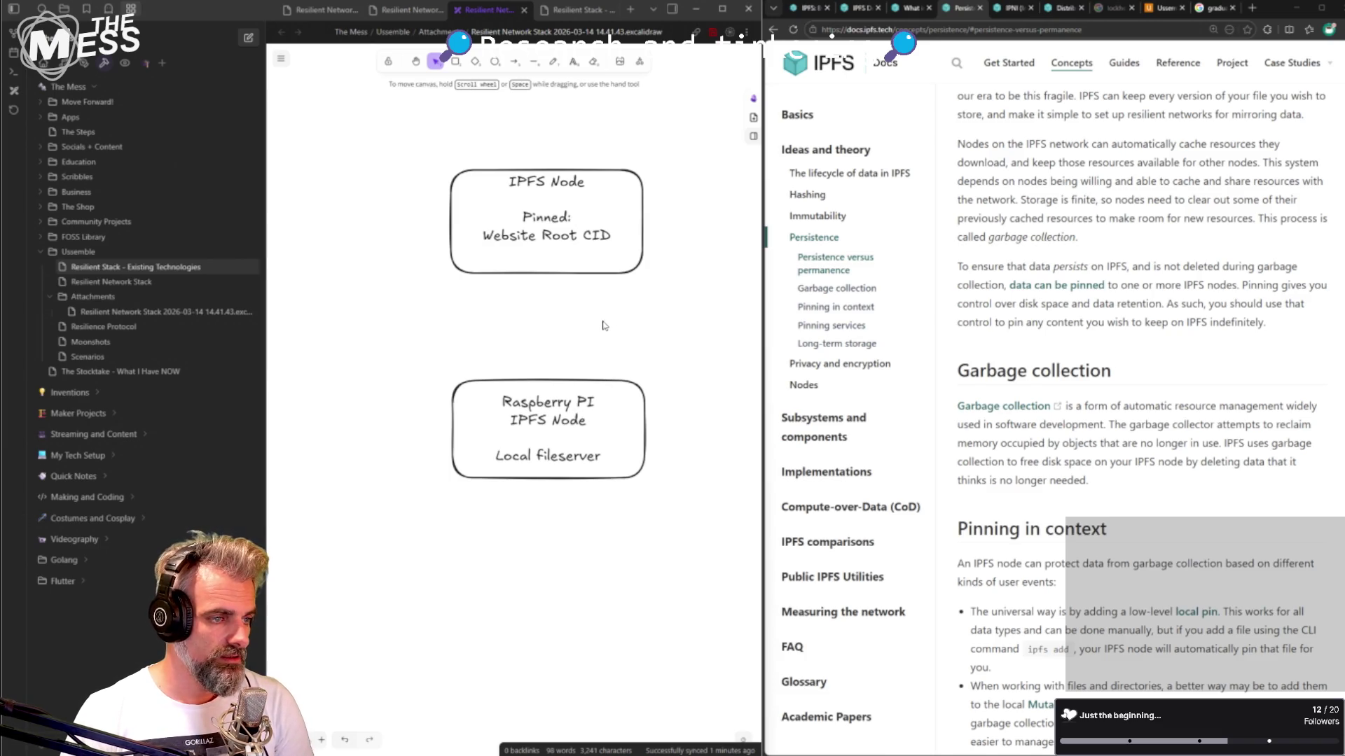
- Draw a bent arrow from Raspberry PI up to IPFS Node labelled 'Fetch the root CID'
{"action": "left_click", "coordinate": [514, 63]}
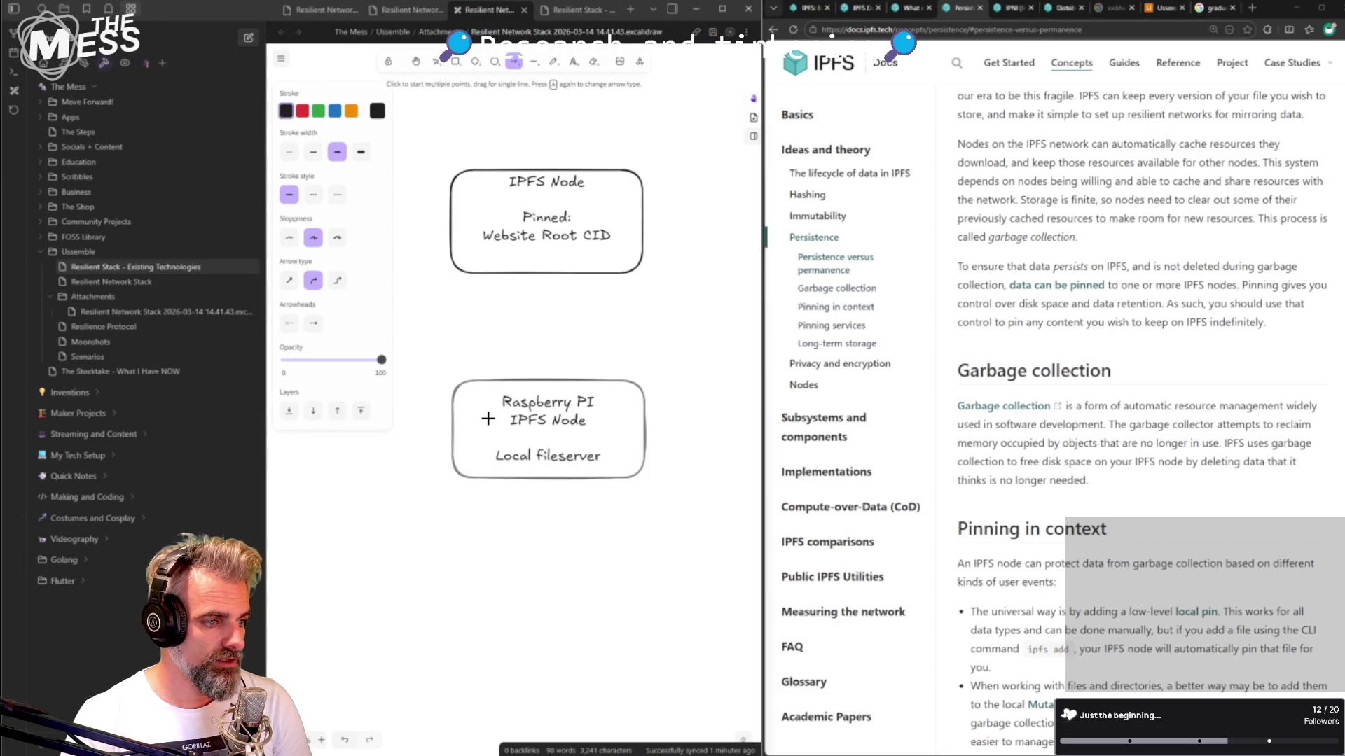
{"action": "left_click_drag", "start_coordinate": [481, 380], "coordinate": [485, 276]}
{"action": "left_click_drag", "start_coordinate": [486, 324], "coordinate": [469, 331]}
{"action": "double_click", "coordinate": [469, 330]}
{"action": "type", "text": "Fetch the root CID"}
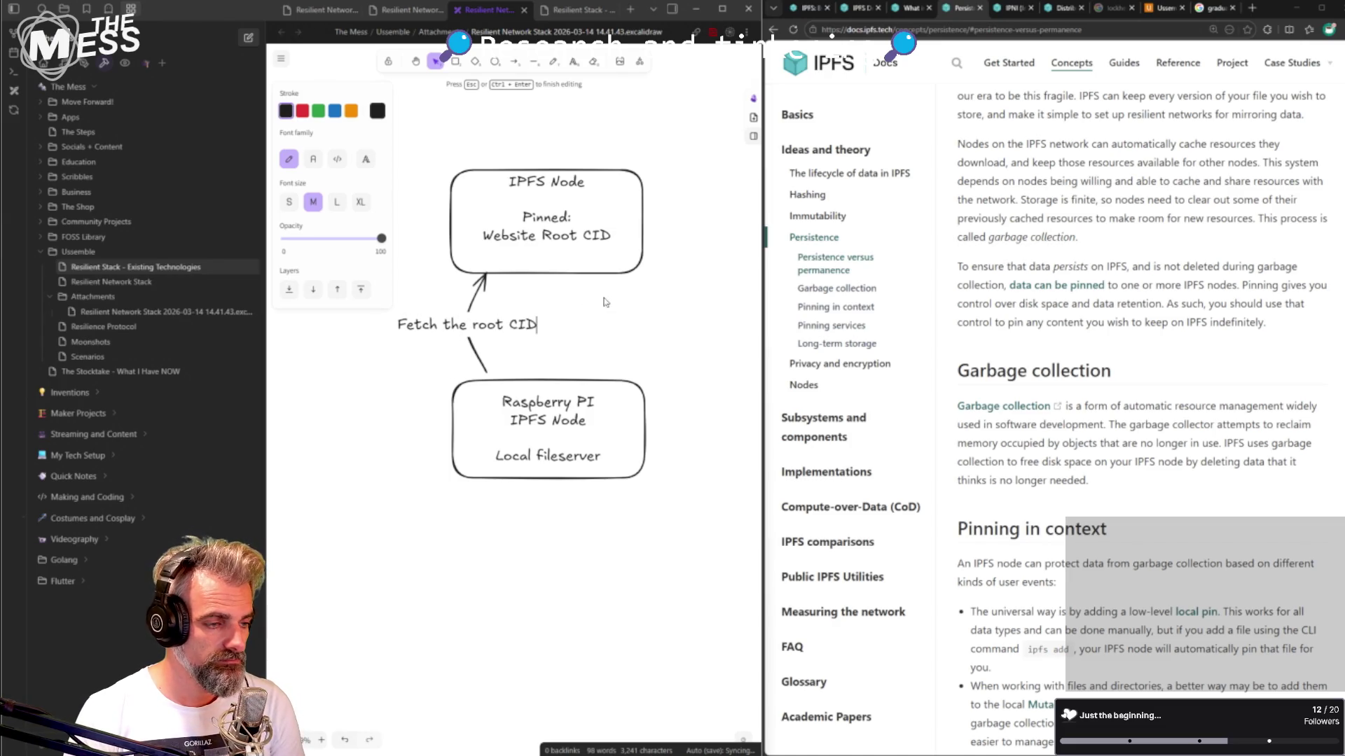
{"action": "left_click", "coordinate": [567, 341]}
- Draw a curved arrow from IPFS Node down to Raspberry PI and append 'on startup' to the left label
{"action": "left_click", "coordinate": [514, 60]}
{"action": "left_click_drag", "start_coordinate": [611, 281], "coordinate": [624, 385]}
{"action": "left_click_drag", "start_coordinate": [615, 327], "coordinate": [643, 328]}
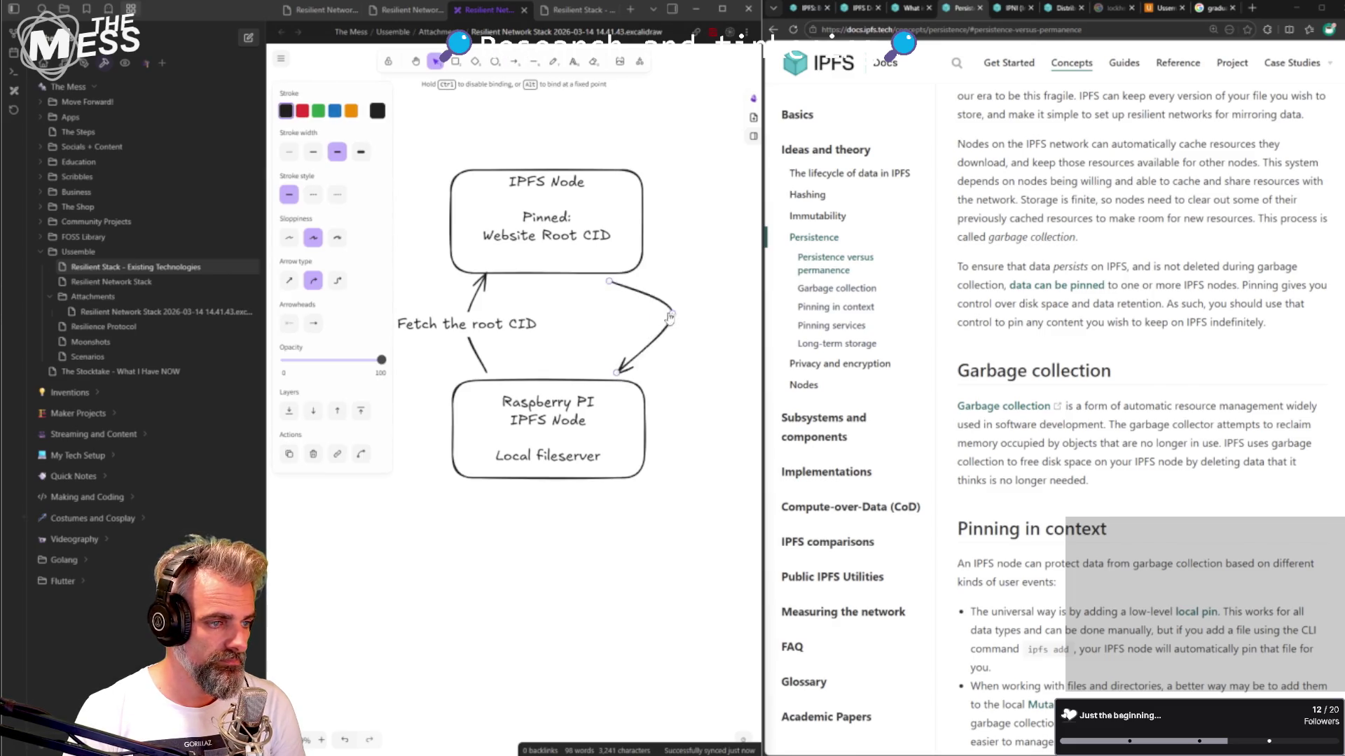
{"action": "double_click", "coordinate": [478, 323]}
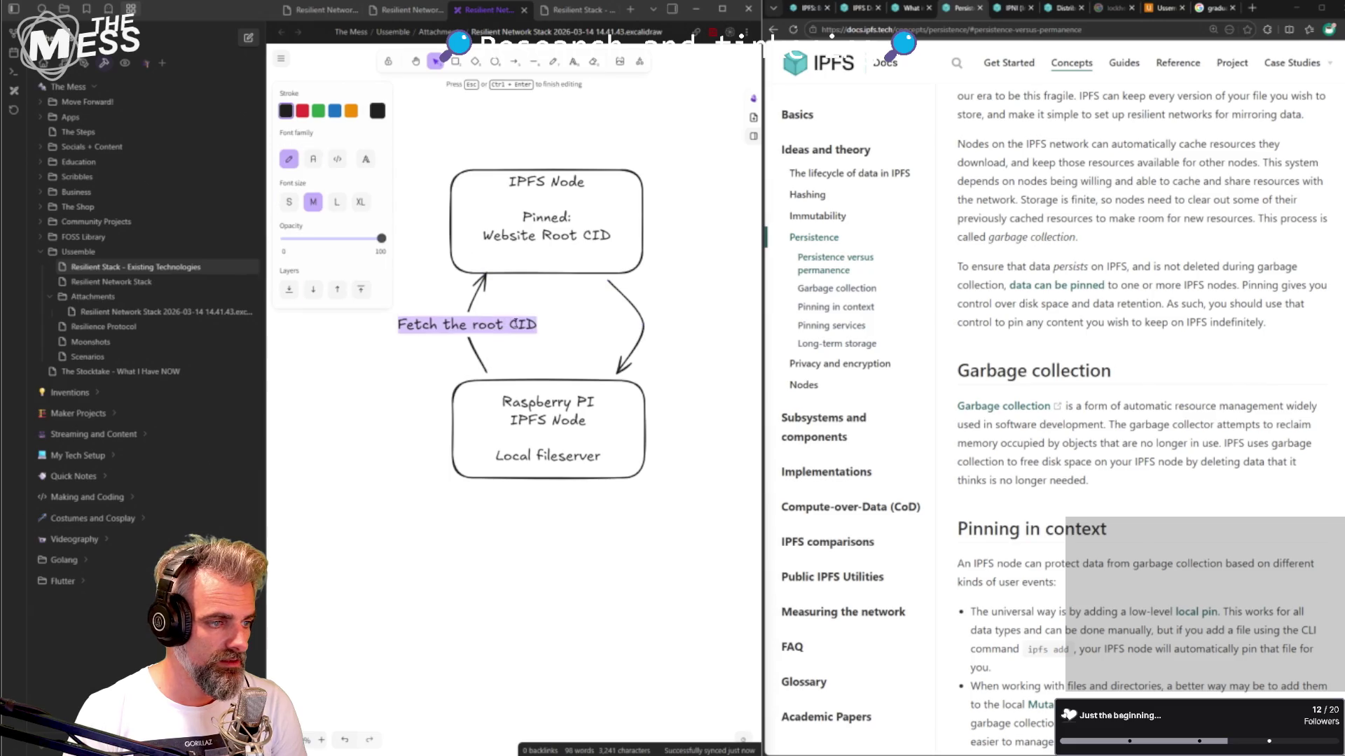
{"action": "left_click", "coordinate": [531, 325]}
{"action": "key", "text": "Return"}
{"action": "type", "text": "on startup"}
{"action": "left_click", "coordinate": [637, 326]}
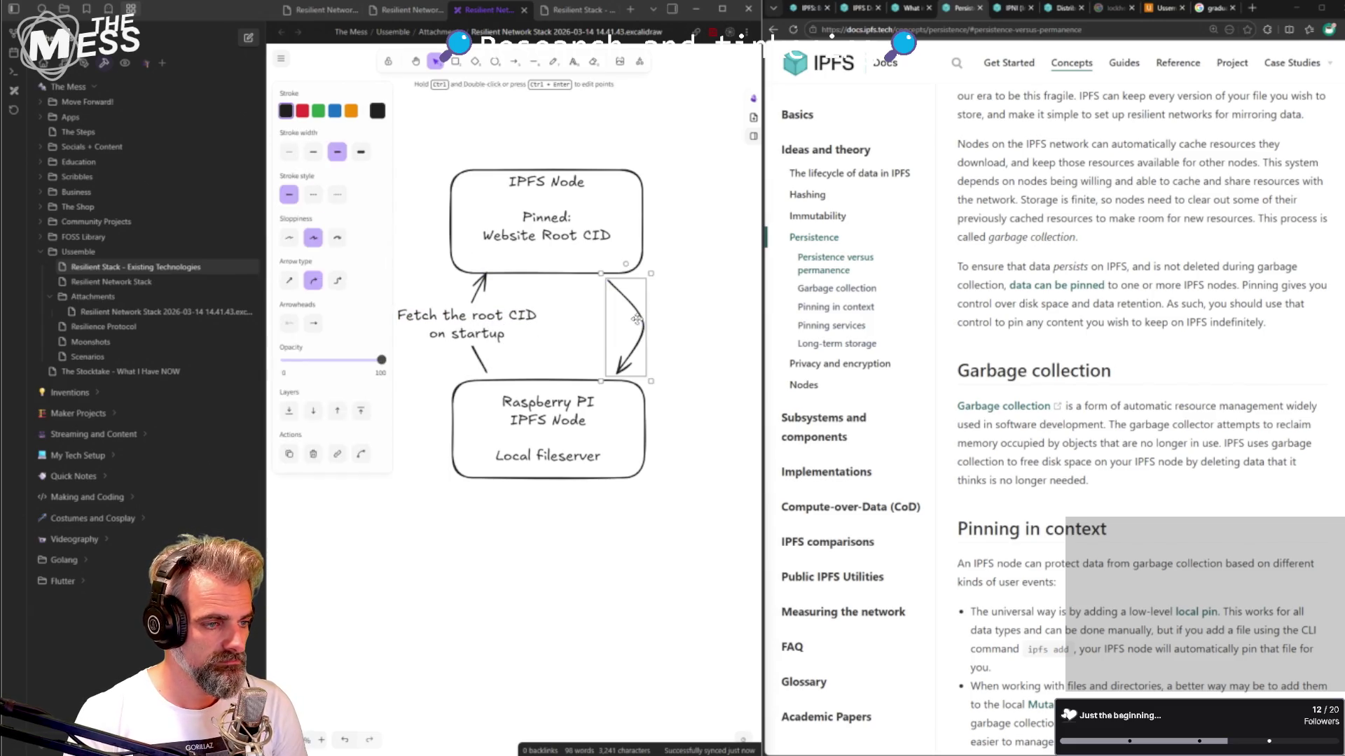
{"action": "type", "text": "c"}
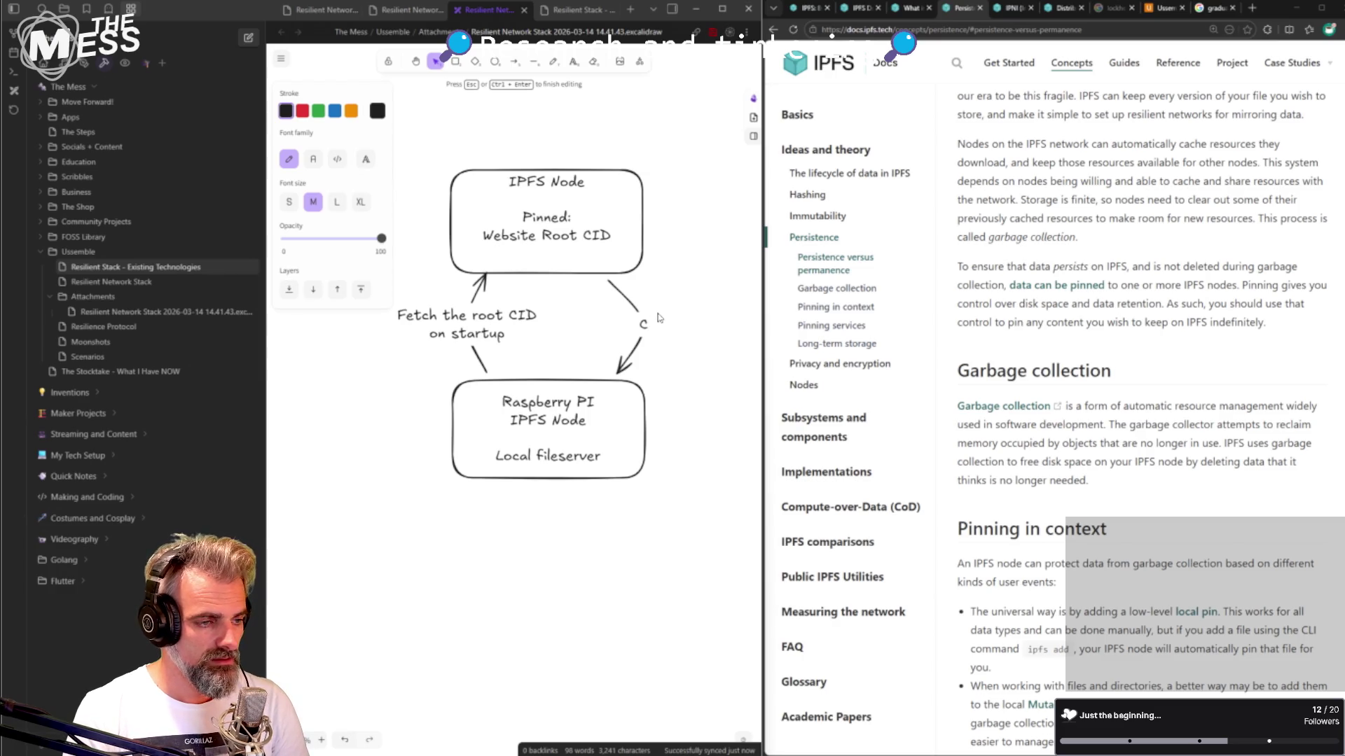
{"action": "type", "text": "Root"}
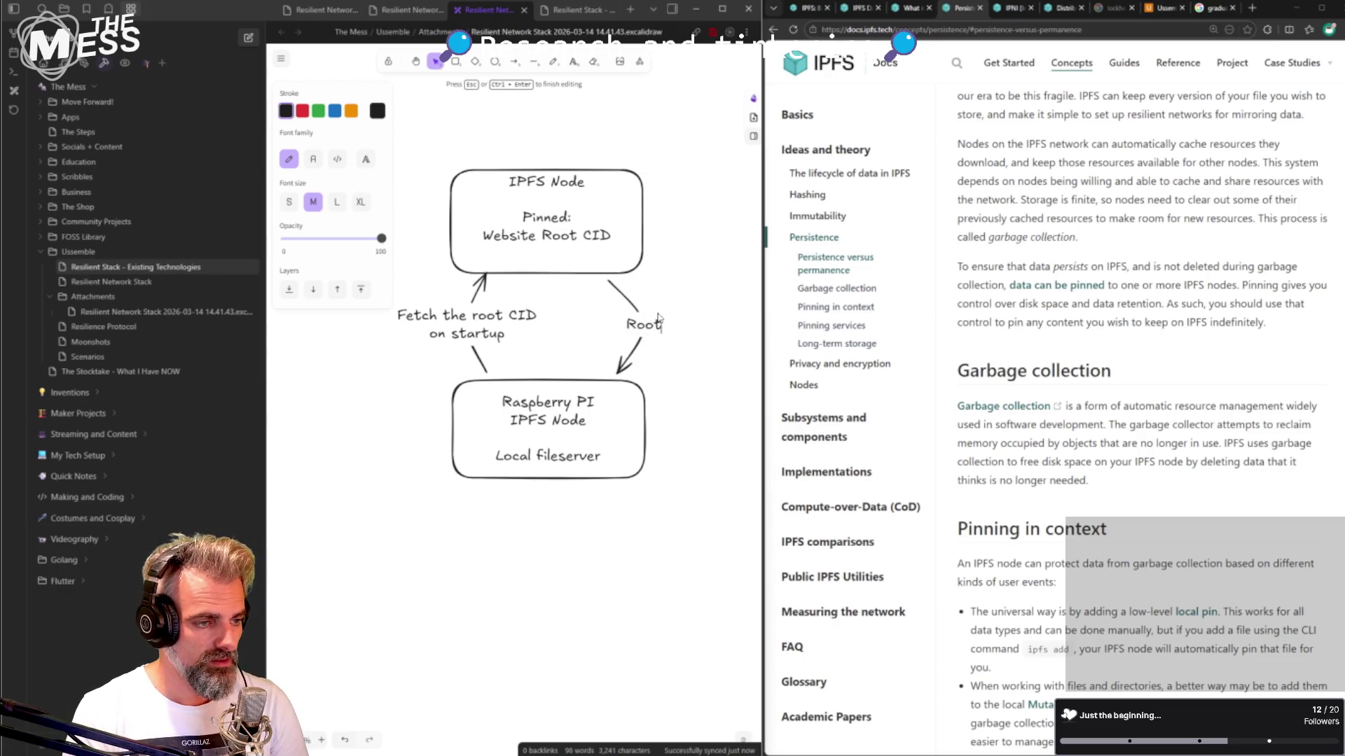
{"action": "type", "text": " of website"}
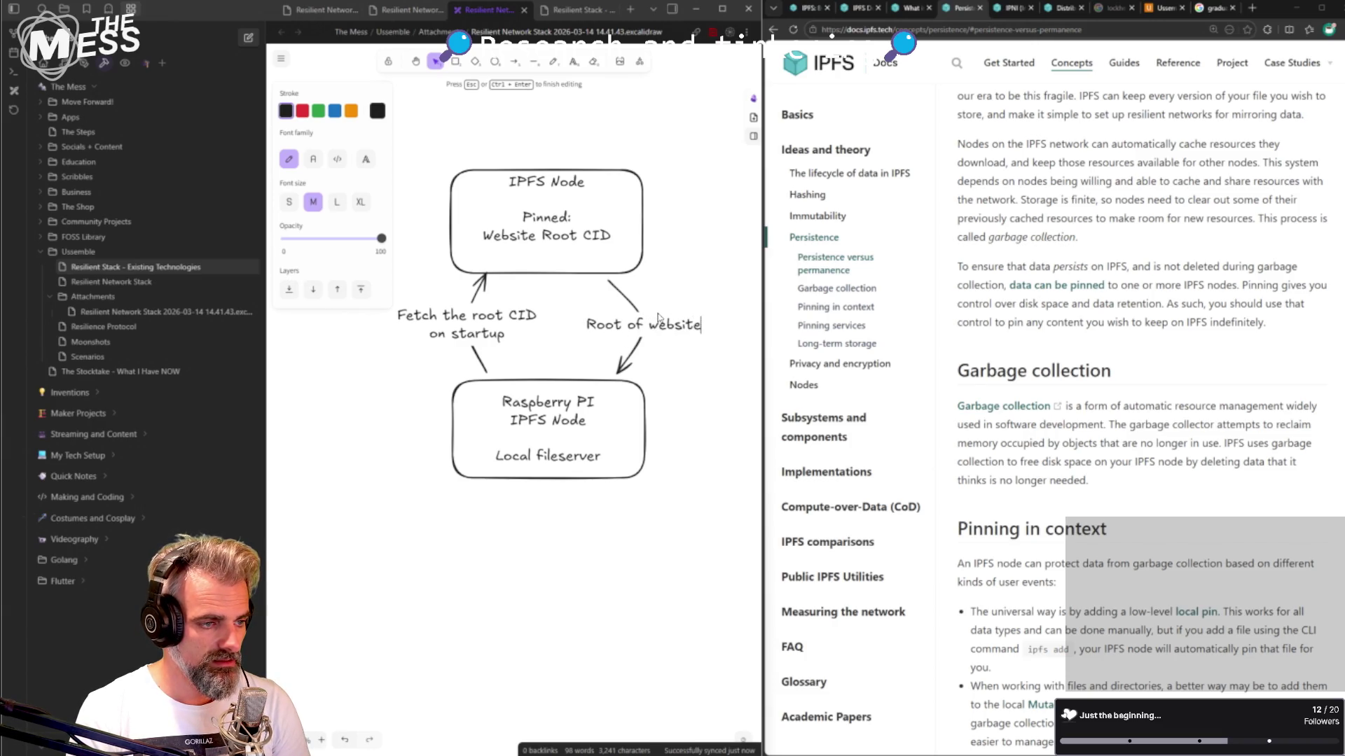
- Label the right arrow 'Root of website delivered and cached' and move the Raspberry PI box lower
{"action": "key", "text": "Return"}
{"action": "type", "text": "delivered and cached"}
{"action": "key", "text": "Escape"}
{"action": "left_click", "coordinate": [550, 431]}
{"action": "left_click_drag", "start_coordinate": [550, 431], "coordinate": [551, 475]}
- Adjust both arrows' bends so their labels sit clearly between the boxes
{"action": "left_click", "coordinate": [482, 324]}
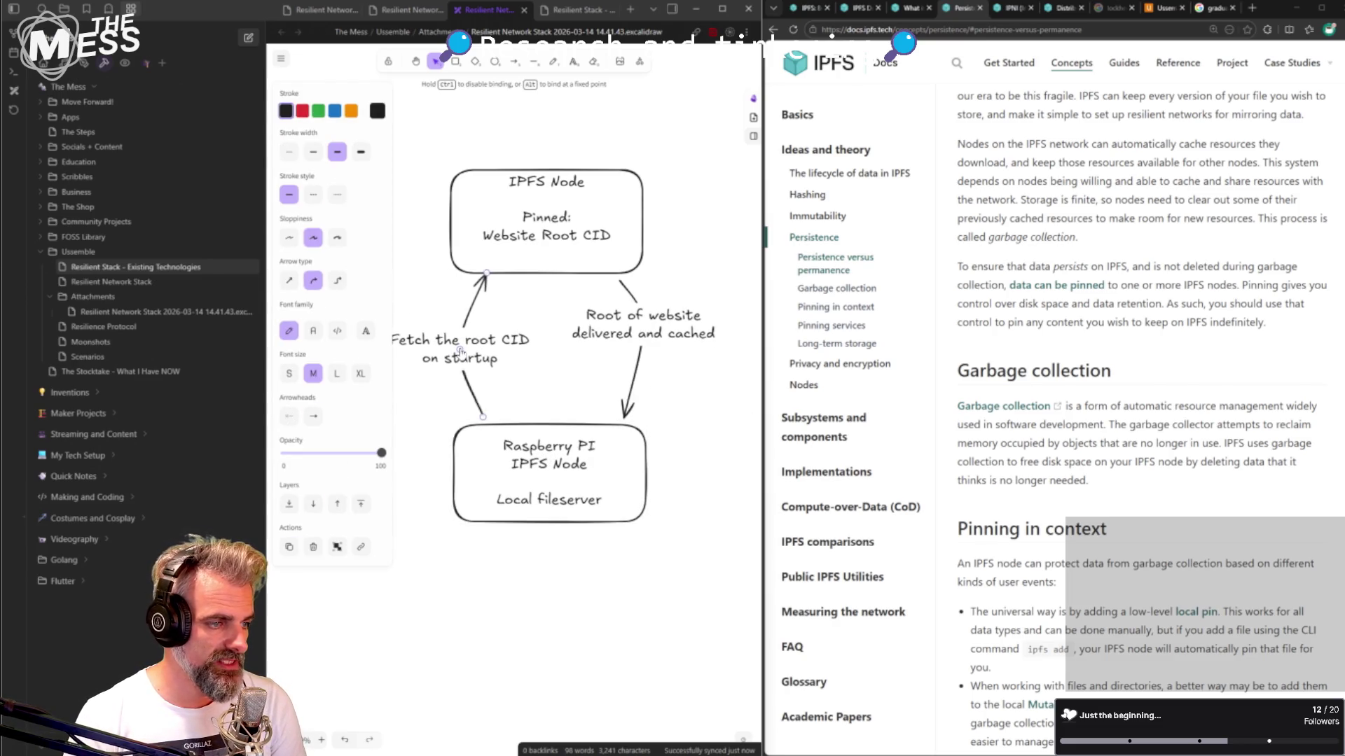
{"action": "left_click_drag", "start_coordinate": [459, 352], "coordinate": [464, 355]}
{"action": "left_click", "coordinate": [669, 325]}
{"action": "left_click_drag", "start_coordinate": [643, 326], "coordinate": [648, 354]}
{"action": "left_click", "coordinate": [478, 316]}
{"action": "mouse_move", "coordinate": [463, 351]}
{"action": "left_mouse_down"}
{"action": "mouse_move", "coordinate": [490, 356]}
{"action": "mouse_move", "coordinate": [475, 344]}
{"action": "left_mouse_up"}
{"action": "left_click", "coordinate": [493, 421]}
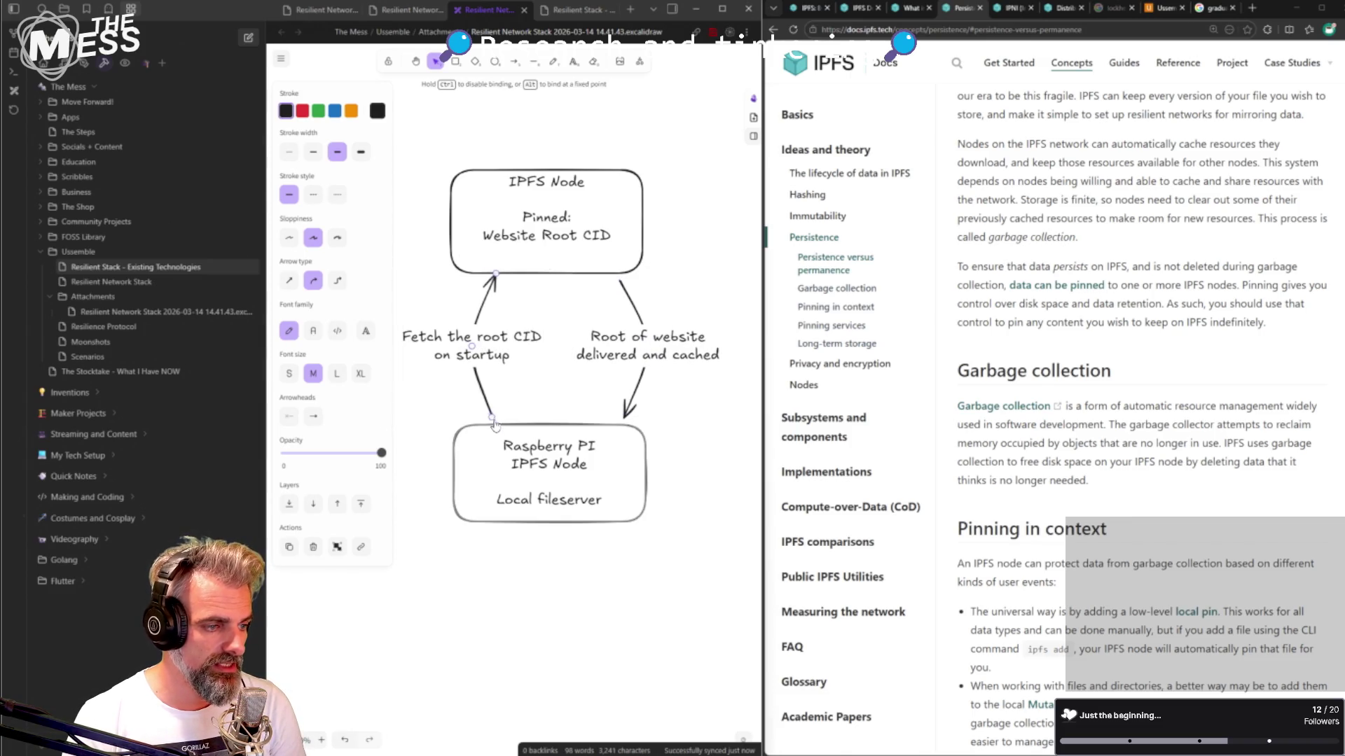
{"action": "left_click", "coordinate": [485, 376]}
{"action": "left_click", "coordinate": [575, 471]}
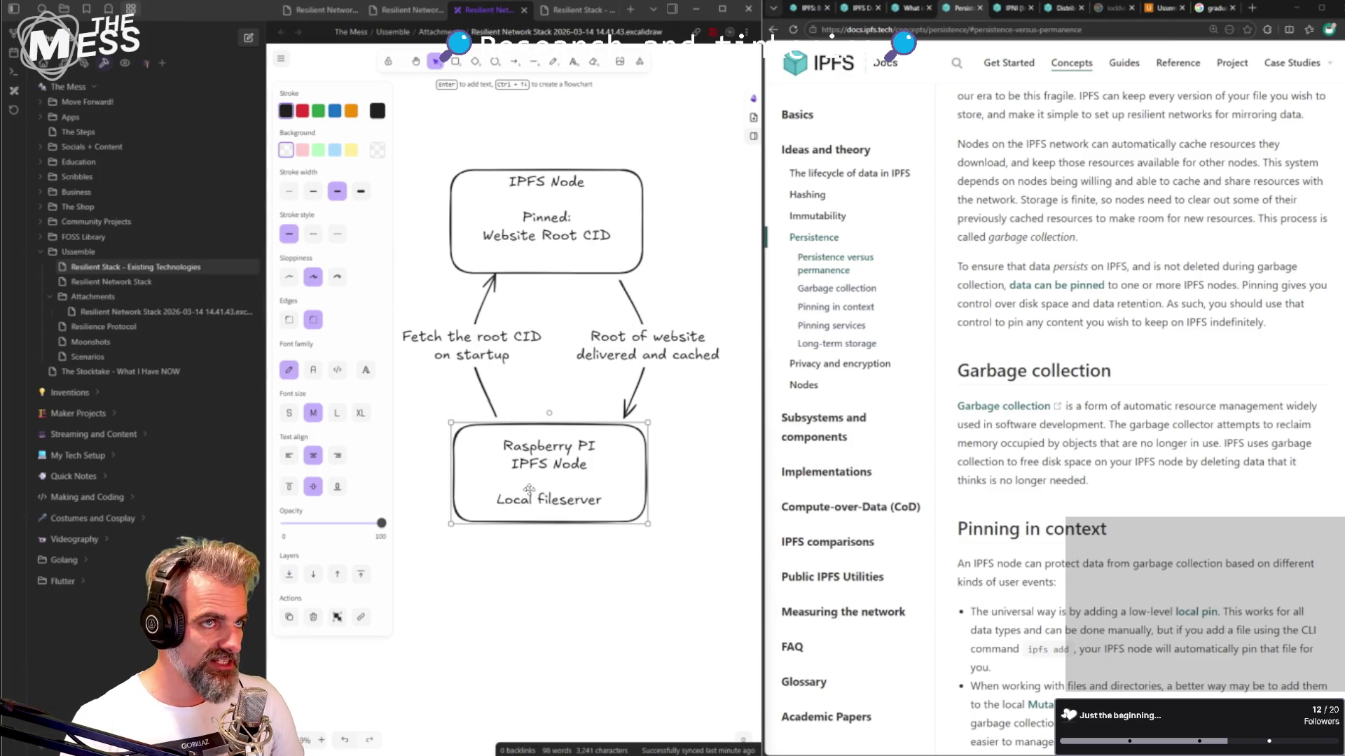
- Add a 'Mesh Scaling' text title and position it above the IPFS Node box
{"action": "left_click", "coordinate": [525, 602]}
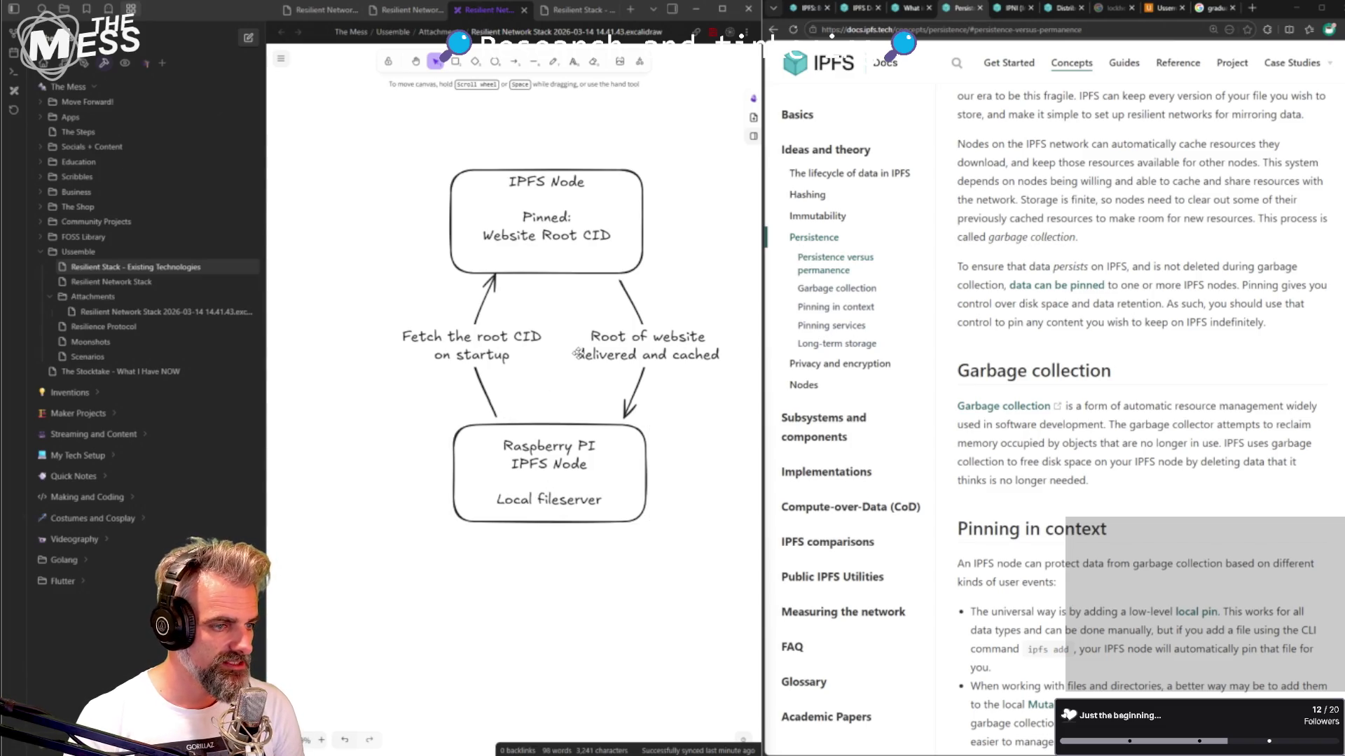
{"action": "scroll", "coordinate": [546, 368], "scroll_direction": "down", "scroll_amount": 2}
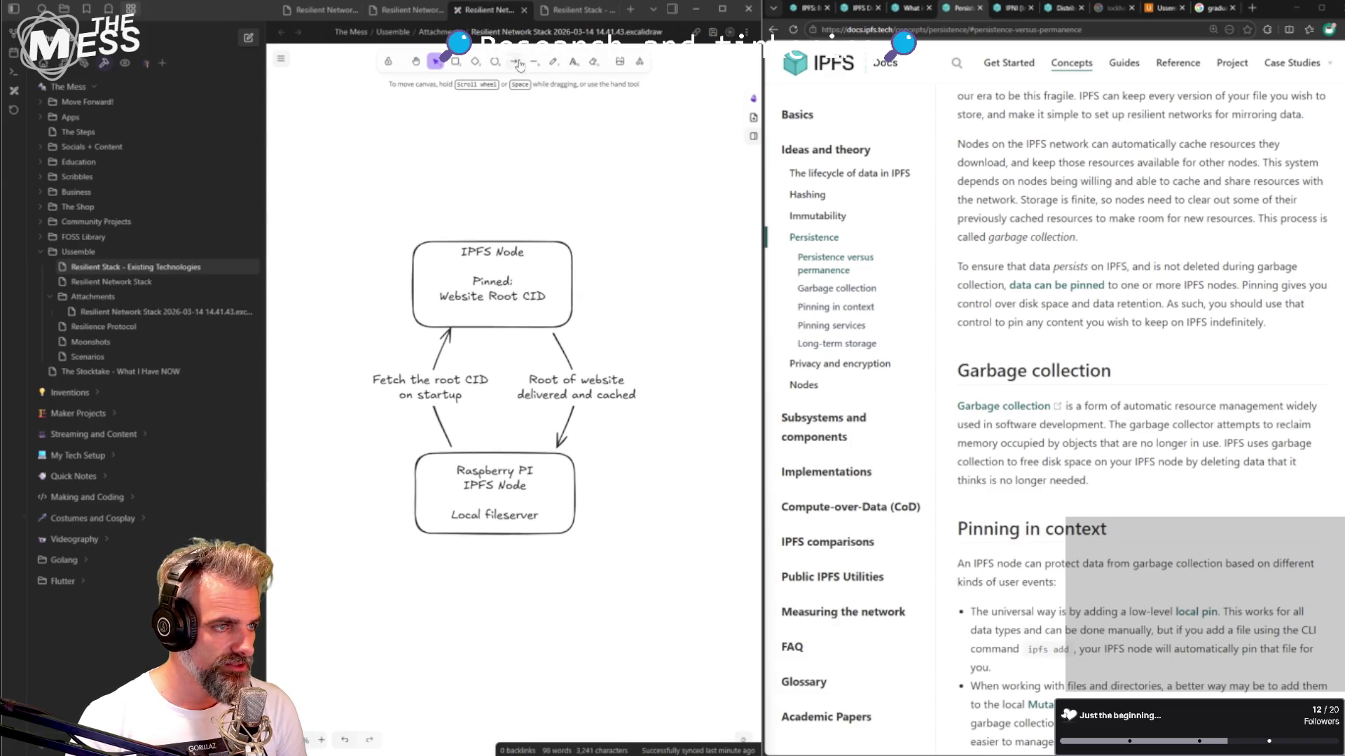
{"action": "left_click", "coordinate": [572, 62]}
{"action": "left_click", "coordinate": [517, 226]}
{"action": "type", "text": "\"Mesh Scaling\""}
{"action": "key", "text": "Escape"}
{"action": "mouse_move", "coordinate": [519, 231]}
{"action": "left_mouse_down"}
{"action": "mouse_move", "coordinate": [575, 204]}
{"action": "mouse_move", "coordinate": [505, 201]}
{"action": "left_mouse_up"}
{"action": "left_click", "coordinate": [631, 256]}
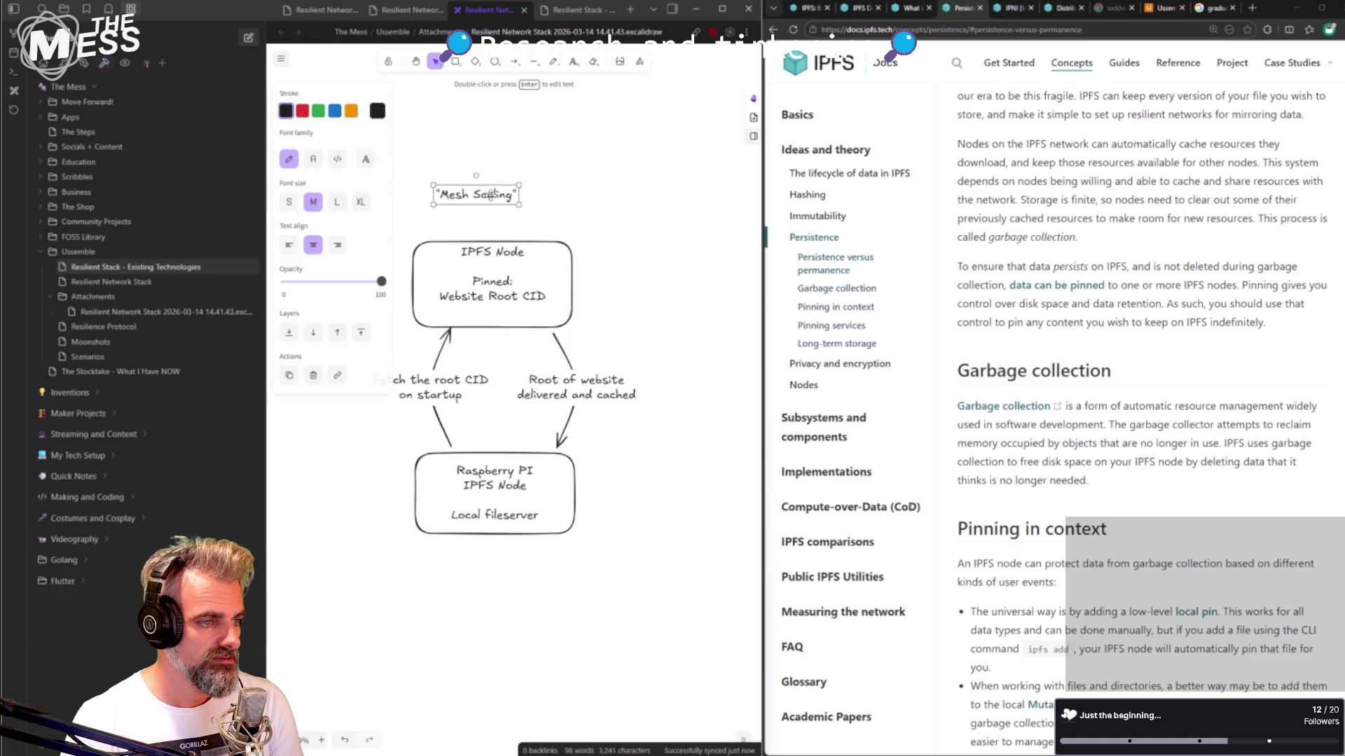
{"action": "left_click", "coordinate": [592, 212]}
{"action": "scroll", "coordinate": [1056, 489], "scroll_direction": "down", "scroll_amount": 3}
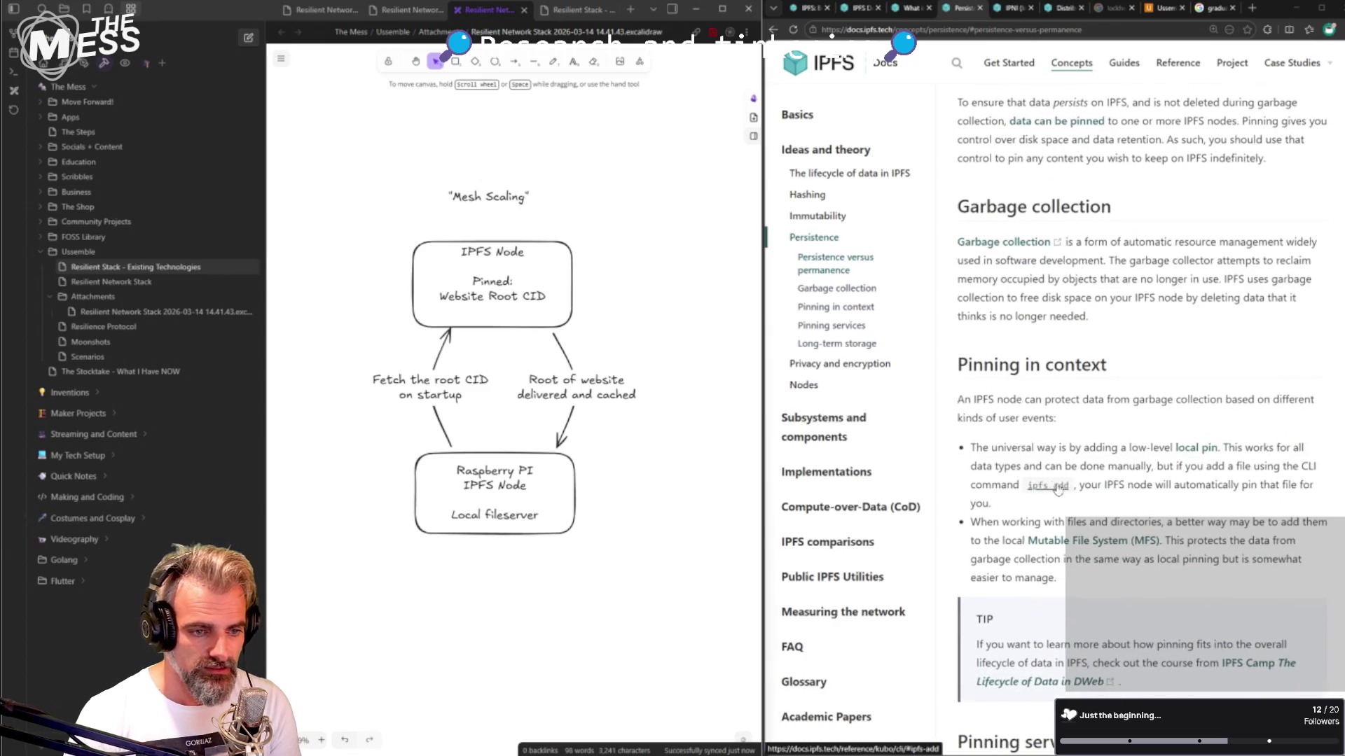
{"action": "scroll", "coordinate": [1067, 511], "scroll_direction": "down", "scroll_amount": 2}
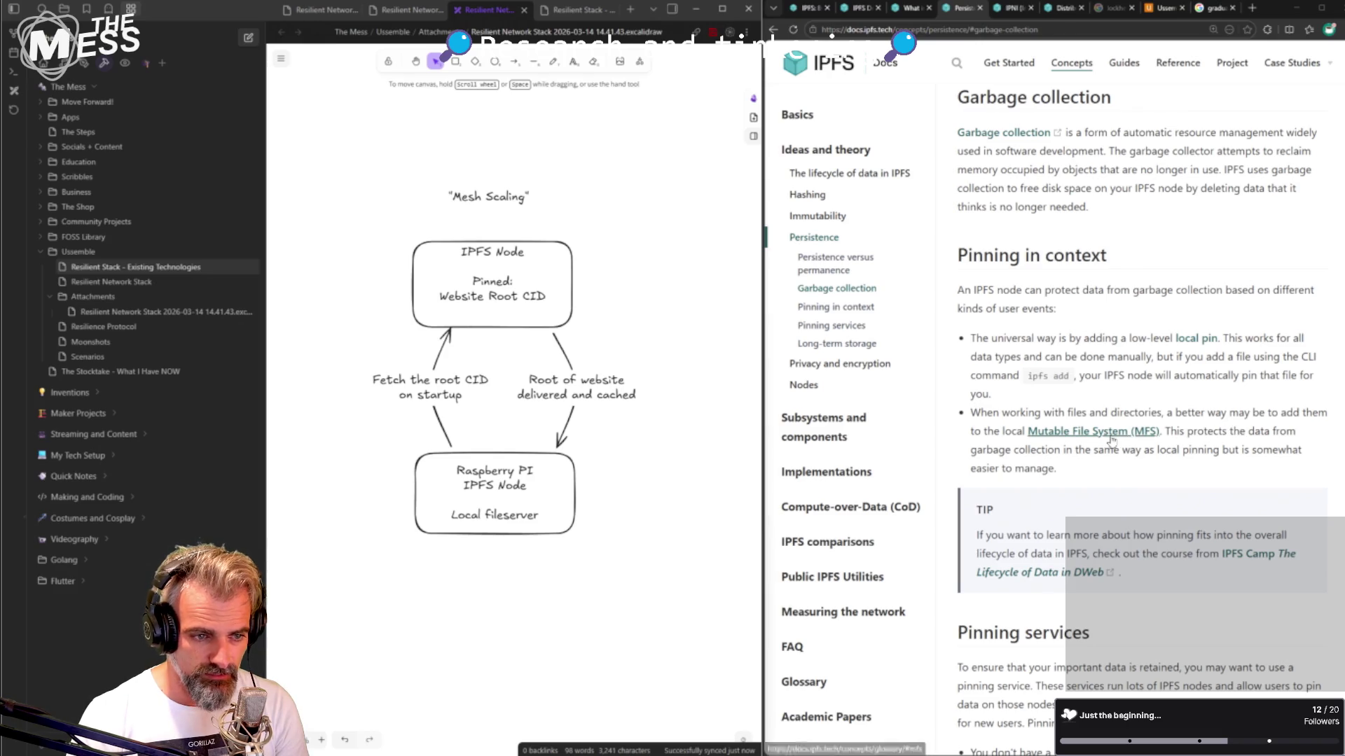
- Reword the Raspberry PI box so it serves from a local "Mutable File System" instead of a fileserver
{"action": "double_click", "coordinate": [508, 515]}
{"action": "double_click", "coordinate": [526, 514]}
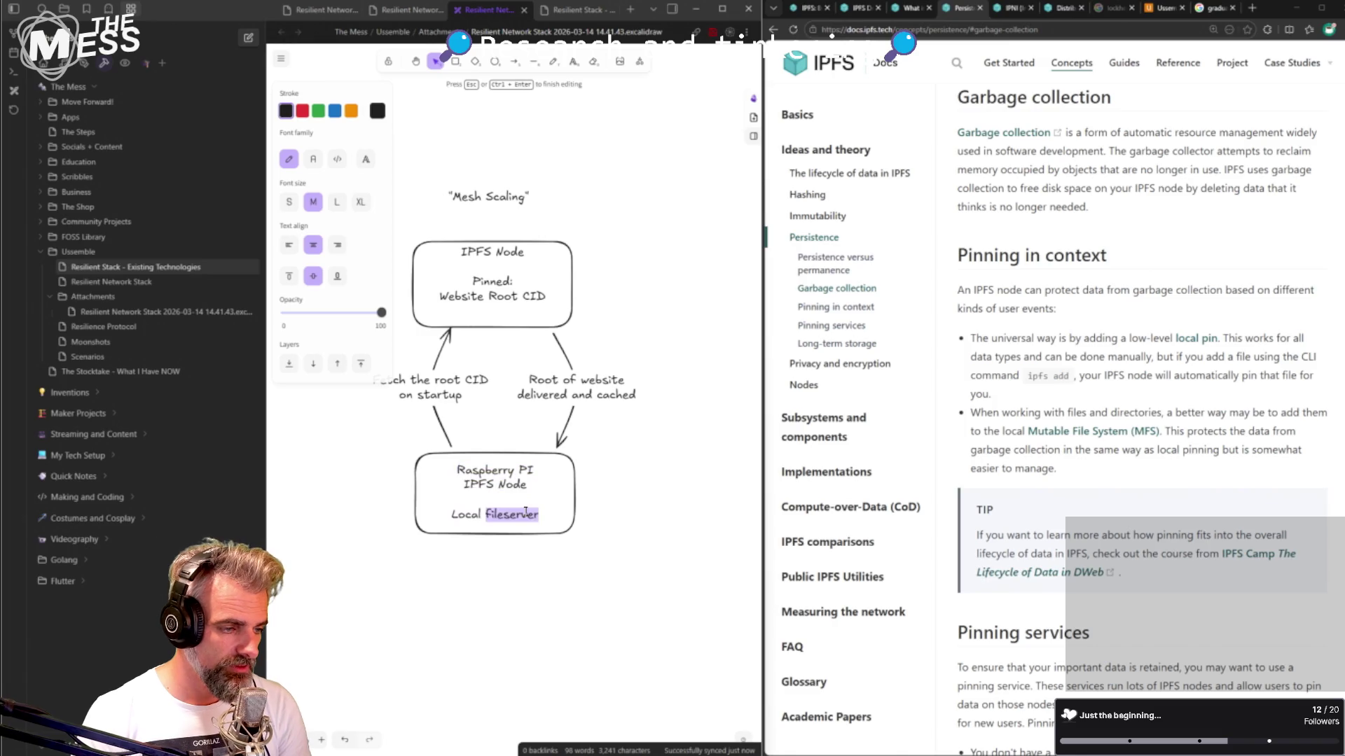
{"action": "type", "text": "webserver"}
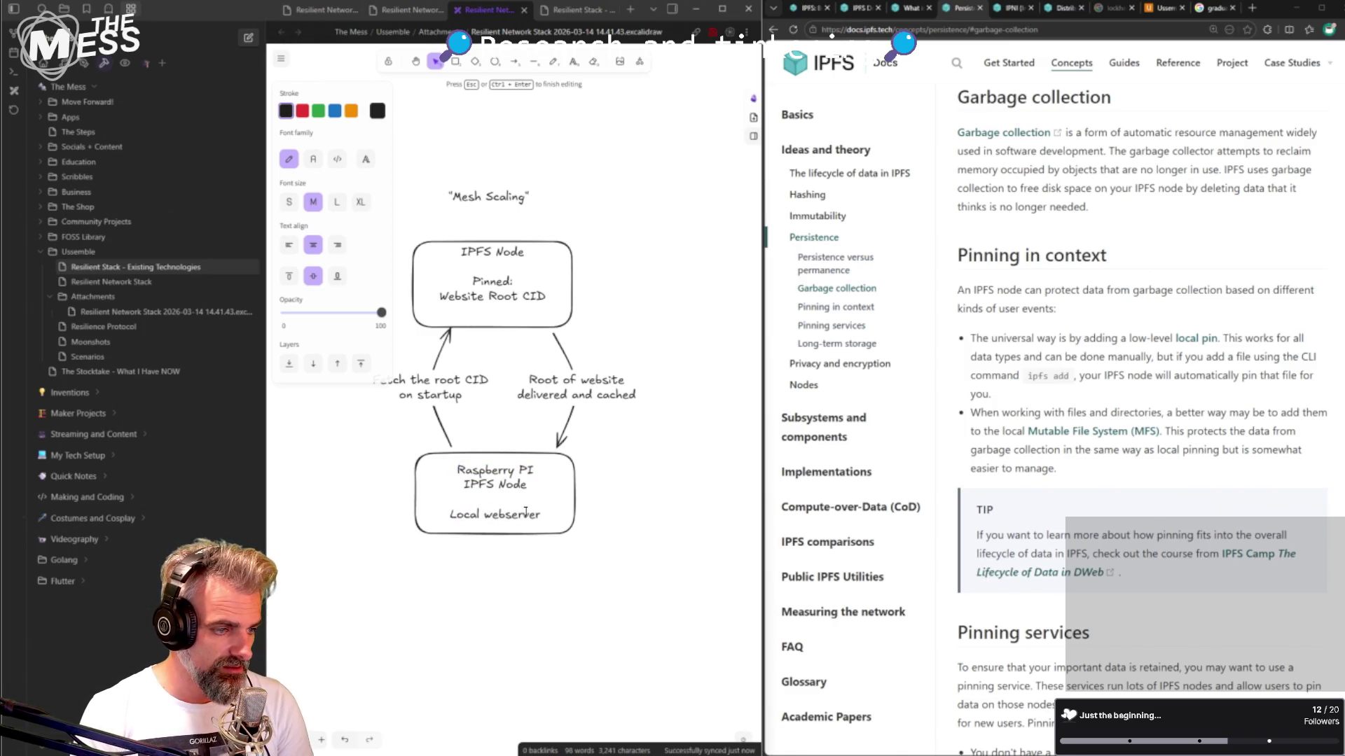
{"action": "type", "text": "cal \"MFS\""}
{"action": "key", "text": "BackSpace"}
{"action": "key", "text": "BackSpace"}
{"action": "key", "text": "BackSpace"}
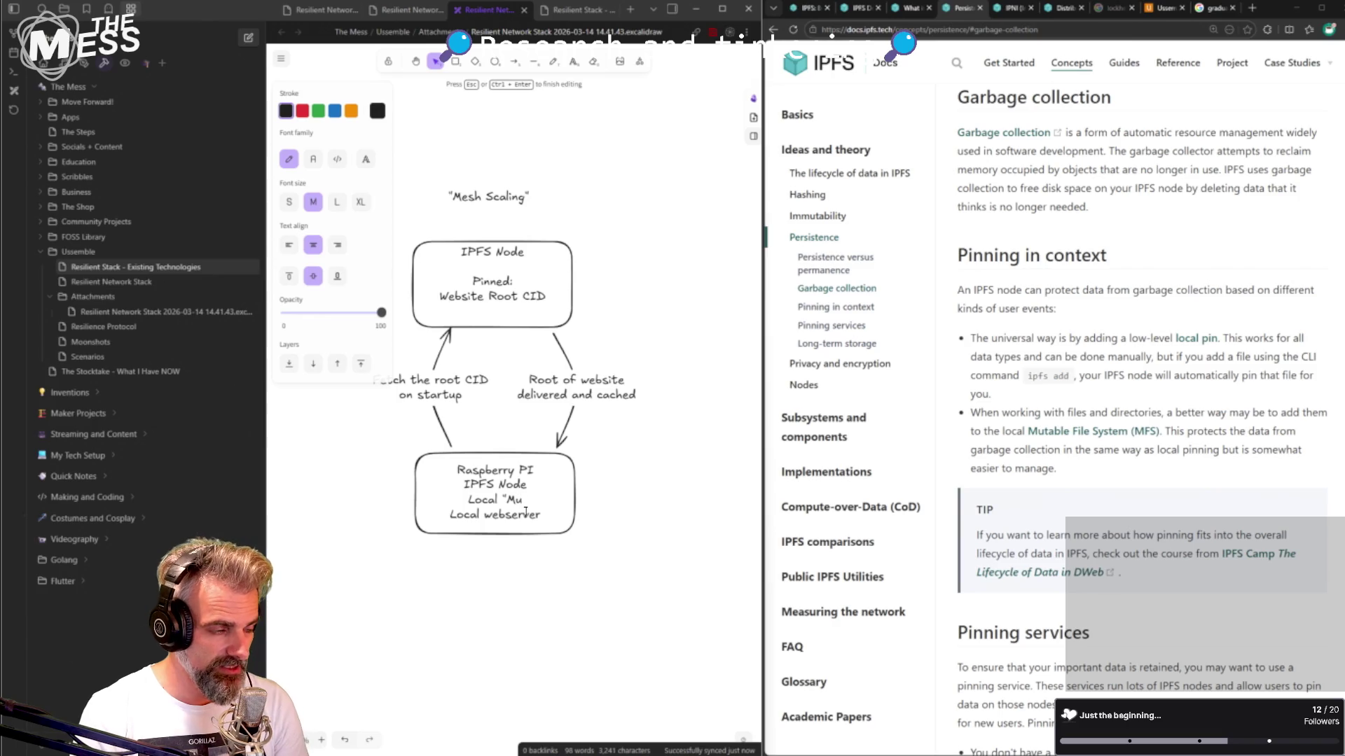
{"action": "type", "text": "table File System"}
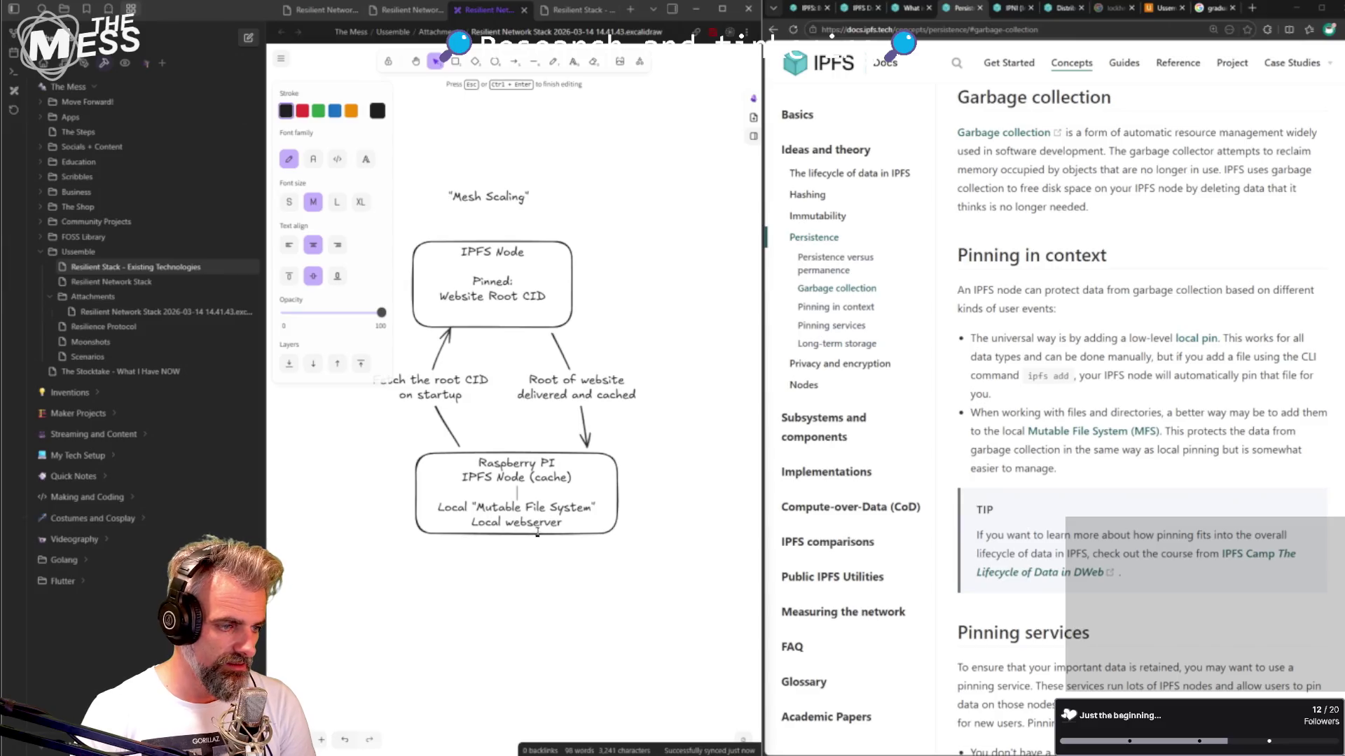
{"action": "key", "text": "Escape"}
- Reorder the box lines so Local webserver sits above the Mutable File System line
{"action": "double_click", "coordinate": [539, 523]}
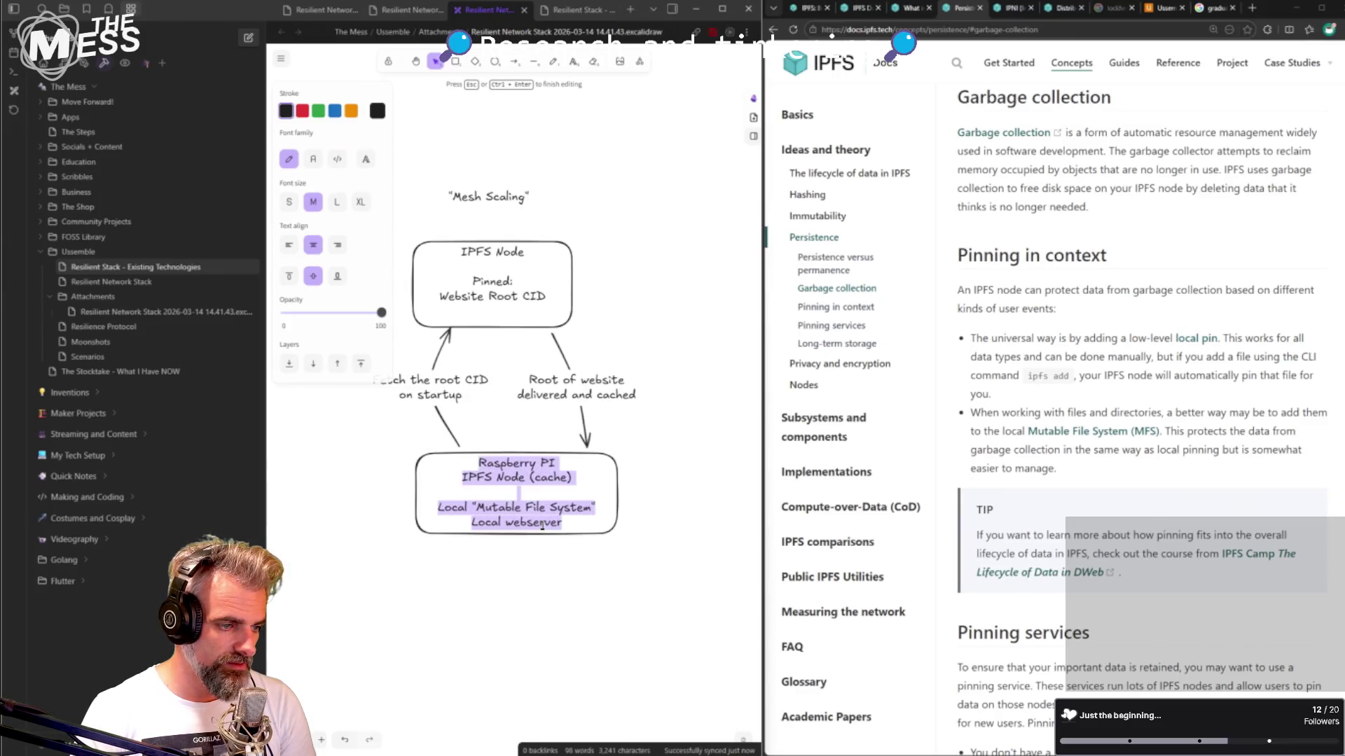
{"action": "key", "text": "shift+Home"}
{"action": "key", "text": "BackSpace"}
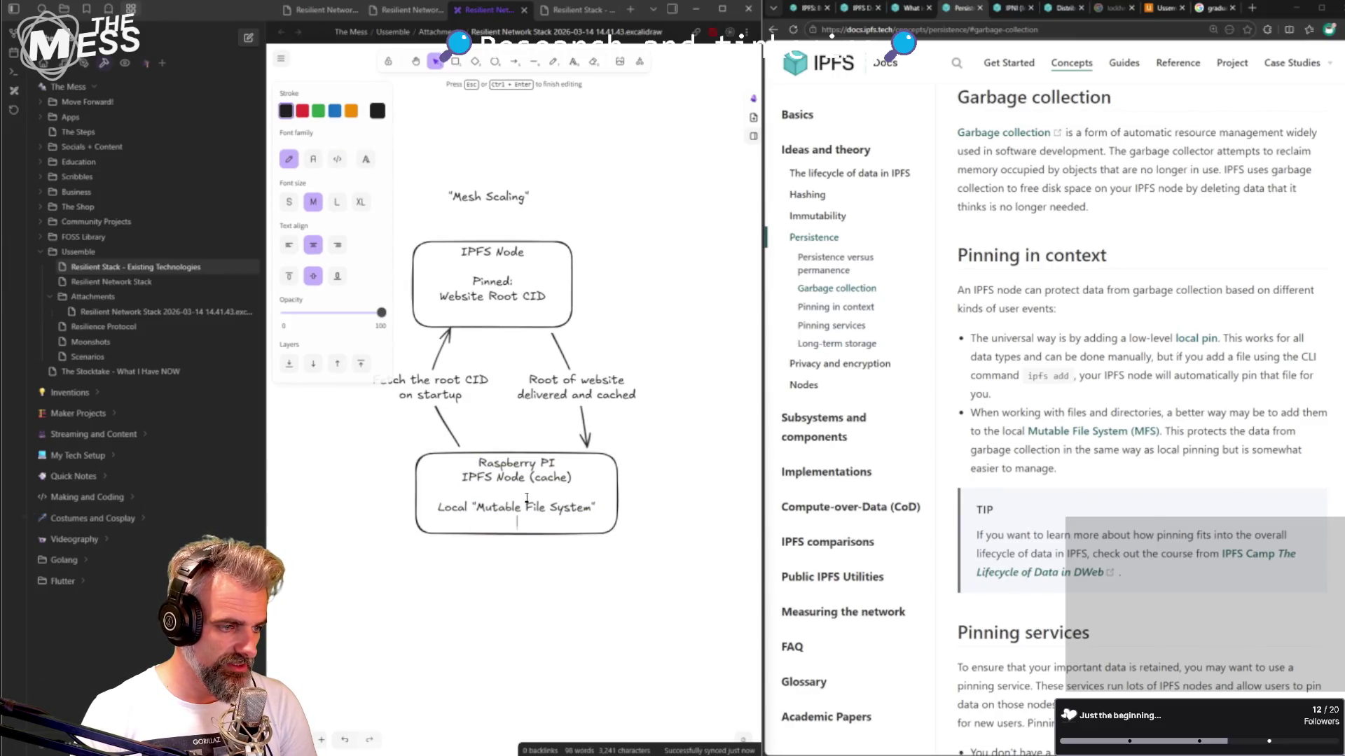
{"action": "key", "text": "ctrl+z"}
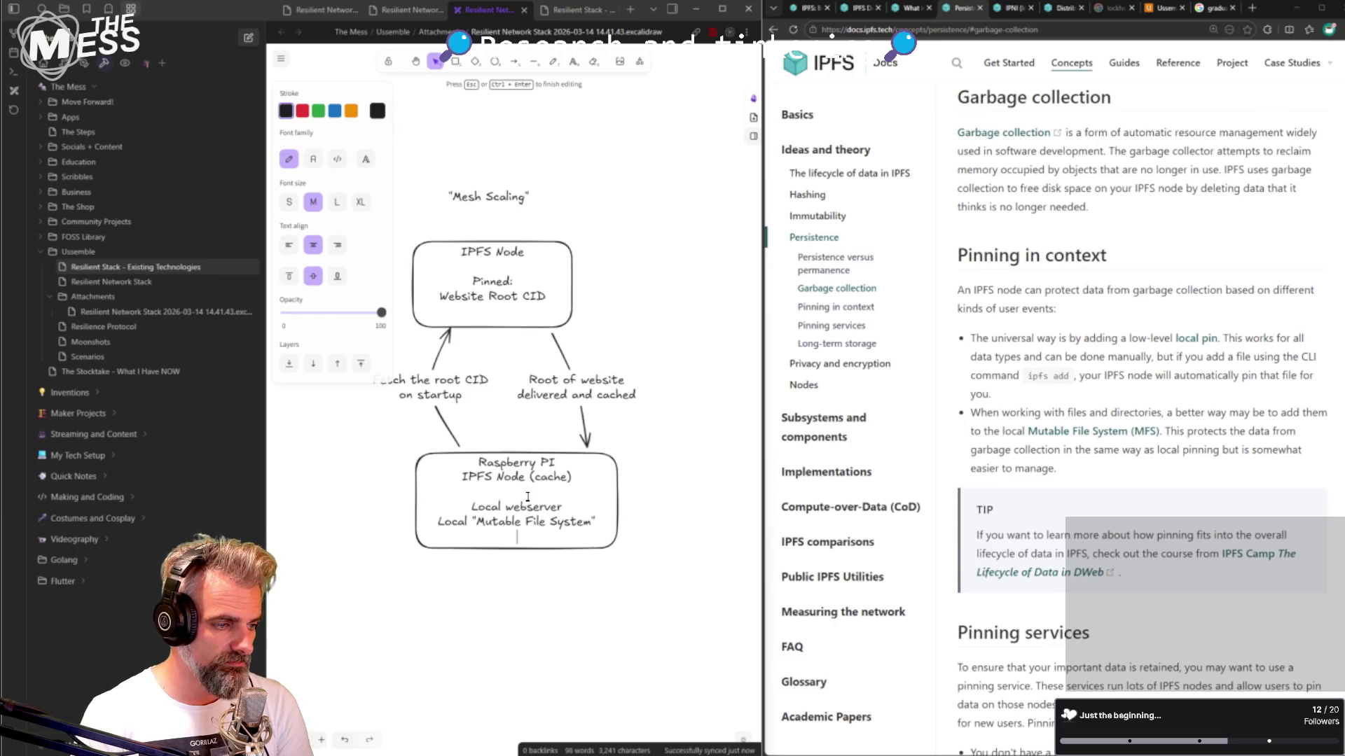
{"action": "key", "text": "Return"}
{"action": "type", "text": "serves from"}
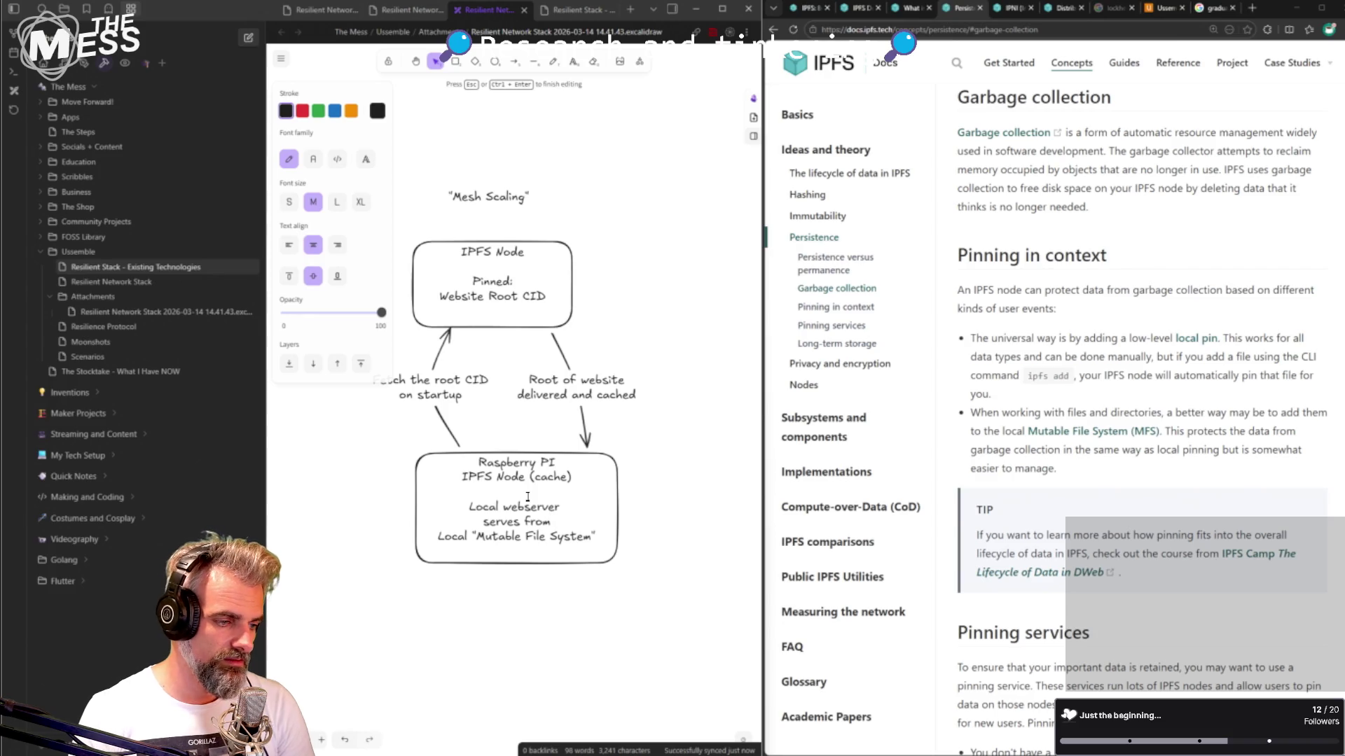
{"action": "key", "text": "BackSpace"}
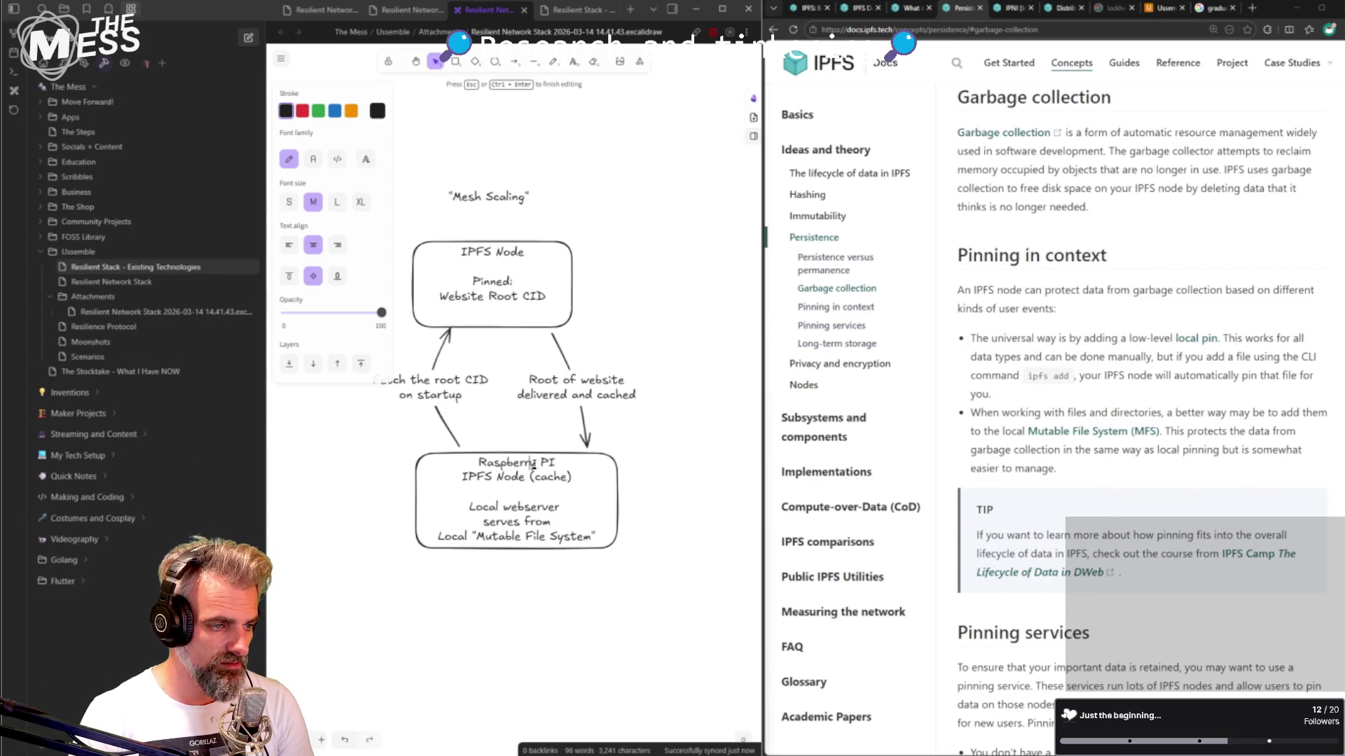
{"action": "key", "text": "Escape"}
- Shift the Raspberry PI box, check the Root of website arrow label, and move Mesh Scaling higher above the diagram
{"action": "left_click_drag", "start_coordinate": [532, 465], "coordinate": [511, 478]}
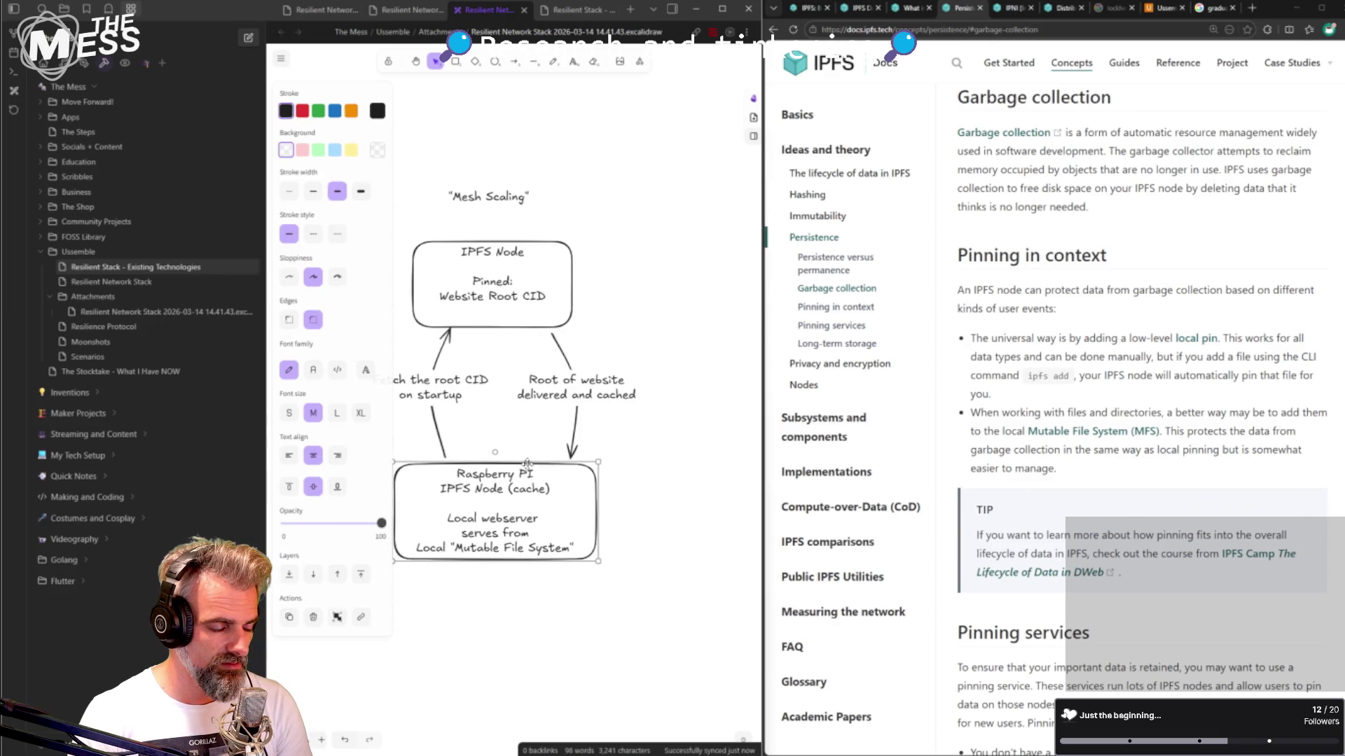
{"action": "double_click", "coordinate": [611, 389]}
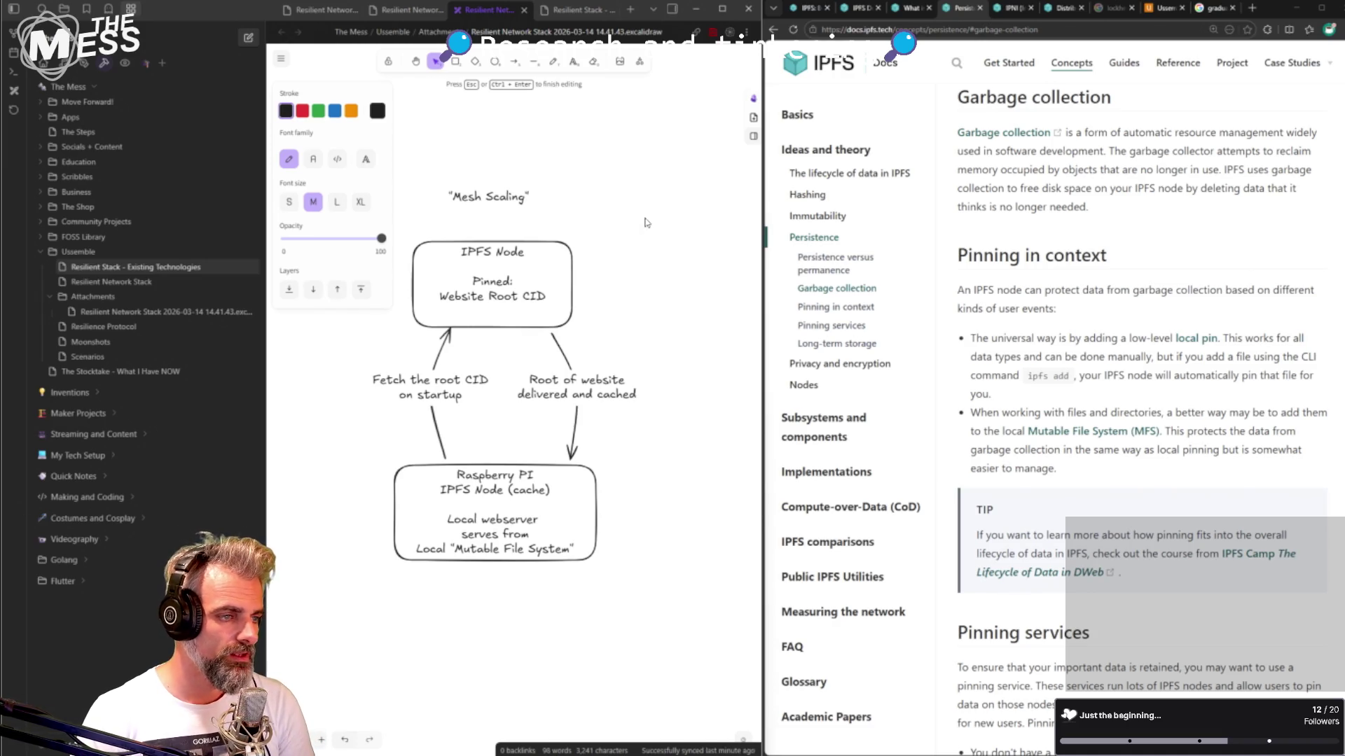
{"action": "left_click", "coordinate": [631, 243]}
{"action": "left_click", "coordinate": [517, 200]}
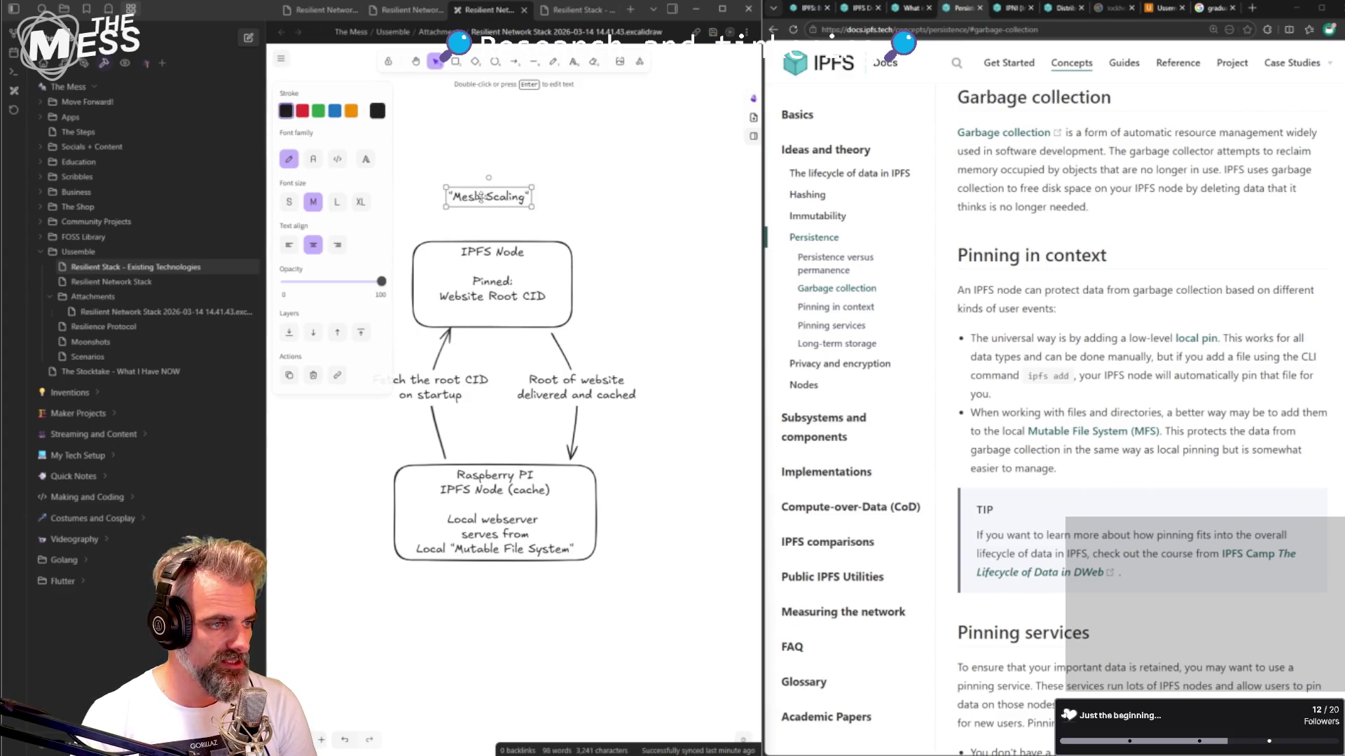
{"action": "left_click_drag", "start_coordinate": [481, 196], "coordinate": [494, 173]}
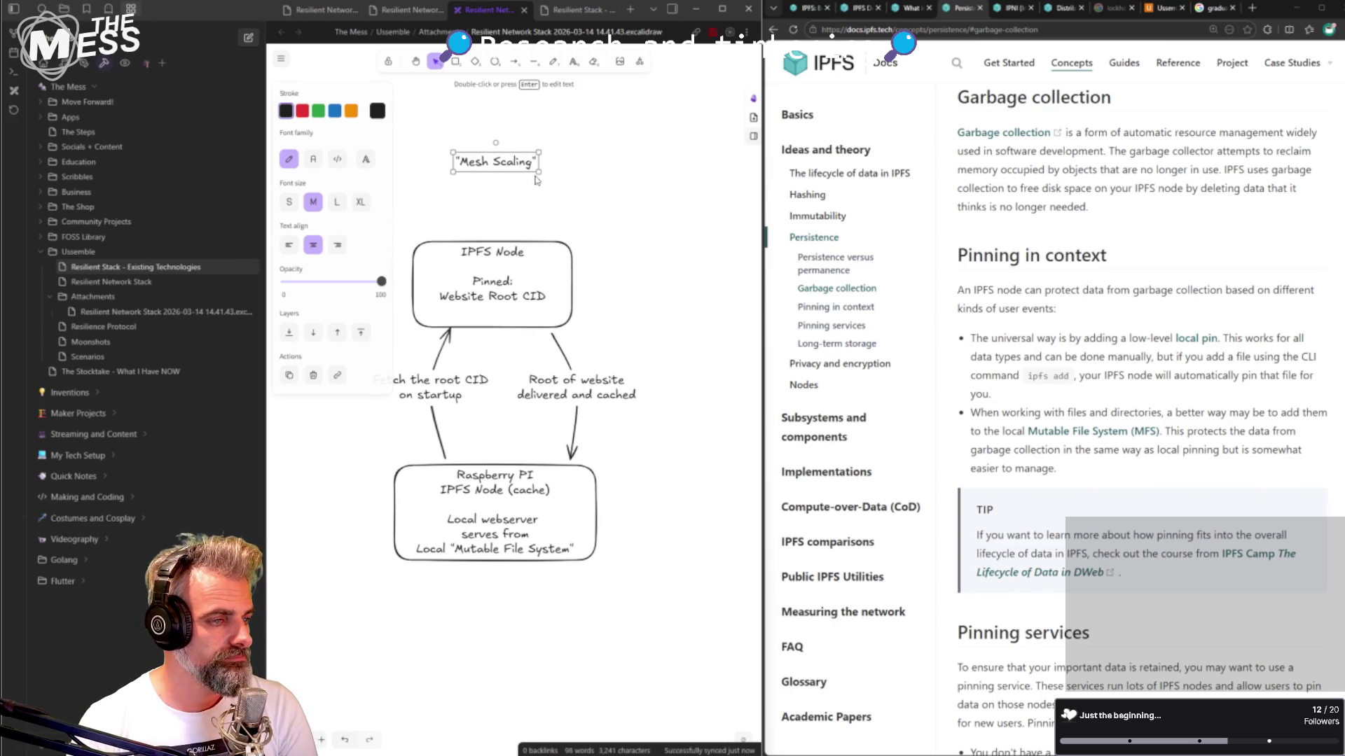
{"action": "left_click", "coordinate": [529, 215]}
- Recheck the Raspberry PI box without changes and select the Mesh Scaling title
{"action": "left_click", "coordinate": [472, 487]}
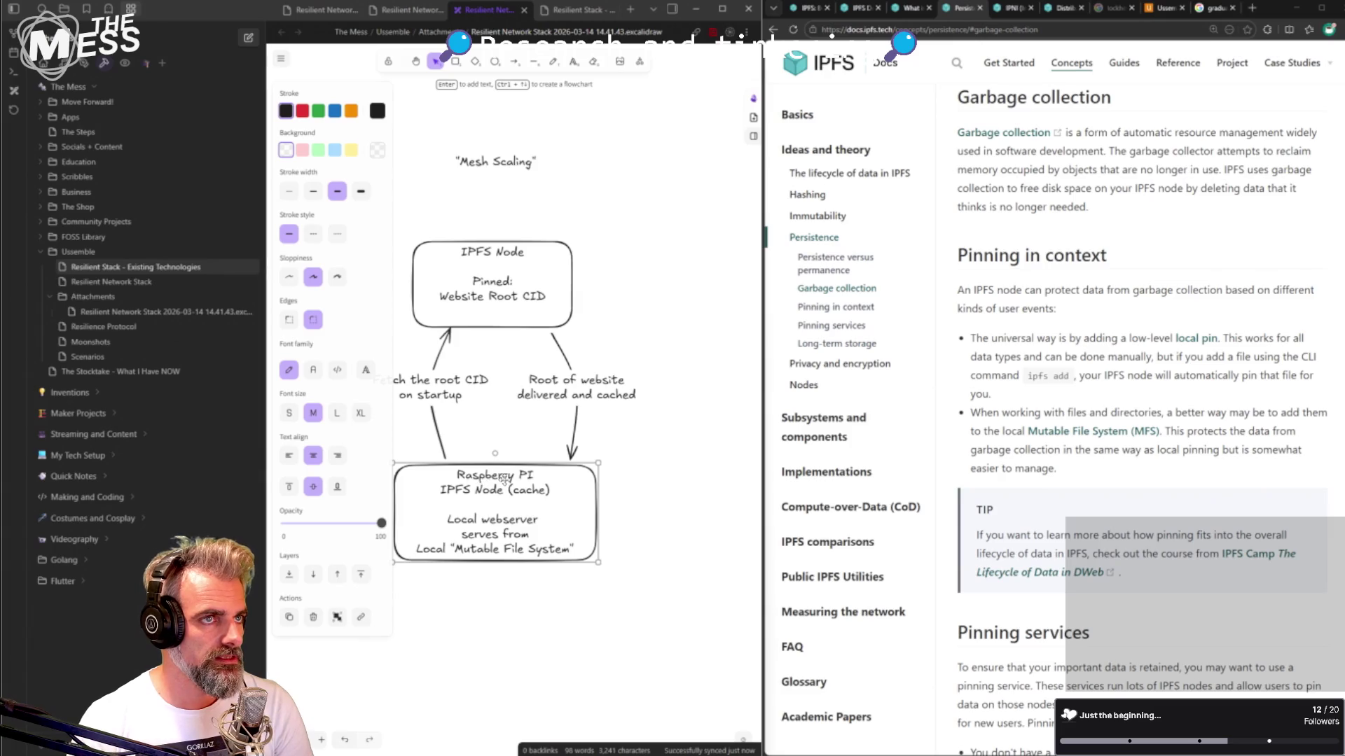
{"action": "scroll", "coordinate": [514, 522], "scroll_direction": "down", "scroll_amount": 1, "text": "ctrl"}
{"action": "scroll", "coordinate": [531, 494], "scroll_direction": "down", "scroll_amount": 1, "text": "ctrl"}
{"action": "scroll", "coordinate": [547, 463], "scroll_direction": "down", "scroll_amount": 1, "text": "ctrl"}
{"action": "scroll", "coordinate": [562, 431], "scroll_direction": "down", "scroll_amount": 1, "text": "ctrl"}
{"action": "double_click", "coordinate": [490, 460]}
{"action": "key", "text": "Escape"}
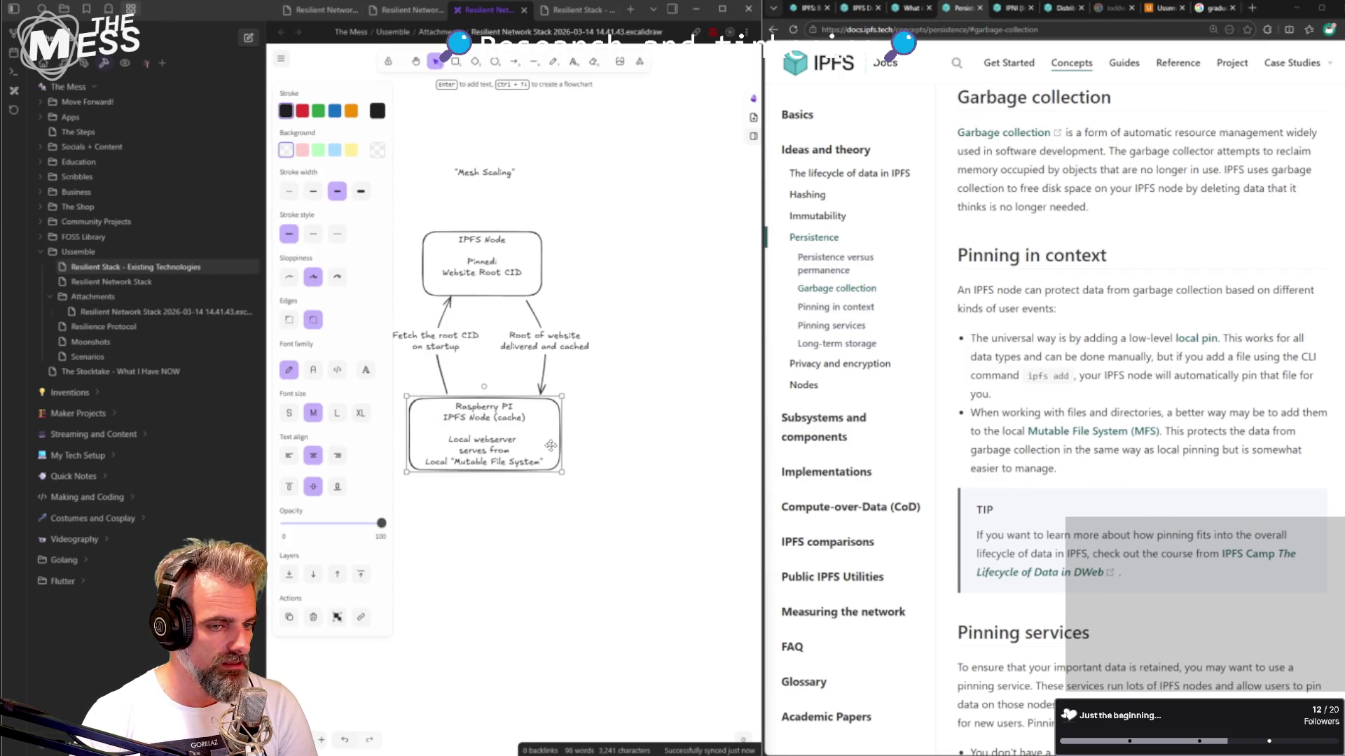
{"action": "left_click", "coordinate": [490, 170]}
- Move the Mesh Scaling label down toward the IPFS Node box
{"action": "left_click_drag", "start_coordinate": [491, 170], "coordinate": [494, 200]}
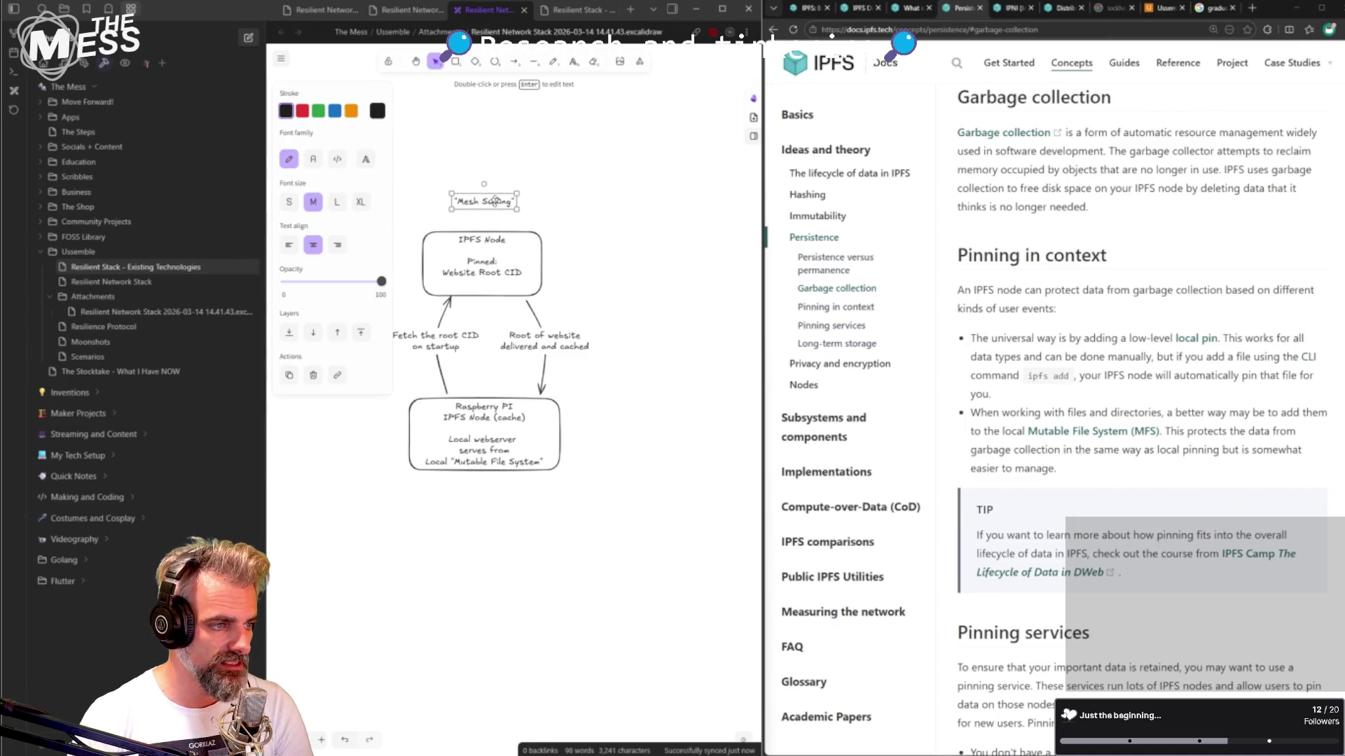
{"action": "left_click", "coordinate": [500, 274]}
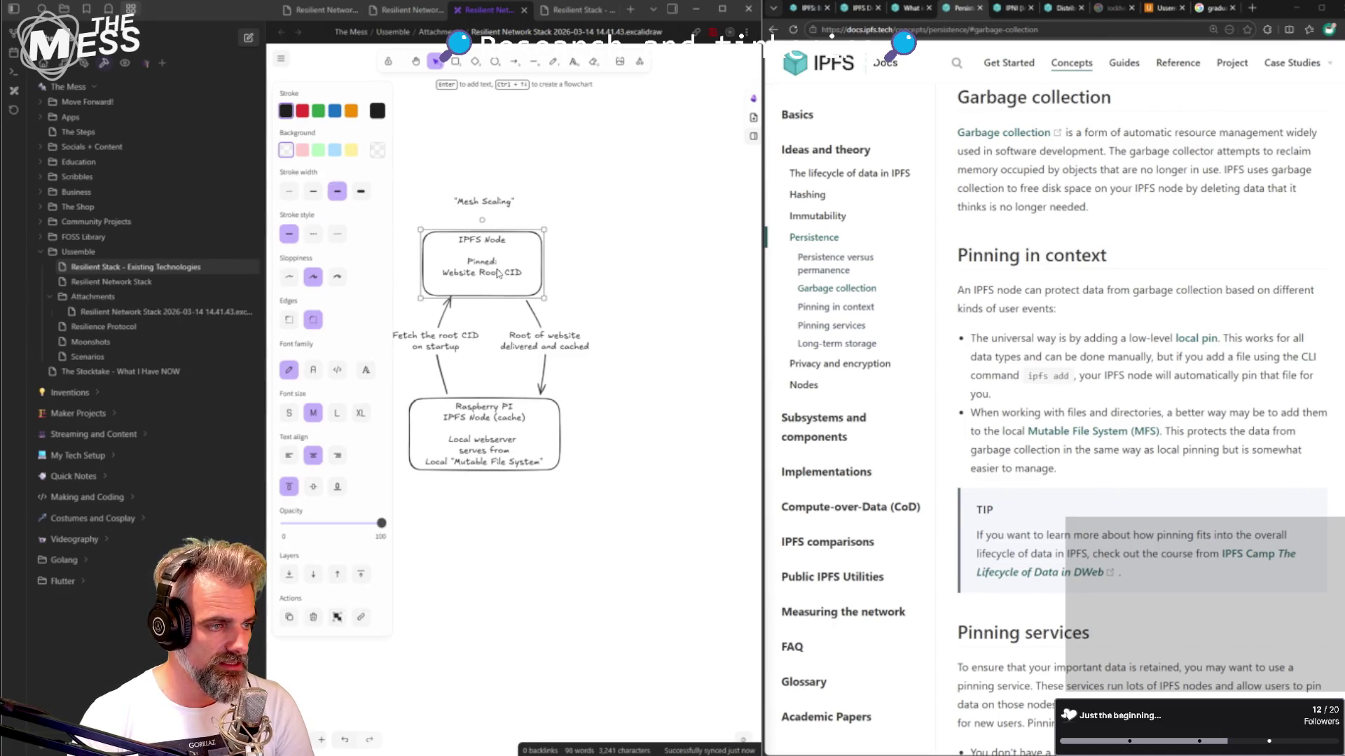
{"action": "left_click", "coordinate": [501, 201]}
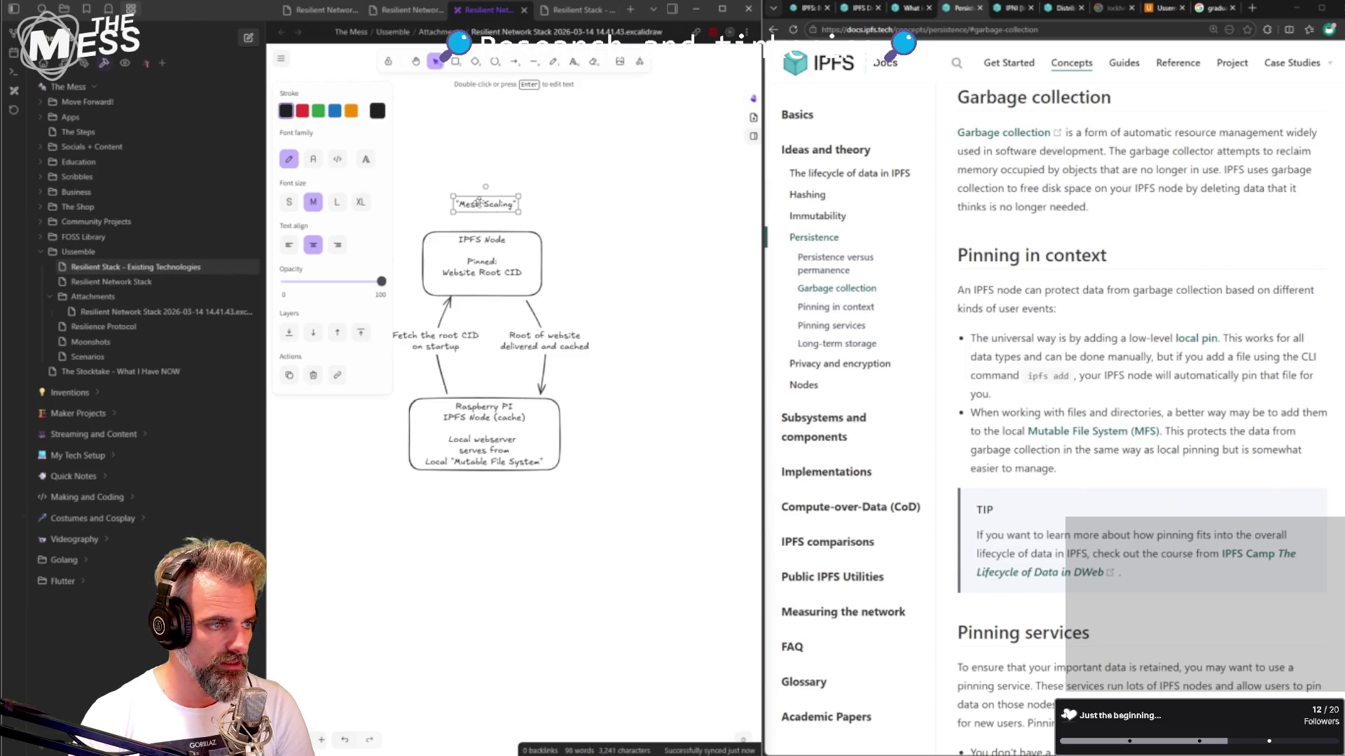
{"action": "mouse_move", "coordinate": [101, 343]}
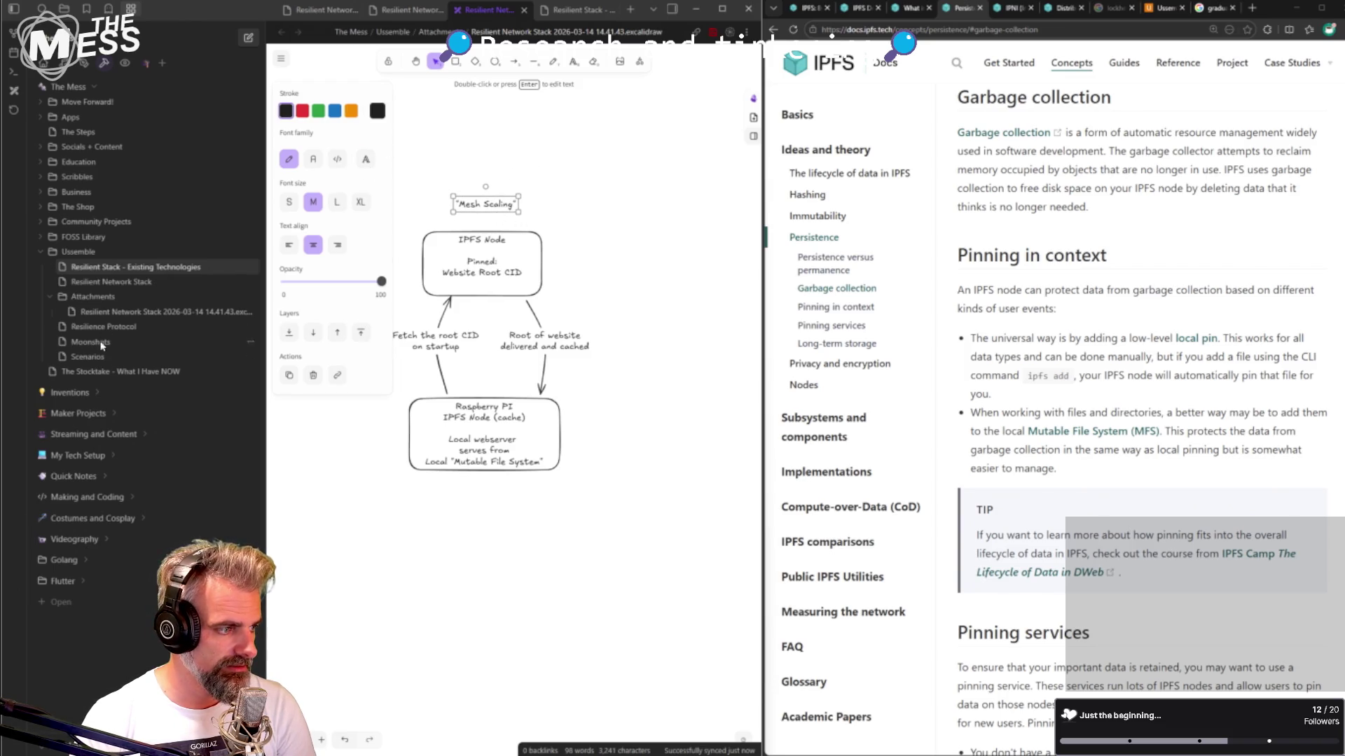
{"action": "left_click", "coordinate": [631, 9]}
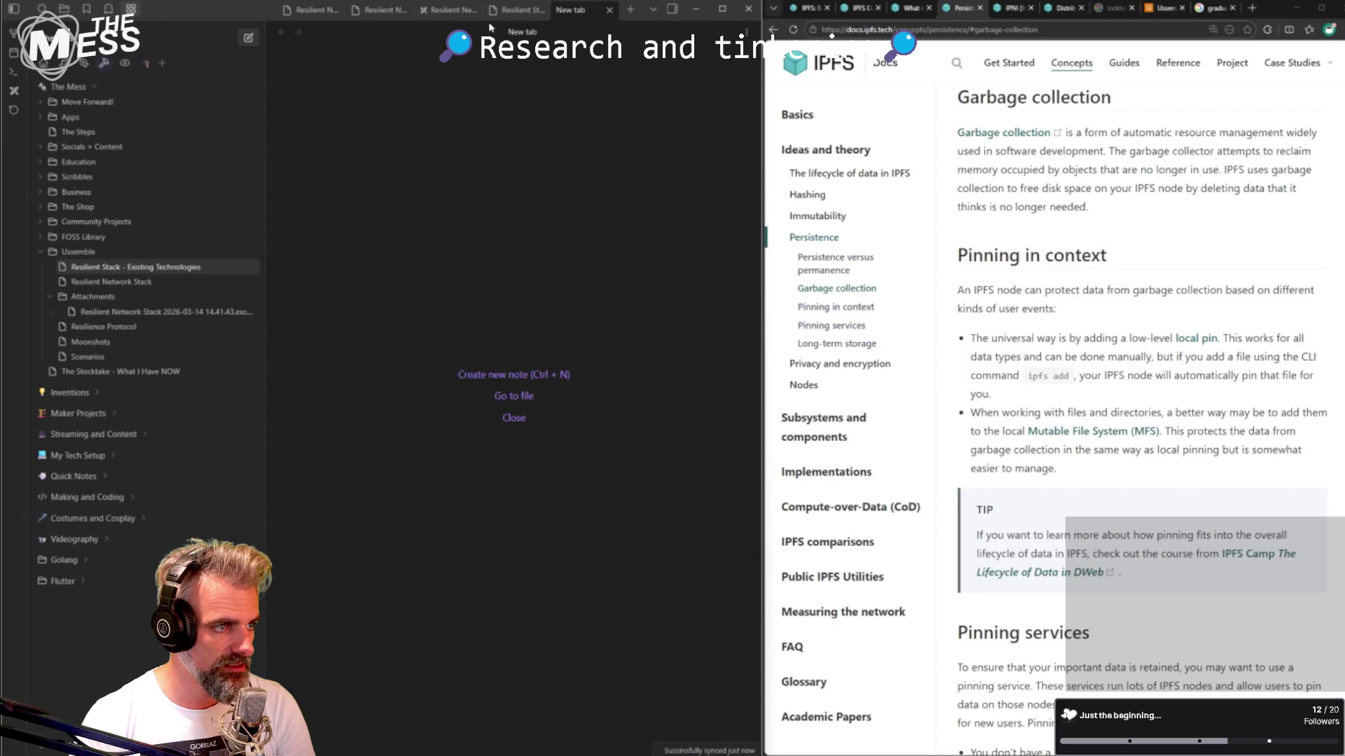
{"action": "left_click", "coordinate": [447, 10]}
{"action": "scroll", "coordinate": [473, 285], "scroll_direction": "up", "scroll_amount": 1}
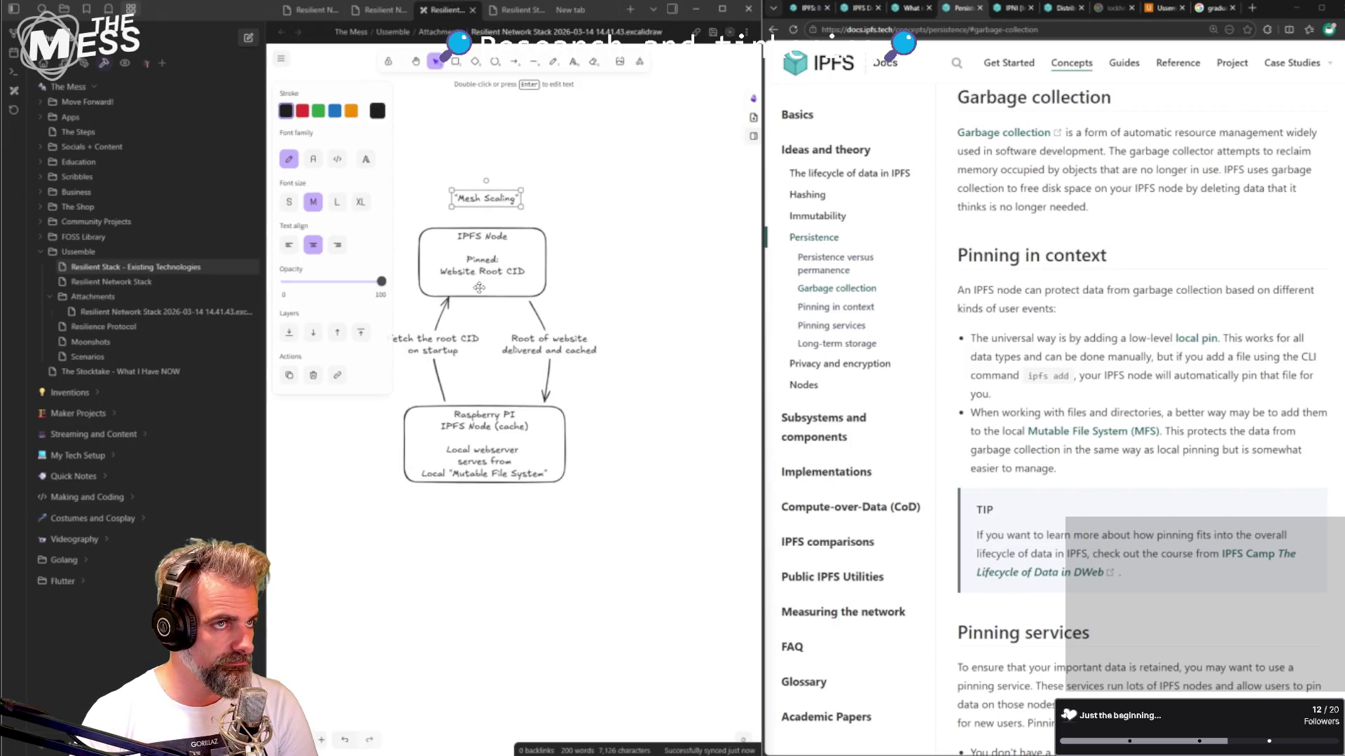
{"action": "scroll", "coordinate": [474, 290], "scroll_direction": "up", "scroll_amount": 1}
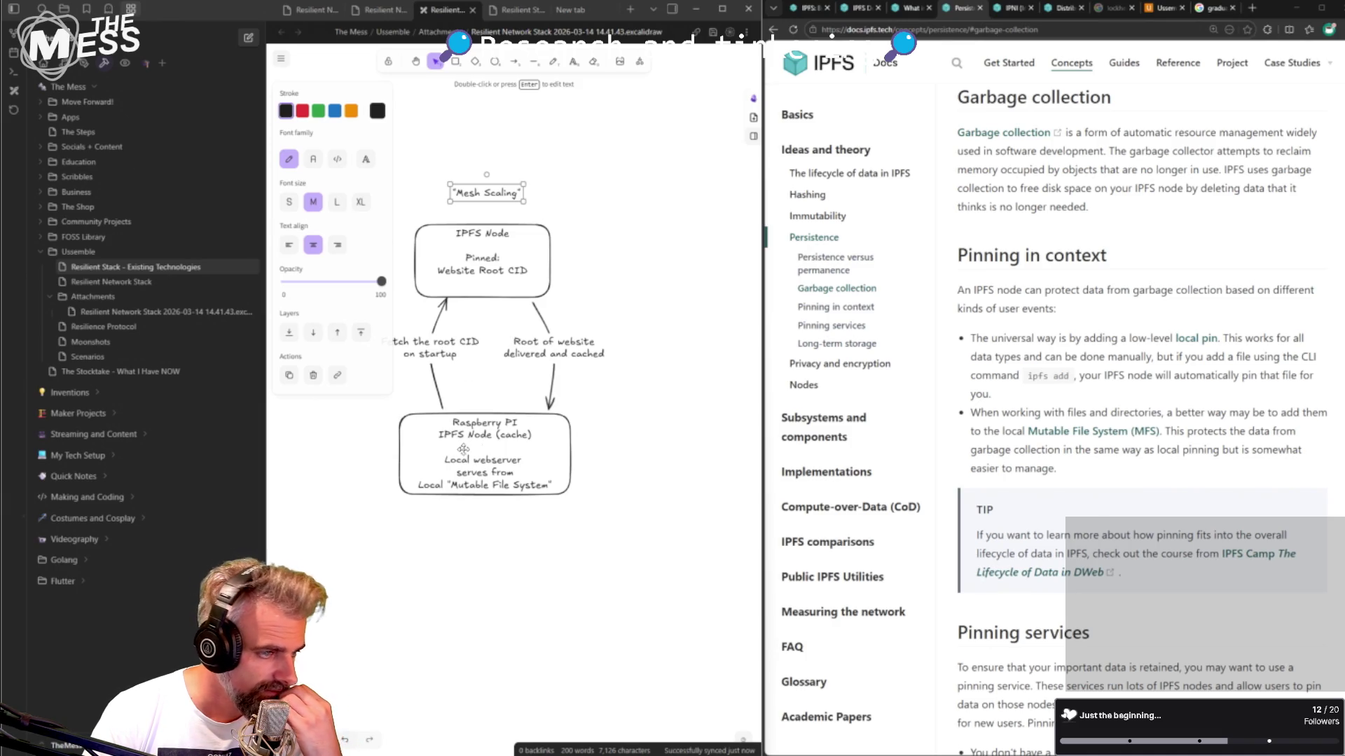
- Nudge Mesh Scaling slightly lower again, then return to the Resilient Stack - Existing Technologies note
{"action": "left_click", "coordinate": [624, 292]}
{"action": "left_click", "coordinate": [510, 199]}
{"action": "left_click_drag", "start_coordinate": [508, 199], "coordinate": [507, 211]}
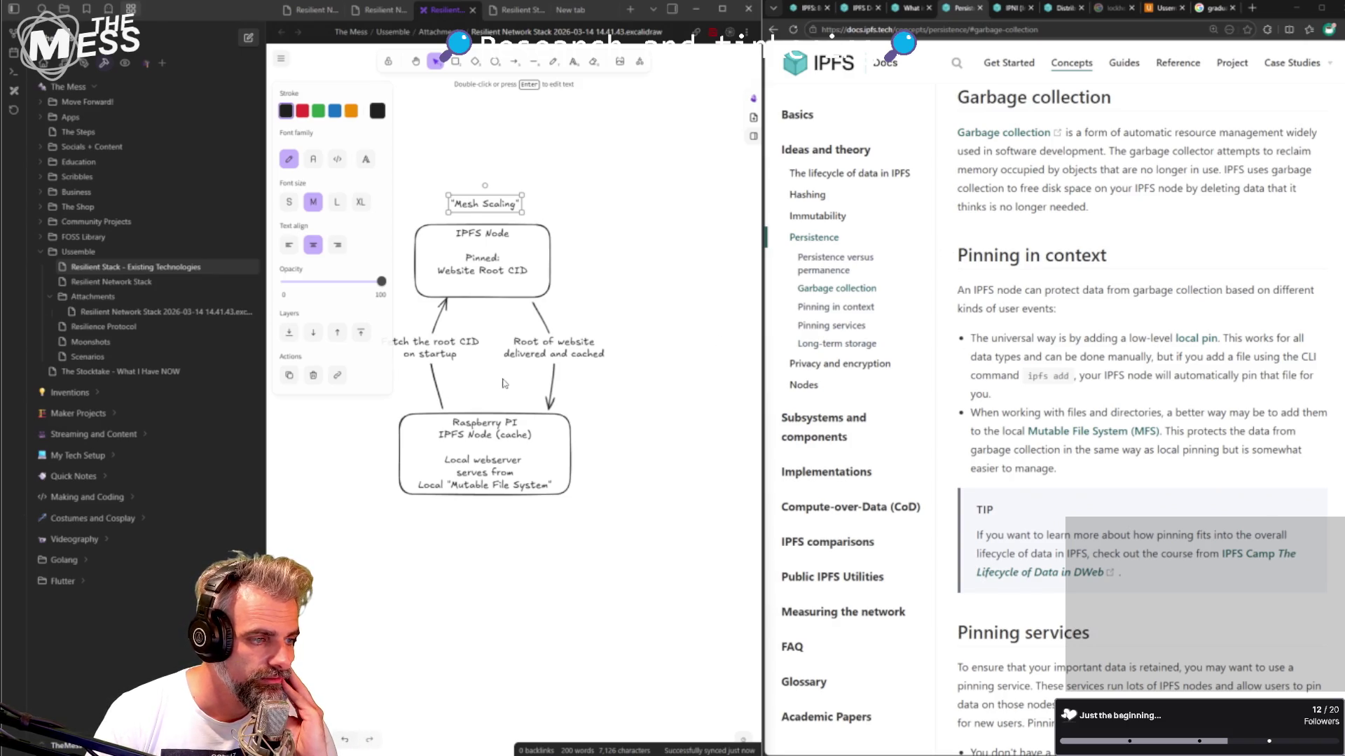
{"action": "scroll", "coordinate": [527, 299], "scroll_direction": "up", "scroll_amount": 1}
{"action": "scroll", "coordinate": [557, 332], "scroll_direction": "up", "scroll_amount": 3}
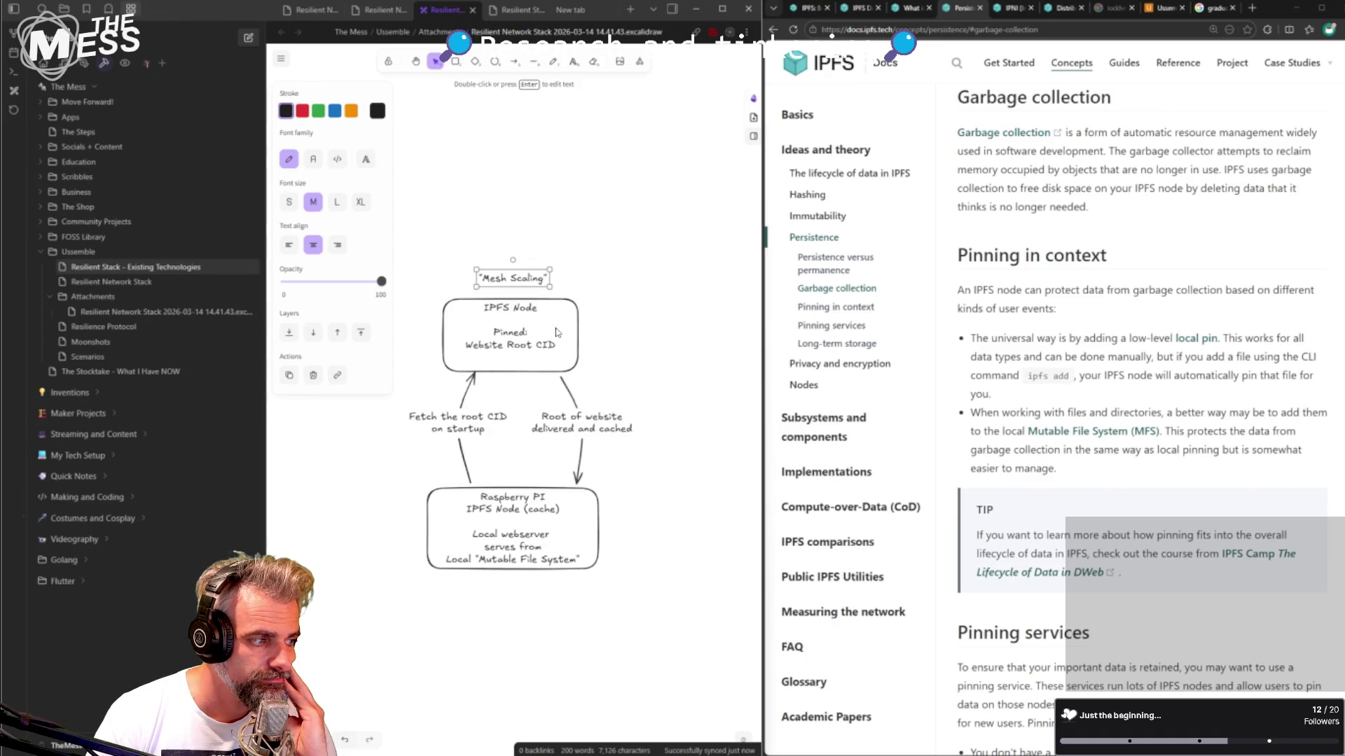
{"action": "left_click", "coordinate": [520, 10]}
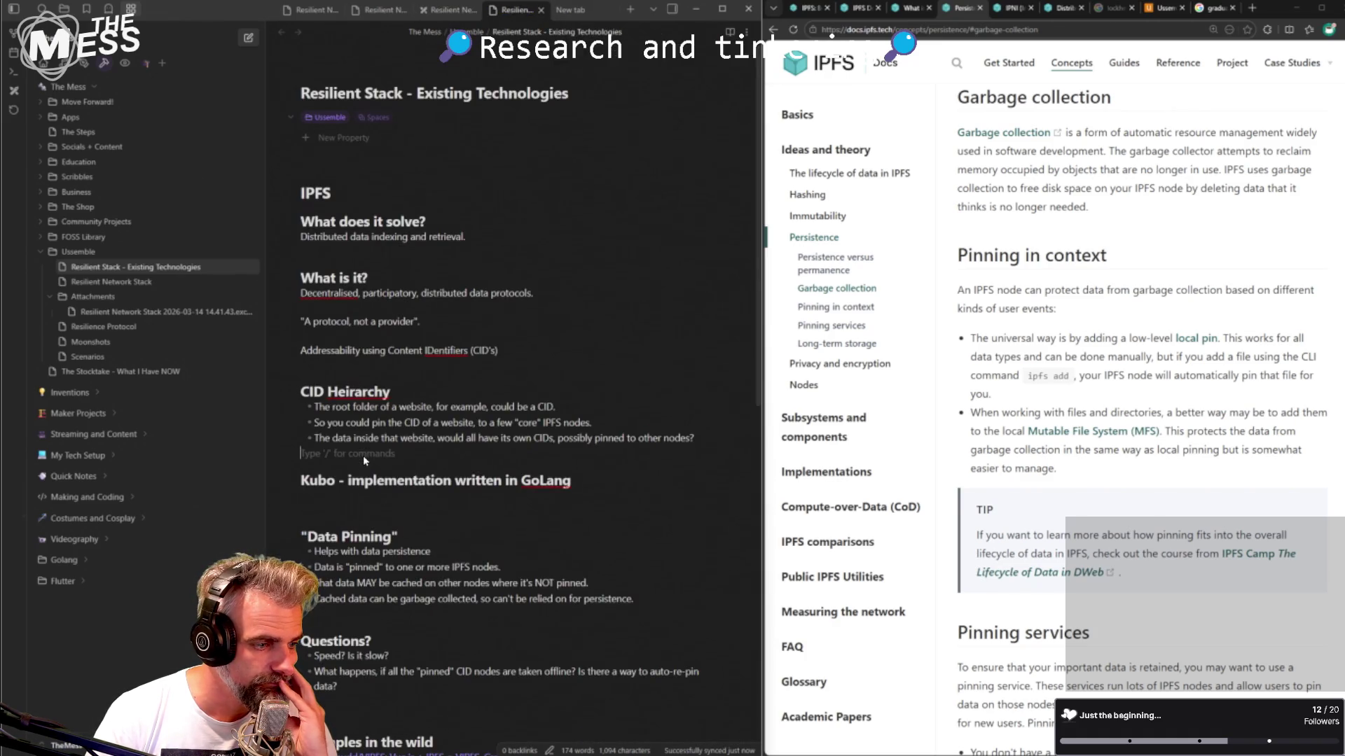
- Add a "For example:" line with a bullet list under the retrieval sentence
{"action": "left_click", "coordinate": [358, 250]}
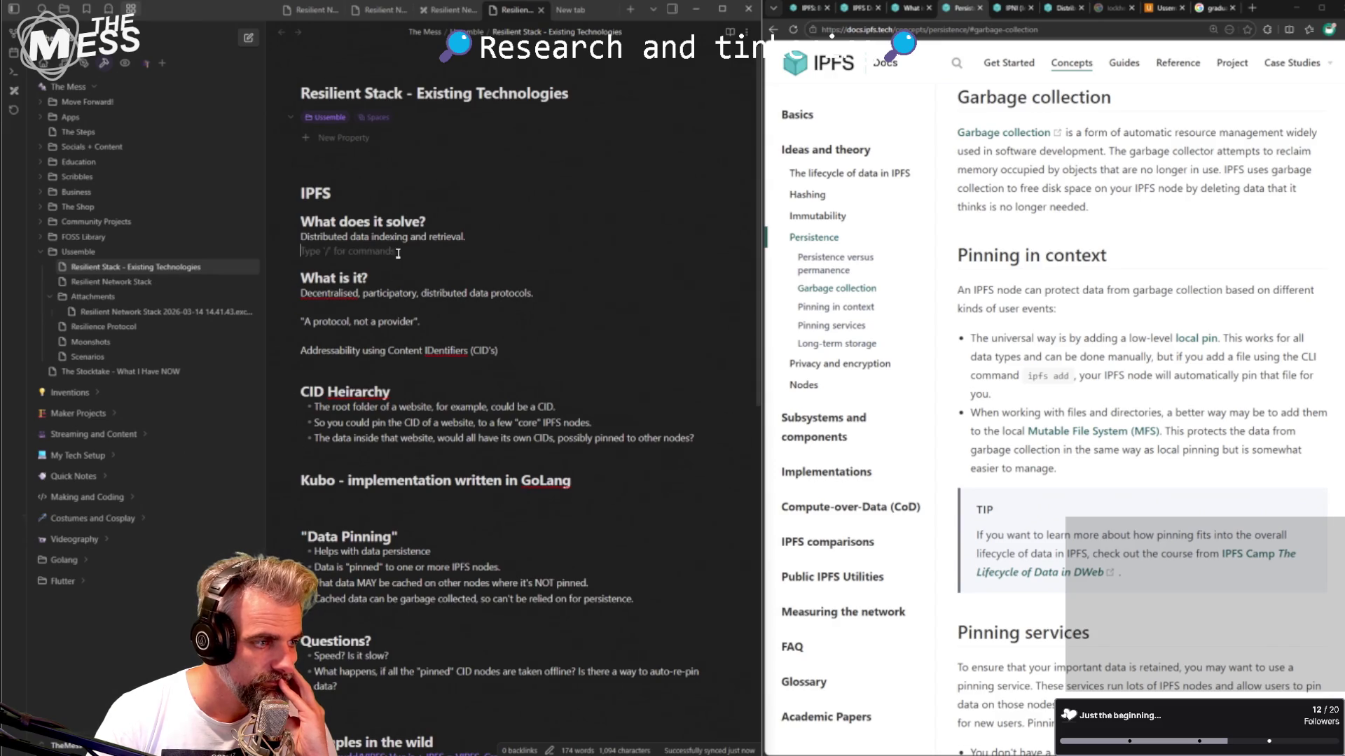
{"action": "key", "text": "Return"}
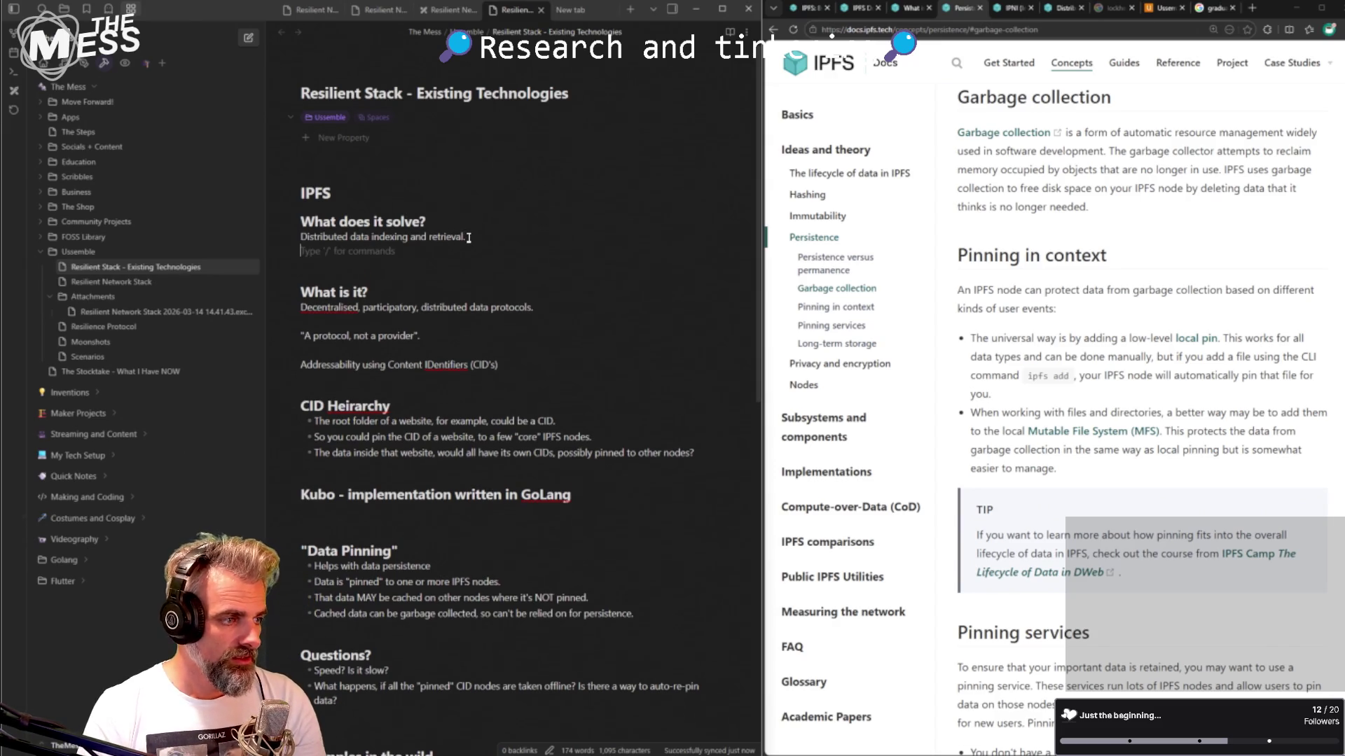
{"action": "type", "text": "For "}
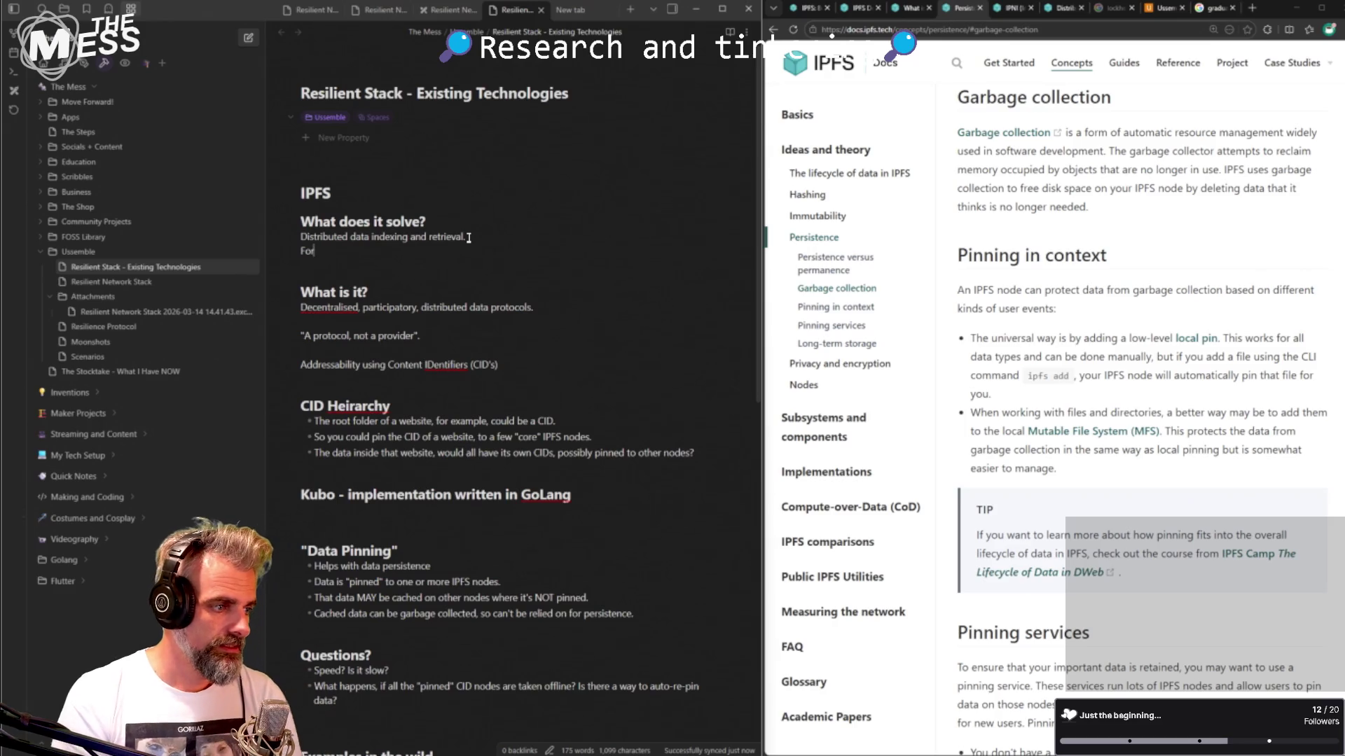
{"action": "type", "text": "example:"}
{"action": "key", "text": "Return"}
{"action": "type", "text": "- Could"}
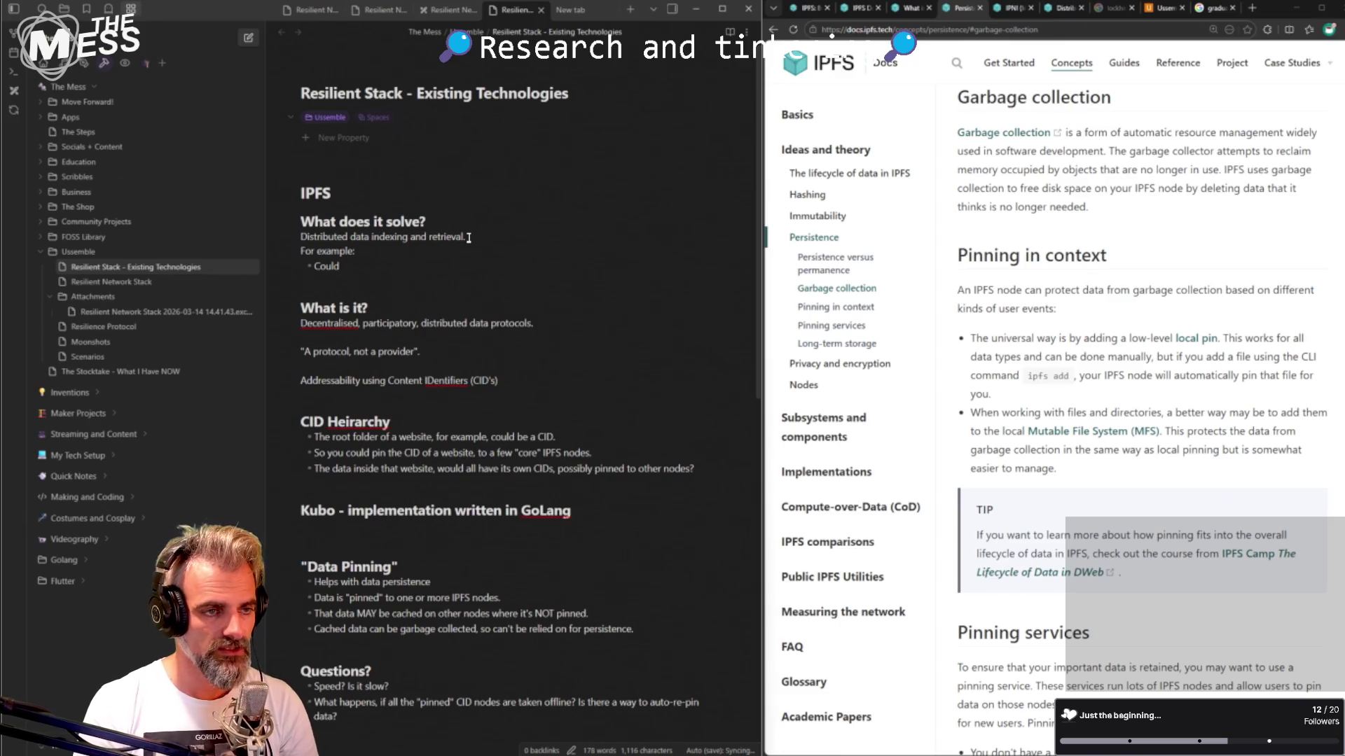
{"action": "type", "text": "pin"}
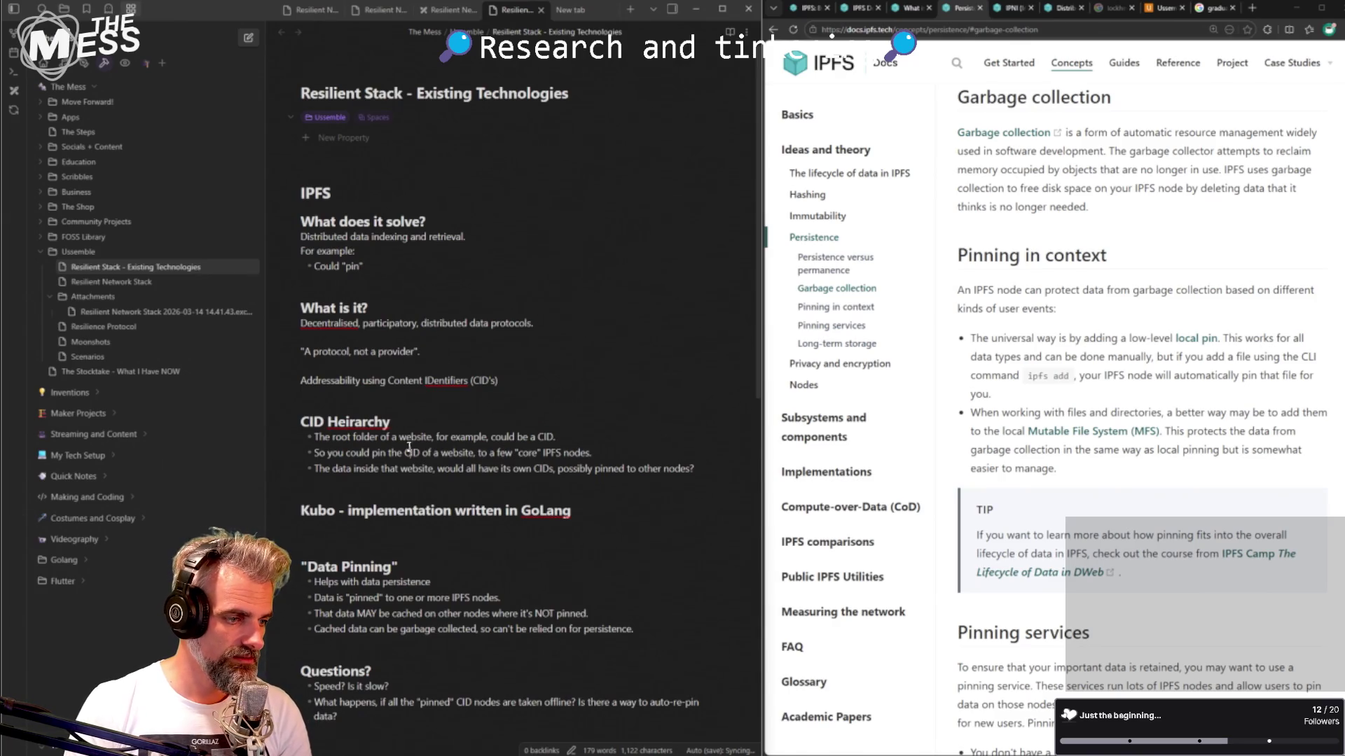
- Paste the two CID pinning bullets as the first example, capitalising "You"
{"action": "left_click_drag", "start_coordinate": [313, 453], "coordinate": [718, 464]}
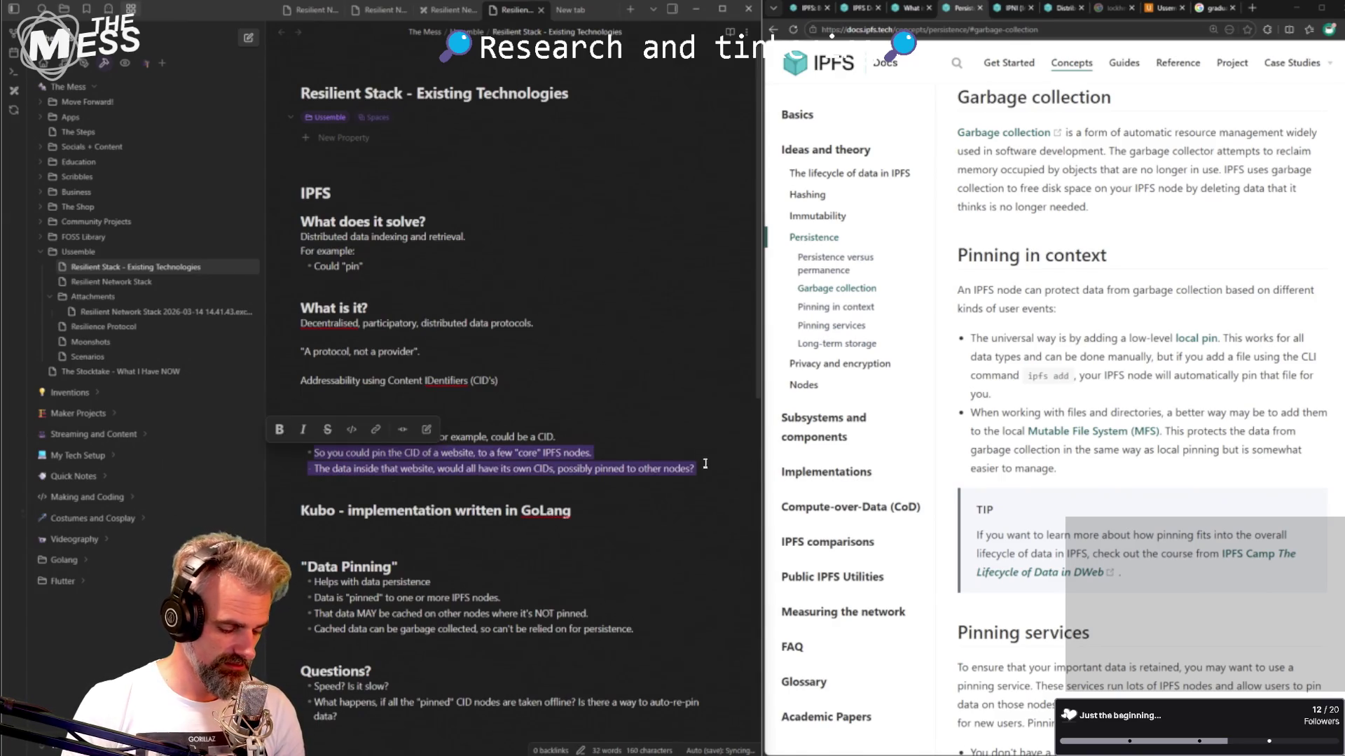
{"action": "key", "text": "ctrl+c"}
{"action": "triple_click", "coordinate": [364, 260]}
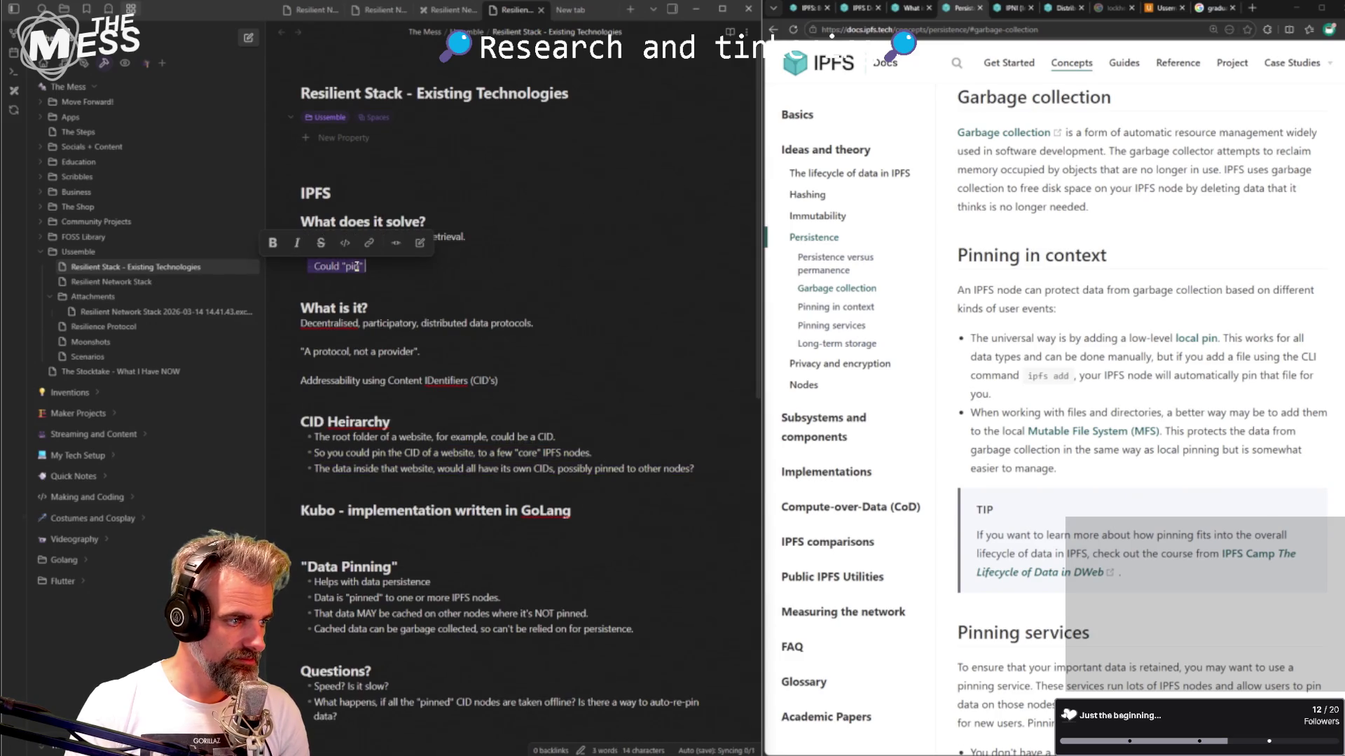
{"action": "key", "text": "ctrl+v"}
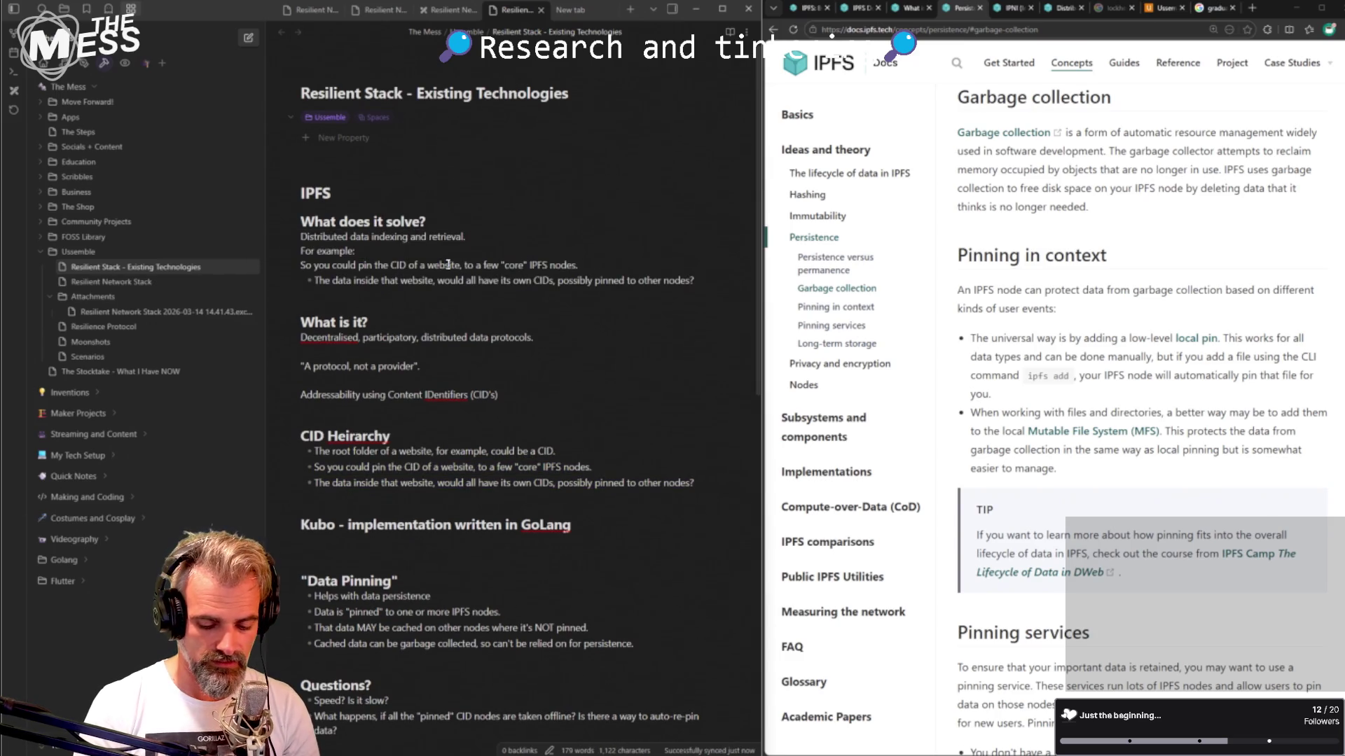
{"action": "type", "text": "-"}
{"action": "key", "text": "Delete"}
{"action": "type", "text": "Y"}
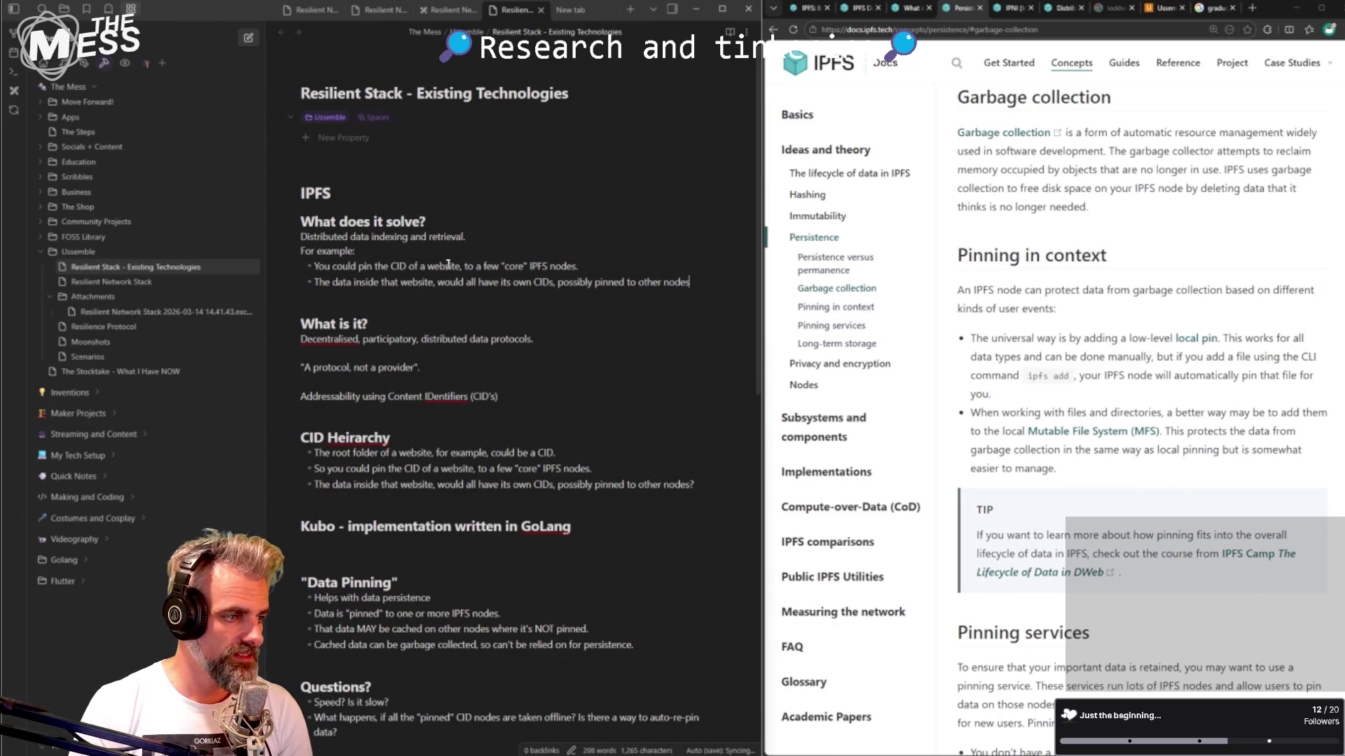
- Replace the second pasted bullet with "A mesh webserver node,"
{"action": "key", "text": "ctrl+shift+Left"}
{"action": "key", "text": "shift+Home"}
{"action": "key", "text": "BackSpace"}
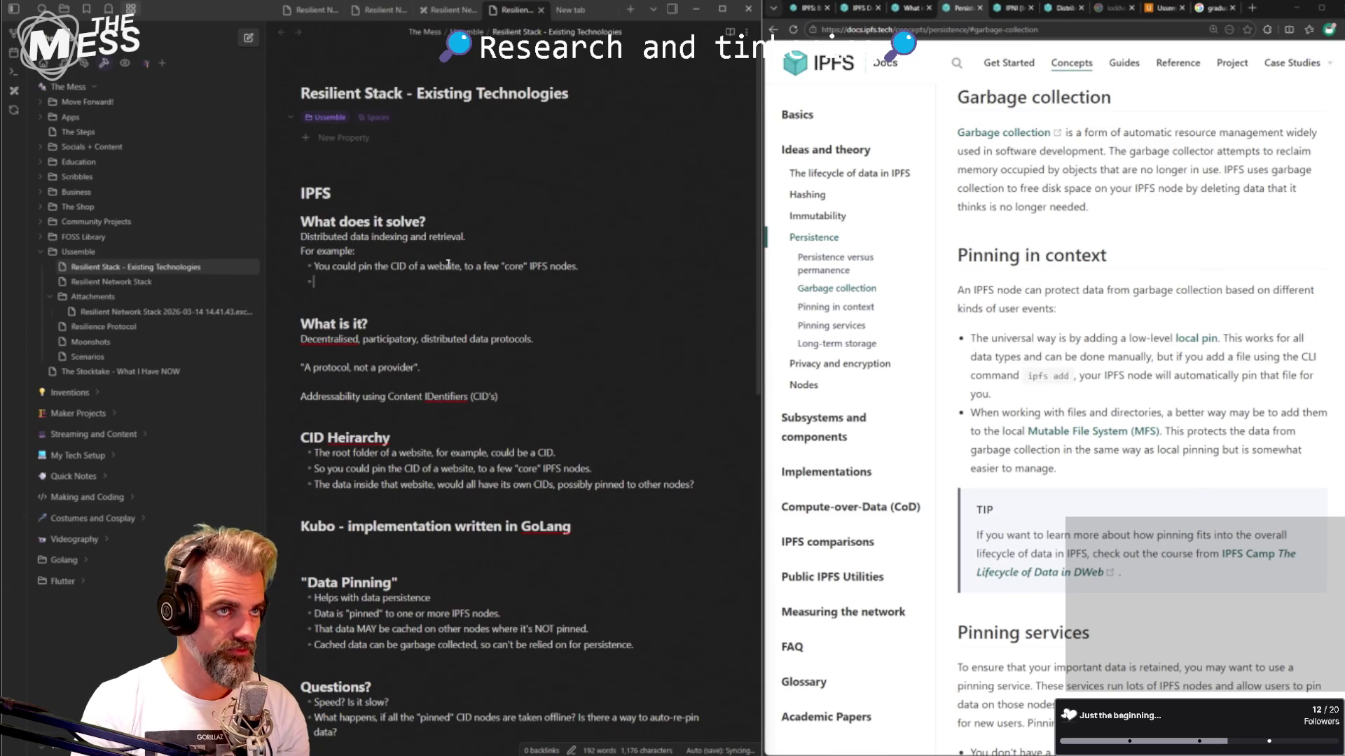
{"action": "type", "text": "A"}
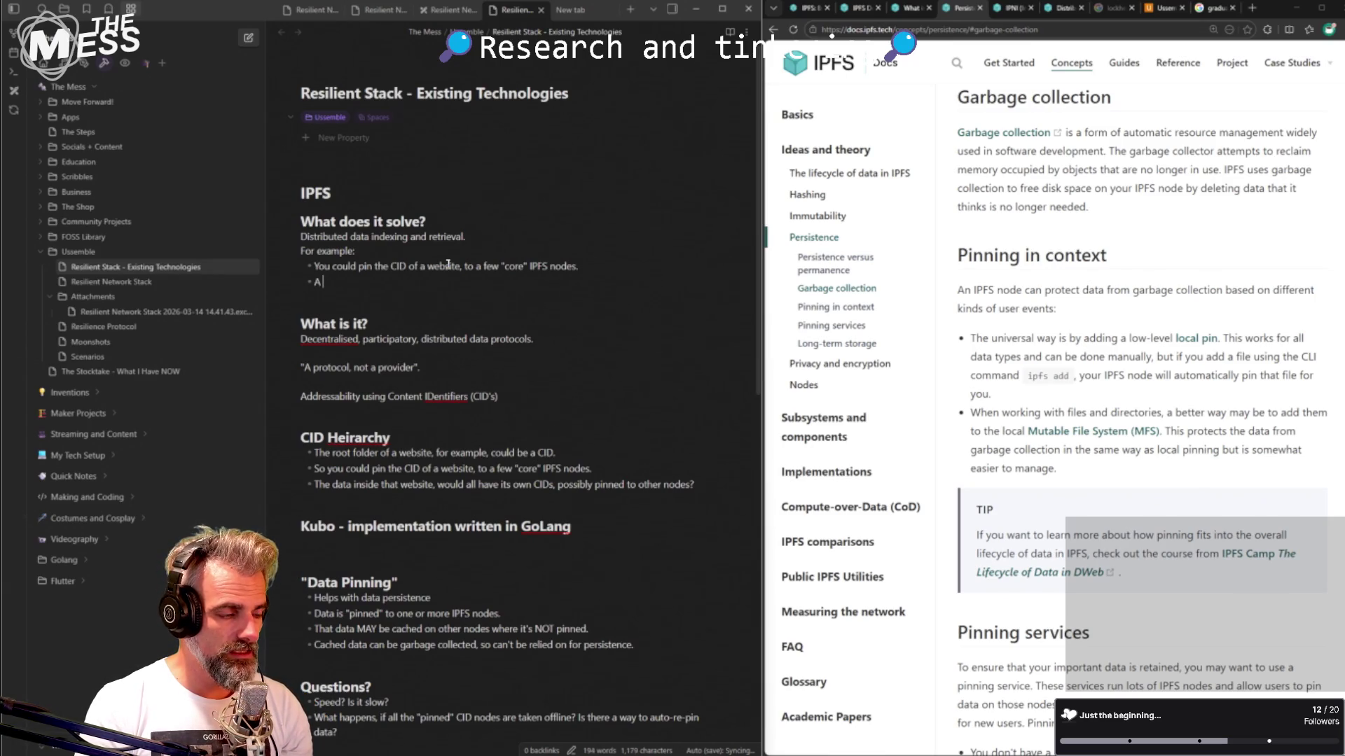
{"action": "type", "text": "h "}
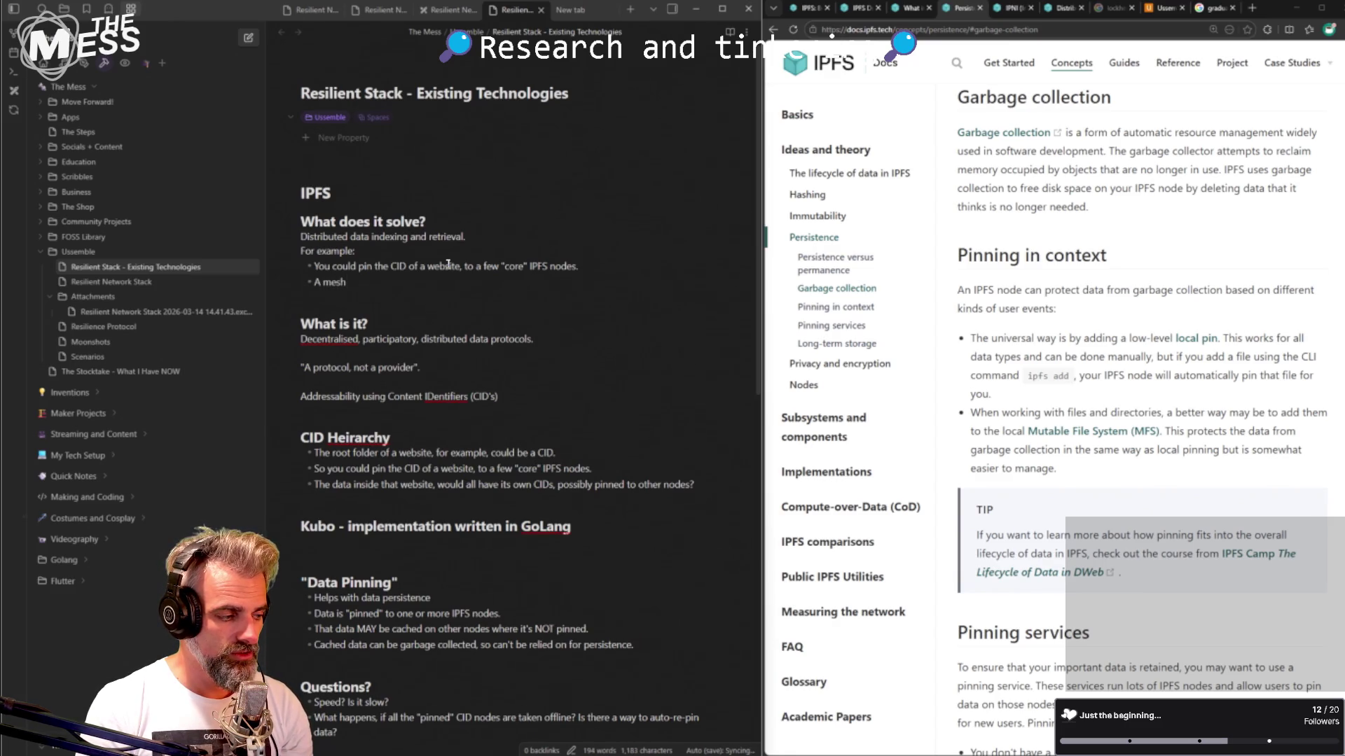
{"action": "type", "text": "serv"}
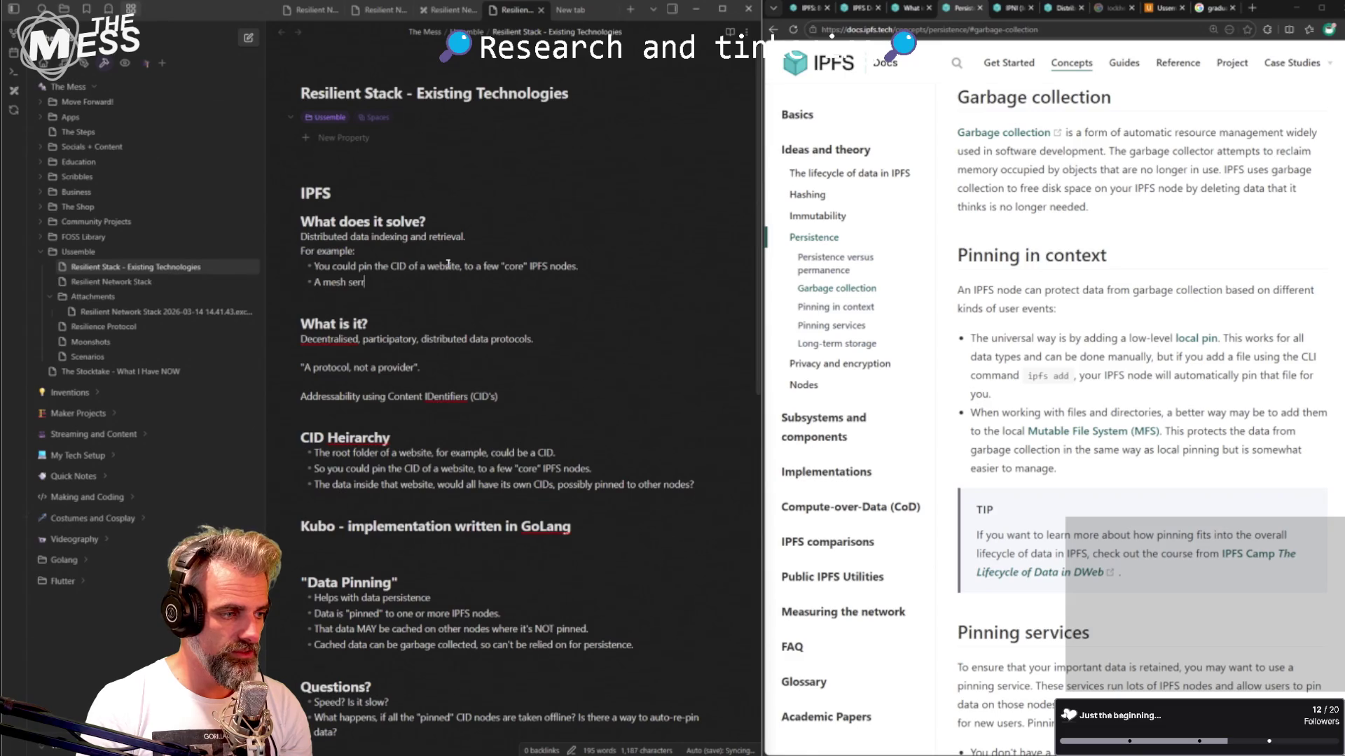
{"action": "key", "text": "BackSpace"}
{"action": "key", "text": "BackSpace"}
{"action": "key", "text": "BackSpace"}
{"action": "type", "text": "webserver node,"}
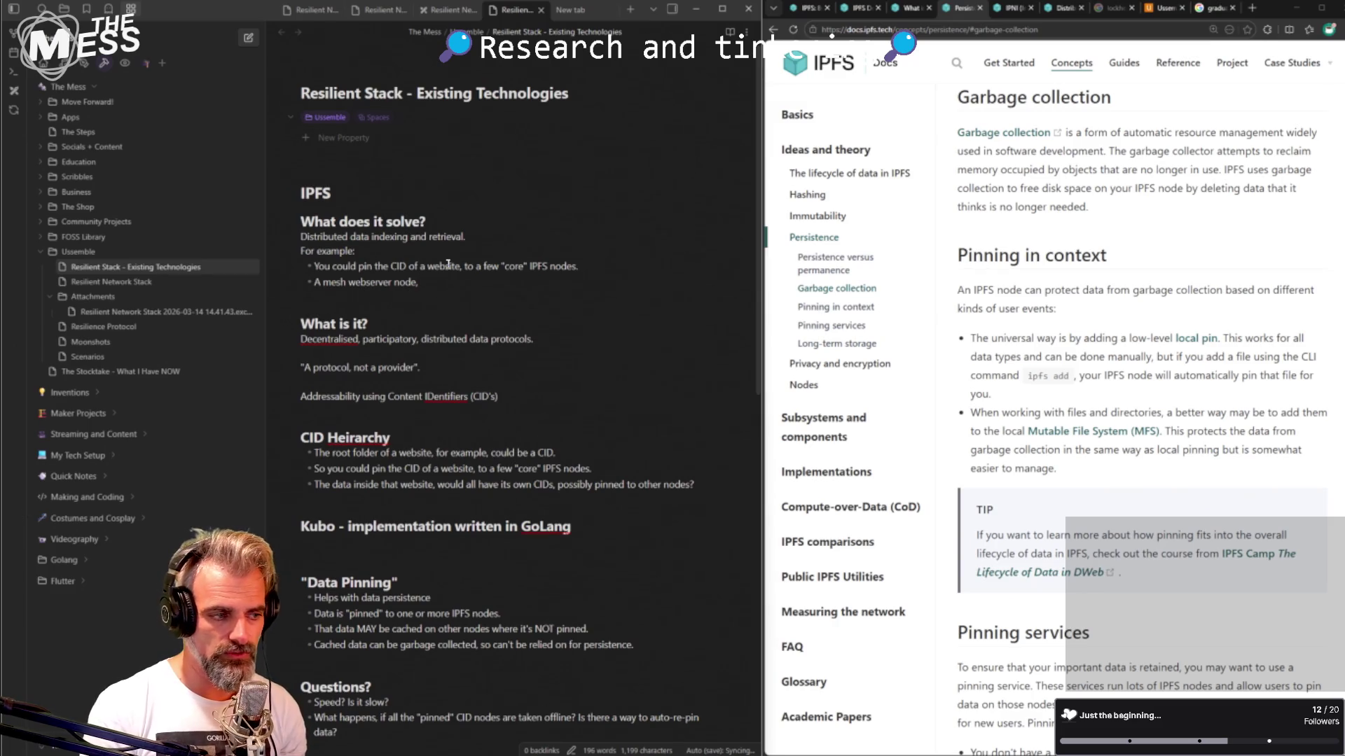
{"action": "left_click", "coordinate": [425, 165]}
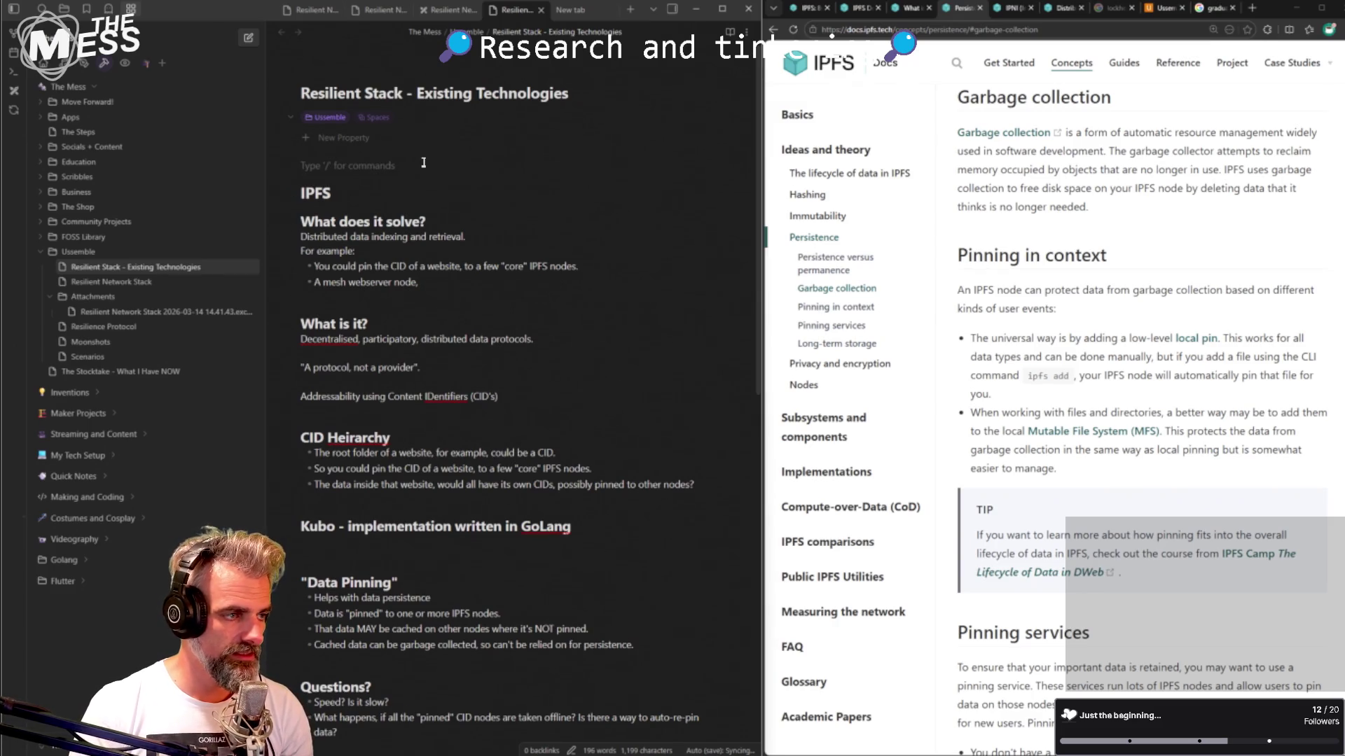
- Insert a Defined Node Roles heading above the Infrastructure section of the Resilient Network Stack note
{"action": "left_click", "coordinate": [121, 283]}
{"action": "scroll", "coordinate": [336, 260], "scroll_direction": "down", "scroll_amount": 3}
{"action": "scroll", "coordinate": [357, 336], "scroll_direction": "down", "scroll_amount": 3}
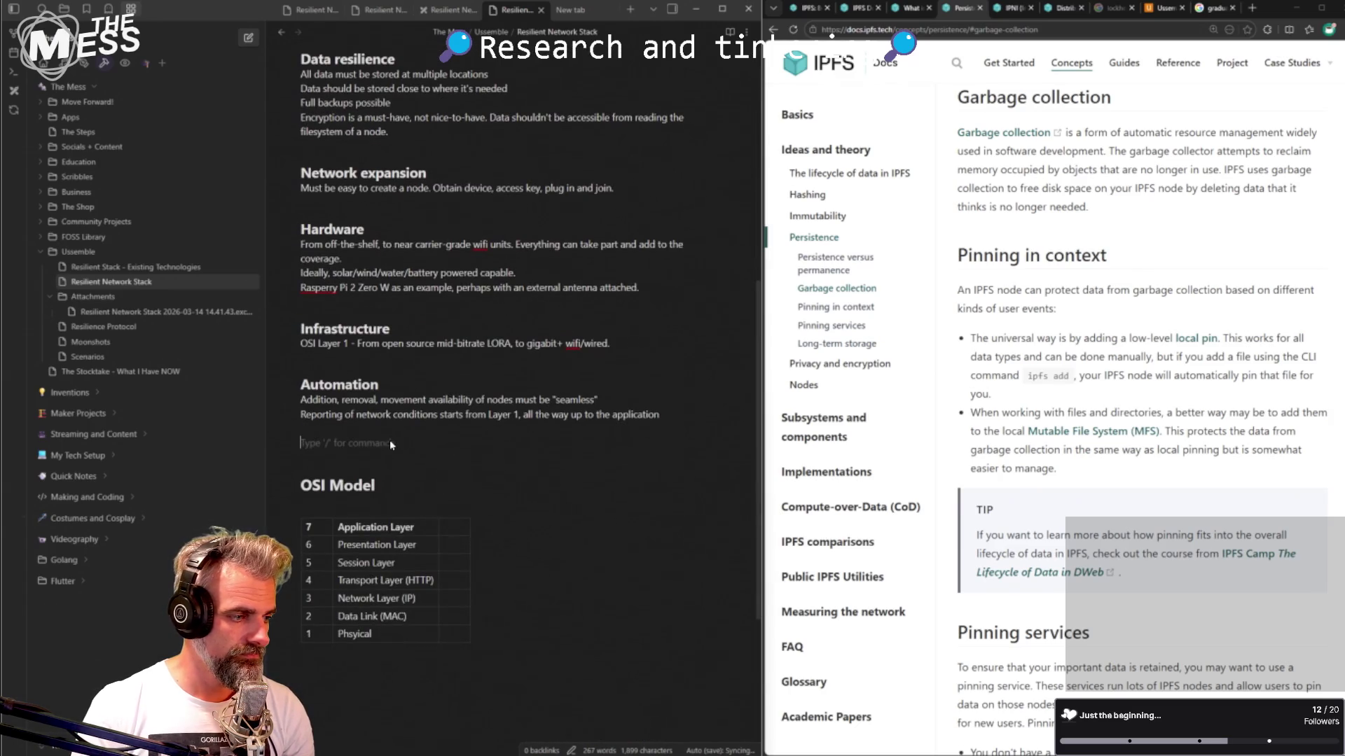
{"action": "scroll", "coordinate": [389, 441], "scroll_direction": "up", "scroll_amount": 3}
{"action": "scroll", "coordinate": [425, 417], "scroll_direction": "up", "scroll_amount": 2}
{"action": "scroll", "coordinate": [425, 416], "scroll_direction": "down", "scroll_amount": 3}
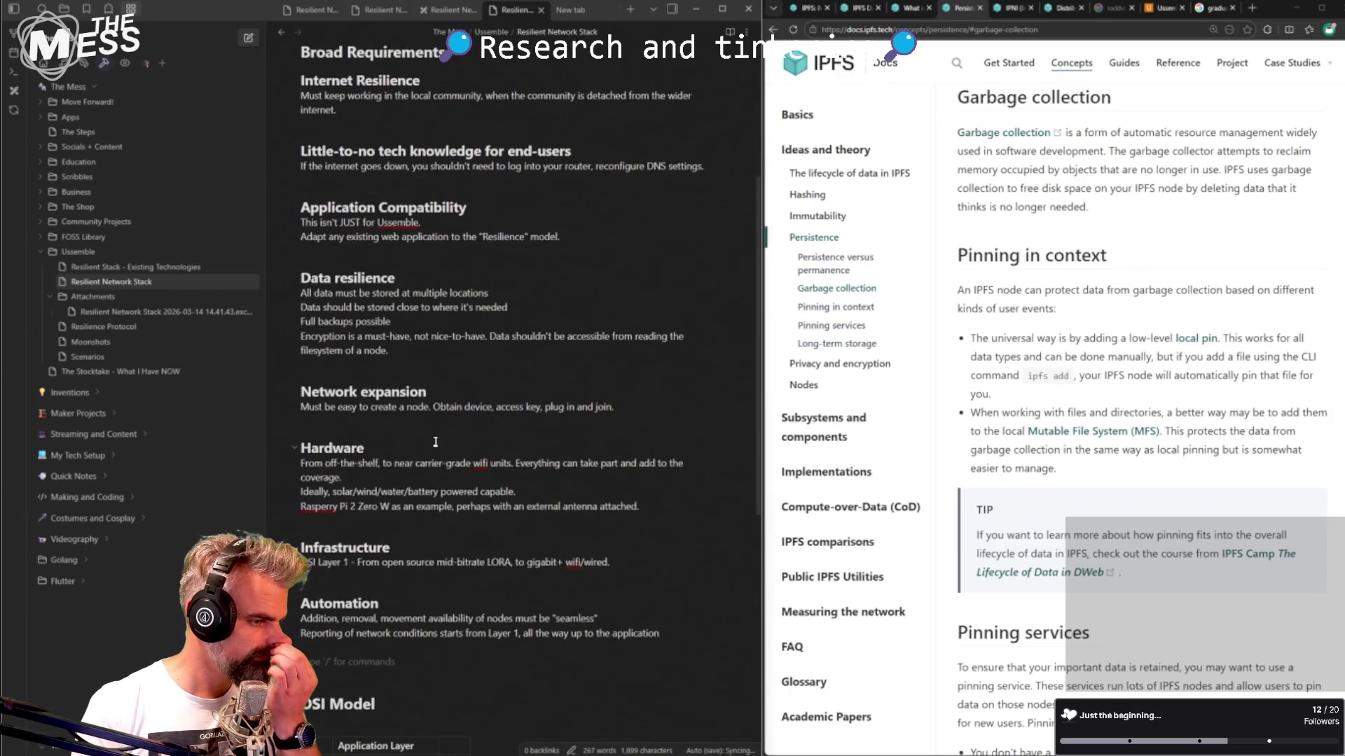
{"action": "scroll", "coordinate": [441, 442], "scroll_direction": "down", "scroll_amount": 1}
{"action": "left_click", "coordinate": [472, 468]}
{"action": "key", "text": "Home"}
{"action": "key", "text": "Return"}
{"action": "key", "text": "Return"}
{"action": "key", "text": "Up"}
{"action": "type", "text": "## "}
{"action": "type", "text": " Defined Node Roles"}
{"action": "key", "text": "Return"}
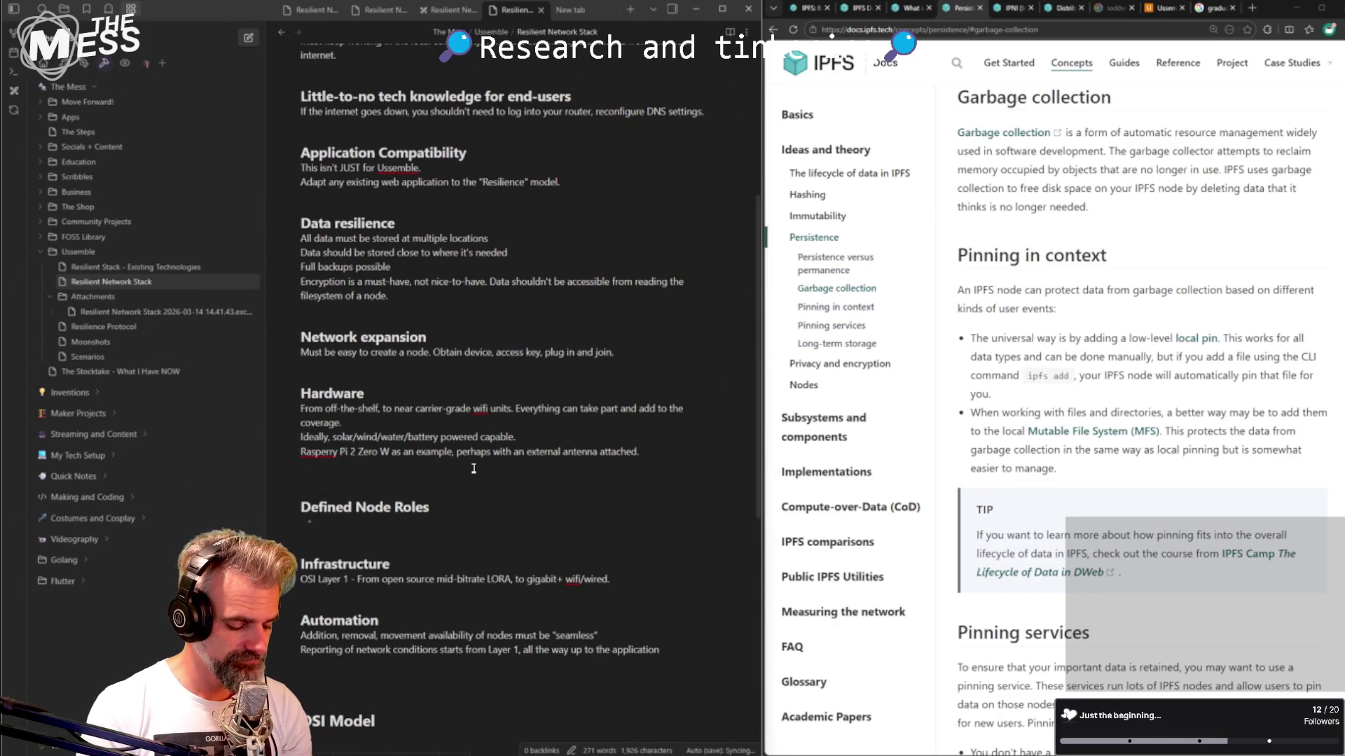
{"action": "key", "text": "BackSpace"}
{"action": "type", "text": "Depending on it"}
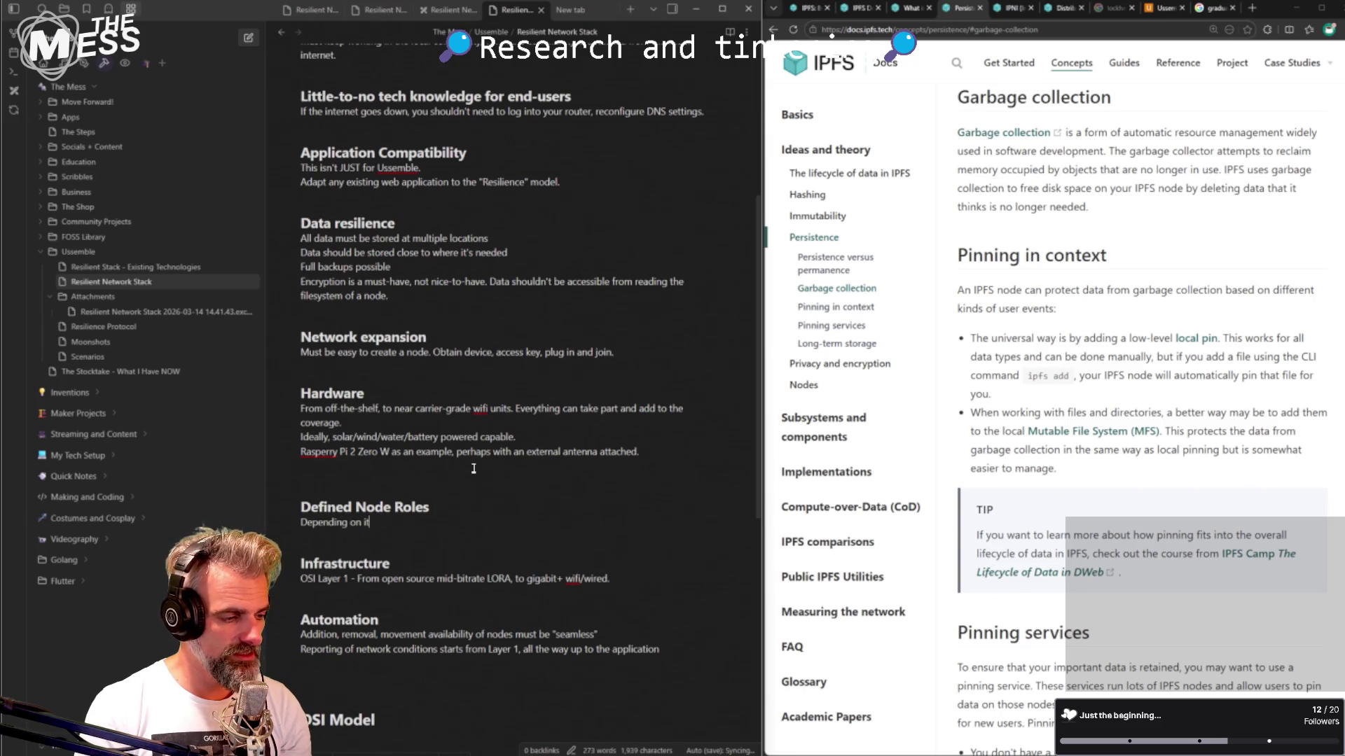
{"action": "type", "text": "s capi"}
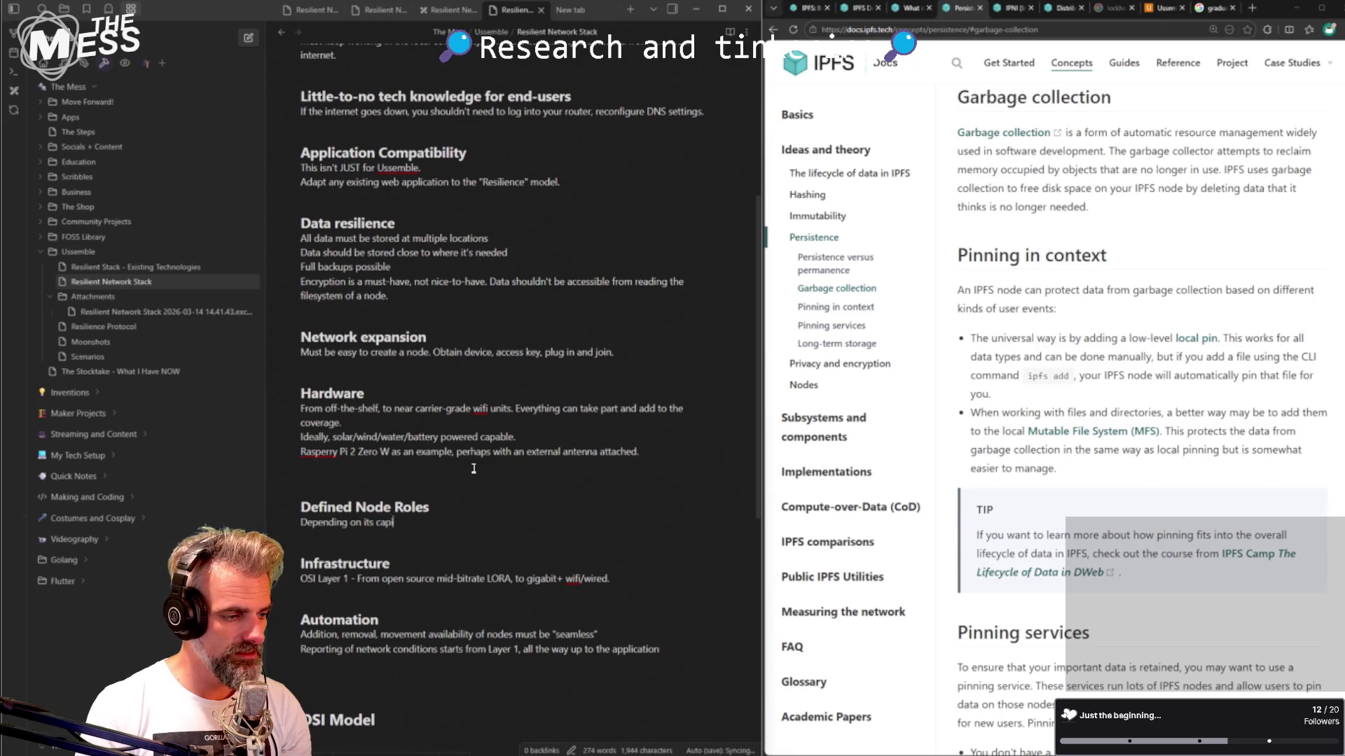
- Write the sentence that nodes could register with a role, leading into a bullet list
{"action": "key", "text": "BackSpace"}
{"action": "key", "text": "BackSpace"}
{"action": "key", "text": "BackSpace"}
{"action": "key", "text": "BackSpace"}
{"action": "type", "text": "hardwar"}
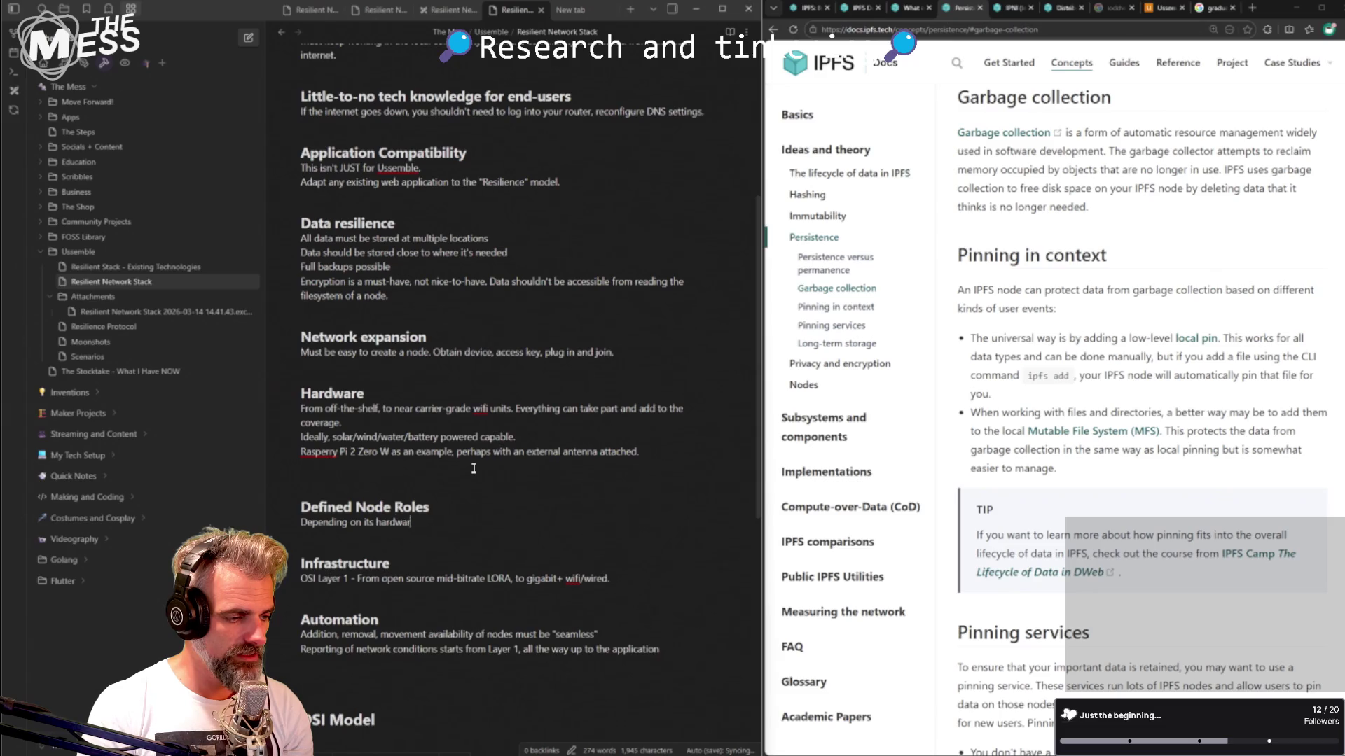
{"action": "key", "text": "BackSpace"}
{"action": "key", "text": "BackSpace"}
{"action": "key", "text": "BackSpace"}
{"action": "key", "text": "BackSpace"}
{"action": "type", "text": "processing capabilit"}
{"action": "type", "text": " (CPU/RAM)"}
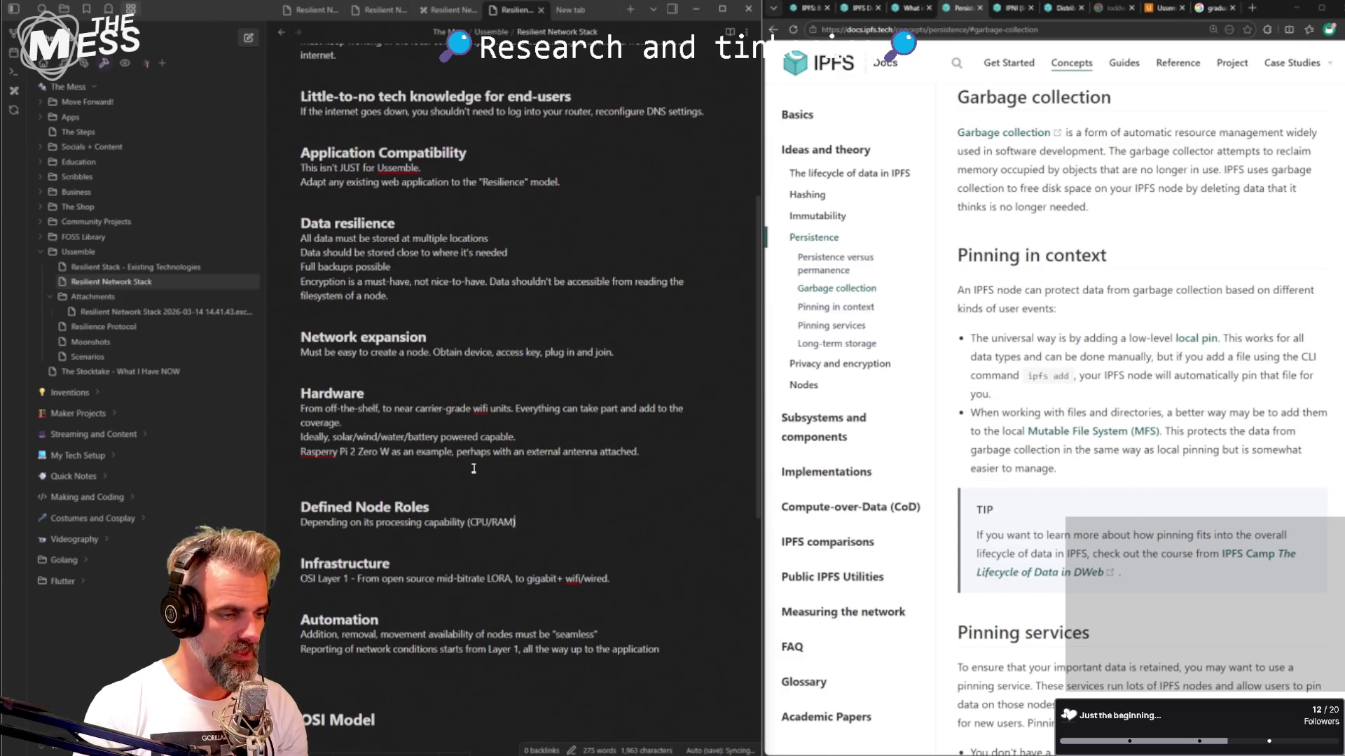
{"action": "type", "text": "storage eq"}
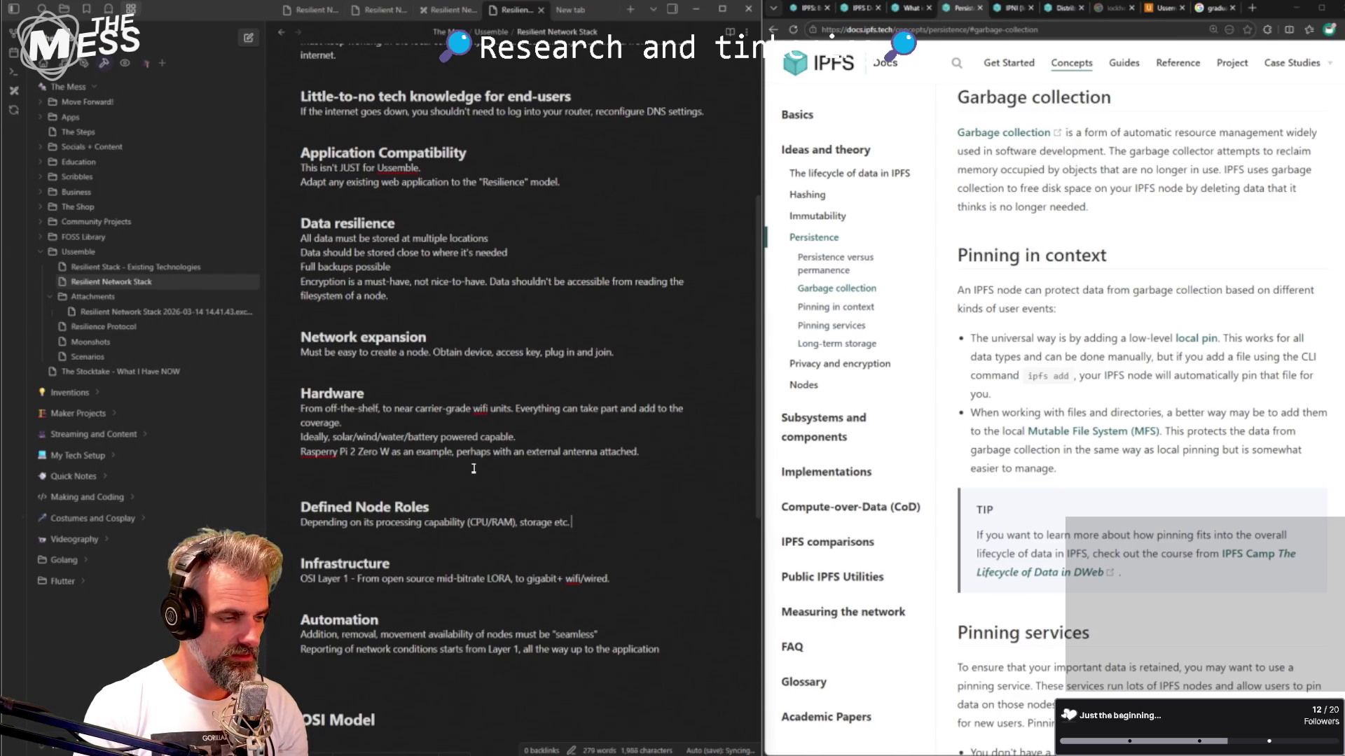
{"action": "type", "text": " Could have"}
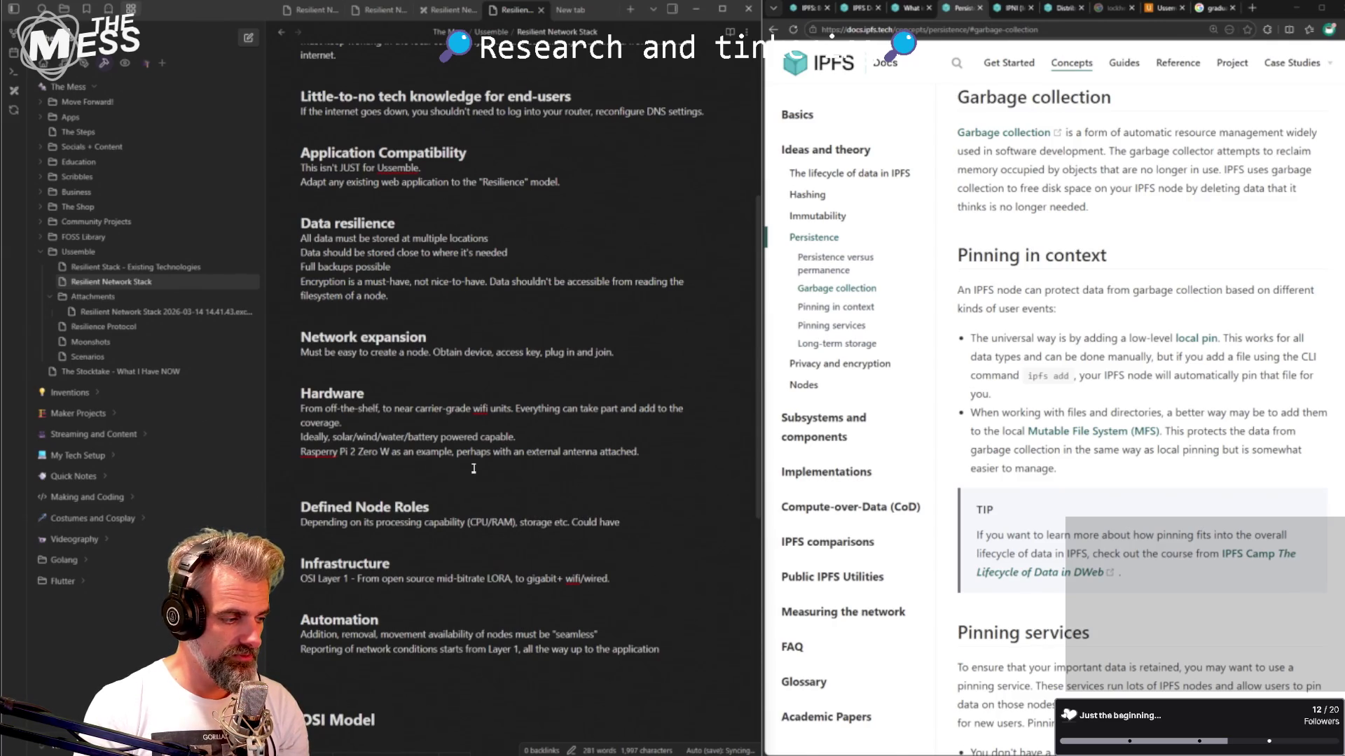
{"action": "key", "text": "BackSpace"}
{"action": "key", "text": "BackSpace"}
{"action": "type", "text": "regist"}
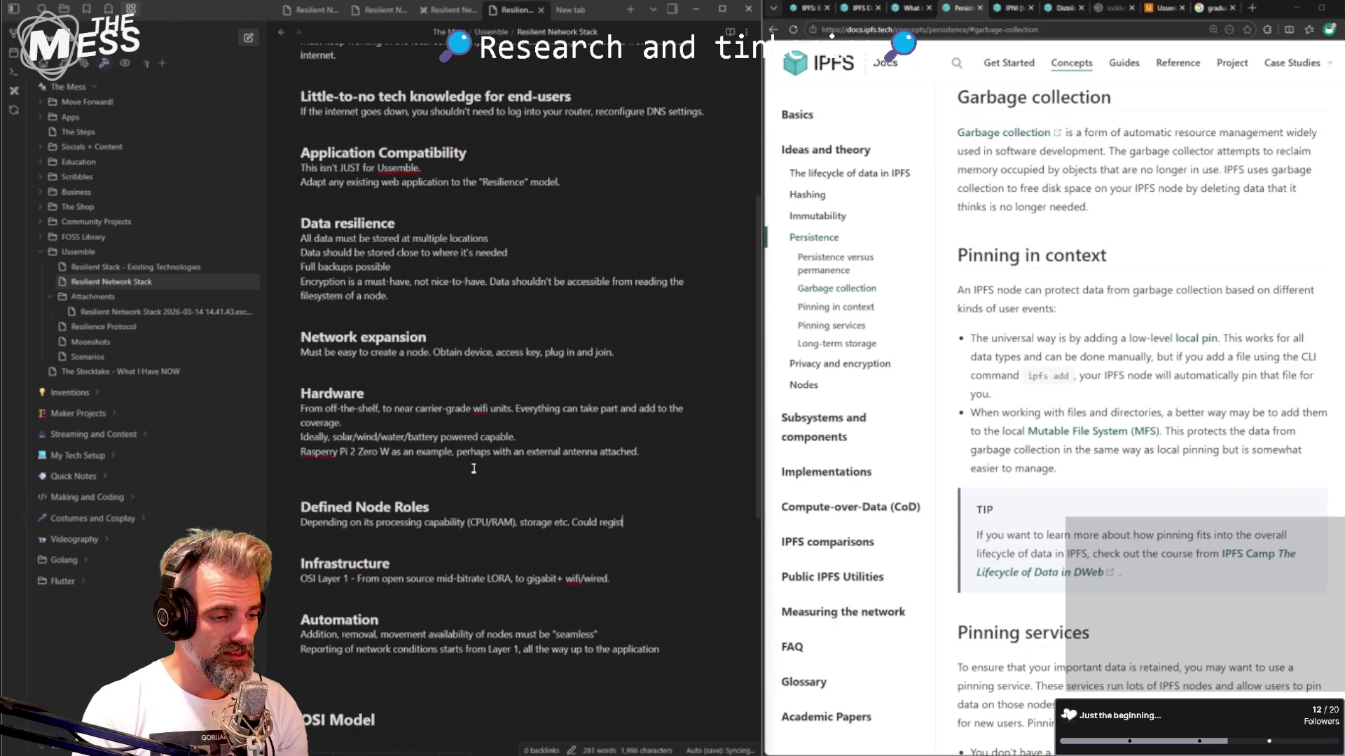
{"action": "type", "text": "er as:"}
{"action": "key", "text": "Return"}
{"action": "type", "text": "- "}
{"action": "type", "text": "Webserve"}
- List Server node, Storage node and Network node as the roles, then add a blank line below the Raspberry Pi text
{"action": "key", "text": "BackSpace"}
{"action": "key", "text": "BackSpace"}
{"action": "key", "text": "BackSpace"}
{"action": "key", "text": "BackSpace"}
{"action": "key", "text": "BackSpace"}
{"action": "type", "text": "Server node"}
{"action": "key", "text": "Return"}
{"action": "type", "text": "Storage node"}
{"action": "key", "text": "Return"}
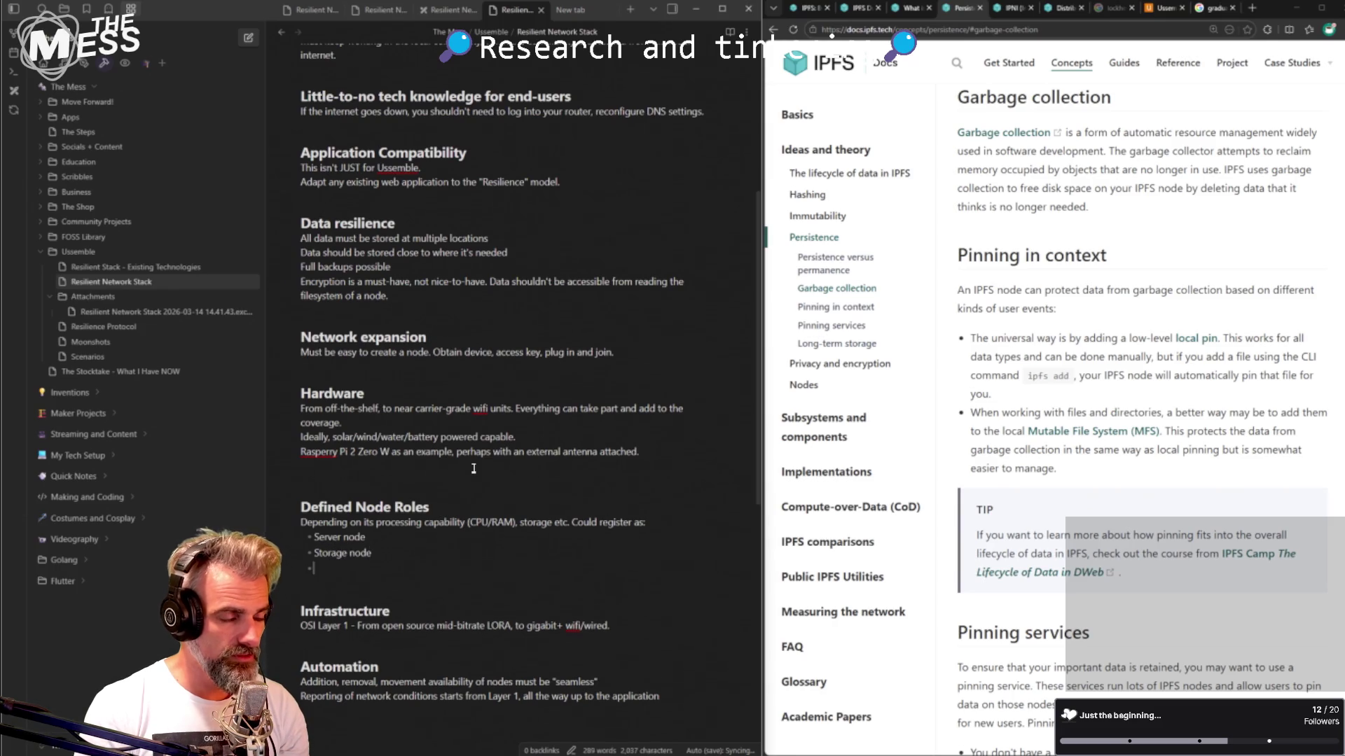
{"action": "type", "text": "Netowr"}
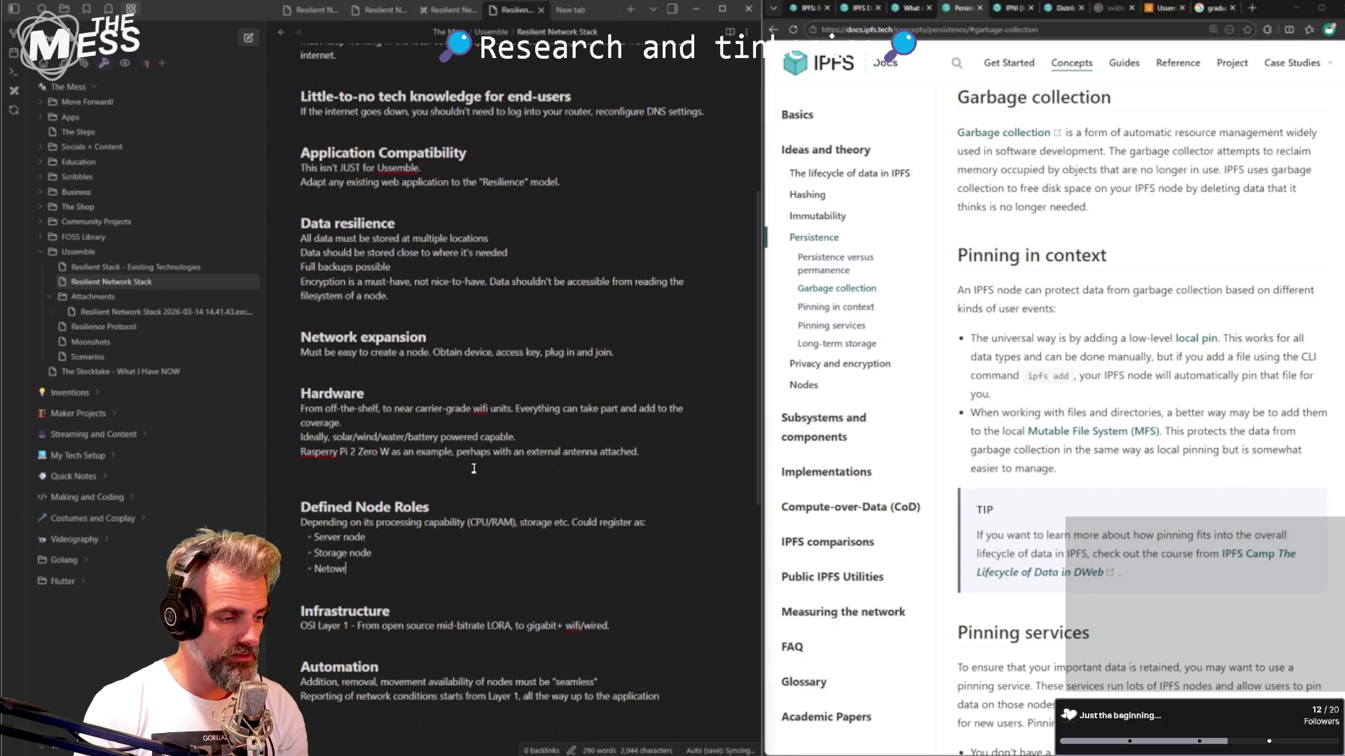
{"action": "type", "text": "r"}
{"action": "type", "text": " node"}
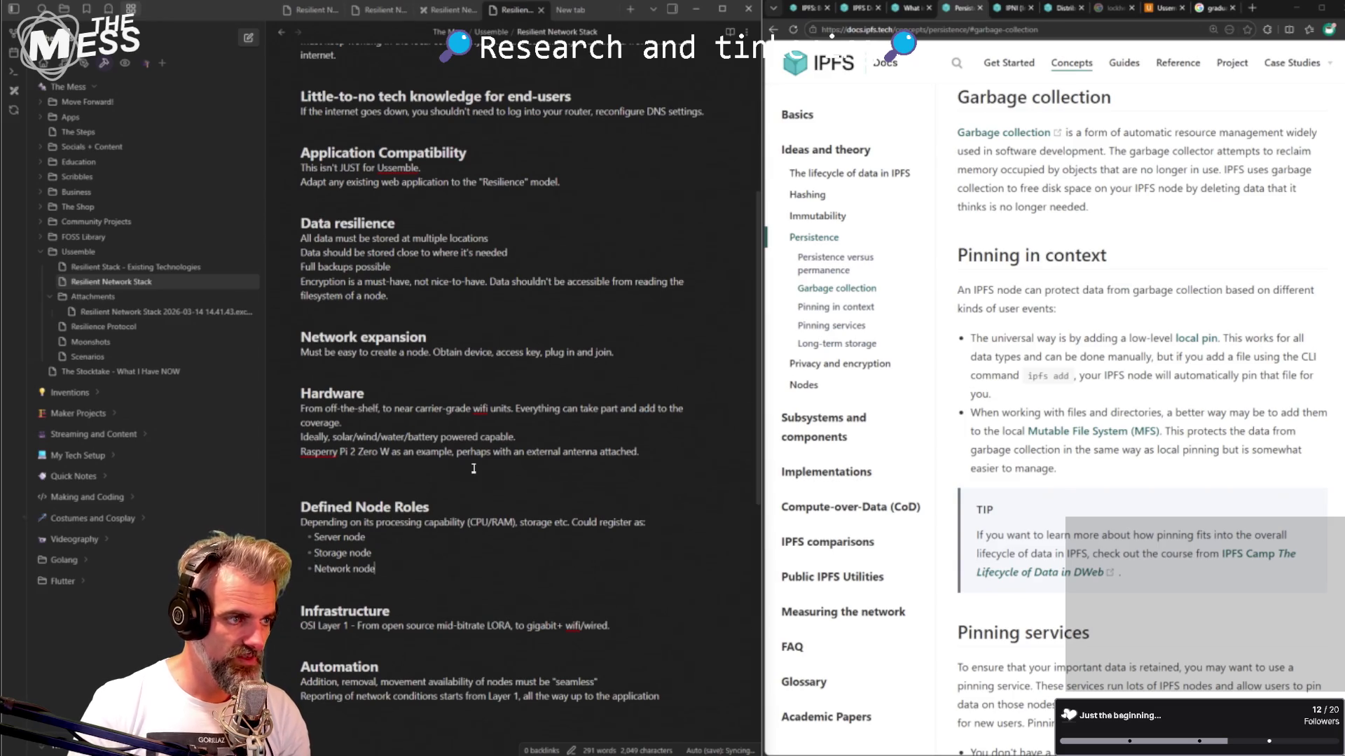
{"action": "left_click", "coordinate": [413, 464]}
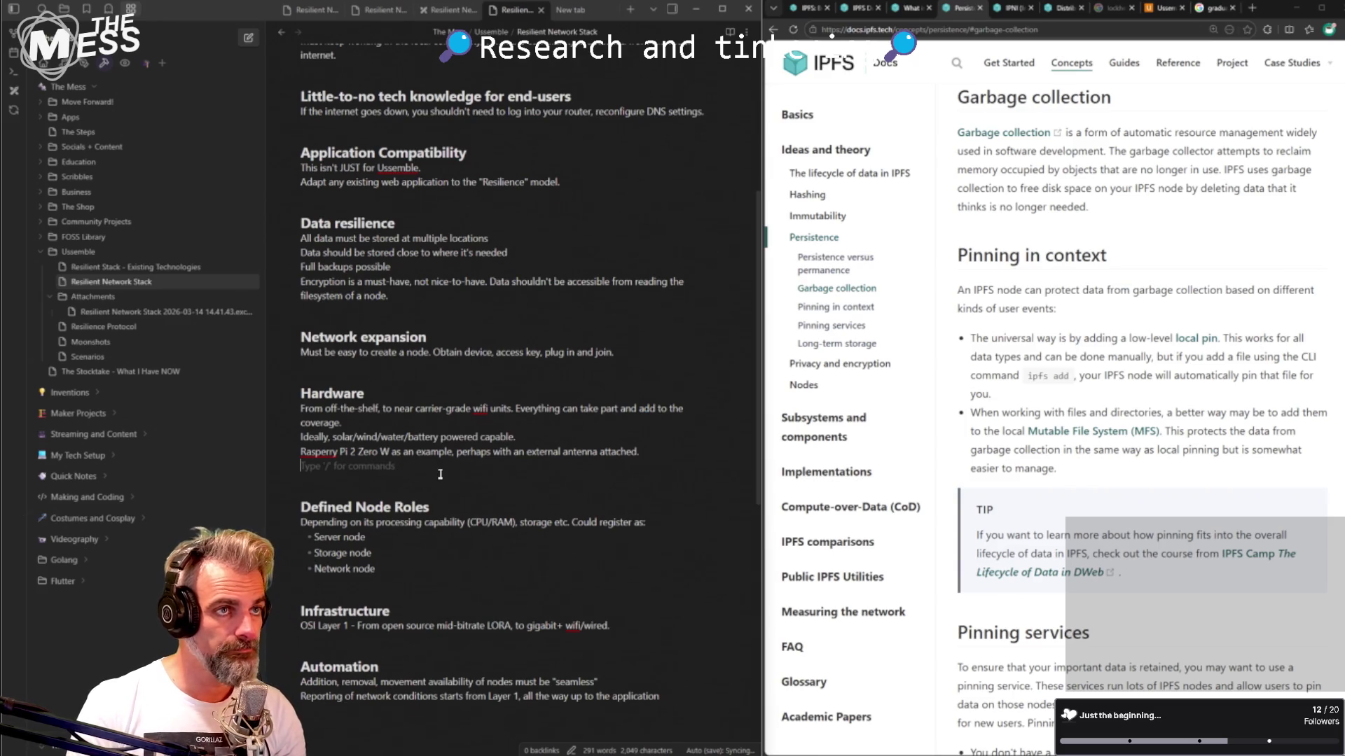
{"action": "key", "text": "Return"}
- Close the empty new tabs and step through the Resilient Network Stack tabs
{"action": "left_click", "coordinate": [424, 562]}
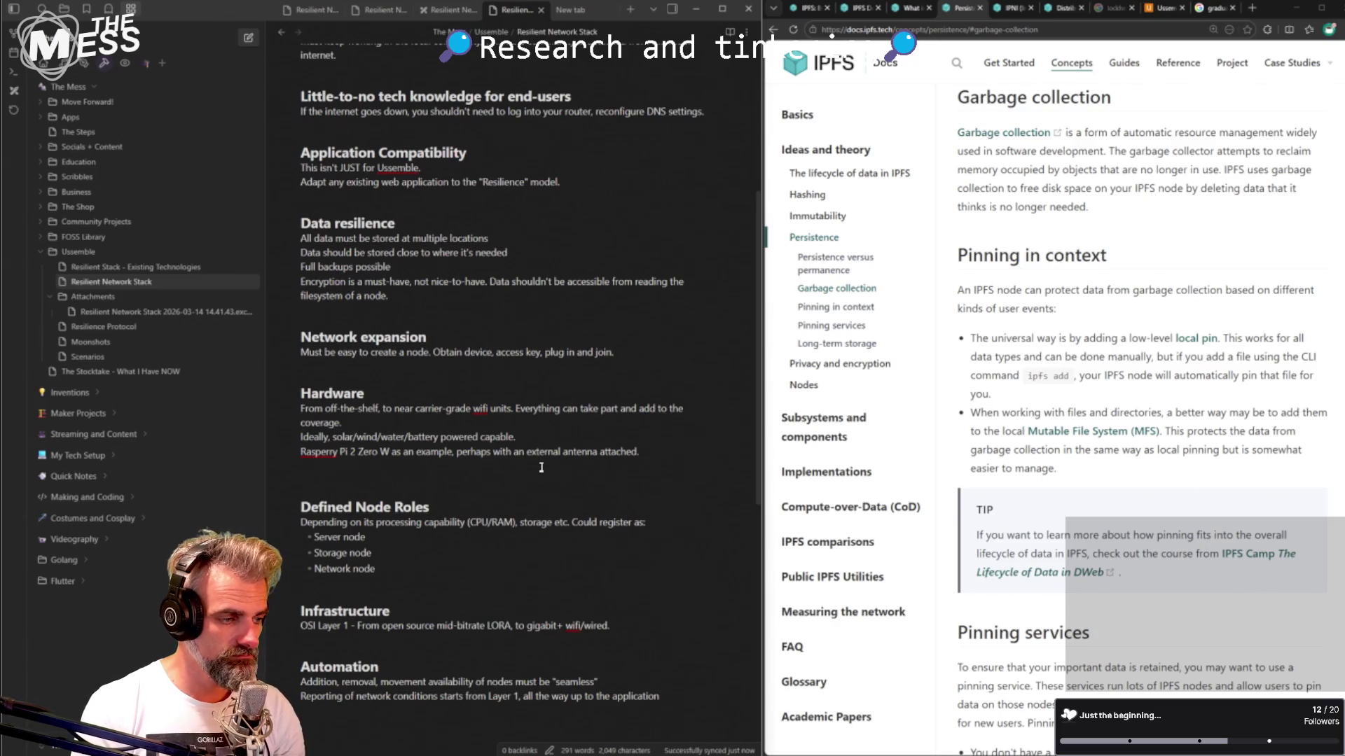
{"action": "left_click", "coordinate": [519, 467]}
{"action": "left_click", "coordinate": [580, 8]}
{"action": "left_click", "coordinate": [492, 8]}
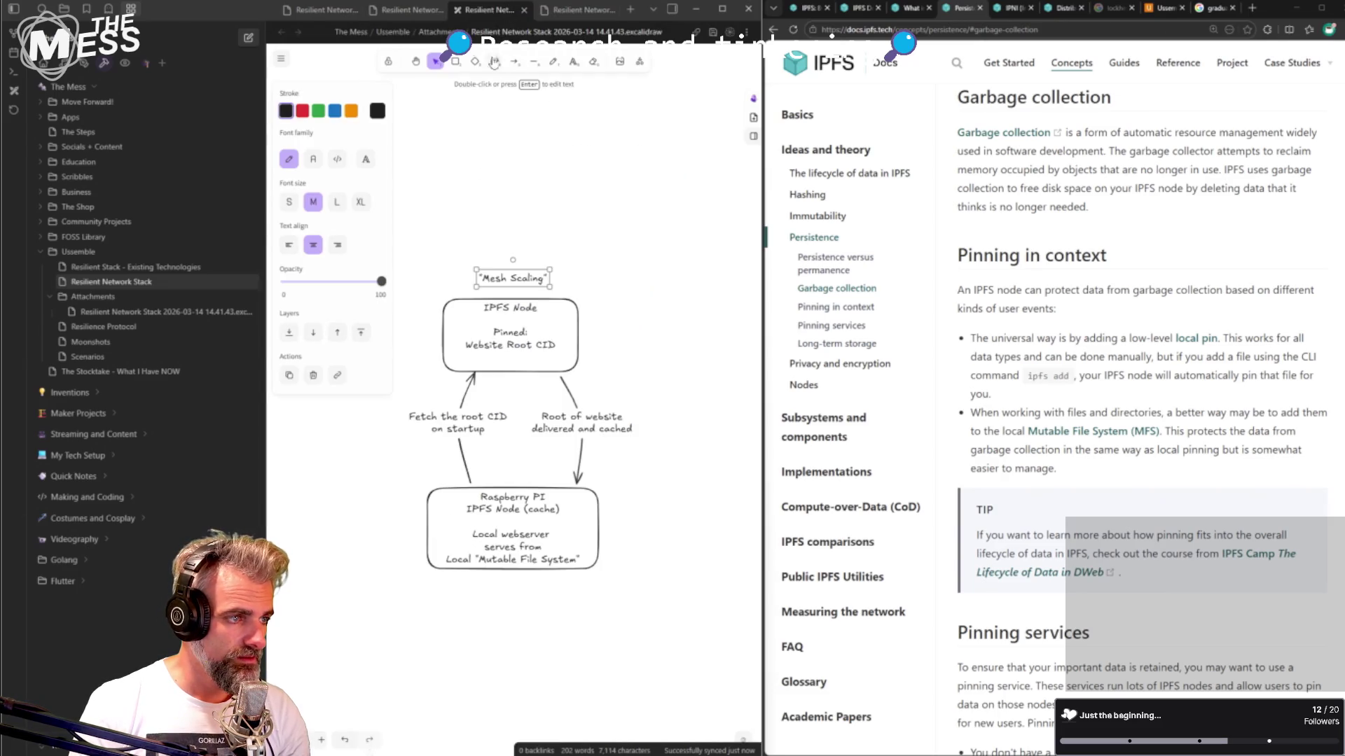
{"action": "left_click", "coordinate": [405, 10]}
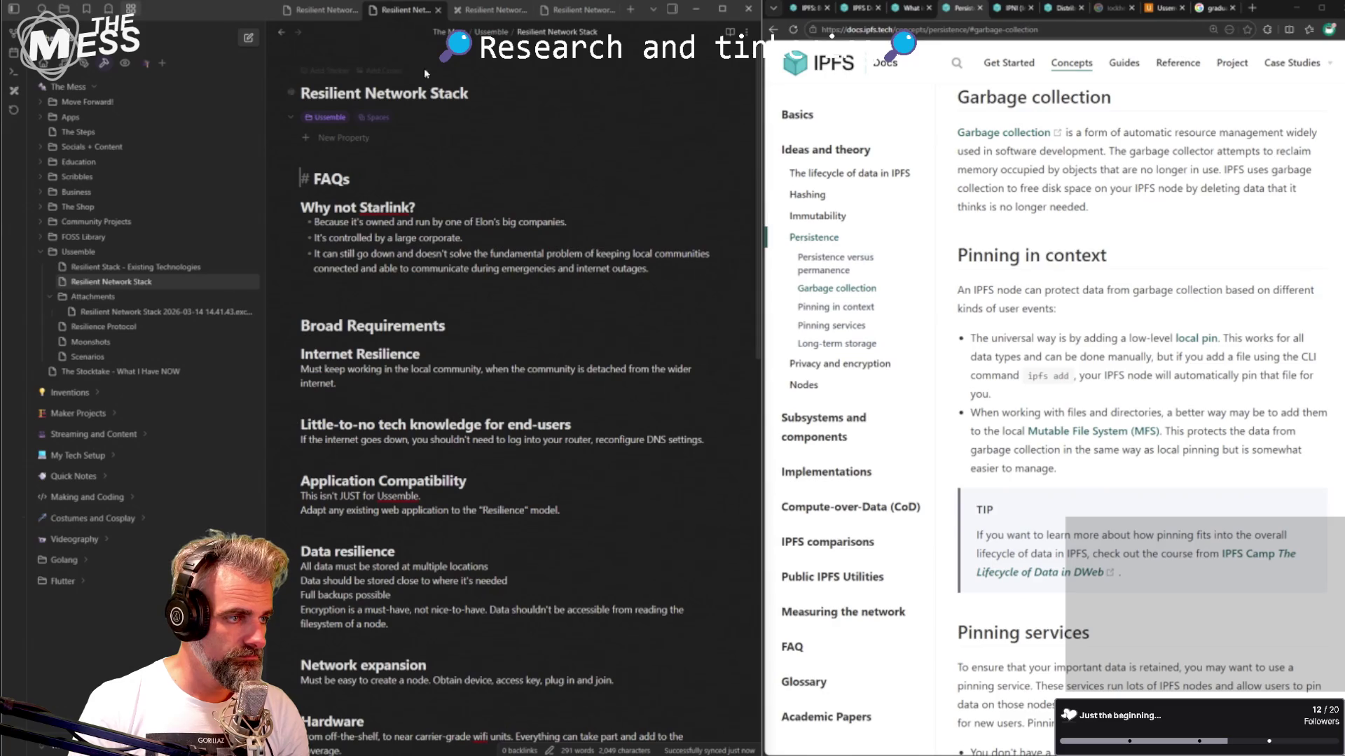
{"action": "left_click", "coordinate": [329, 12]}
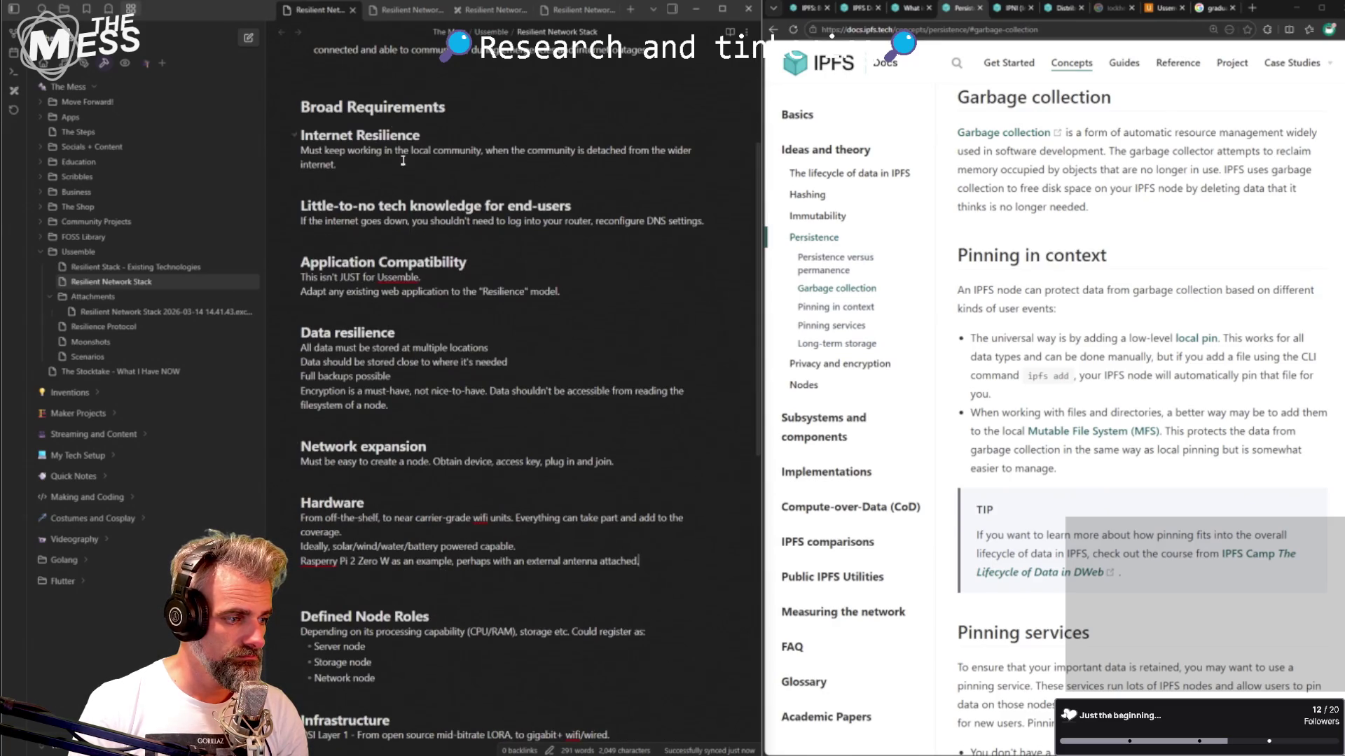
{"action": "scroll", "coordinate": [431, 291], "scroll_direction": "up", "scroll_amount": 2}
{"action": "scroll", "coordinate": [431, 291], "scroll_direction": "up", "scroll_amount": 2}
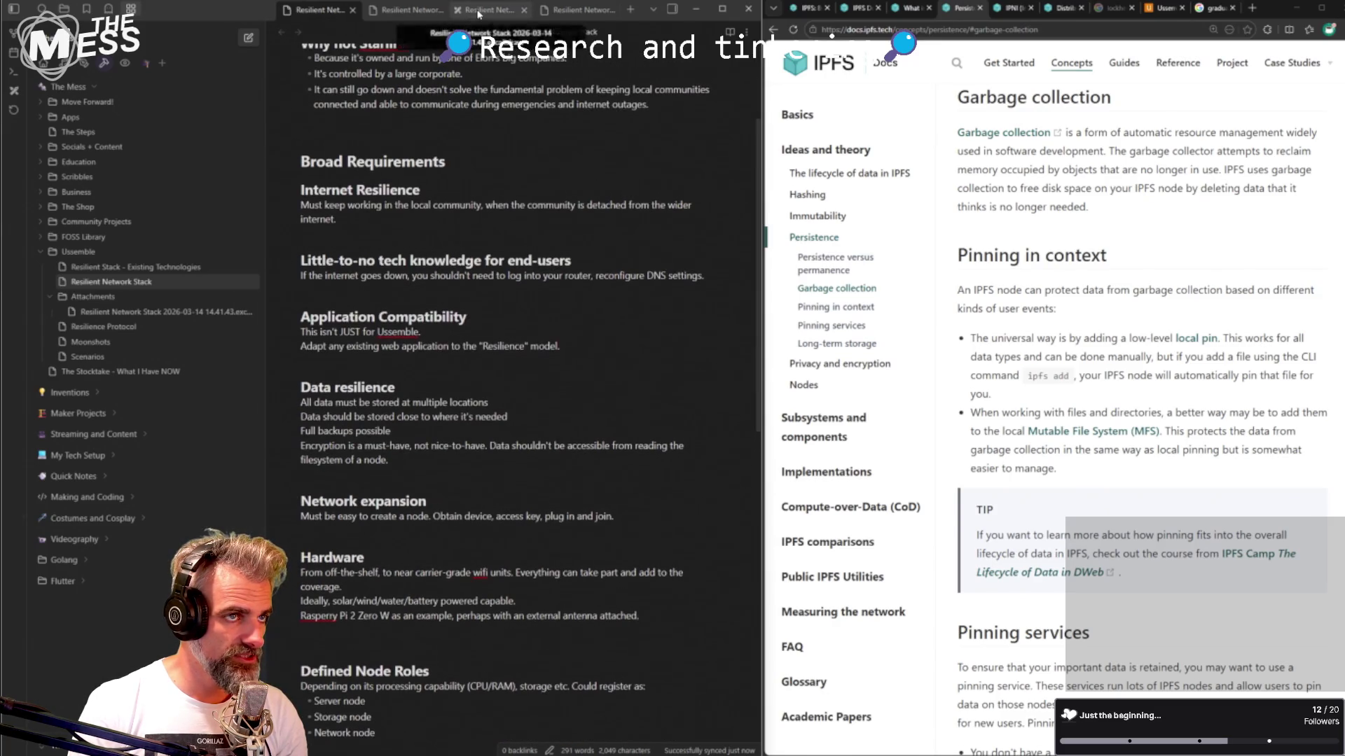
- Close the duplicate note tabs and bring up Resilient Stack - Existing Technologies in a fresh tab
{"action": "left_click", "coordinate": [475, 11]}
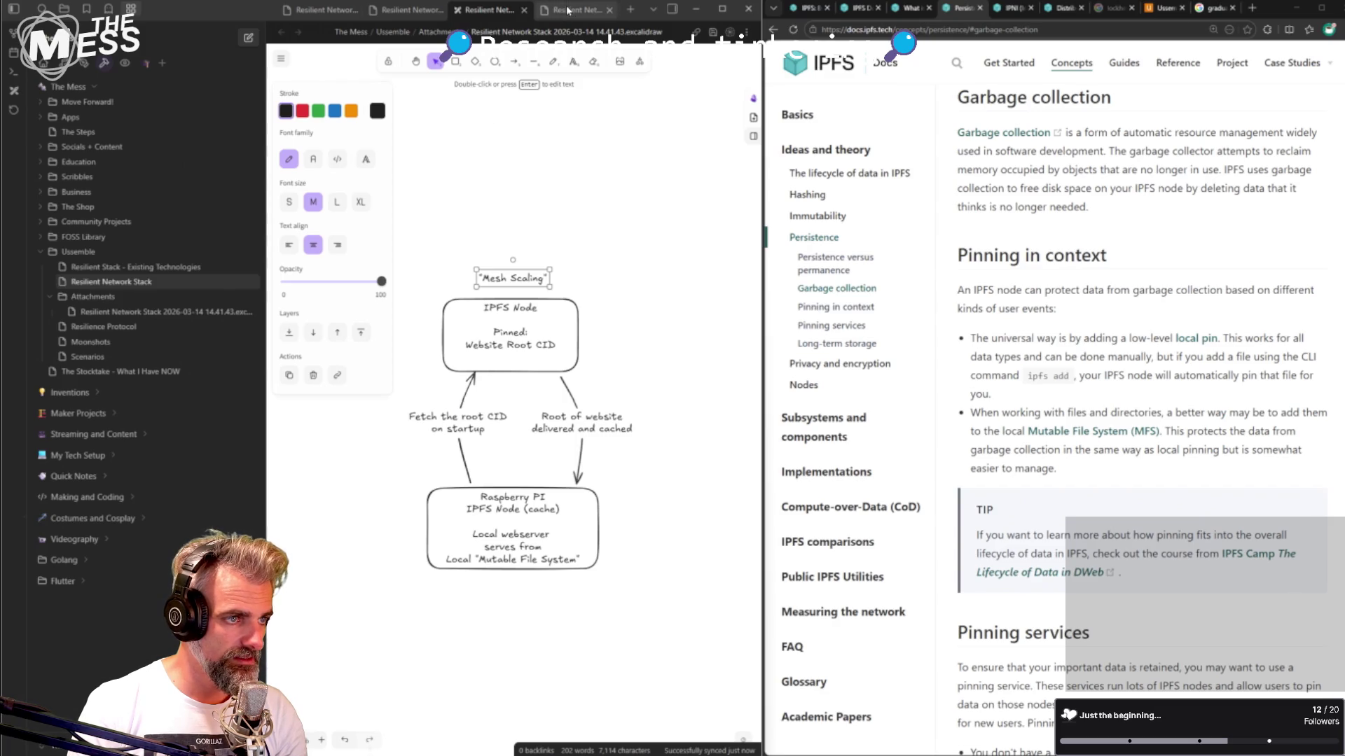
{"action": "left_click", "coordinate": [567, 10]}
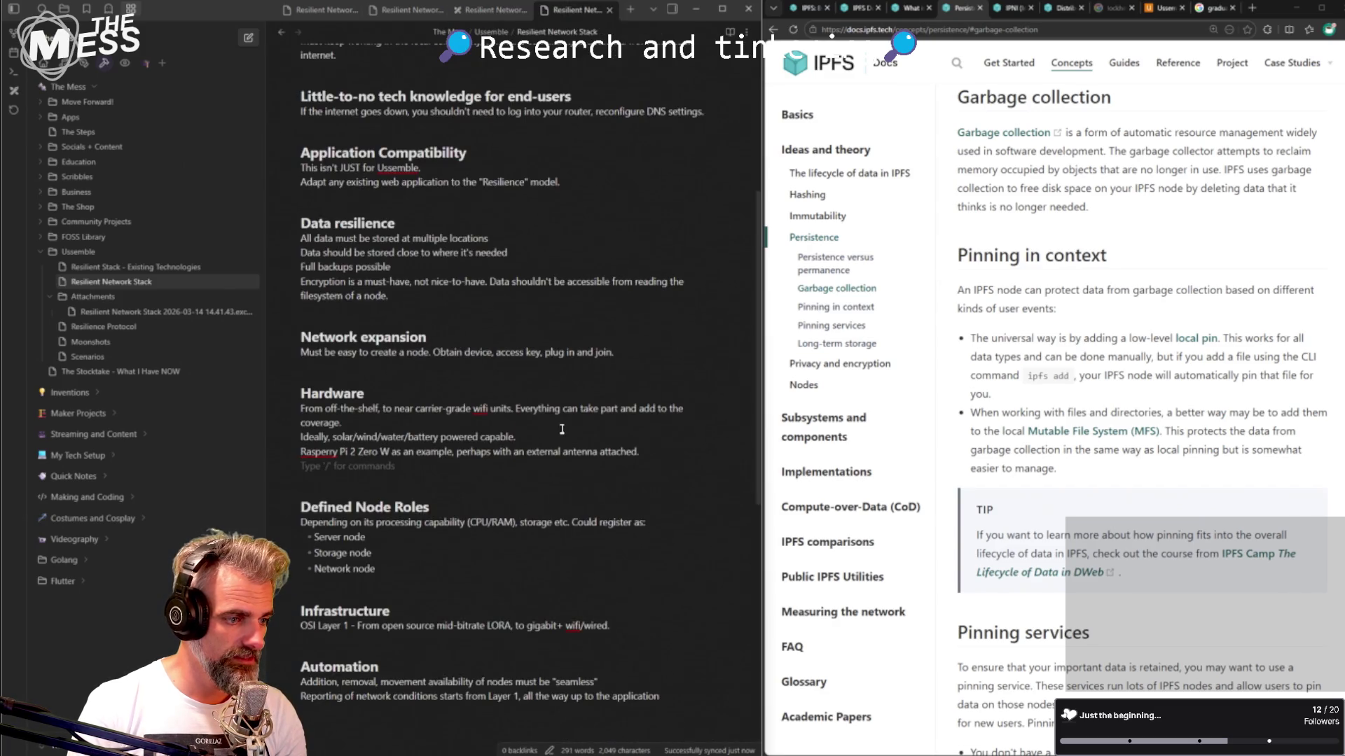
{"action": "scroll", "coordinate": [561, 429], "scroll_direction": "up", "scroll_amount": 4}
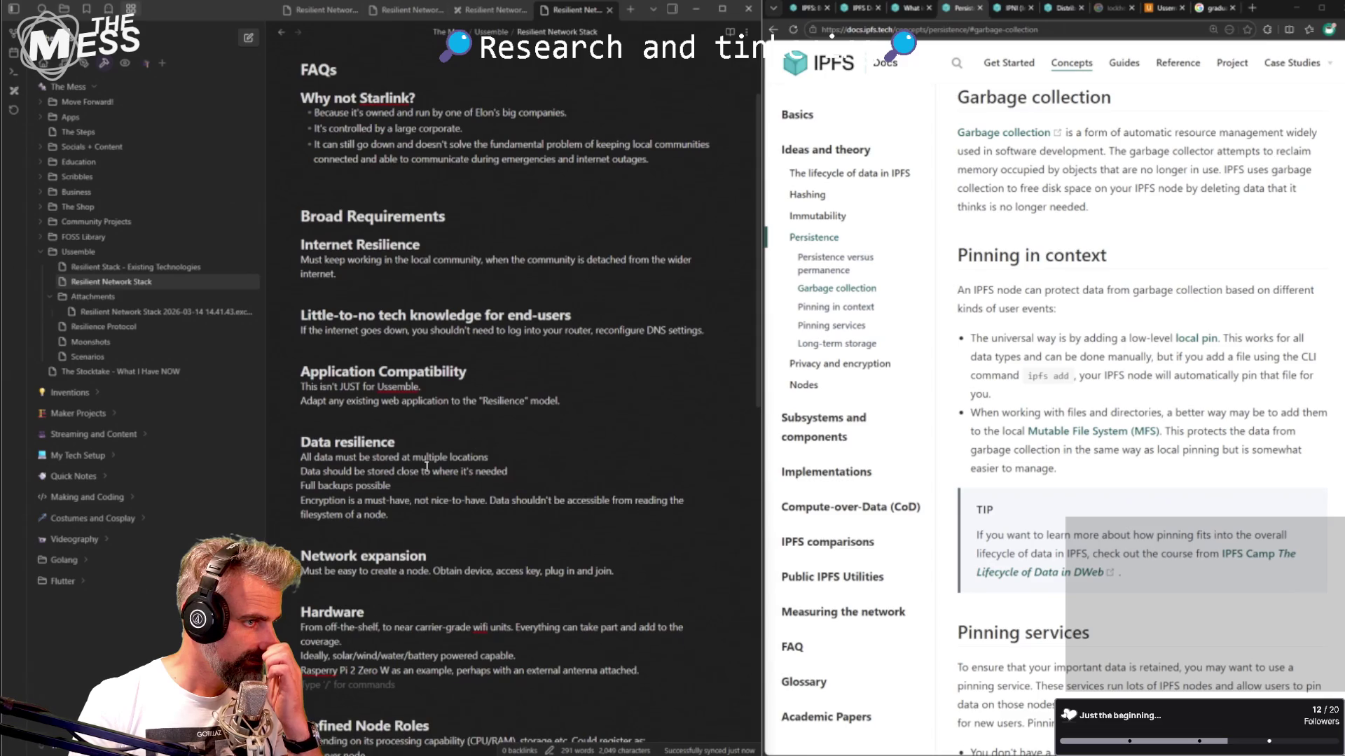
{"action": "scroll", "coordinate": [428, 465], "scroll_direction": "up", "scroll_amount": 2}
{"action": "scroll", "coordinate": [463, 463], "scroll_direction": "down", "scroll_amount": 2}
{"action": "scroll", "coordinate": [505, 458], "scroll_direction": "up", "scroll_amount": 2}
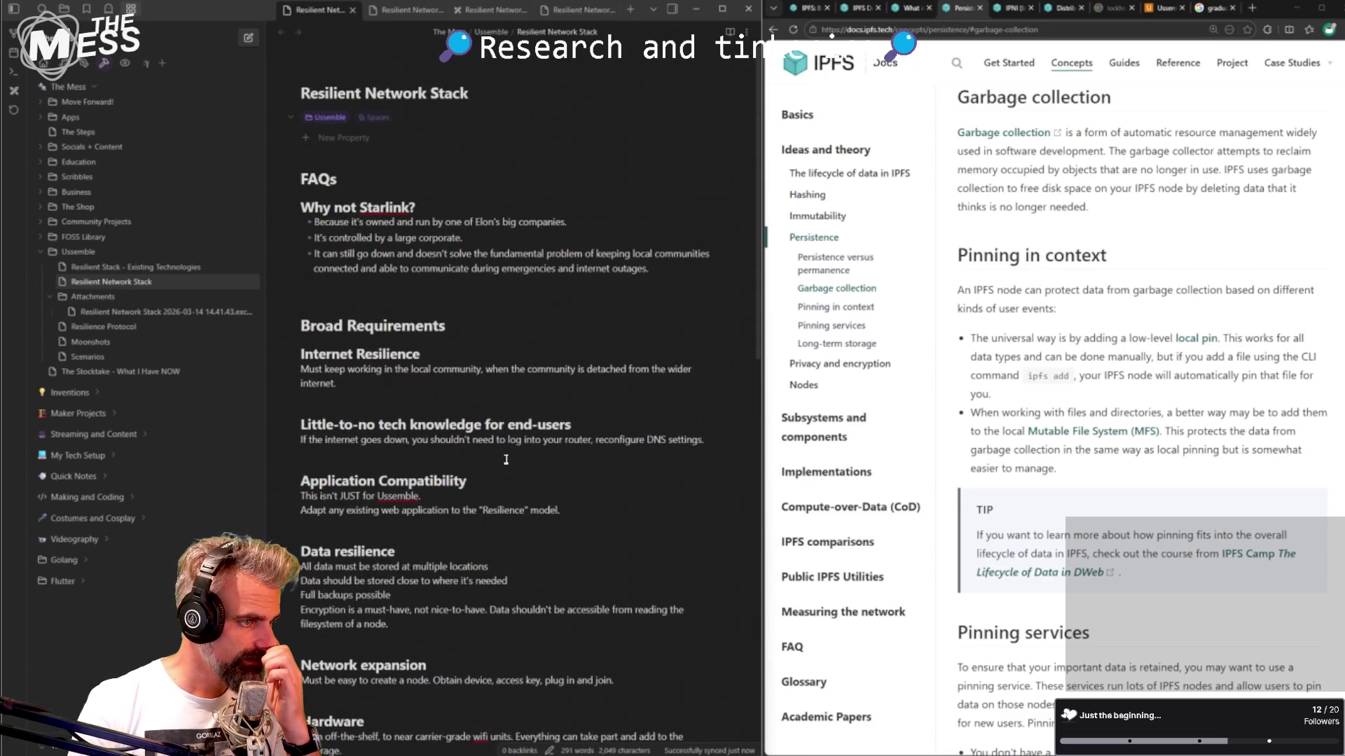
{"action": "left_click", "coordinate": [613, 9]}
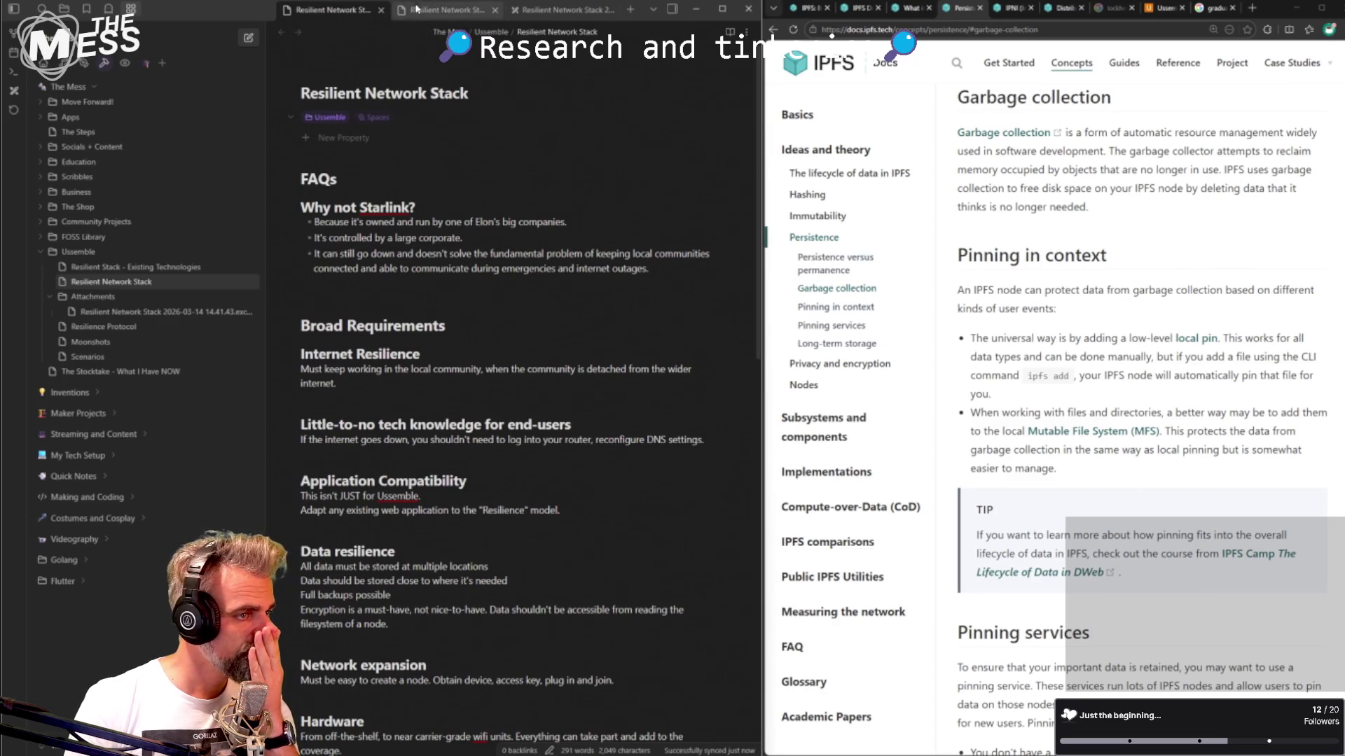
{"action": "left_click", "coordinate": [495, 10]}
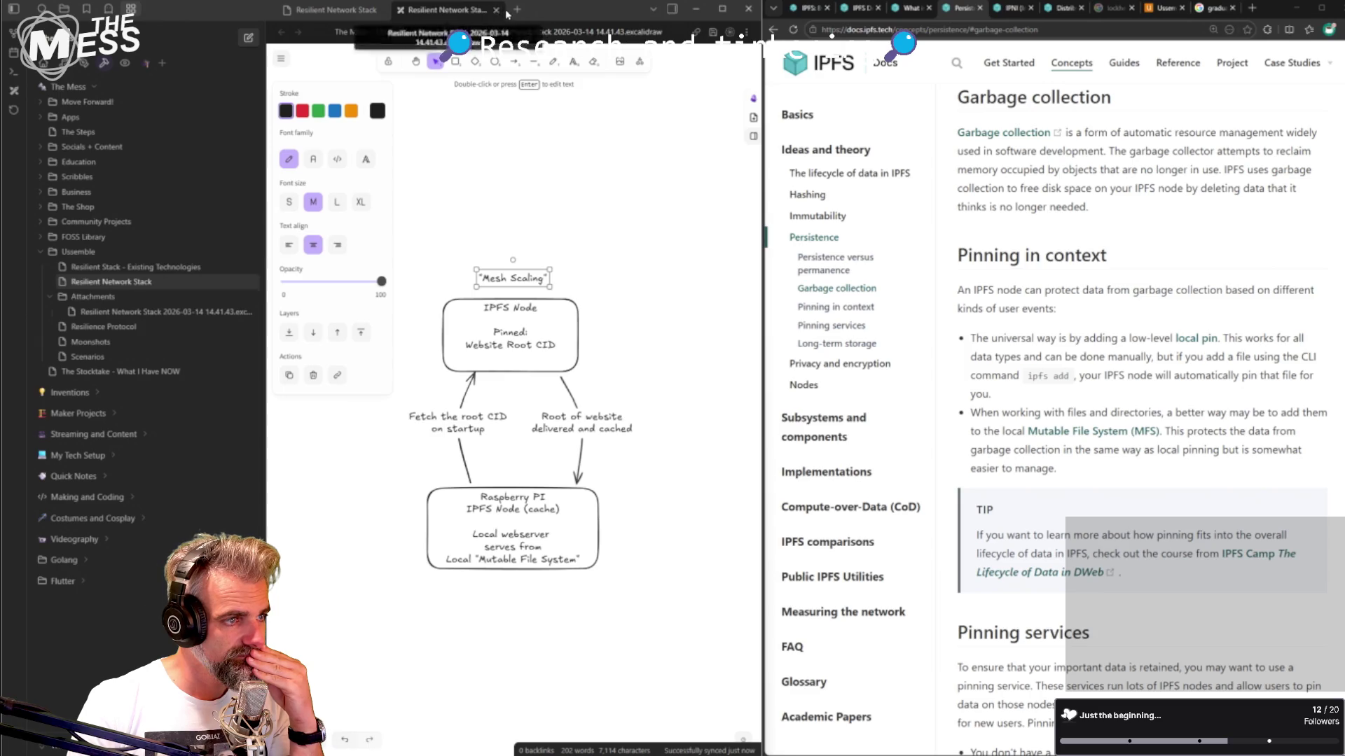
{"action": "left_click", "coordinate": [527, 10]}
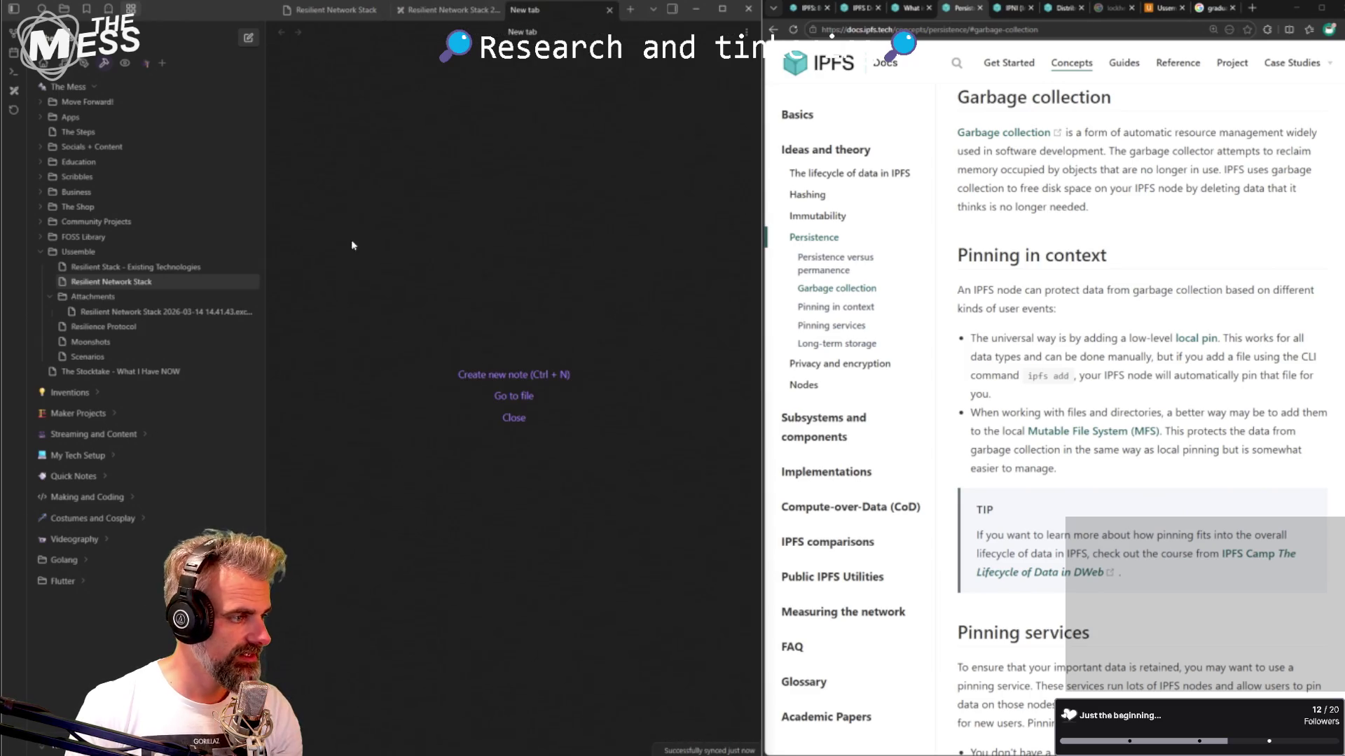
{"action": "left_click", "coordinate": [175, 266]}
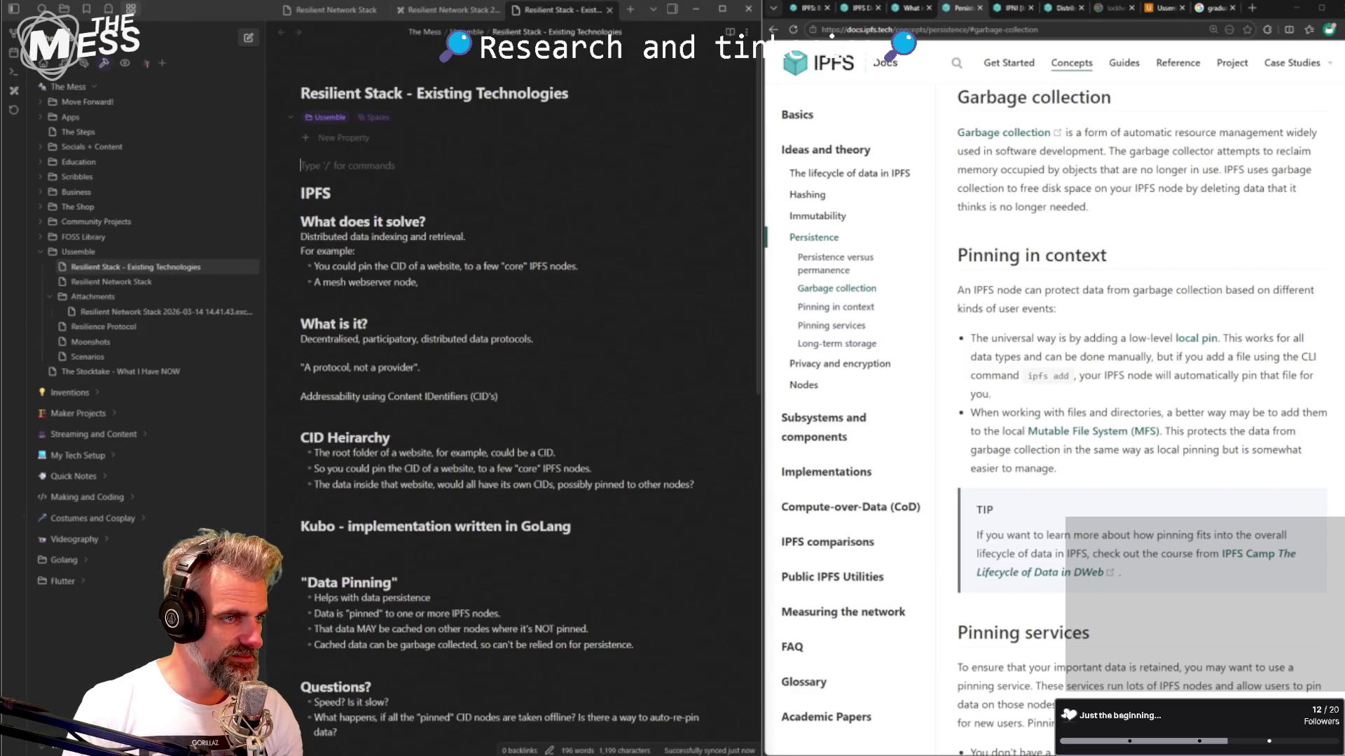
- Turn the three What is it? lines into a bullet list by removing the blank lines between them
{"action": "left_click", "coordinate": [484, 251]}
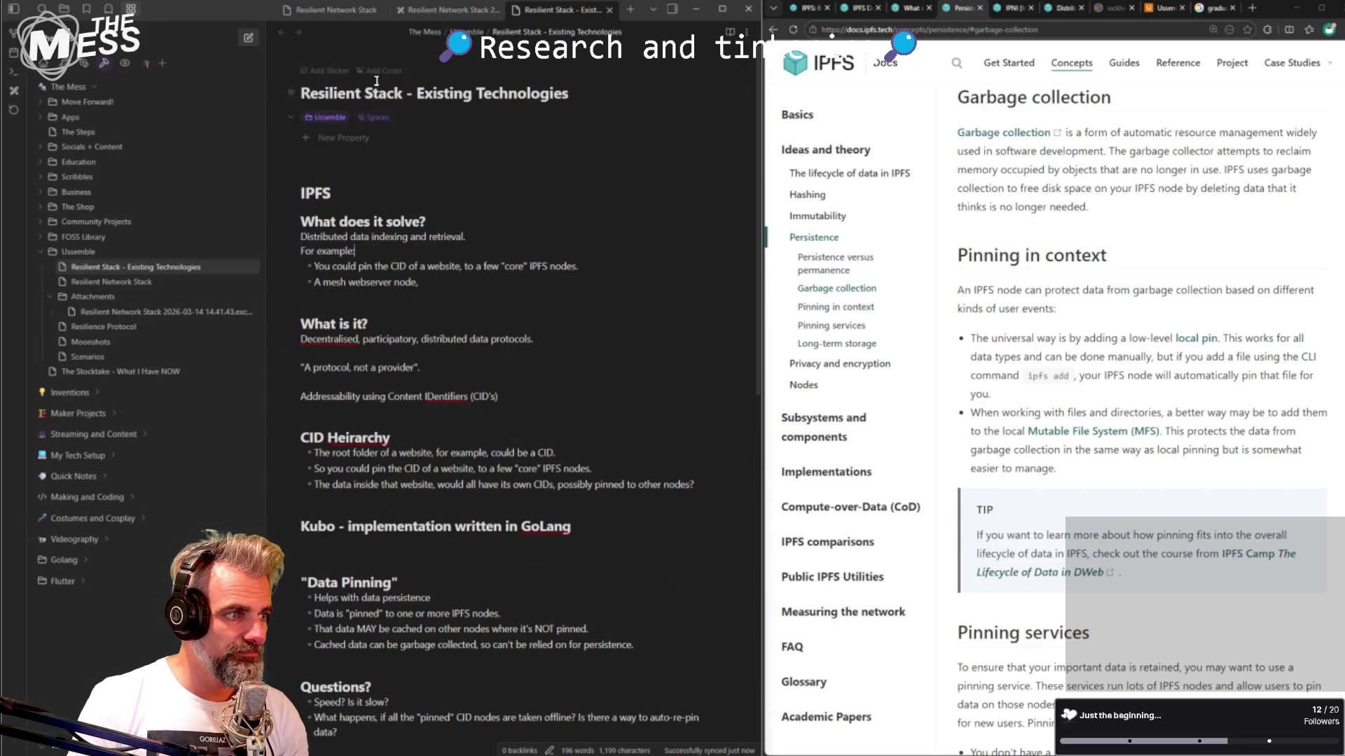
{"action": "left_click", "coordinate": [395, 354]}
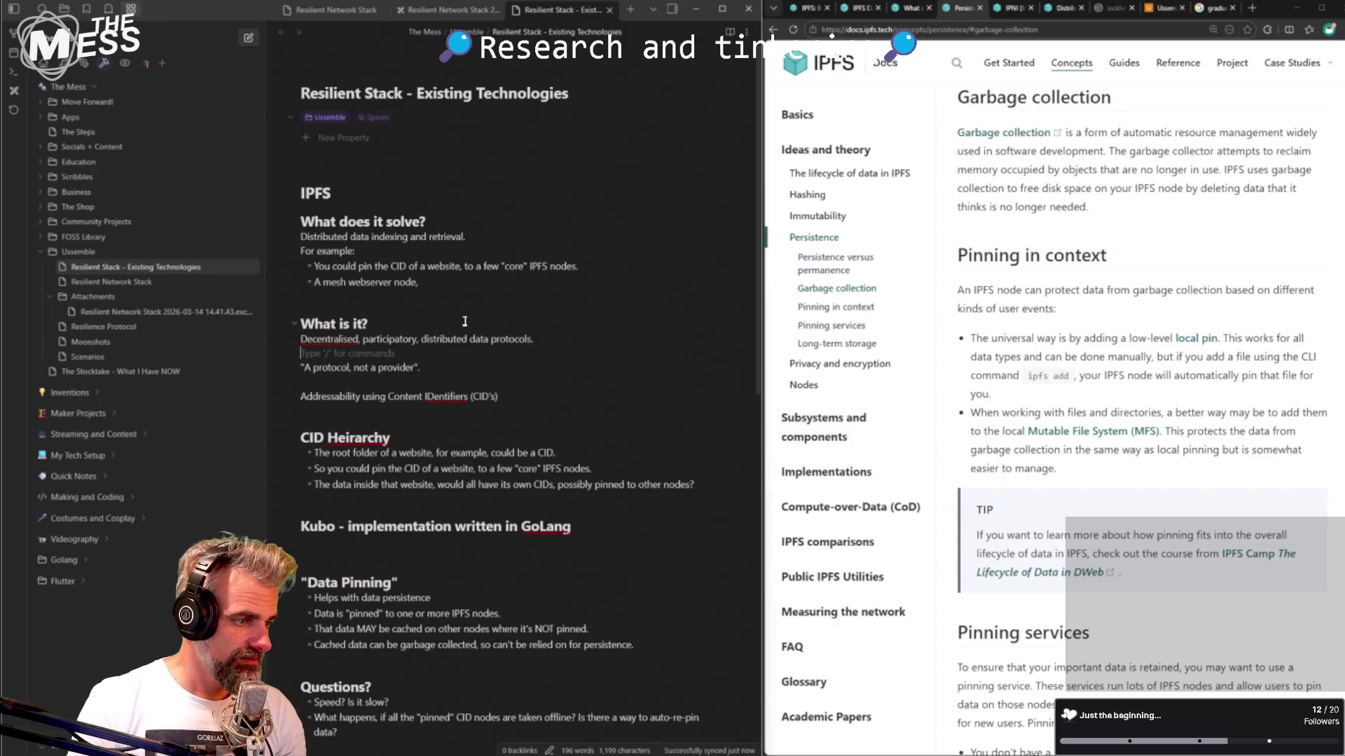
{"action": "type", "text": "-"}
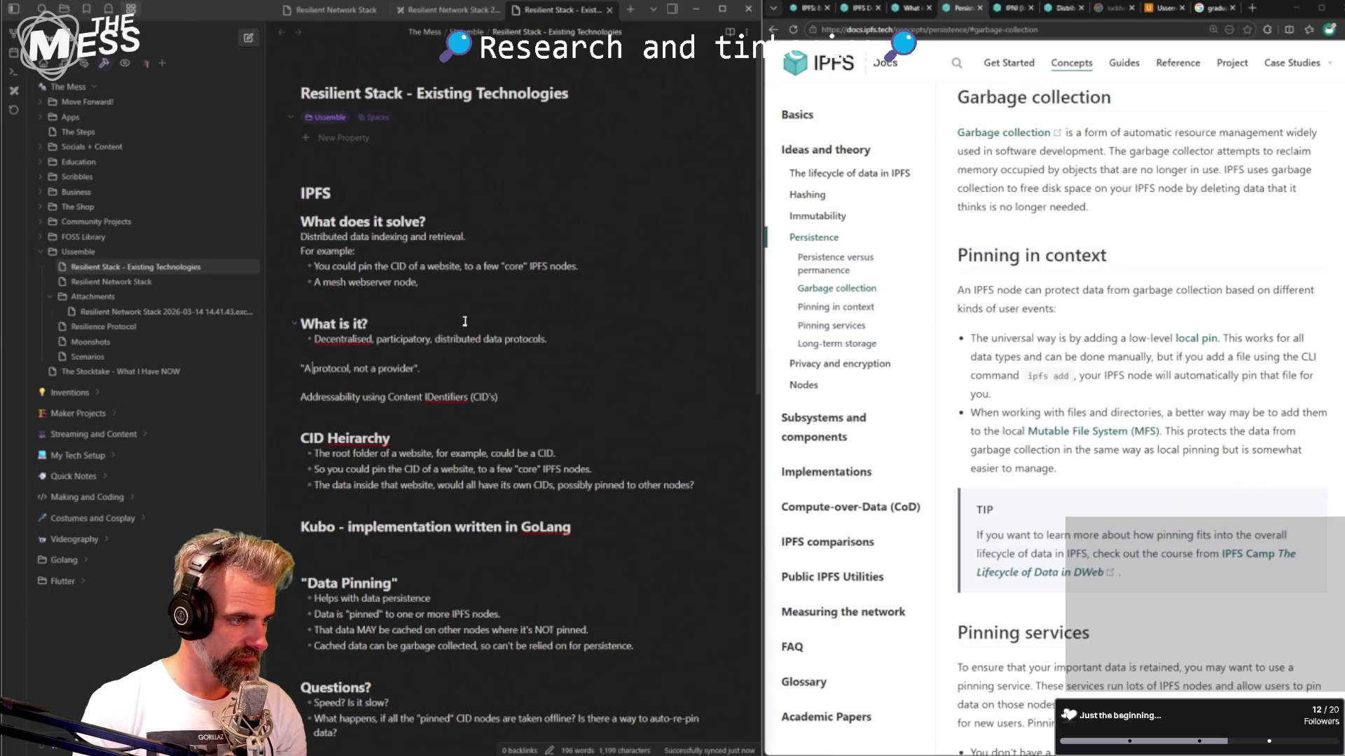
{"action": "key", "text": "Down"}
{"action": "key", "text": "Down"}
{"action": "key", "text": "BackSpace"}
{"action": "type", "text": "- "}
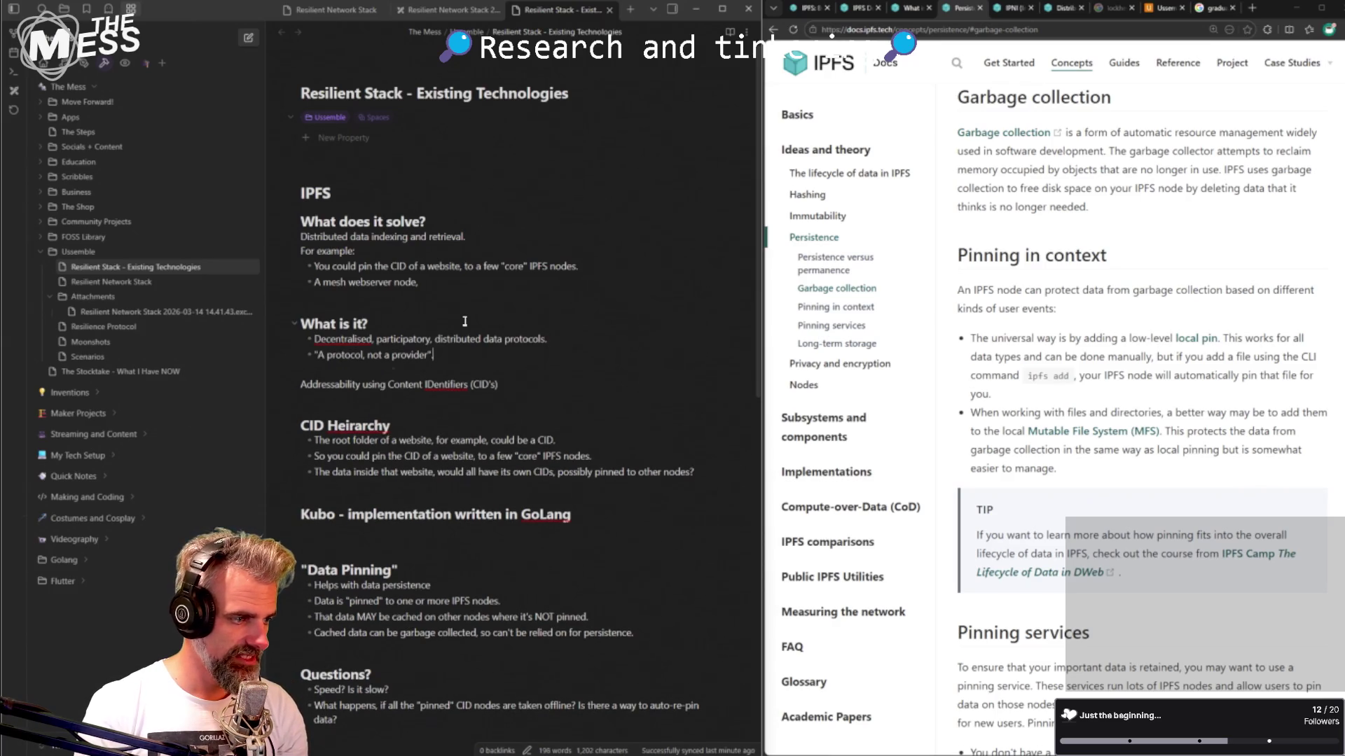
{"action": "type", "text": "-"}
{"action": "key", "text": "Up"}
{"action": "key", "text": "Delete"}
{"action": "key", "text": "Down"}
{"action": "key", "text": "Down"}
{"action": "key", "text": "Up"}
{"action": "key", "text": "Up"}
{"action": "key", "text": "Up"}
{"action": "key", "text": "Up"}
{"action": "key", "text": "Up"}
{"action": "key", "text": "Up"}
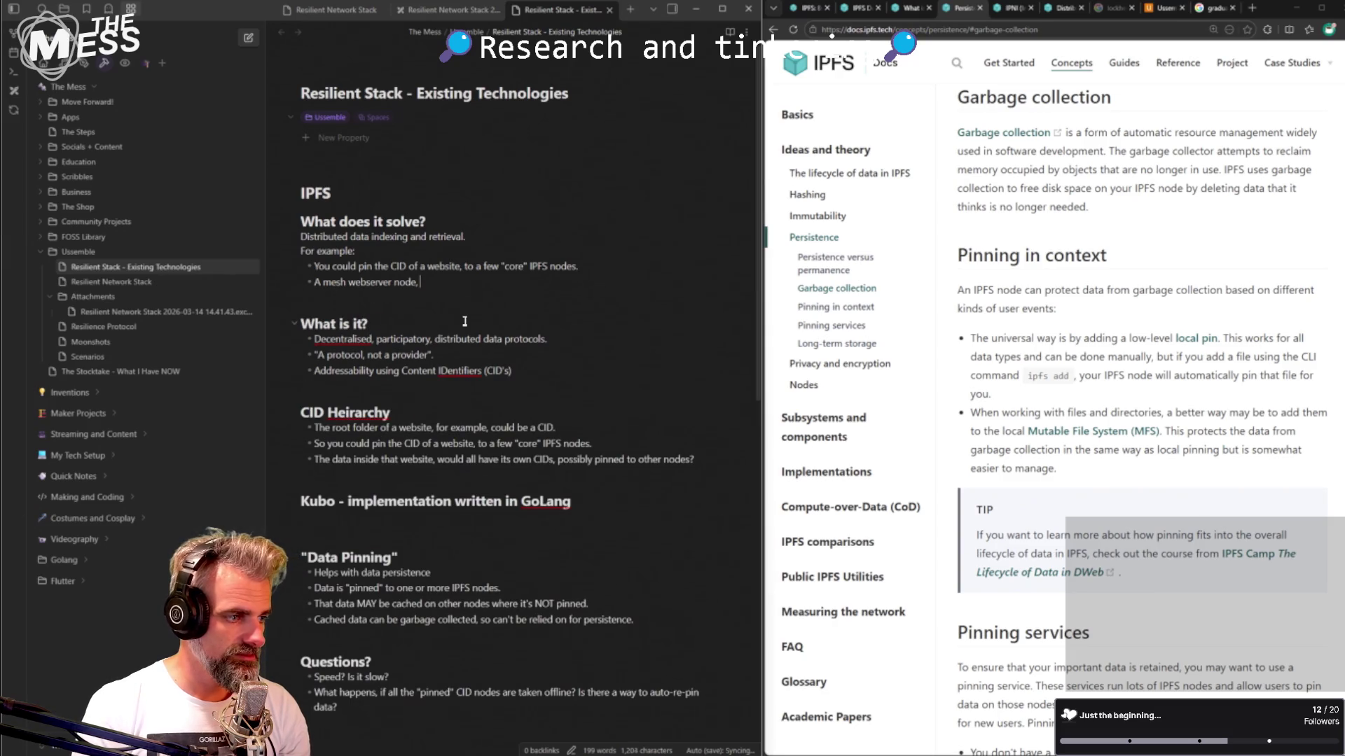
{"action": "key", "text": "Up"}
{"action": "key", "text": "Up"}
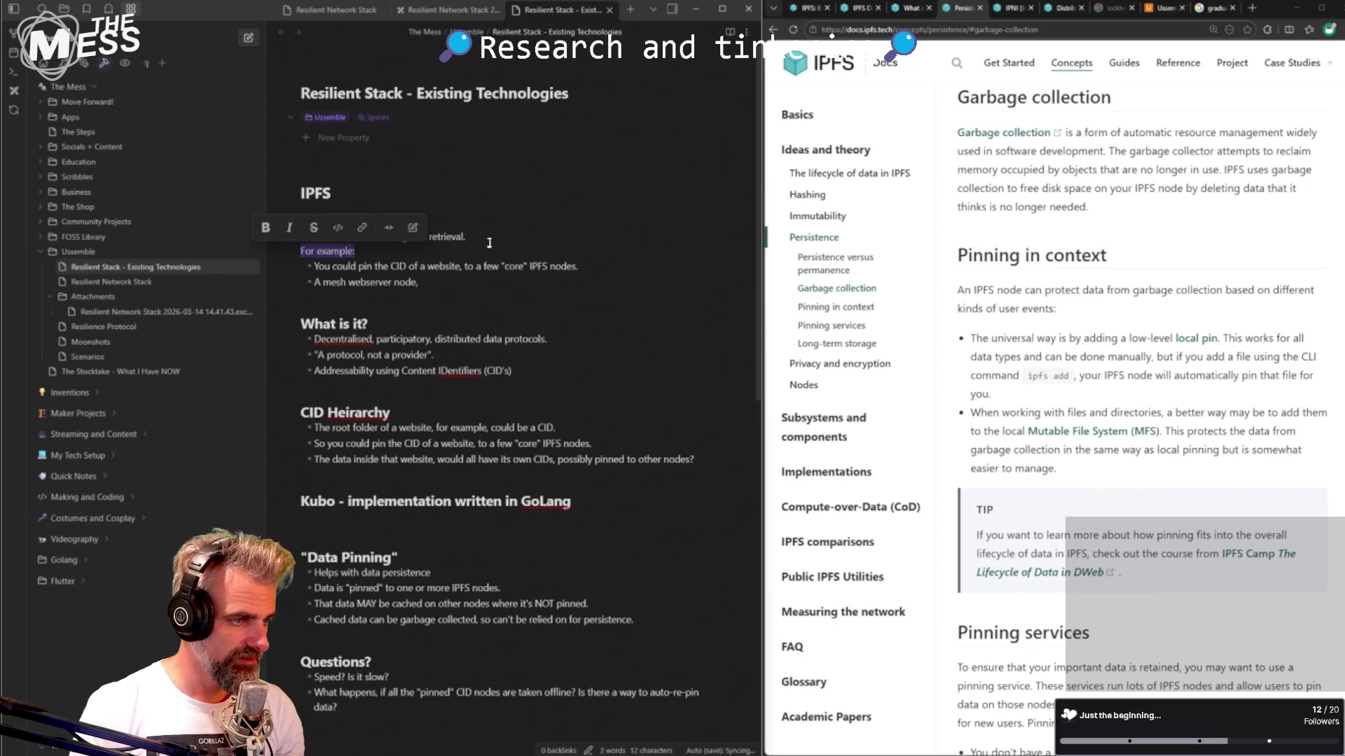
- Set "For example:" in bold, separated from the retrieval sentence by a blank line
{"action": "left_click", "coordinate": [490, 241]}
{"action": "key", "text": "Return"}
{"action": "key", "text": "shift+End"}
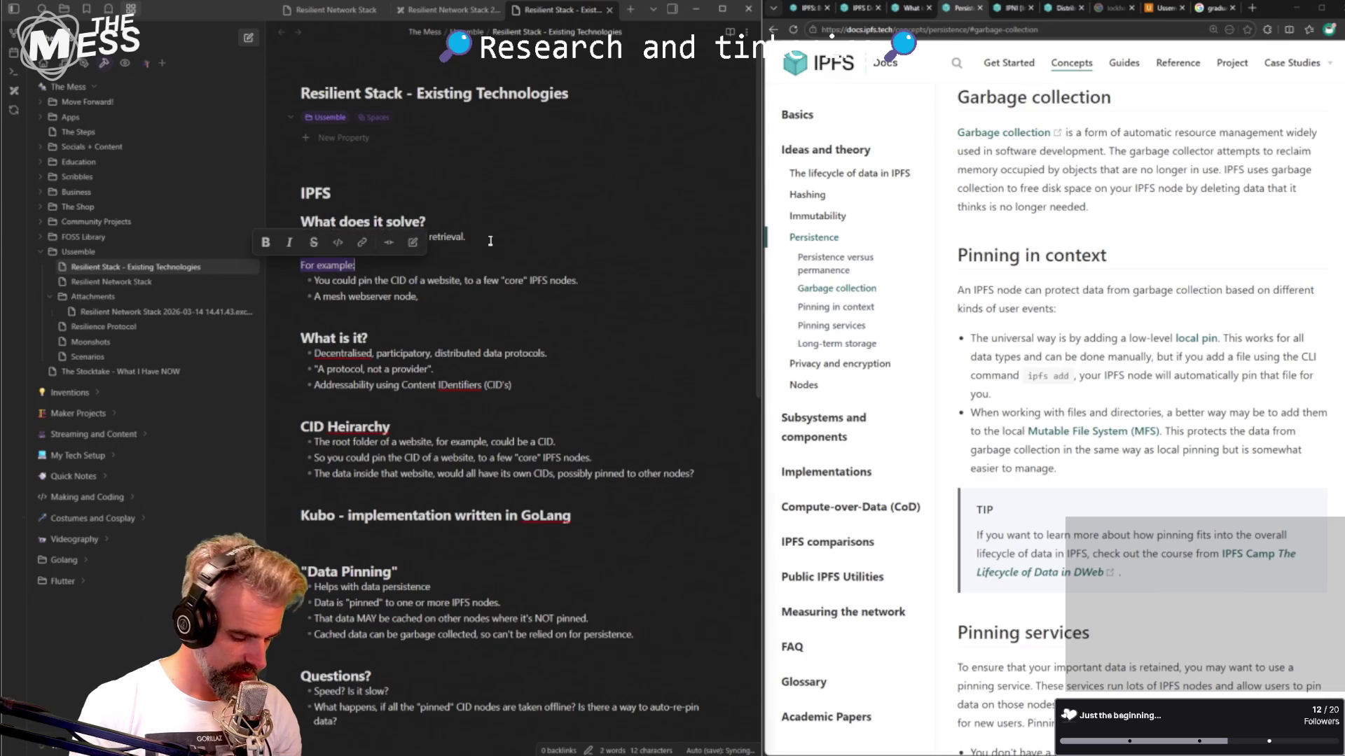
{"action": "key", "text": "ctrl+b"}
{"action": "key", "text": "Down"}
{"action": "key", "text": "End"}
{"action": "key", "text": "Return"}
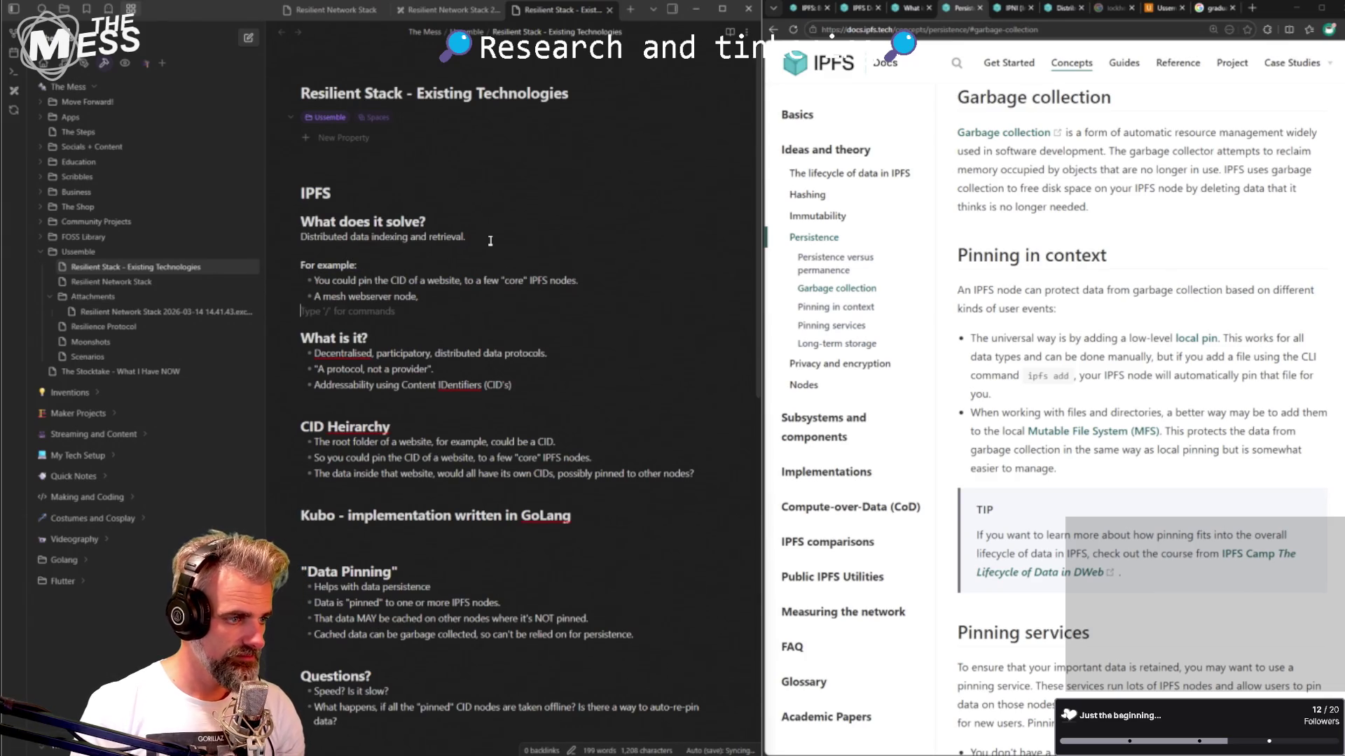
{"action": "key", "text": "BackSpace"}
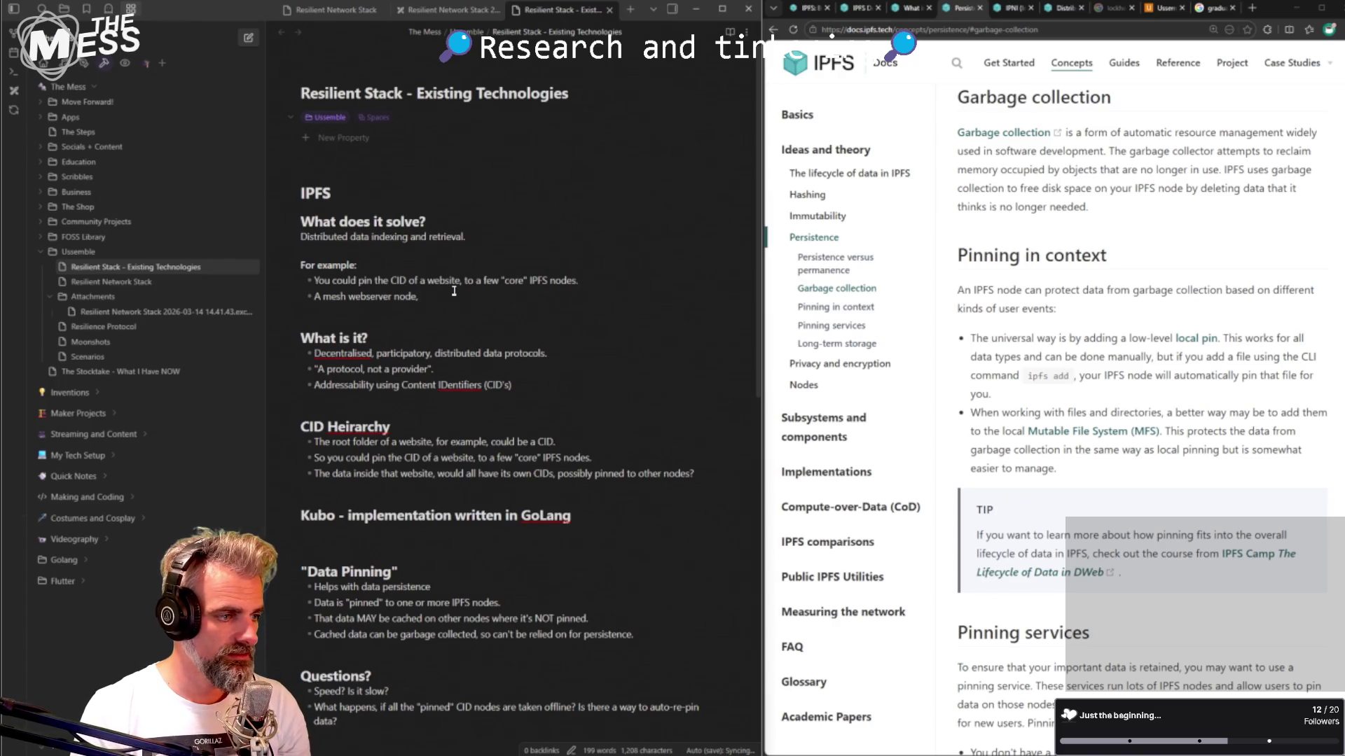
{"action": "type", "text": "bootstrap, would request"}
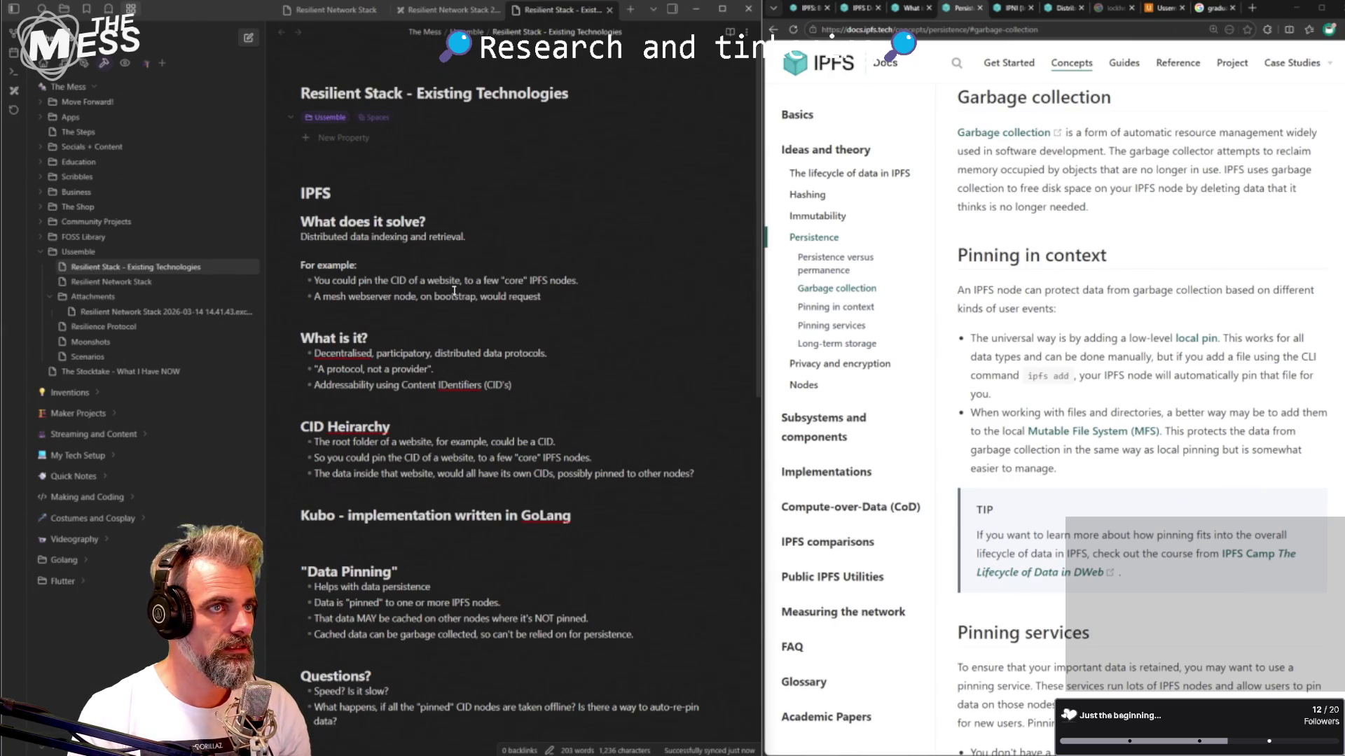
{"action": "type", "text": " the CID"}
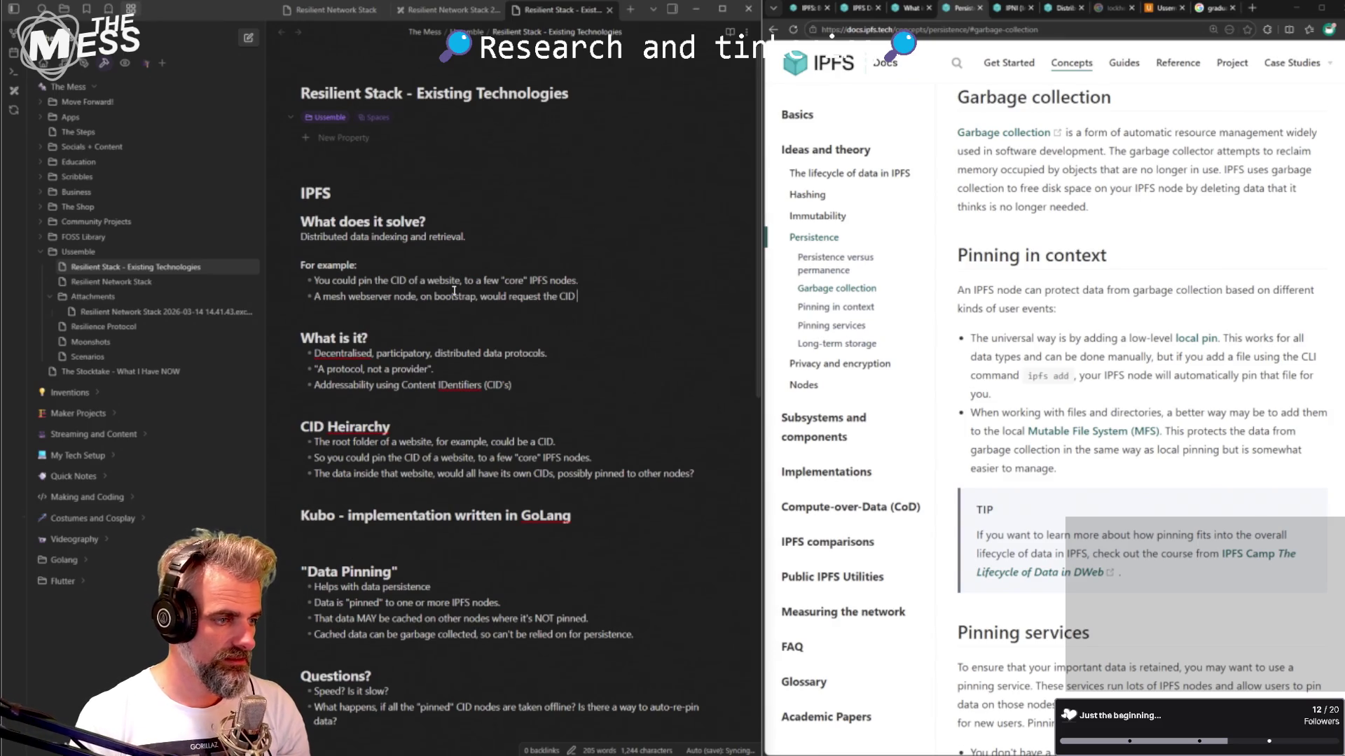
{"action": "type", "text": " of the web root."}
- Write the bullet that the node stores the site locally and announces itself as an available node
{"action": "key", "text": "Return"}
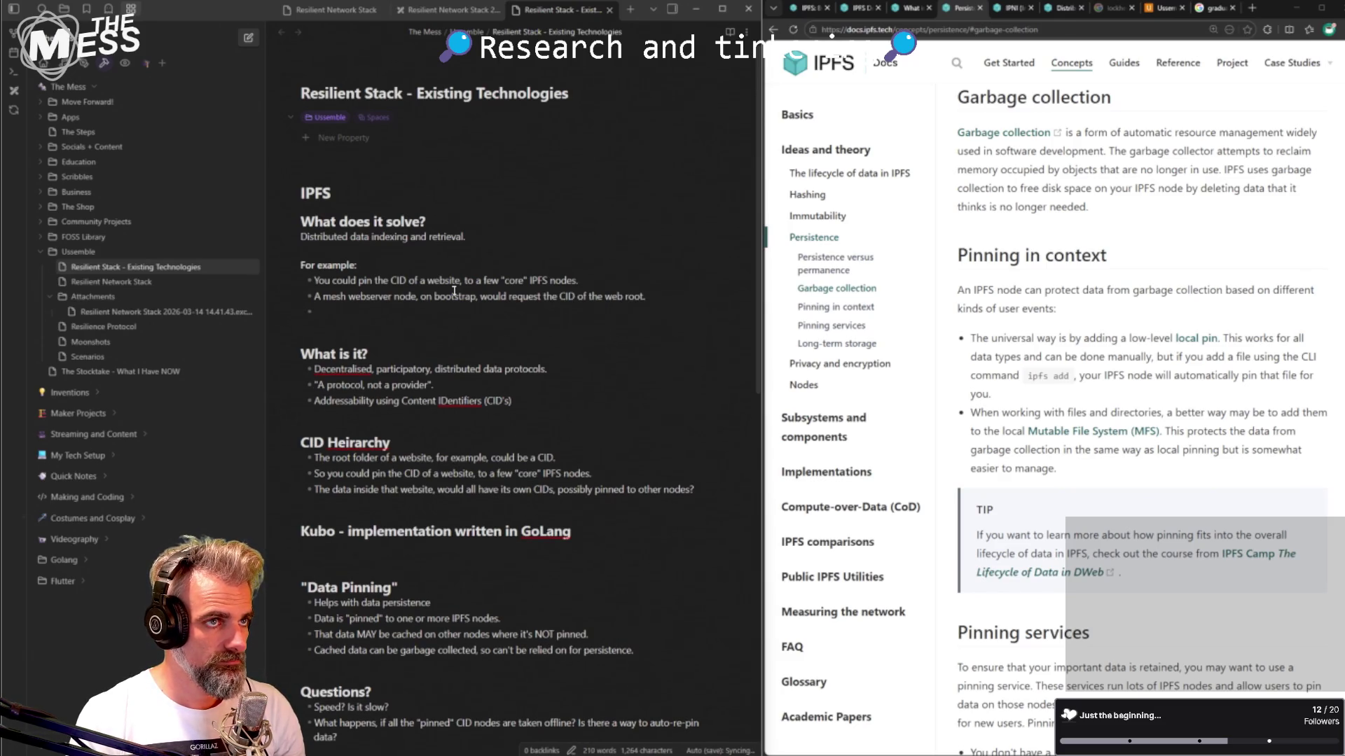
{"action": "type", "text": "It would store this locally o"}
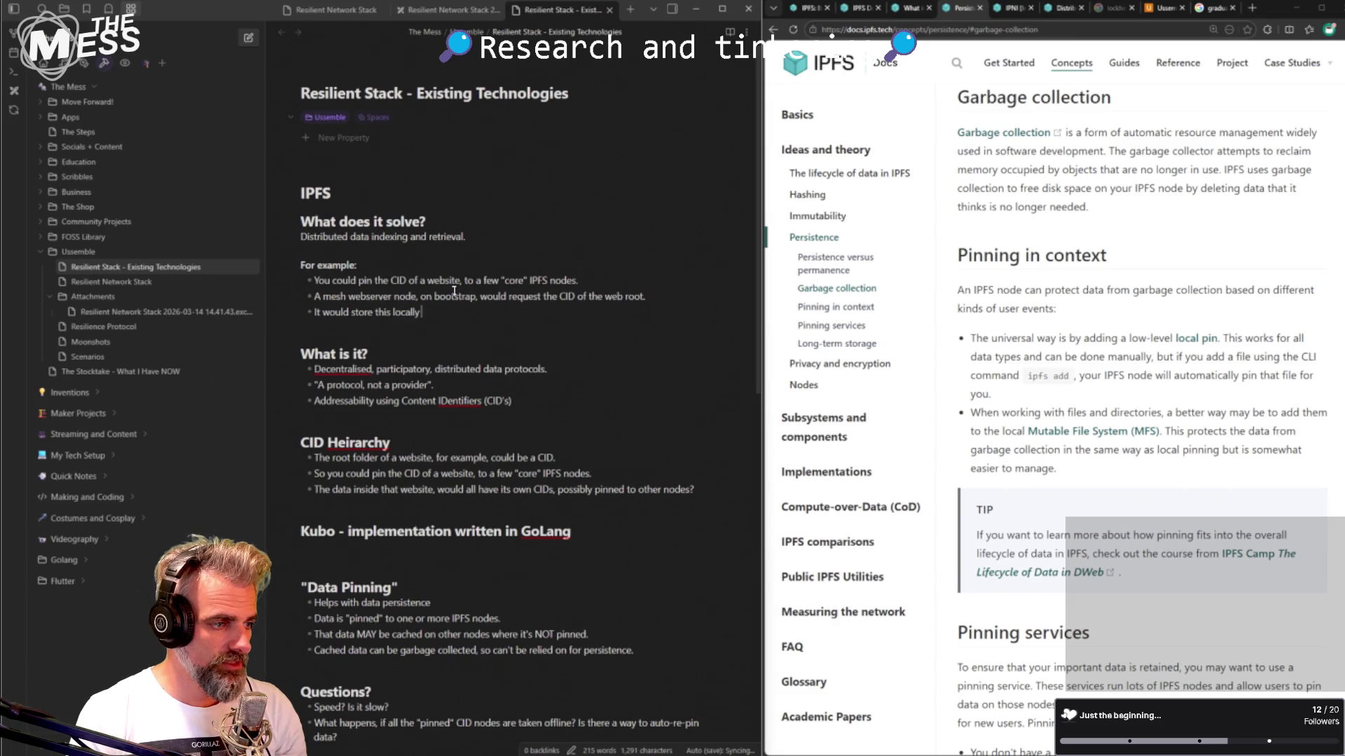
{"action": "type", "text": "n its "}
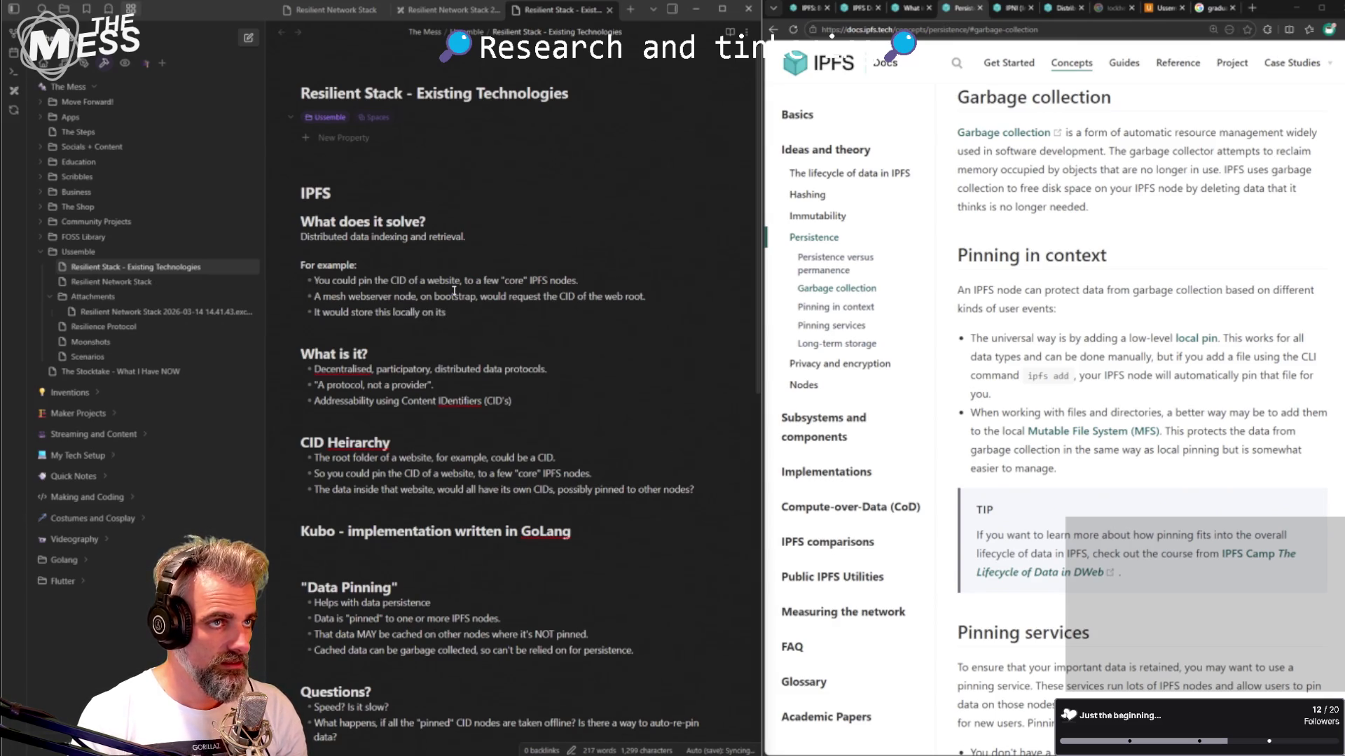
{"action": "type", "text": "MFS"}
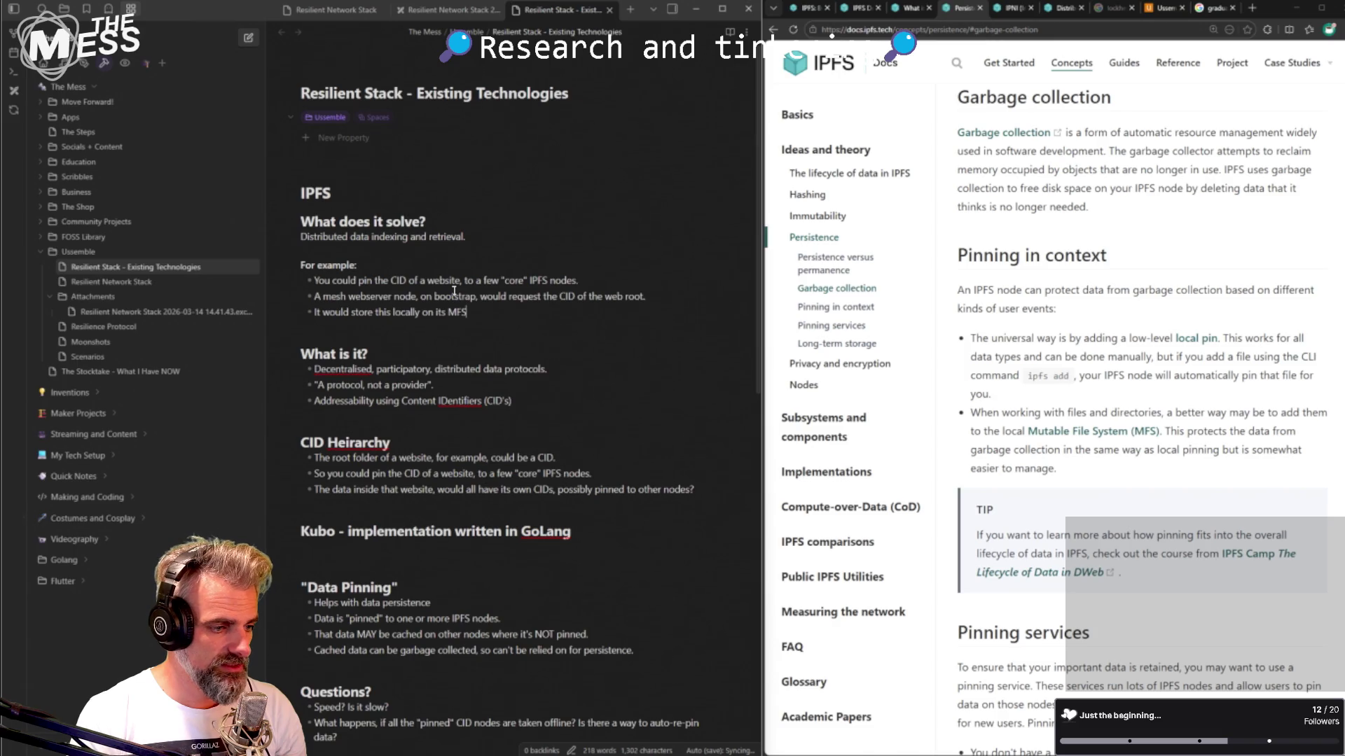
{"action": "key", "text": "BackSpace"}
{"action": "key", "text": "BackSpace"}
{"action": "key", "text": "BackSpace"}
{"action": "type", "text": "local"}
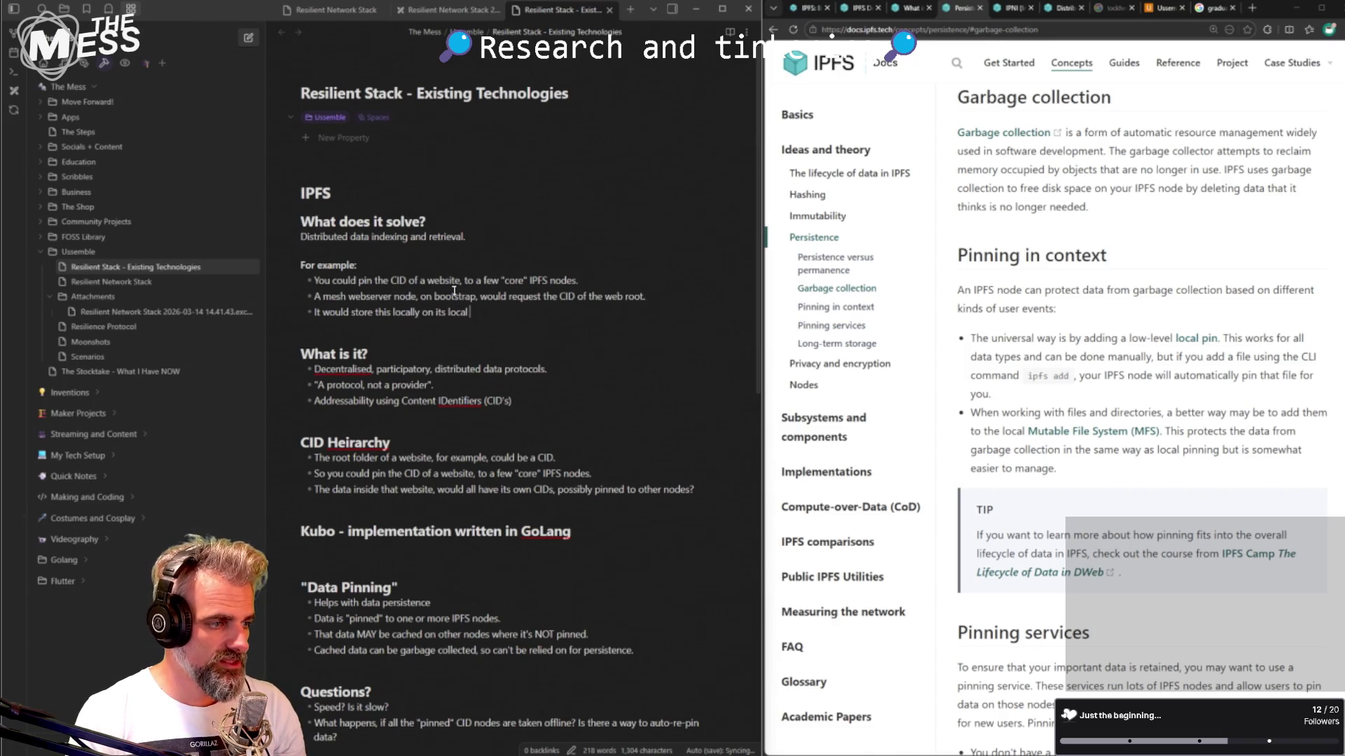
{"action": "type", "text": " FS."}
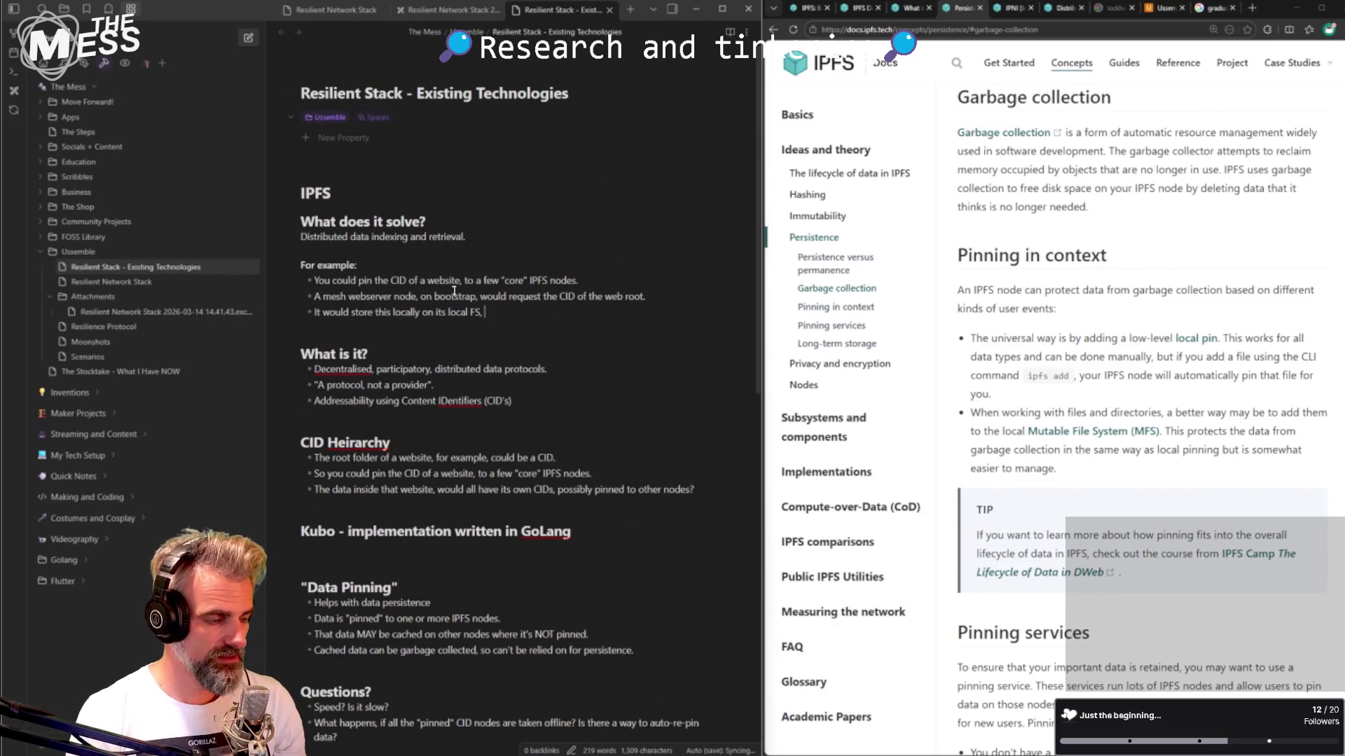
{"action": "type", "text": "and servewebsite"}
{"action": "key", "text": "BackSpace"}
{"action": "key", "text": "BackSpace"}
{"action": "key", "text": "BackSpace"}
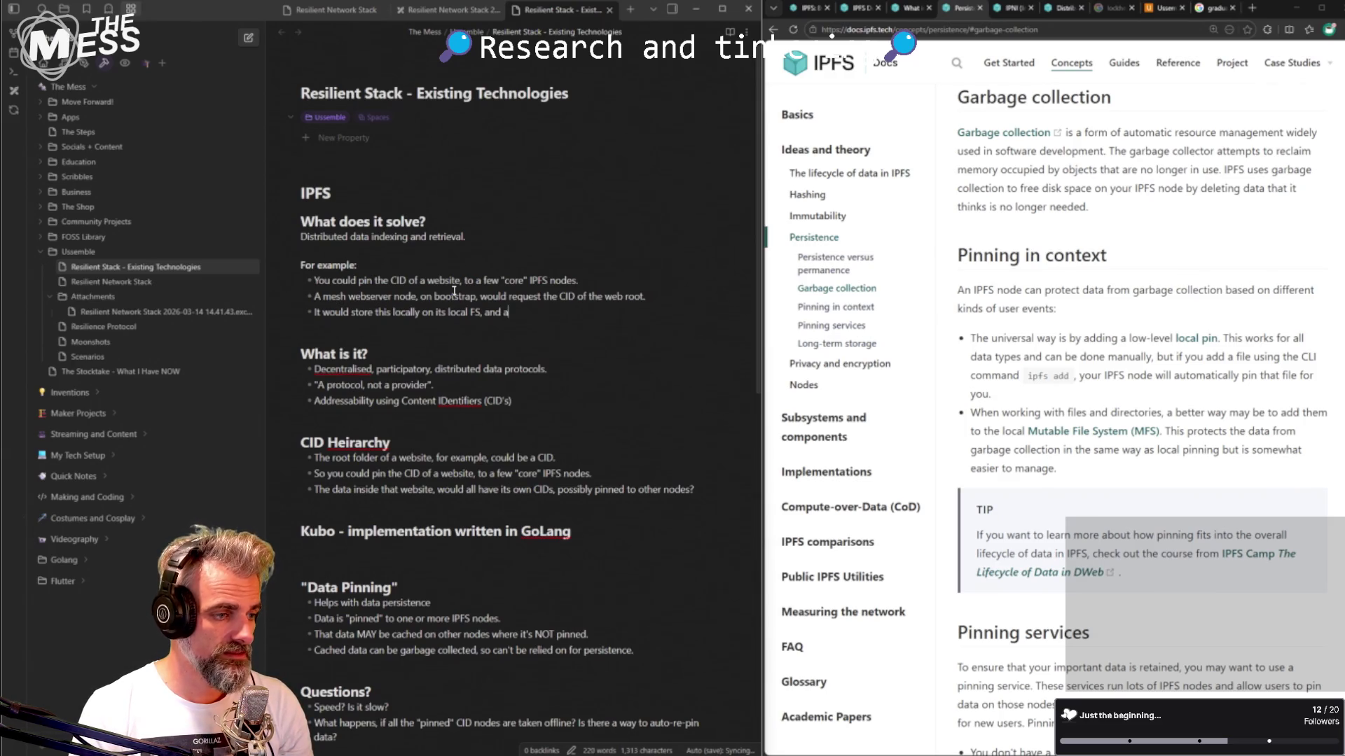
{"action": "type", "text": "unce itself as a"}
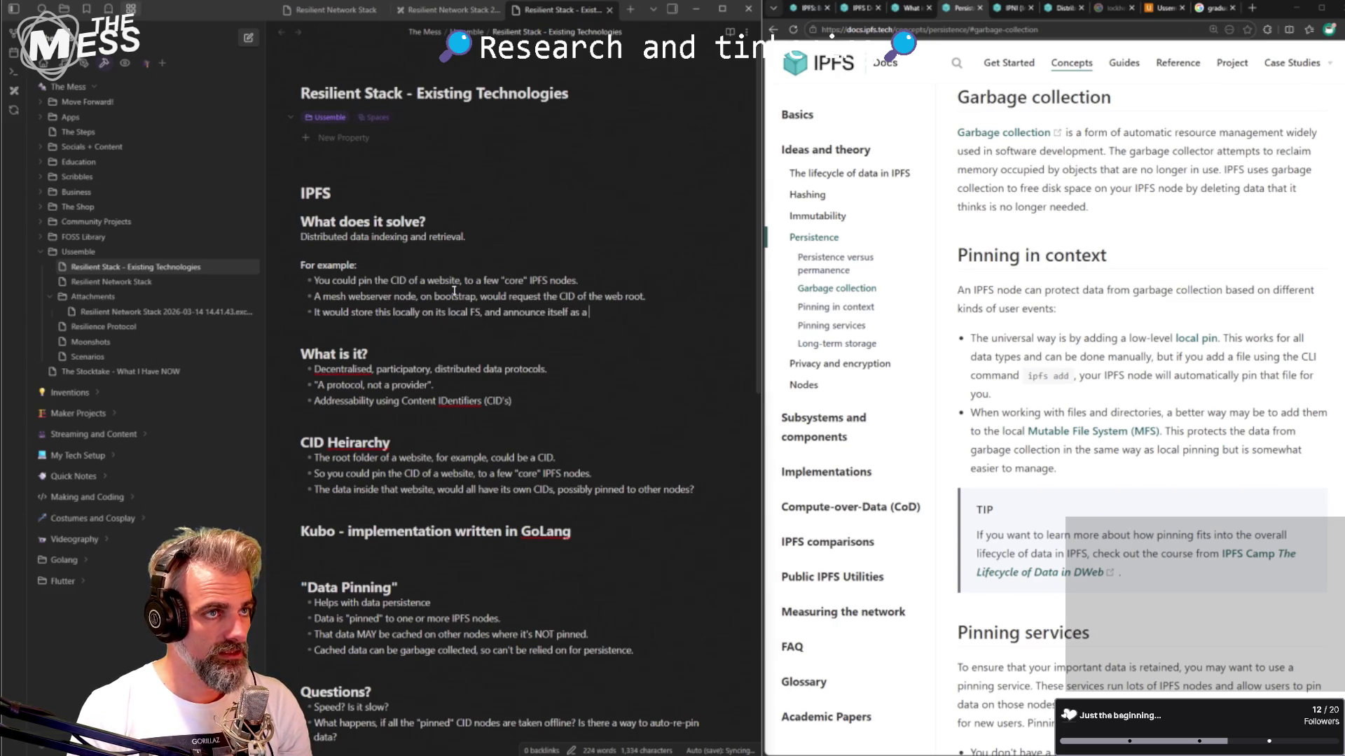
{"action": "type", "text": "lable node."}
- Add the bullet that whatever proxy service distributes traffic would register this node as a potential target
{"action": "key", "text": "Return"}
{"action": "type", "text": "What"}
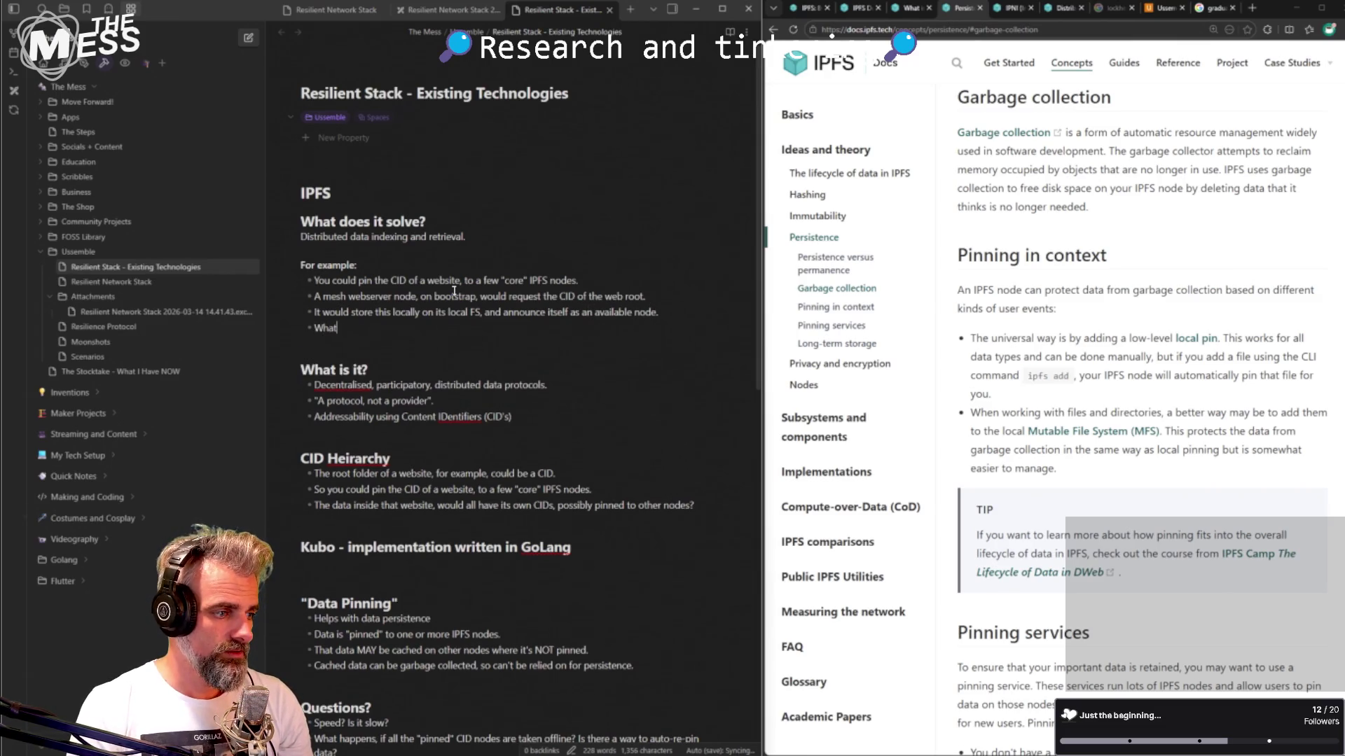
{"action": "type", "text": "ever proxy service is"}
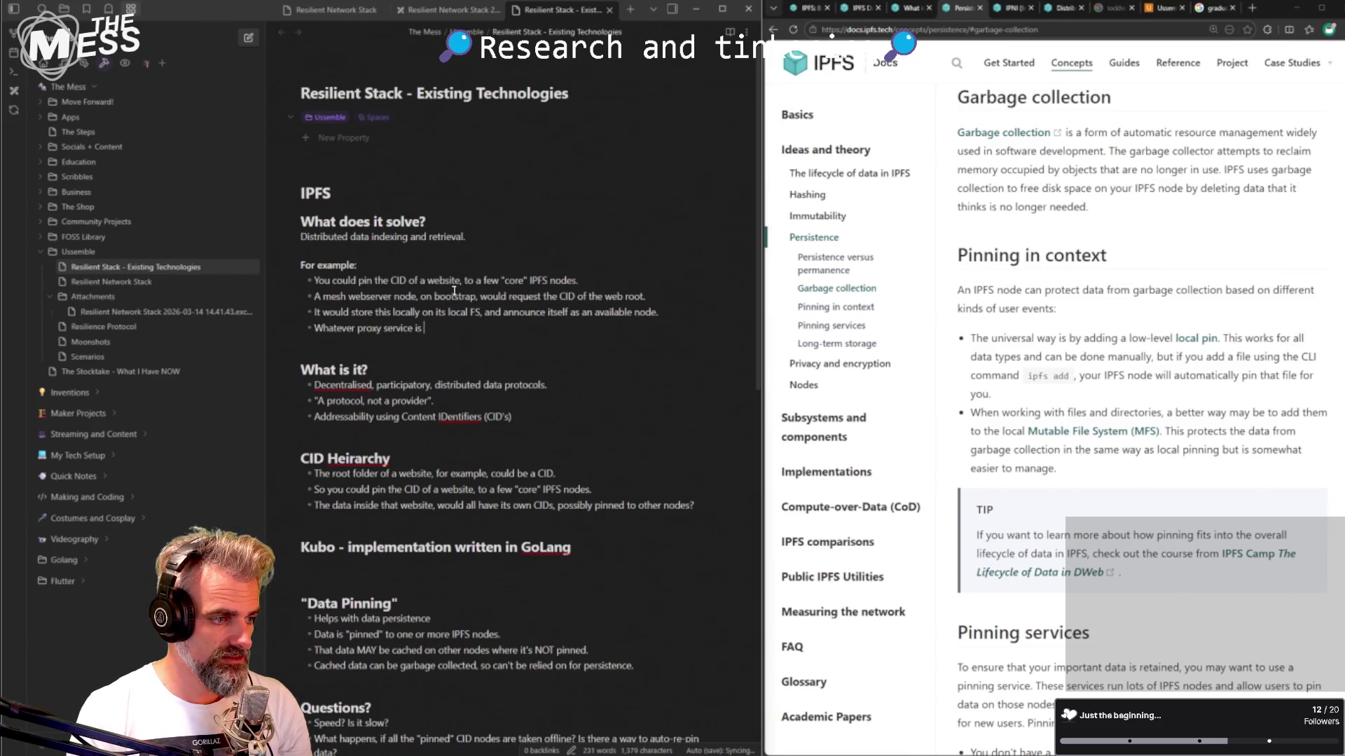
{"action": "type", "text": " distributing traffic, "}
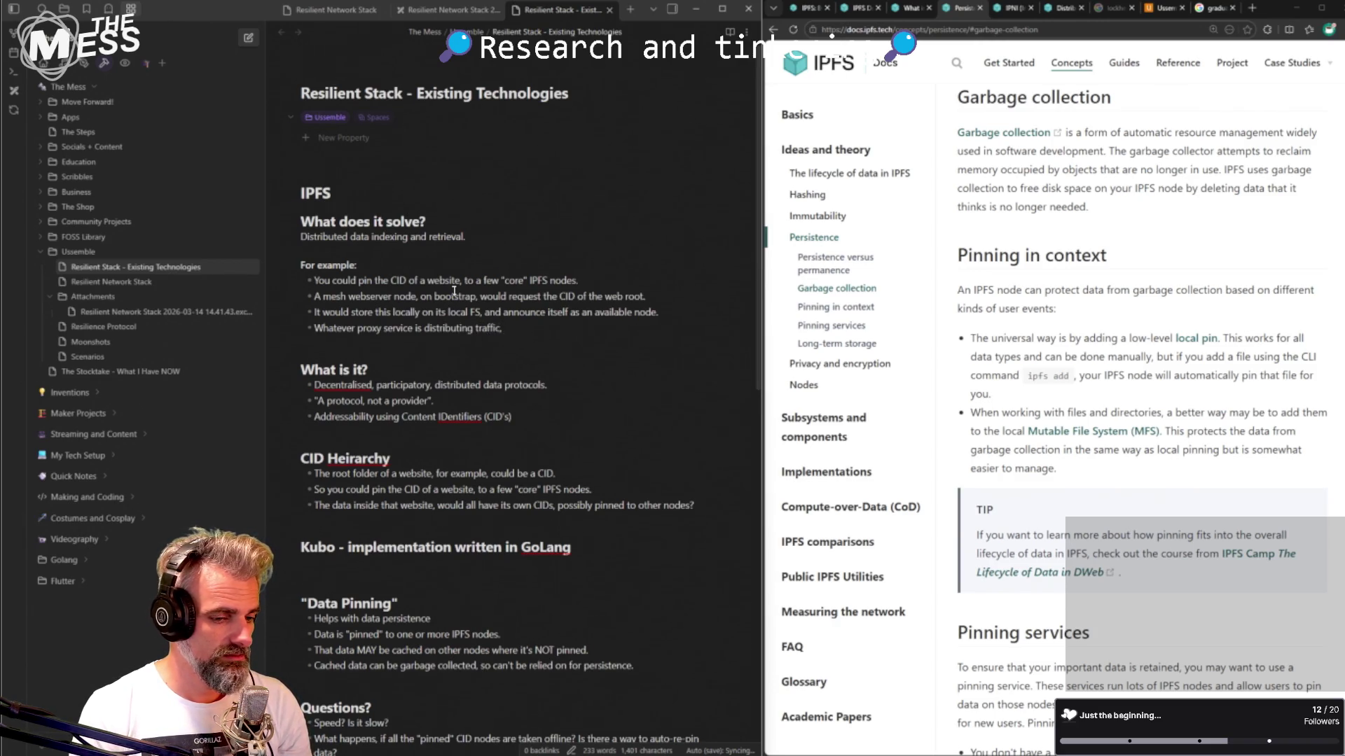
{"action": "type", "text": "would then register this node as a potenti"}
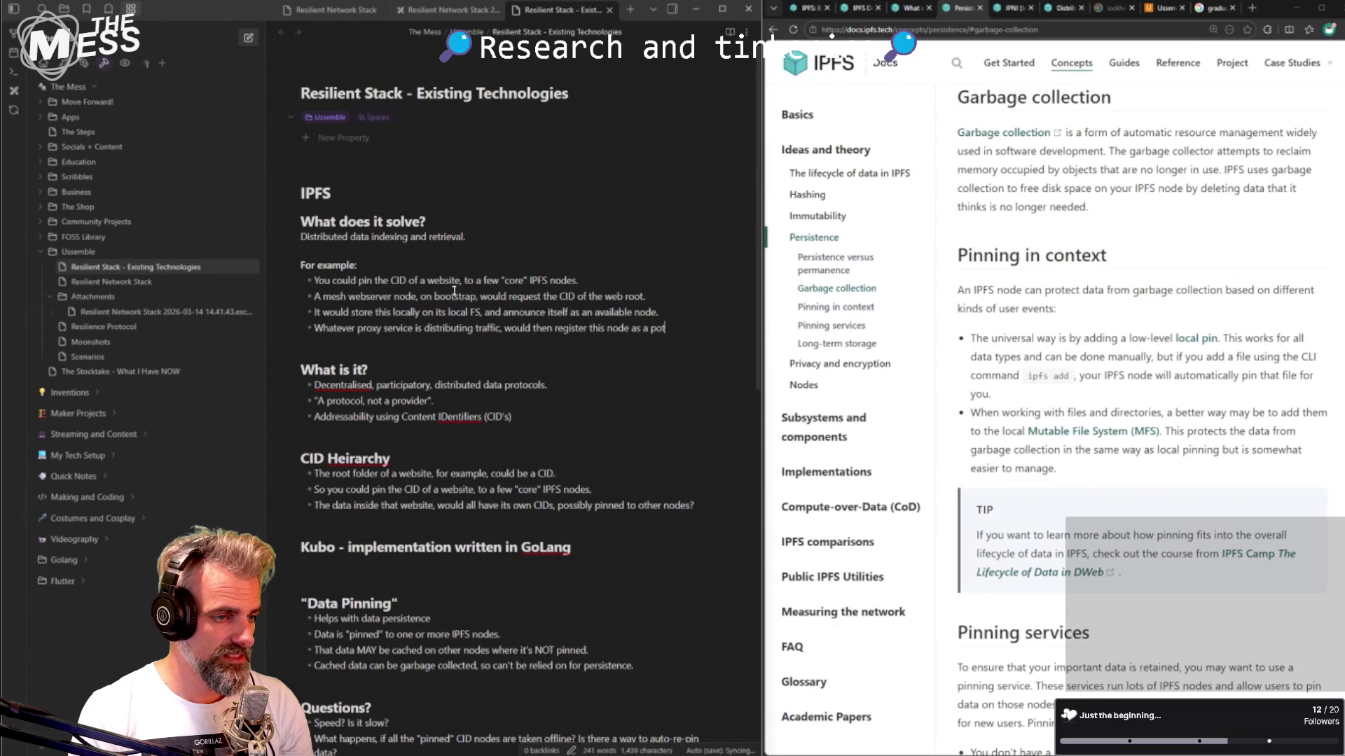
{"action": "type", "text": "al target"}
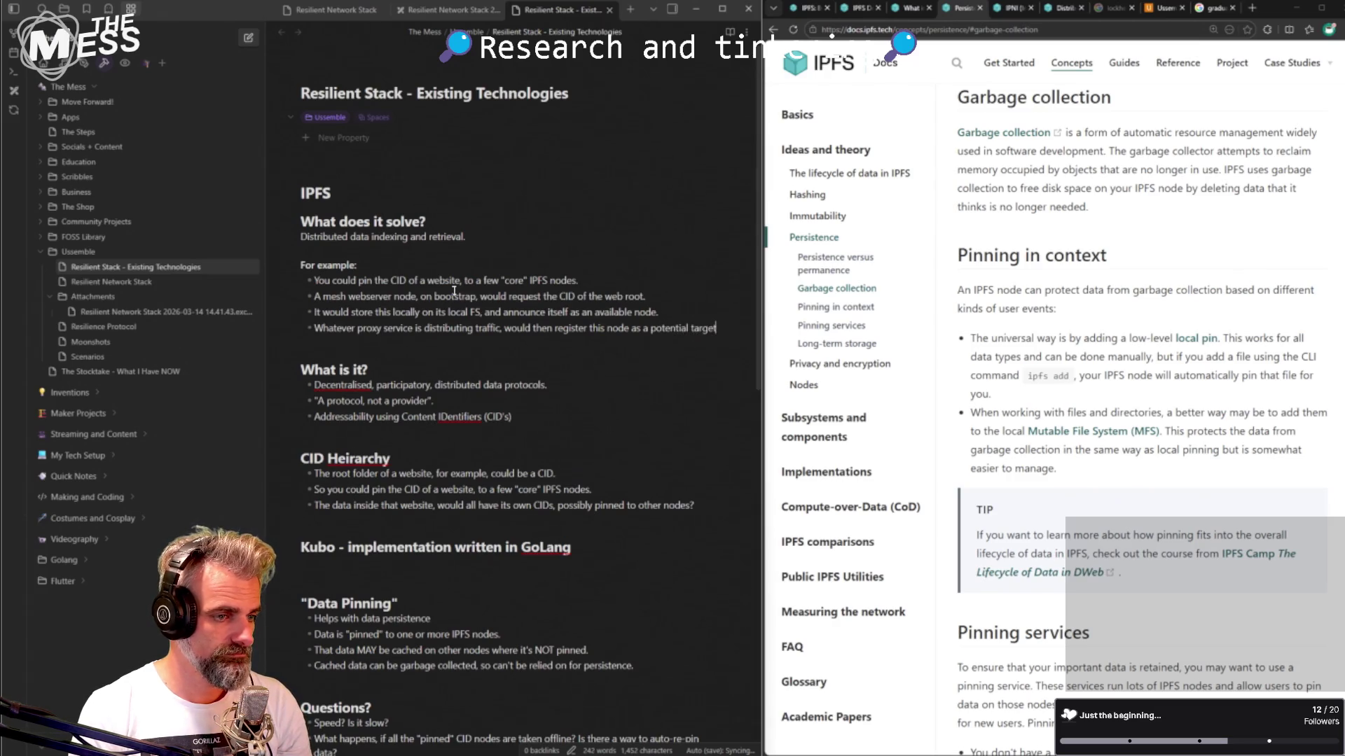
{"action": "type", "text": "."}
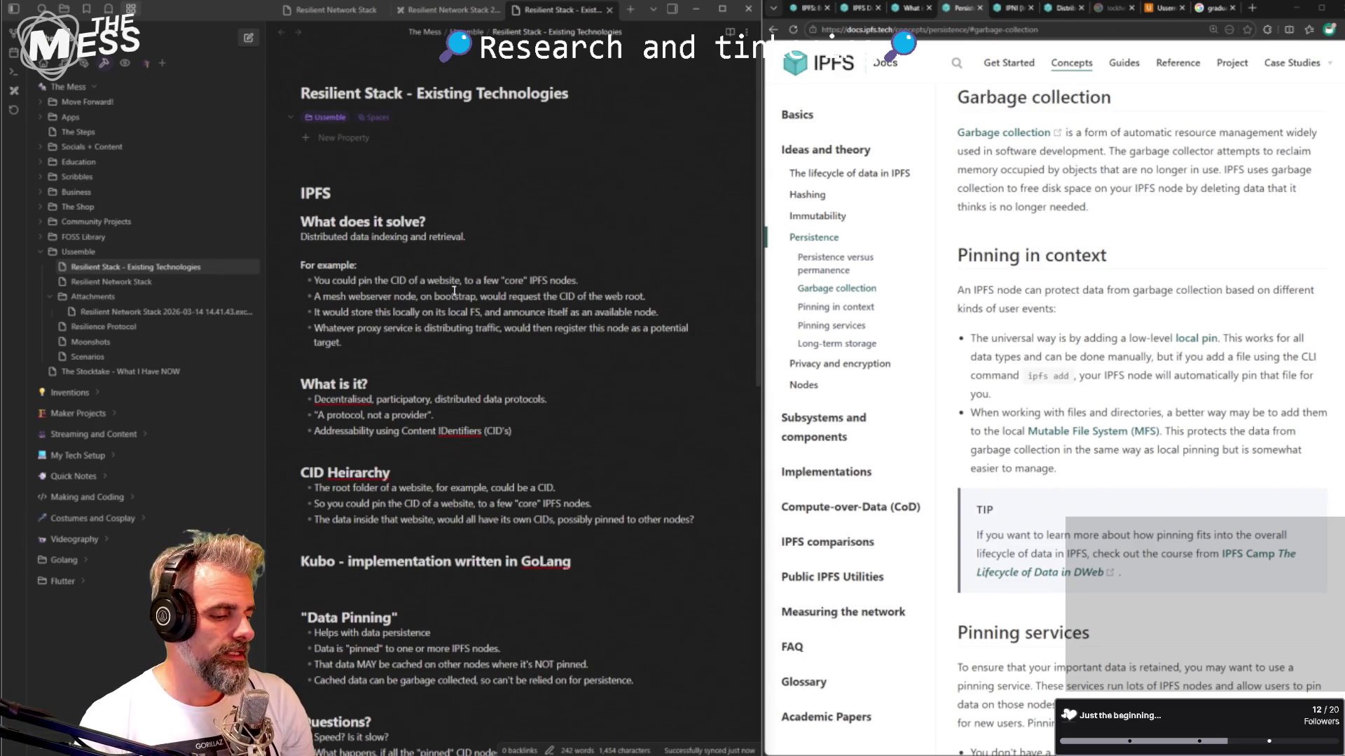
{"action": "key", "text": "Down"}
{"action": "key", "text": "Down"}
{"action": "key", "text": "Down"}
{"action": "key", "text": "End"}
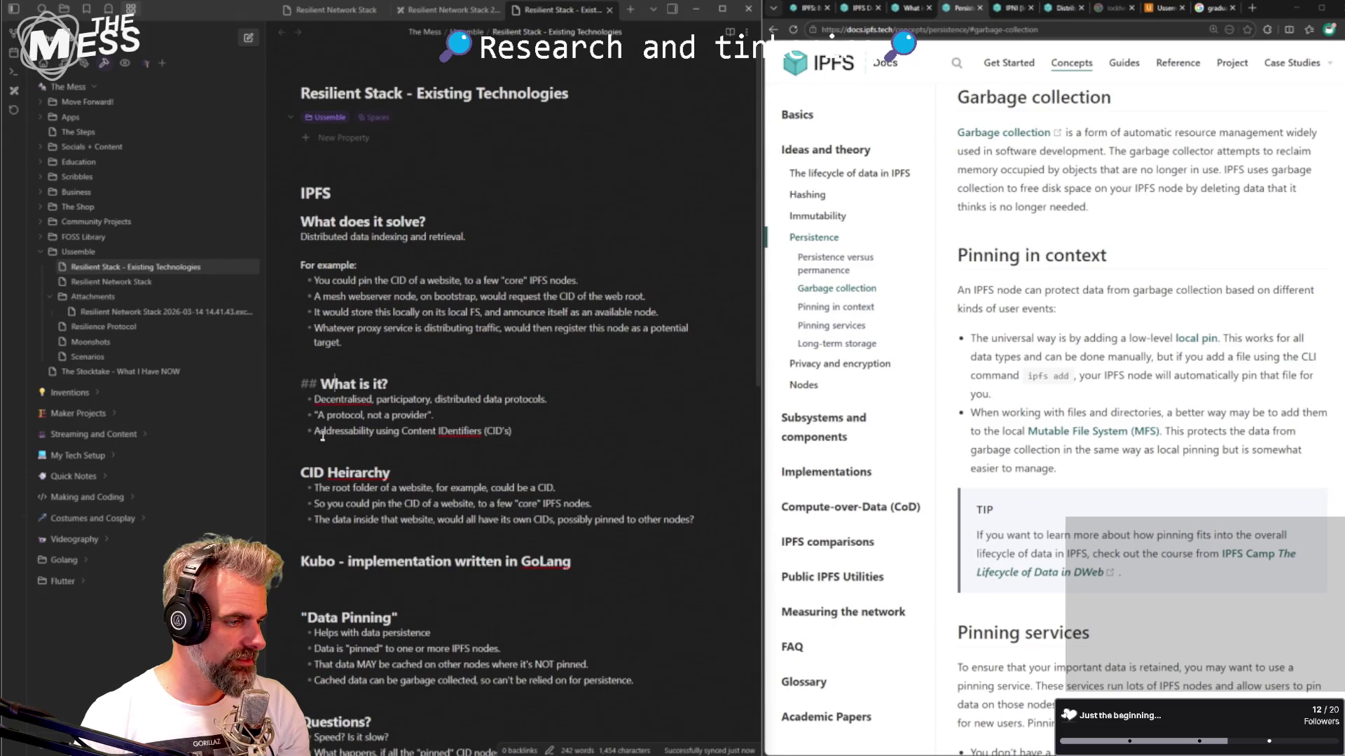
{"action": "left_click", "coordinate": [456, 468]}
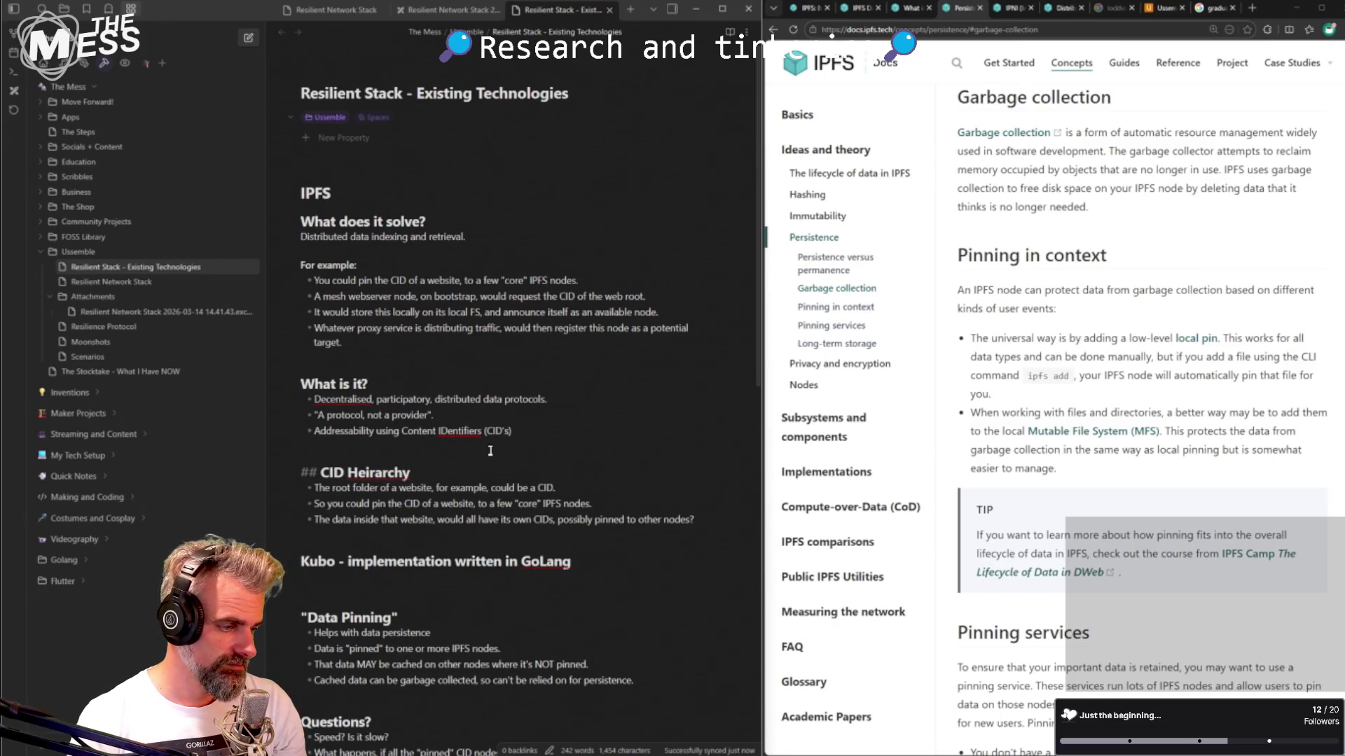
{"action": "key", "text": "Up"}
{"action": "key", "text": "Up"}
{"action": "key", "text": "Up"}
{"action": "key", "text": "Up"}
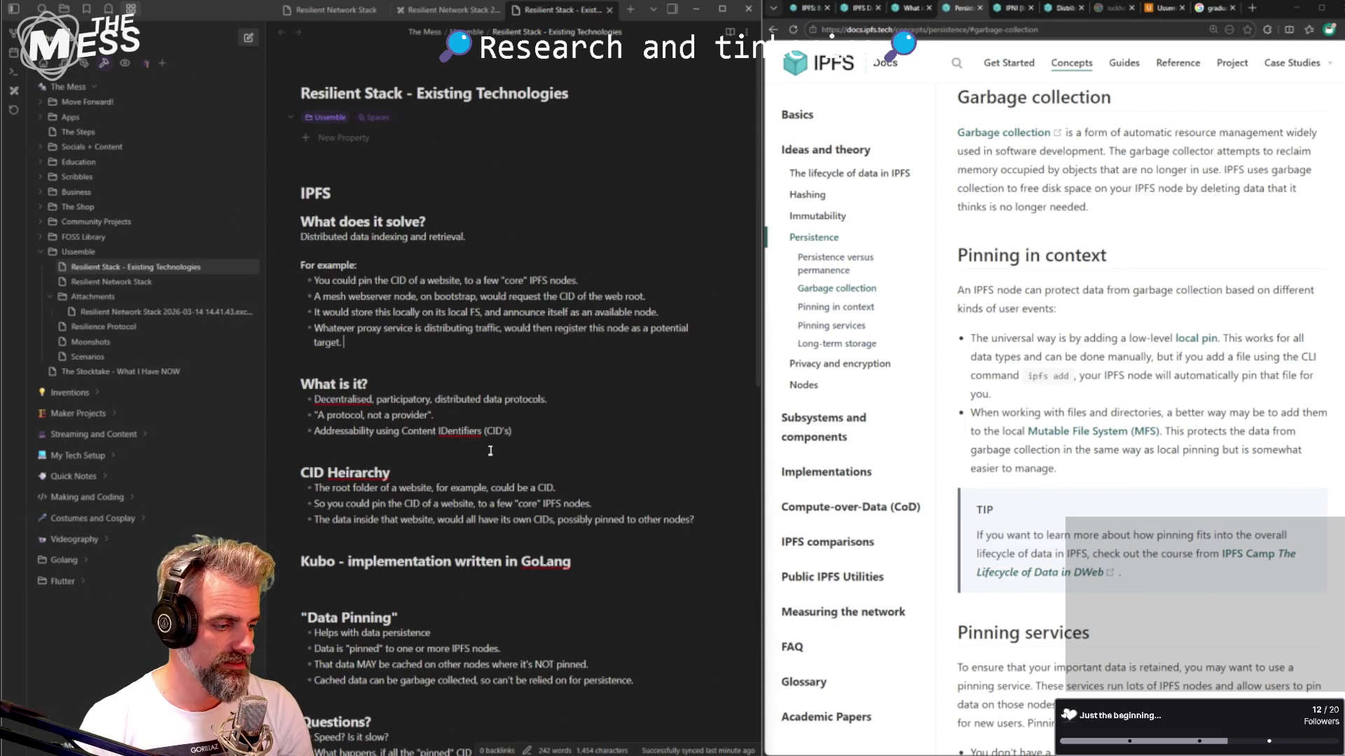
{"action": "scroll", "coordinate": [490, 451], "scroll_direction": "down", "scroll_amount": 5}
{"action": "left_click", "coordinate": [462, 446]}
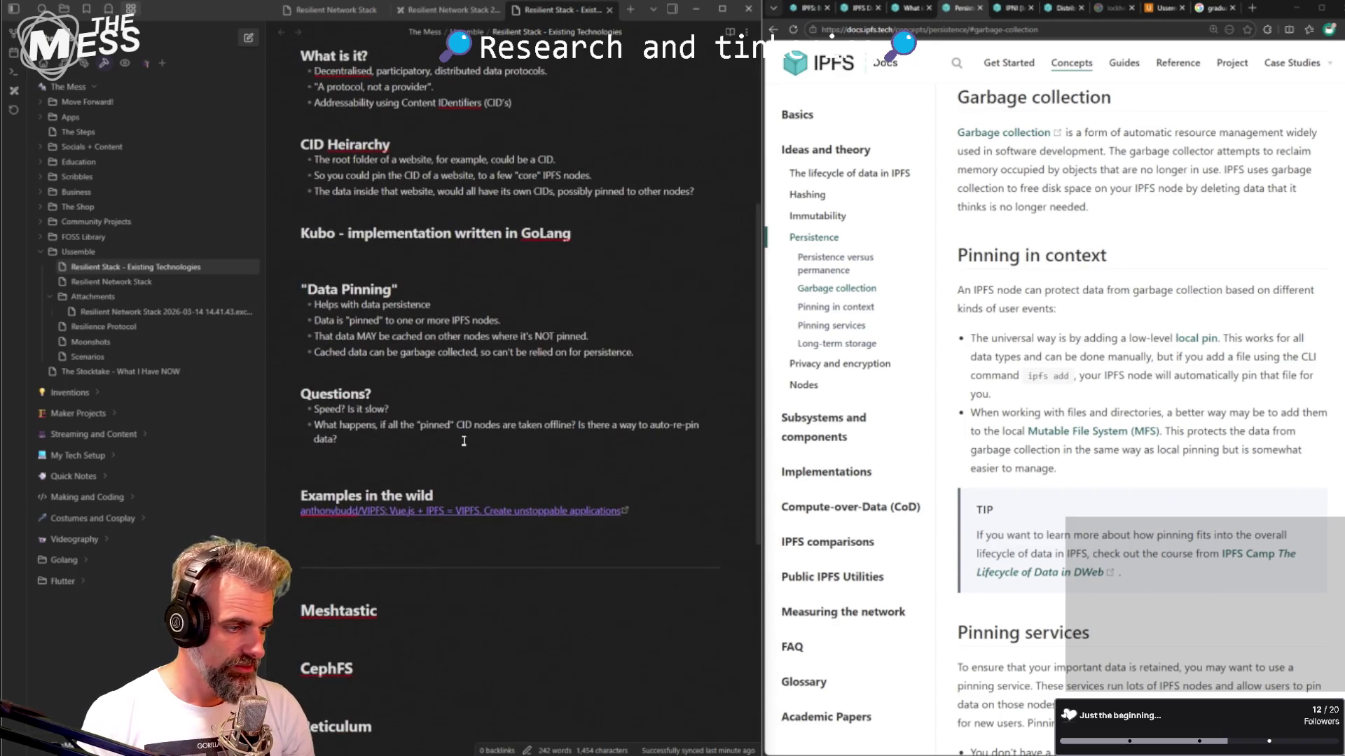
{"action": "key", "text": "Return"}
{"action": "type", "text": "What about"}
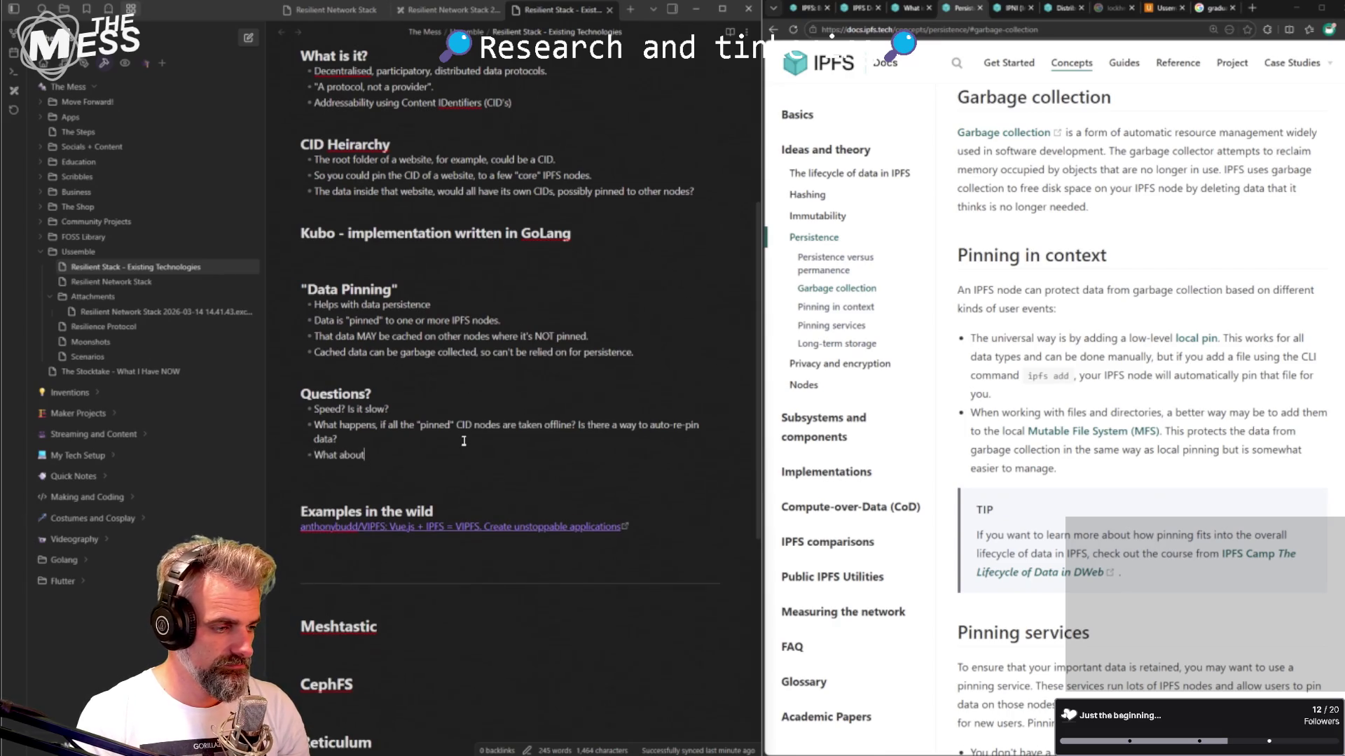
{"action": "type", "text": "database dat"}
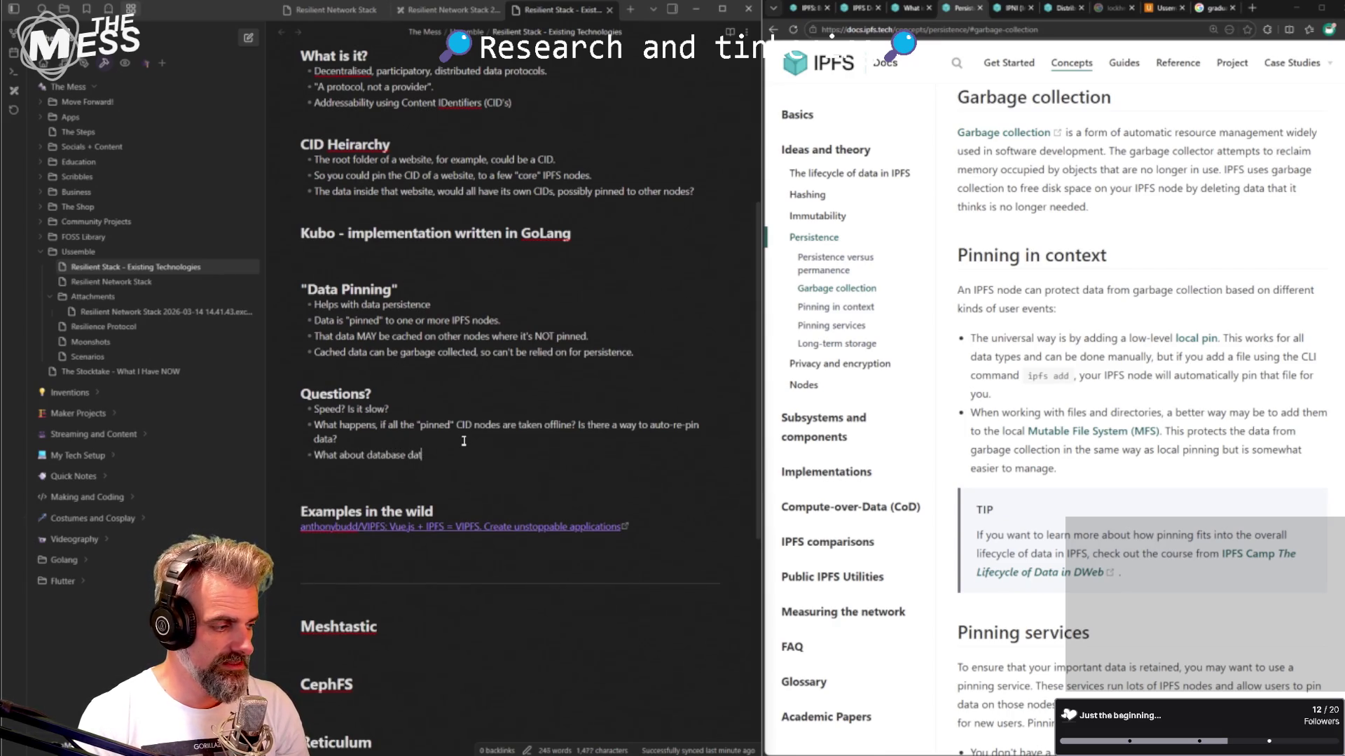
{"action": "type", "text": " Would it be possibel s"}
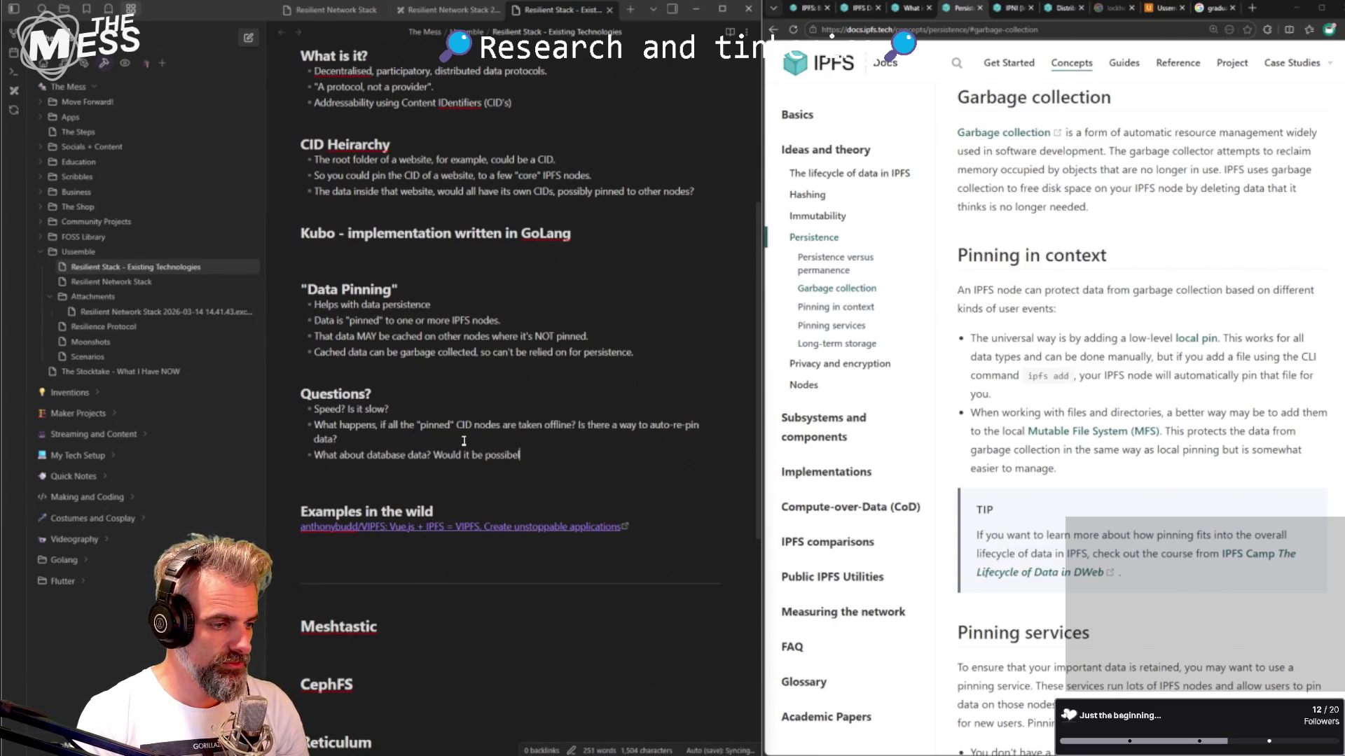
{"action": "type", "text": "o pin "}
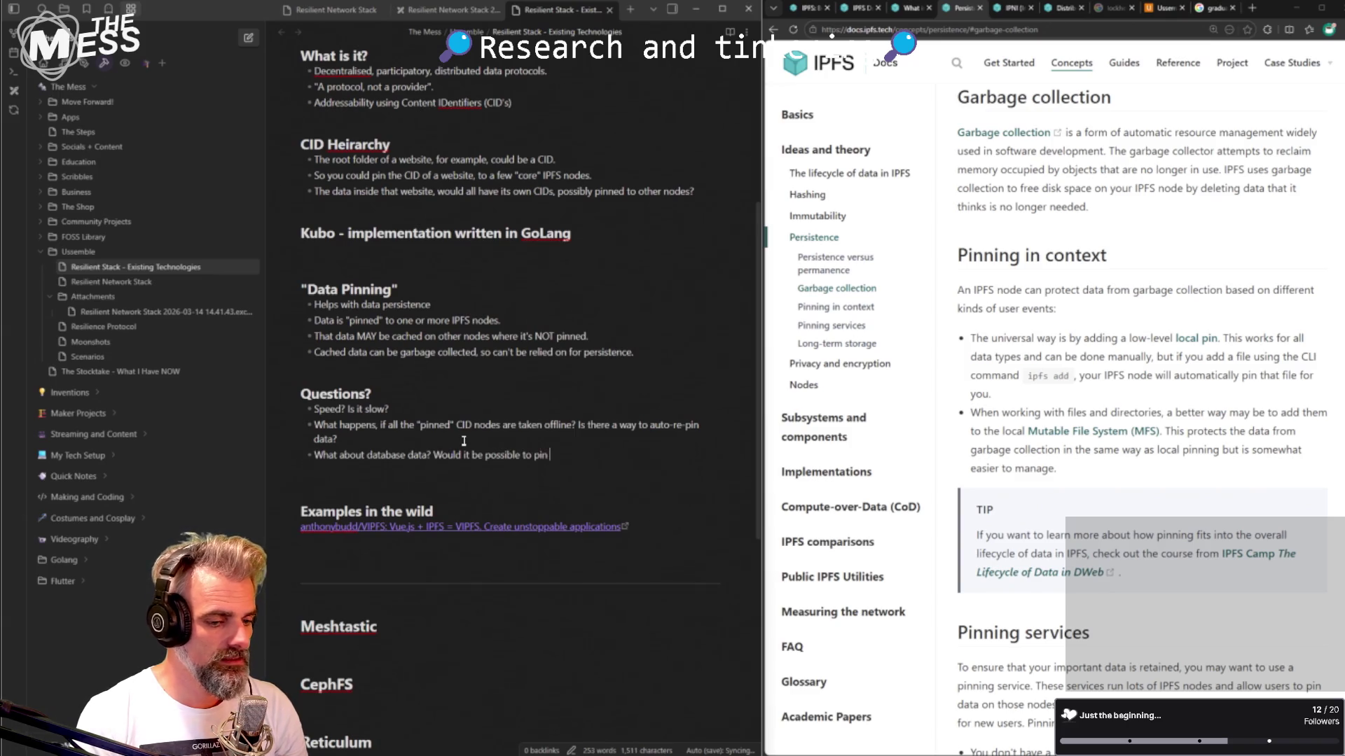
{"action": "type", "text": "the database"}
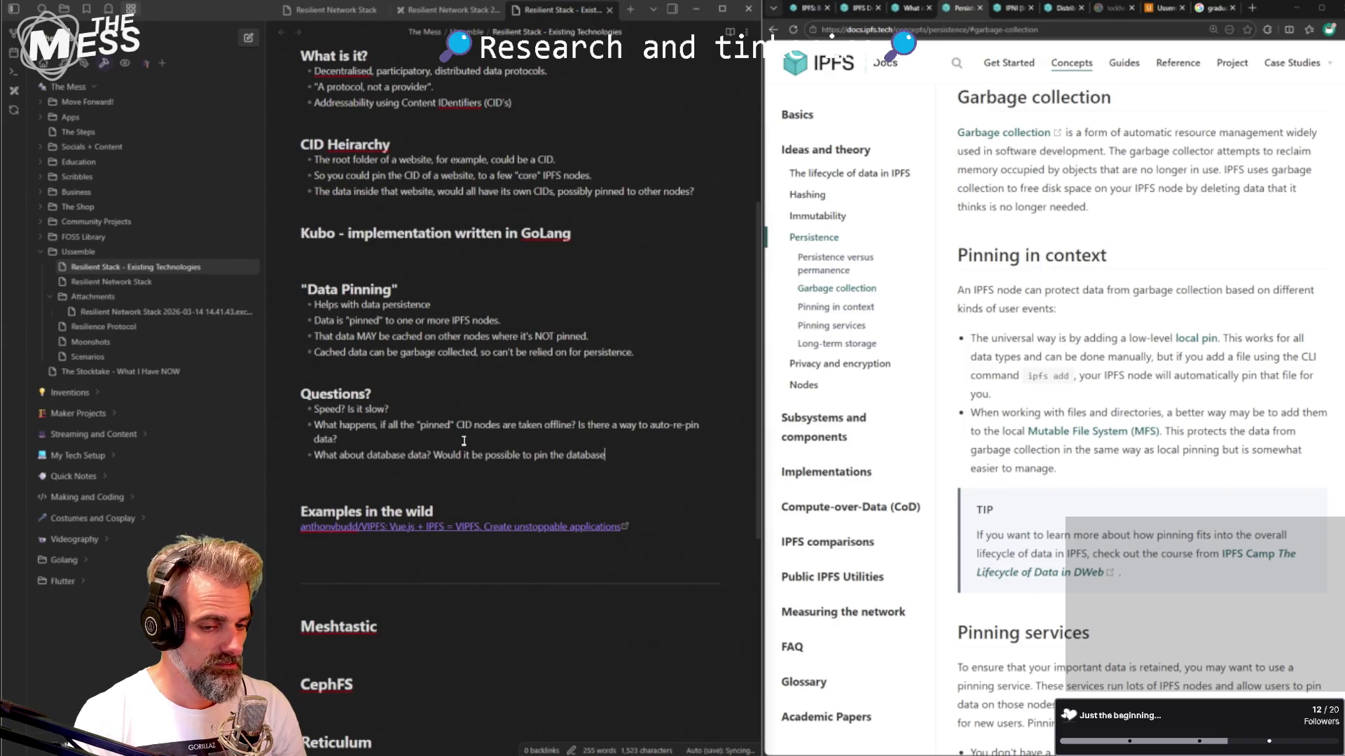
{"action": "key", "text": "shift+Home"}
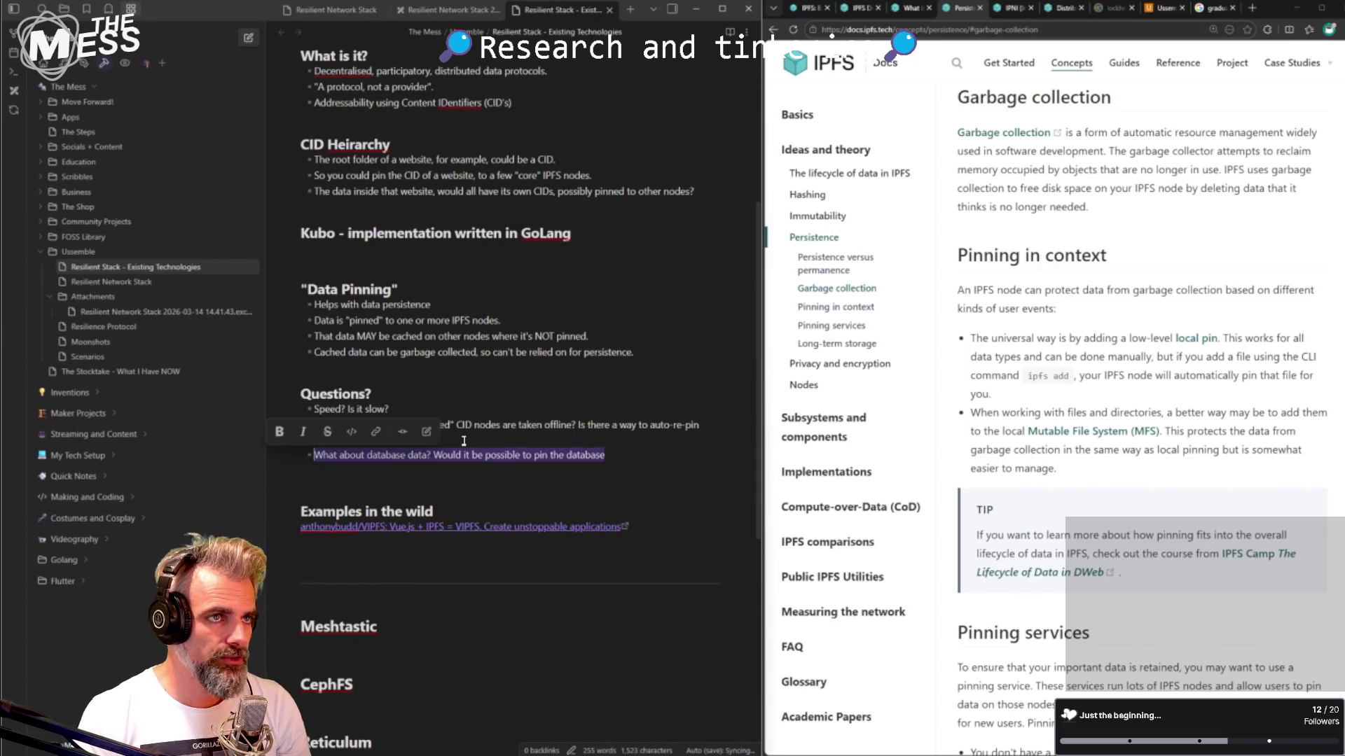
{"action": "key", "text": "BackSpace"}
{"action": "key", "text": "BackSpace"}
{"action": "key", "text": "BackSpace"}
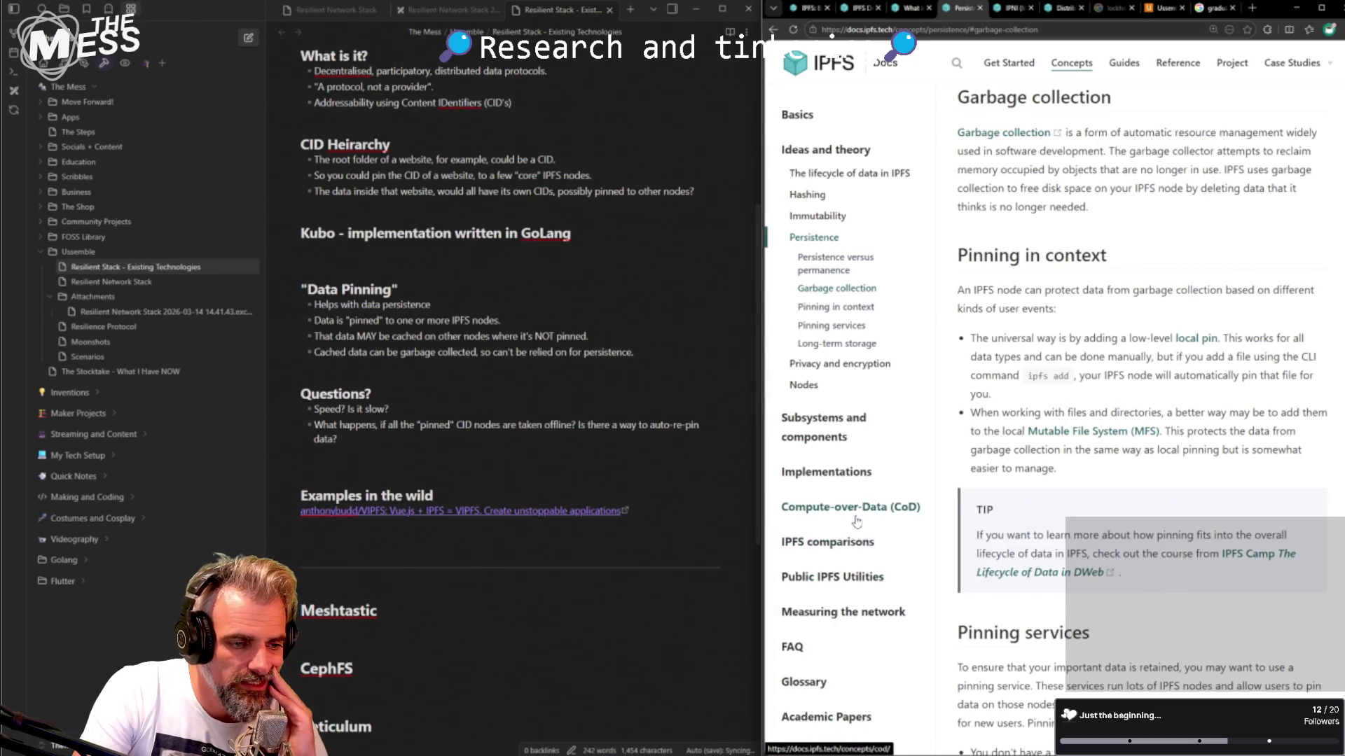
- Read the Pinning services section's disk-space and long-term storage reasons in IPFS Docs
{"action": "left_click", "coordinate": [851, 326]}
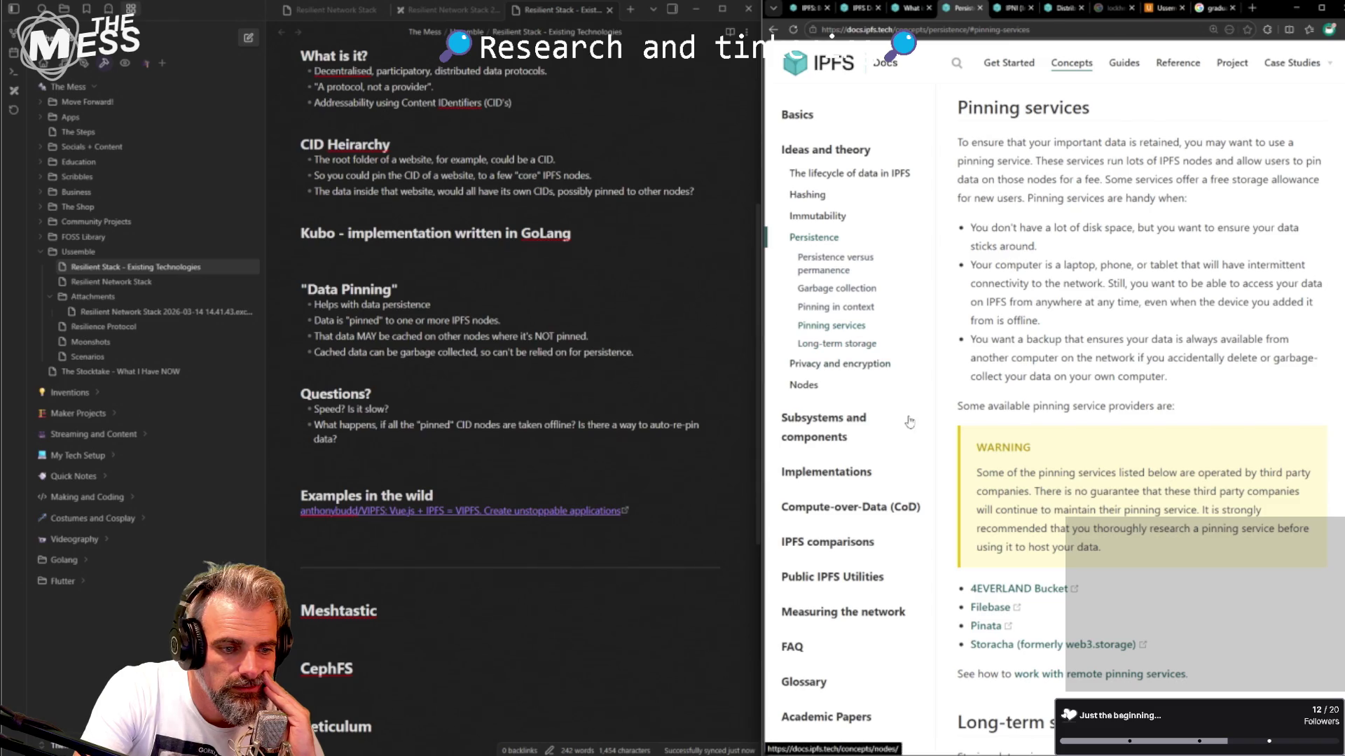
{"action": "mouse_move", "coordinate": [1031, 243]}
{"action": "left_mouse_down"}
{"action": "mouse_move", "coordinate": [1019, 227]}
{"action": "mouse_move", "coordinate": [1051, 227]}
{"action": "left_mouse_up"}
{"action": "left_click", "coordinate": [1053, 246]}
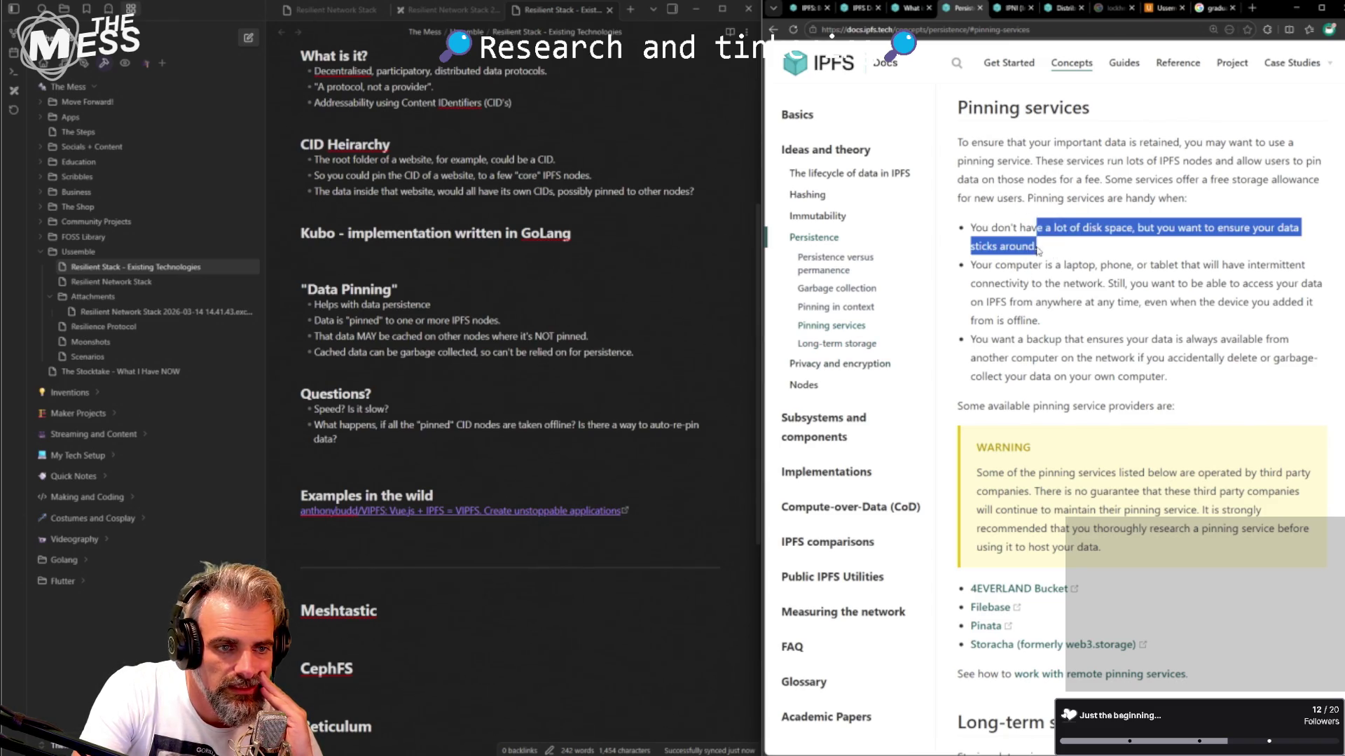
{"action": "left_click", "coordinate": [1040, 249]}
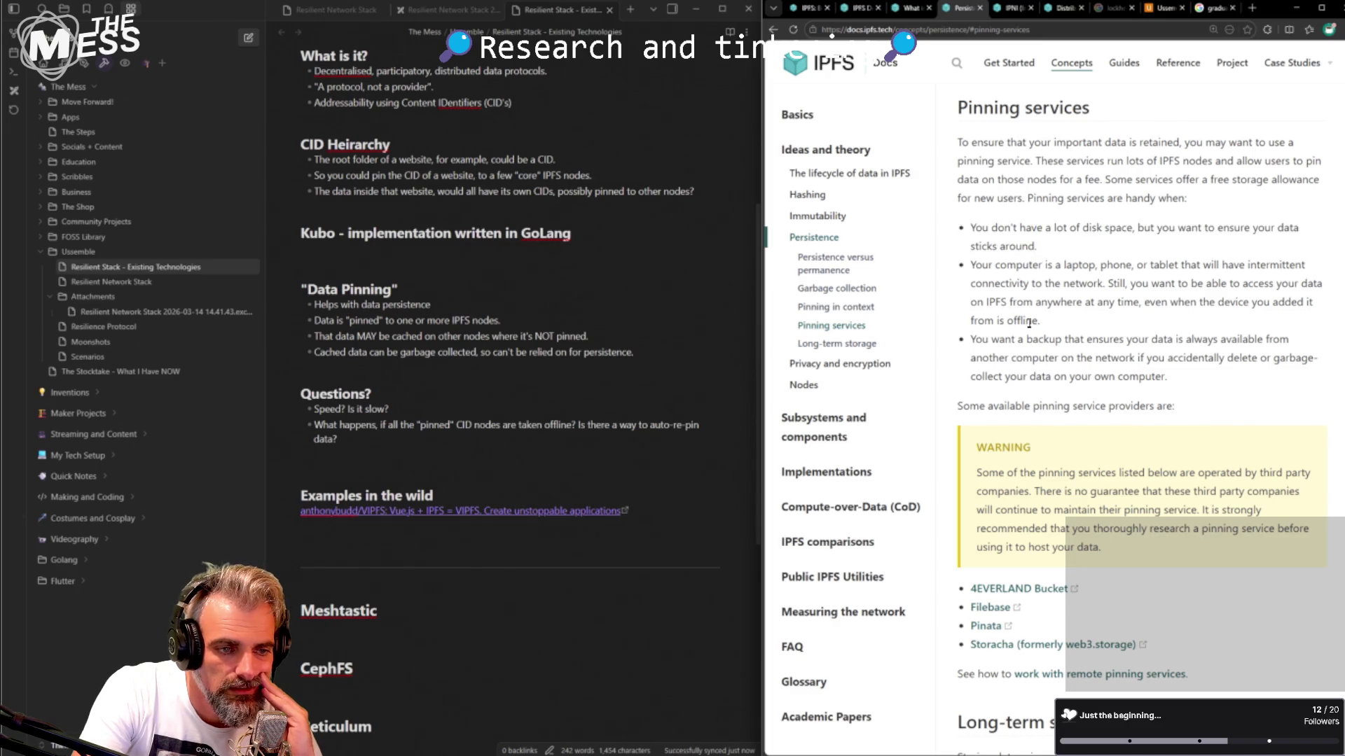
{"action": "scroll", "coordinate": [1064, 486], "scroll_direction": "down", "scroll_amount": 1}
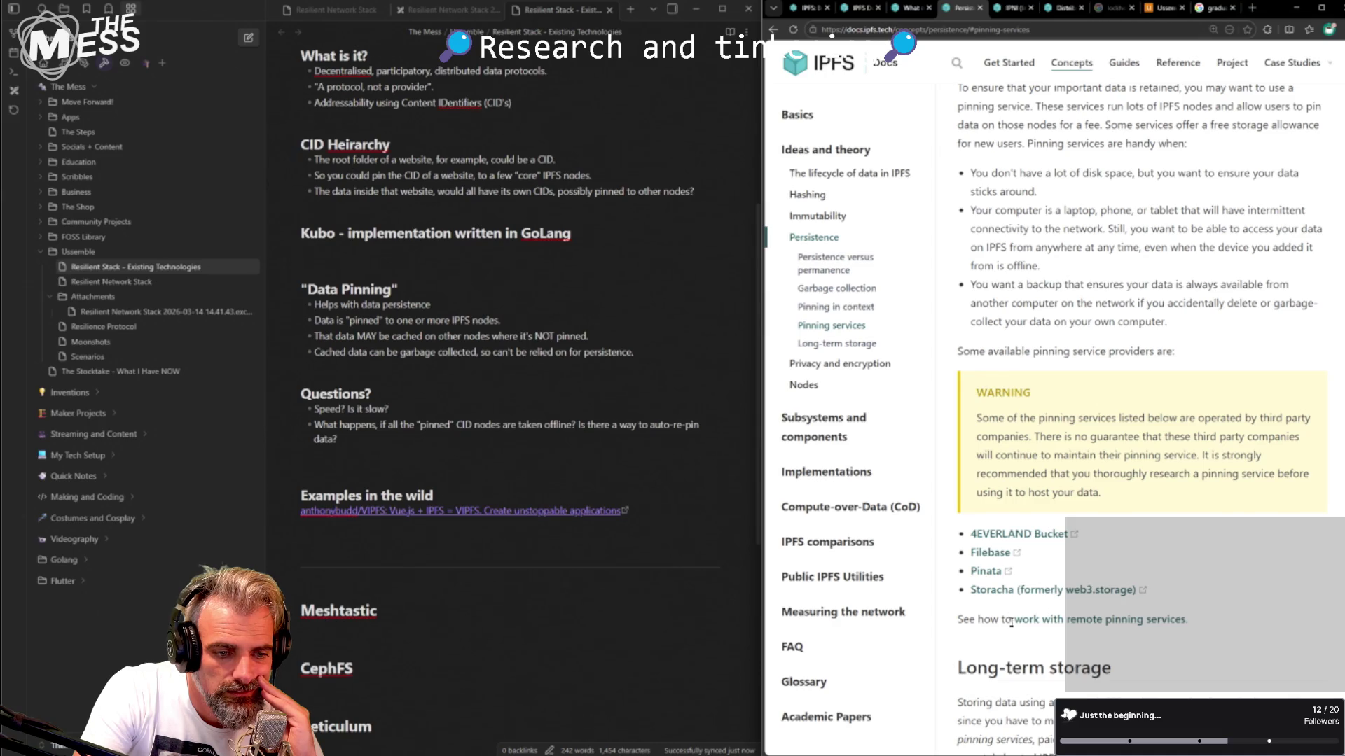
{"action": "scroll", "coordinate": [1046, 588], "scroll_direction": "down", "scroll_amount": 2}
{"action": "scroll", "coordinate": [1043, 547], "scroll_direction": "down", "scroll_amount": 2}
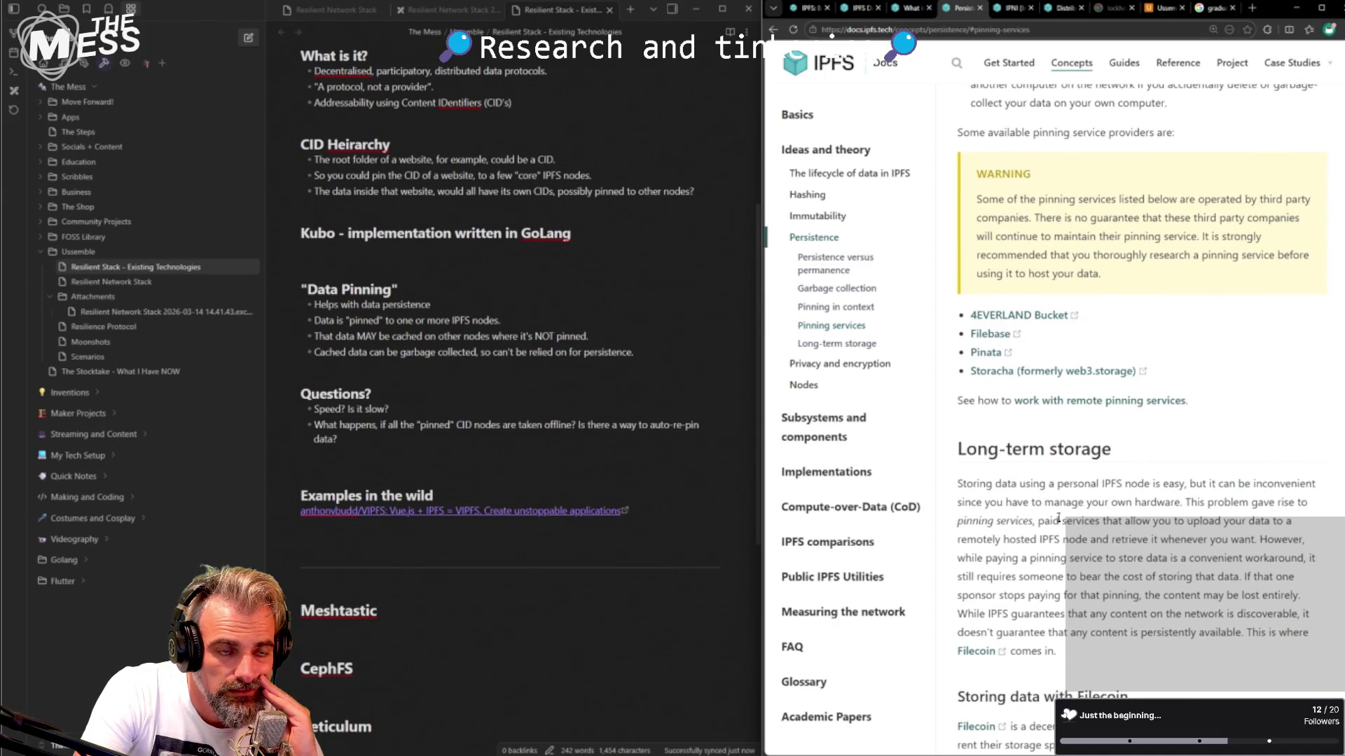
{"action": "mouse_move", "coordinate": [1013, 498]}
{"action": "left_mouse_down"}
{"action": "mouse_move", "coordinate": [1088, 521]}
{"action": "mouse_move", "coordinate": [1104, 563]}
{"action": "left_mouse_up"}
{"action": "left_click", "coordinate": [1088, 521]}
{"action": "left_click", "coordinate": [1103, 588]}
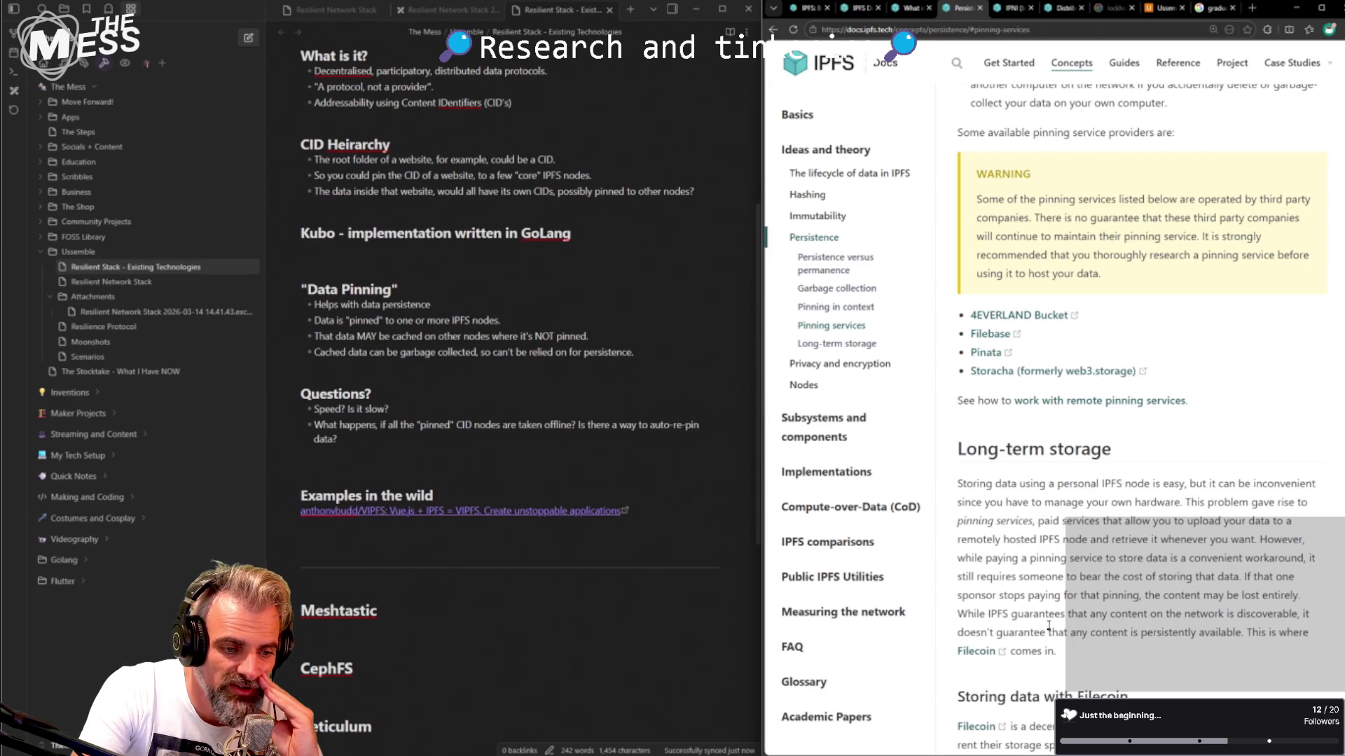
{"action": "scroll", "coordinate": [1049, 626], "scroll_direction": "down", "scroll_amount": 2}
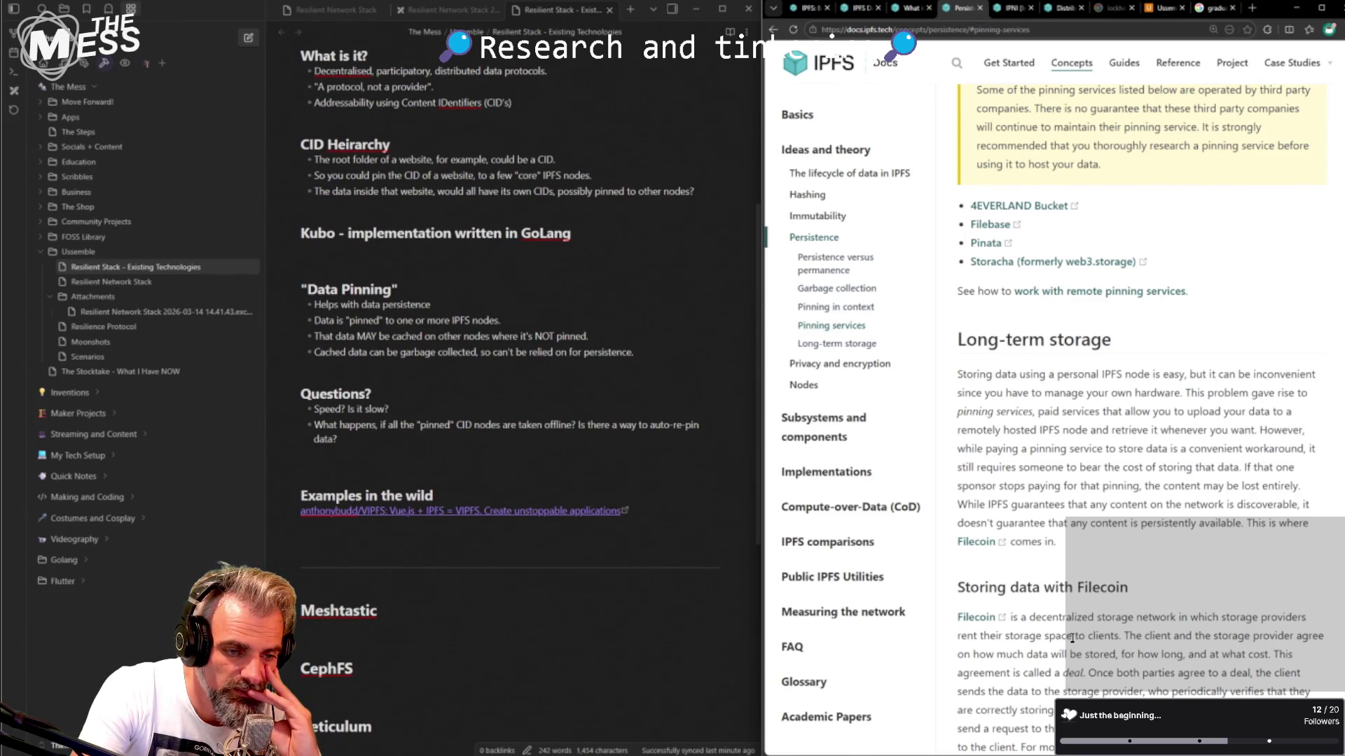
{"action": "scroll", "coordinate": [1071, 639], "scroll_direction": "down", "scroll_amount": 2}
{"action": "scroll", "coordinate": [1105, 574], "scroll_direction": "down", "scroll_amount": 4}
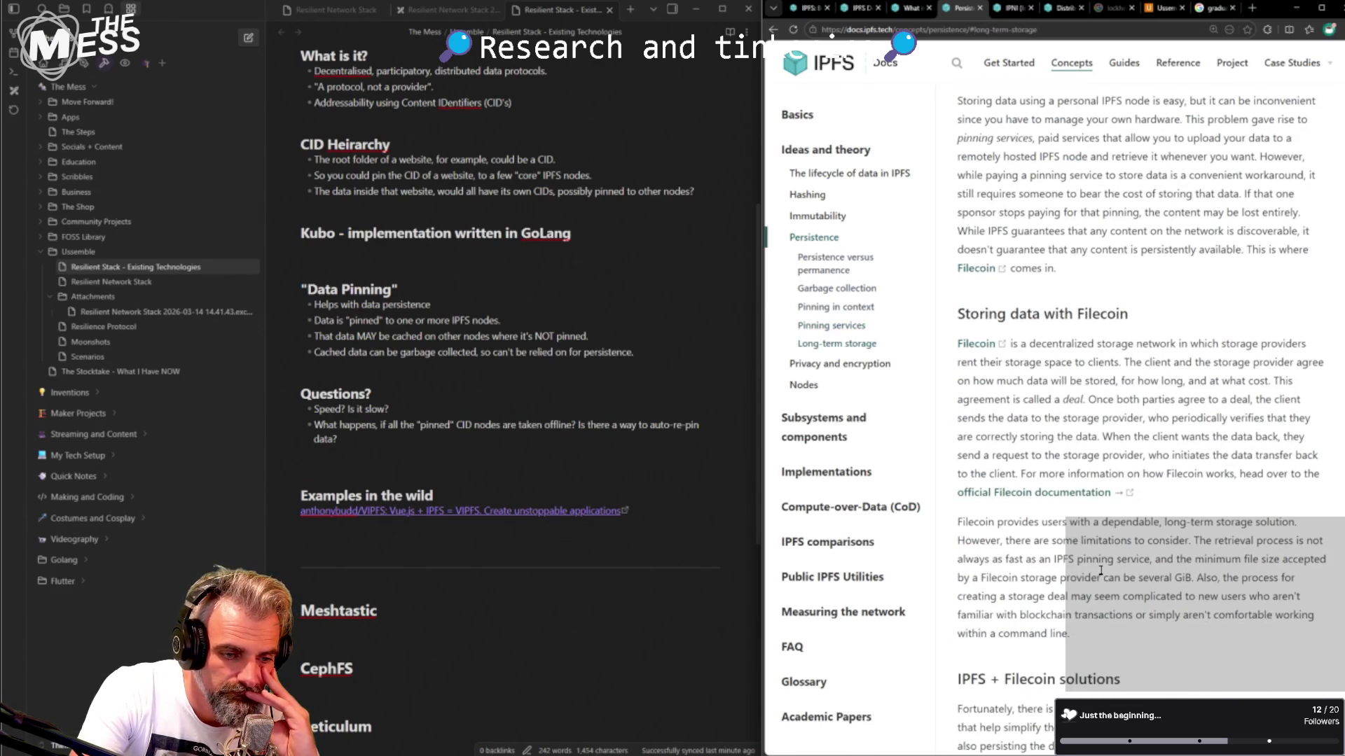
{"action": "scroll", "coordinate": [1101, 570], "scroll_direction": "down", "scroll_amount": 2}
{"action": "scroll", "coordinate": [1097, 577], "scroll_direction": "down", "scroll_amount": 1}
{"action": "scroll", "coordinate": [1097, 573], "scroll_direction": "down", "scroll_amount": 2}
{"action": "scroll", "coordinate": [1096, 551], "scroll_direction": "up", "scroll_amount": 10}
{"action": "scroll", "coordinate": [1096, 546], "scroll_direction": "up", "scroll_amount": 5}
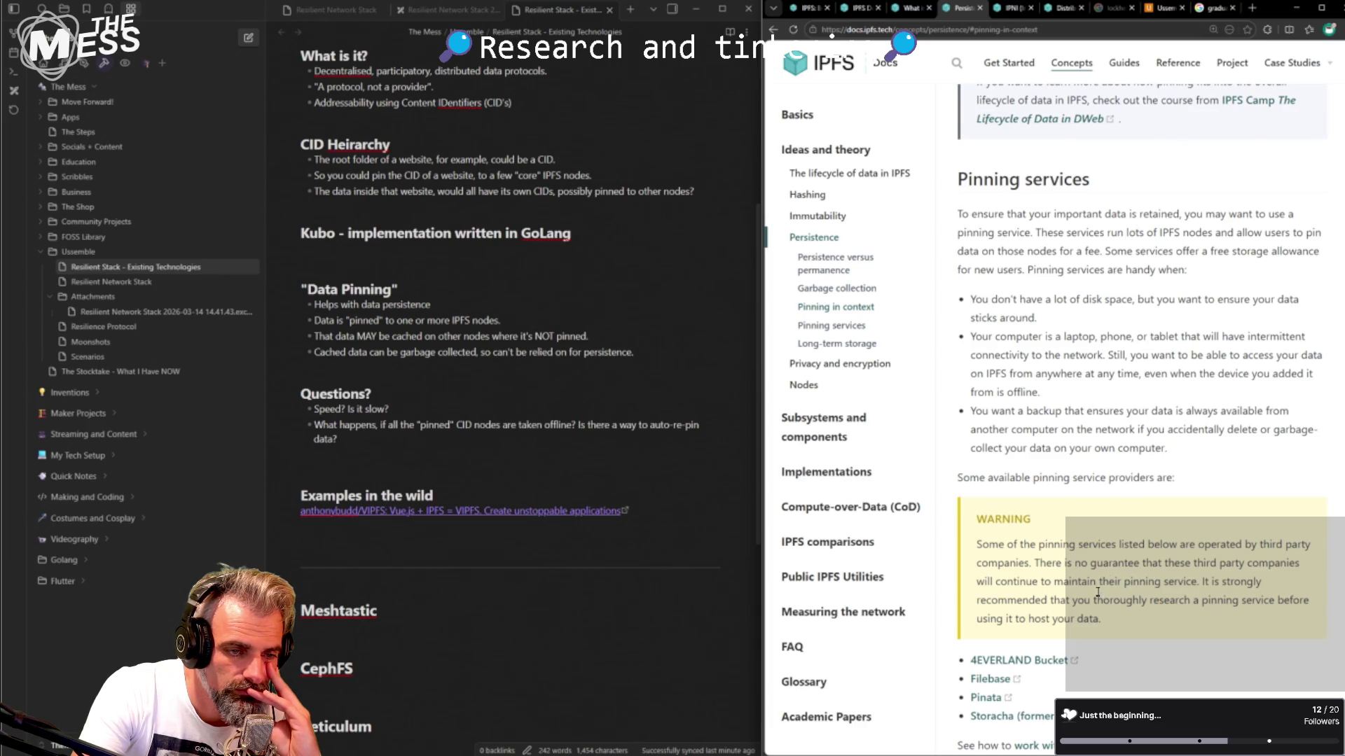
{"action": "scroll", "coordinate": [1098, 592], "scroll_direction": "up", "scroll_amount": 2}
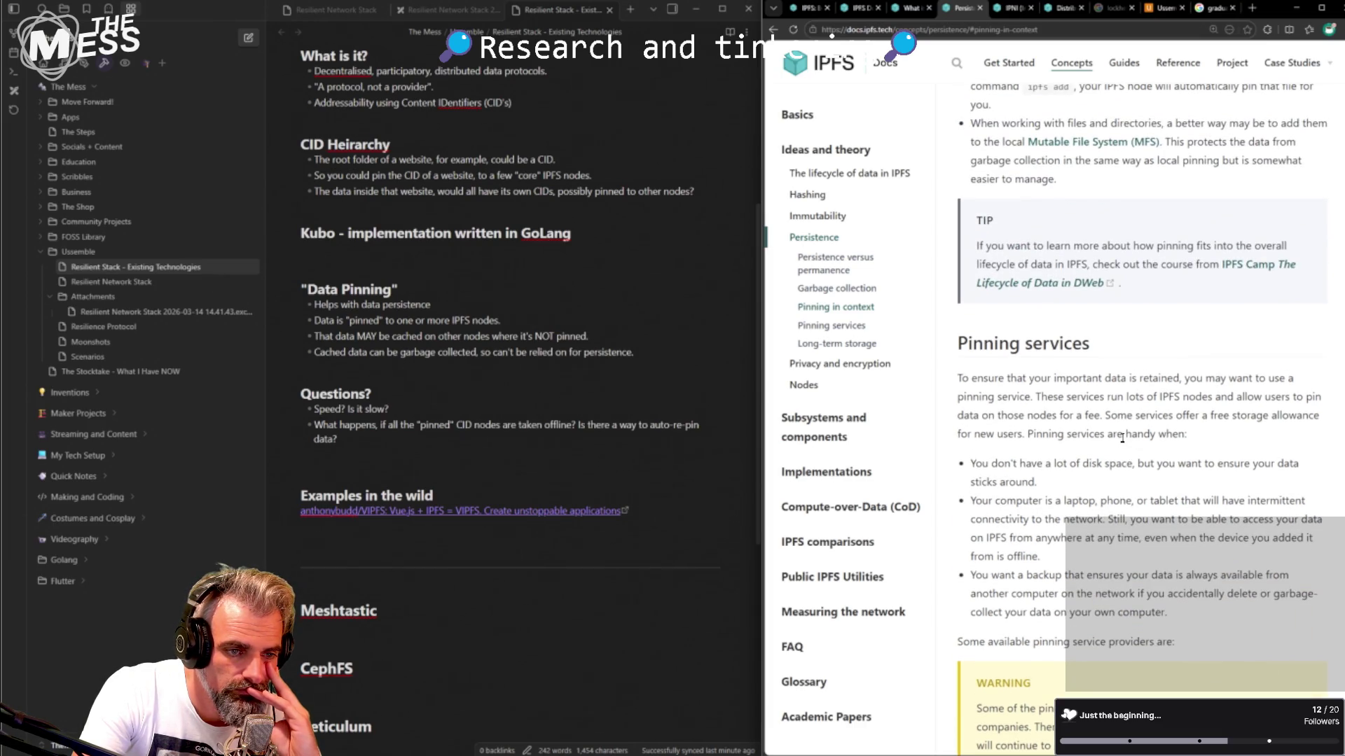
{"action": "scroll", "coordinate": [1121, 441], "scroll_direction": "up", "scroll_amount": 4}
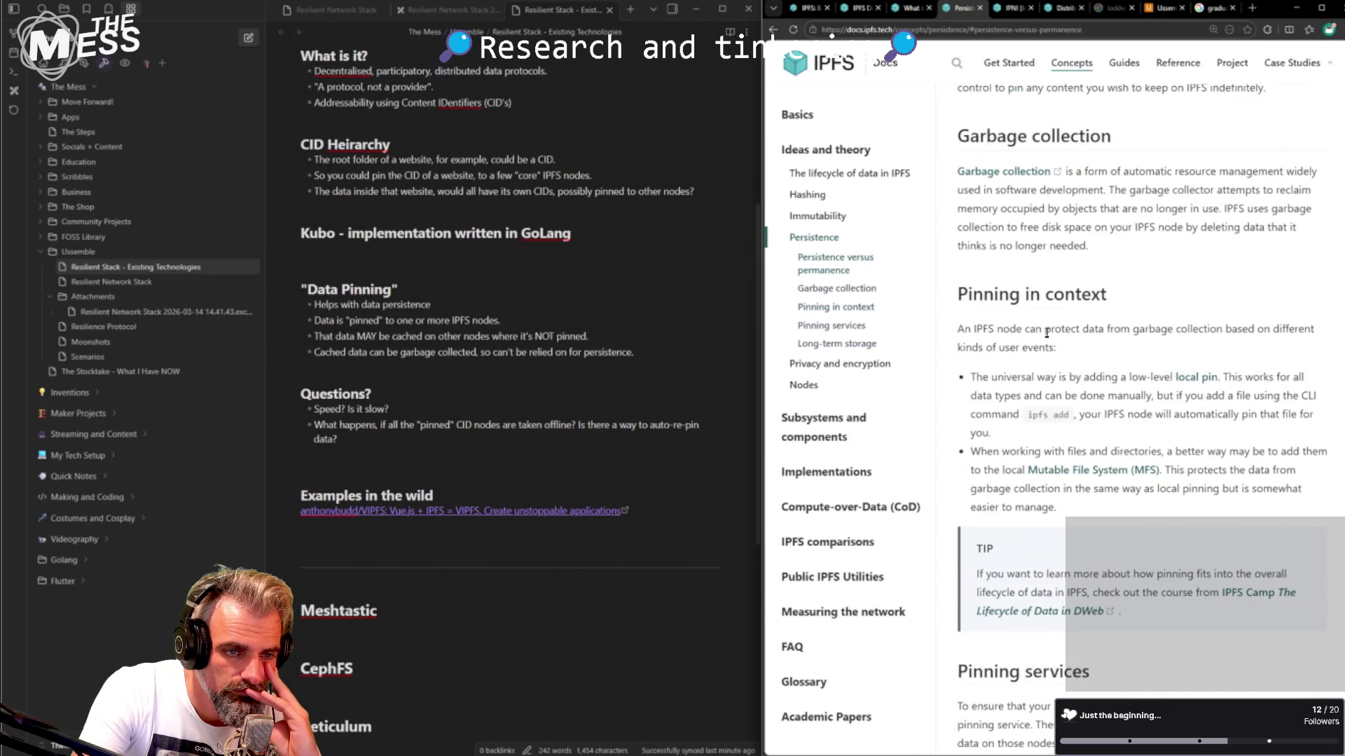
{"action": "scroll", "coordinate": [1089, 190], "scroll_direction": "up", "scroll_amount": 1}
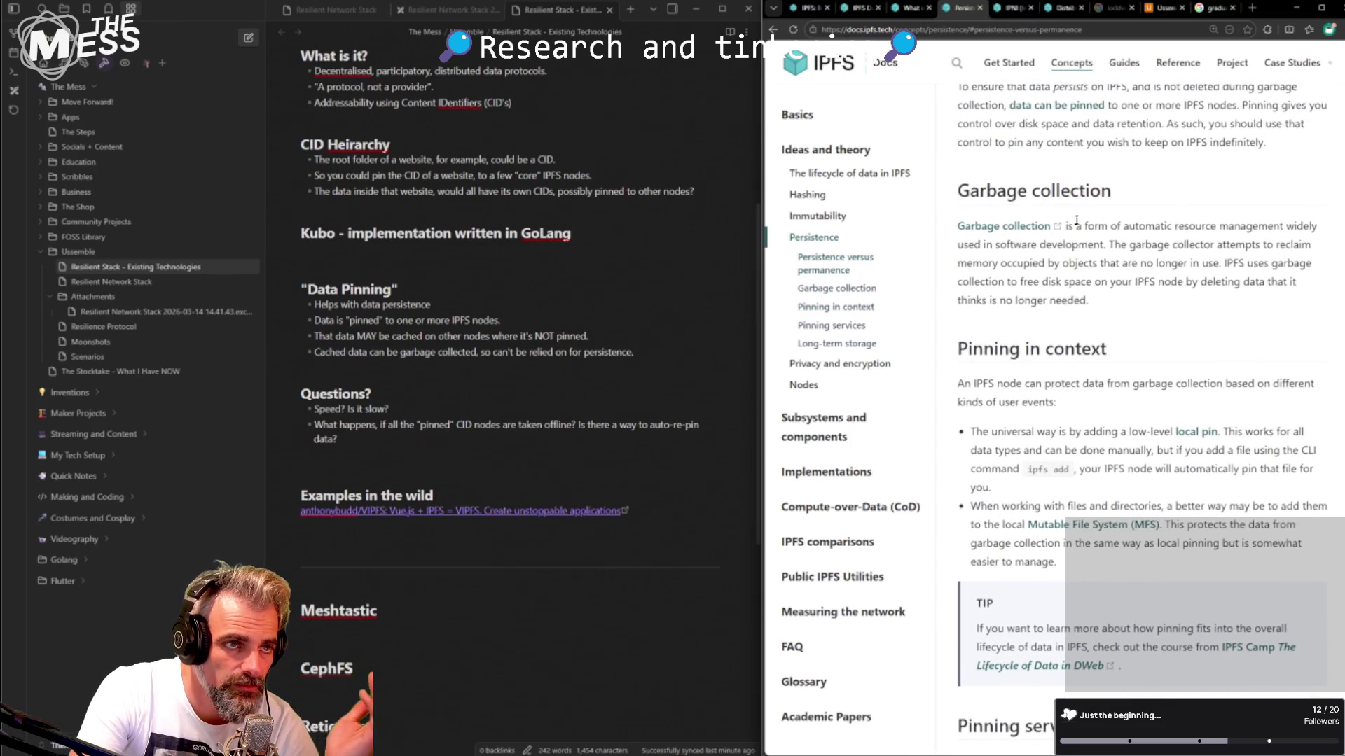
{"action": "scroll", "coordinate": [1076, 218], "scroll_direction": "up", "scroll_amount": 1}
{"action": "scroll", "coordinate": [1077, 219], "scroll_direction": "up", "scroll_amount": 1}
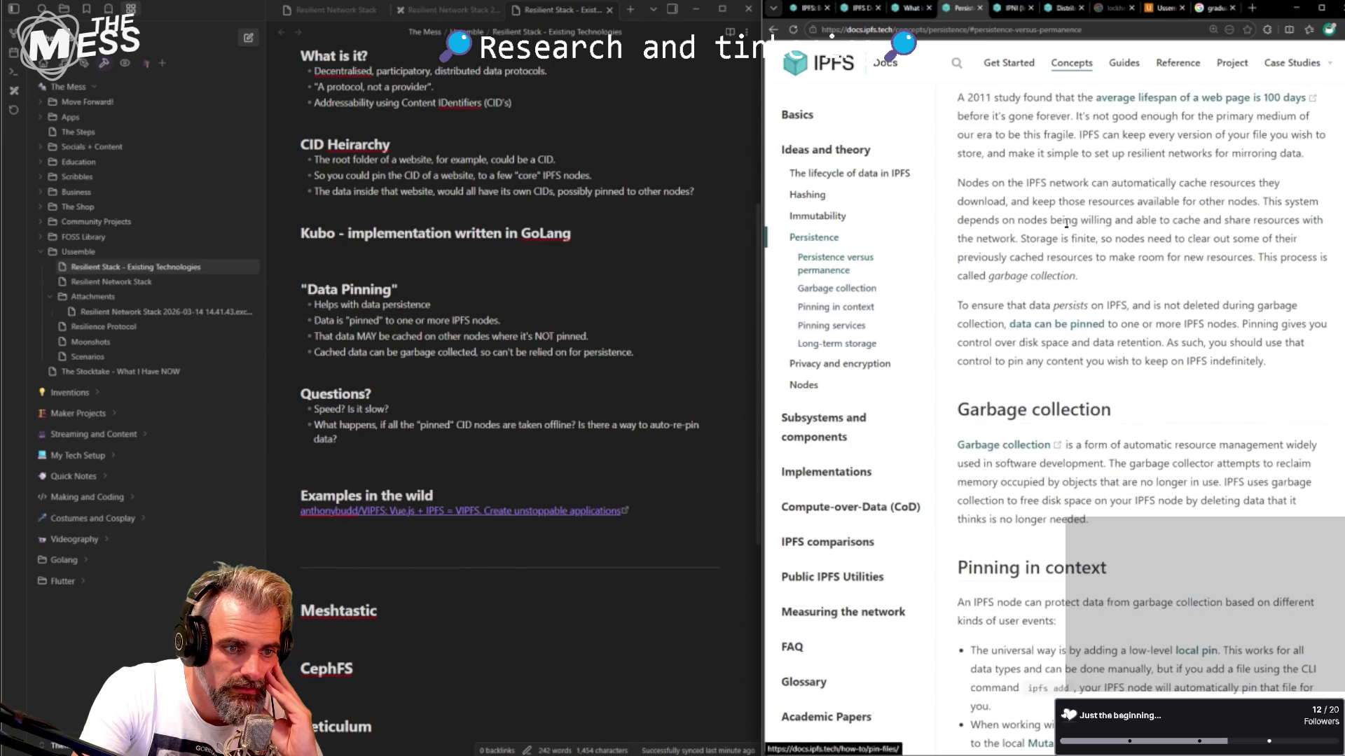
- Read the persistence paragraph and bring up the context menu on the "data can be pinned" link
{"action": "triple_click", "coordinate": [1190, 326]}
{"action": "left_click", "coordinate": [1191, 326]}
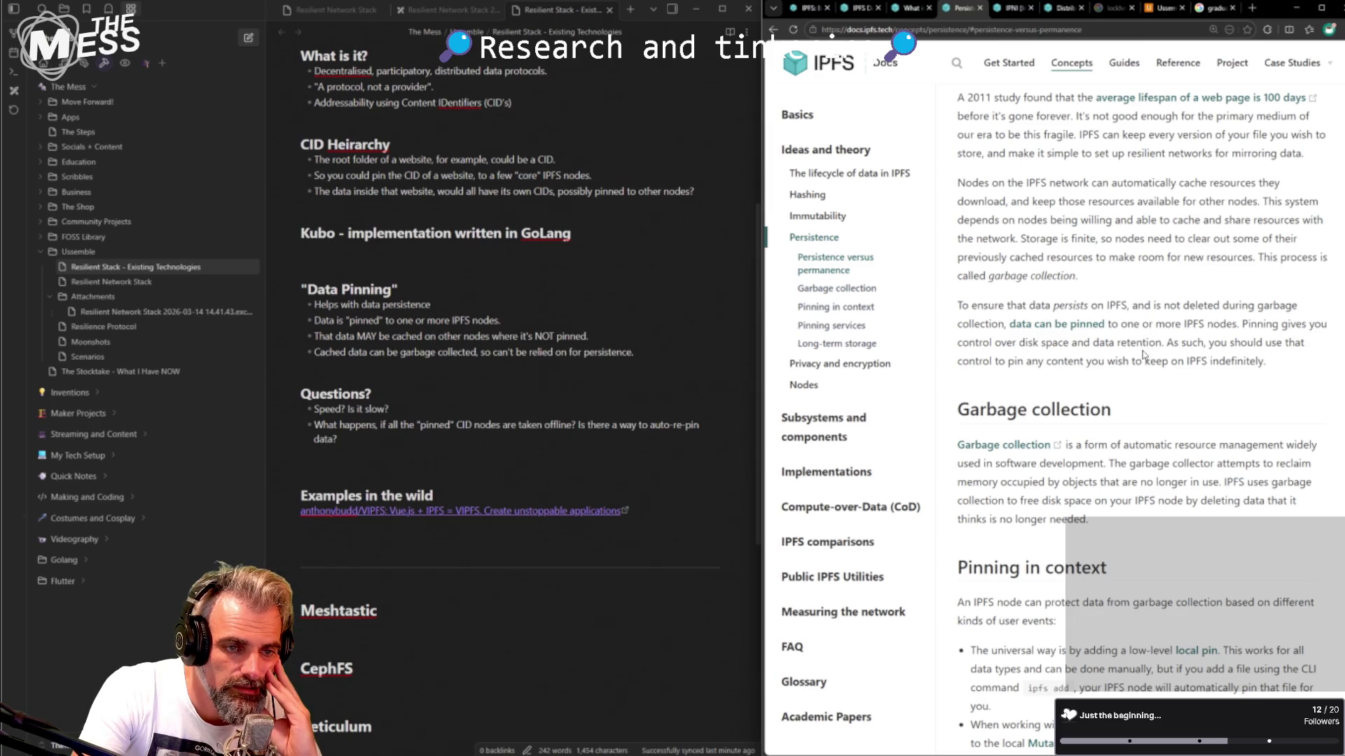
{"action": "right_click", "coordinate": [1071, 326]}
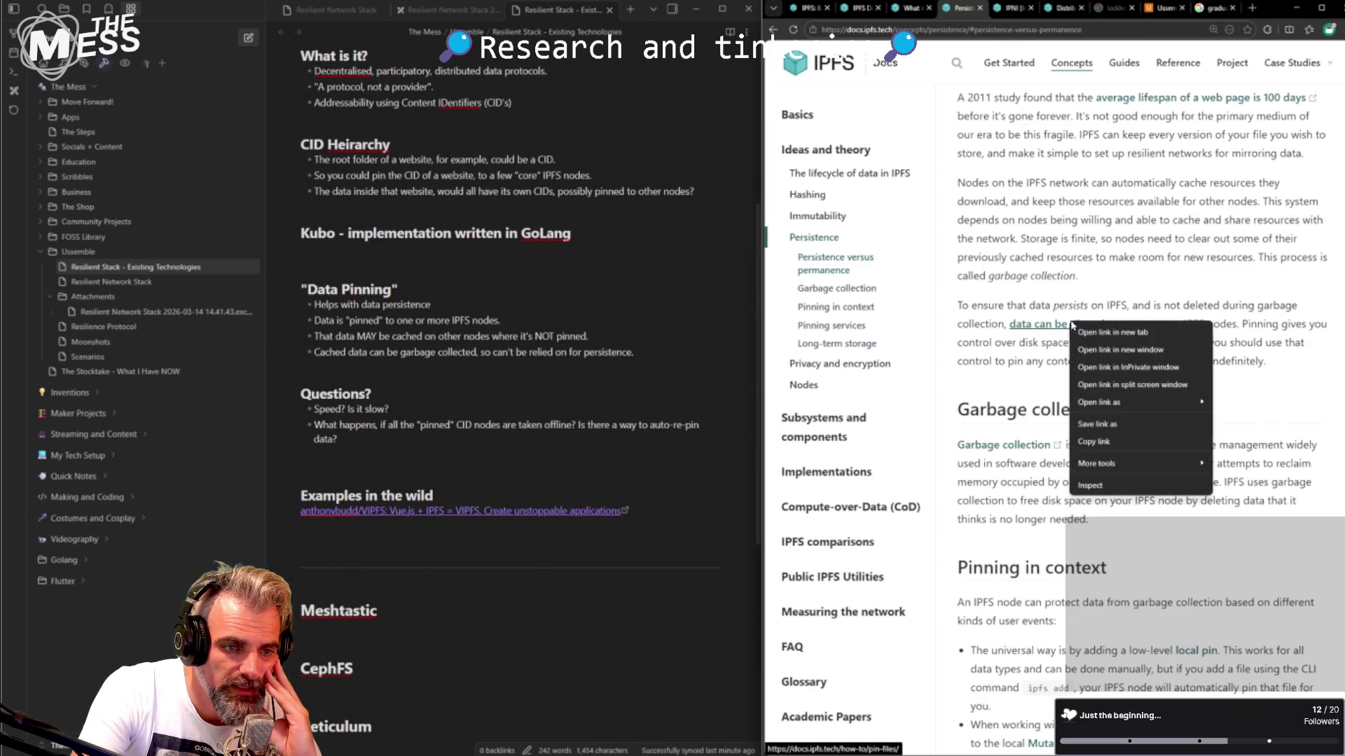
- View the Pin files using IPFS guide in a new tab and read the add and list-pins steps
{"action": "left_click", "coordinate": [1093, 330]}
{"action": "left_click", "coordinate": [991, 9]}
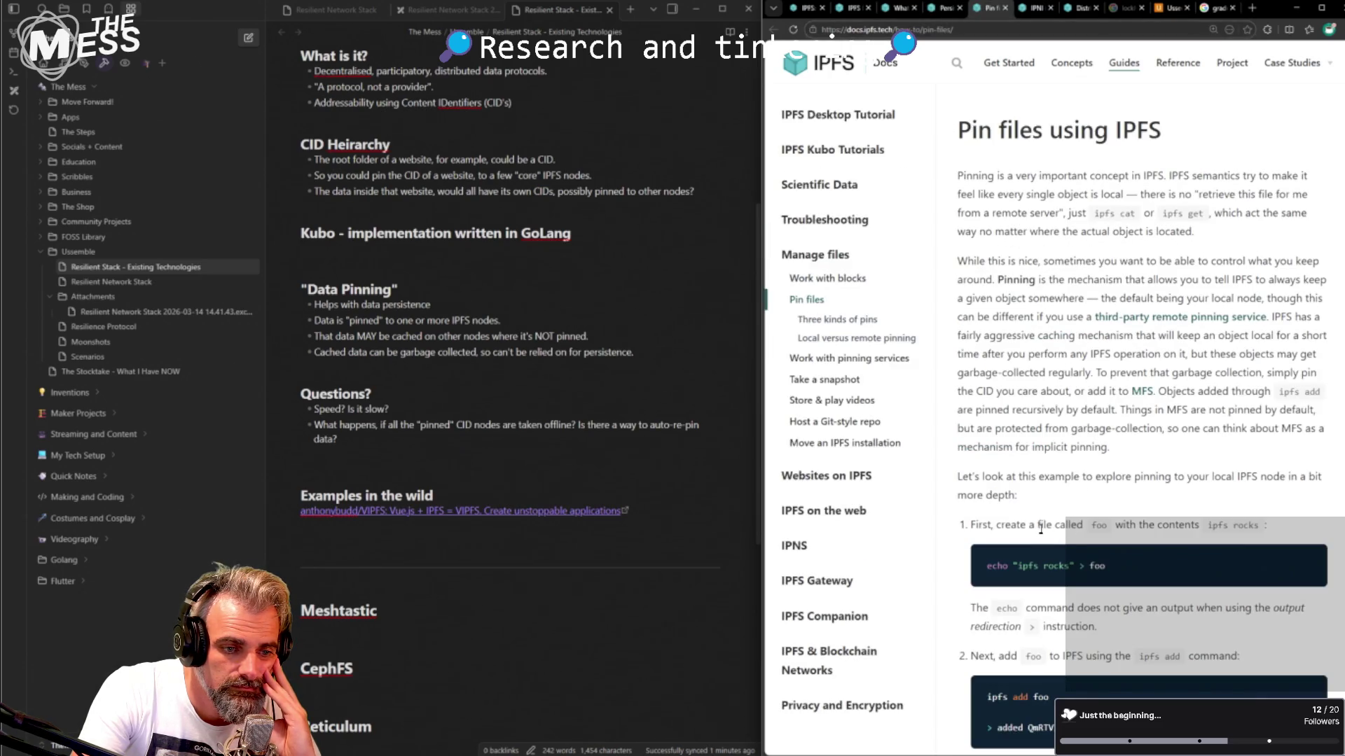
{"action": "left_click_drag", "start_coordinate": [1048, 525], "coordinate": [1082, 525]}
{"action": "scroll", "coordinate": [1051, 515], "scroll_direction": "down", "scroll_amount": 2}
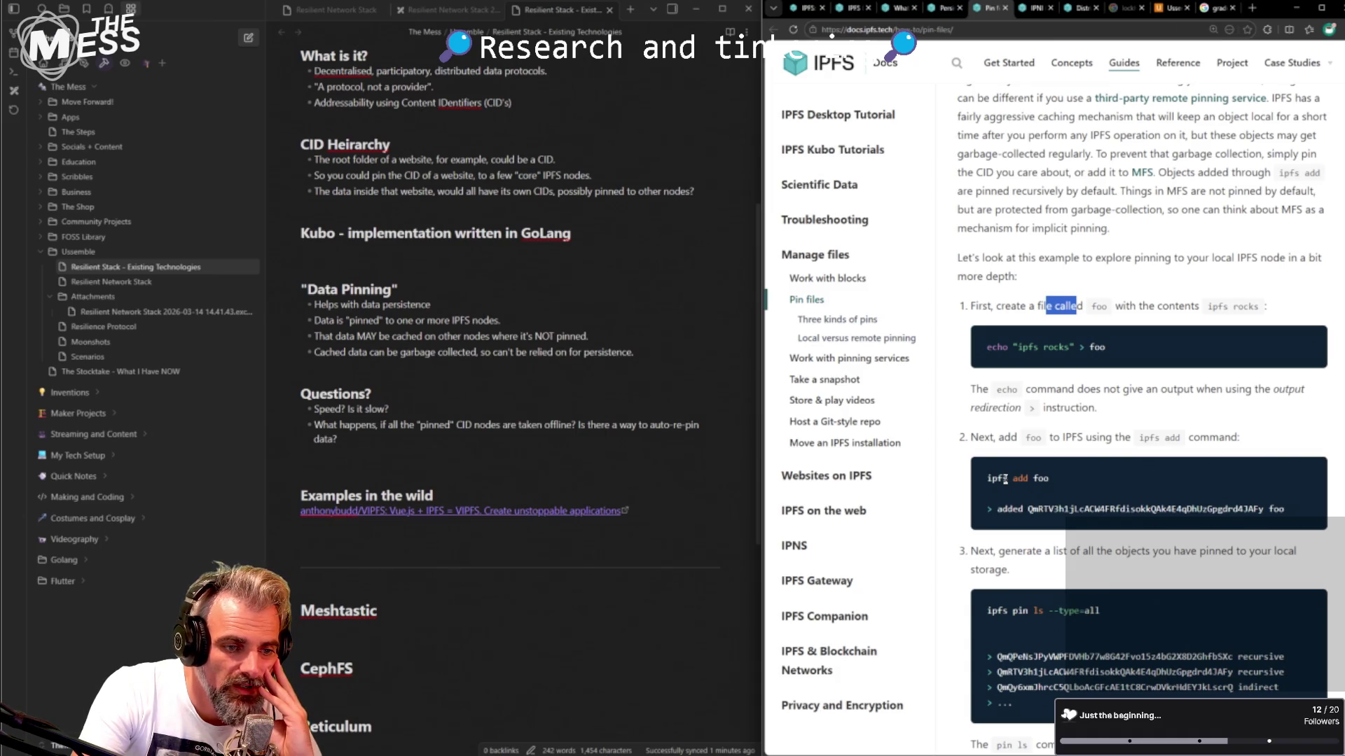
{"action": "double_click", "coordinate": [1056, 509]}
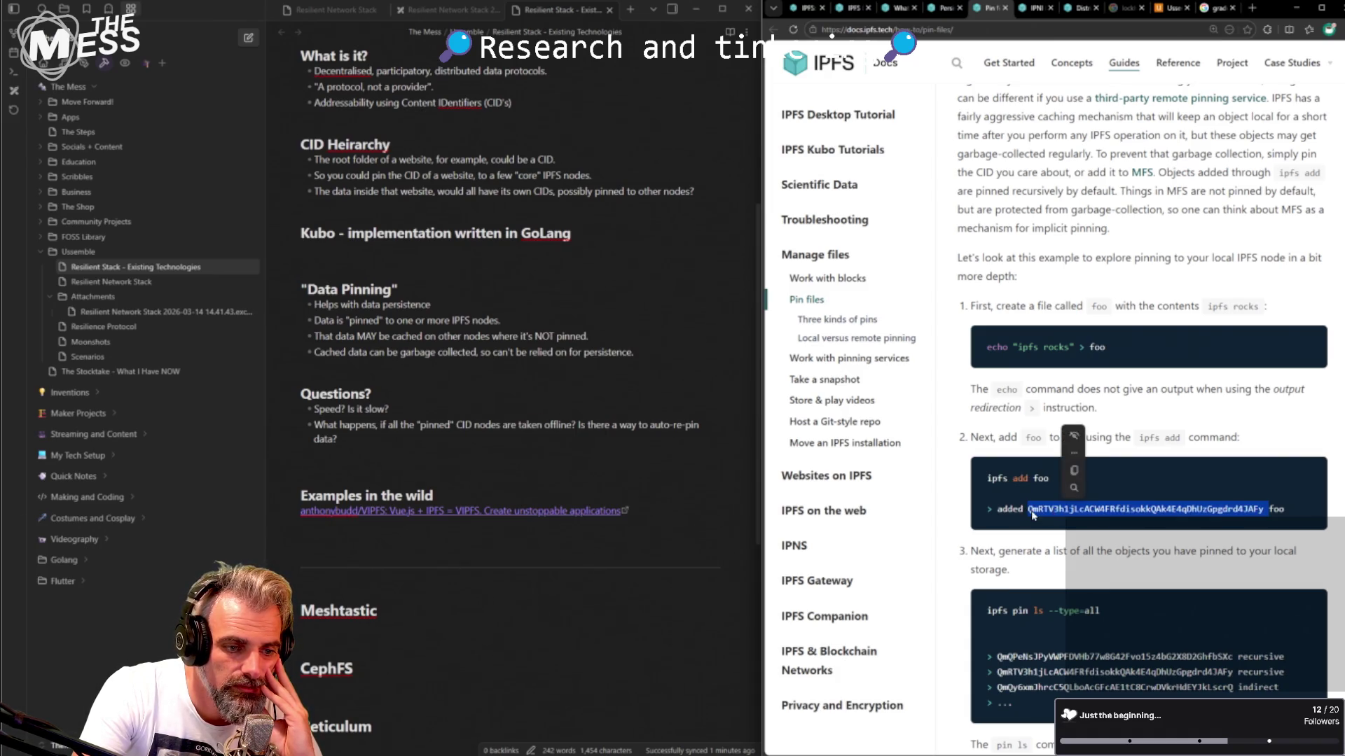
{"action": "scroll", "coordinate": [1022, 511], "scroll_direction": "down", "scroll_amount": 1}
{"action": "left_click_drag", "start_coordinate": [1043, 444], "coordinate": [1140, 442]}
{"action": "left_click", "coordinate": [1088, 459]}
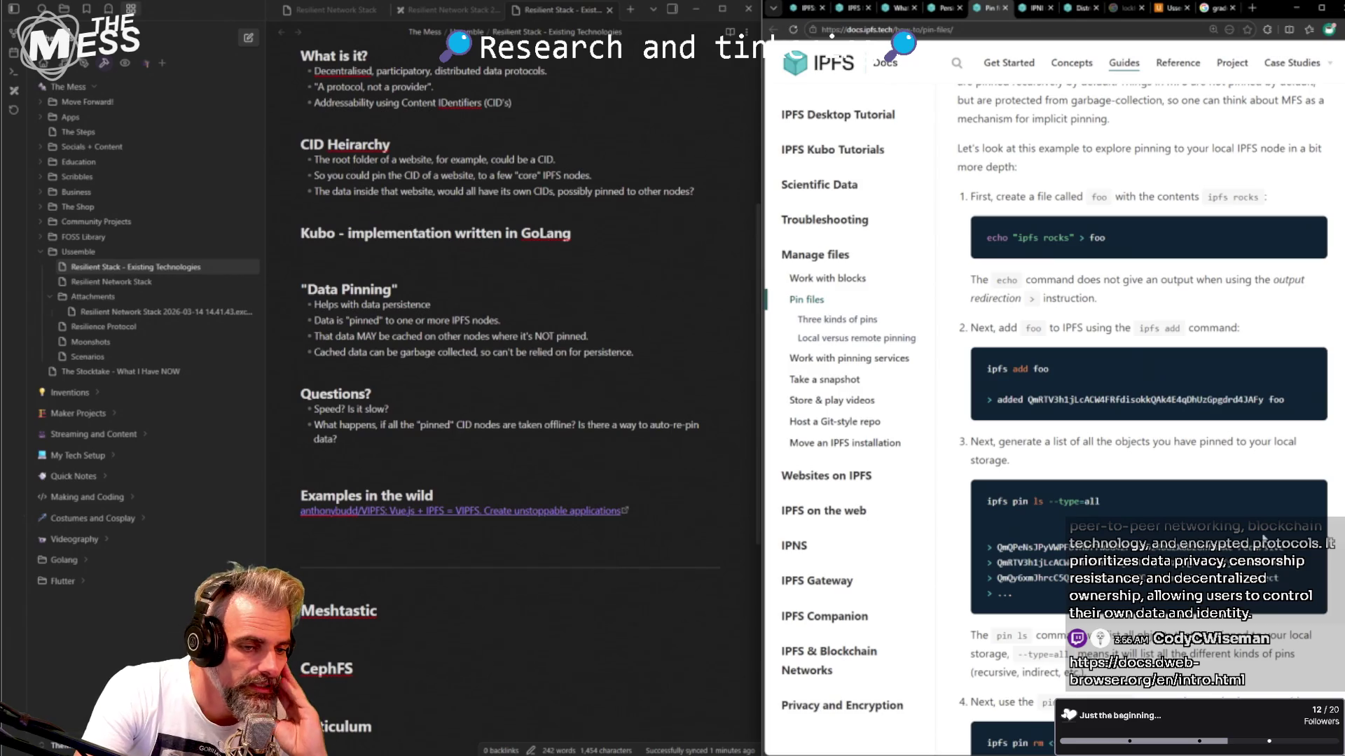
- Read through step 3 about listing all pinned objects, highlighting the sentence while reading
{"action": "left_click_drag", "start_coordinate": [1085, 465], "coordinate": [1006, 425]}
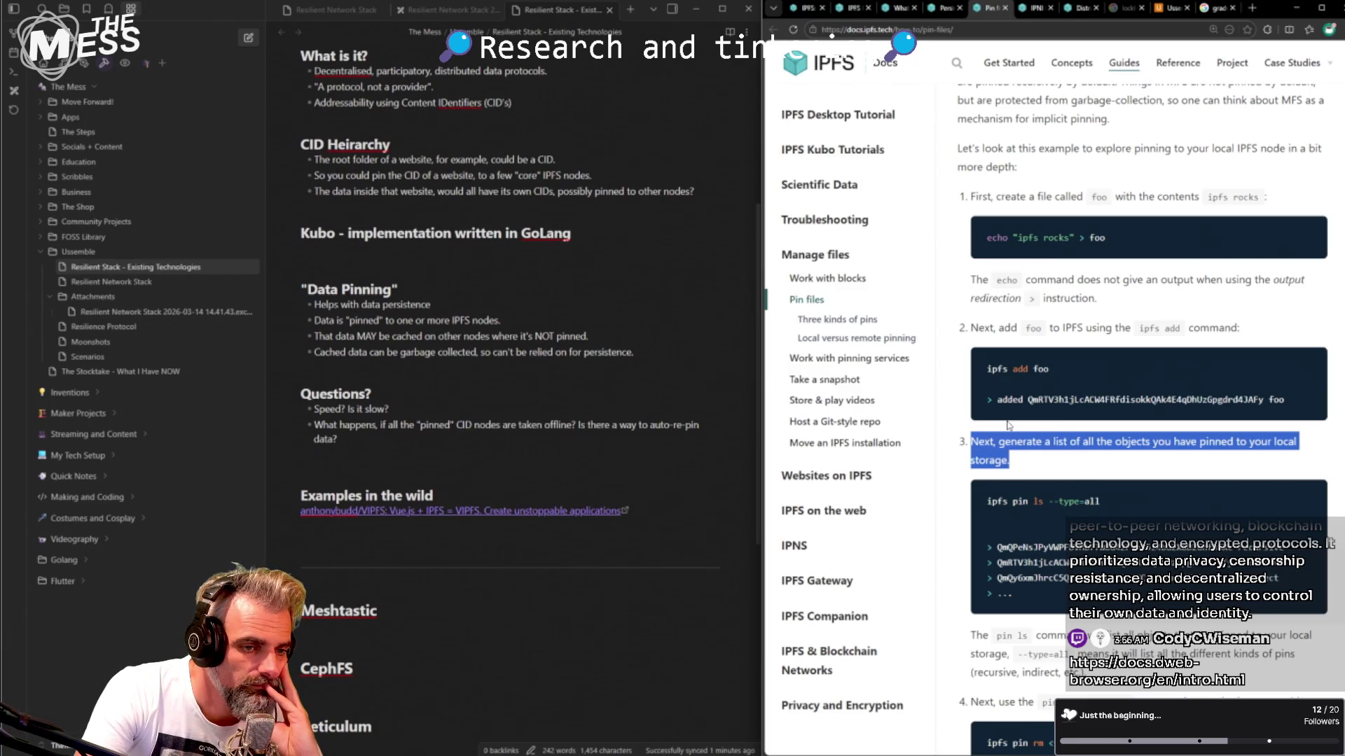
{"action": "left_click", "coordinate": [1035, 463]}
{"action": "mouse_move", "coordinate": [1035, 463]}
{"action": "left_mouse_down"}
{"action": "mouse_move", "coordinate": [976, 436]}
{"action": "mouse_move", "coordinate": [1029, 456]}
{"action": "left_mouse_up"}
{"action": "left_click", "coordinate": [982, 438]}
{"action": "left_click_drag", "start_coordinate": [1039, 378], "coordinate": [1031, 464]}
{"action": "left_click", "coordinate": [1031, 463]}
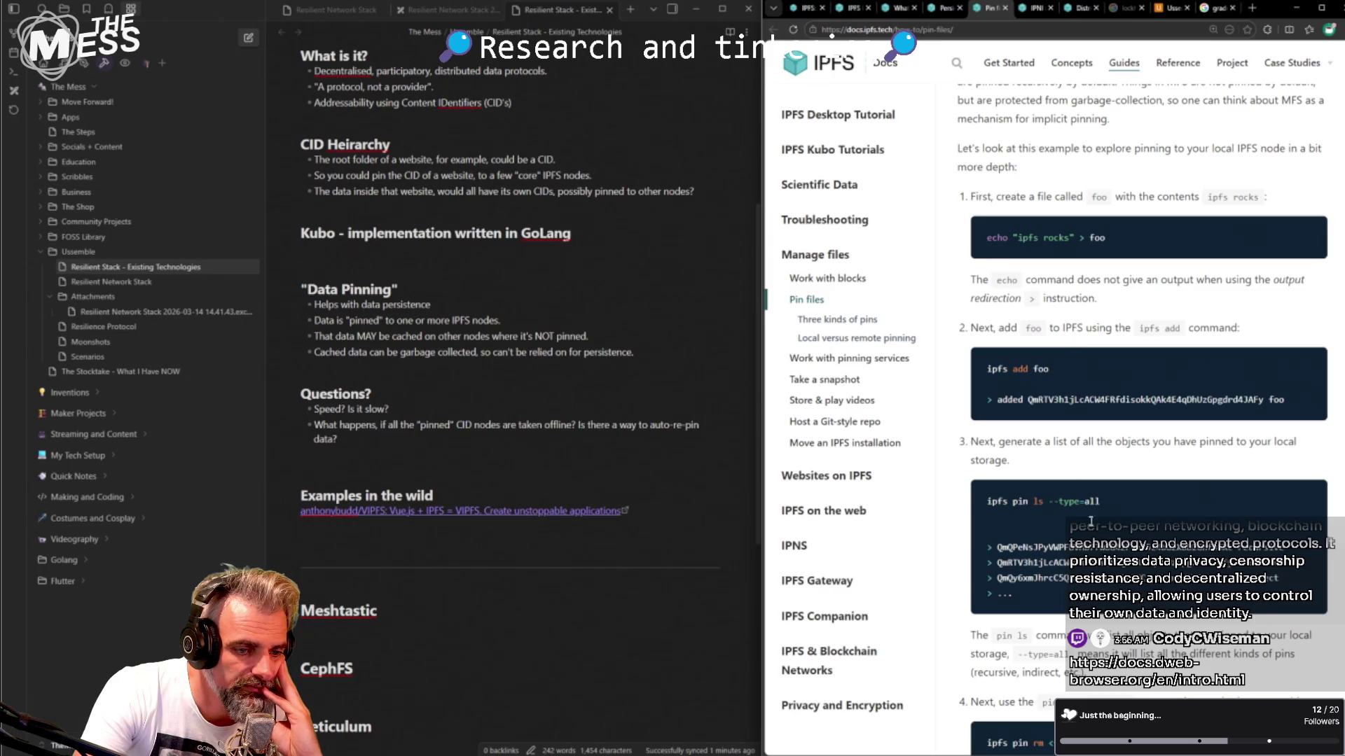
{"action": "scroll", "coordinate": [1091, 523], "scroll_direction": "down", "scroll_amount": 2}
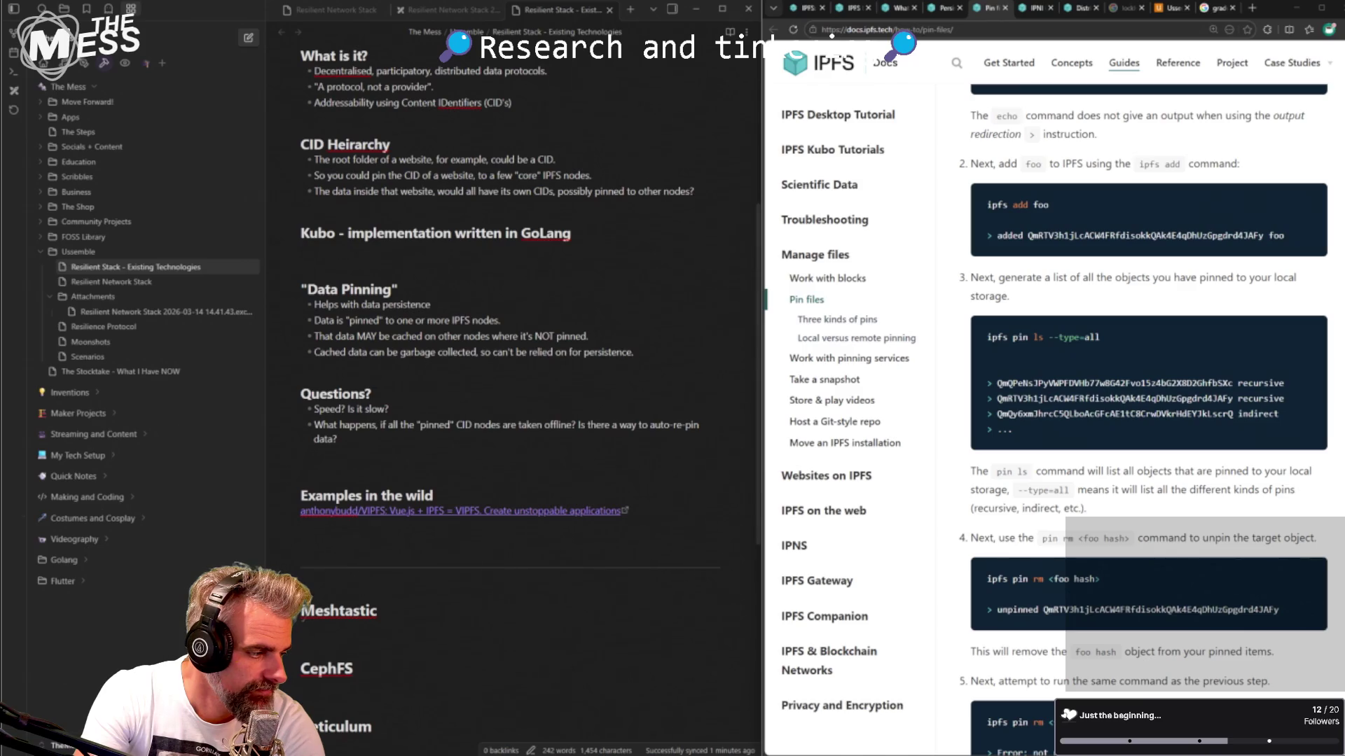
{"action": "left_click", "coordinate": [1219, 8]}
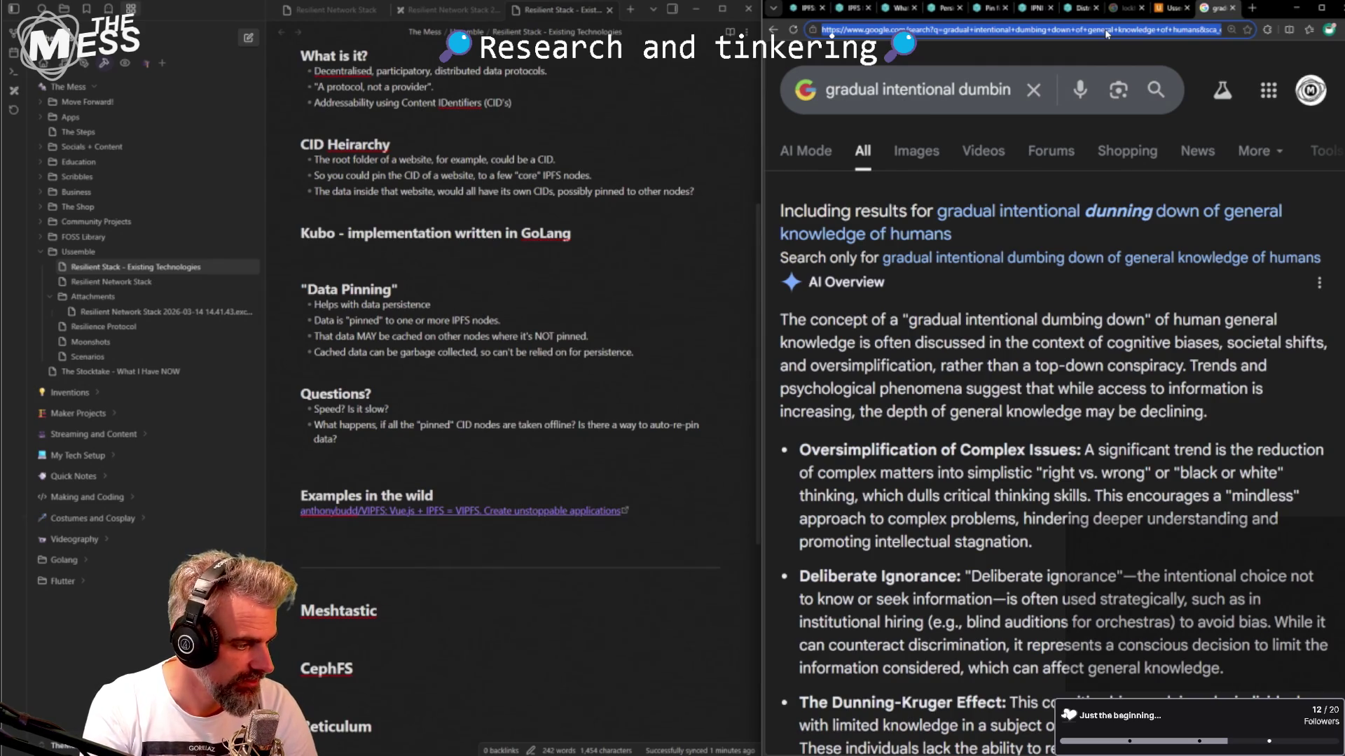
{"action": "type", "text": "https://"}
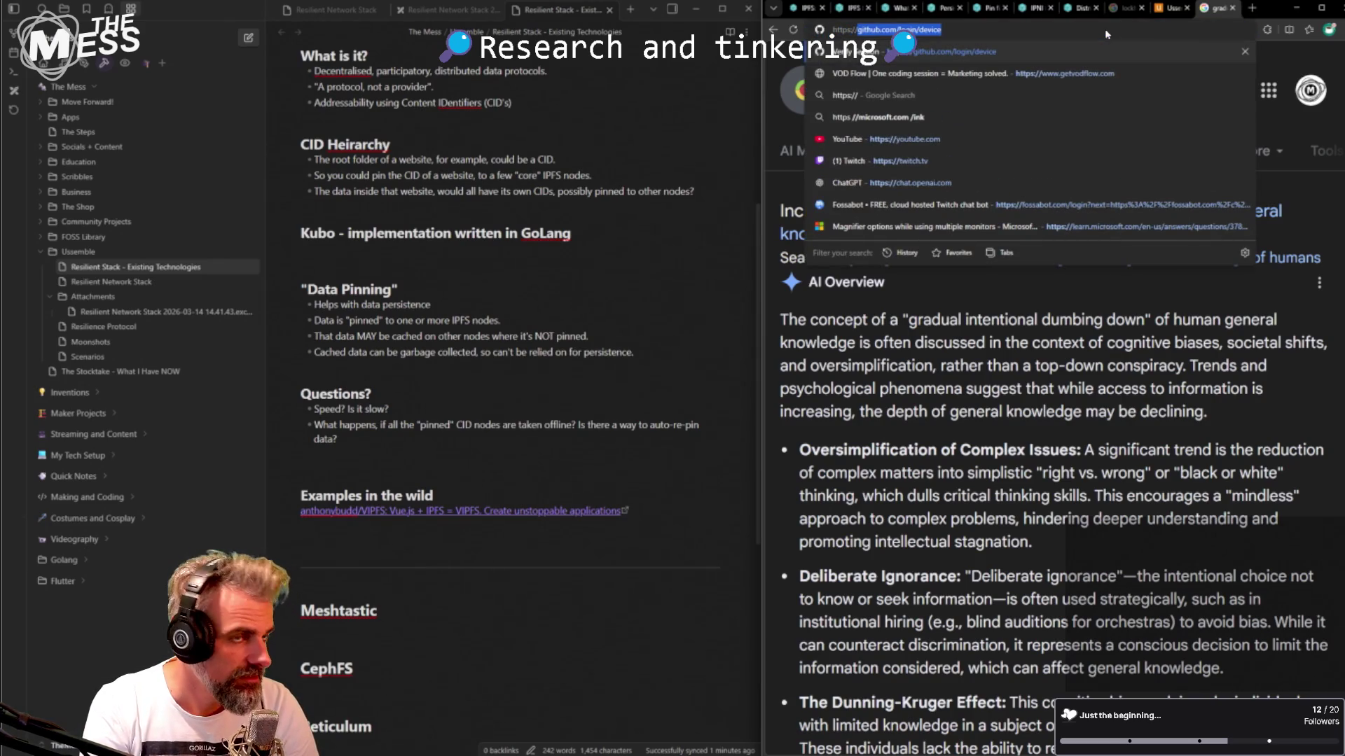
{"action": "type", "text": "docs.dweb-browser.org/en/intro"}
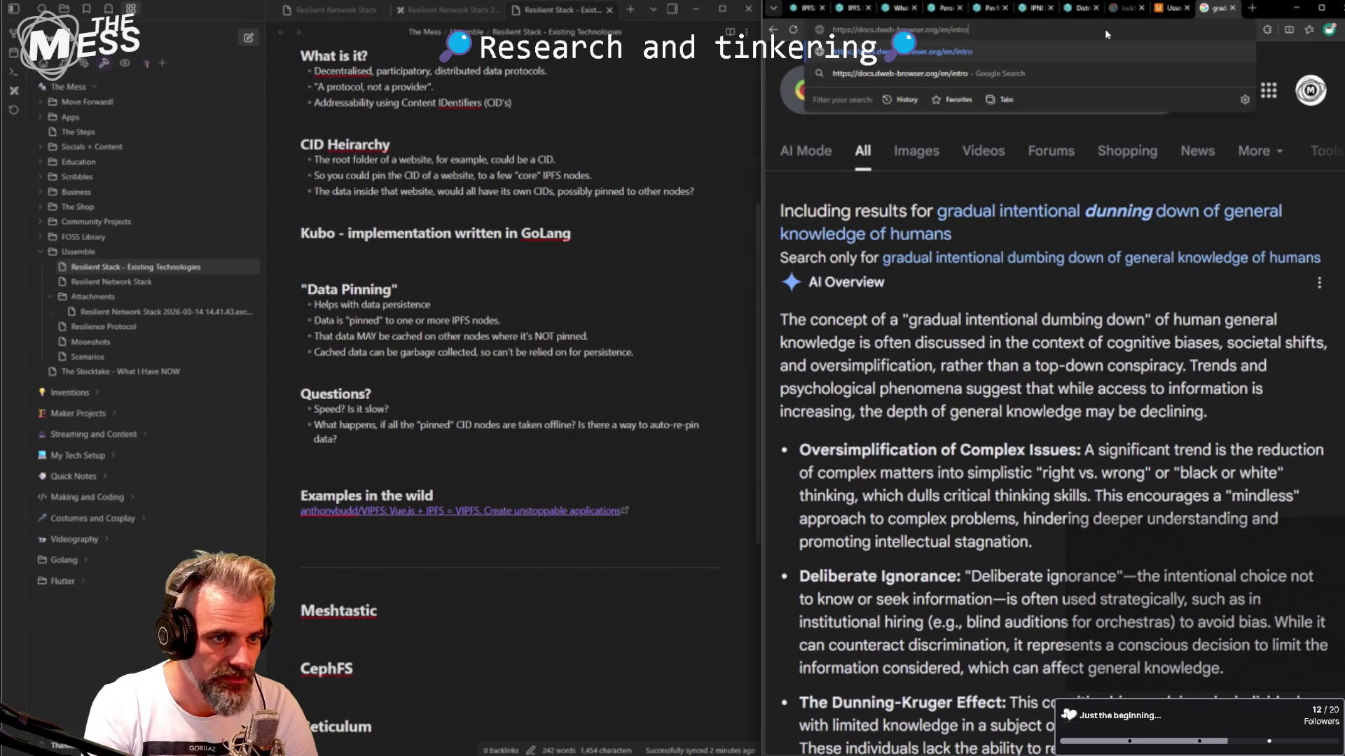
{"action": "key", "text": "Return"}
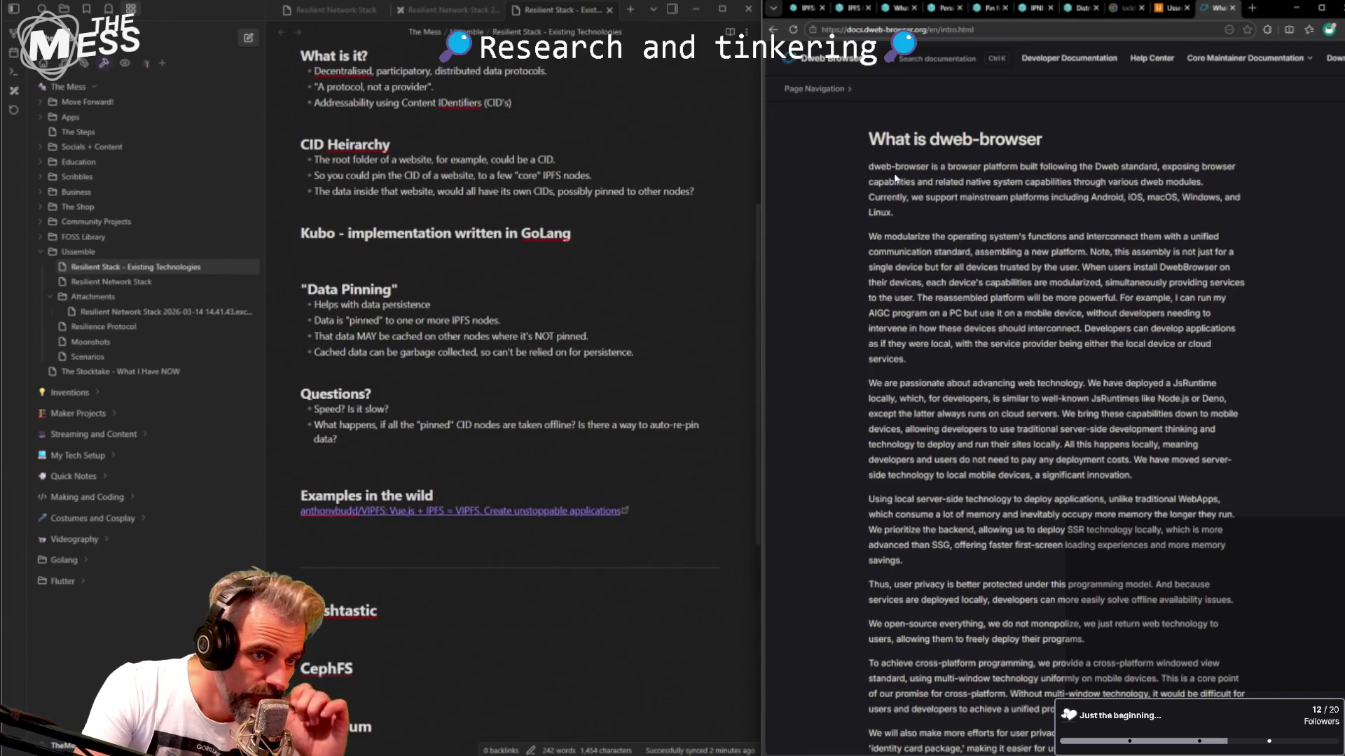
{"action": "left_click_drag", "start_coordinate": [932, 167], "coordinate": [981, 169]}
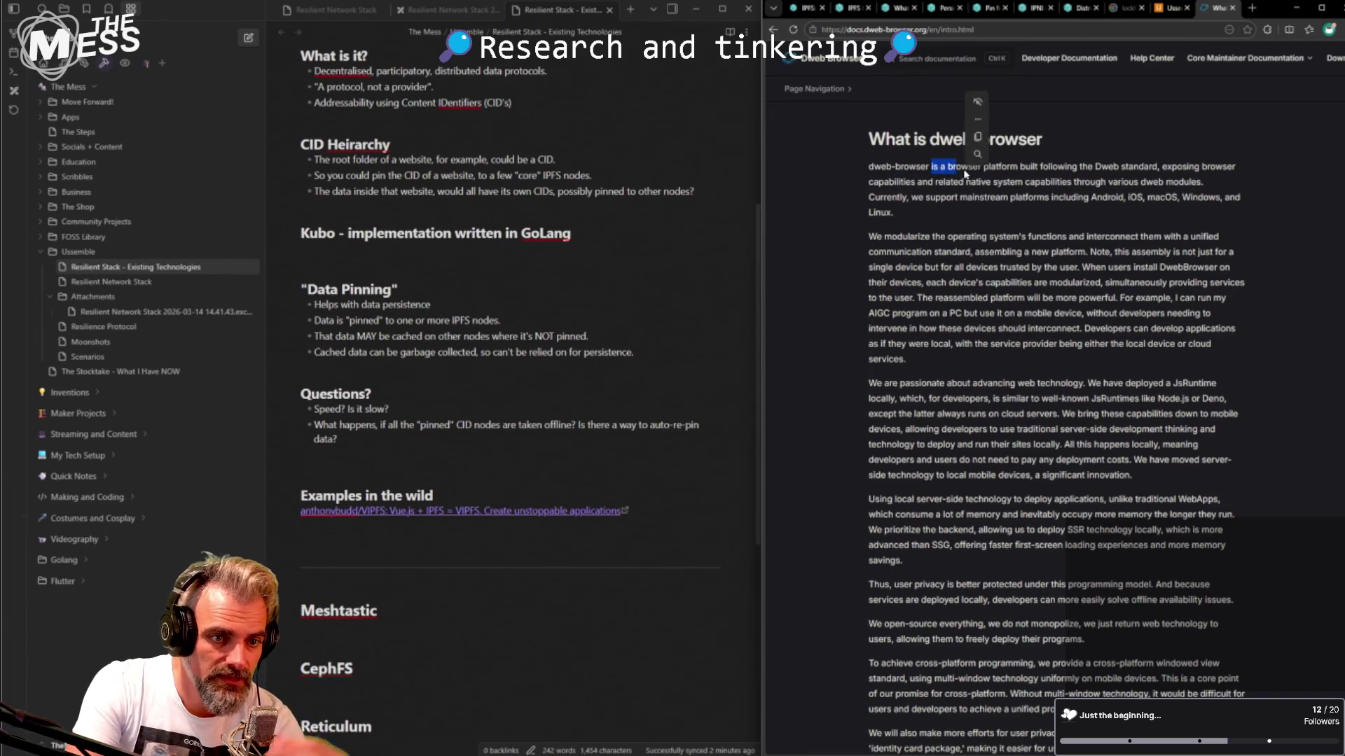
{"action": "left_click", "coordinate": [960, 180]}
{"action": "left_click_drag", "start_coordinate": [949, 183], "coordinate": [1014, 183]}
{"action": "left_click", "coordinate": [1009, 180]}
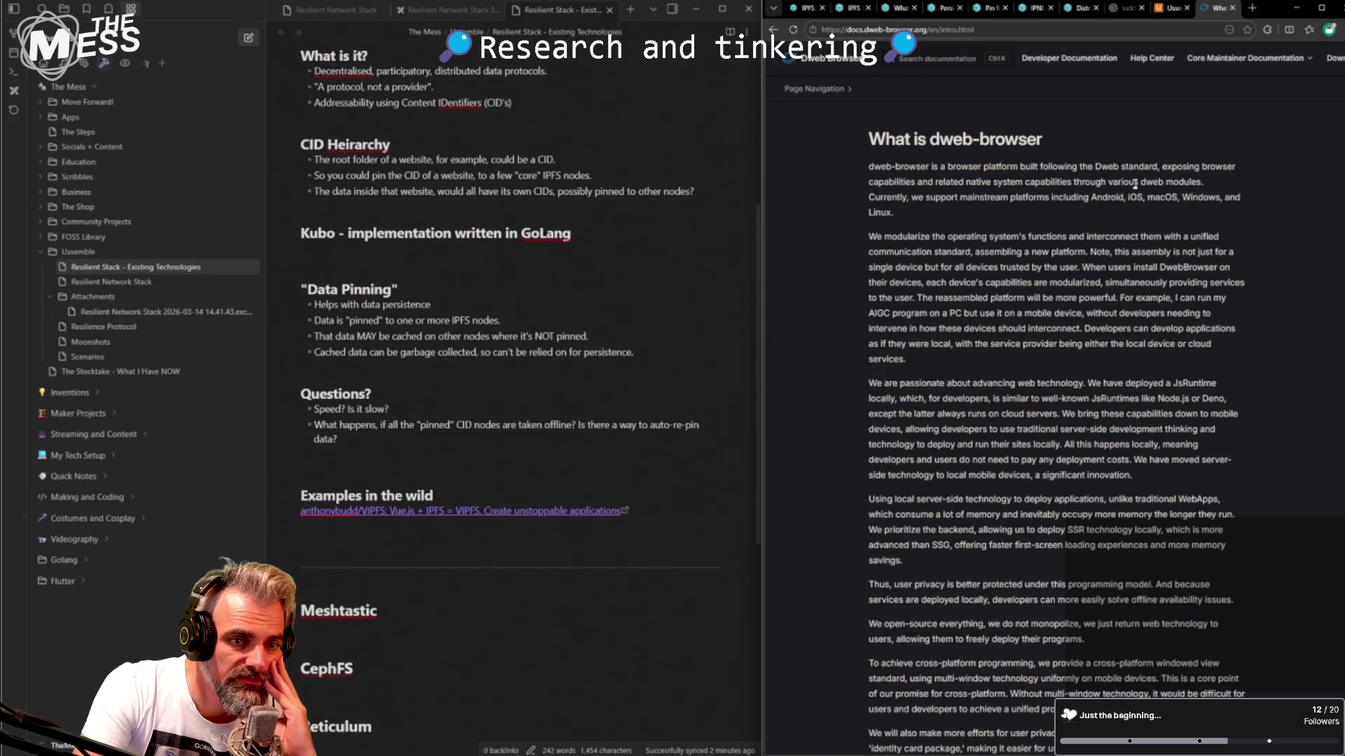
{"action": "mouse_move", "coordinate": [1008, 196]}
{"action": "left_mouse_down"}
{"action": "mouse_move", "coordinate": [965, 212]}
{"action": "mouse_move", "coordinate": [945, 255]}
{"action": "left_mouse_up"}
{"action": "left_click", "coordinate": [957, 215]}
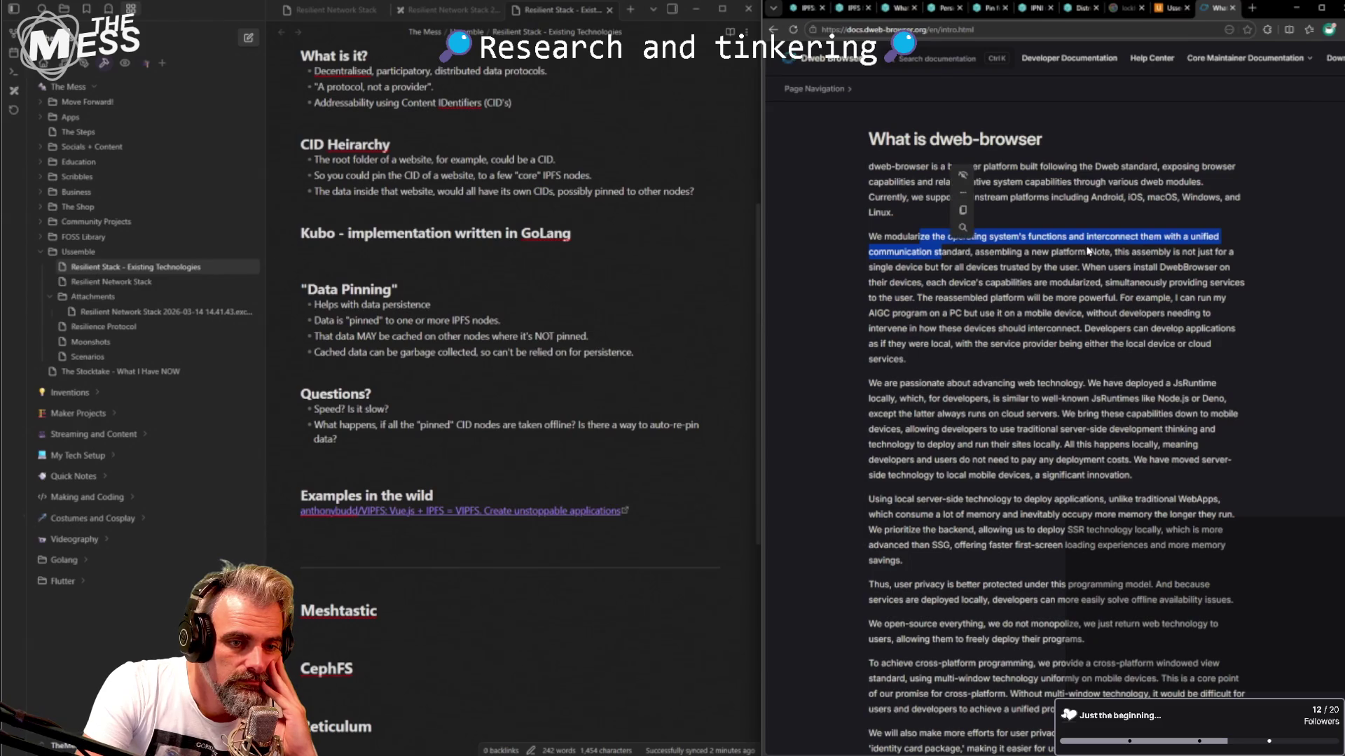
{"action": "left_click", "coordinate": [1000, 255]}
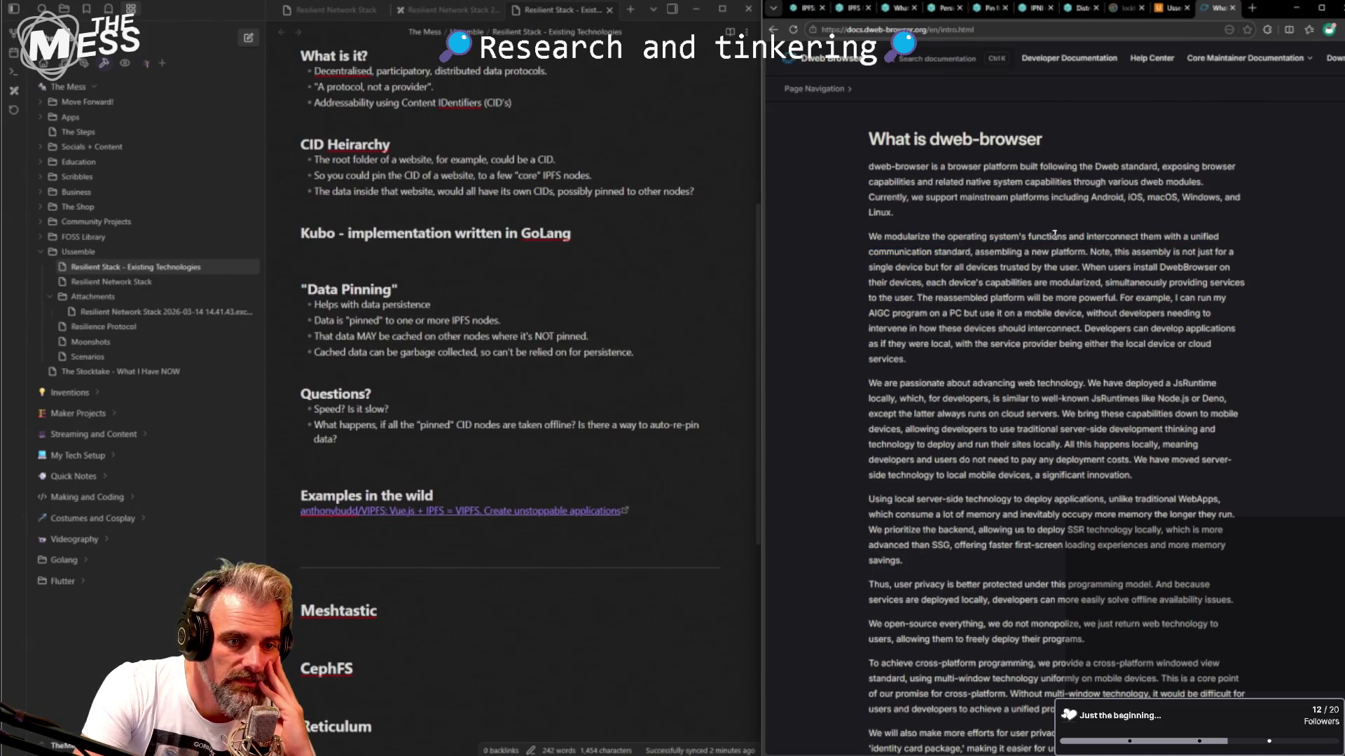
{"action": "double_click", "coordinate": [1014, 253]}
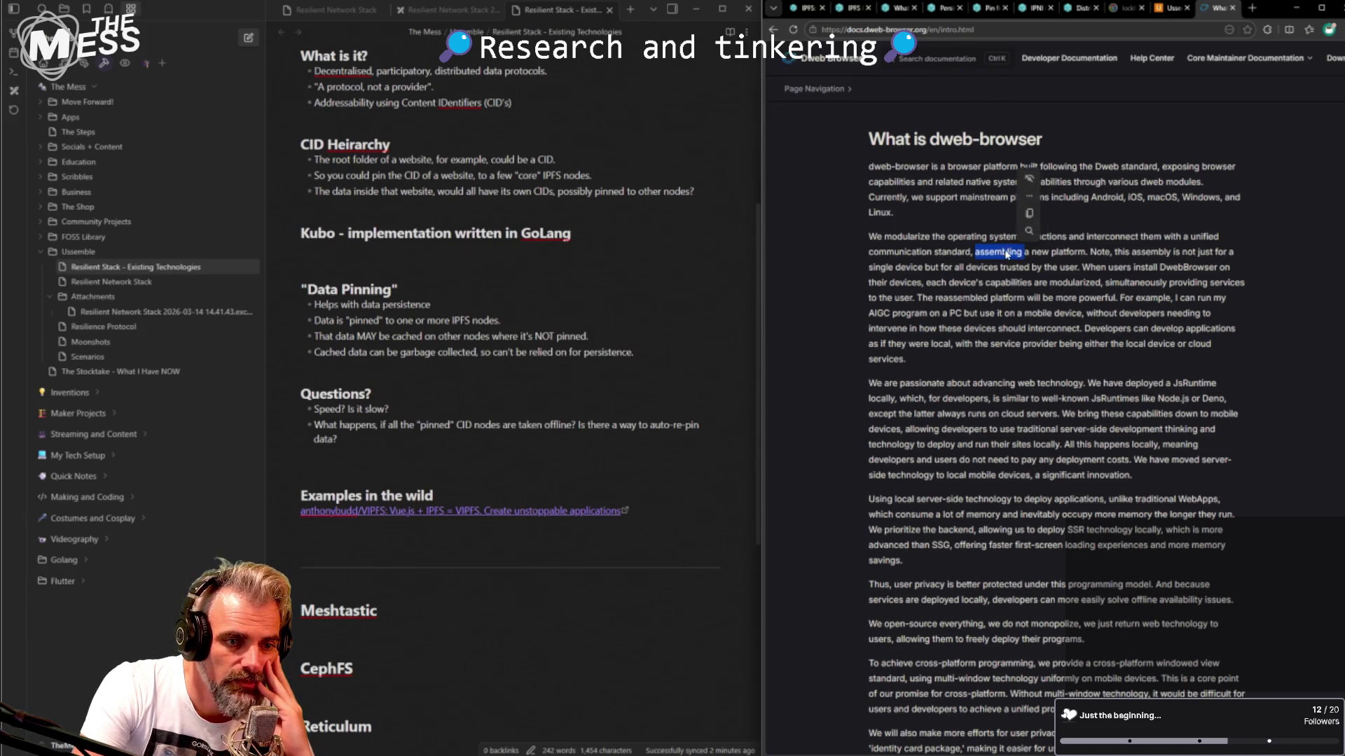
{"action": "left_click", "coordinate": [1064, 256]}
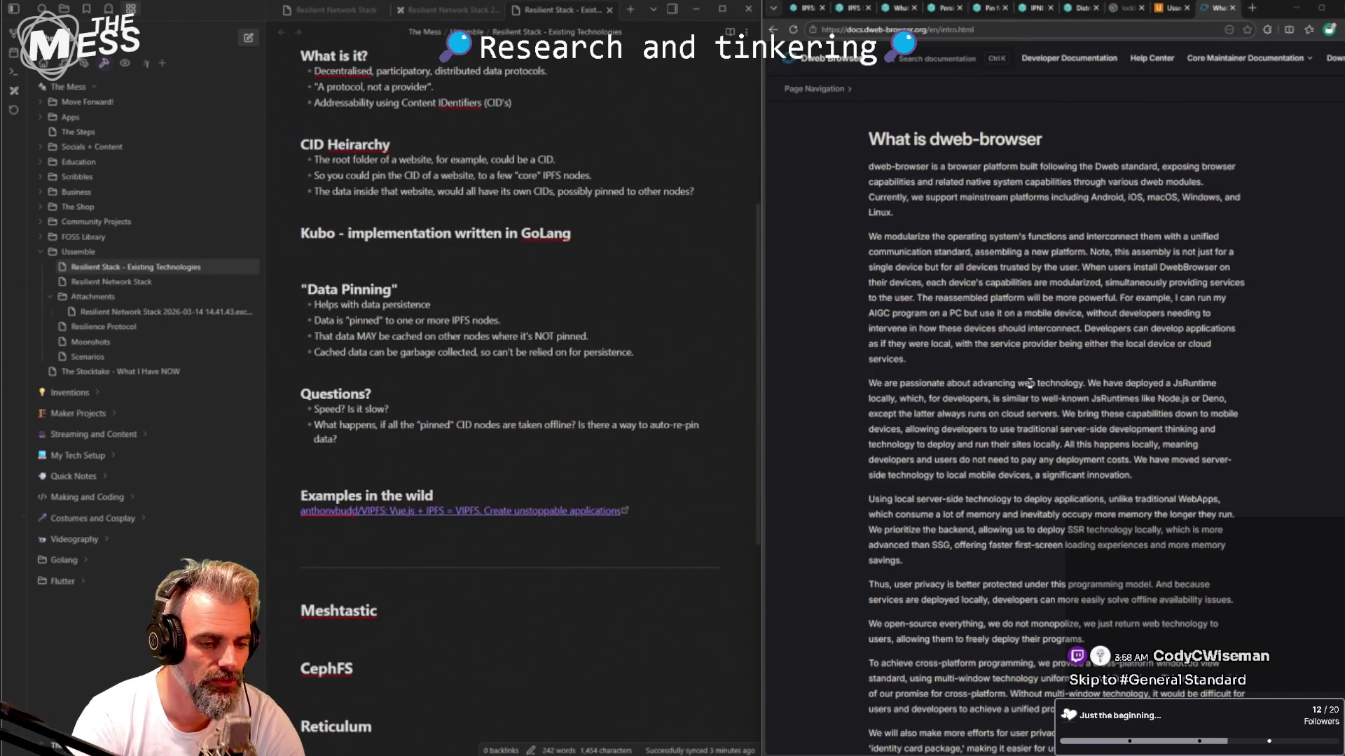
{"action": "left_click_drag", "start_coordinate": [916, 357], "coordinate": [1057, 553]}
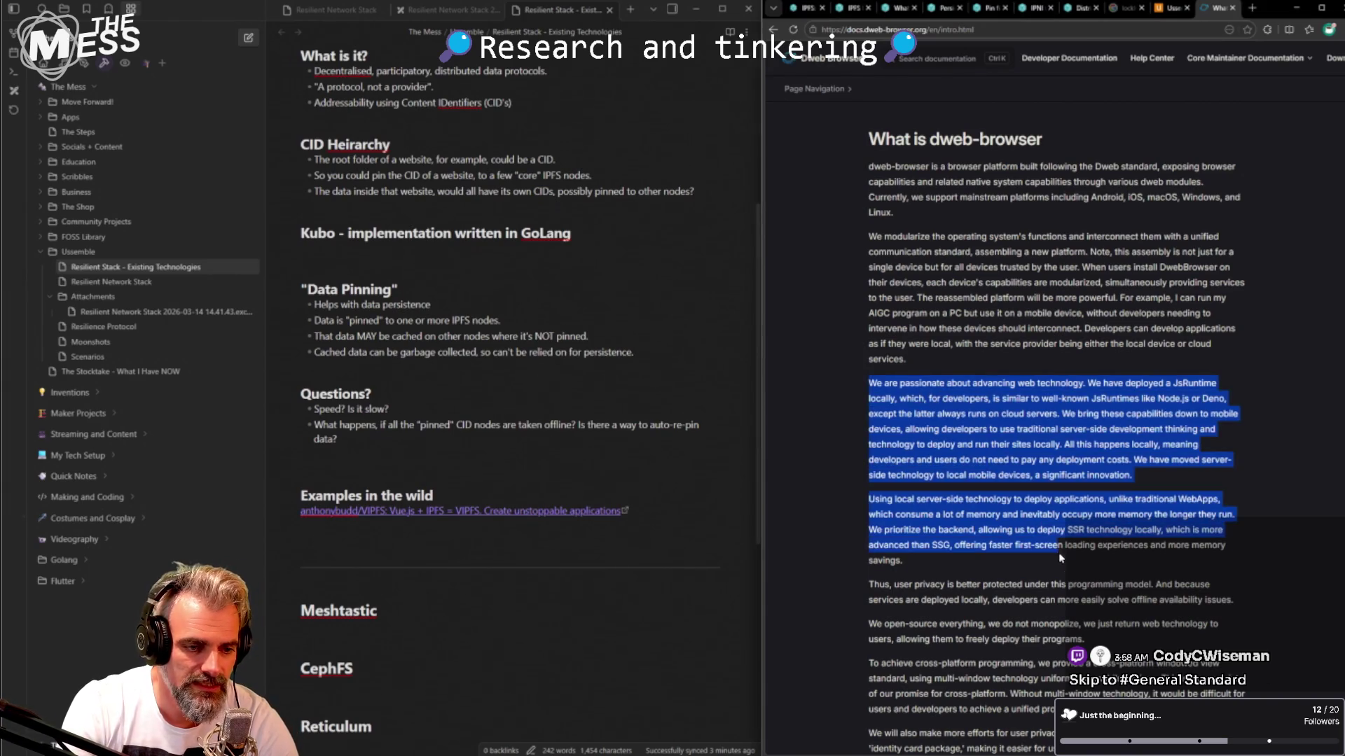
{"action": "mouse_move", "coordinate": [902, 560]}
{"action": "left_mouse_down"}
{"action": "mouse_move", "coordinate": [956, 391]}
{"action": "mouse_move", "coordinate": [951, 365]}
{"action": "left_mouse_up"}
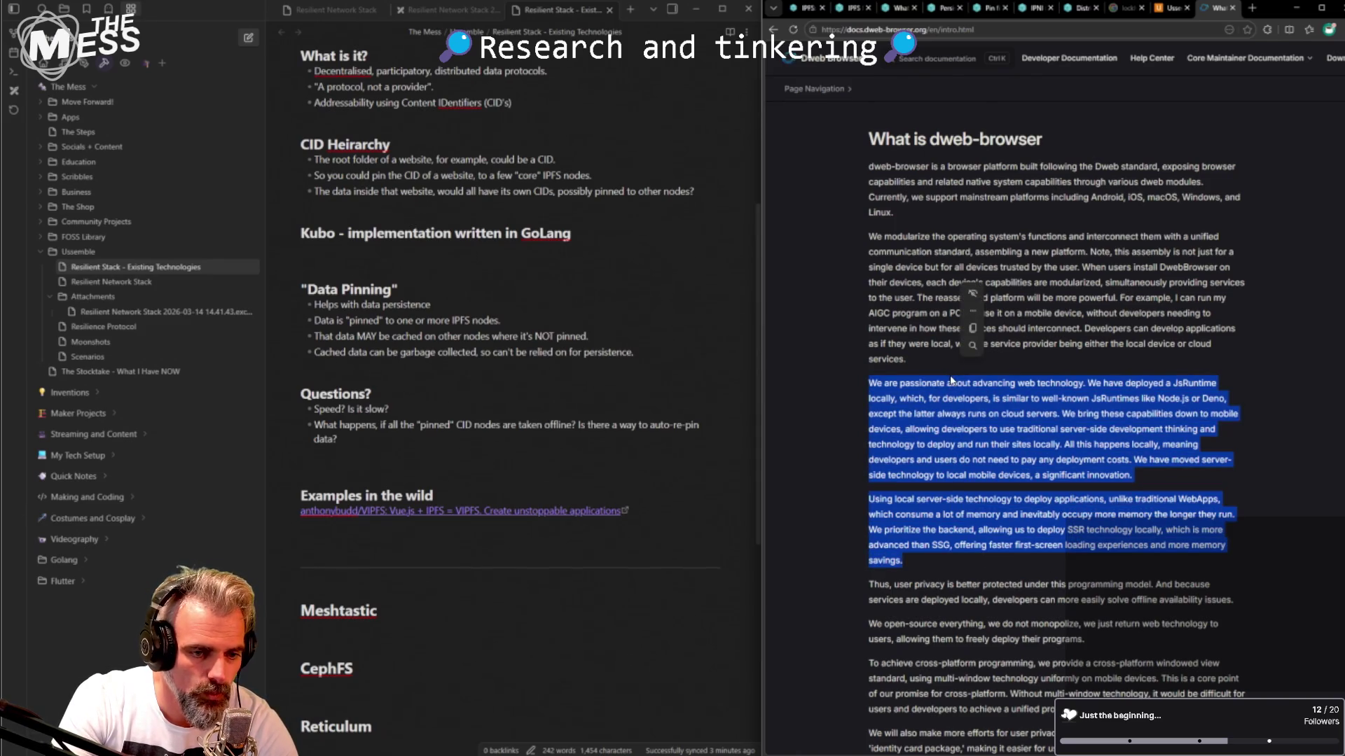
{"action": "left_click", "coordinate": [1068, 505]}
{"action": "mouse_move", "coordinate": [1062, 568]}
{"action": "left_mouse_down"}
{"action": "mouse_move", "coordinate": [1005, 361]}
{"action": "mouse_move", "coordinate": [1013, 220]}
{"action": "left_mouse_up"}
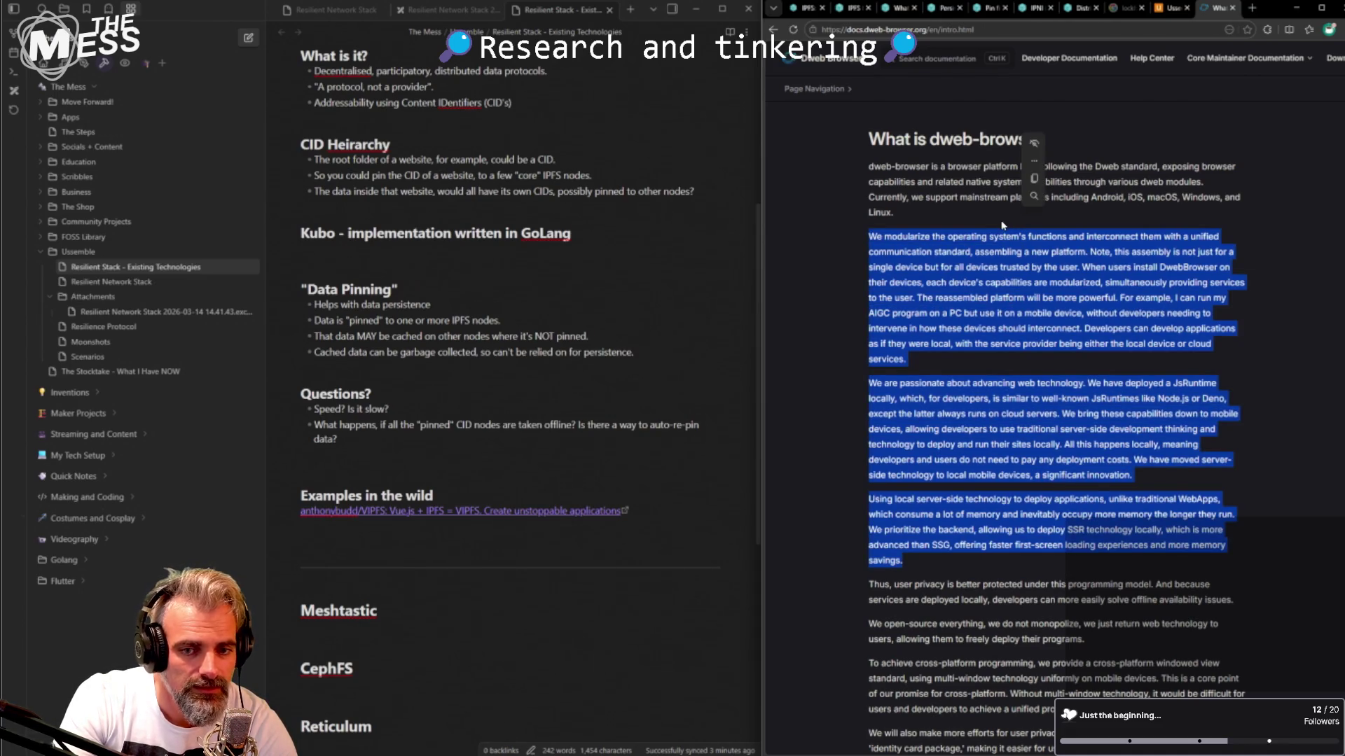
{"action": "left_click", "coordinate": [1009, 222]}
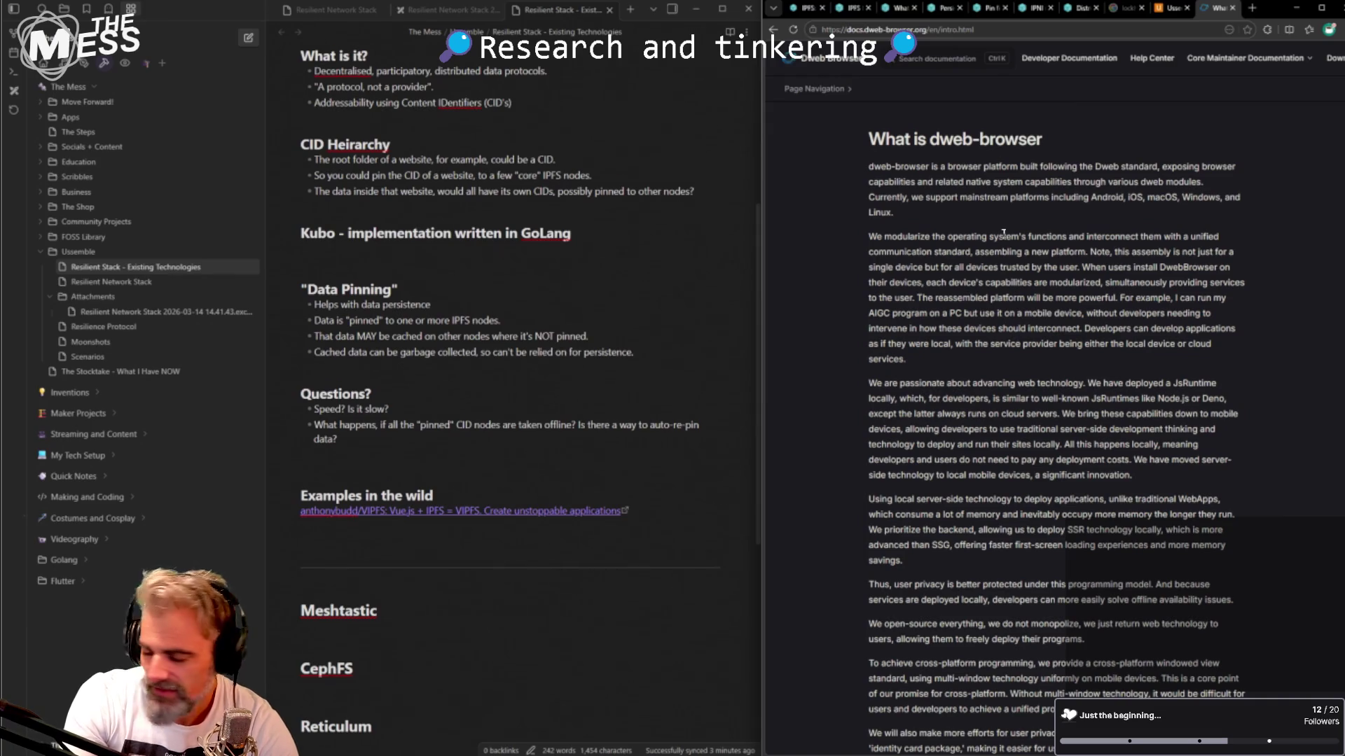
{"action": "mouse_move", "coordinate": [991, 373]}
{"action": "left_mouse_down"}
{"action": "mouse_move", "coordinate": [1171, 462]}
{"action": "mouse_move", "coordinate": [1152, 644]}
{"action": "left_mouse_up"}
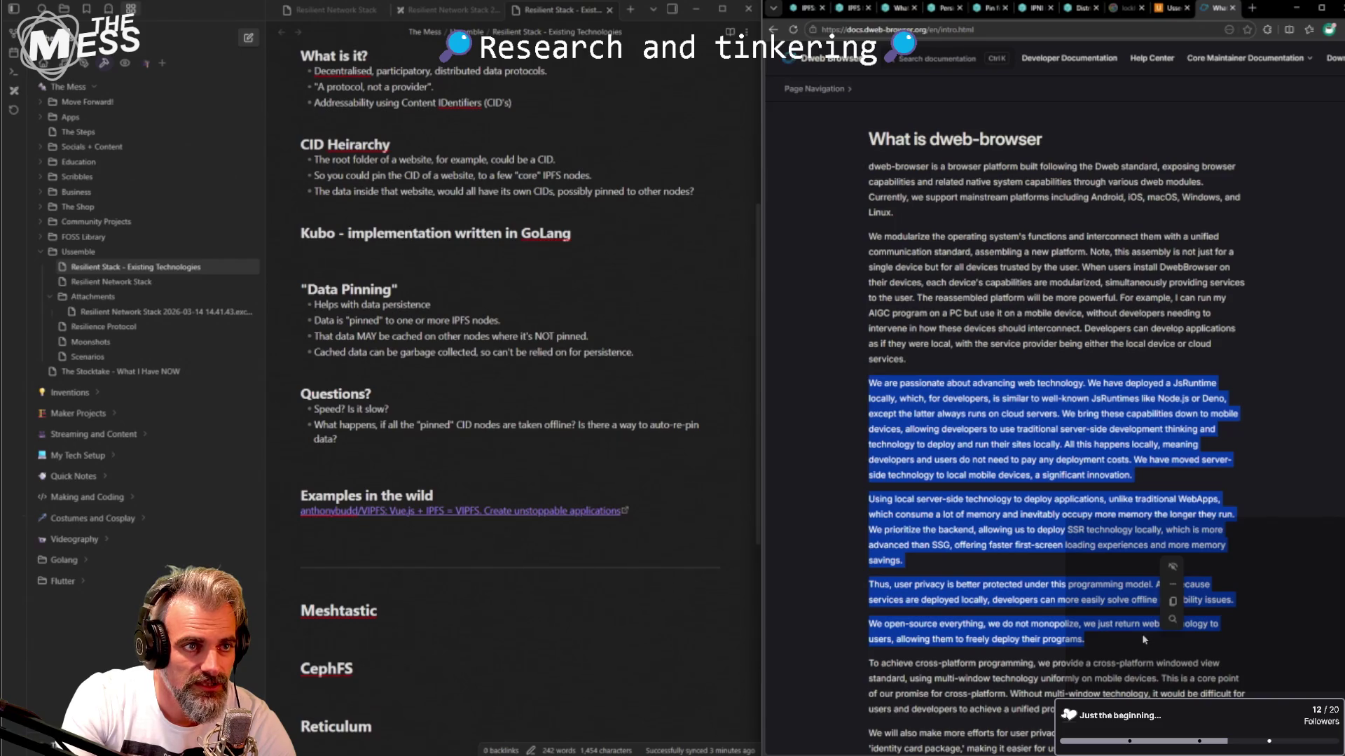
{"action": "scroll", "coordinate": [1142, 633], "scroll_direction": "down", "scroll_amount": 5}
{"action": "scroll", "coordinate": [1104, 619], "scroll_direction": "down", "scroll_amount": 3}
{"action": "scroll", "coordinate": [1061, 602], "scroll_direction": "down", "scroll_amount": 3}
{"action": "scroll", "coordinate": [1062, 602], "scroll_direction": "down", "scroll_amount": 4}
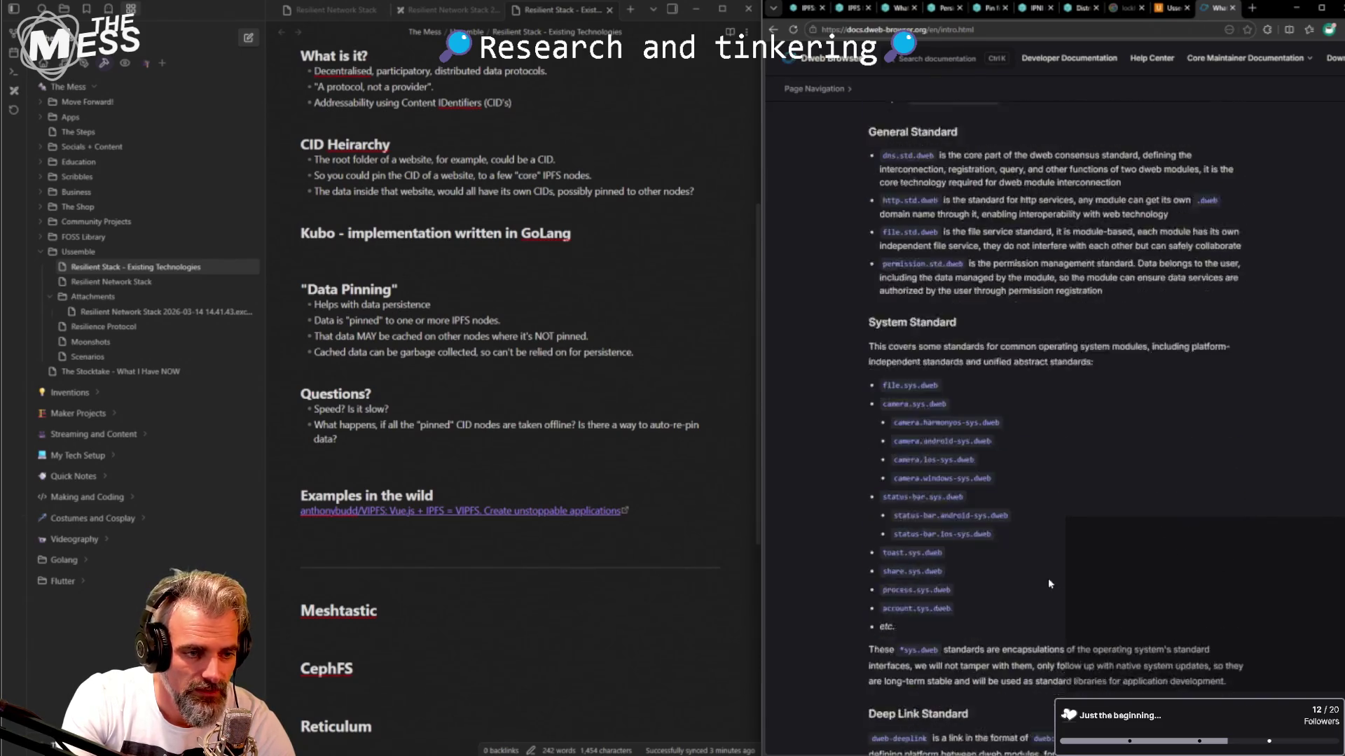
{"action": "scroll", "coordinate": [1047, 578], "scroll_direction": "down", "scroll_amount": 1}
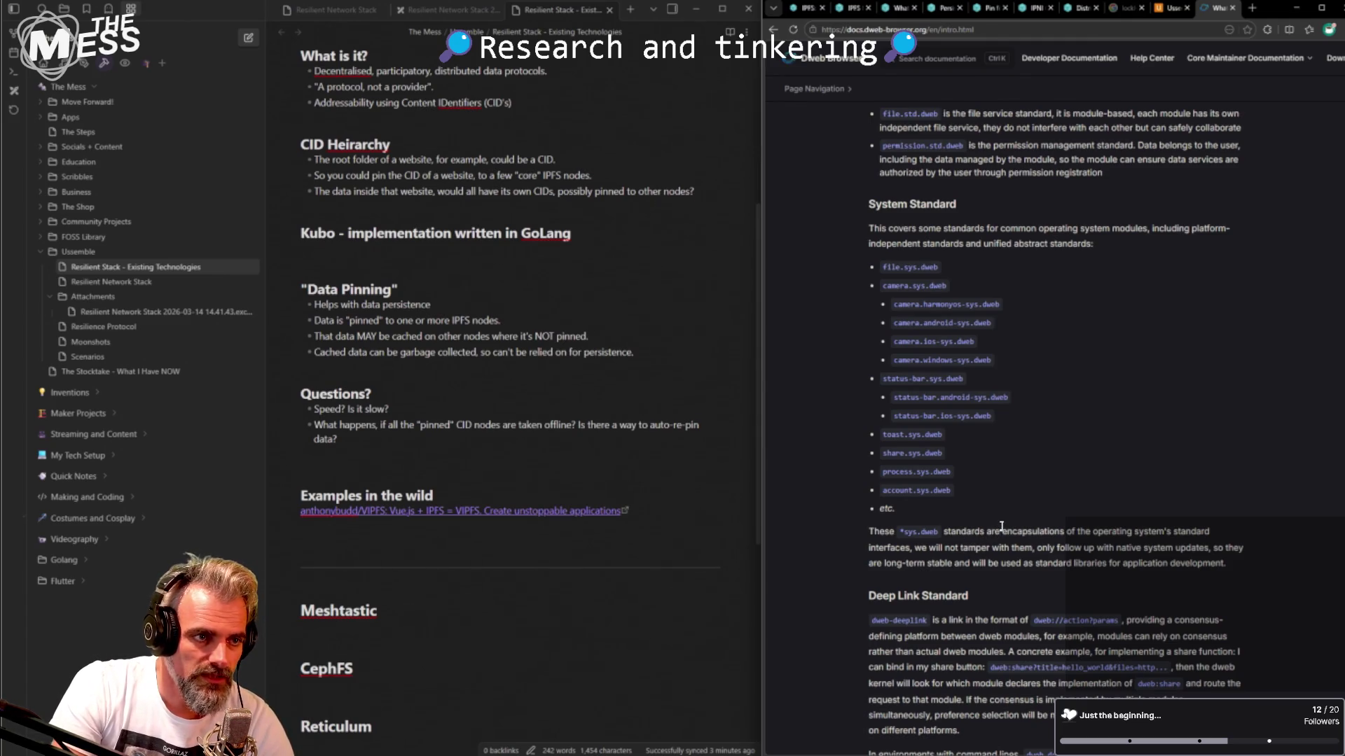
{"action": "scroll", "coordinate": [1004, 527], "scroll_direction": "down", "scroll_amount": 3}
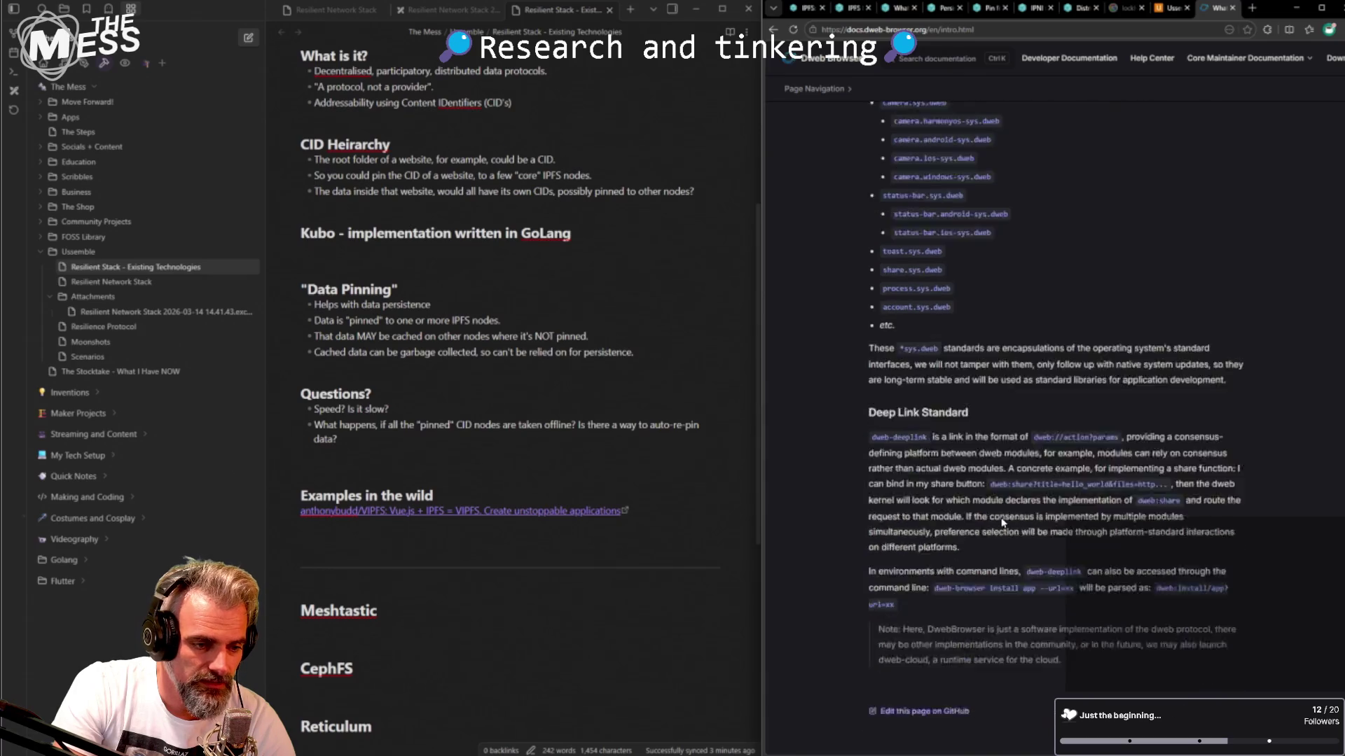
{"action": "scroll", "coordinate": [998, 522], "scroll_direction": "up", "scroll_amount": 1}
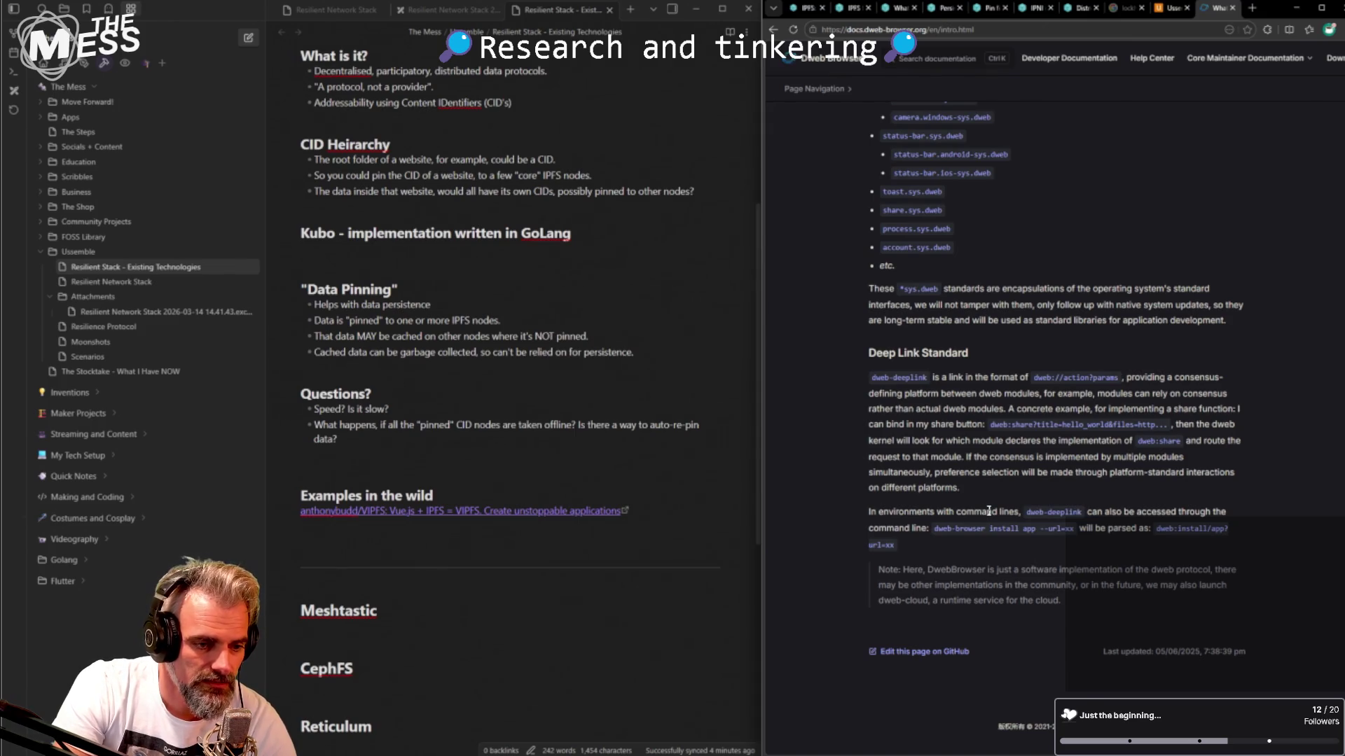
{"action": "scroll", "coordinate": [996, 452], "scroll_direction": "up", "scroll_amount": 2}
{"action": "scroll", "coordinate": [996, 452], "scroll_direction": "up", "scroll_amount": 2}
{"action": "scroll", "coordinate": [997, 450], "scroll_direction": "up", "scroll_amount": 2}
{"action": "scroll", "coordinate": [996, 448], "scroll_direction": "up", "scroll_amount": 2}
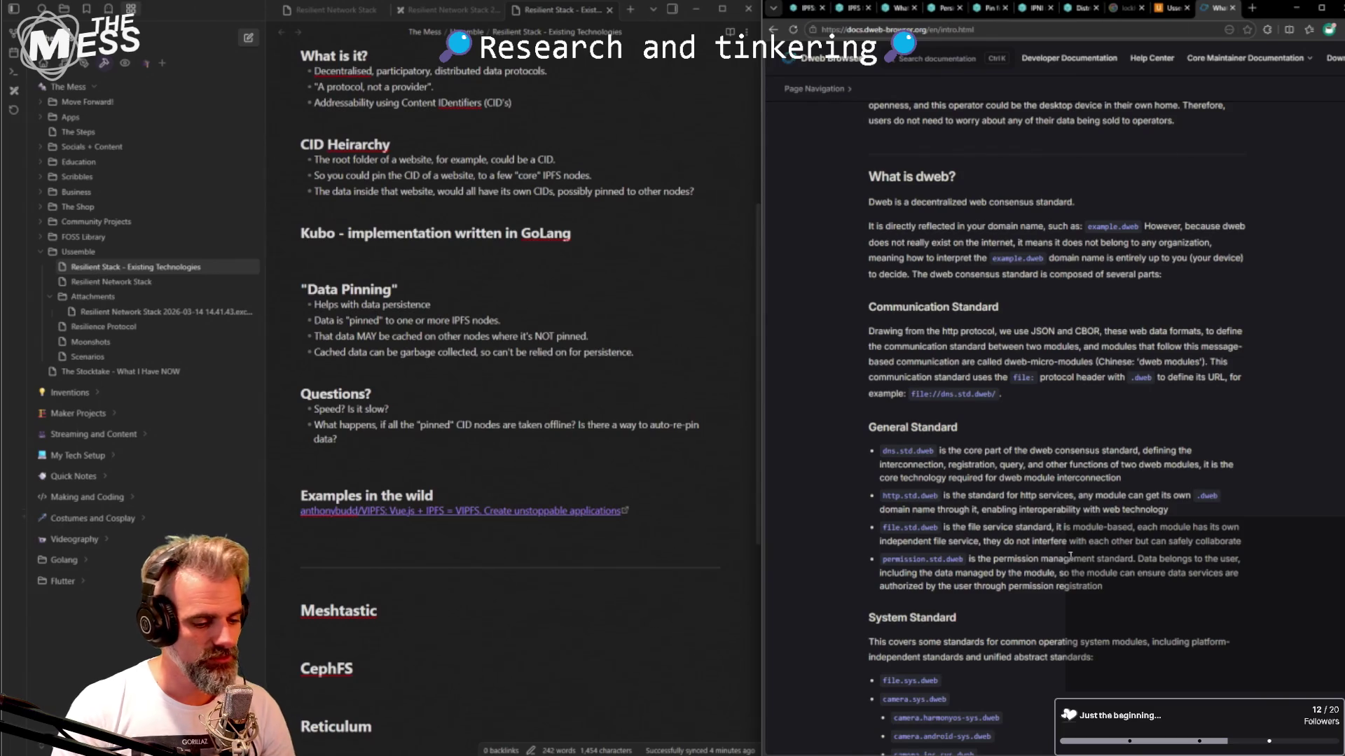
{"action": "scroll", "coordinate": [1031, 592], "scroll_direction": "down", "scroll_amount": 5}
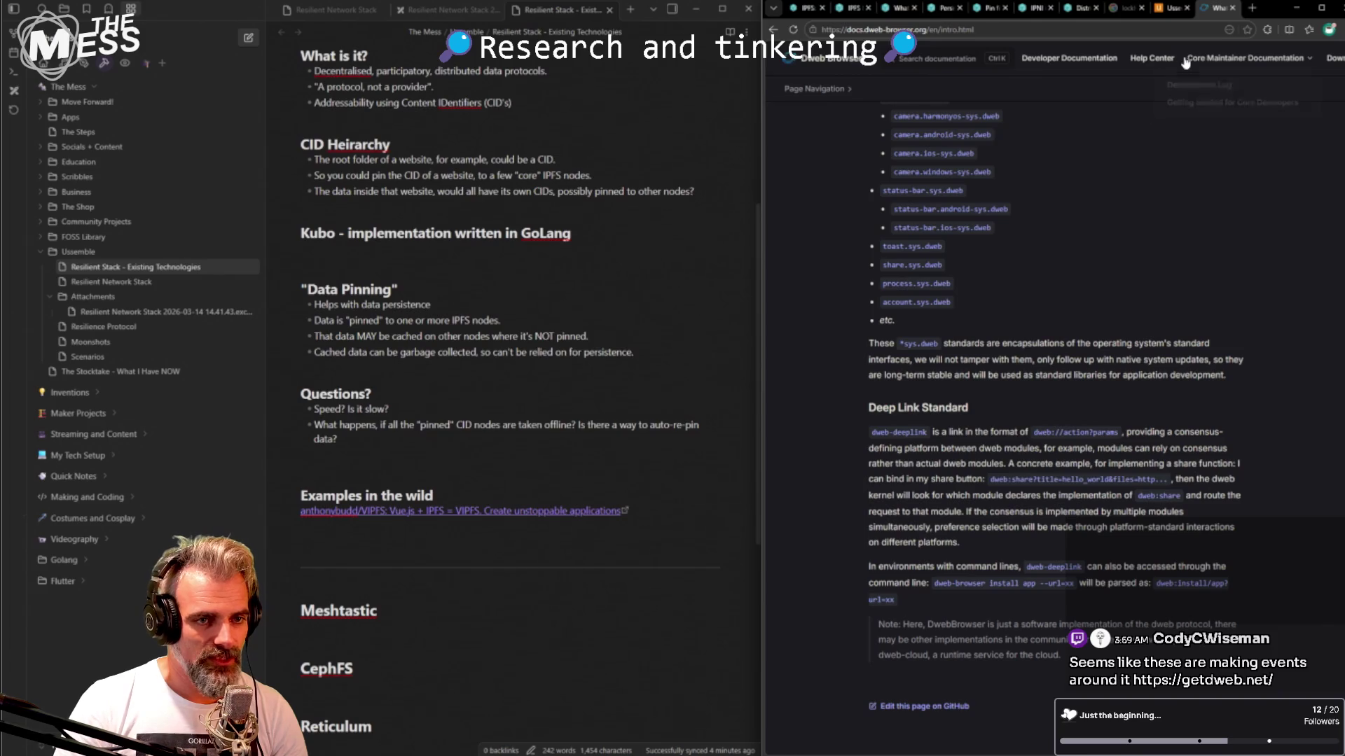
- Load getdweb.net in a new tab and go to its Events around the world calendar
{"action": "key", "text": "ctrl+t"}
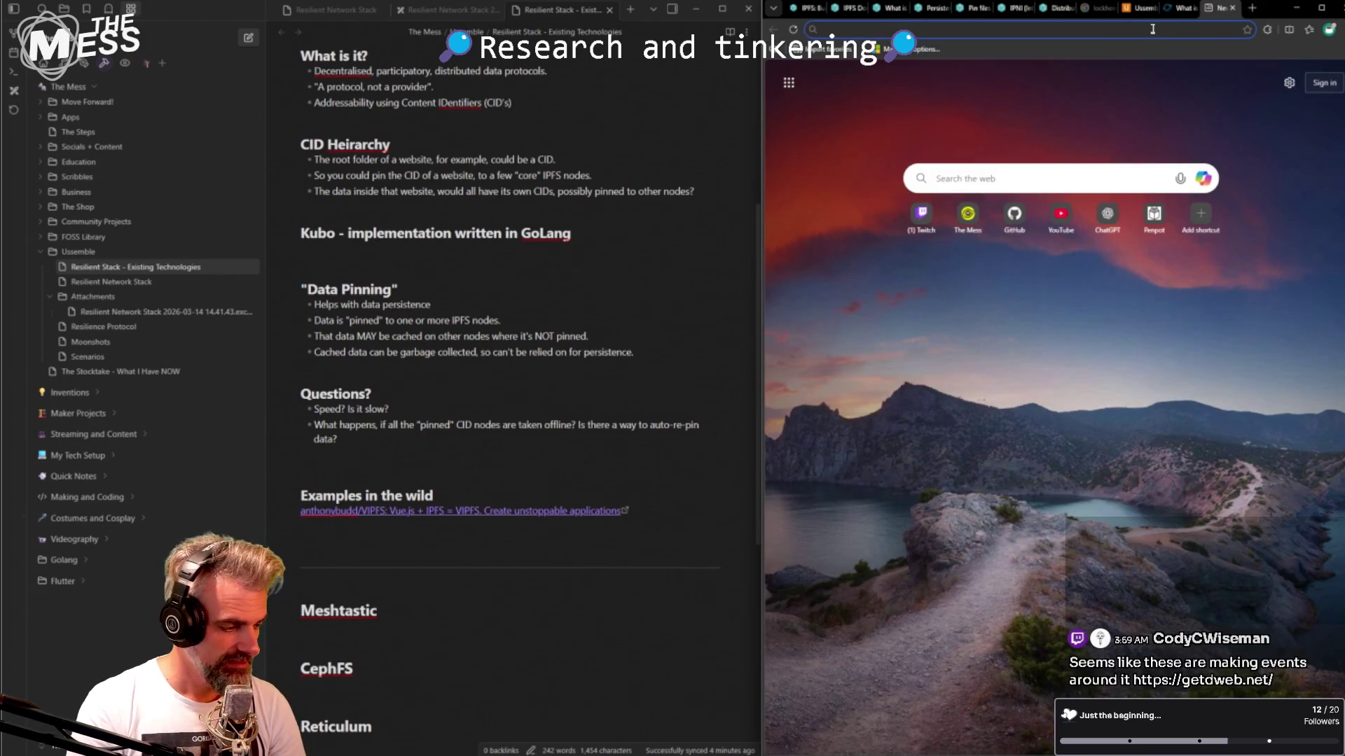
{"action": "type", "text": "https://"}
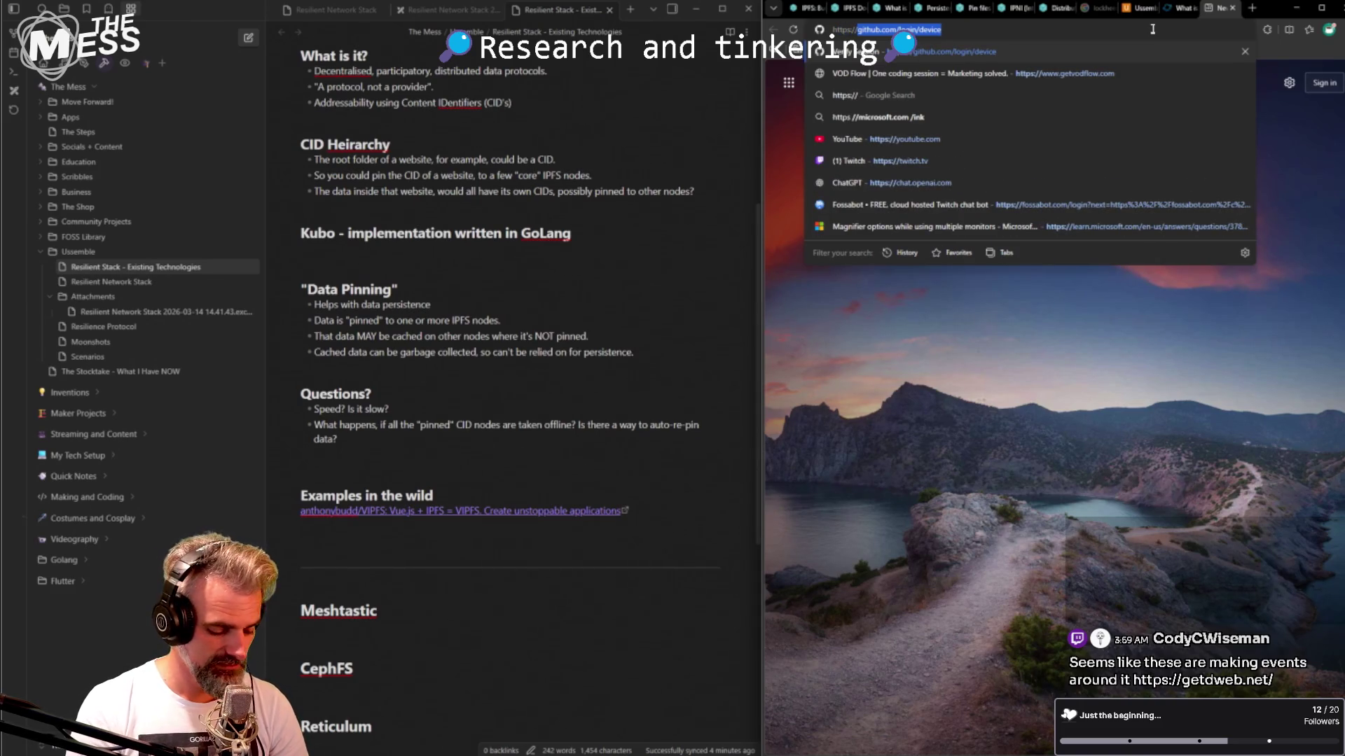
{"action": "type", "text": "getd"}
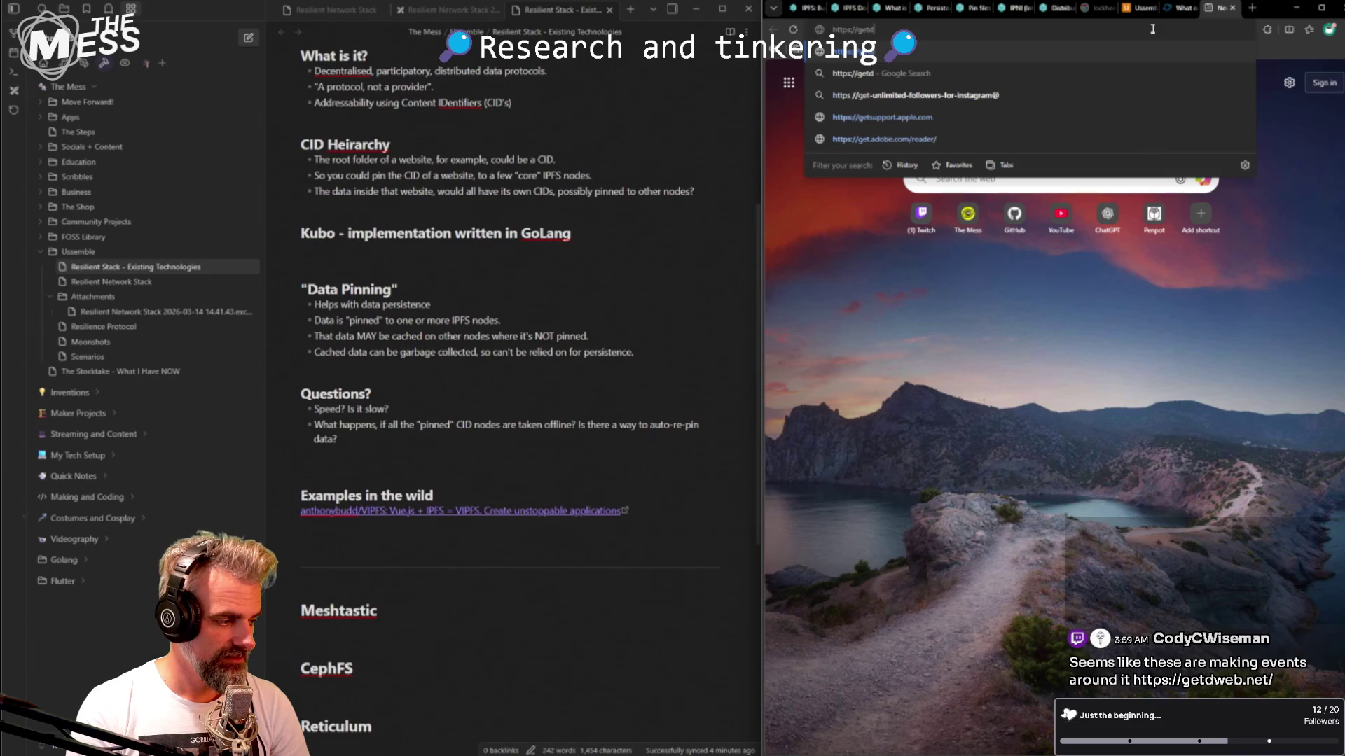
{"action": "type", "text": "web.net"}
{"action": "key", "text": "Return"}
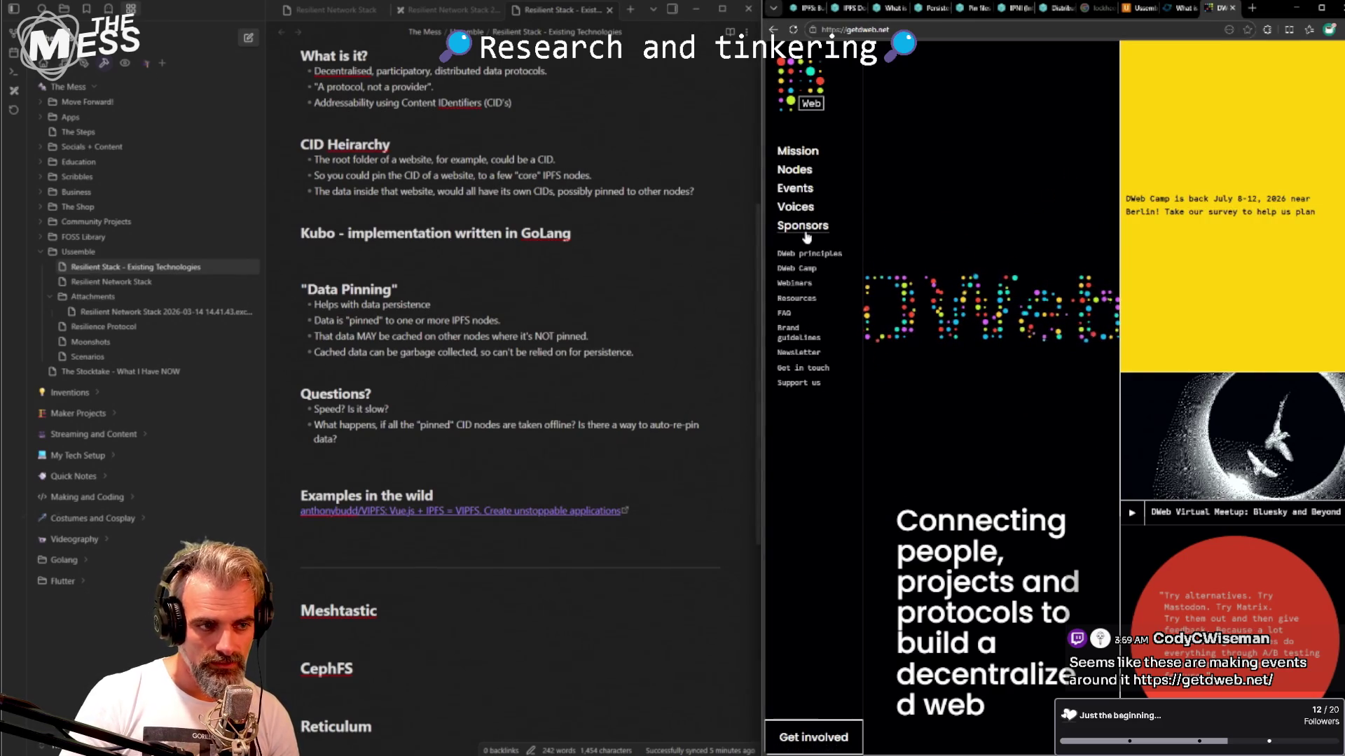
{"action": "left_click", "coordinate": [795, 188]}
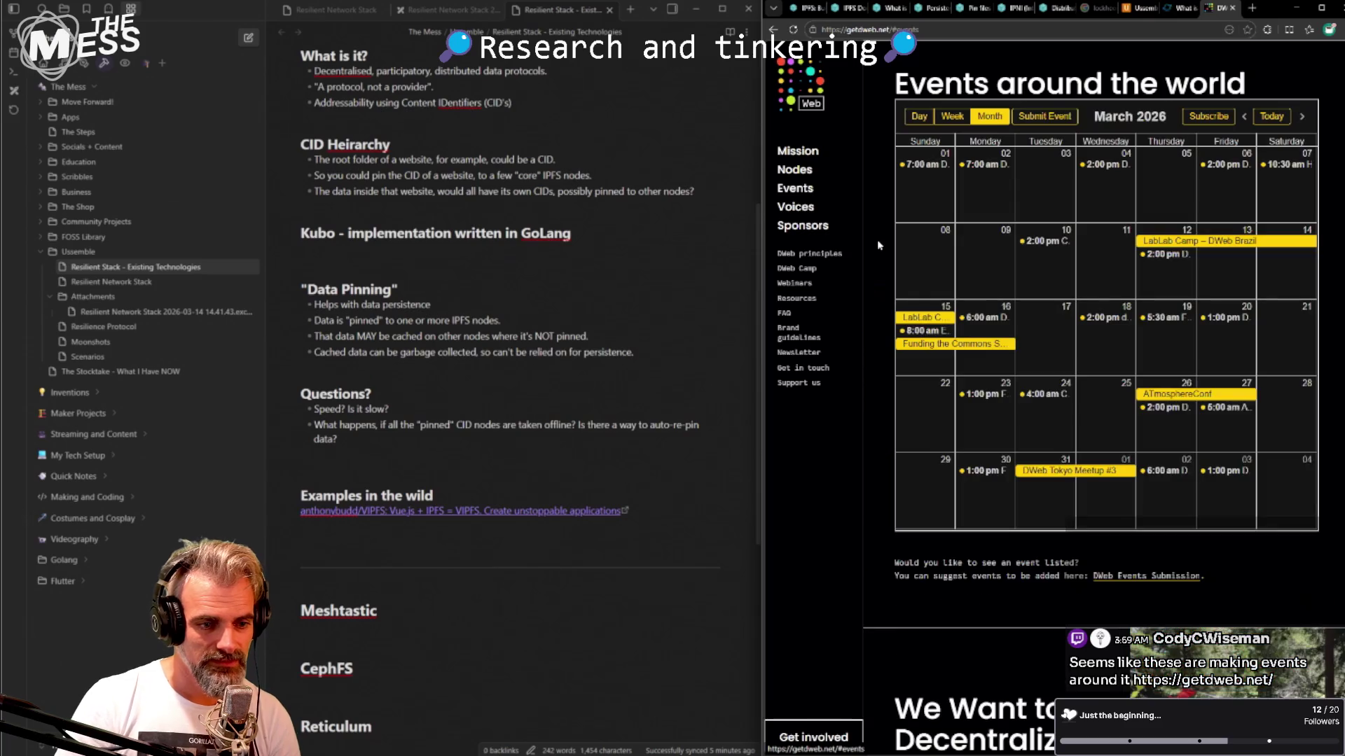
{"action": "scroll", "coordinate": [970, 411], "scroll_direction": "down", "scroll_amount": 3}
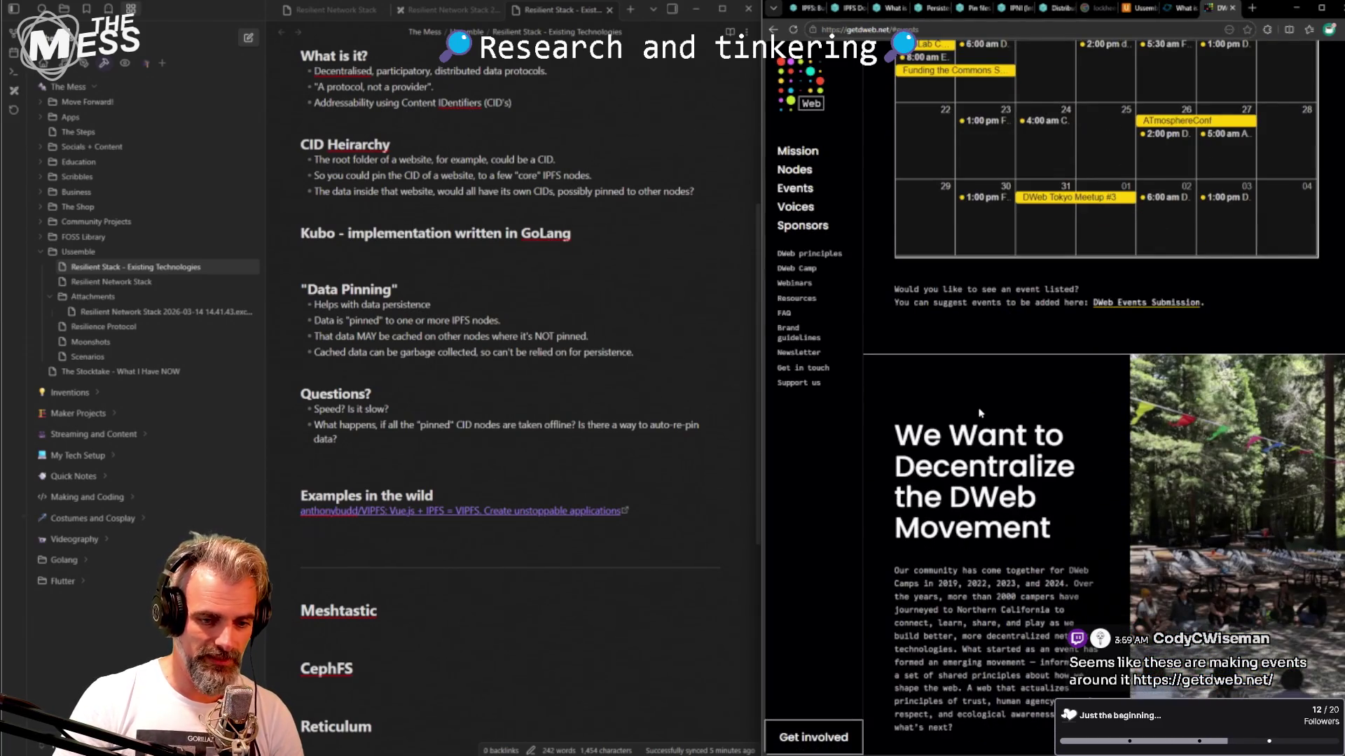
{"action": "scroll", "coordinate": [979, 413], "scroll_direction": "down", "scroll_amount": 2}
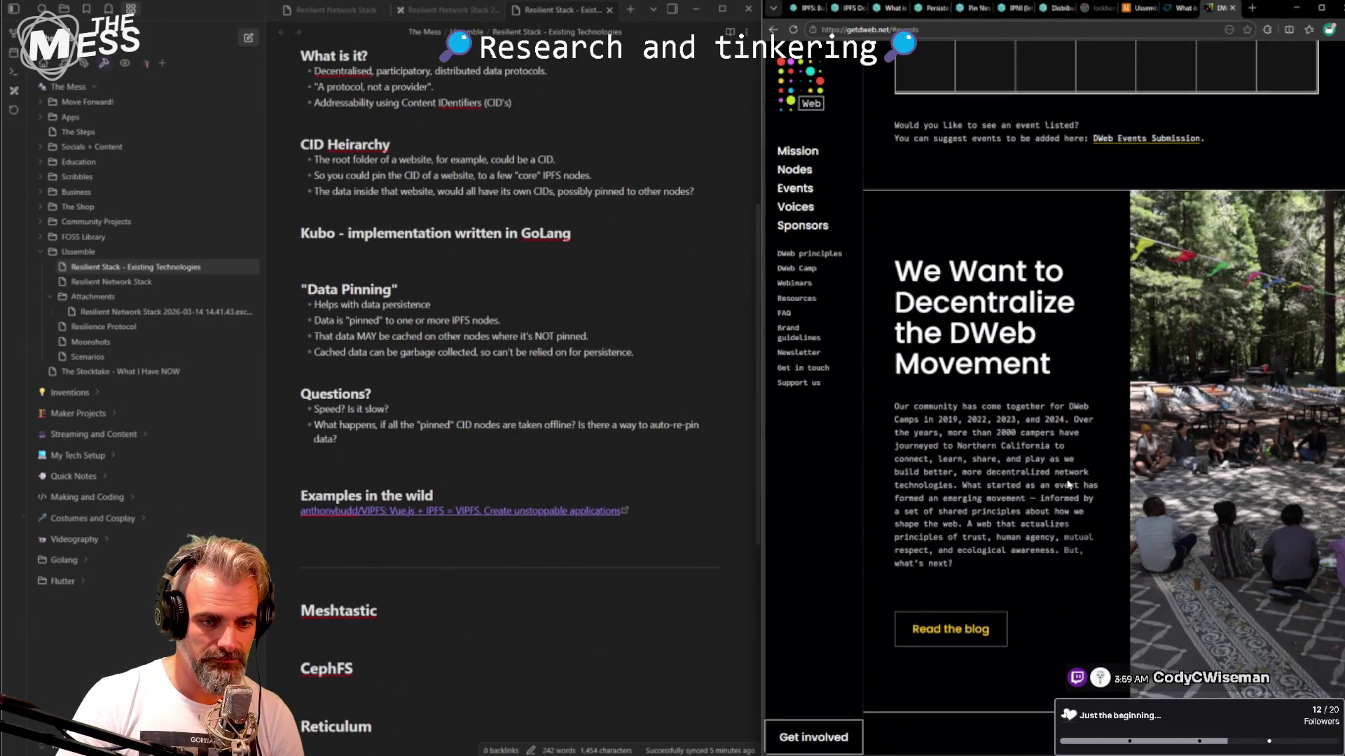
{"action": "scroll", "coordinate": [960, 436], "scroll_direction": "down", "scroll_amount": 2}
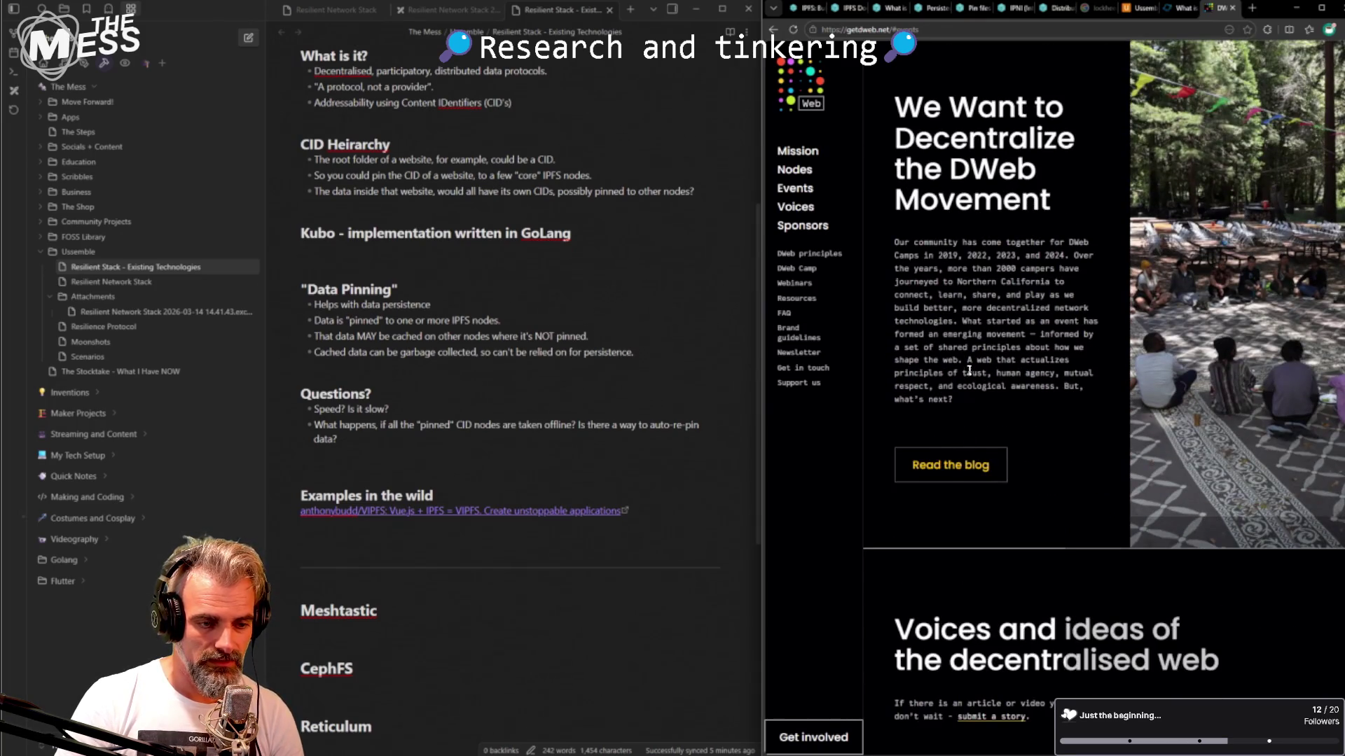
{"action": "scroll", "coordinate": [969, 370], "scroll_direction": "down", "scroll_amount": 3}
{"action": "scroll", "coordinate": [969, 381], "scroll_direction": "down", "scroll_amount": 2}
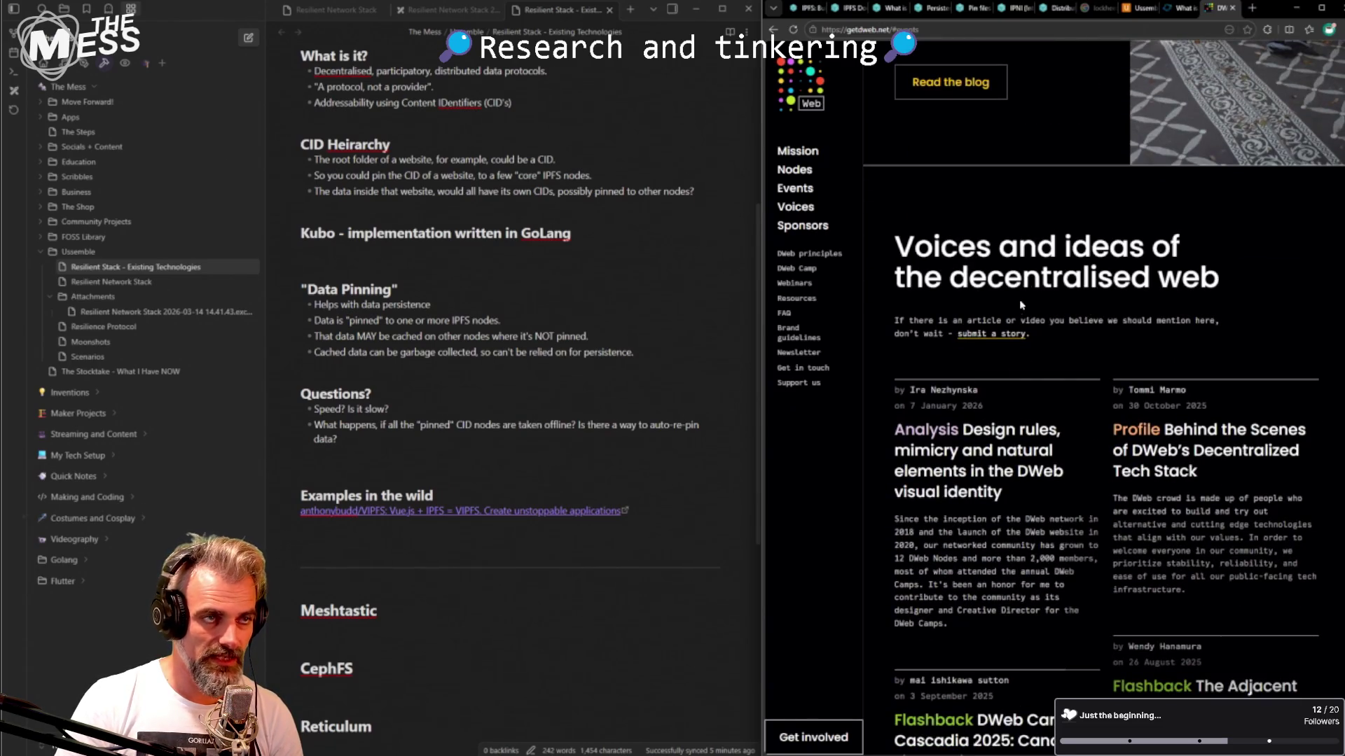
{"action": "scroll", "coordinate": [1046, 316], "scroll_direction": "down", "scroll_amount": 2}
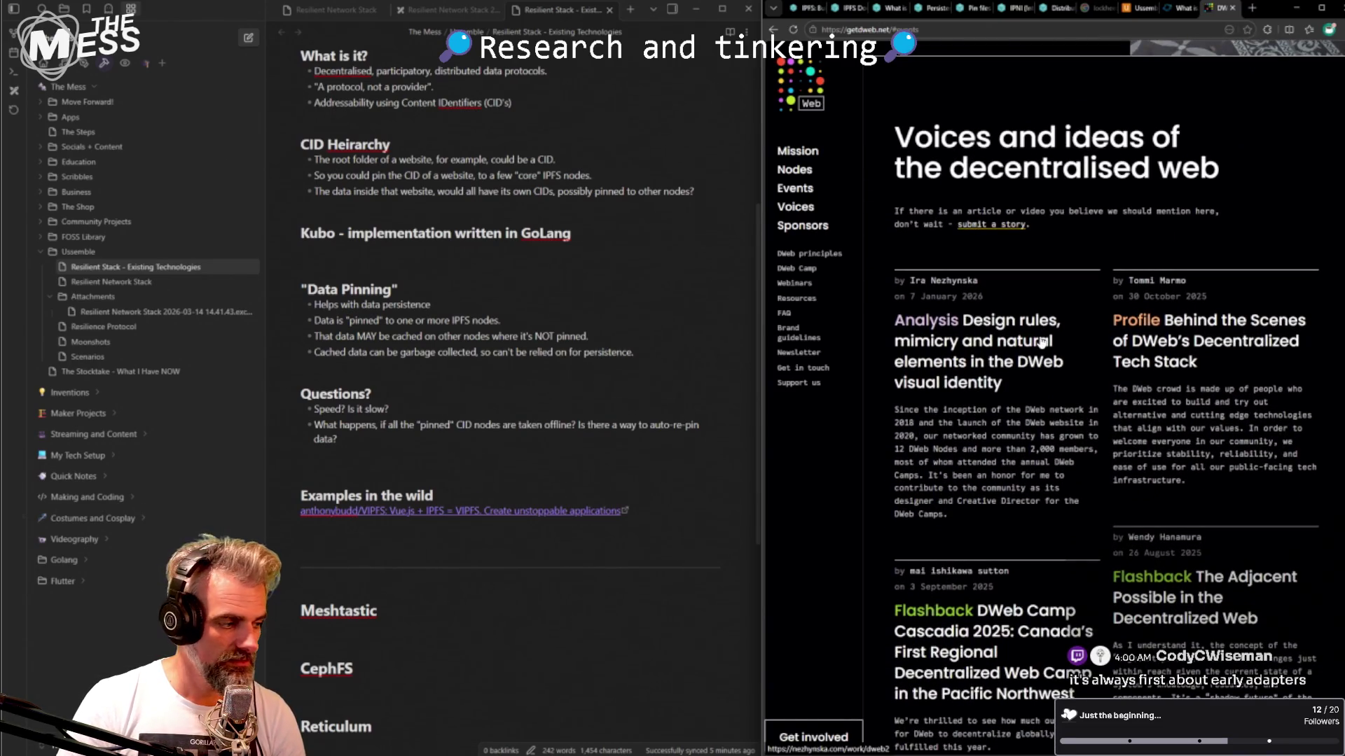
{"action": "scroll", "coordinate": [1042, 341], "scroll_direction": "down", "scroll_amount": 1}
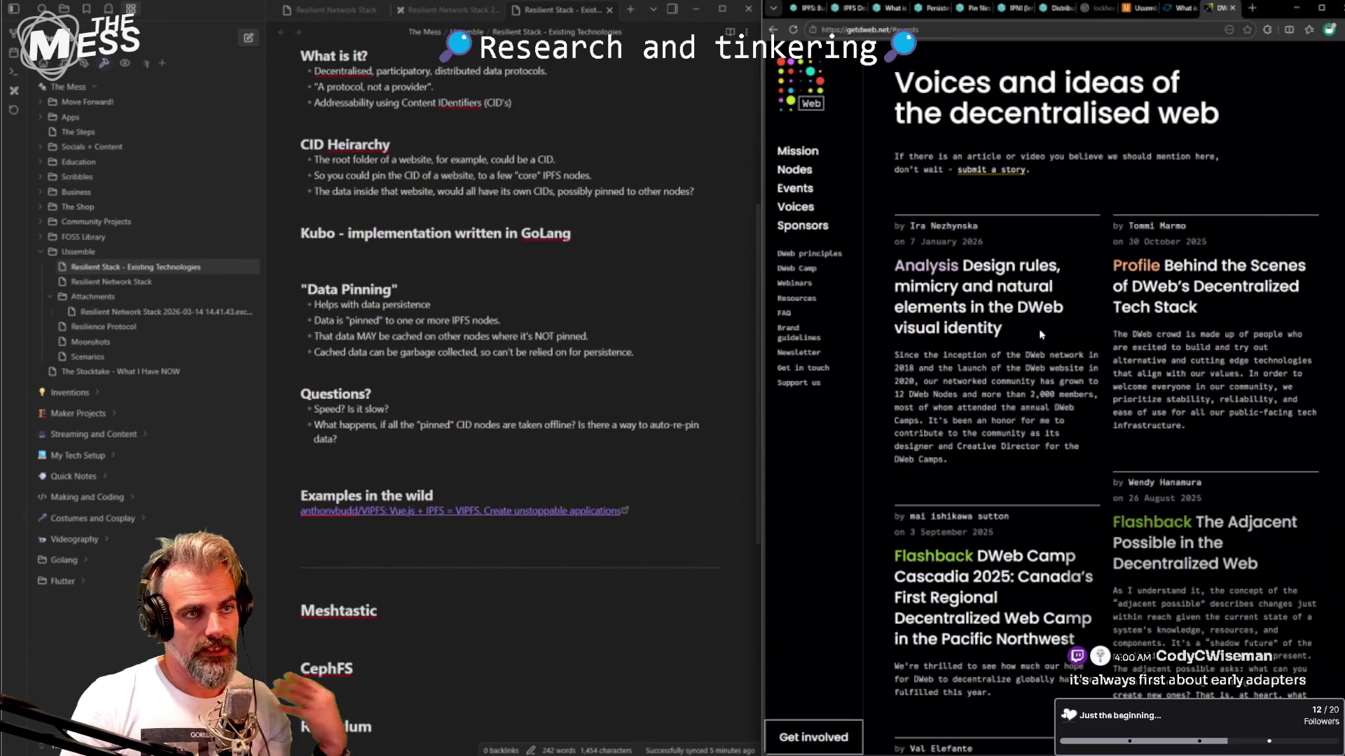
{"action": "scroll", "coordinate": [1036, 336], "scroll_direction": "up", "scroll_amount": 5}
{"action": "scroll", "coordinate": [1040, 357], "scroll_direction": "up", "scroll_amount": 5}
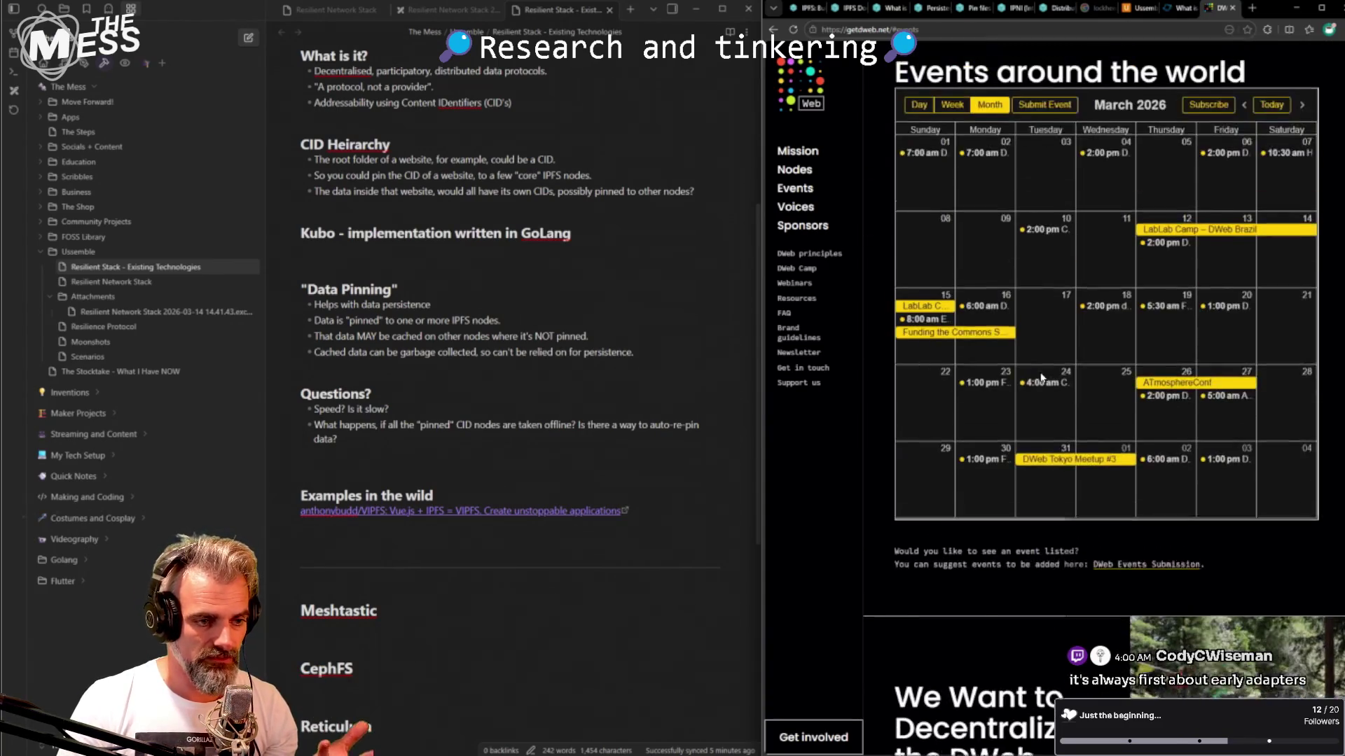
{"action": "scroll", "coordinate": [1041, 379], "scroll_direction": "up", "scroll_amount": 3}
{"action": "scroll", "coordinate": [1041, 376], "scroll_direction": "up", "scroll_amount": 3}
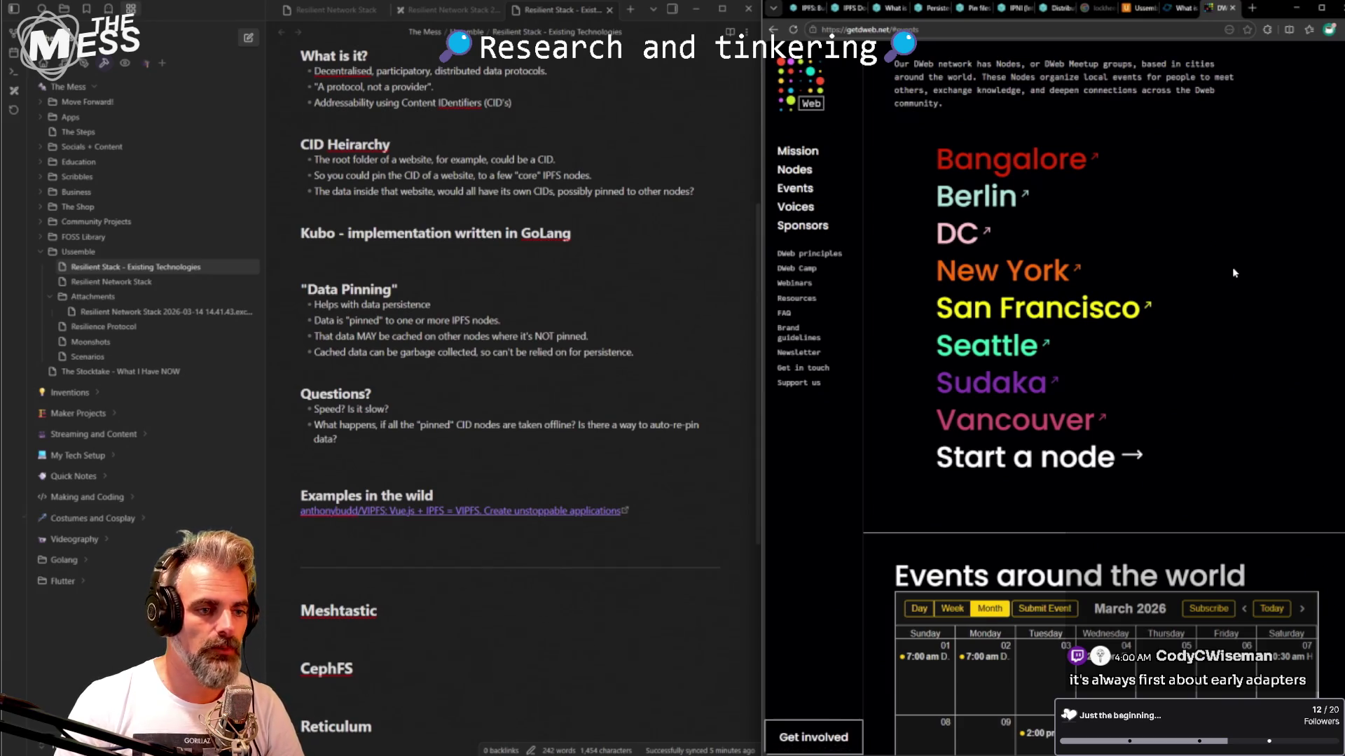
{"action": "scroll", "coordinate": [933, 305], "scroll_direction": "up", "scroll_amount": 10}
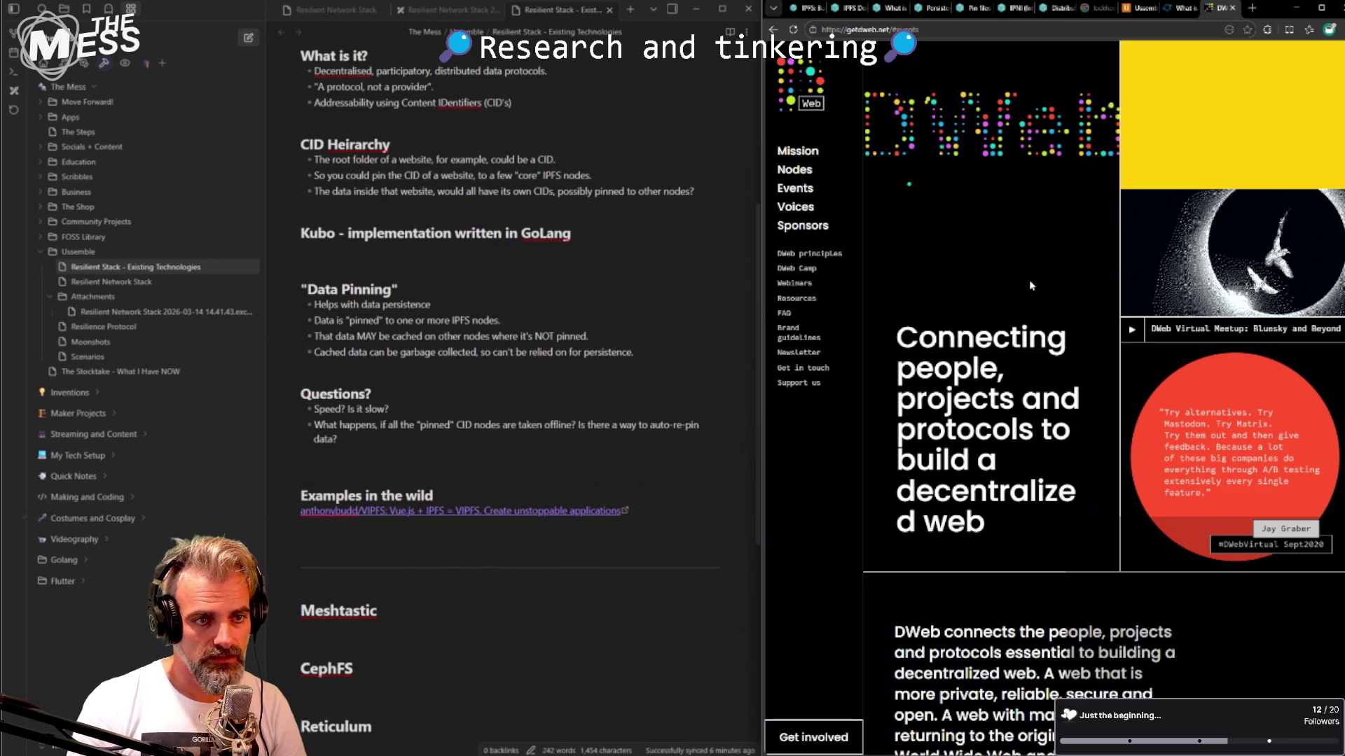
- Review Ussemble's 'Built for people. Not profit.' headline, selecting parts of it, with a glance at the IPNI docs
{"action": "left_click", "coordinate": [1136, 9]}
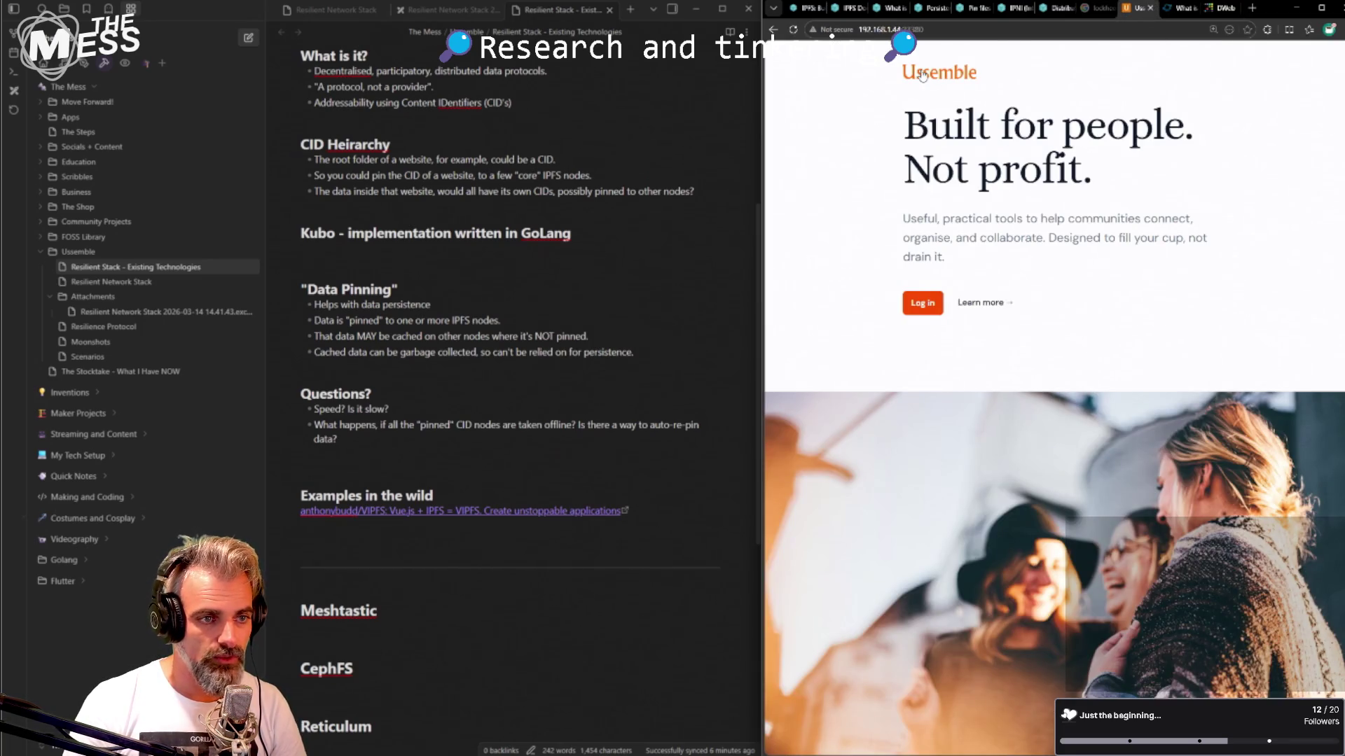
{"action": "left_click_drag", "start_coordinate": [1112, 180], "coordinate": [910, 78]}
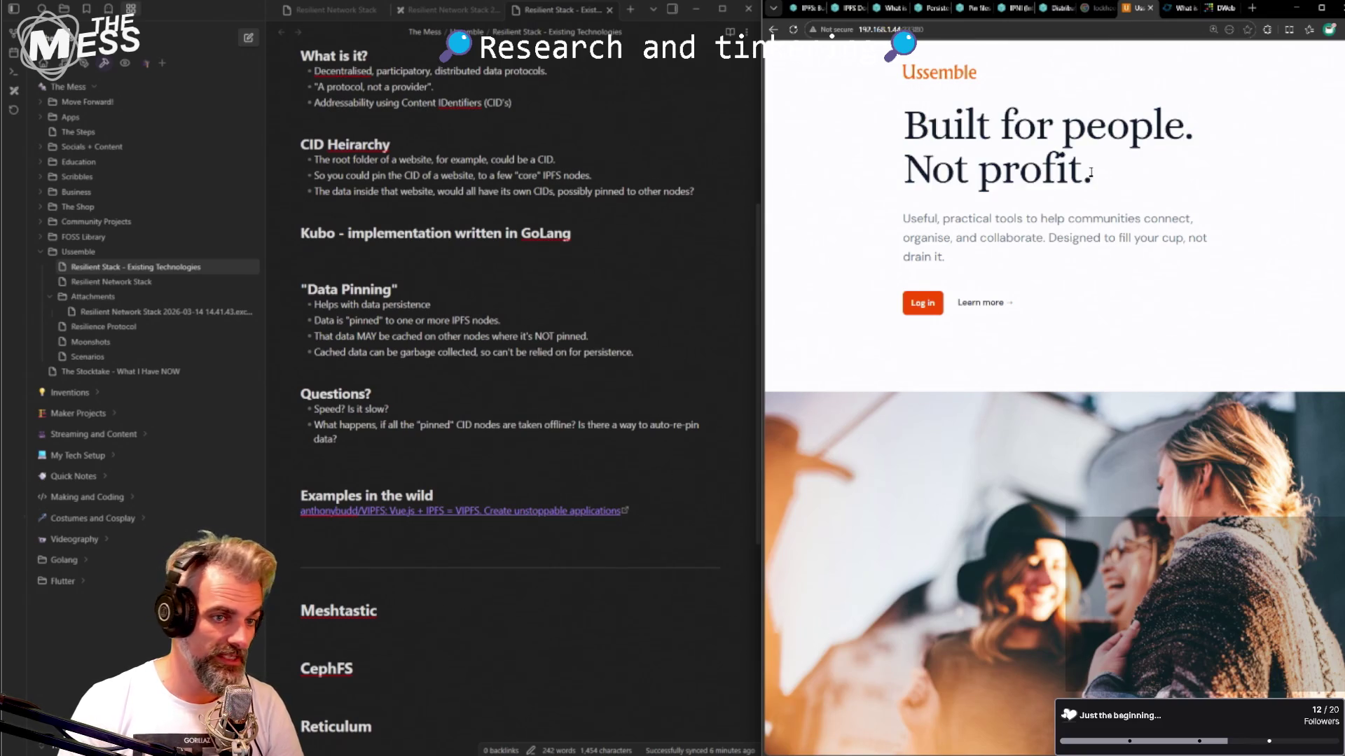
{"action": "left_click_drag", "start_coordinate": [1098, 177], "coordinate": [915, 128]}
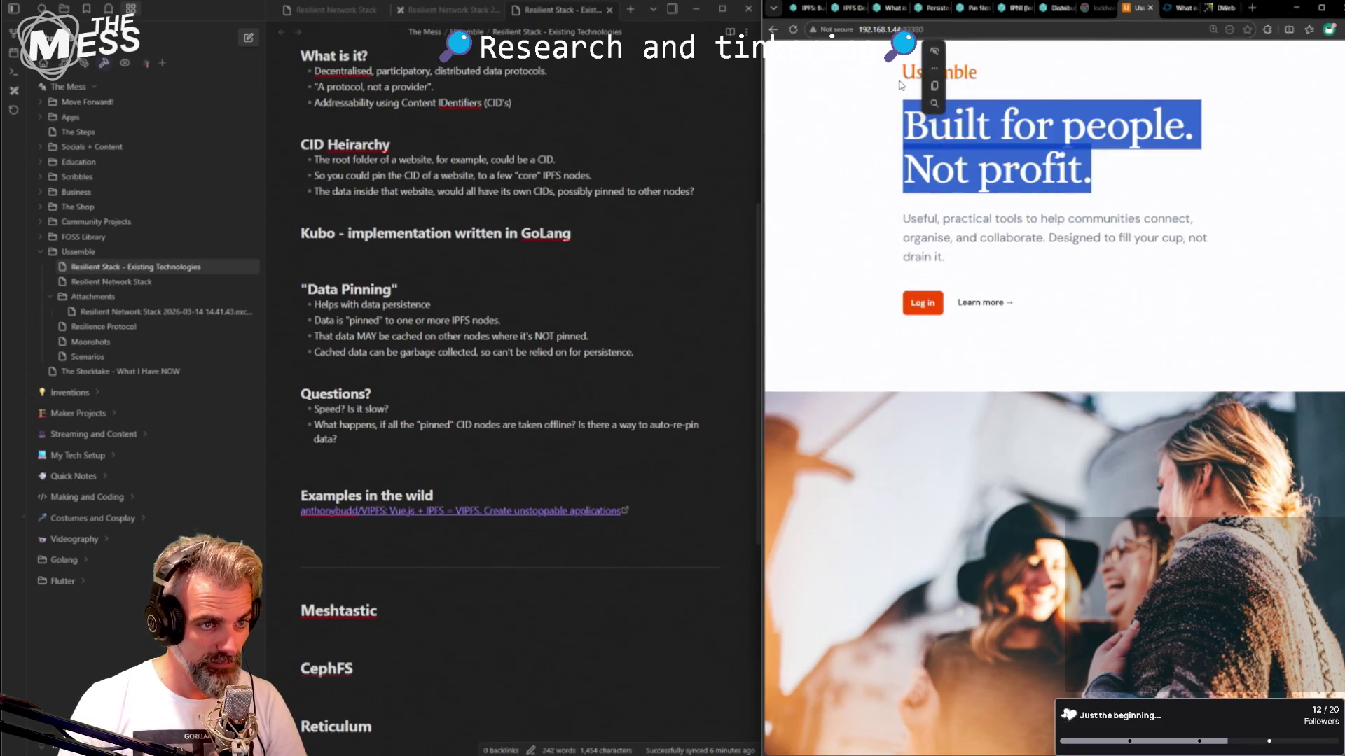
{"action": "left_click", "coordinate": [1018, 9]}
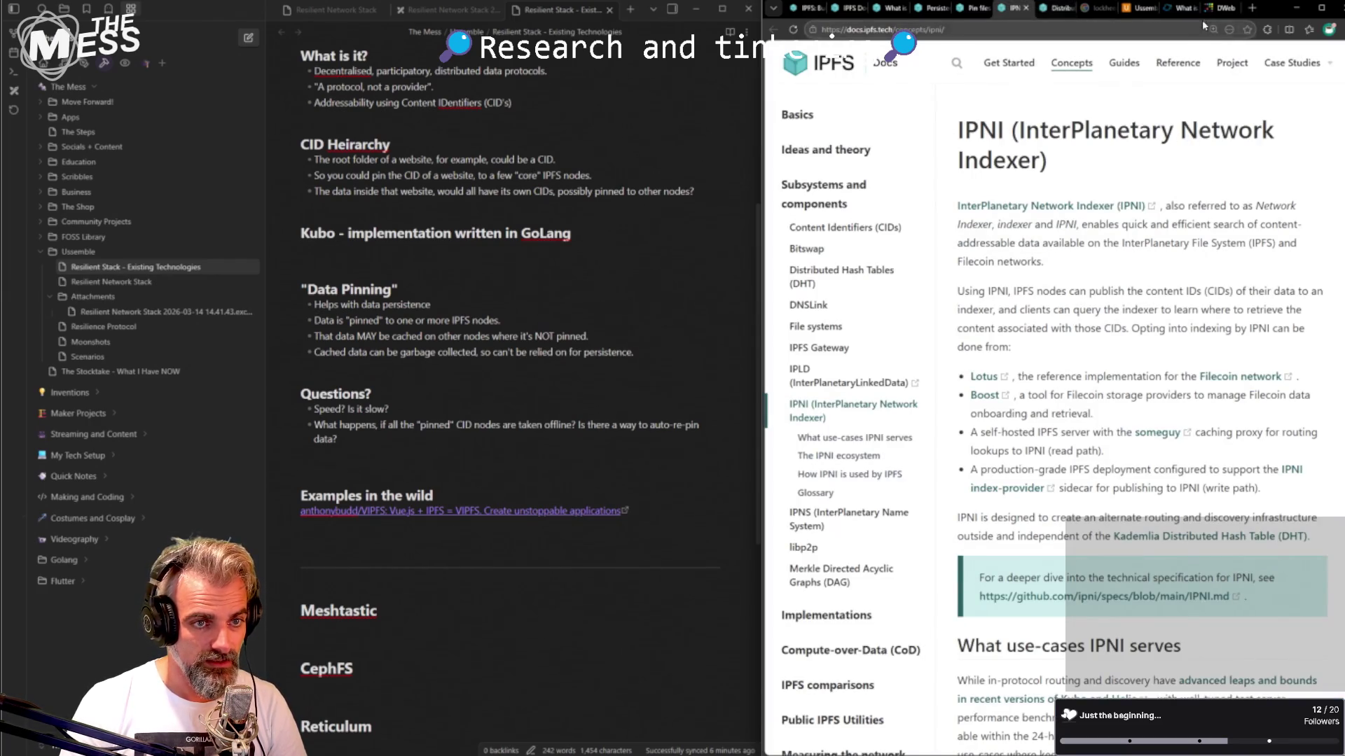
{"action": "left_click", "coordinate": [1133, 10]}
{"action": "double_click", "coordinate": [1072, 180]}
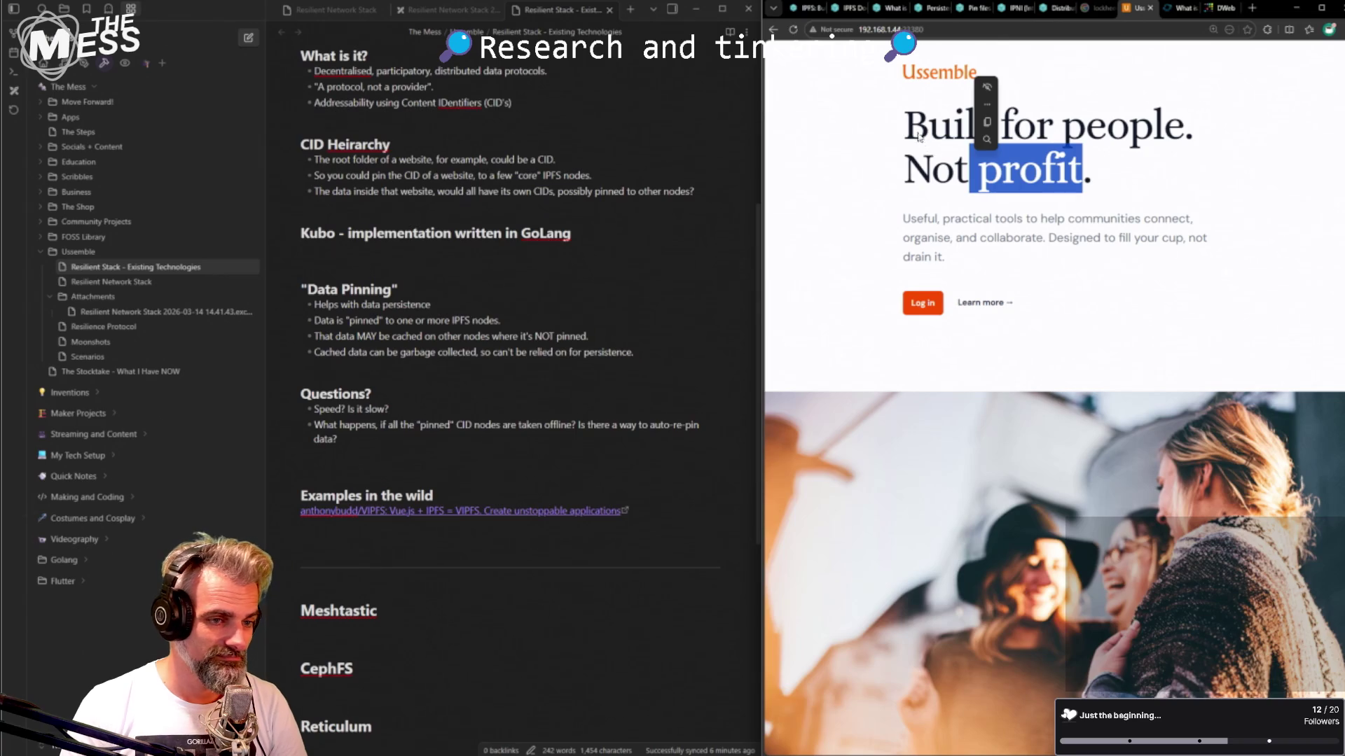
{"action": "left_click", "coordinate": [906, 138]}
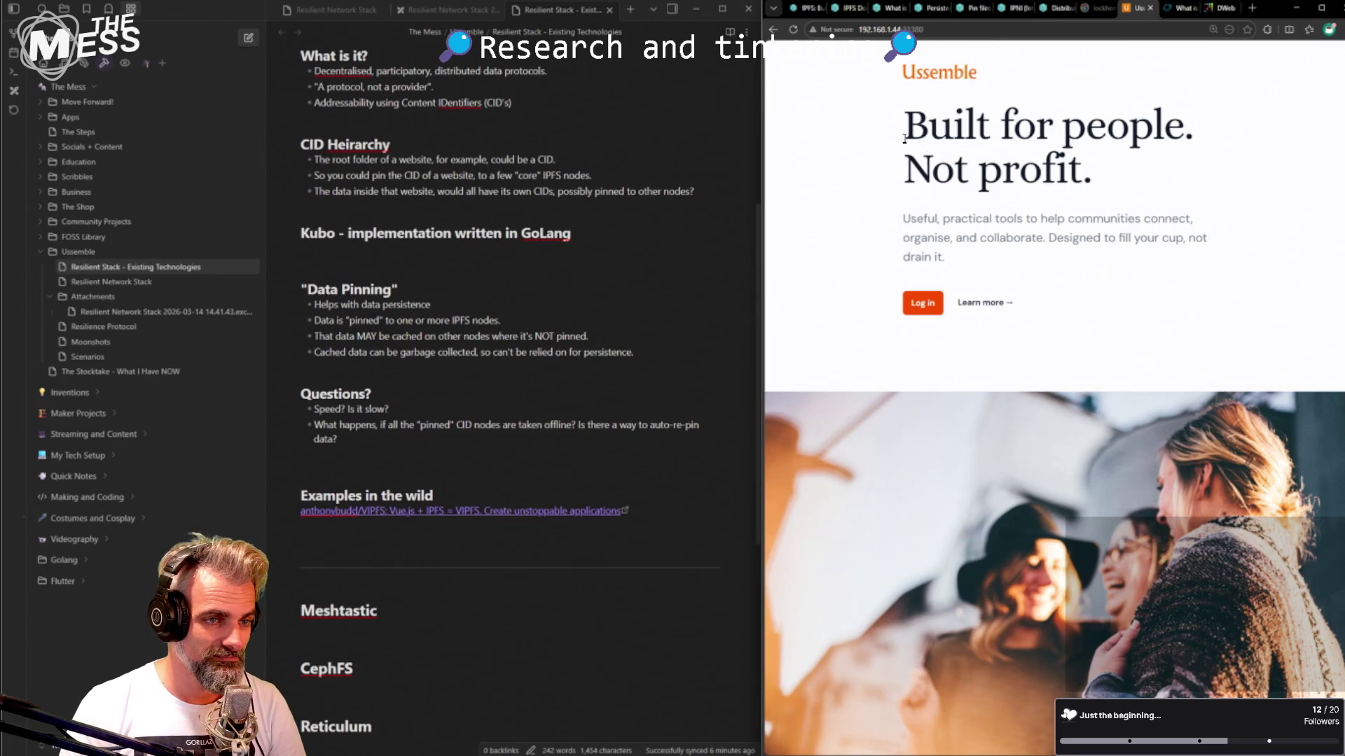
- Close the lockheed martin search results, skim Ussemble's intro paragraph, and return to the DWeb site
{"action": "left_click", "coordinate": [1099, 10]}
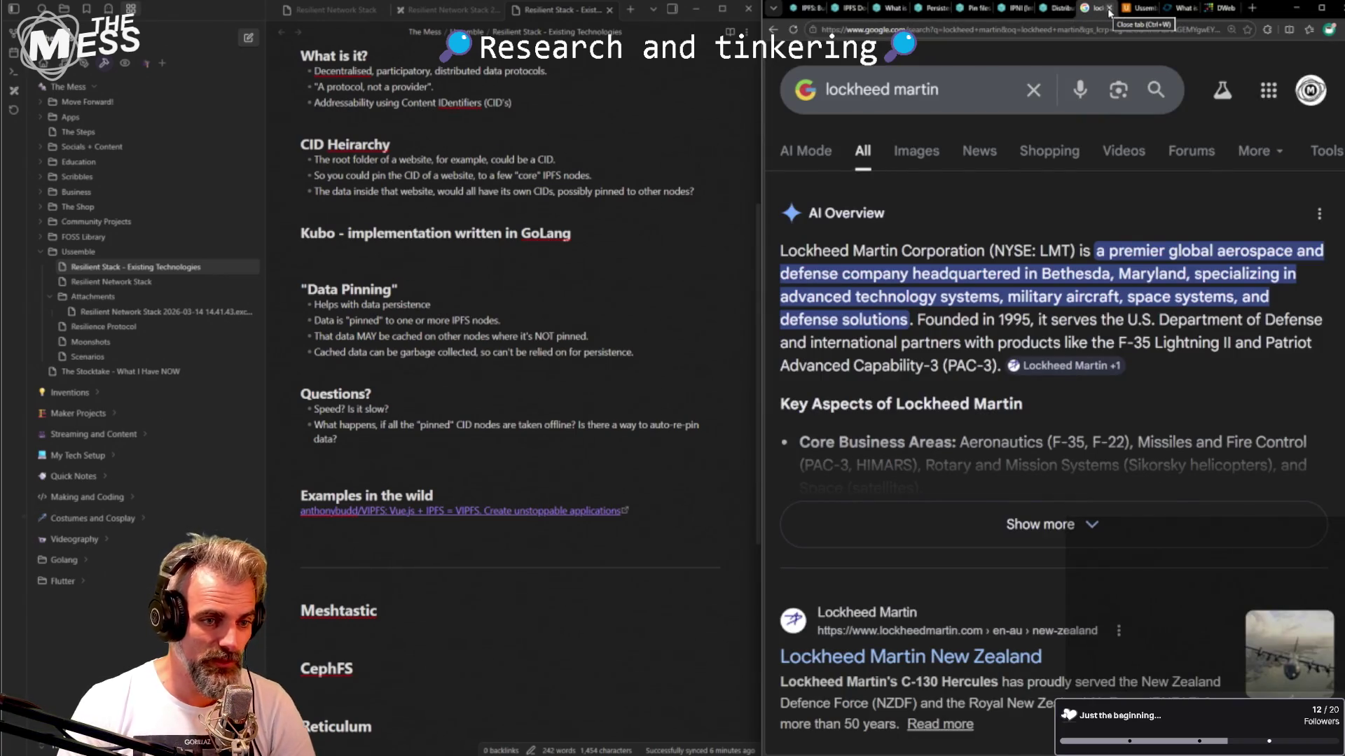
{"action": "left_click", "coordinate": [1108, 9]}
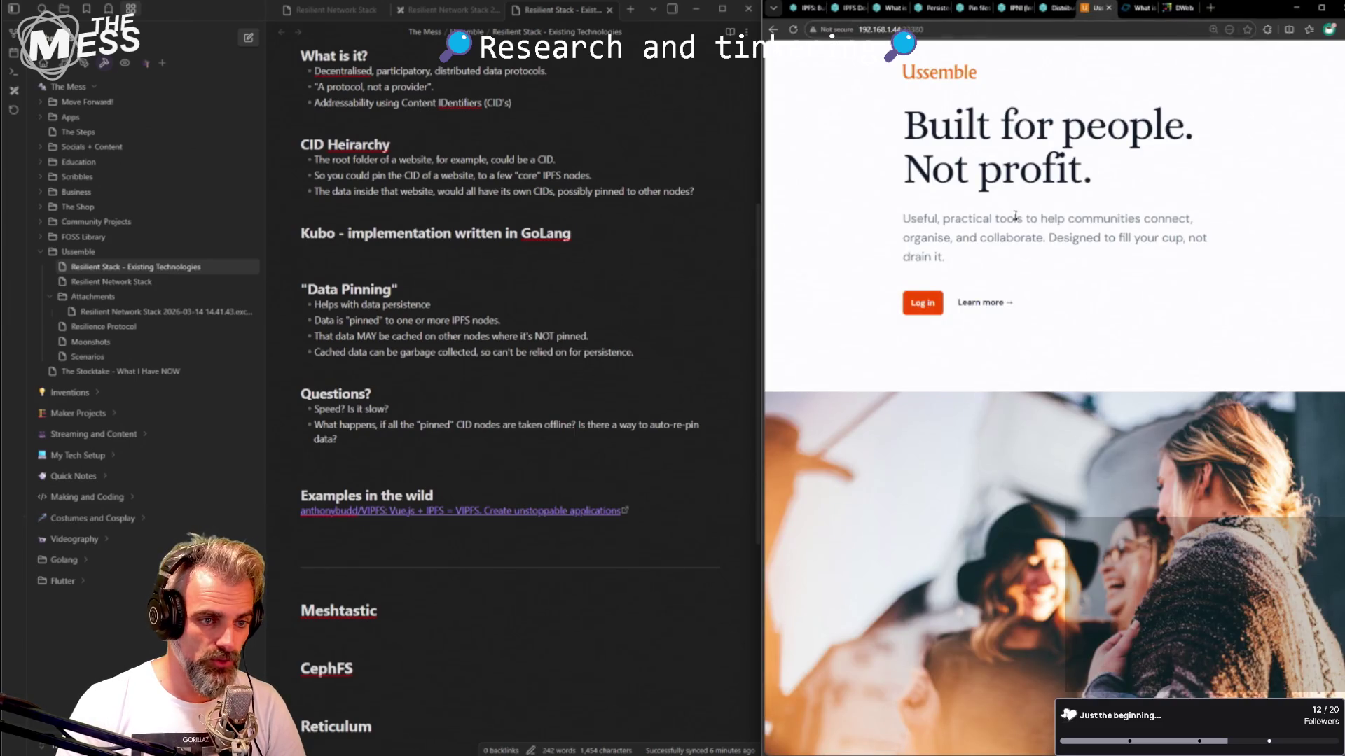
{"action": "mouse_move", "coordinate": [899, 105]}
{"action": "left_mouse_down"}
{"action": "mouse_move", "coordinate": [1074, 285]}
{"action": "mouse_move", "coordinate": [1092, 282]}
{"action": "mouse_move", "coordinate": [1012, 264]}
{"action": "mouse_move", "coordinate": [904, 118]}
{"action": "mouse_move", "coordinate": [1056, 277]}
{"action": "left_mouse_up"}
{"action": "left_click", "coordinate": [1057, 277]}
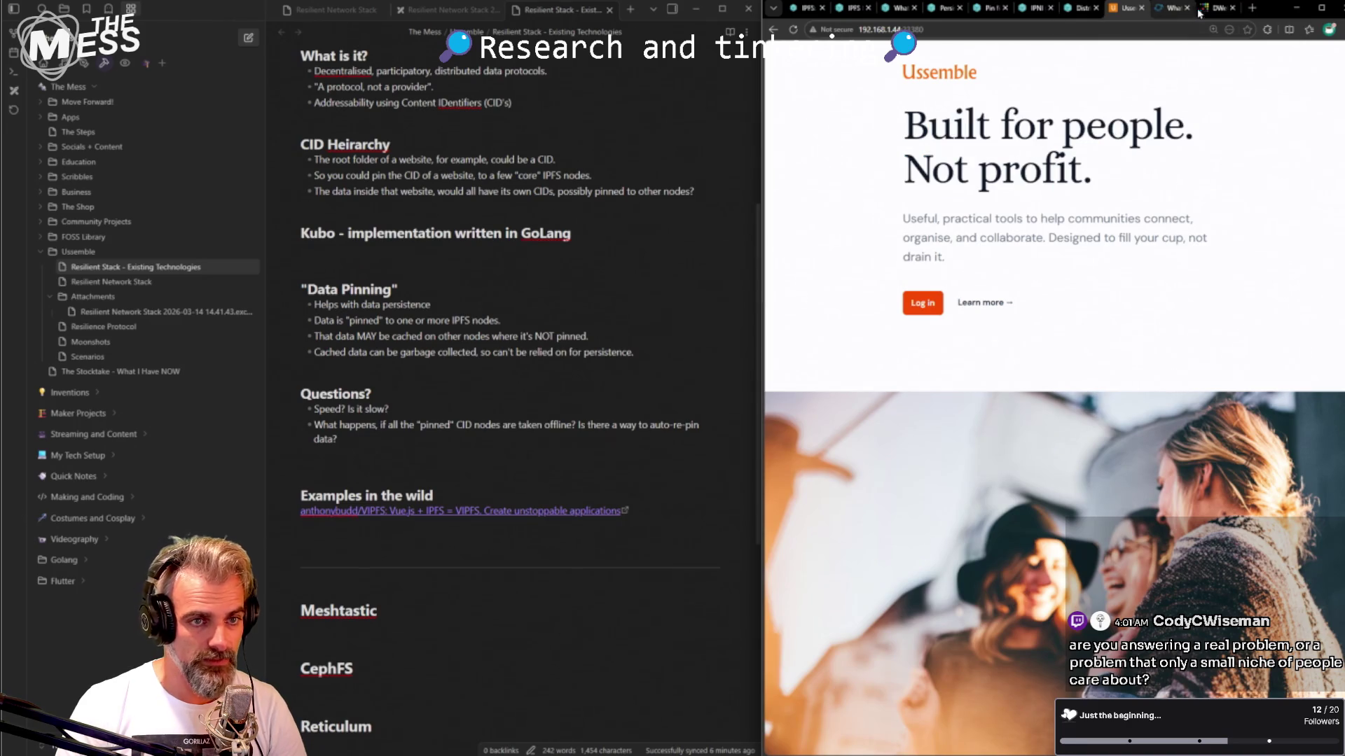
{"action": "left_click", "coordinate": [1217, 9]}
{"action": "scroll", "coordinate": [977, 367], "scroll_direction": "down", "scroll_amount": 5}
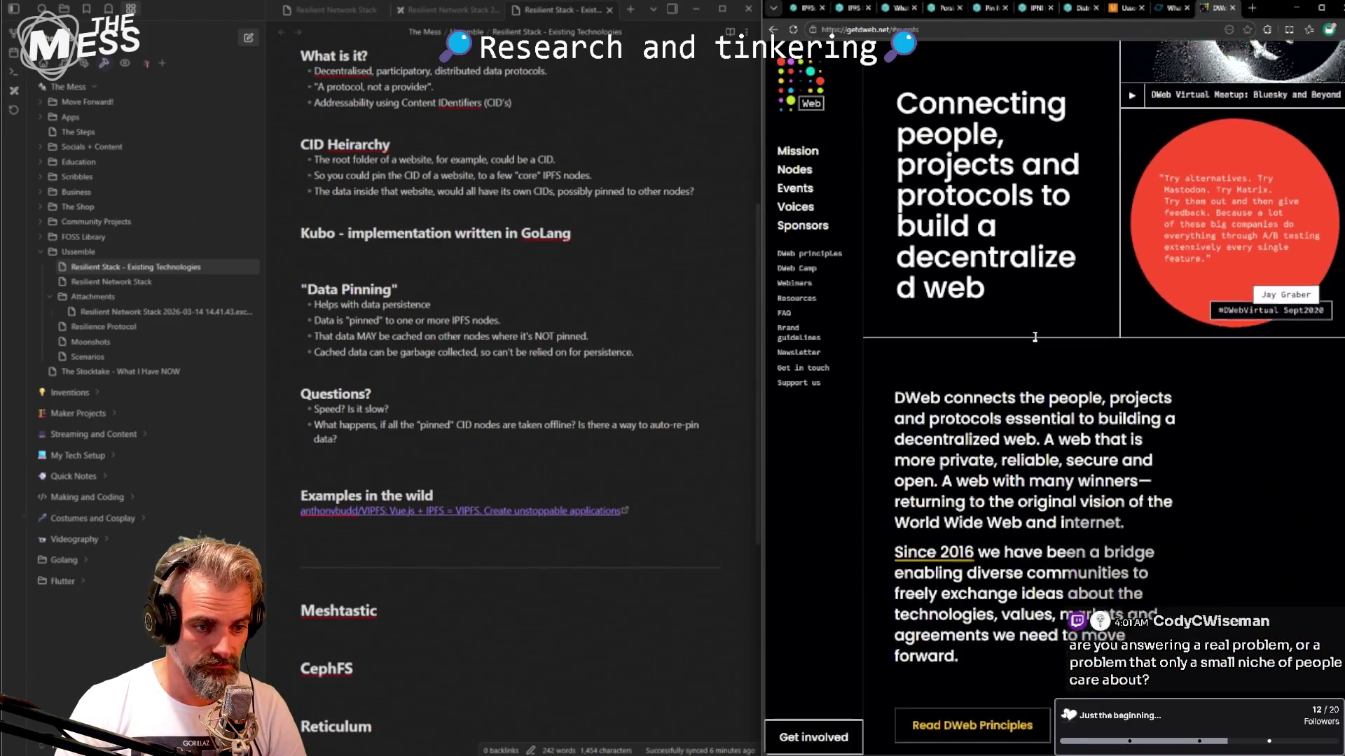
{"action": "scroll", "coordinate": [1030, 342], "scroll_direction": "down", "scroll_amount": 5}
{"action": "scroll", "coordinate": [1026, 336], "scroll_direction": "down", "scroll_amount": 5}
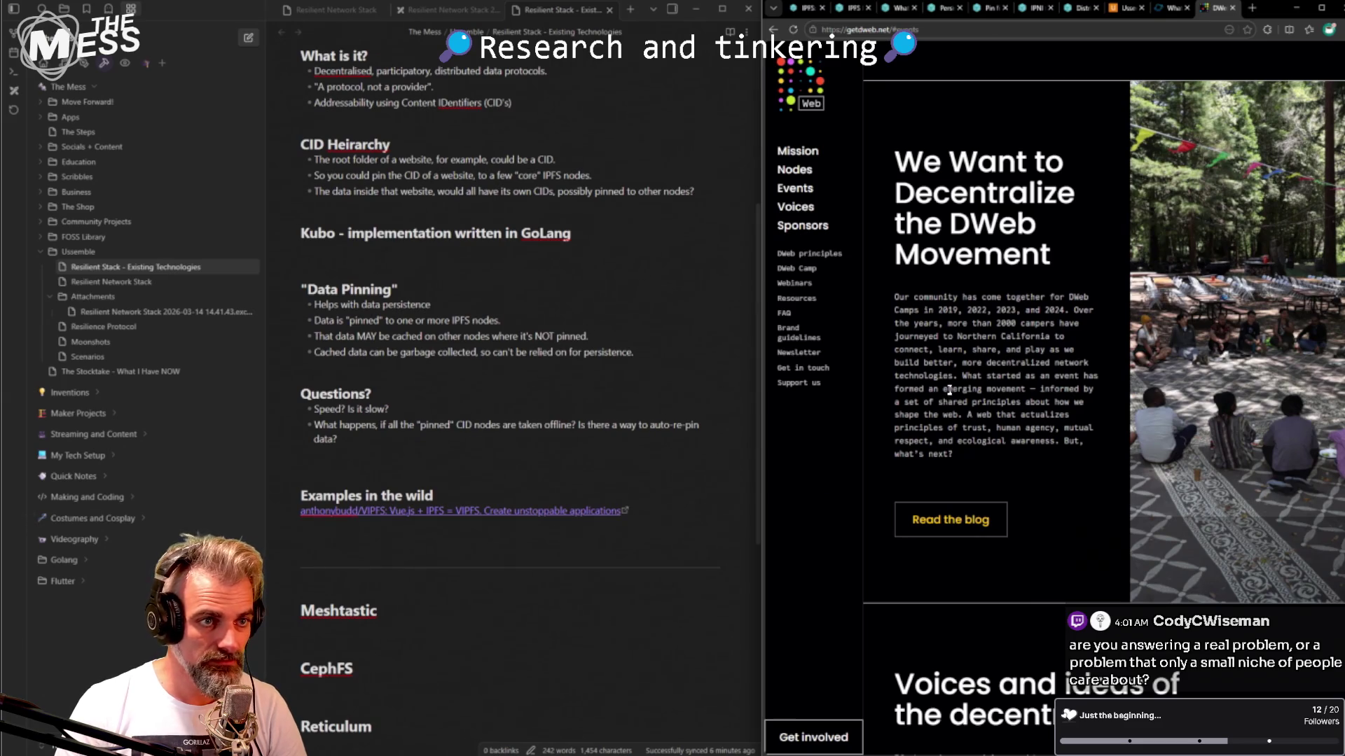
{"action": "scroll", "coordinate": [949, 391], "scroll_direction": "up", "scroll_amount": 1}
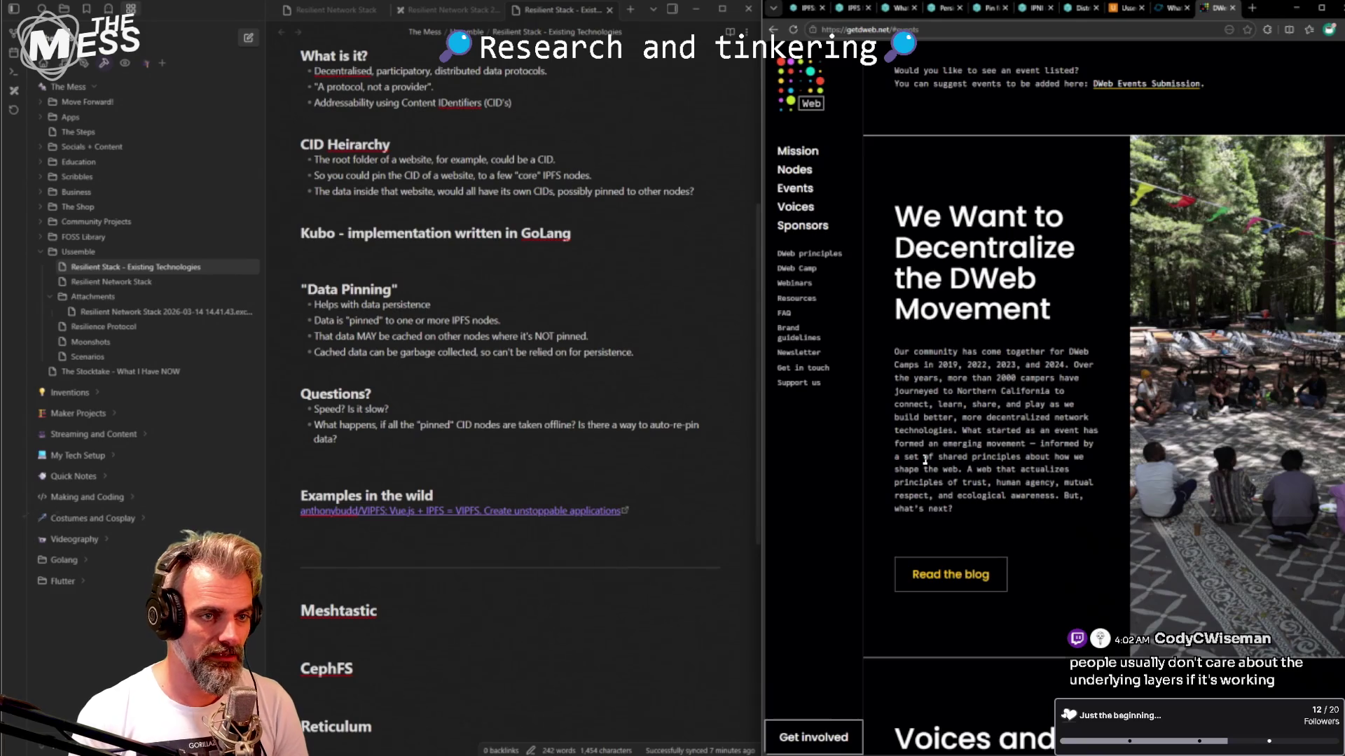
{"action": "scroll", "coordinate": [385, 317], "scroll_direction": "up", "scroll_amount": 5}
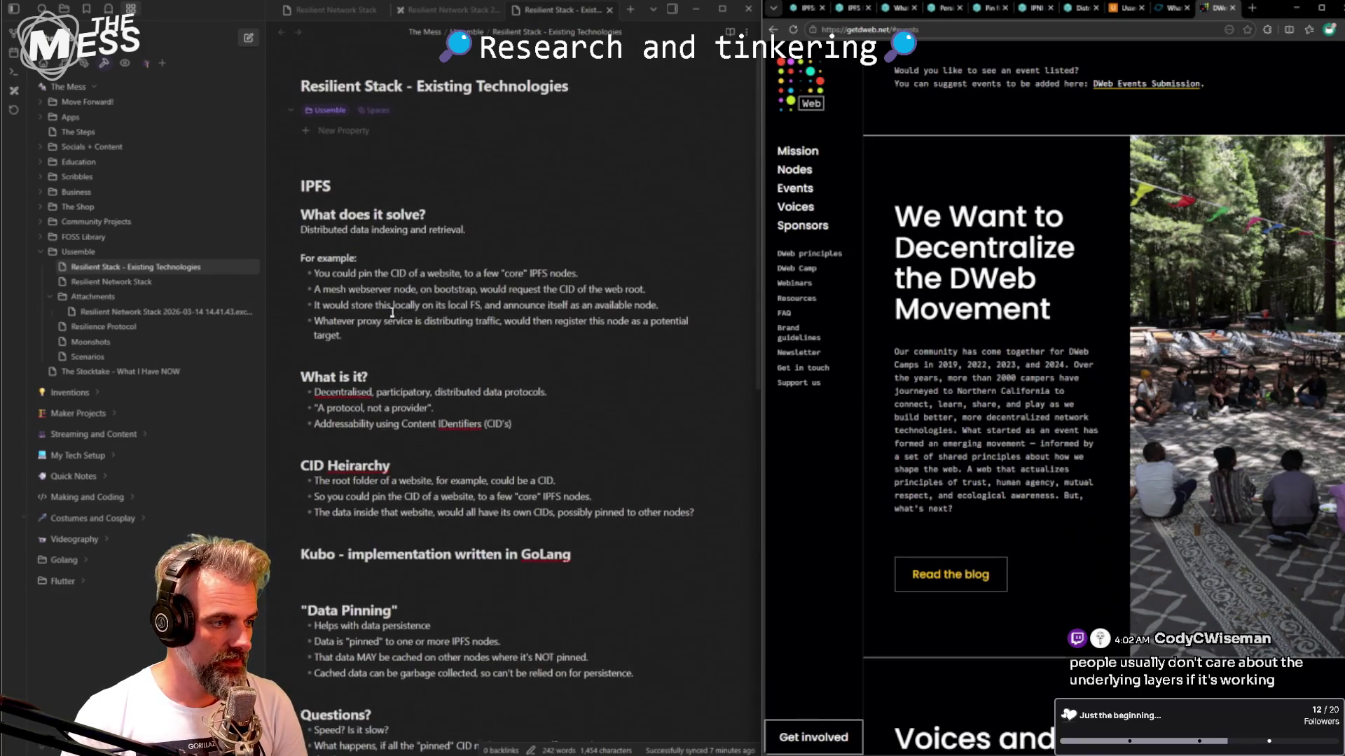
{"action": "scroll", "coordinate": [373, 316], "scroll_direction": "down", "scroll_amount": 1}
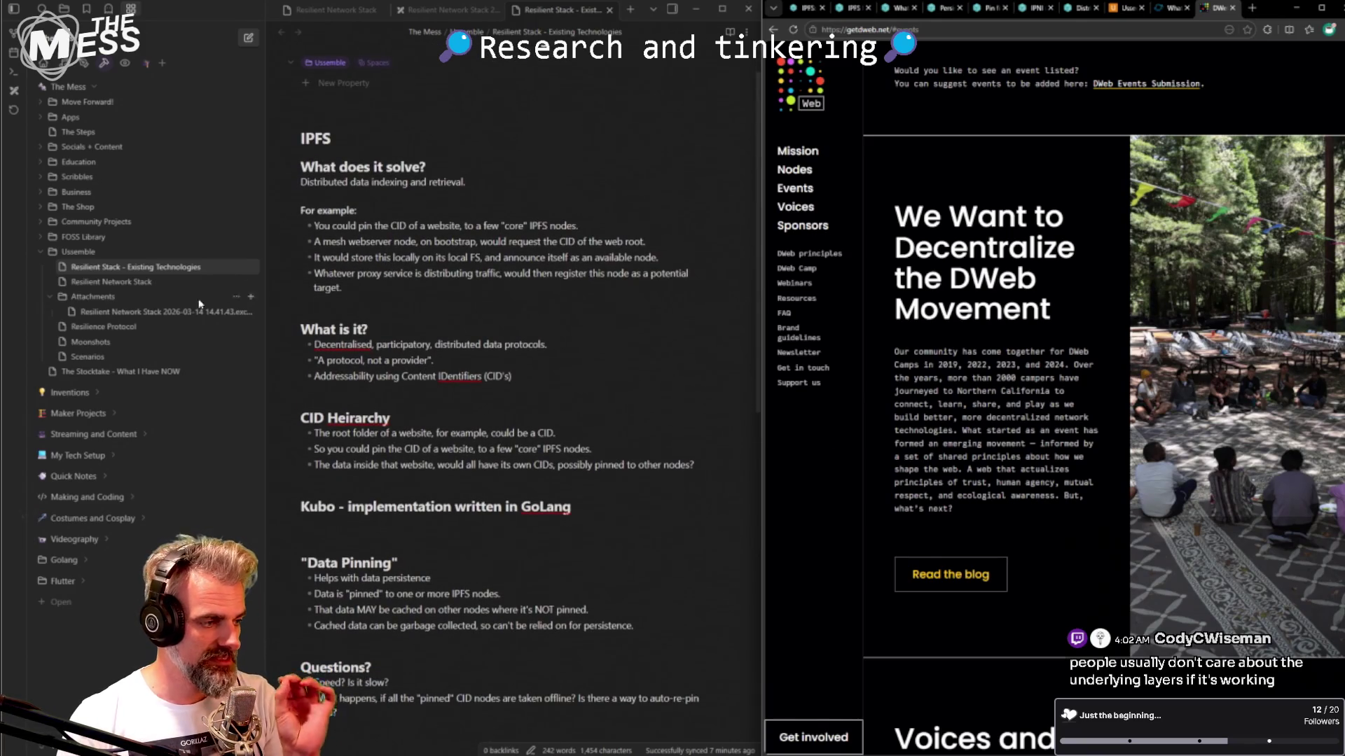